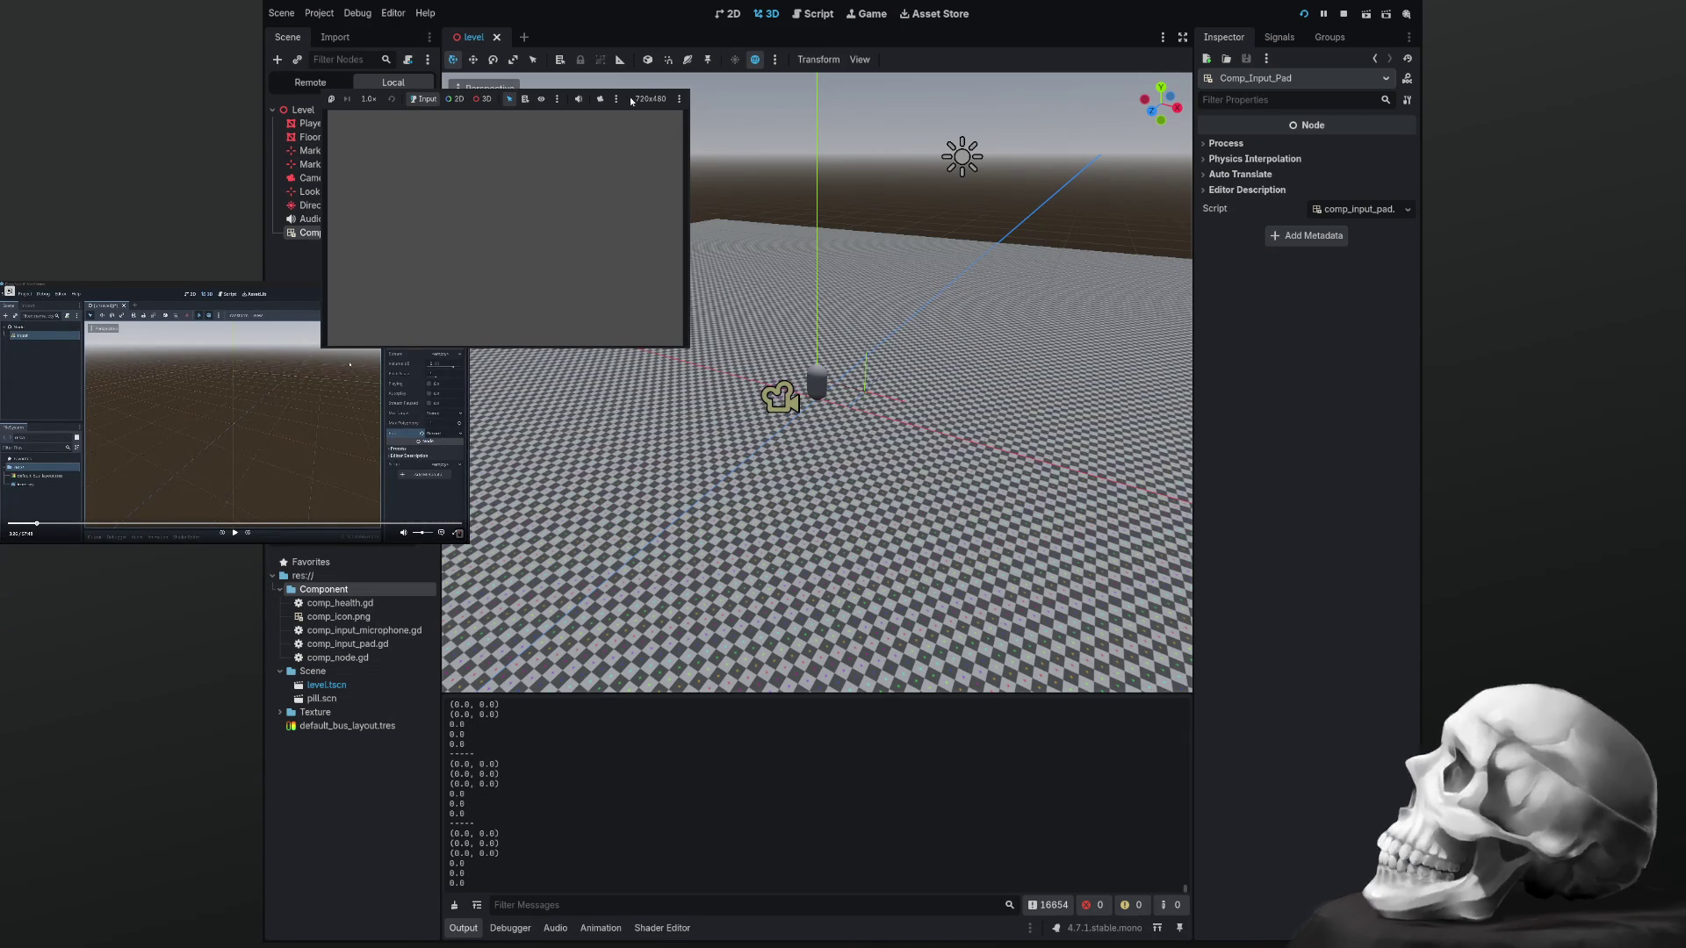
Step: Stop the running game with F8 and bring up comp_input_pad.gd in the Script workspace
{"action": "key", "text": "F8"}
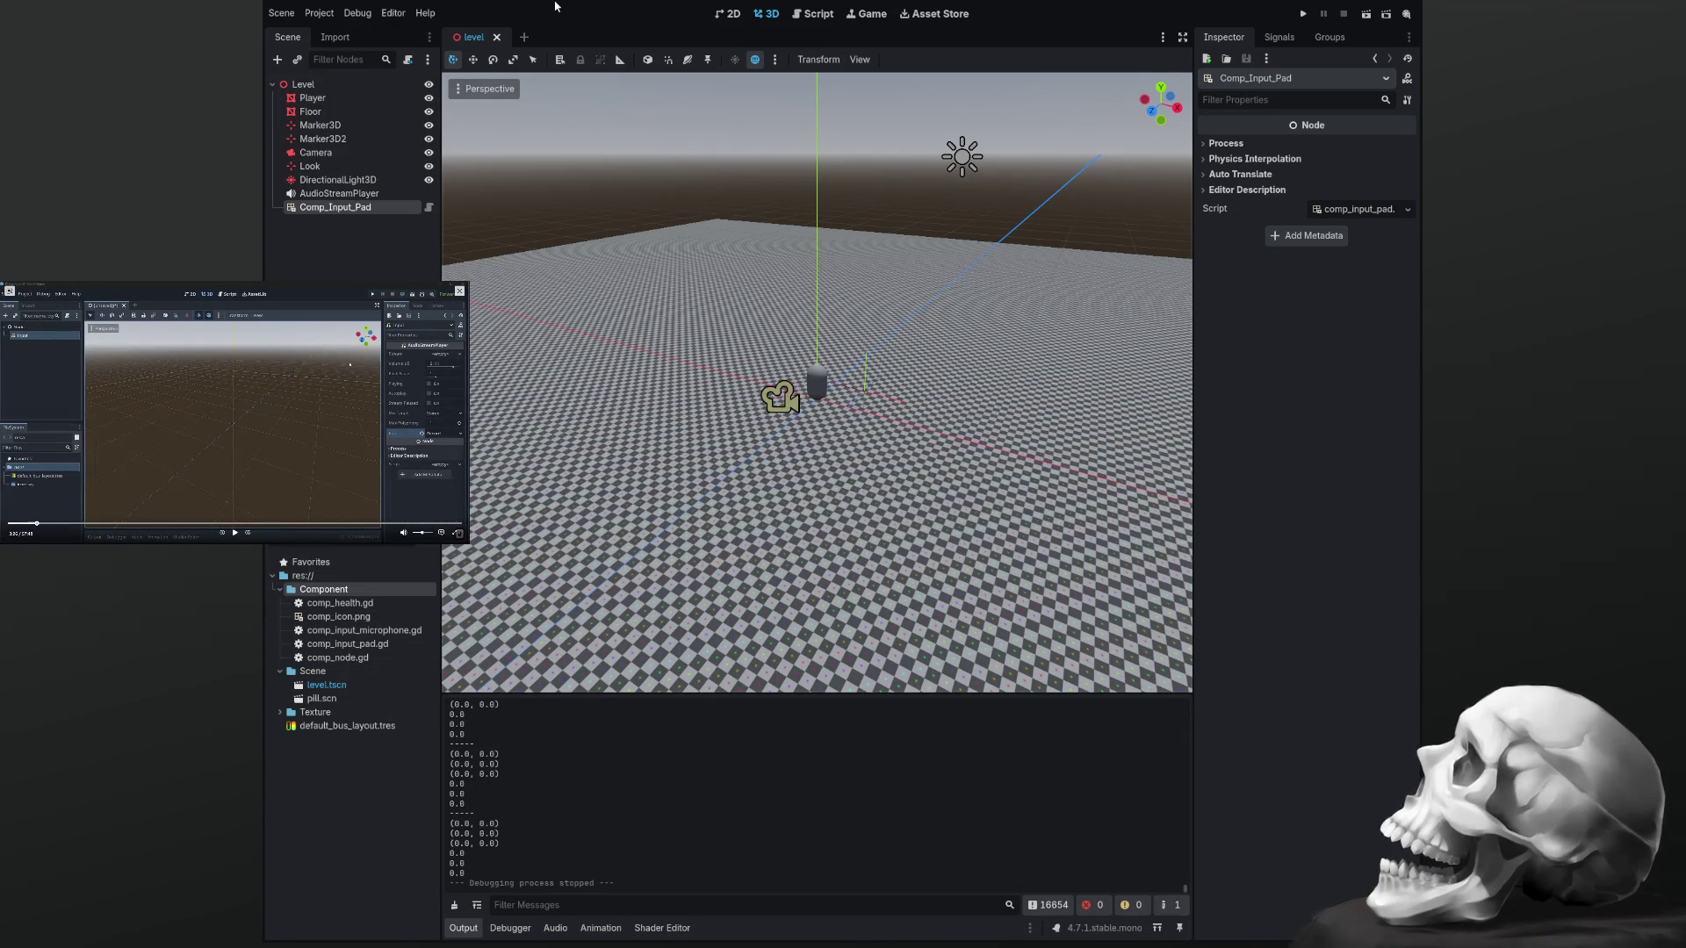
{"action": "left_click", "coordinate": [819, 16]}
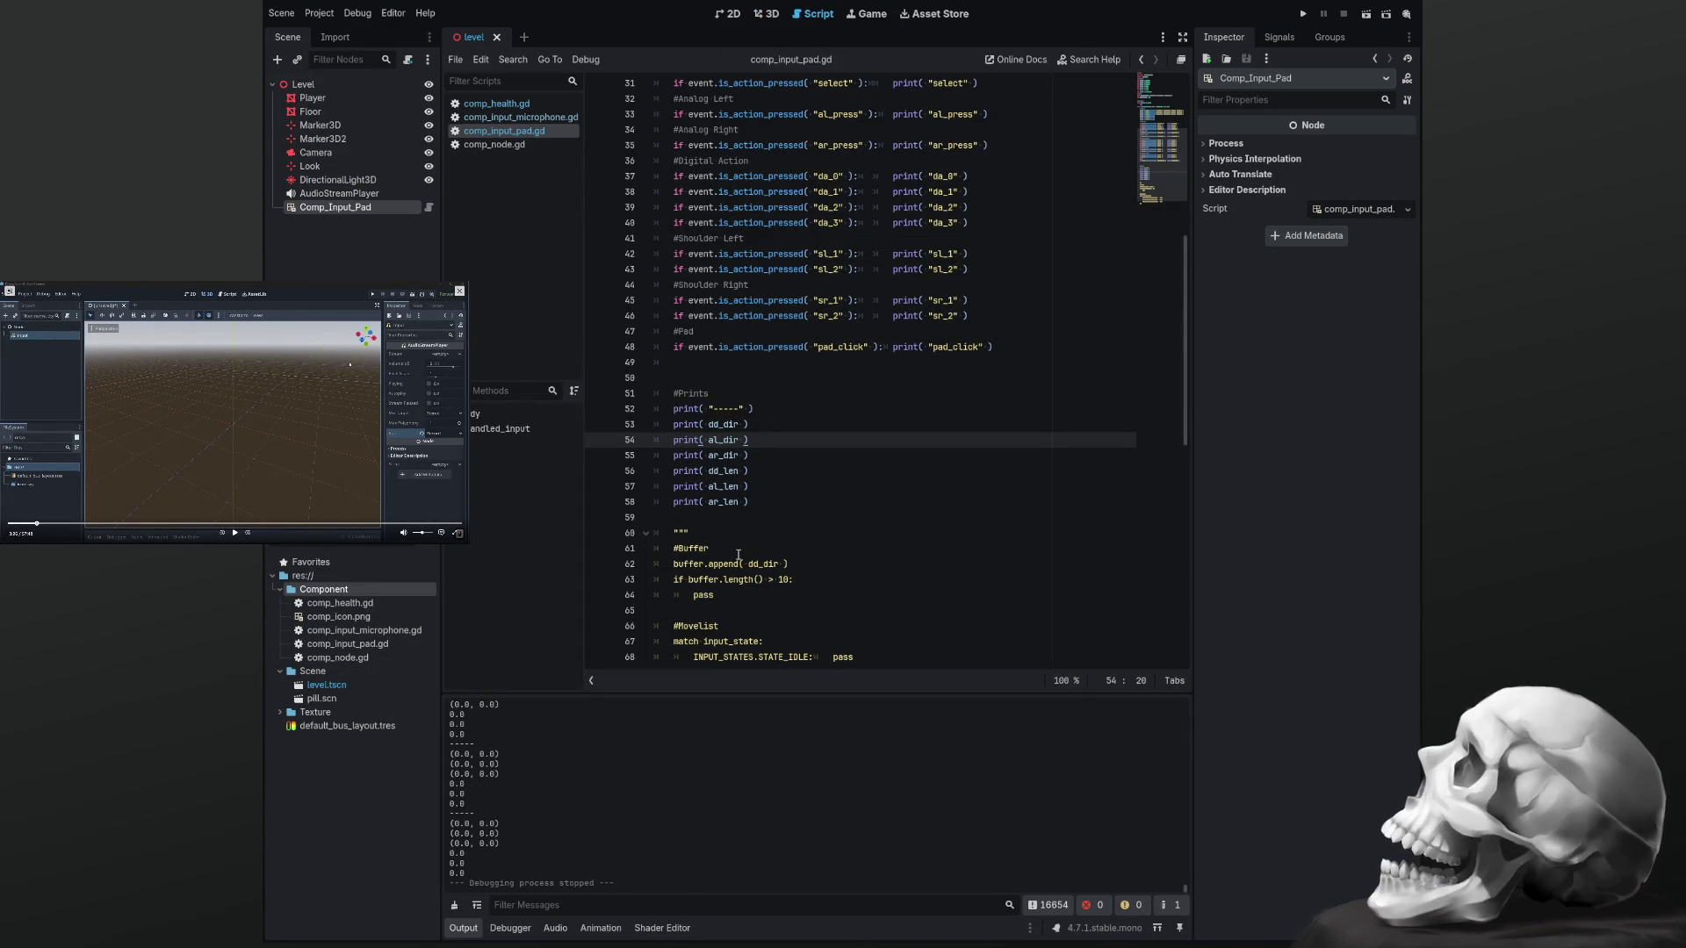
{"action": "left_click", "coordinate": [824, 518]}
{"action": "scroll", "coordinate": [808, 500], "scroll_direction": "up", "scroll_amount": 9}
{"action": "scroll", "coordinate": [803, 491], "scroll_direction": "down", "scroll_amount": 9}
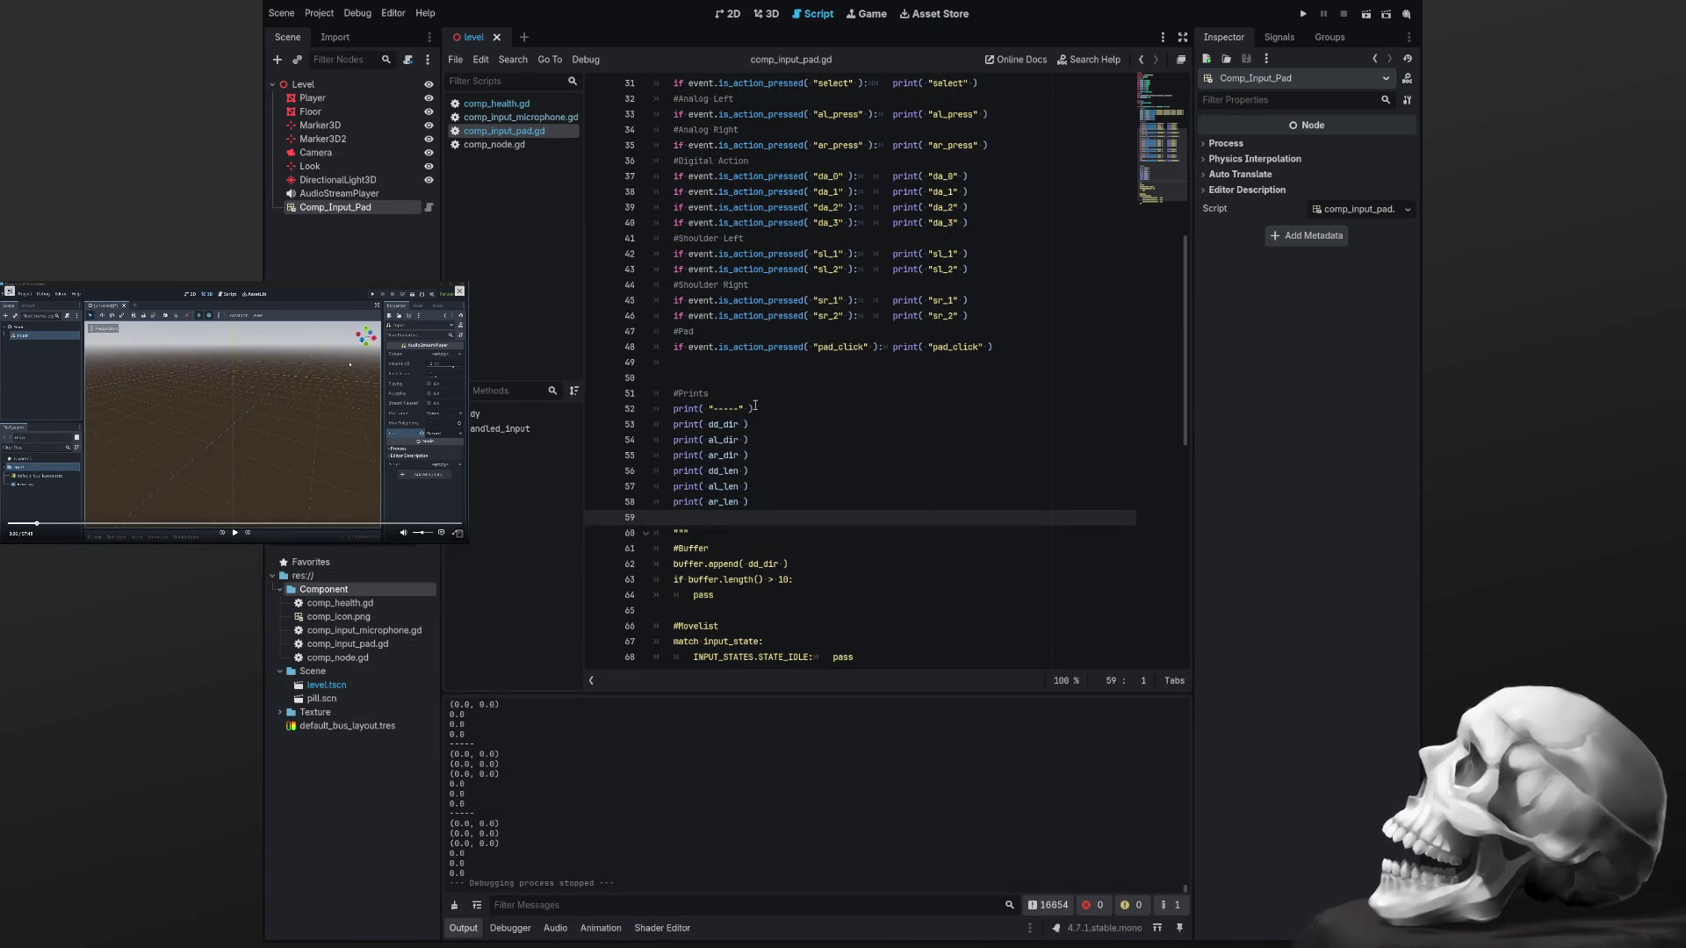
Step: Add an empty line and move print( dd_len ) and print( al_len ) under their direction prints
{"action": "left_click", "coordinate": [783, 409]}
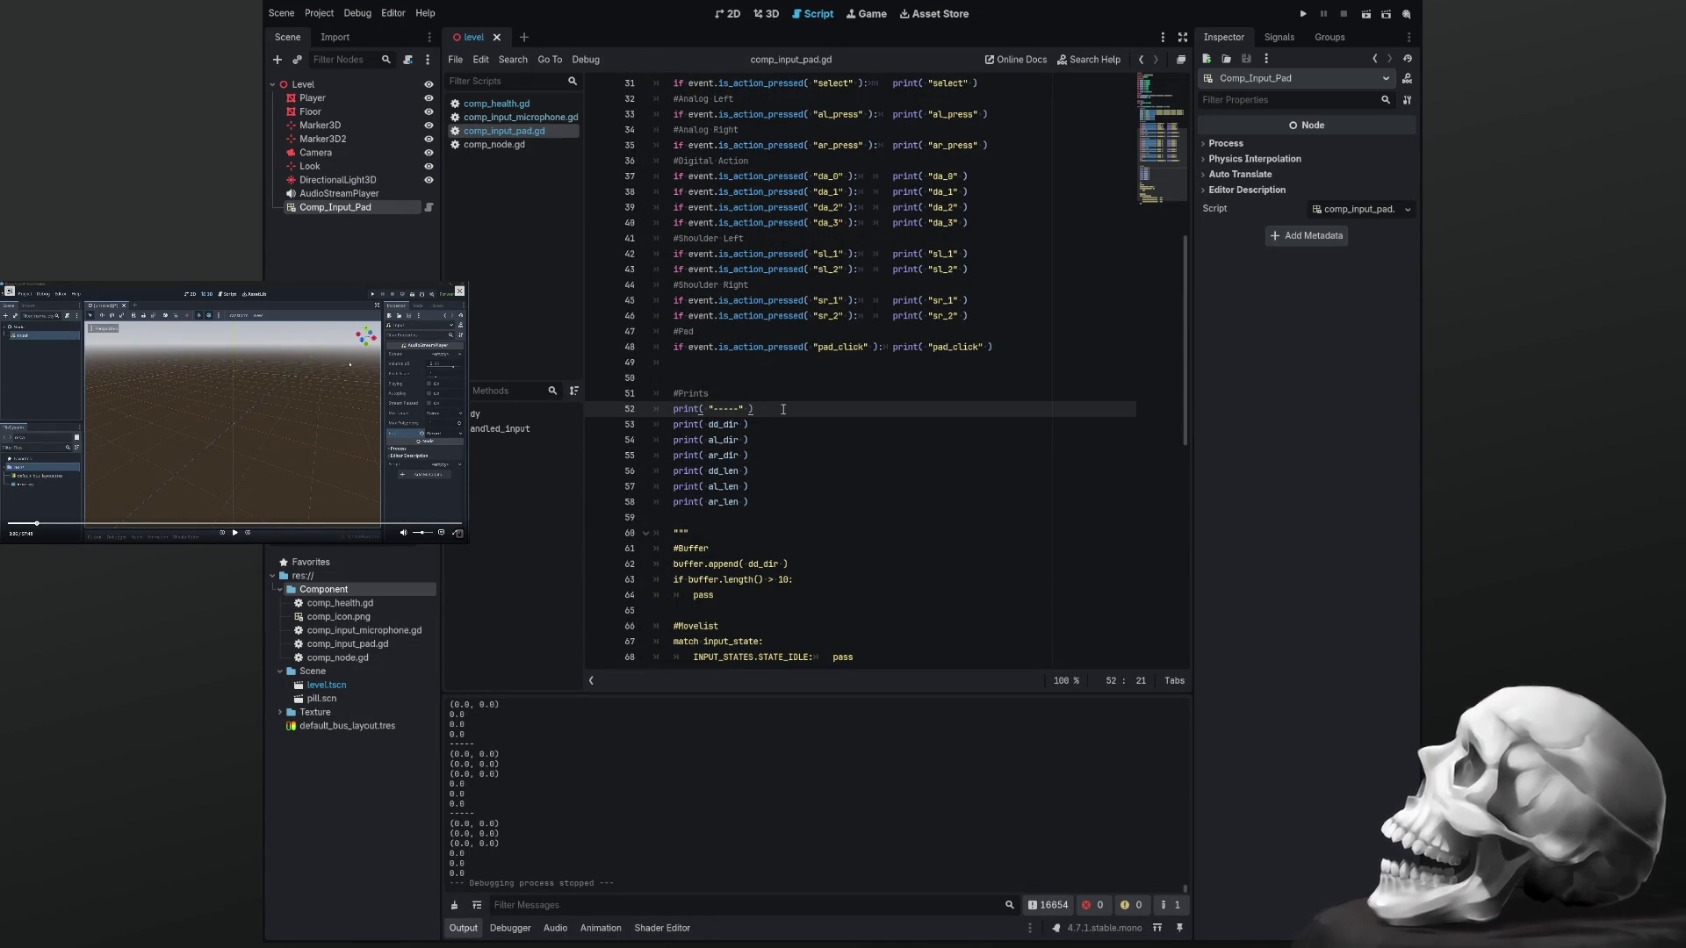
{"action": "key", "text": "Return"}
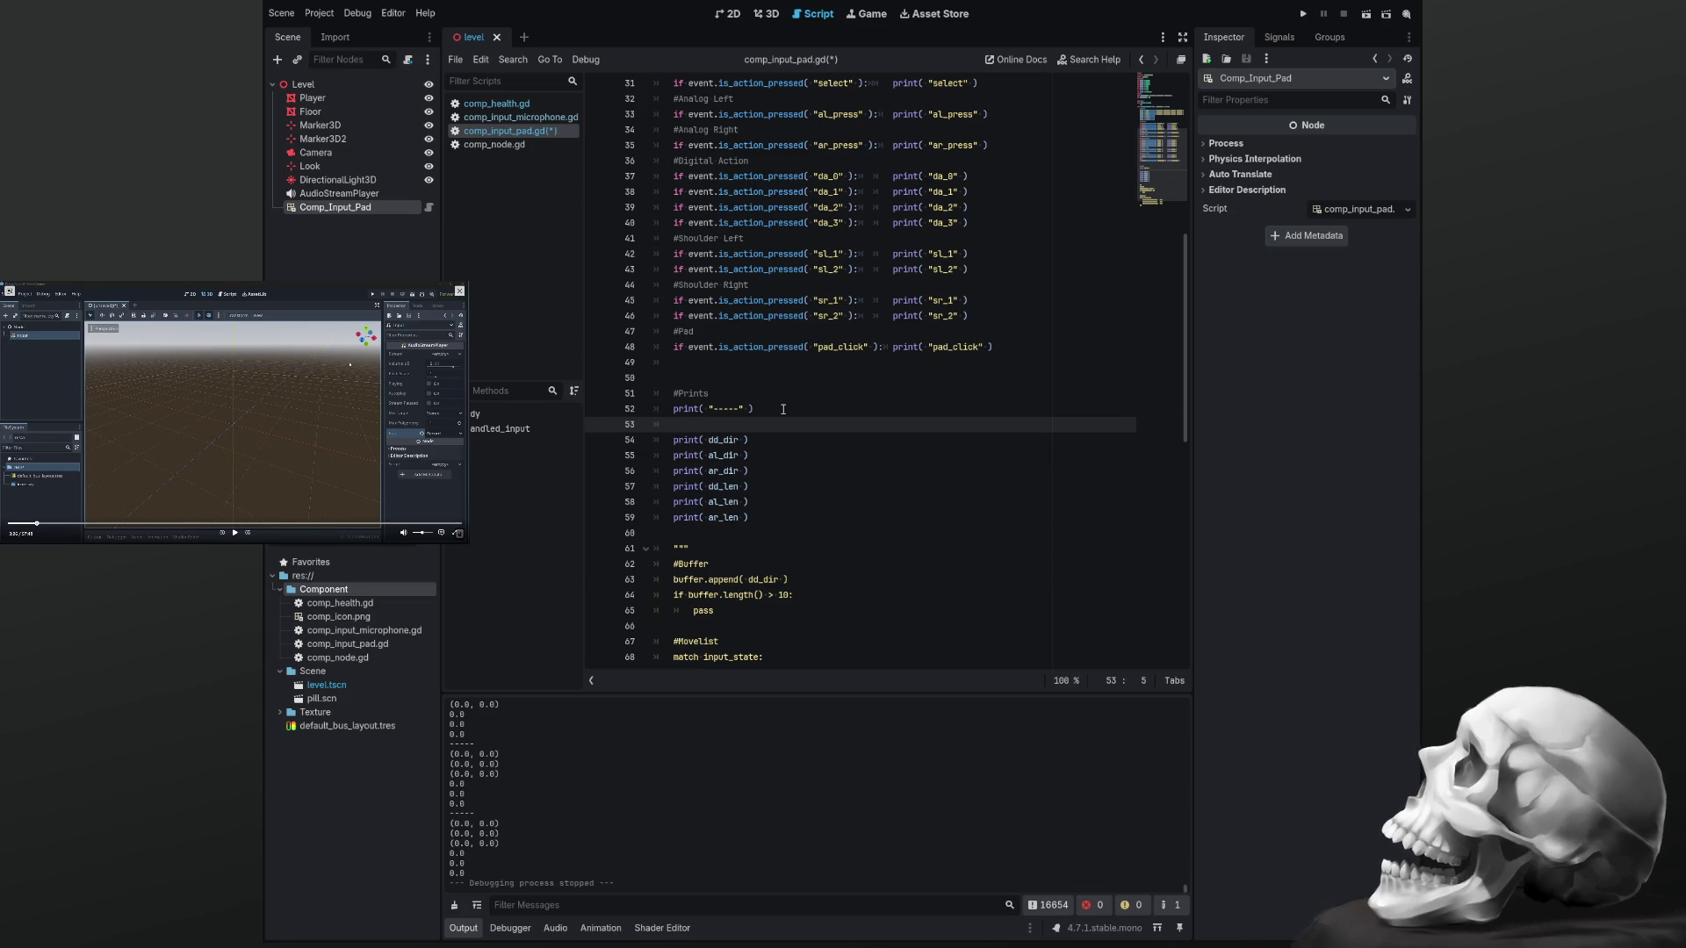
{"action": "key", "text": "Down"}
{"action": "key", "text": "Down"}
{"action": "key", "text": "Down"}
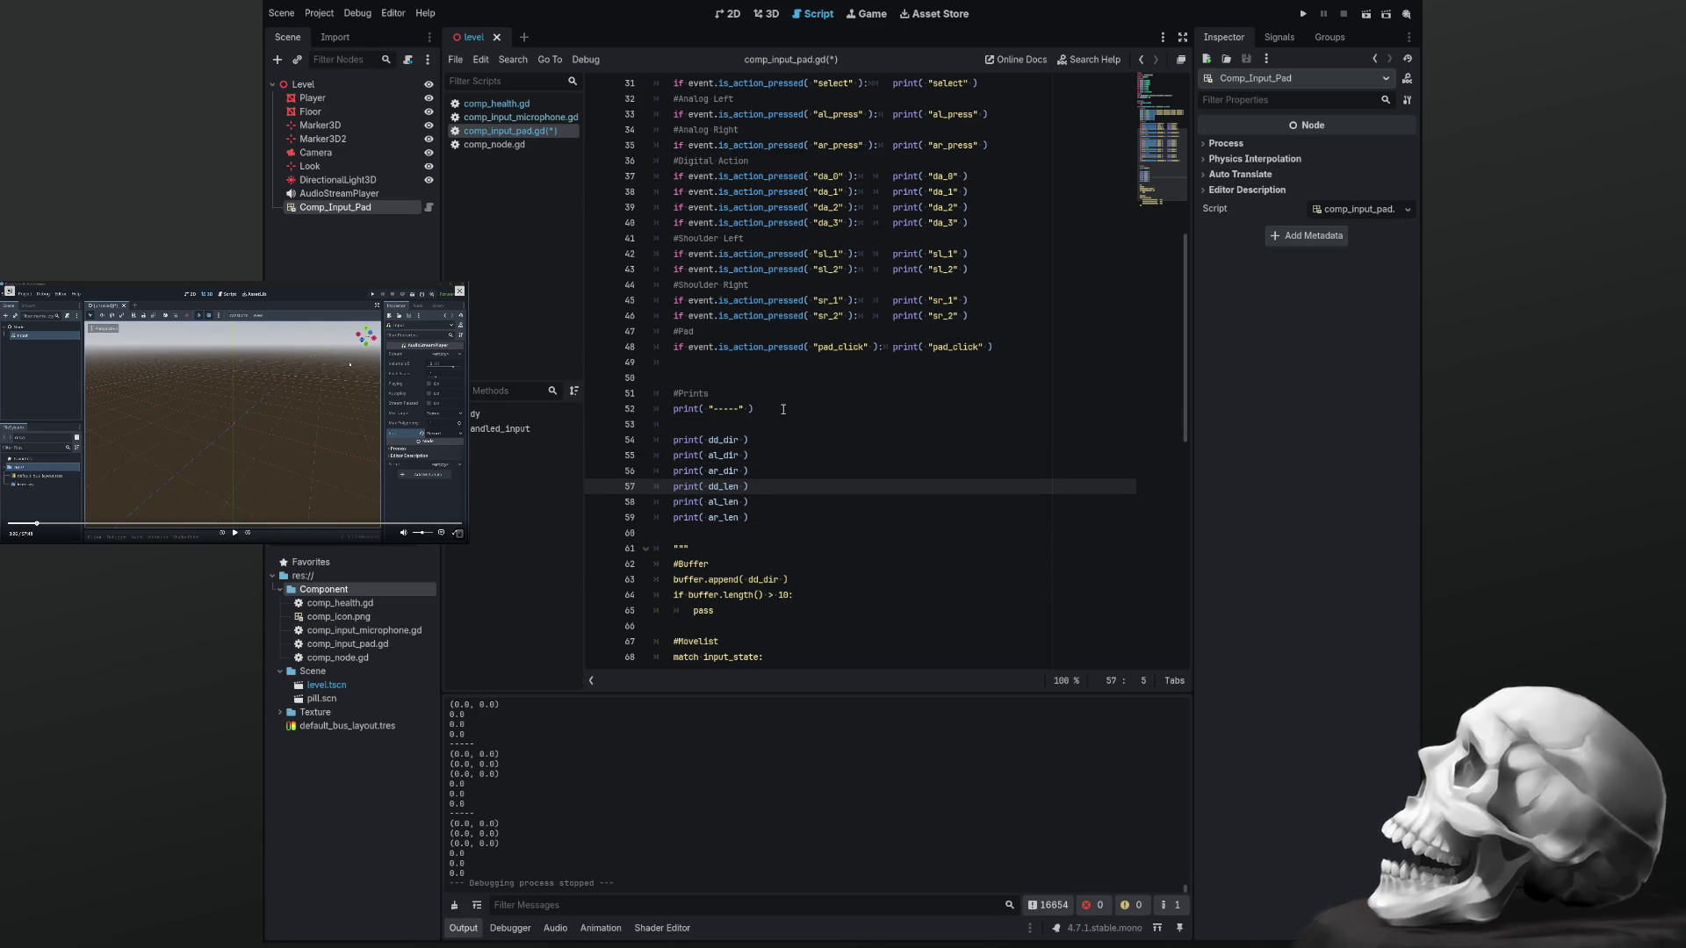
{"action": "key", "text": "alt+Up"}
{"action": "key", "text": "alt+Up"}
{"action": "key", "text": "Down"}
{"action": "key", "text": "Down"}
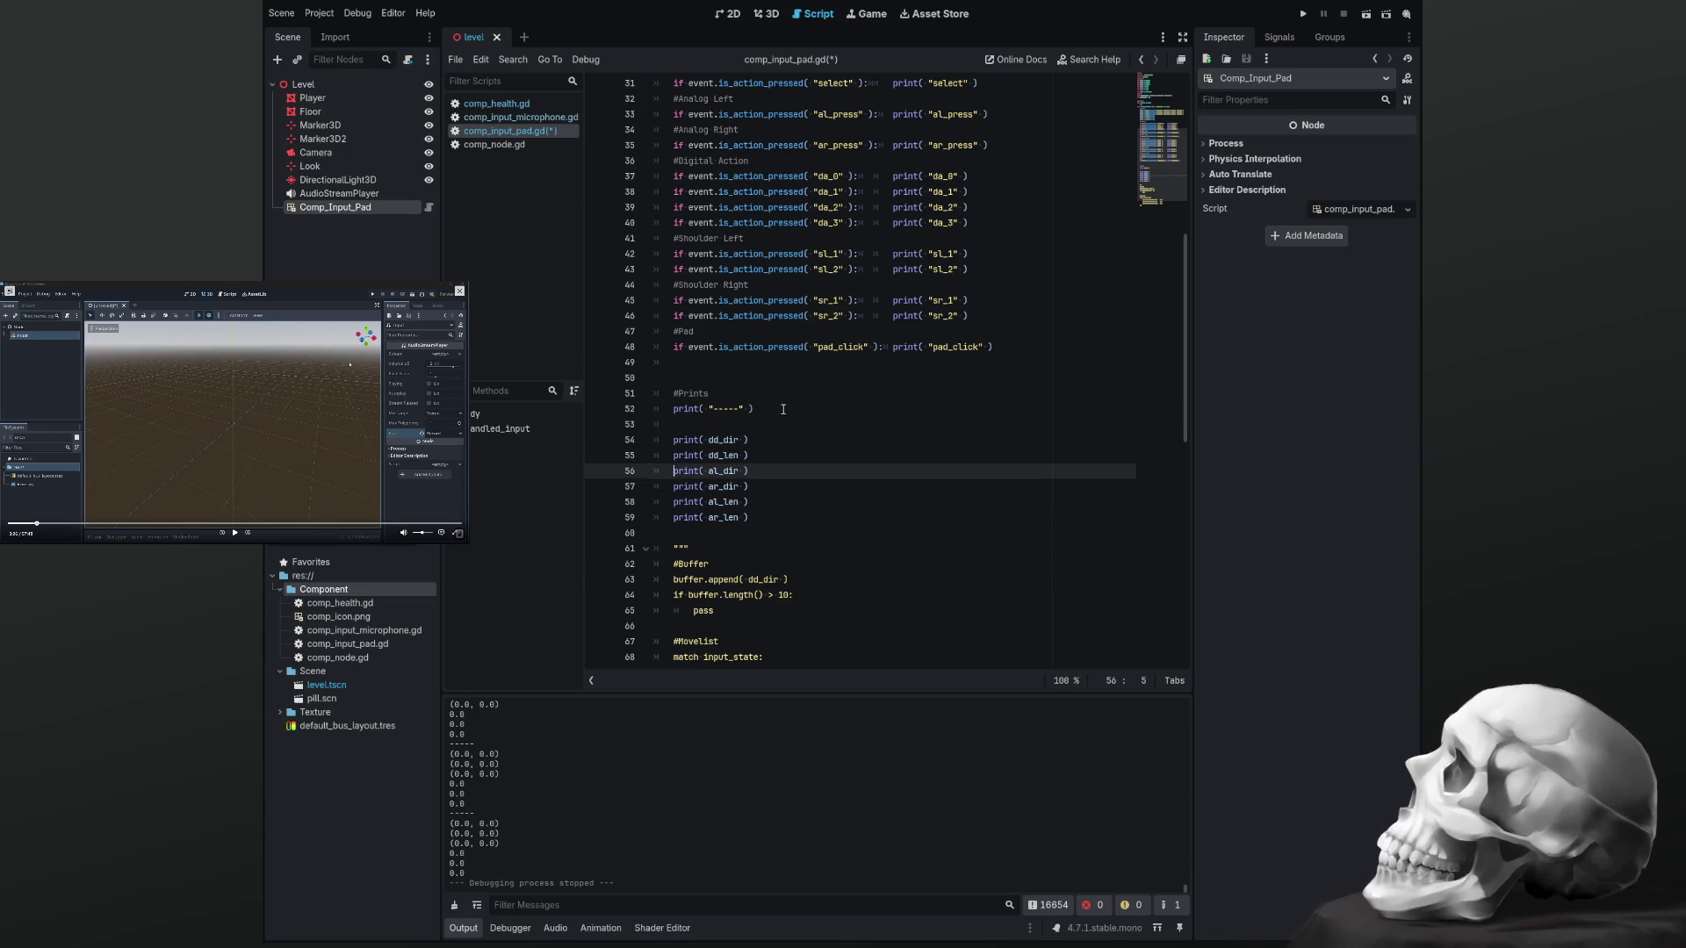
{"action": "key", "text": "Down"}
{"action": "key", "text": "alt+Up"}
{"action": "key", "text": "Up"}
{"action": "key", "text": "Up"}
{"action": "key", "text": "Up"}
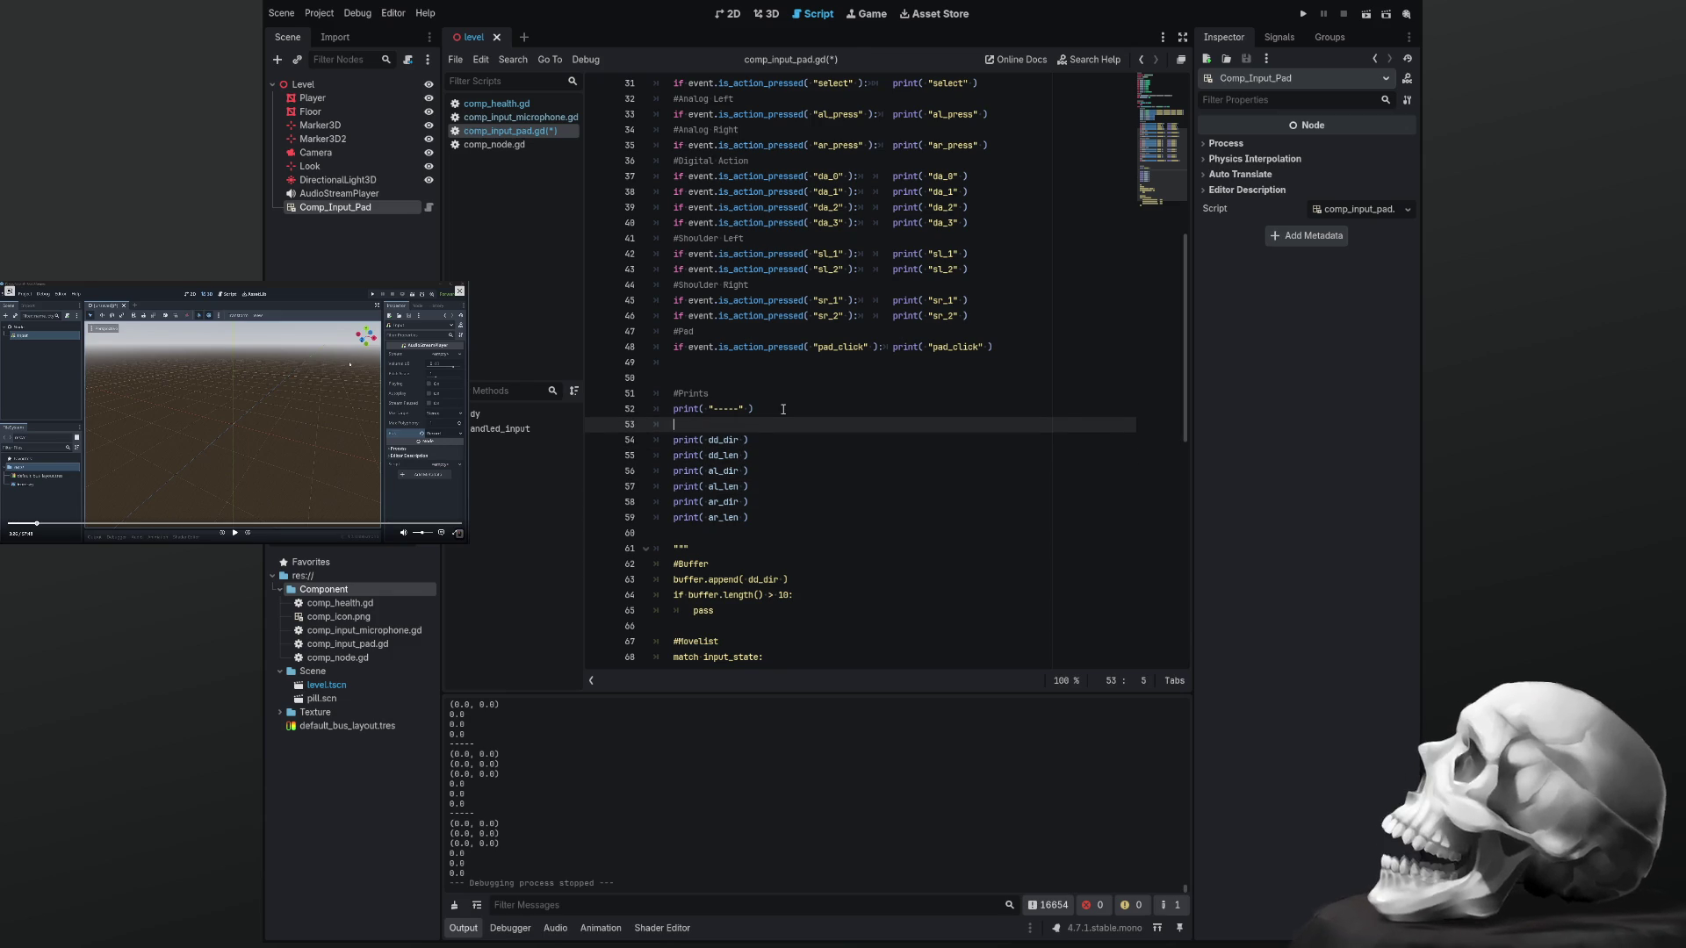
Step: Add an 'if dd_len > 0:' check and indent the dd_dir and dd_len prints under it
{"action": "type", "text": "if dd"}
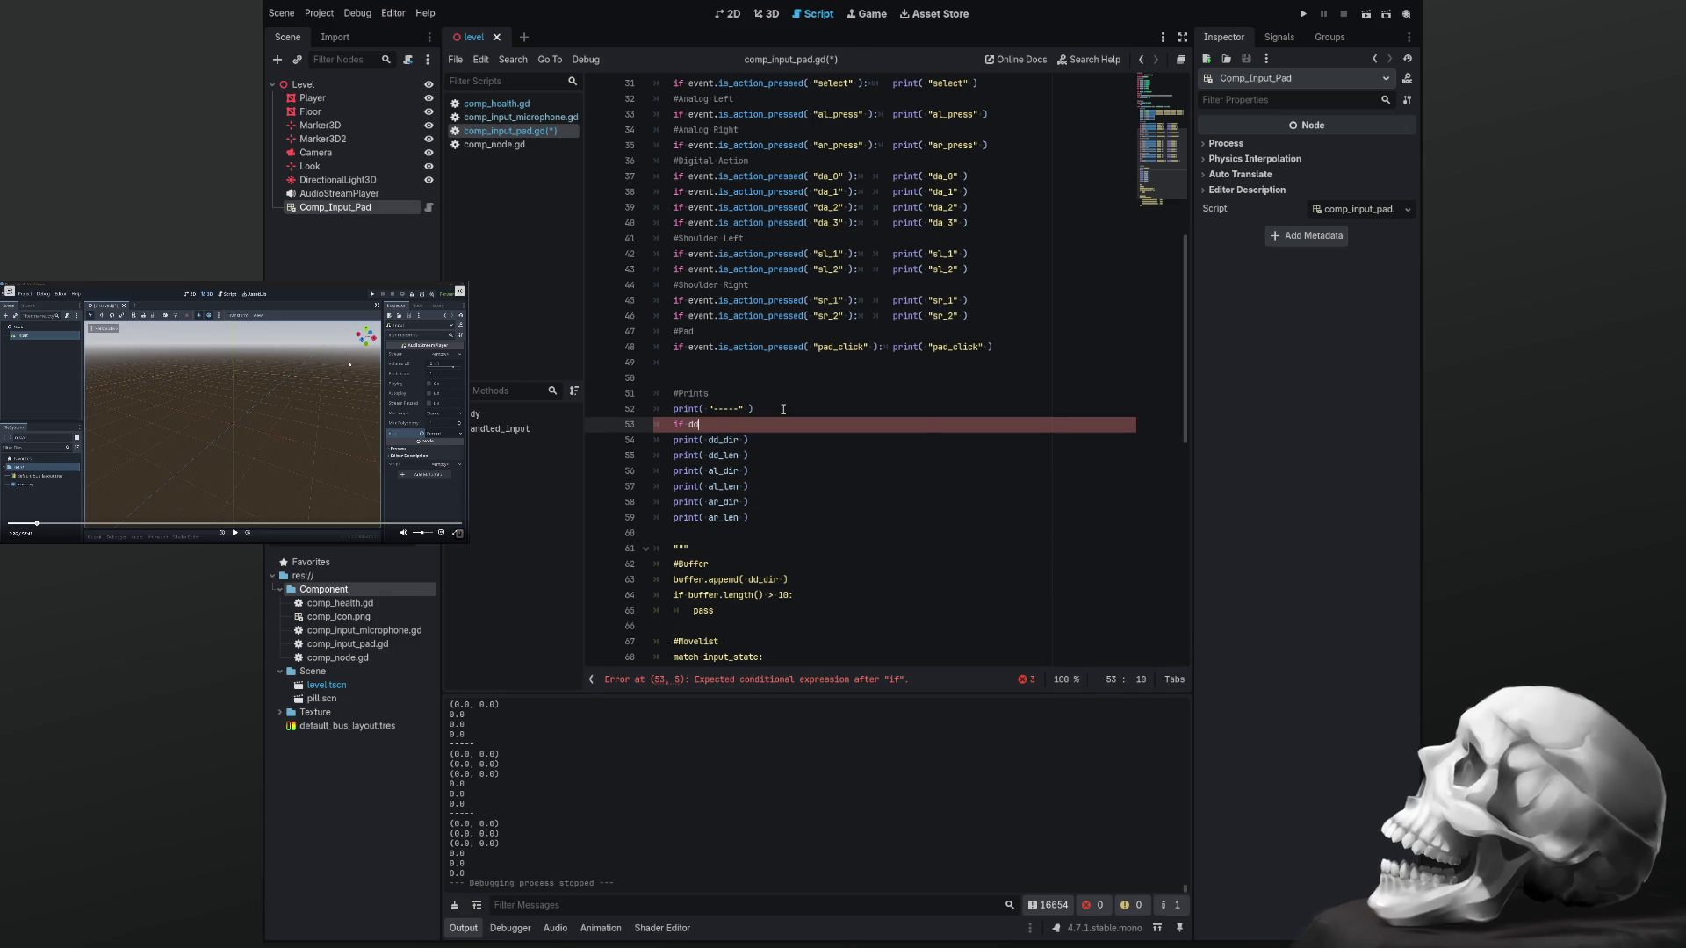
{"action": "key", "text": "Down"}
{"action": "key", "text": "Return"}
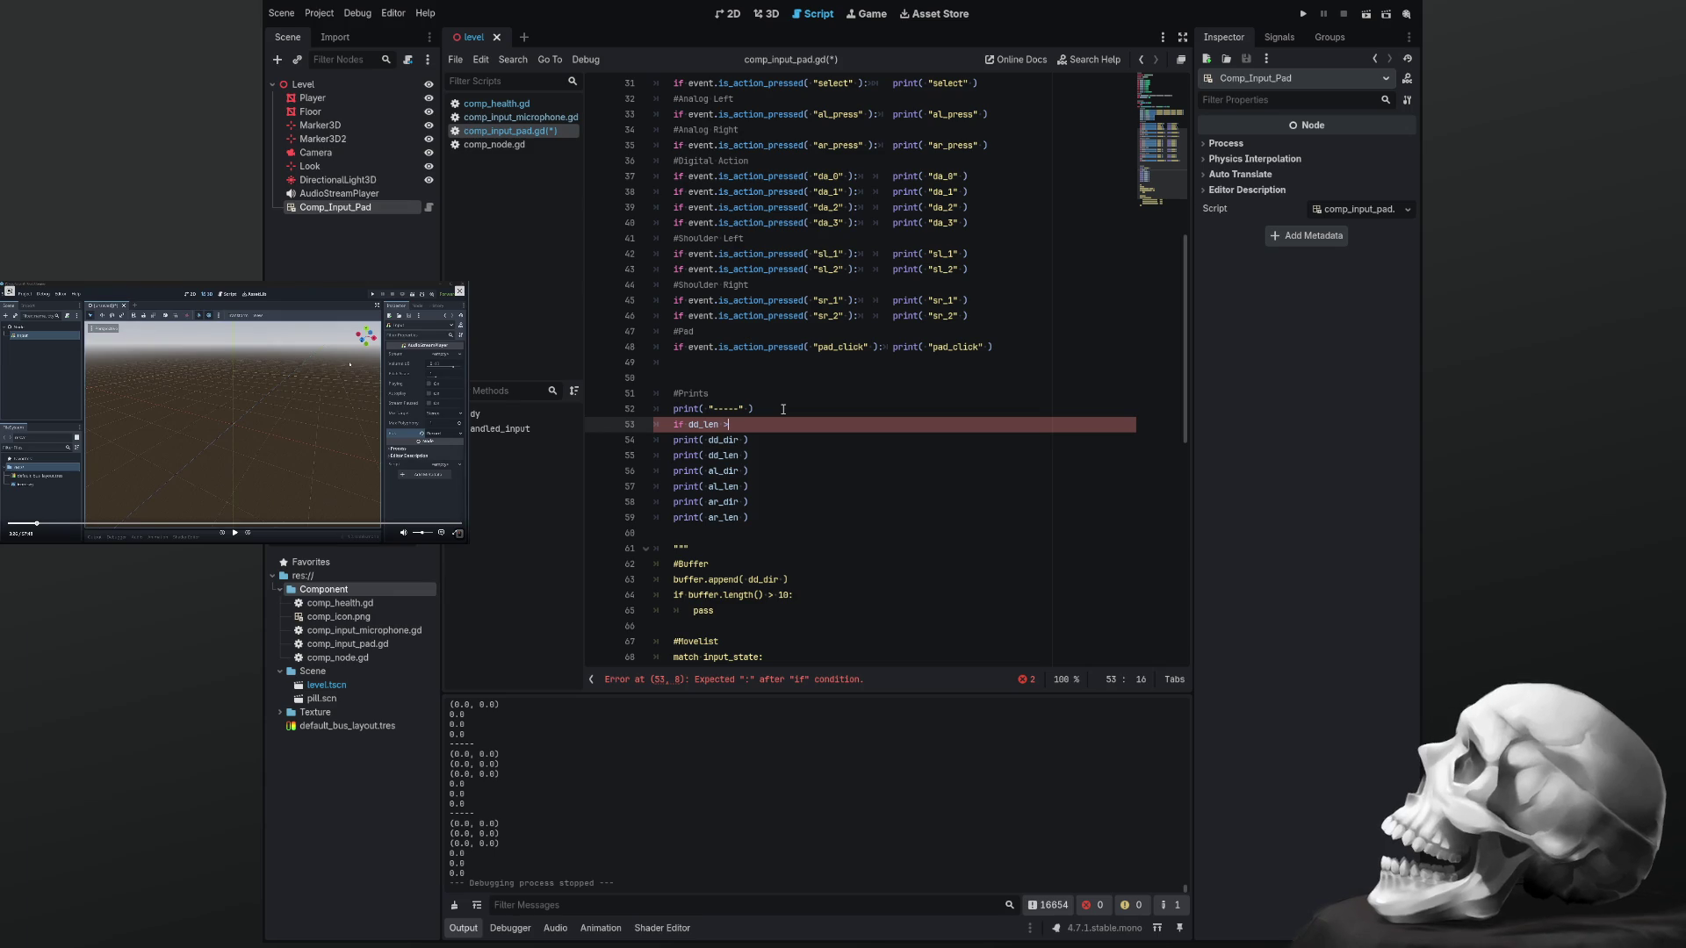
{"action": "type", "text": "0"}
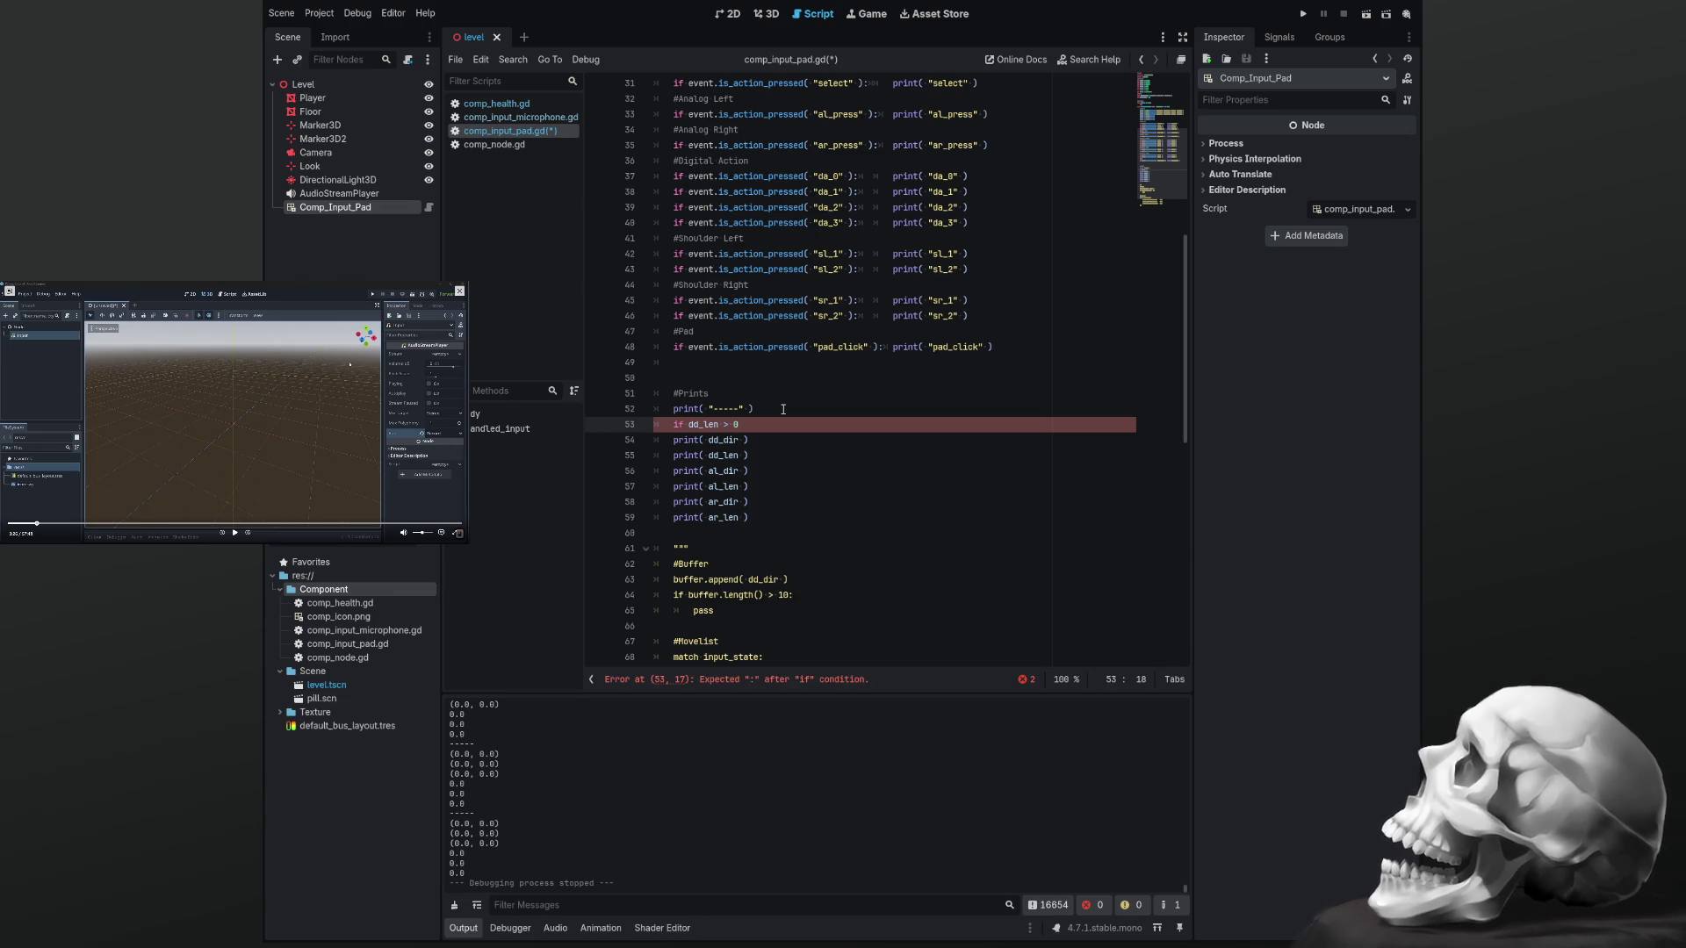
{"action": "type", "text": ":"}
{"action": "key", "text": "shift+Down"}
{"action": "key", "text": "shift+Down"}
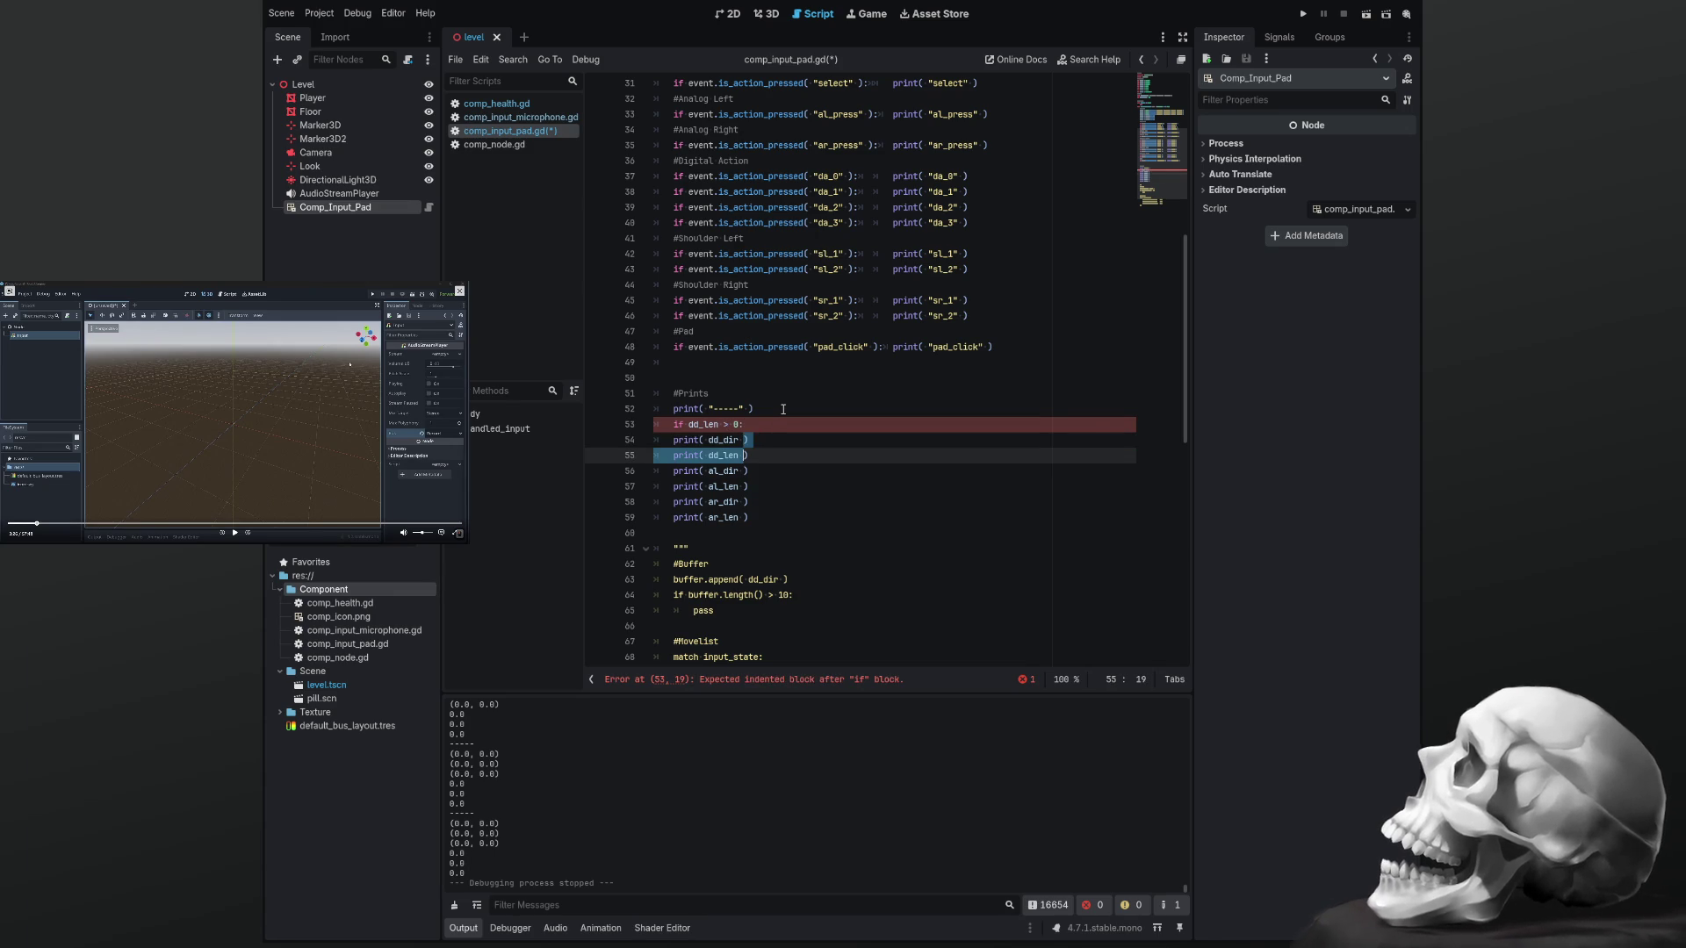
{"action": "key", "text": "Tab"}
{"action": "key", "text": "End"}
{"action": "key", "text": "Return"}
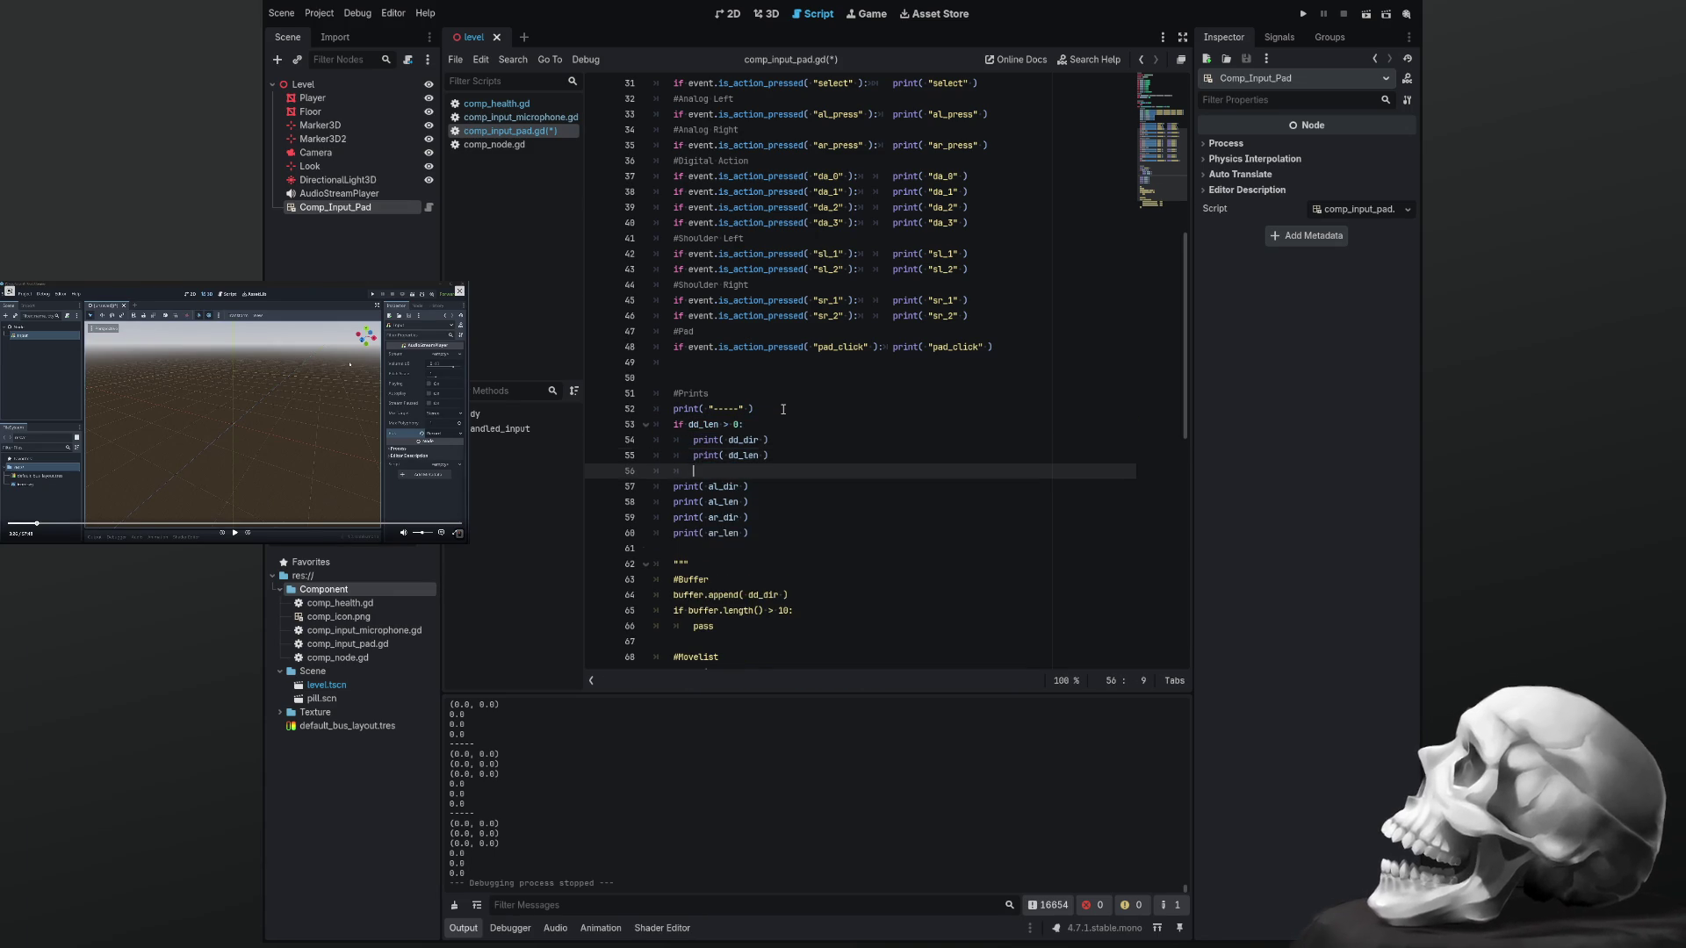
Step: Add an 'if al_len > 0:' check, fix its typo, and indent the al prints under it
{"action": "type", "text": "if ad"}
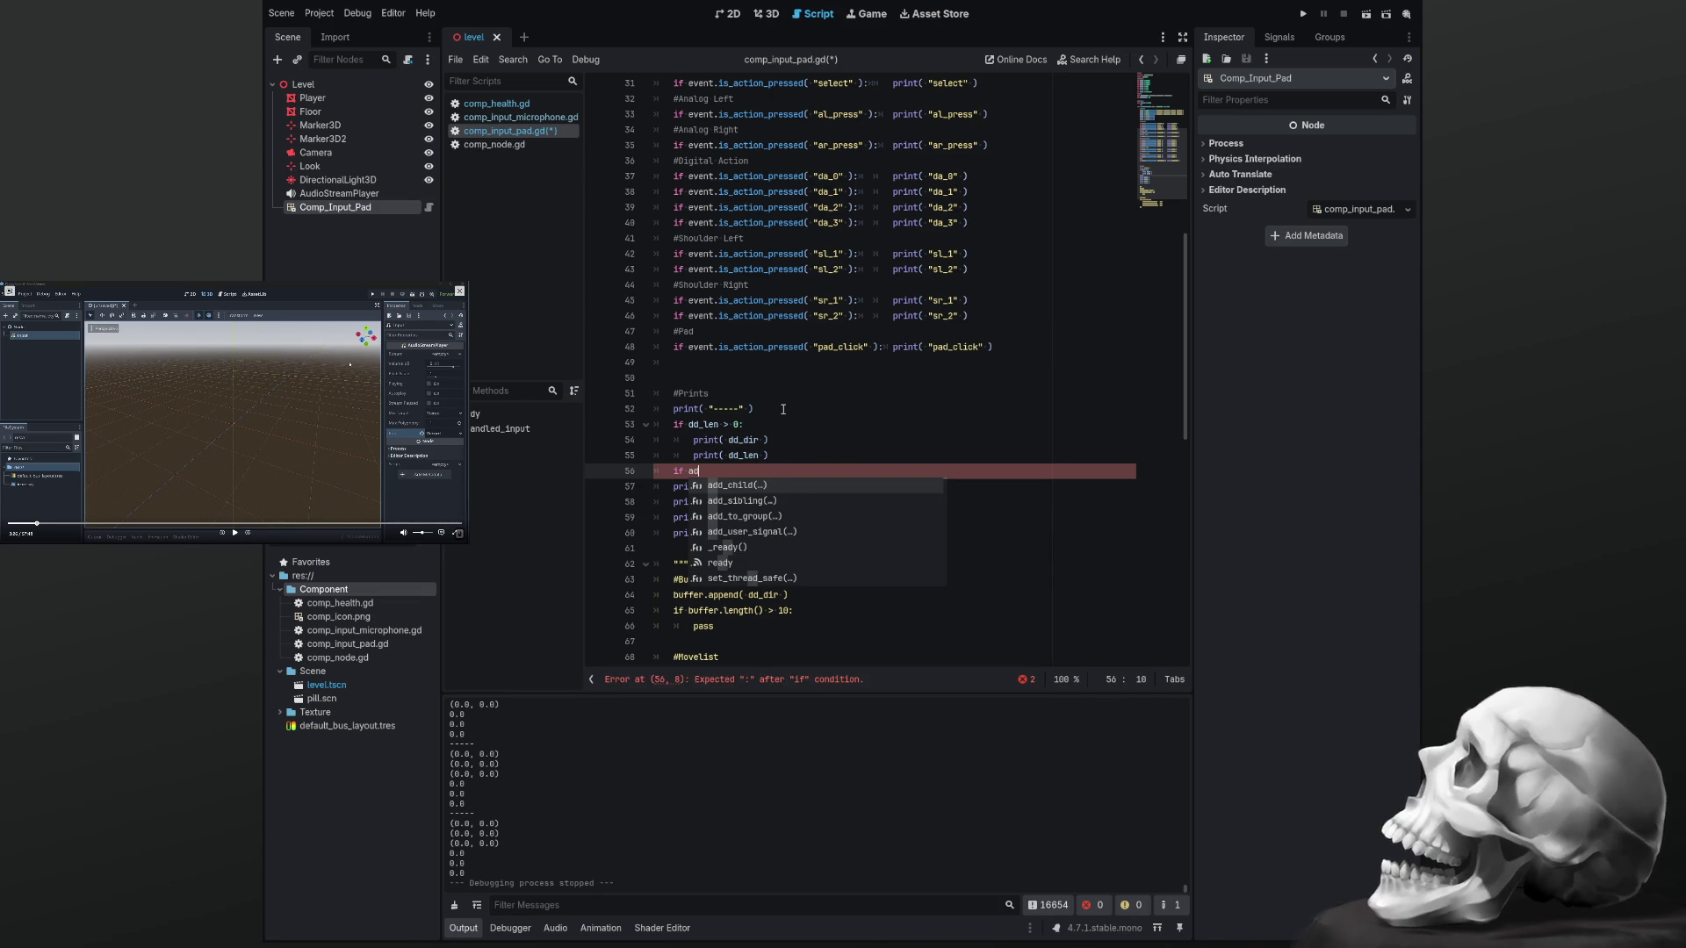
{"action": "type", "text": "_len"}
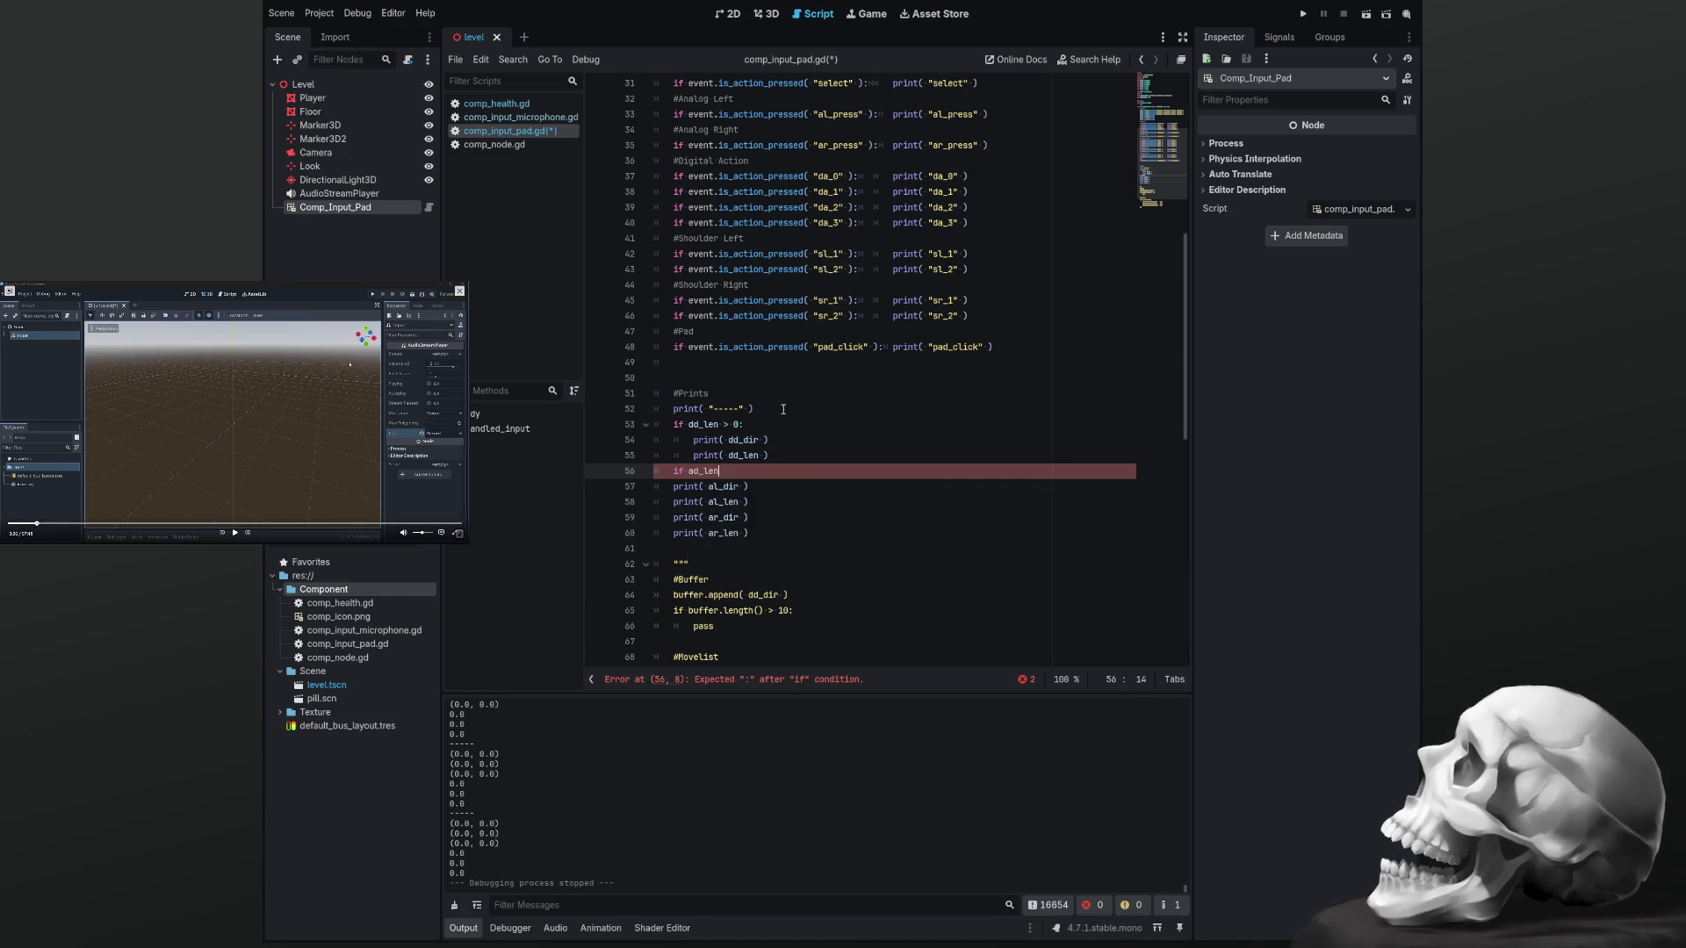
{"action": "type", "text": " > 0"}
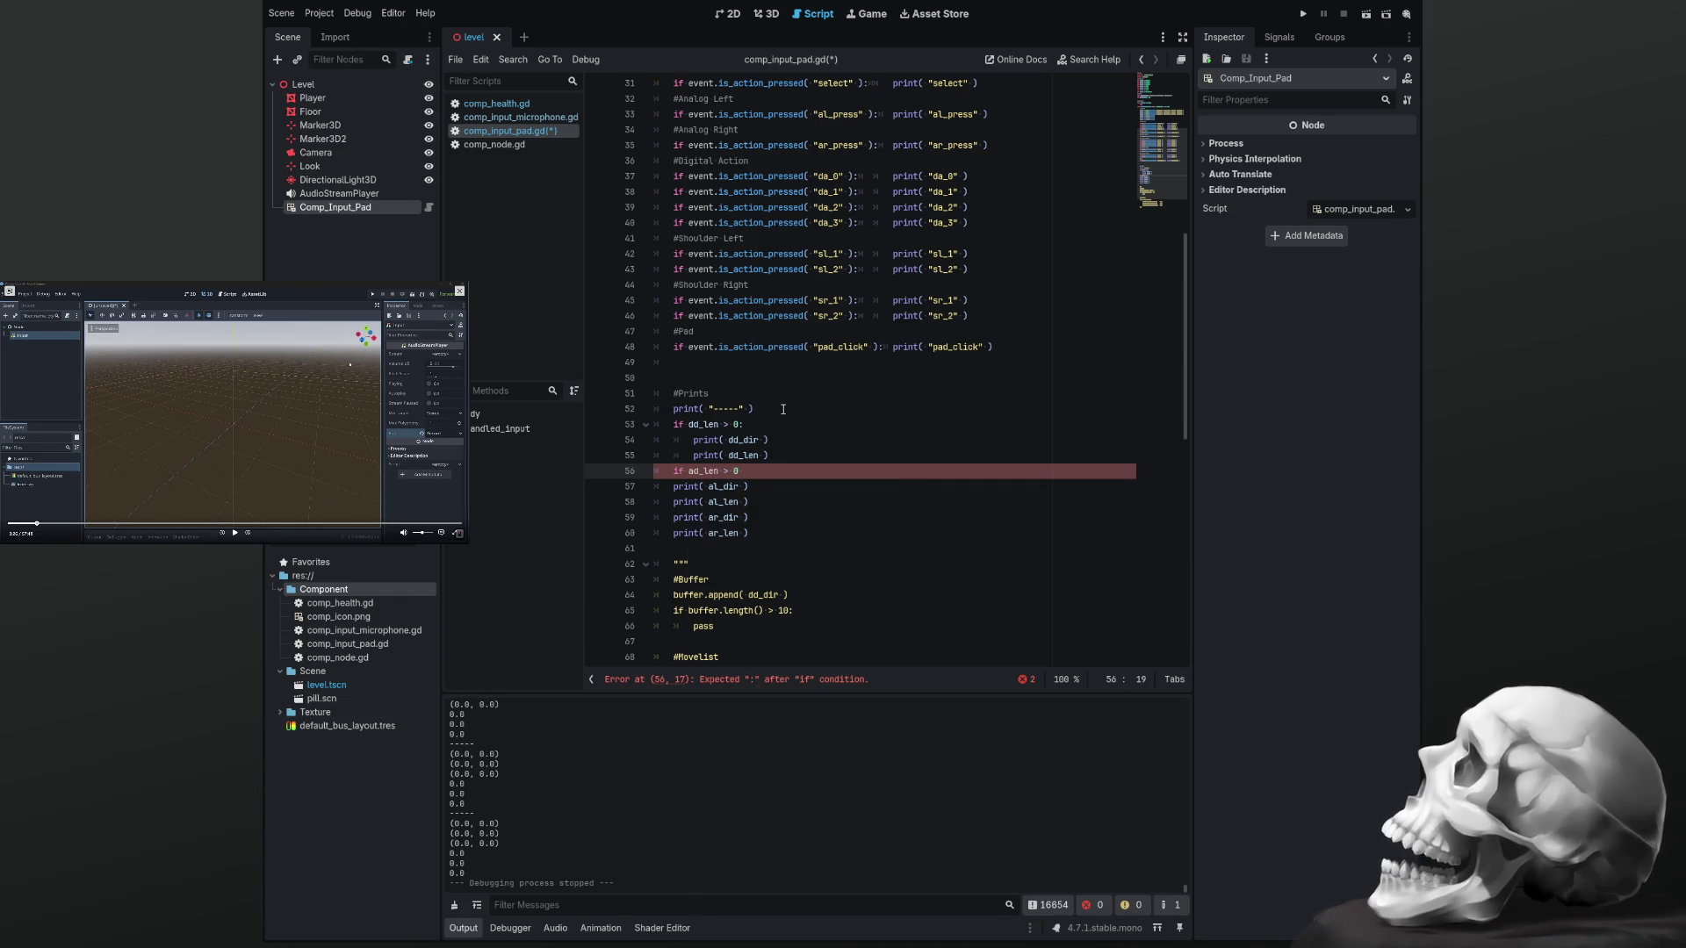
{"action": "key", "text": "shift+Down"}
{"action": "key", "text": "shift+Down"}
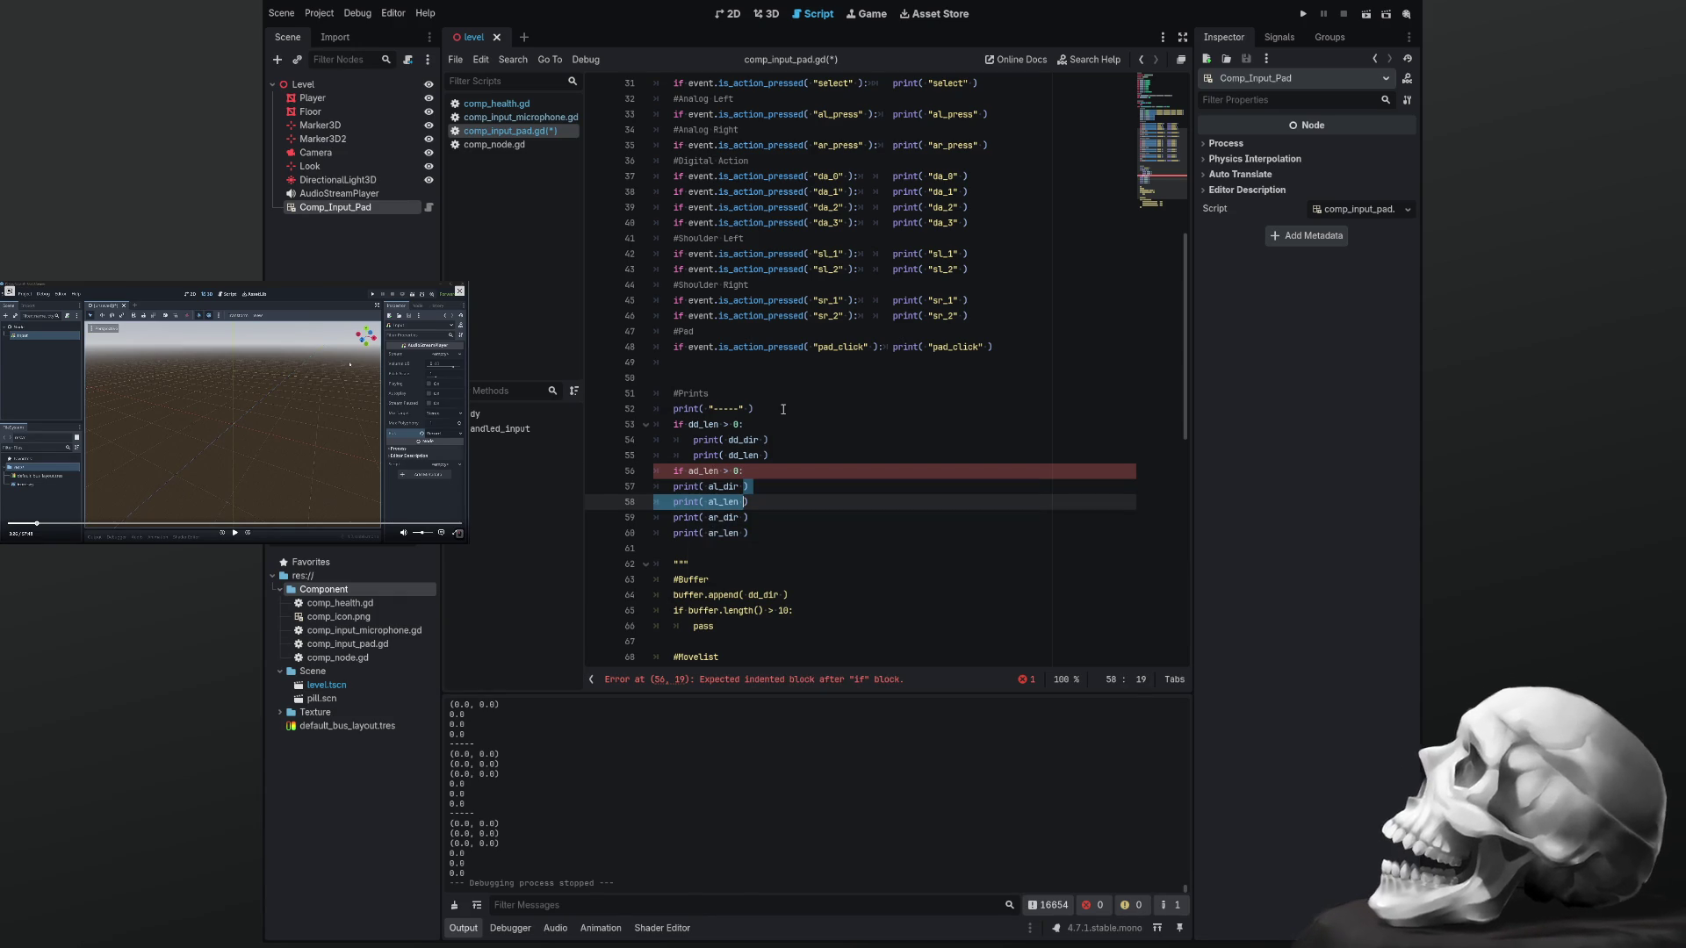
{"action": "key", "text": "Tab"}
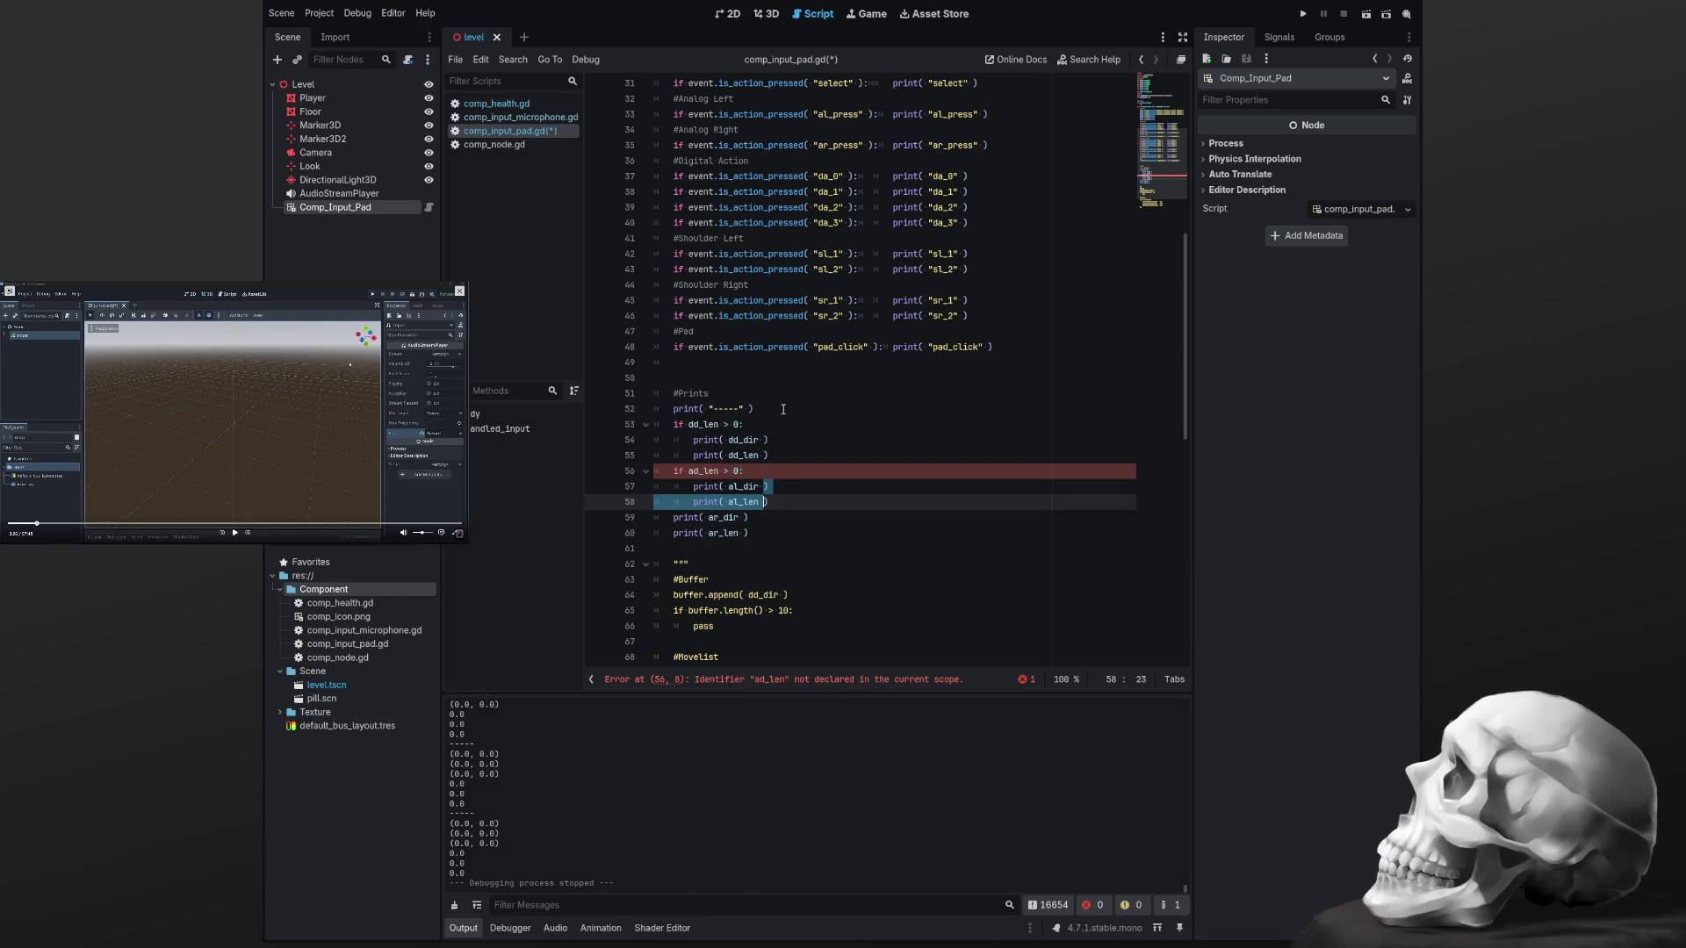
{"action": "key", "text": "Right"}
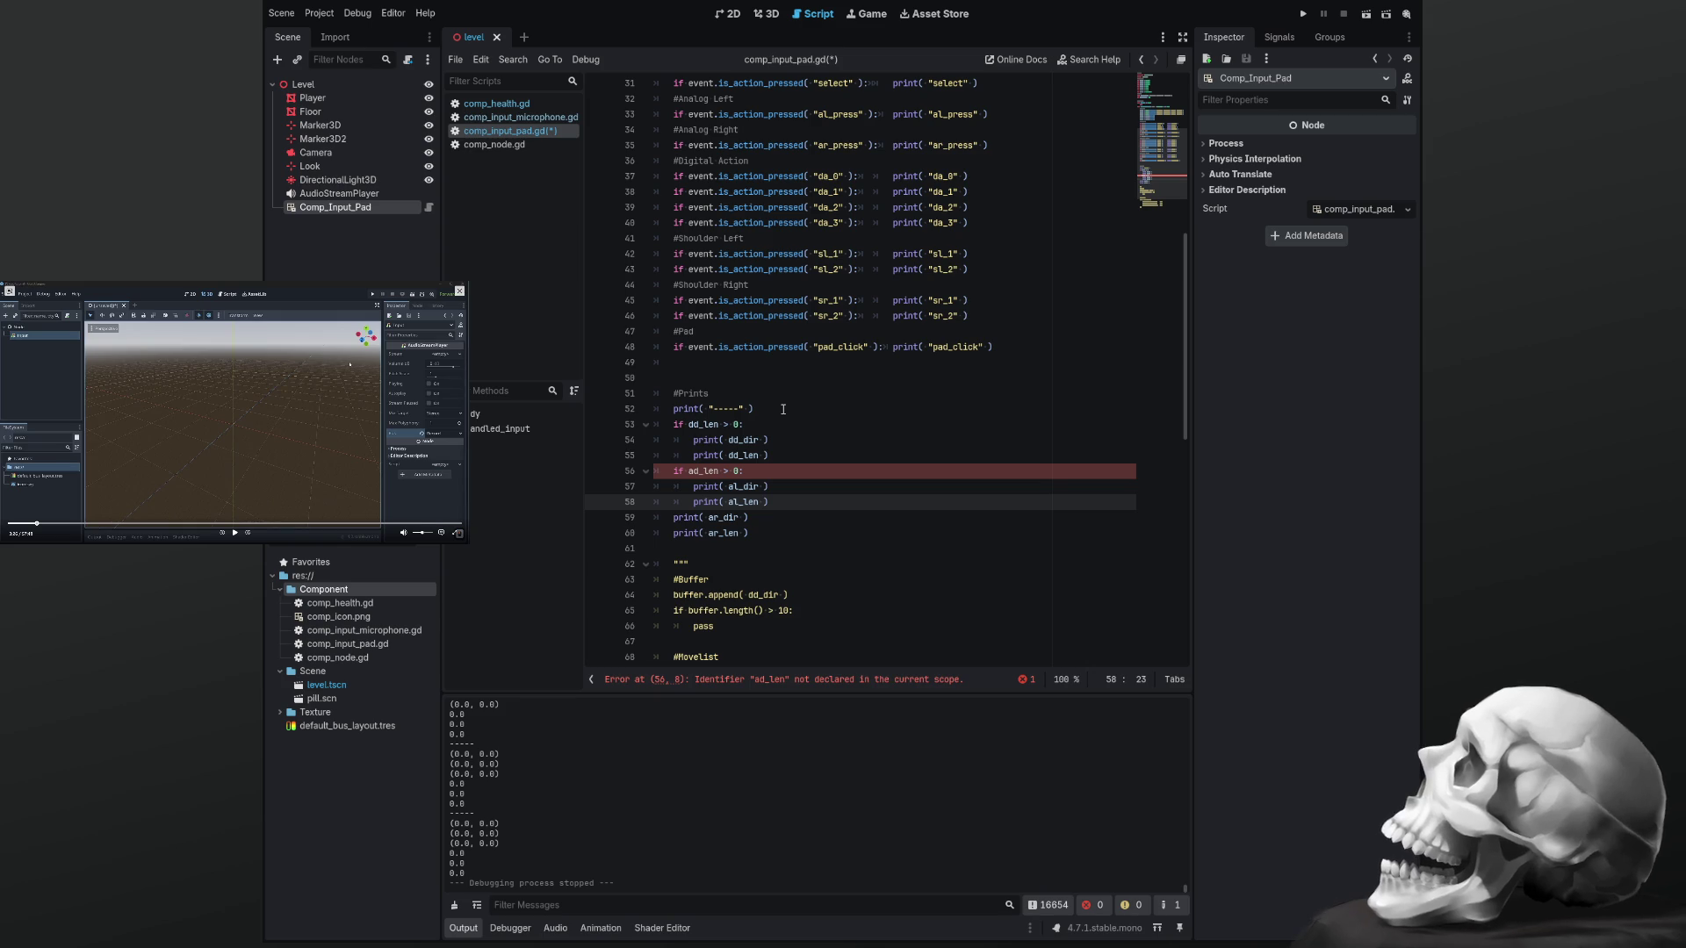
{"action": "key", "text": "Up"}
{"action": "key", "text": "Up"}
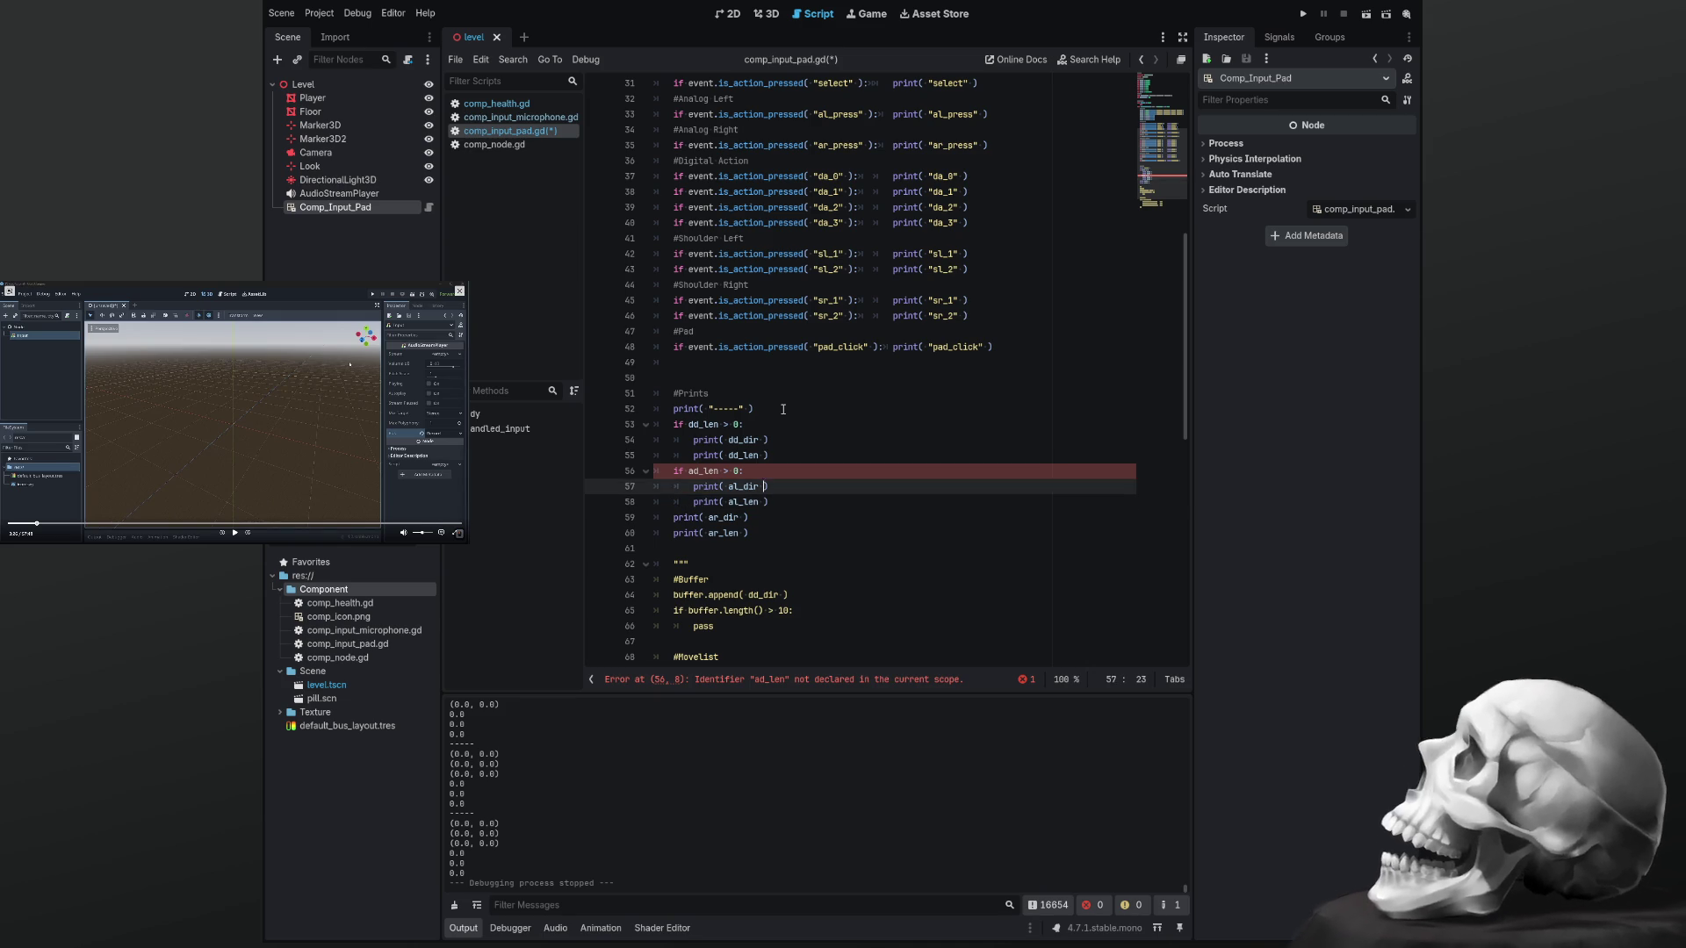
{"action": "key", "text": "Delete"}
{"action": "type", "text": "l"}
{"action": "key", "text": "Escape"}
{"action": "key", "text": "Down"}
{"action": "key", "text": "Down"}
{"action": "key", "text": "End"}
{"action": "key", "text": "Return"}
Step: Add an 'if ar_len > 0:' check over the ar prints, save, and run the project
{"action": "type", "text": "if ar"}
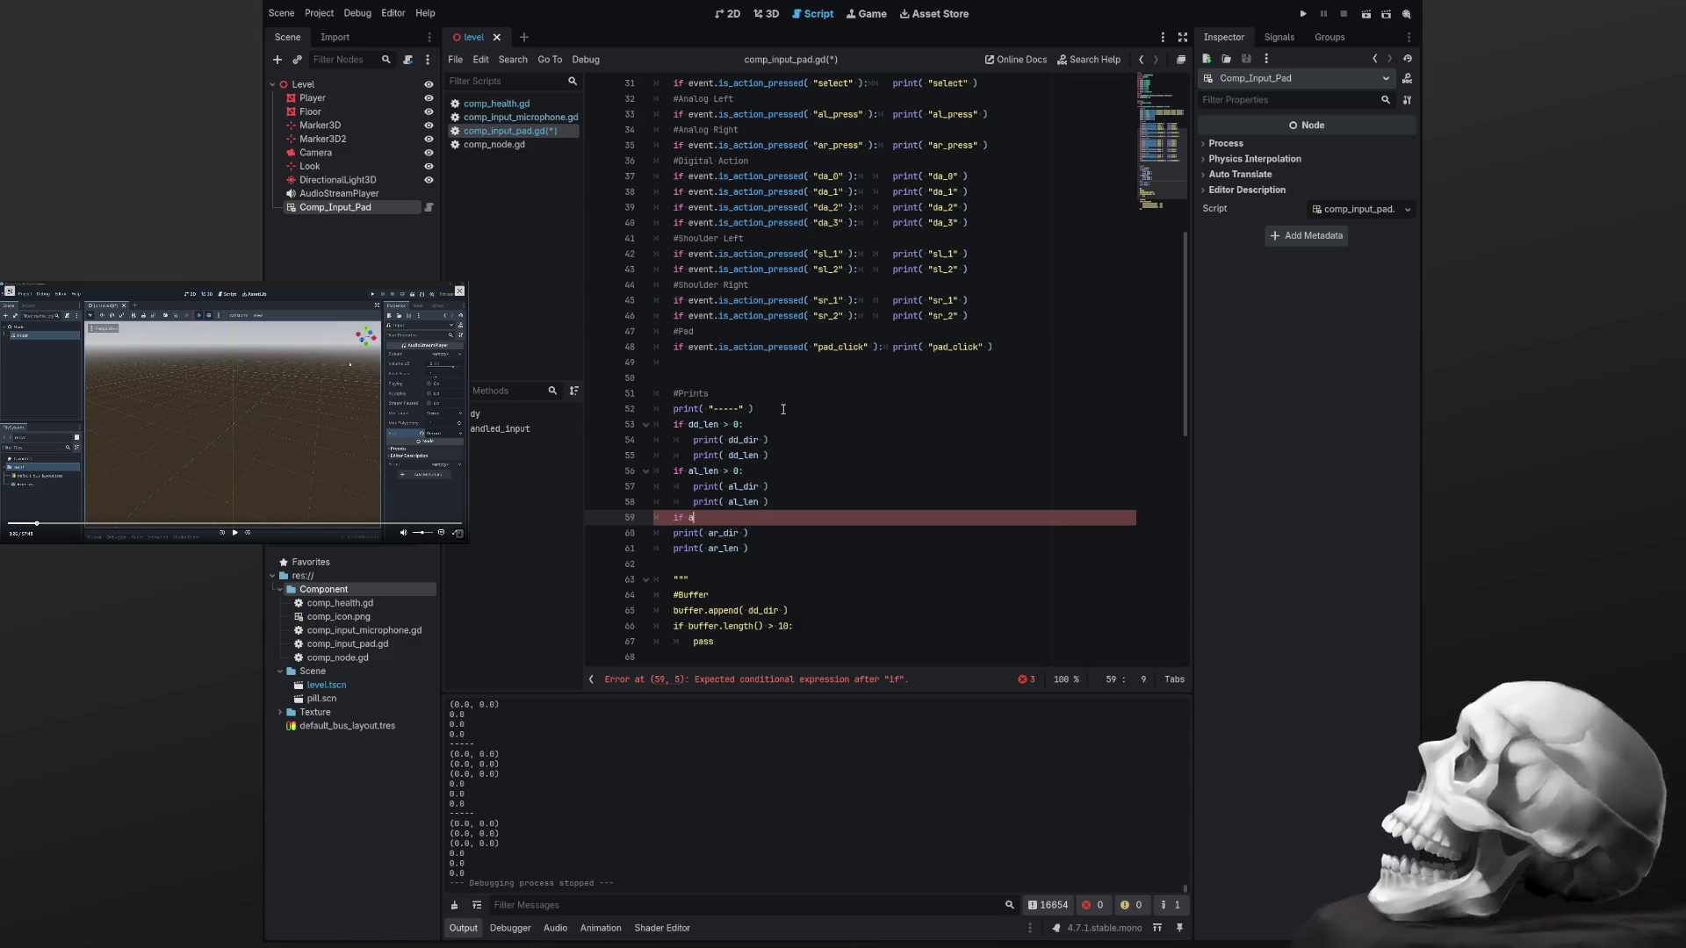
{"action": "type", "text": "_loen"}
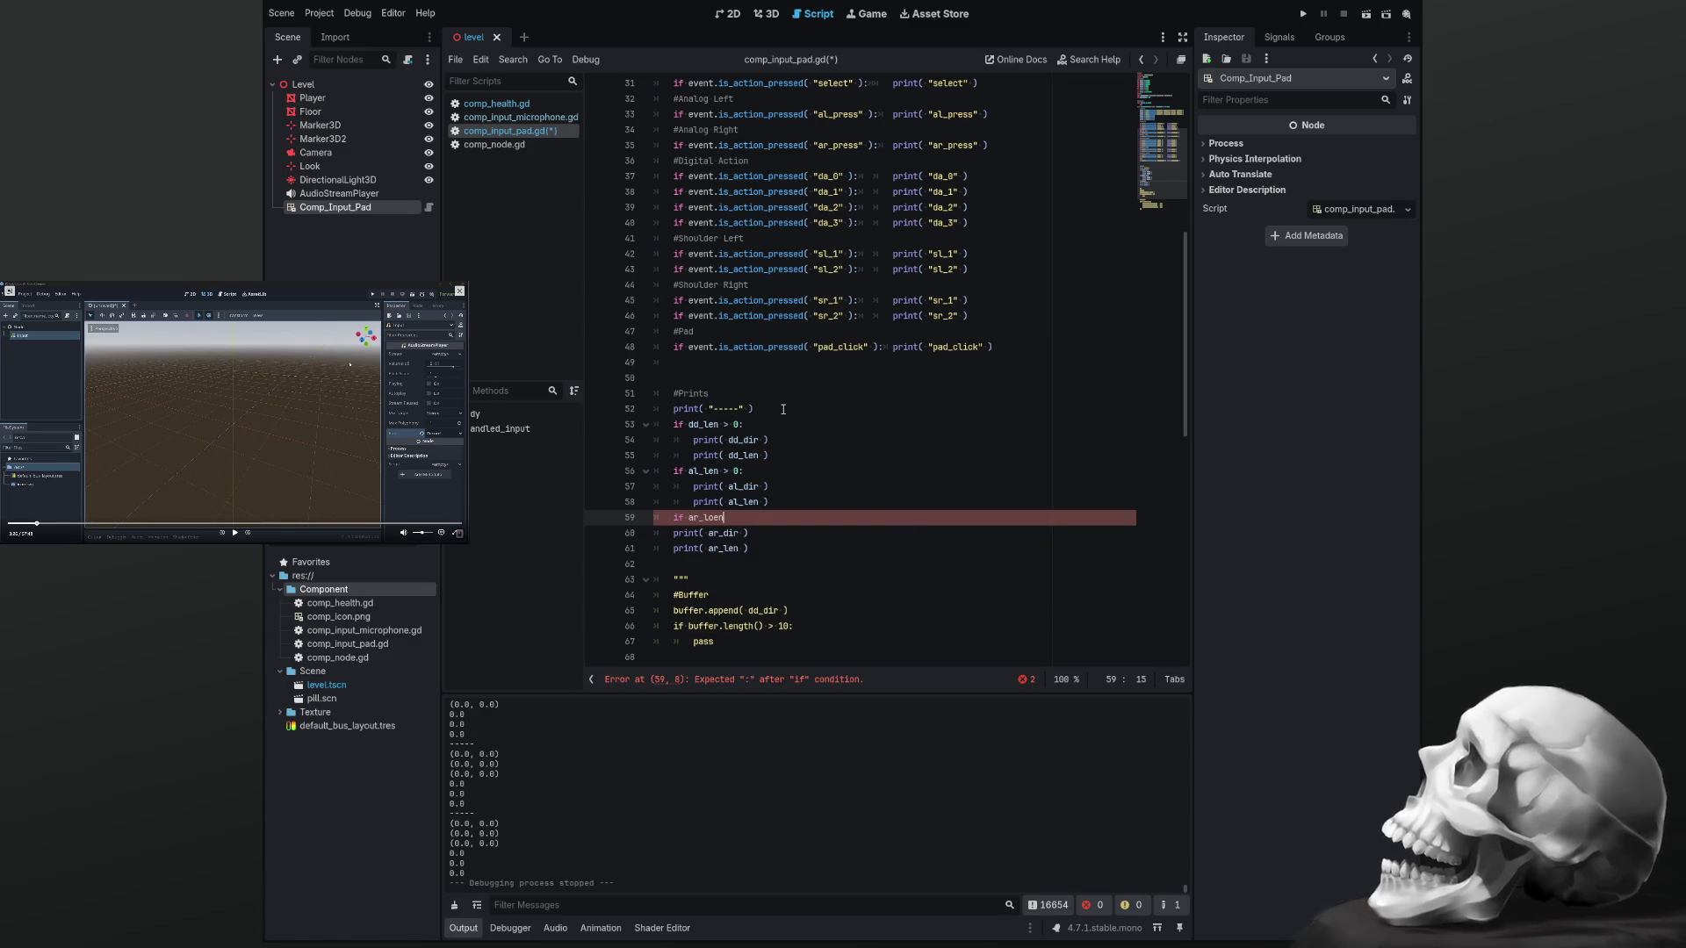
{"action": "key", "text": "BackSpace"}
{"action": "key", "text": "BackSpace"}
{"action": "type", "text": "en > 0"}
{"action": "type", "text": ":"}
{"action": "key", "text": "Down"}
{"action": "key", "text": "shift+Down"}
{"action": "key", "text": "Tab"}
{"action": "key", "text": "Up"}
{"action": "key", "text": "Up"}
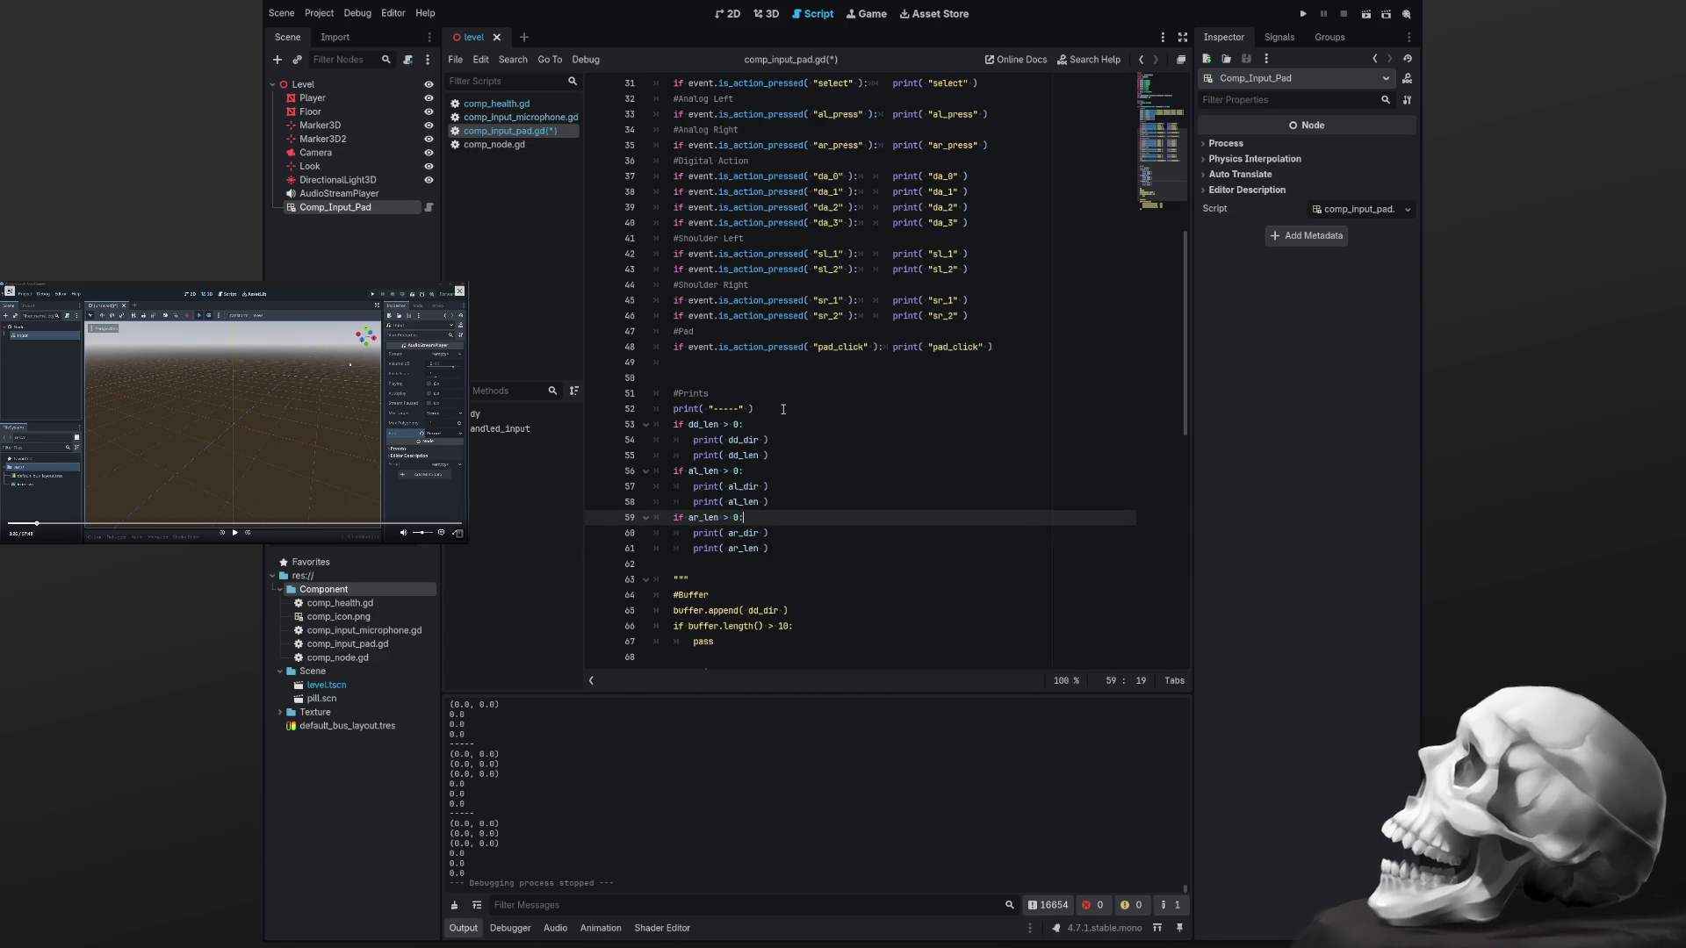
{"action": "key", "text": "ctrl+s"}
{"action": "key", "text": "F5"}
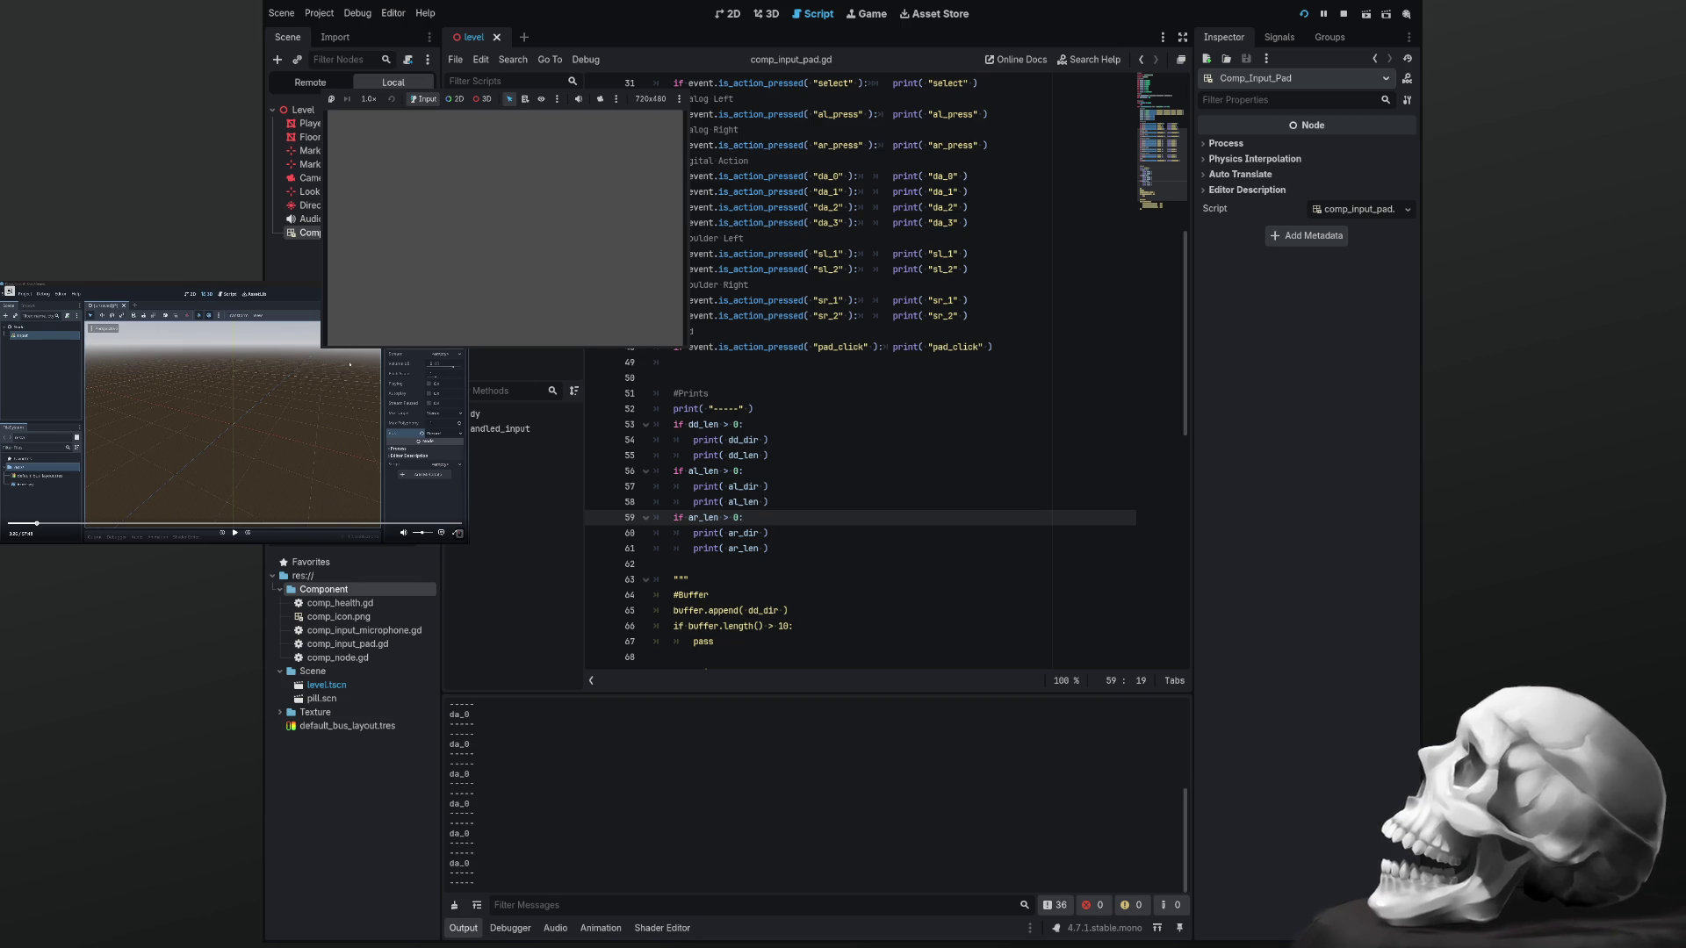
Step: Stop the test run and place the cursor after the dashed print line on line 52
{"action": "key", "text": "F8"}
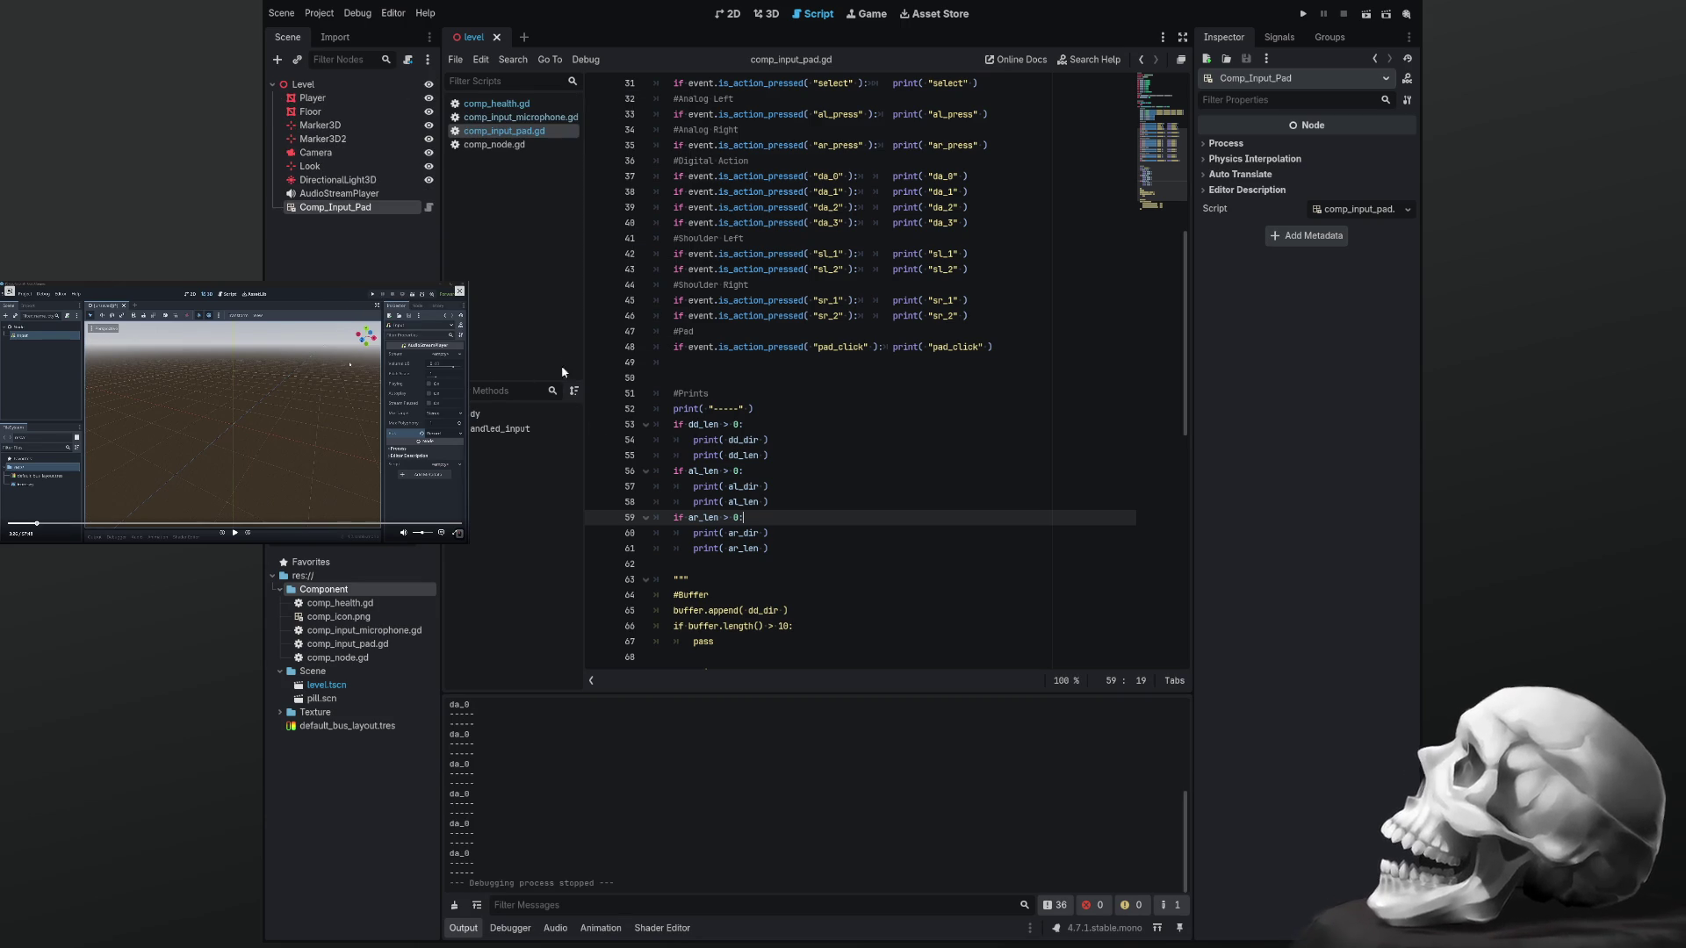
{"action": "left_click", "coordinate": [780, 410]}
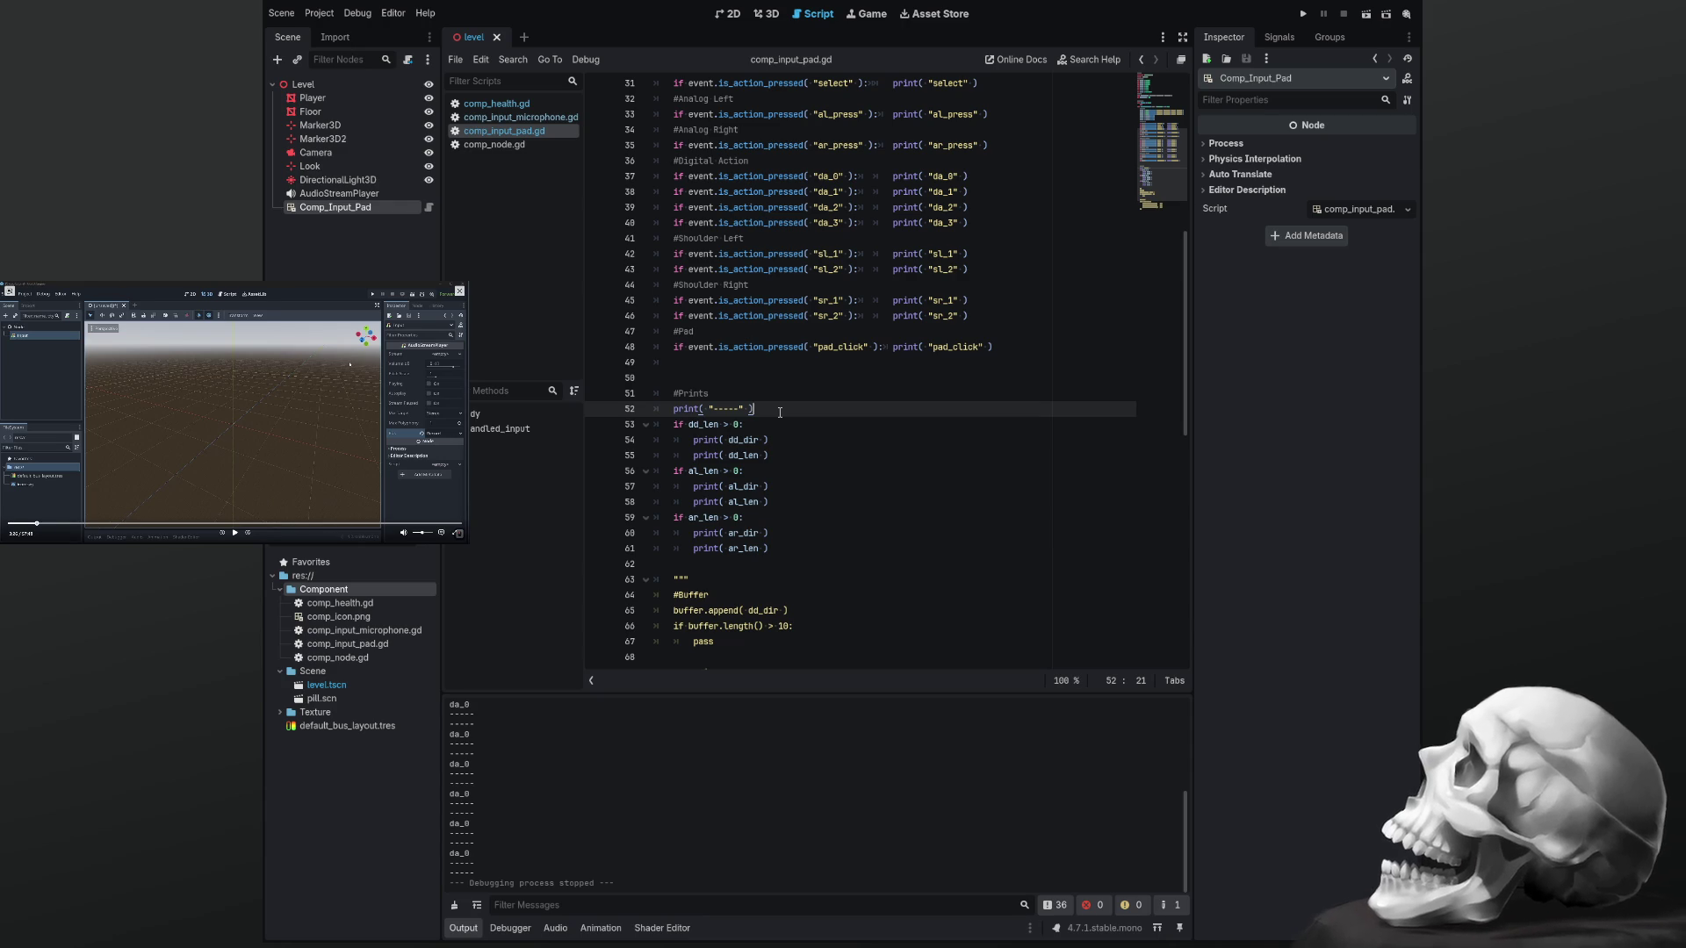
Step: Move the dashed print into the dd_len block and change its text to "DIGITAL"
{"action": "key", "text": "Home"}
{"action": "key", "text": "alt+Down"}
{"action": "key", "text": "Tab"}
{"action": "key", "text": "shift+Home"}
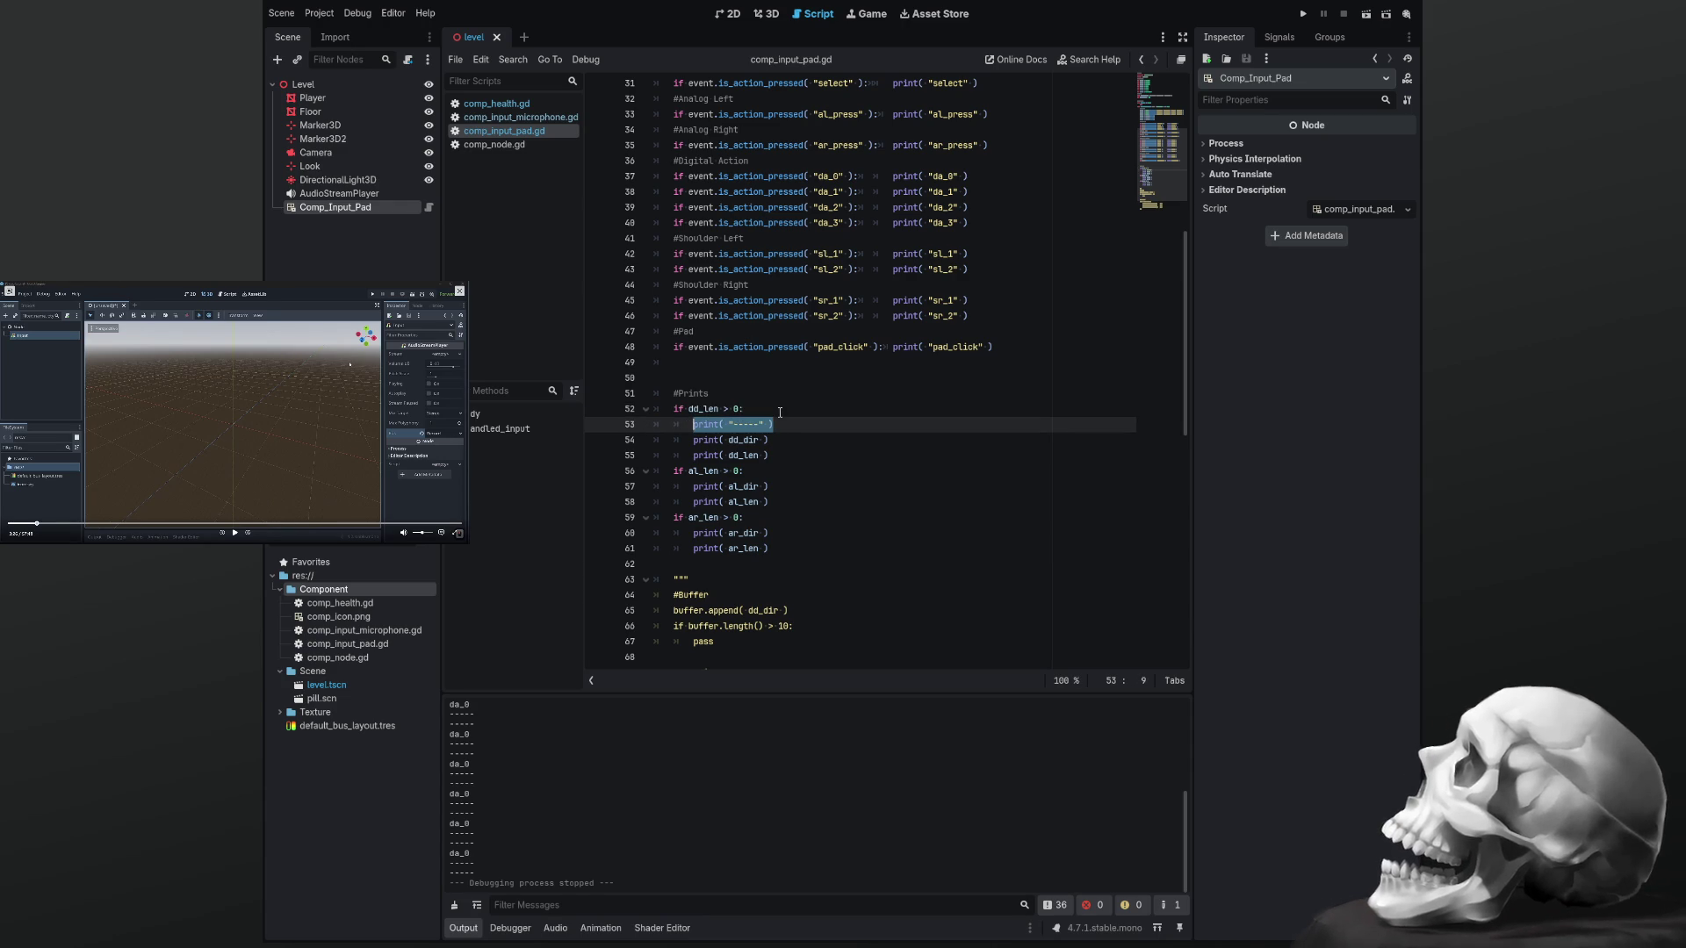
{"action": "key", "text": "Down"}
{"action": "key", "text": "Down"}
{"action": "key", "text": "Down"}
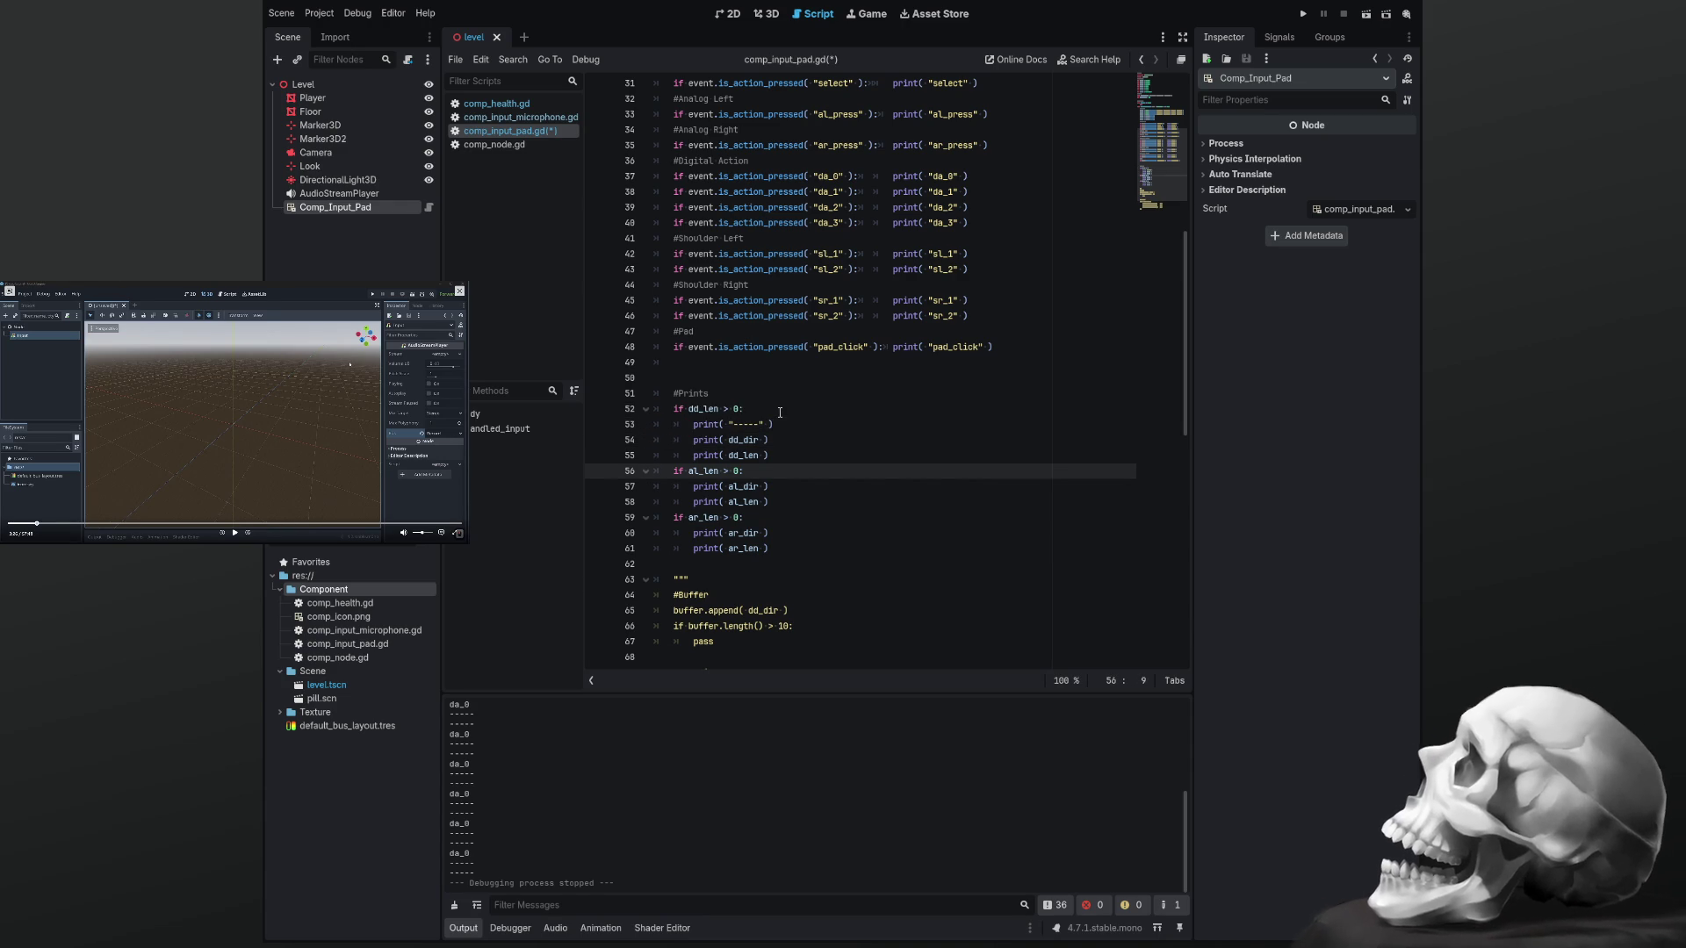
{"action": "key", "text": "Up"}
{"action": "key", "text": "Up"}
{"action": "key", "text": "Up"}
{"action": "key", "text": "End"}
{"action": "key", "text": "Left"}
{"action": "key", "text": "BackSpace"}
{"action": "key", "text": "BackSpace"}
{"action": "key", "text": "BackSpace"}
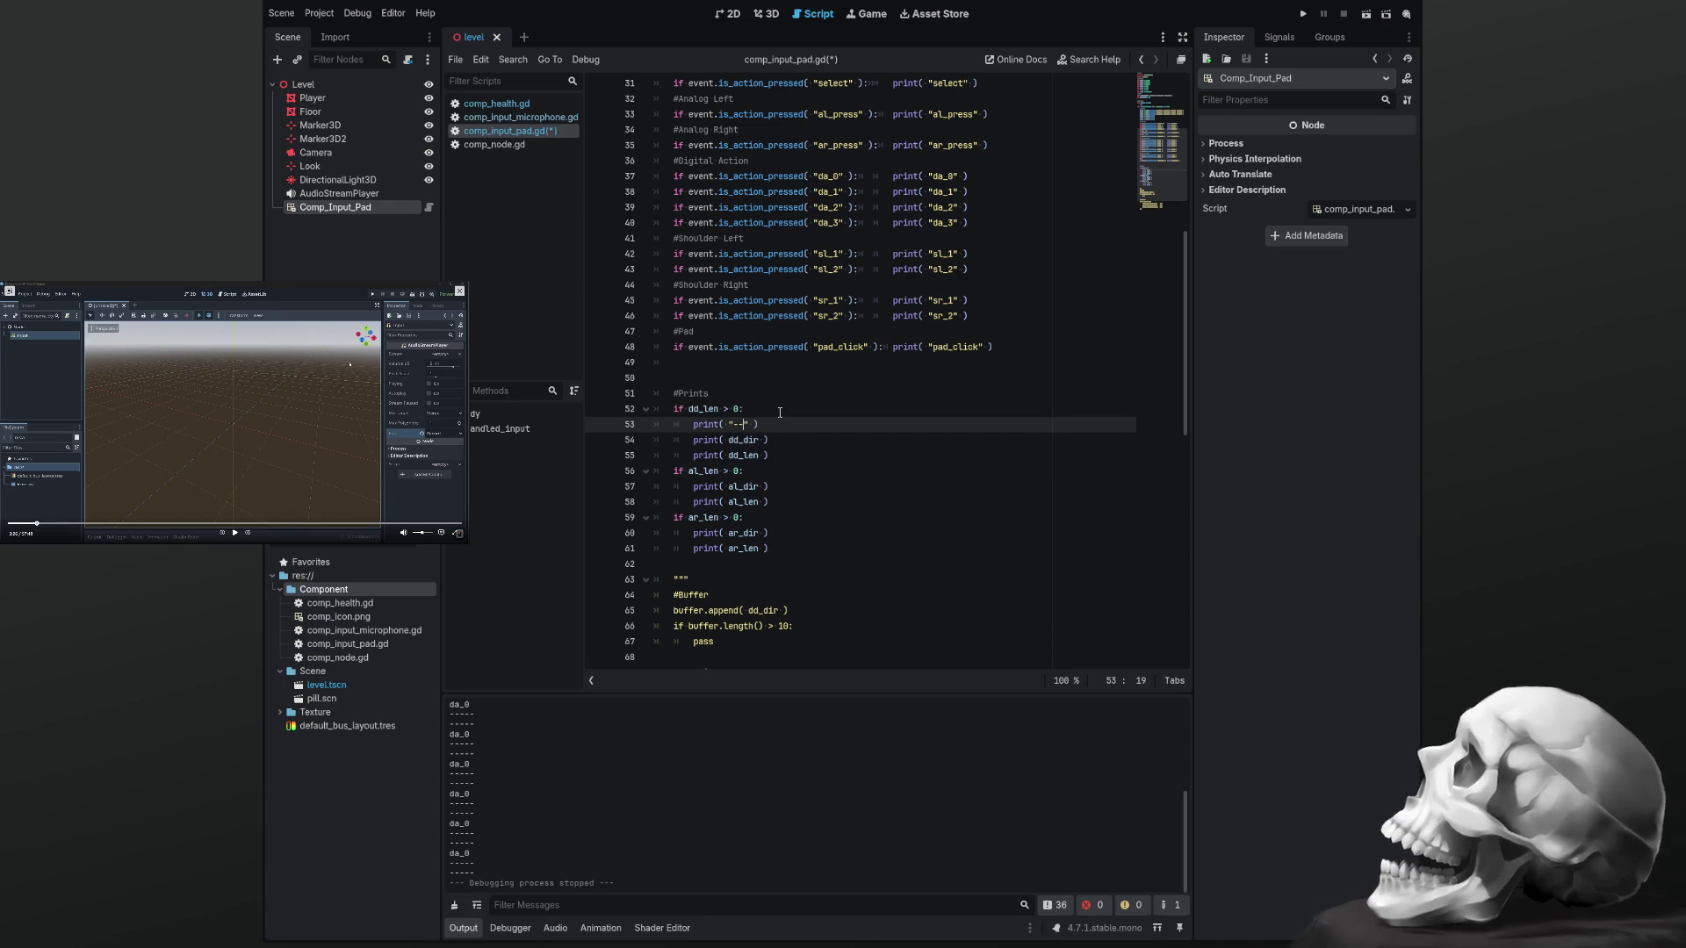
{"action": "type", "text": "DIGITAL"}
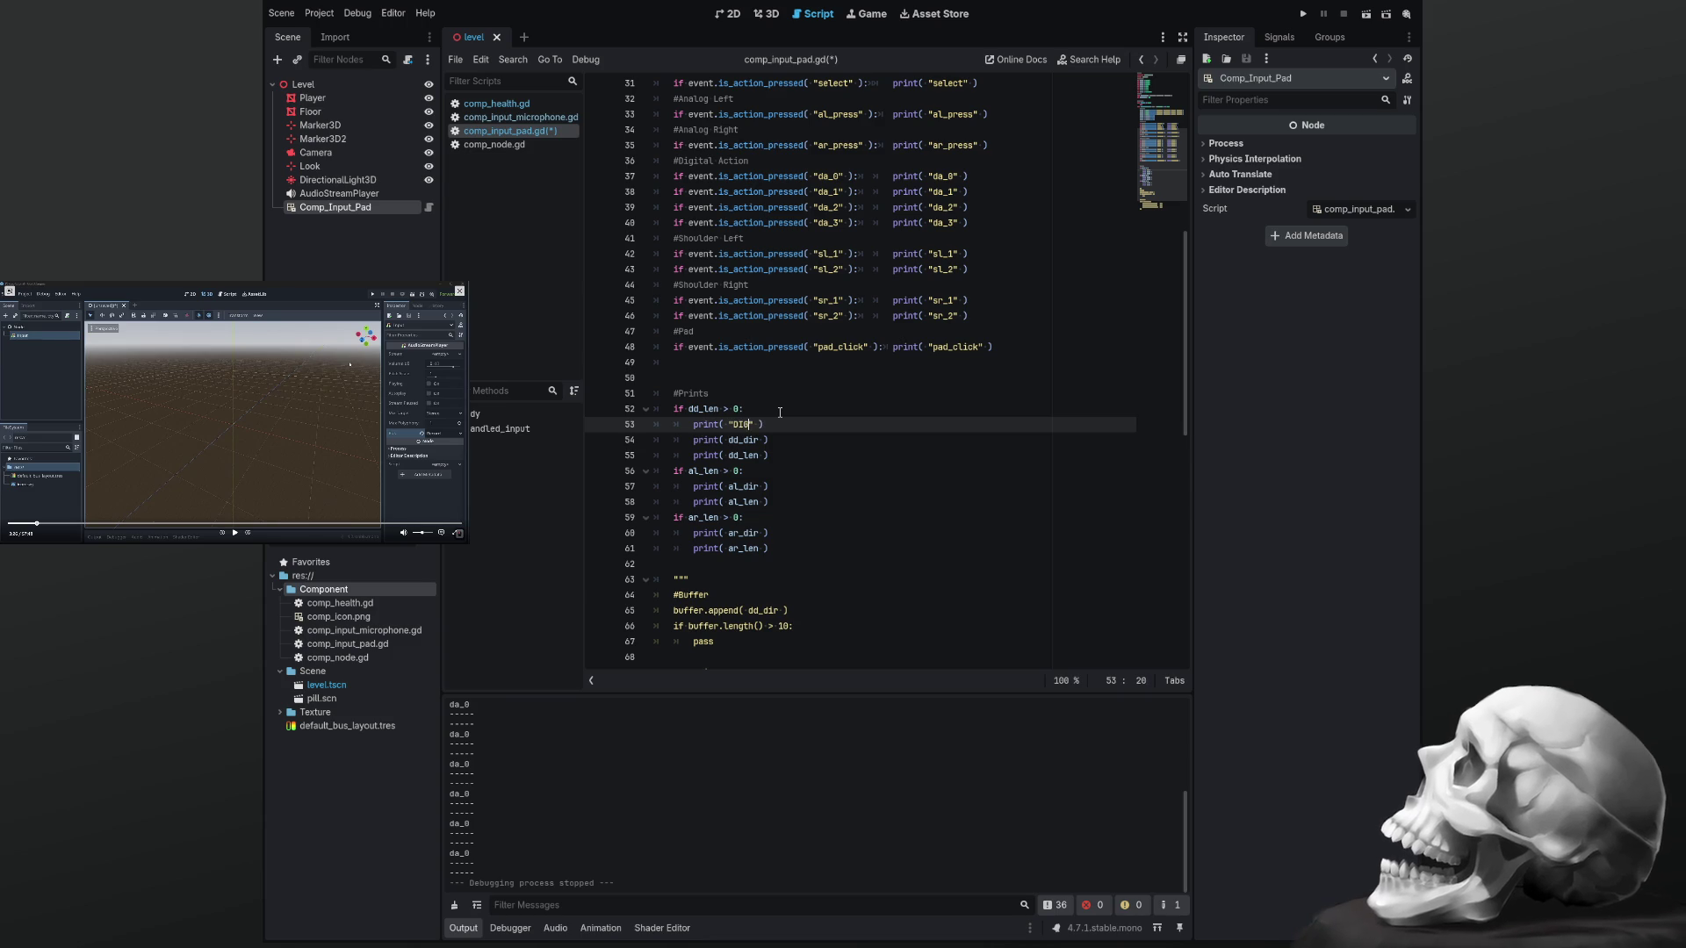
{"action": "key", "text": "Escape"}
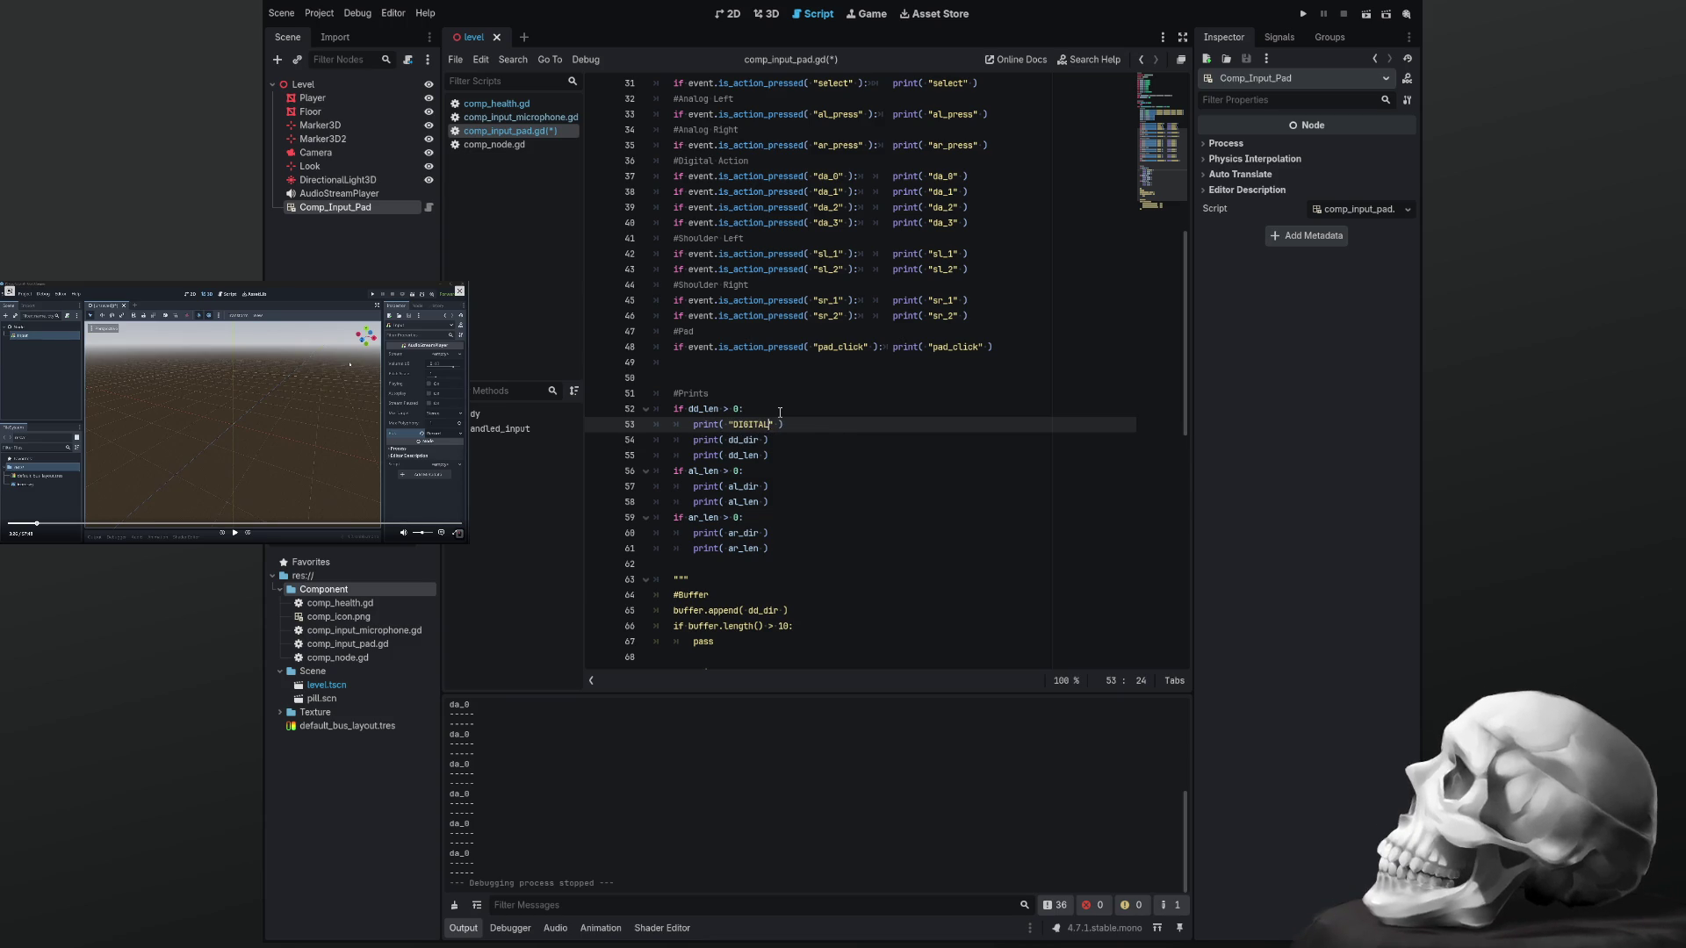
Step: Copy the print( "DIGITAL" ) line under both the al_len and ar_len checks
{"action": "key", "text": "shift+Home"}
{"action": "key", "text": "ctrl+c"}
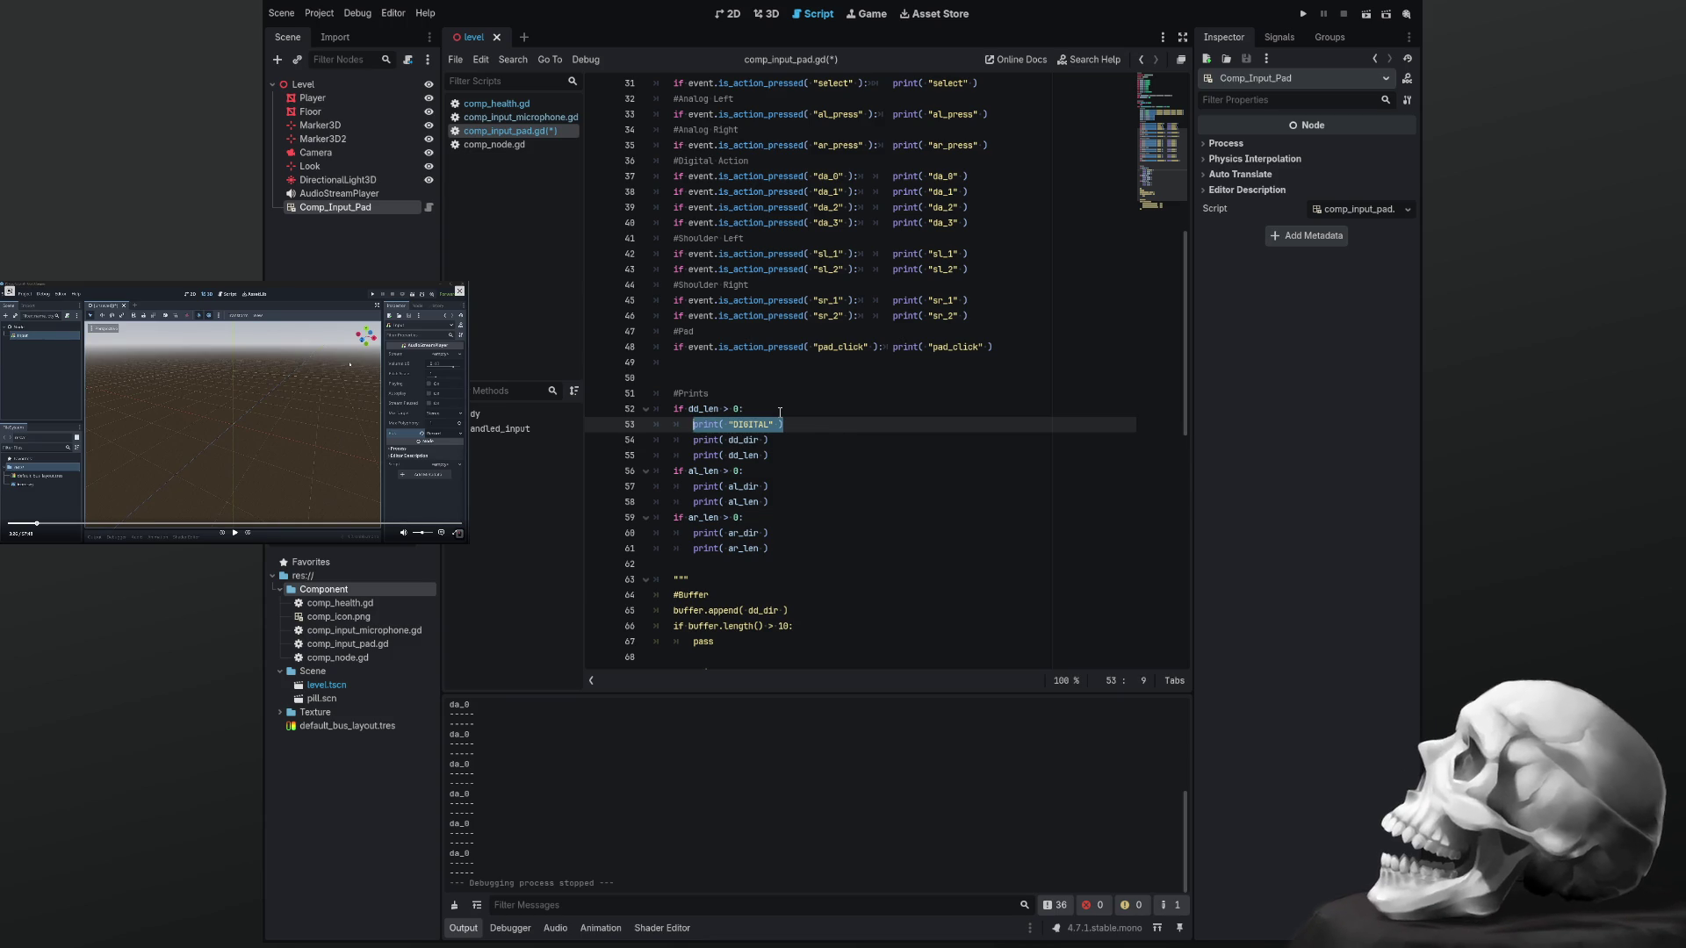
{"action": "key", "text": "Down"}
{"action": "key", "text": "Down"}
{"action": "key", "text": "Down"}
{"action": "key", "text": "Return"}
{"action": "key", "text": "ctrl+v"}
{"action": "key", "text": "Down"}
{"action": "key", "text": "Down"}
{"action": "key", "text": "Down"}
{"action": "key", "text": "Return"}
{"action": "key", "text": "ctrl+v"}
{"action": "key", "text": "Up"}
{"action": "key", "text": "Up"}
{"action": "key", "text": "Up"}
{"action": "key", "text": "Up"}
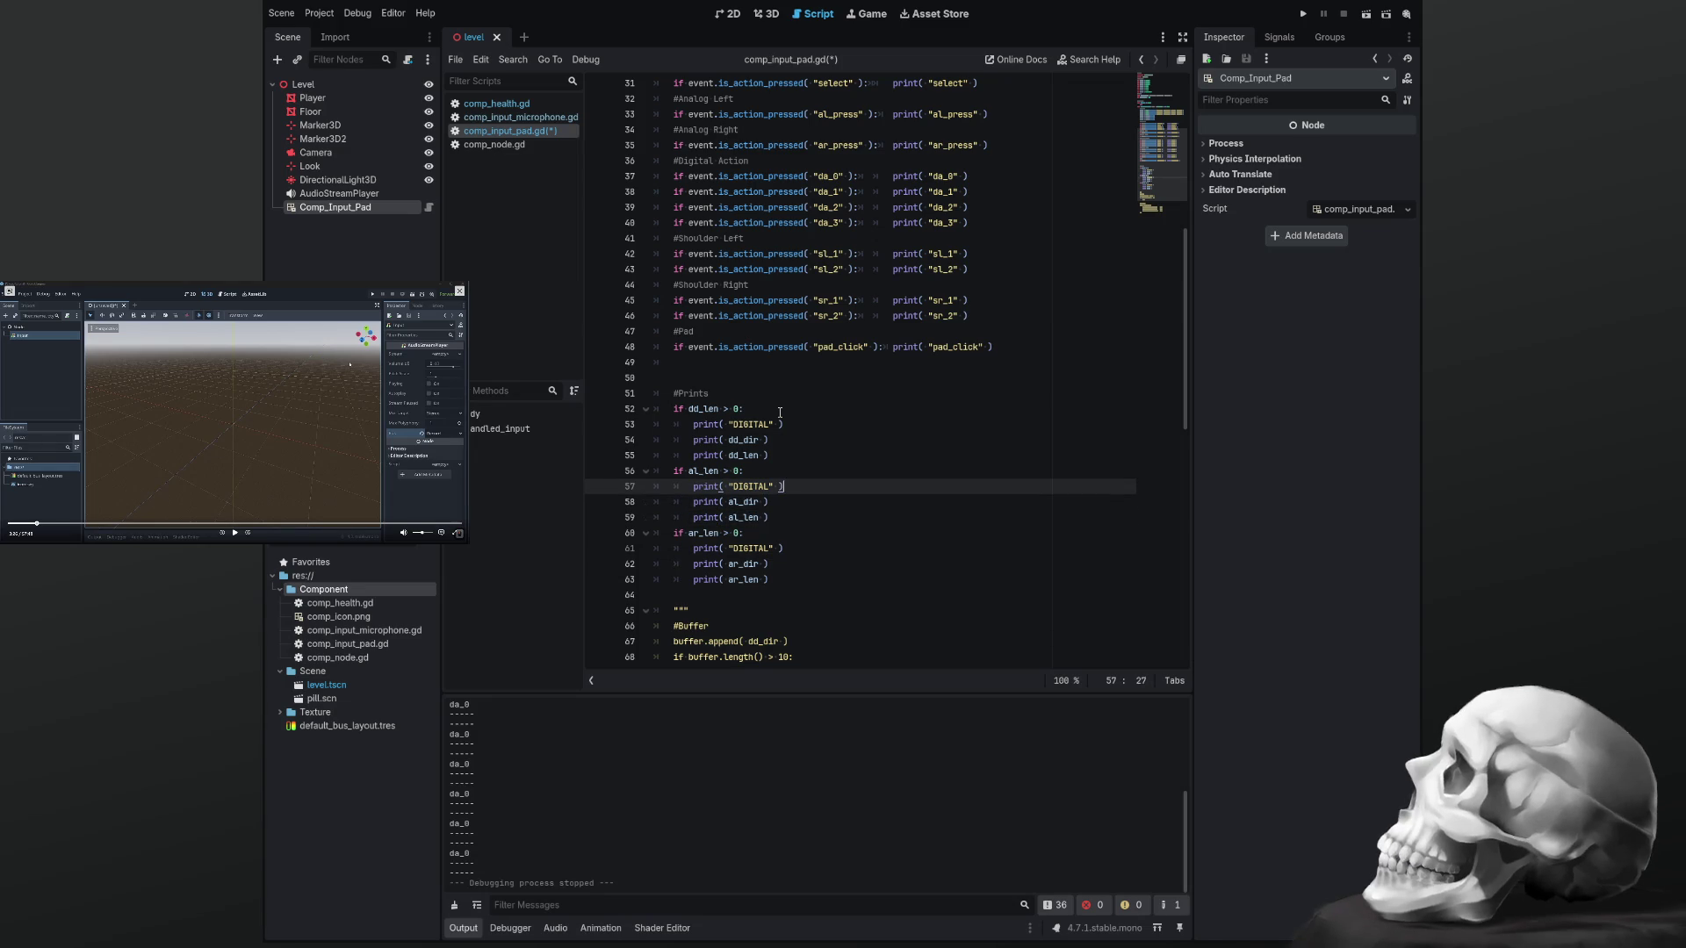
Step: Relabel the pasted prints "ANALOG LEFT" and "ANALOG RIGHT" and save the script
{"action": "key", "text": "BackSpace"}
{"action": "key", "text": "BackSpace"}
{"action": "key", "text": "BackSpace"}
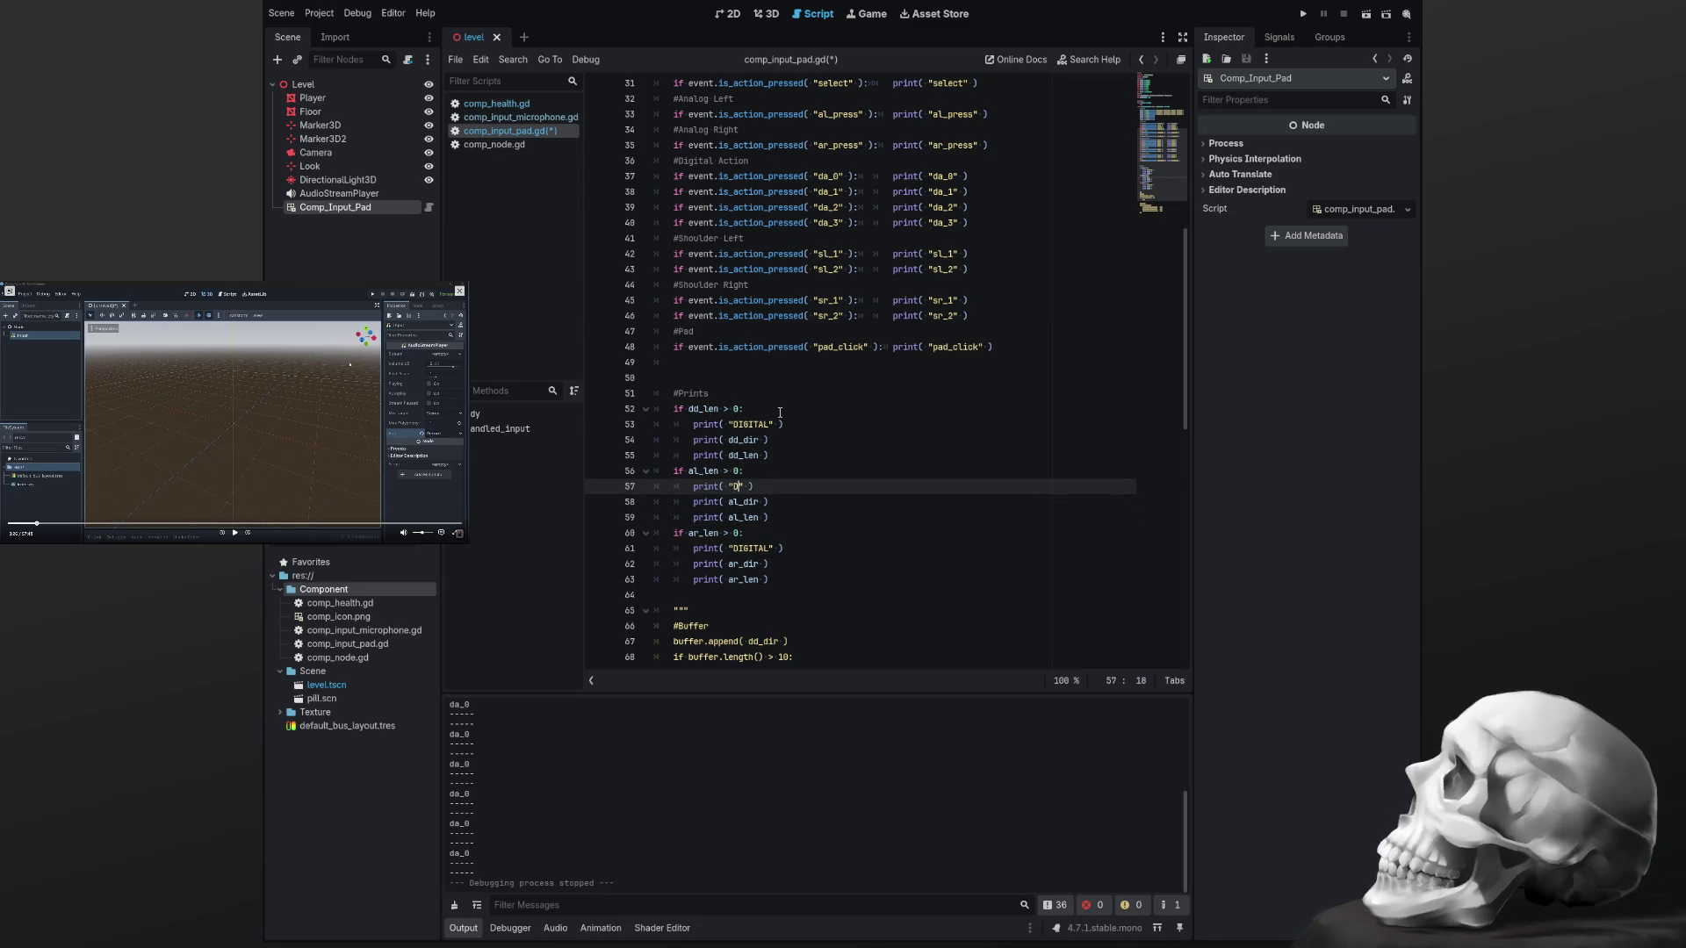
{"action": "type", "text": "Analog LE"}
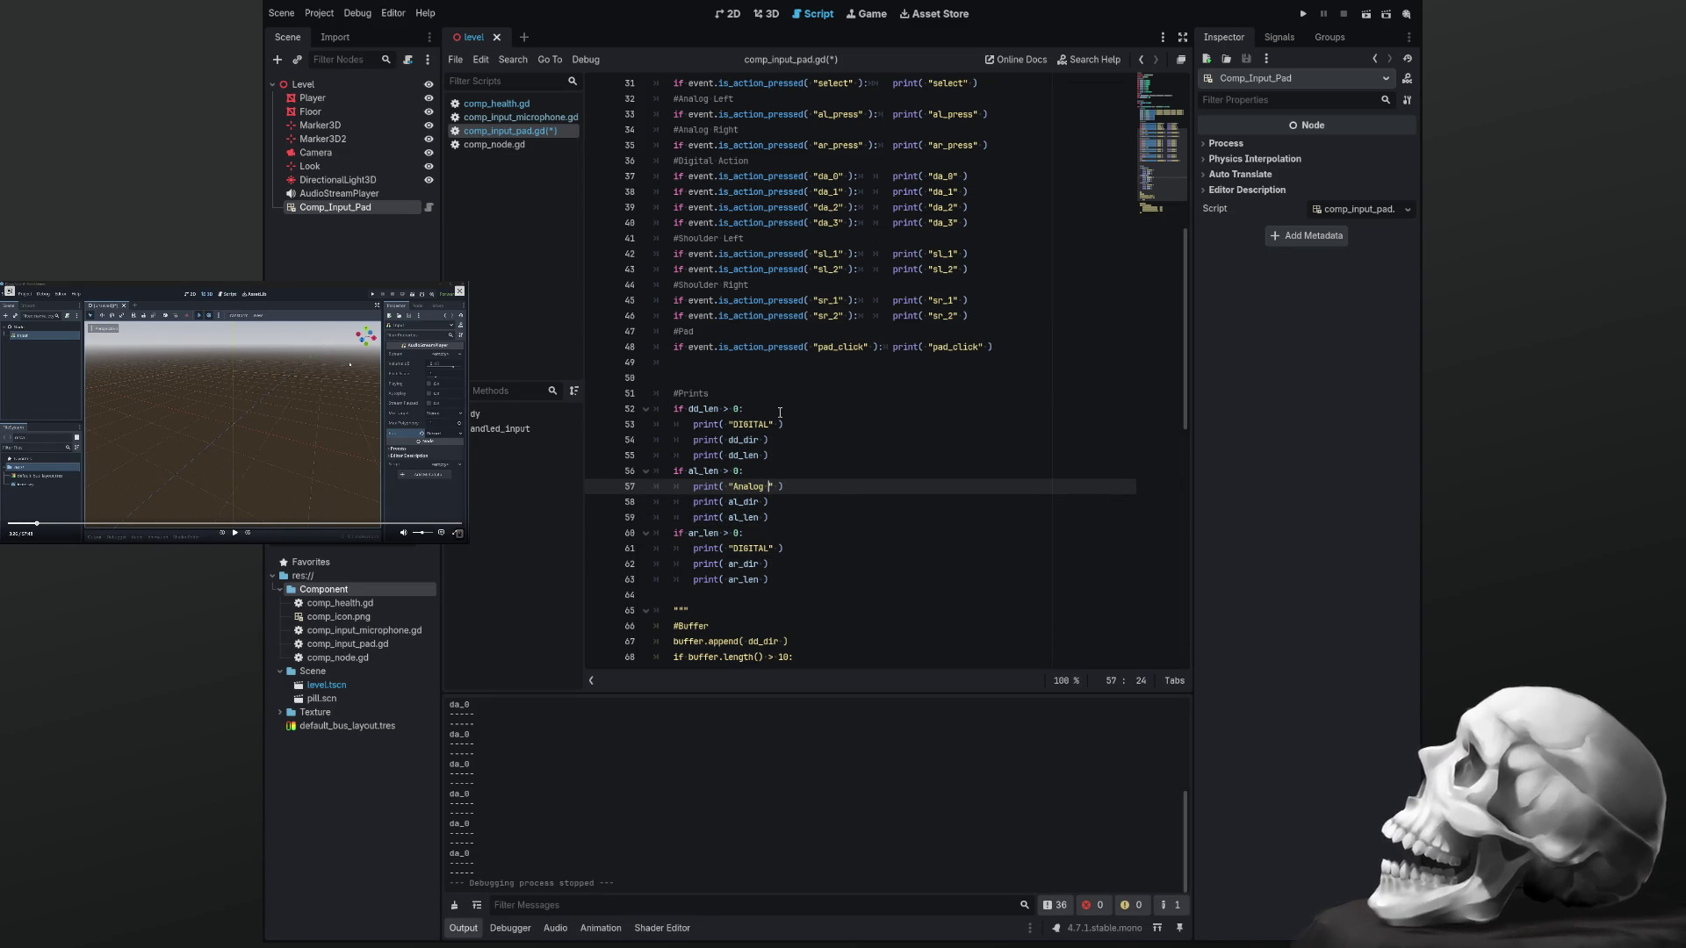
{"action": "type", "text": "FT"}
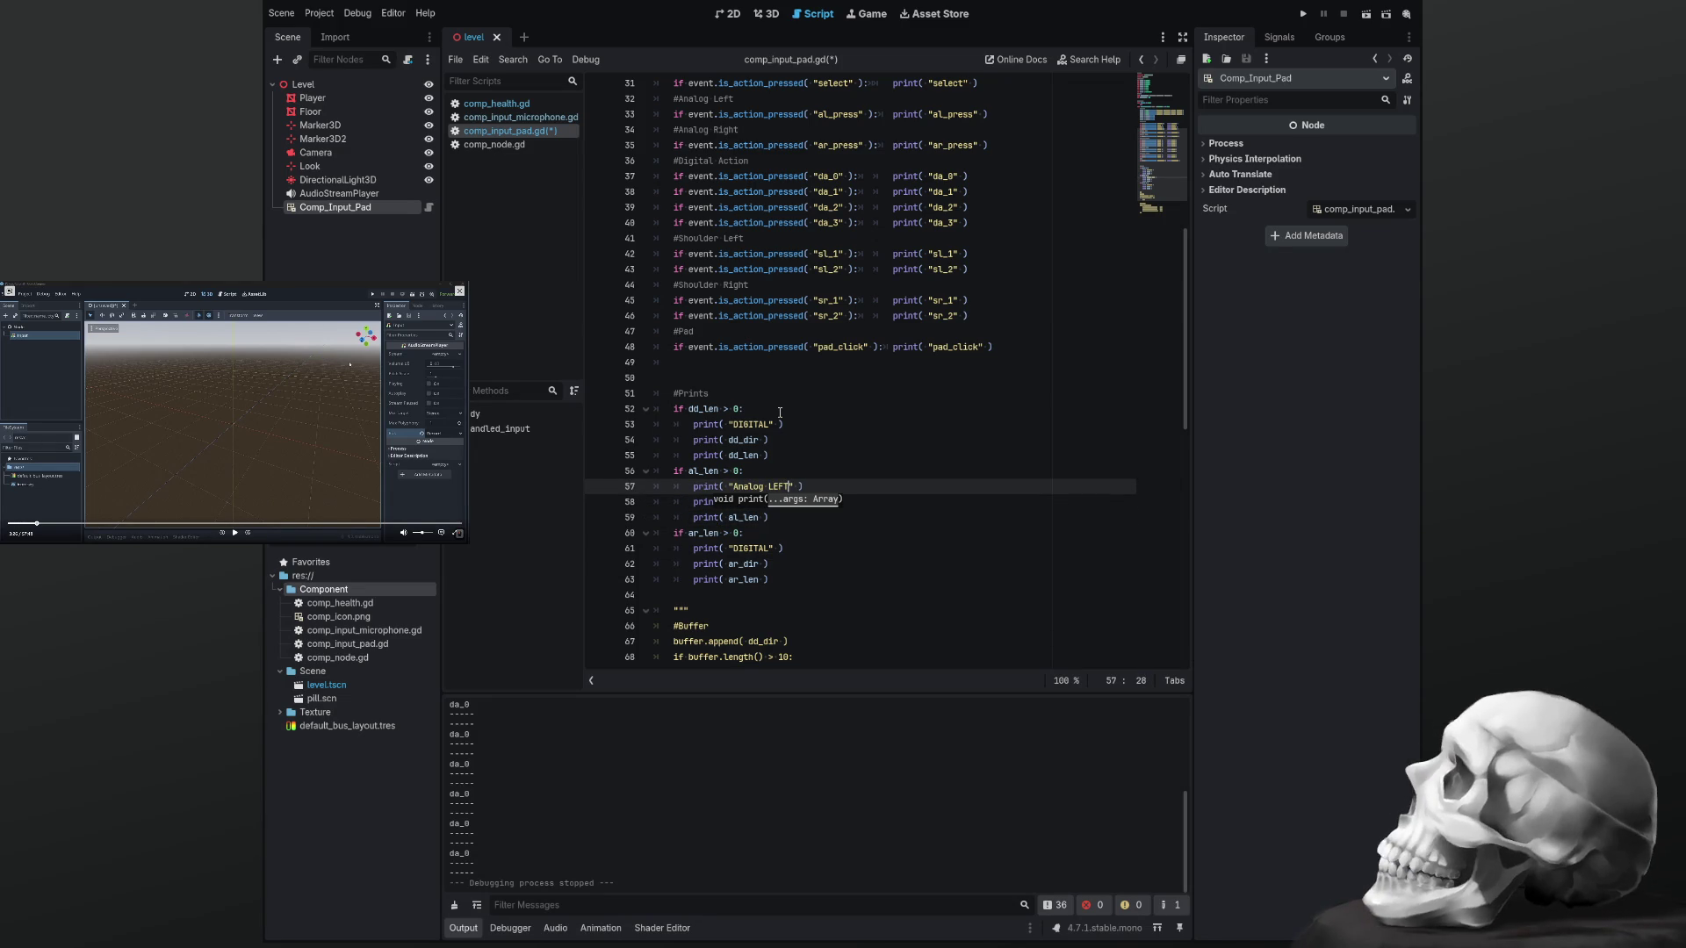
{"action": "key", "text": "Down"}
{"action": "key", "text": "Down"}
{"action": "key", "text": "Down"}
{"action": "key", "text": "BackSpace"}
{"action": "key", "text": "BackSpace"}
{"action": "key", "text": "BackSpace"}
{"action": "type", "text": "A"}
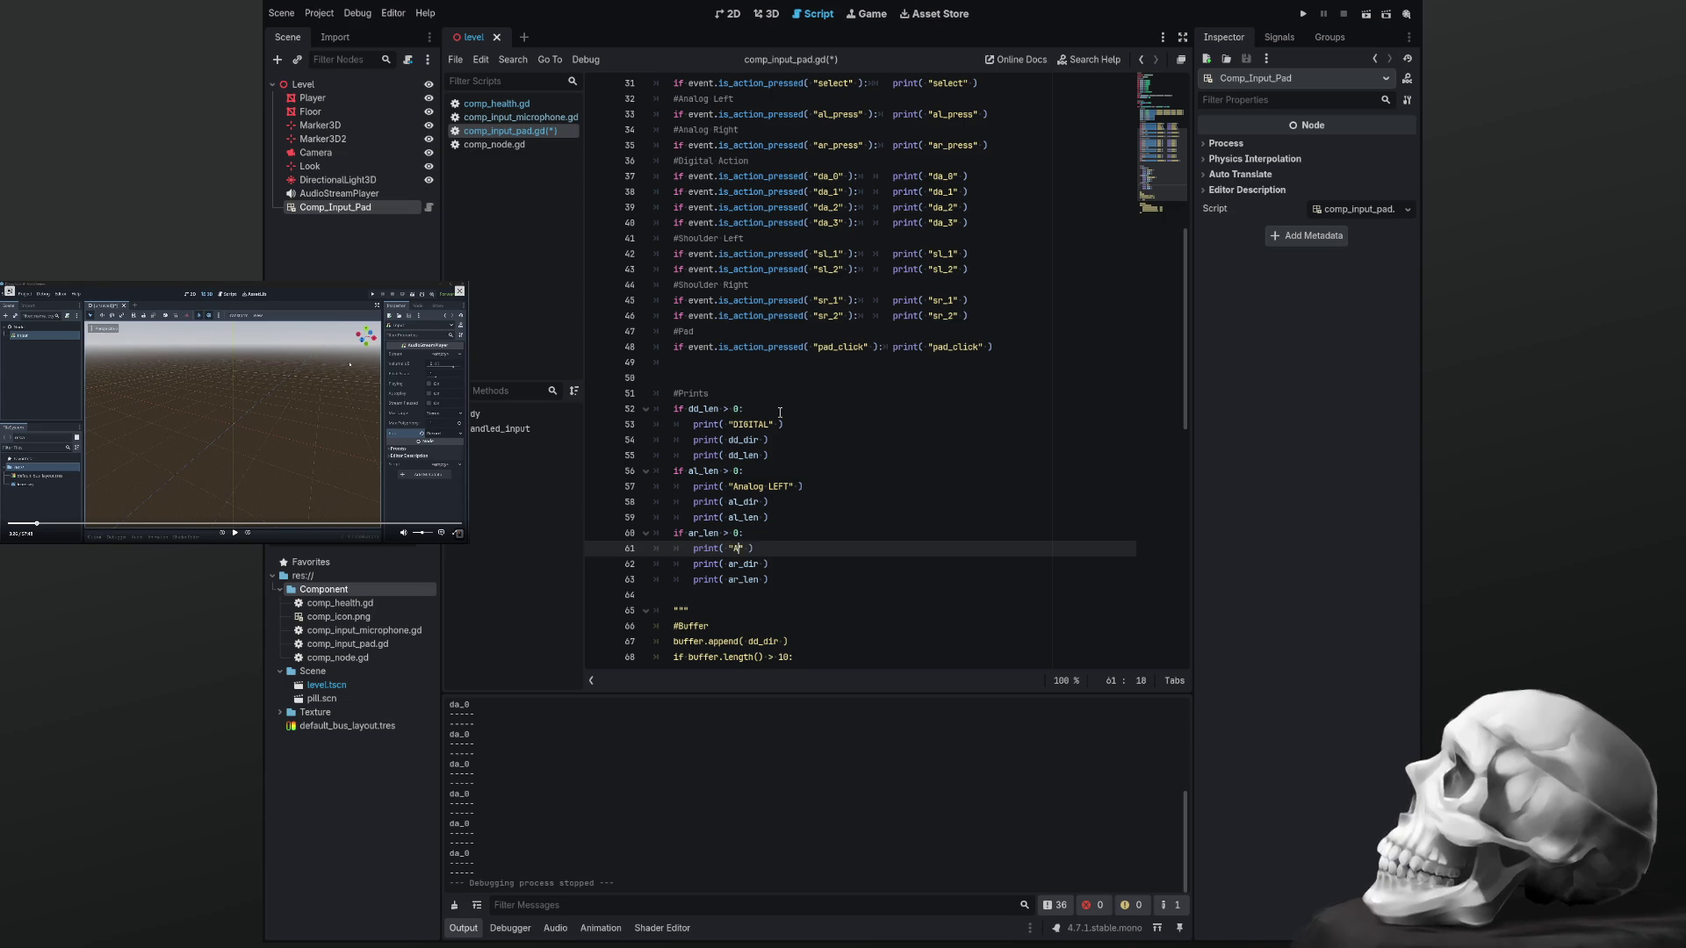
{"action": "type", "text": "NALOG RIGHT"}
{"action": "key", "text": "Up"}
{"action": "key", "text": "Up"}
{"action": "key", "text": "Up"}
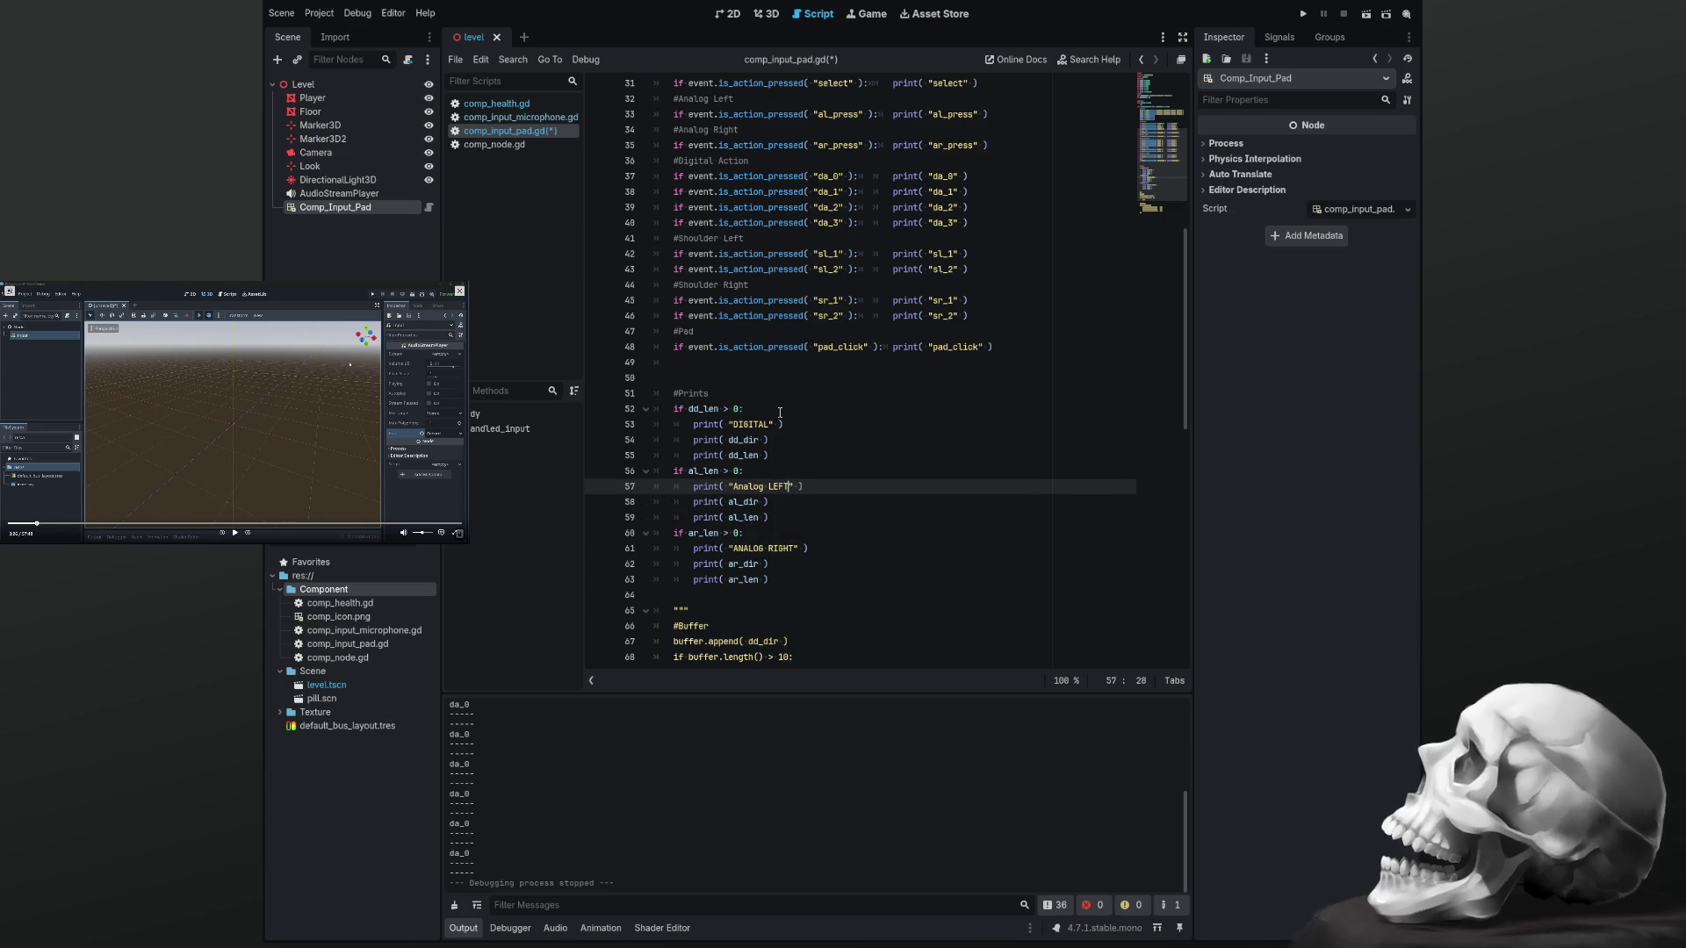
{"action": "key", "text": "BackSpace"}
{"action": "key", "text": "BackSpace"}
{"action": "key", "text": "BackSpace"}
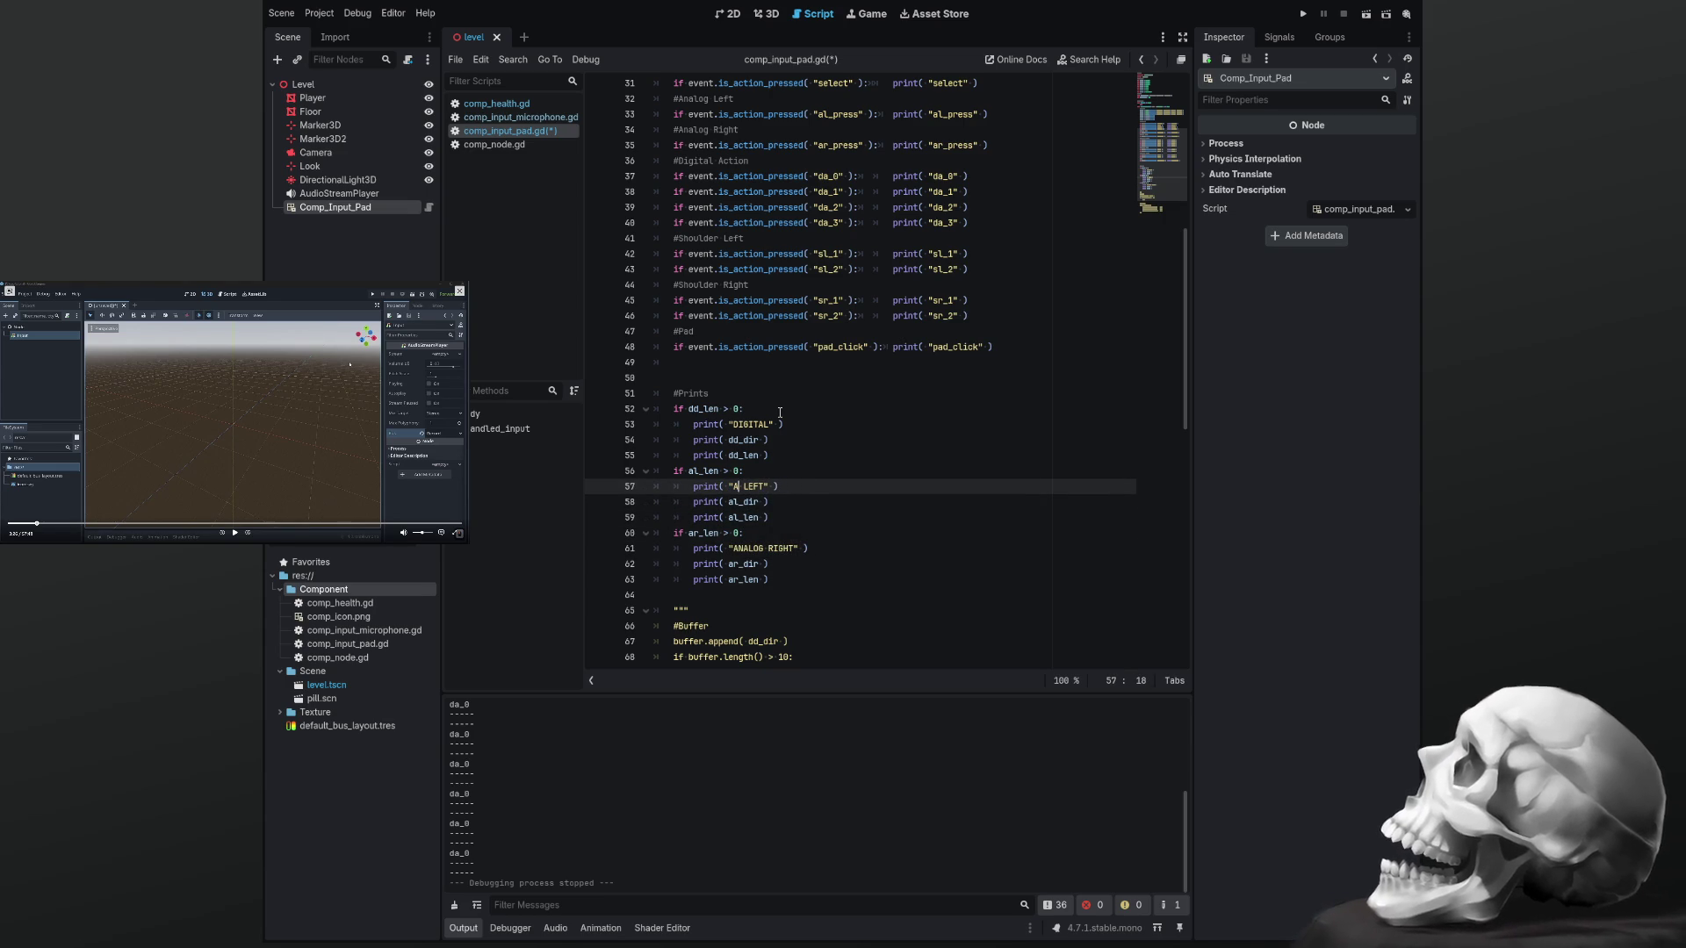
{"action": "type", "text": "NALOG"}
{"action": "key", "text": "Escape"}
{"action": "key", "text": "ctrl+s"}
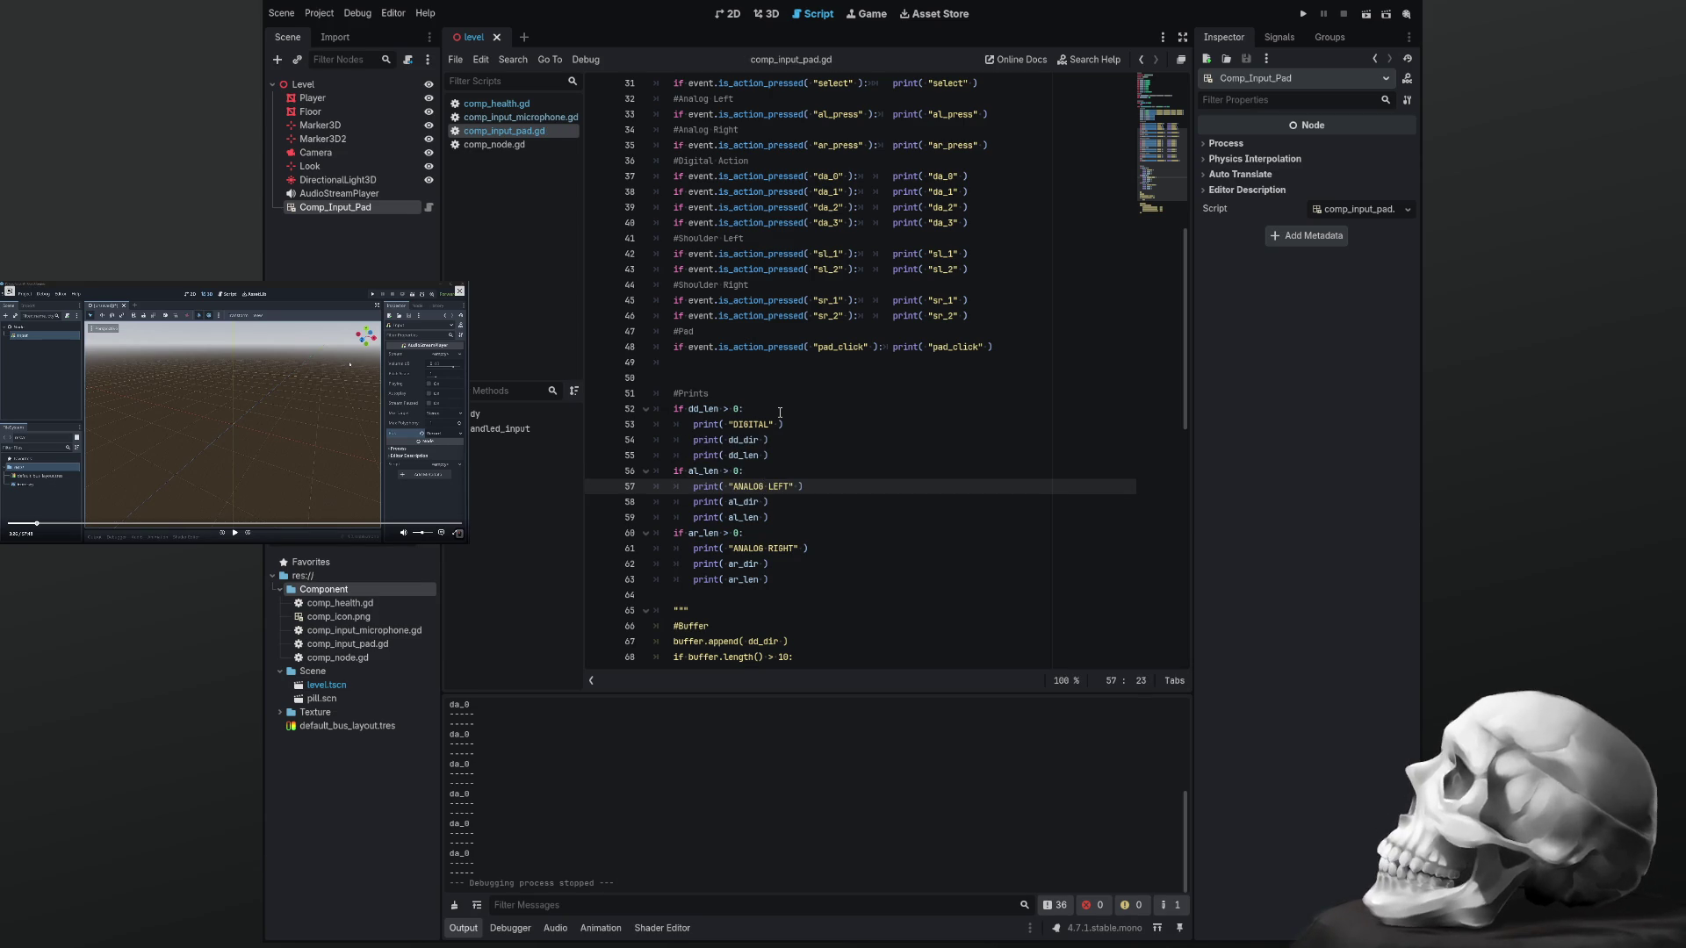
Step: Clear the Output log, run the project, and move the game window to the right side
{"action": "left_click", "coordinate": [454, 905]}
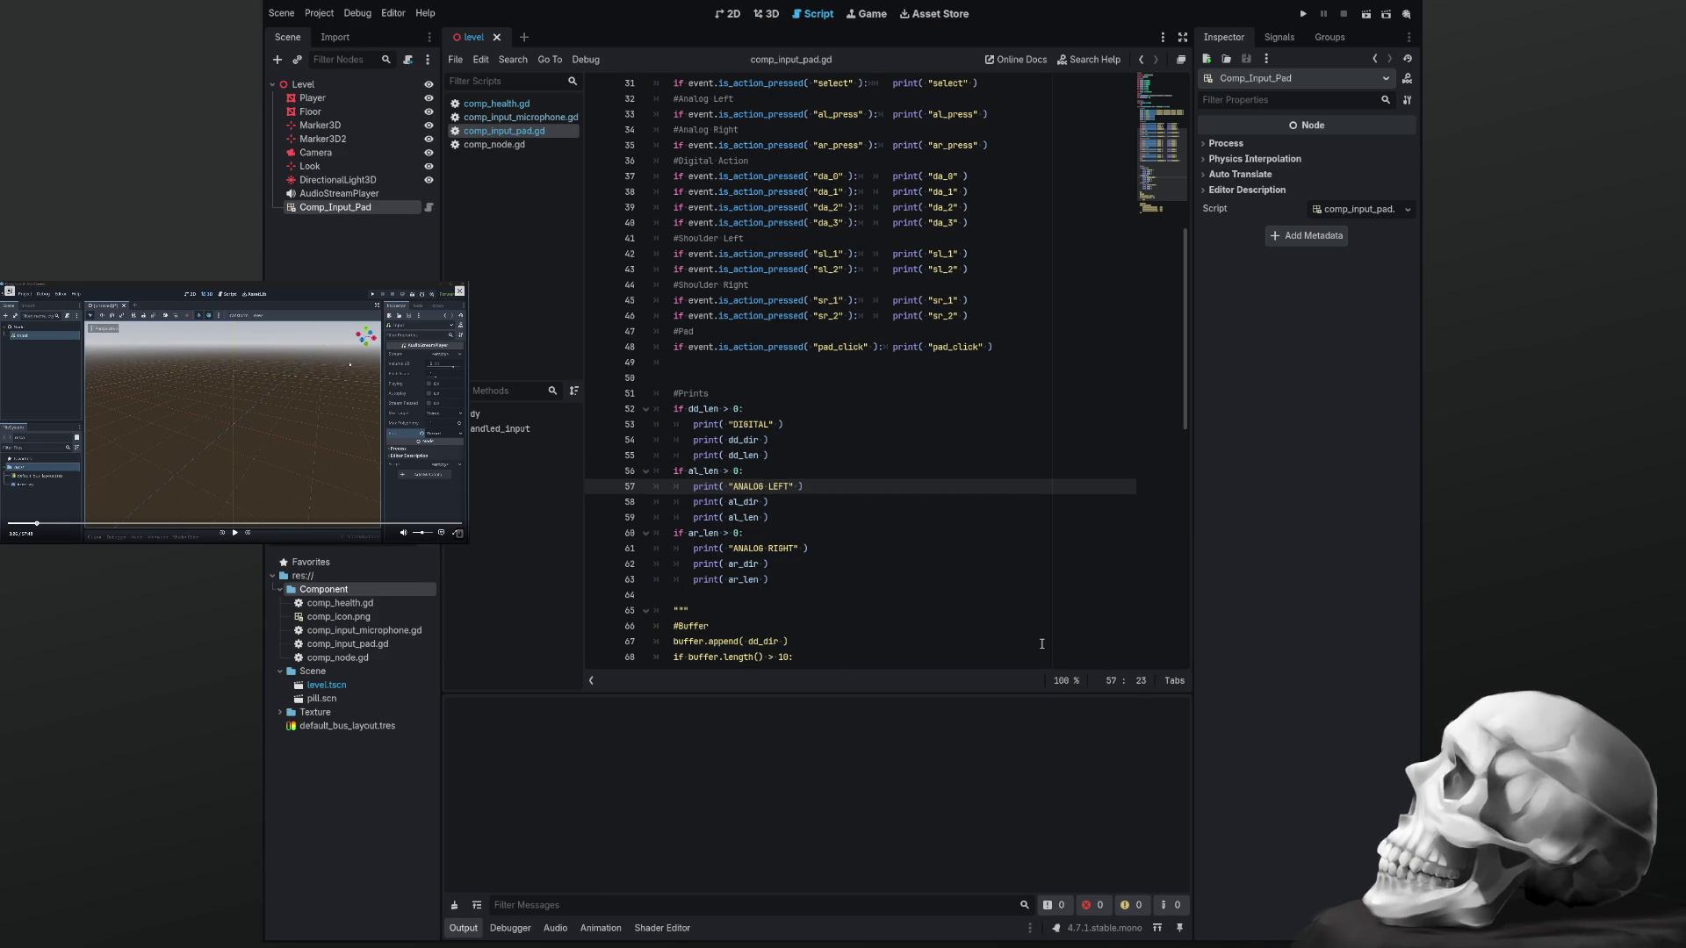
{"action": "key", "text": "F5"}
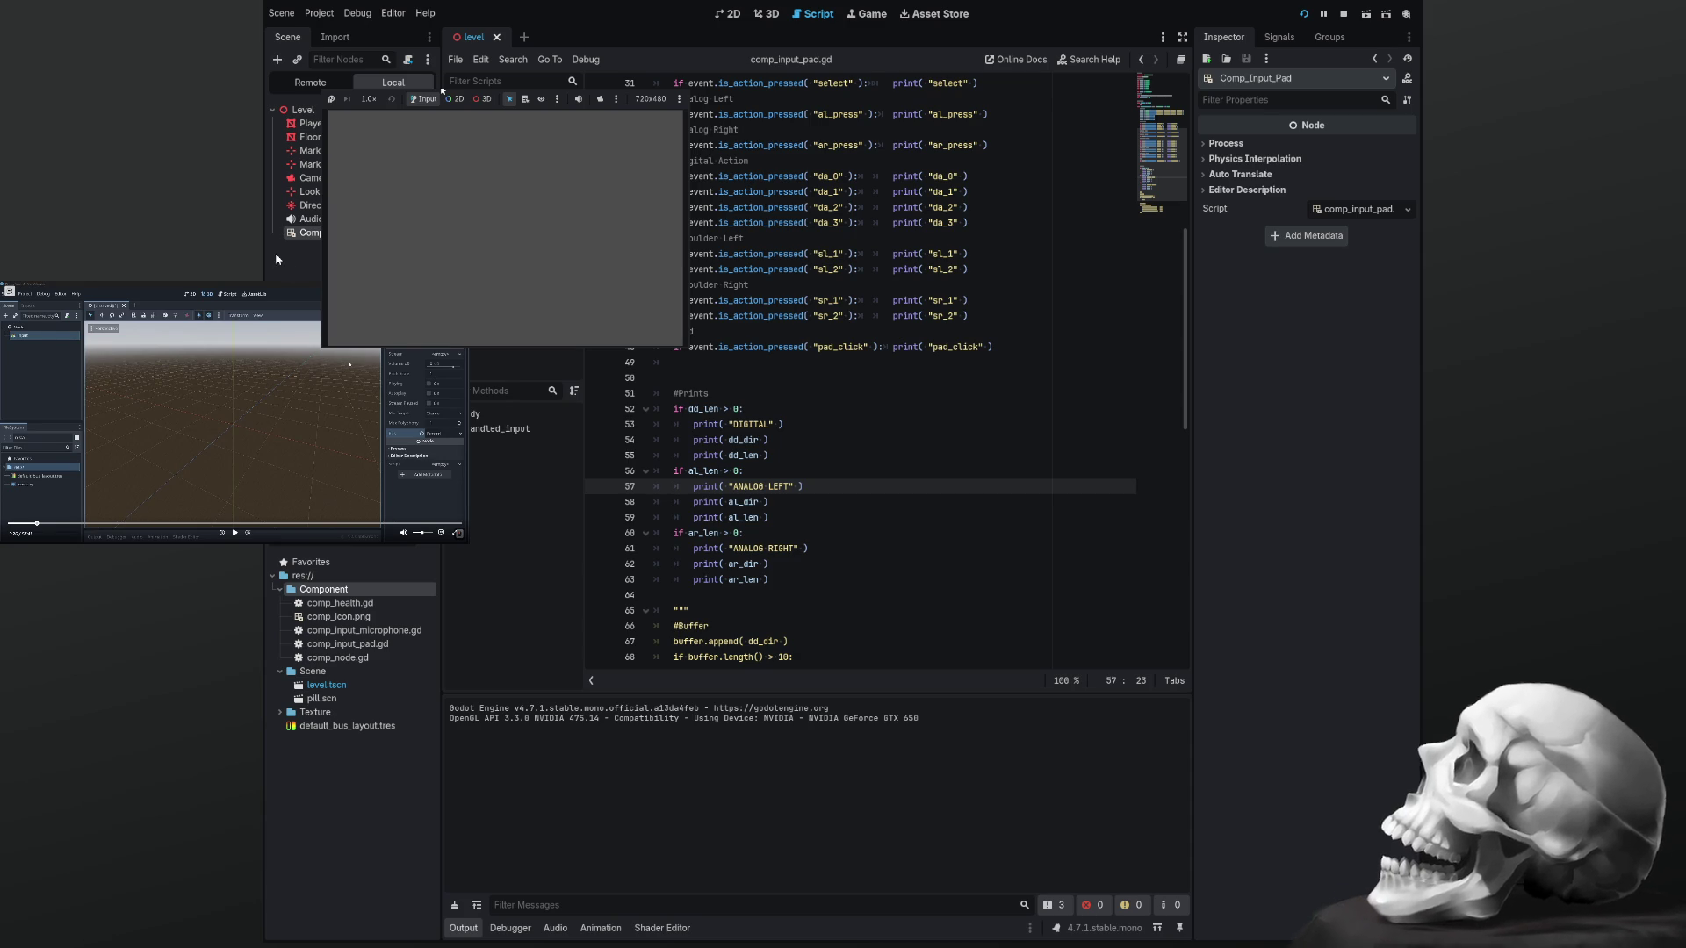
{"action": "mouse_move", "coordinate": [632, 99]}
{"action": "left_mouse_down"}
{"action": "mouse_move", "coordinate": [504, 395]}
{"action": "mouse_move", "coordinate": [1119, 184]}
{"action": "mouse_move", "coordinate": [1444, 303]}
{"action": "mouse_move", "coordinate": [1562, 277]}
{"action": "mouse_move", "coordinate": [1432, 320]}
{"action": "mouse_move", "coordinate": [1571, 255]}
{"action": "mouse_move", "coordinate": [1571, 213]}
{"action": "mouse_move", "coordinate": [1495, 138]}
{"action": "mouse_move", "coordinate": [1553, 107]}
{"action": "mouse_move", "coordinate": [1559, 306]}
{"action": "left_mouse_up"}
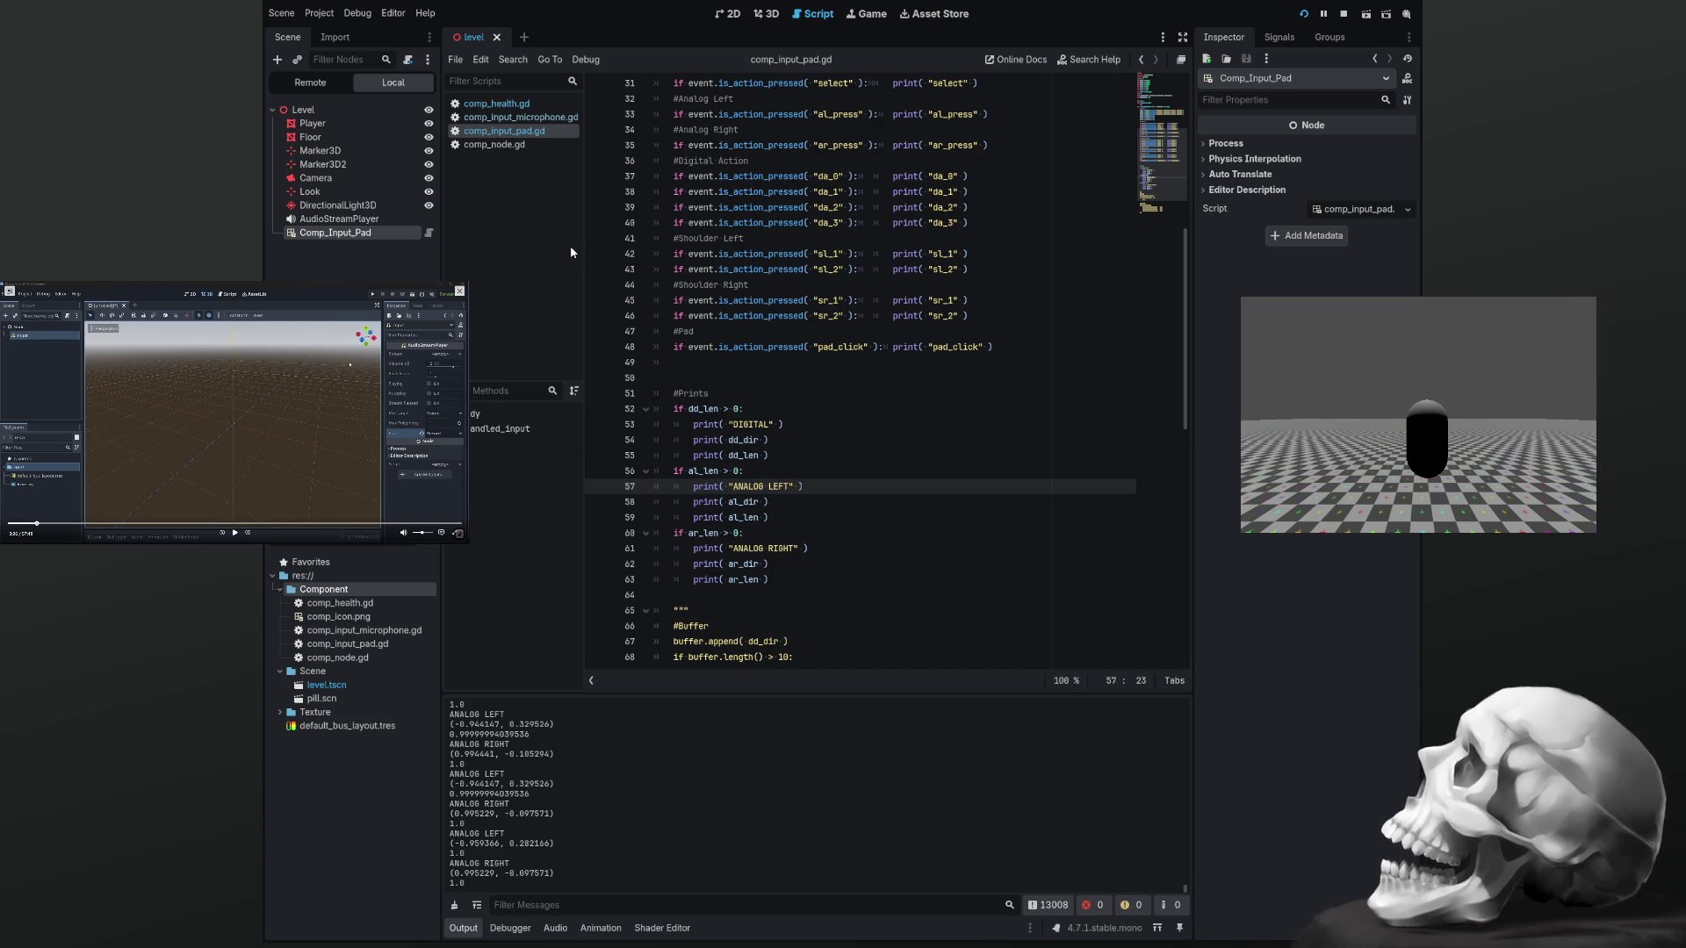
Step: After testing the sticks, stop the game and clear the Output log again
{"action": "key", "text": "F8"}
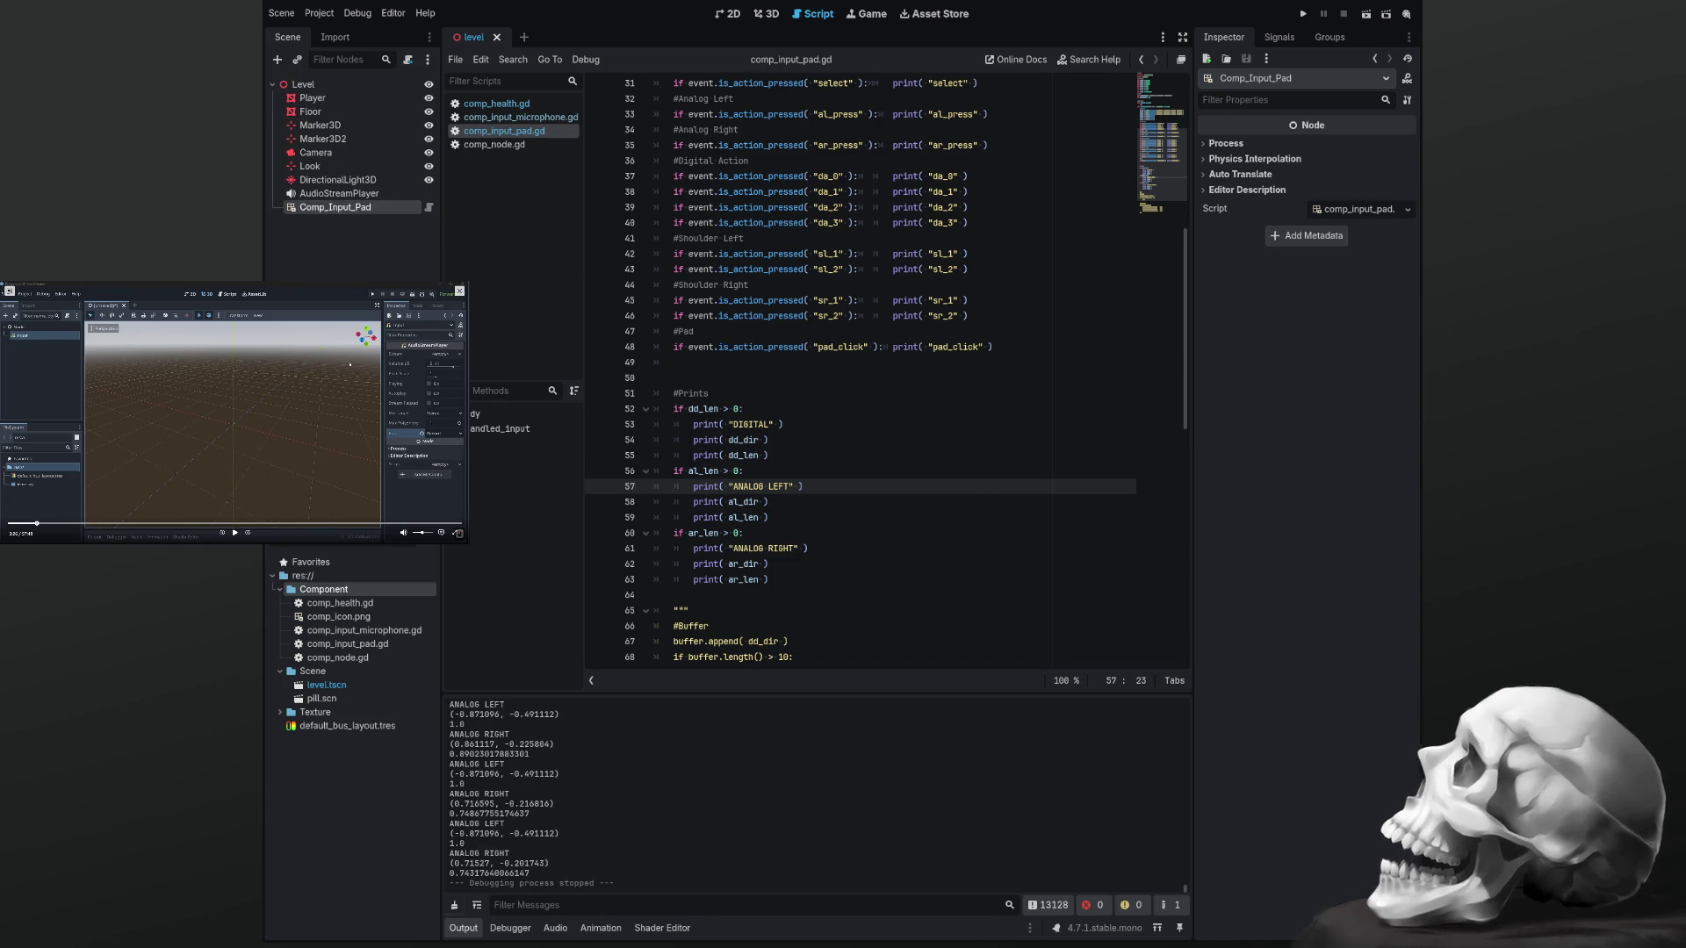
{"action": "left_click", "coordinate": [454, 905]}
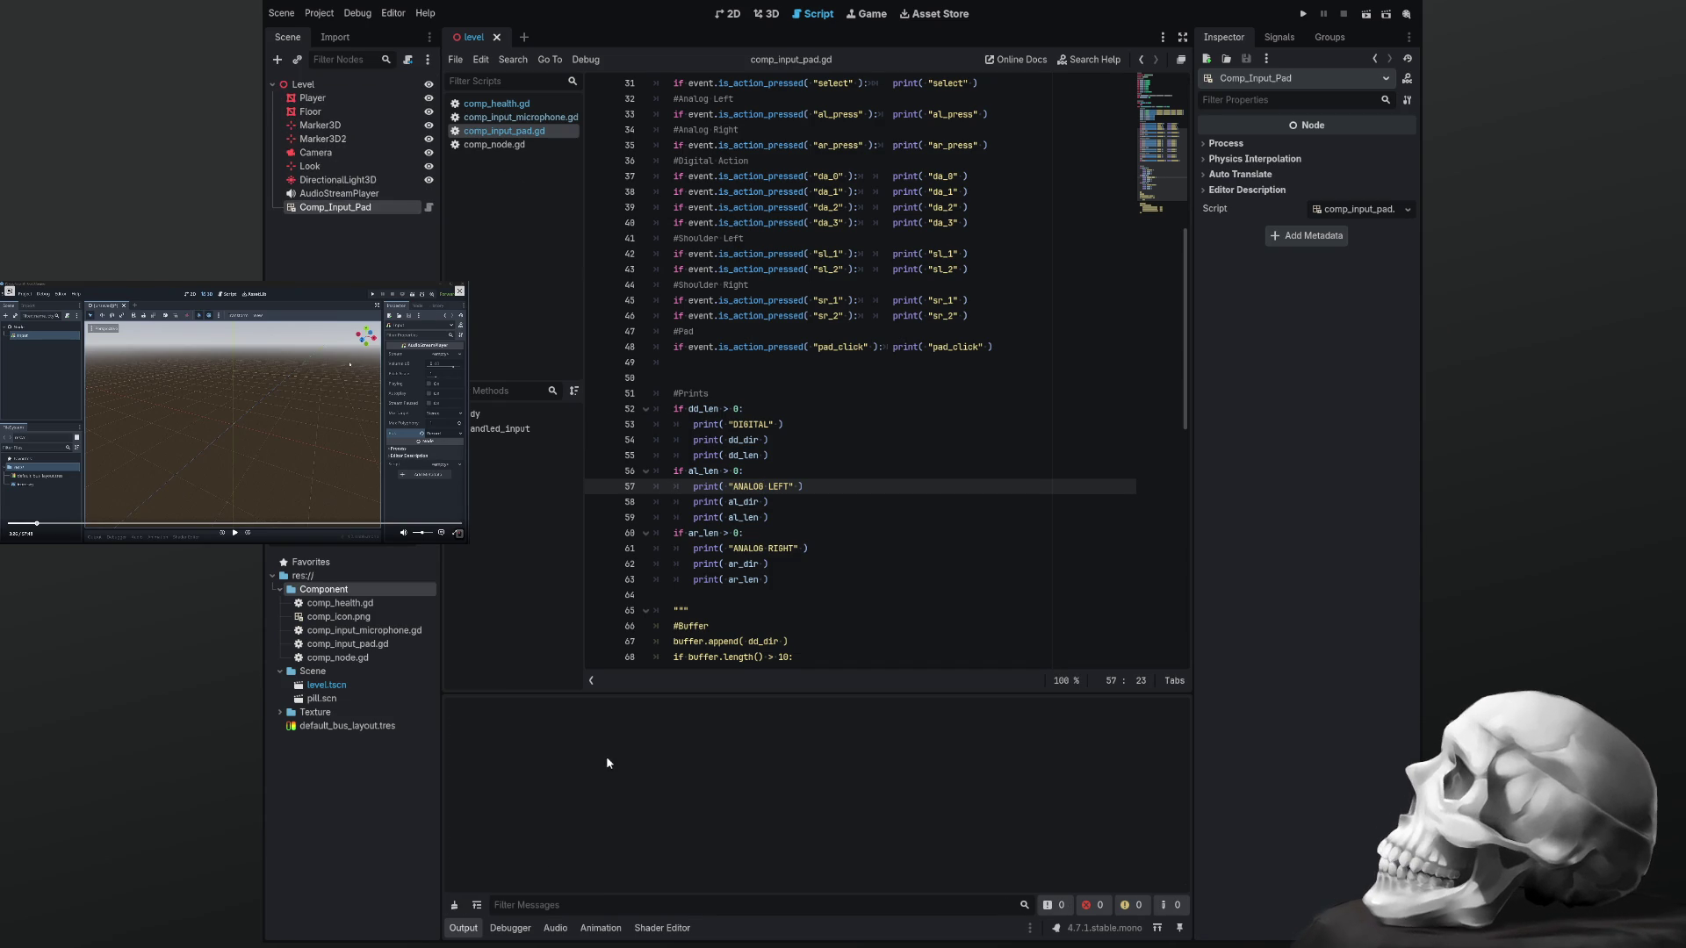
{"action": "scroll", "coordinate": [893, 421], "scroll_direction": "up", "scroll_amount": 5}
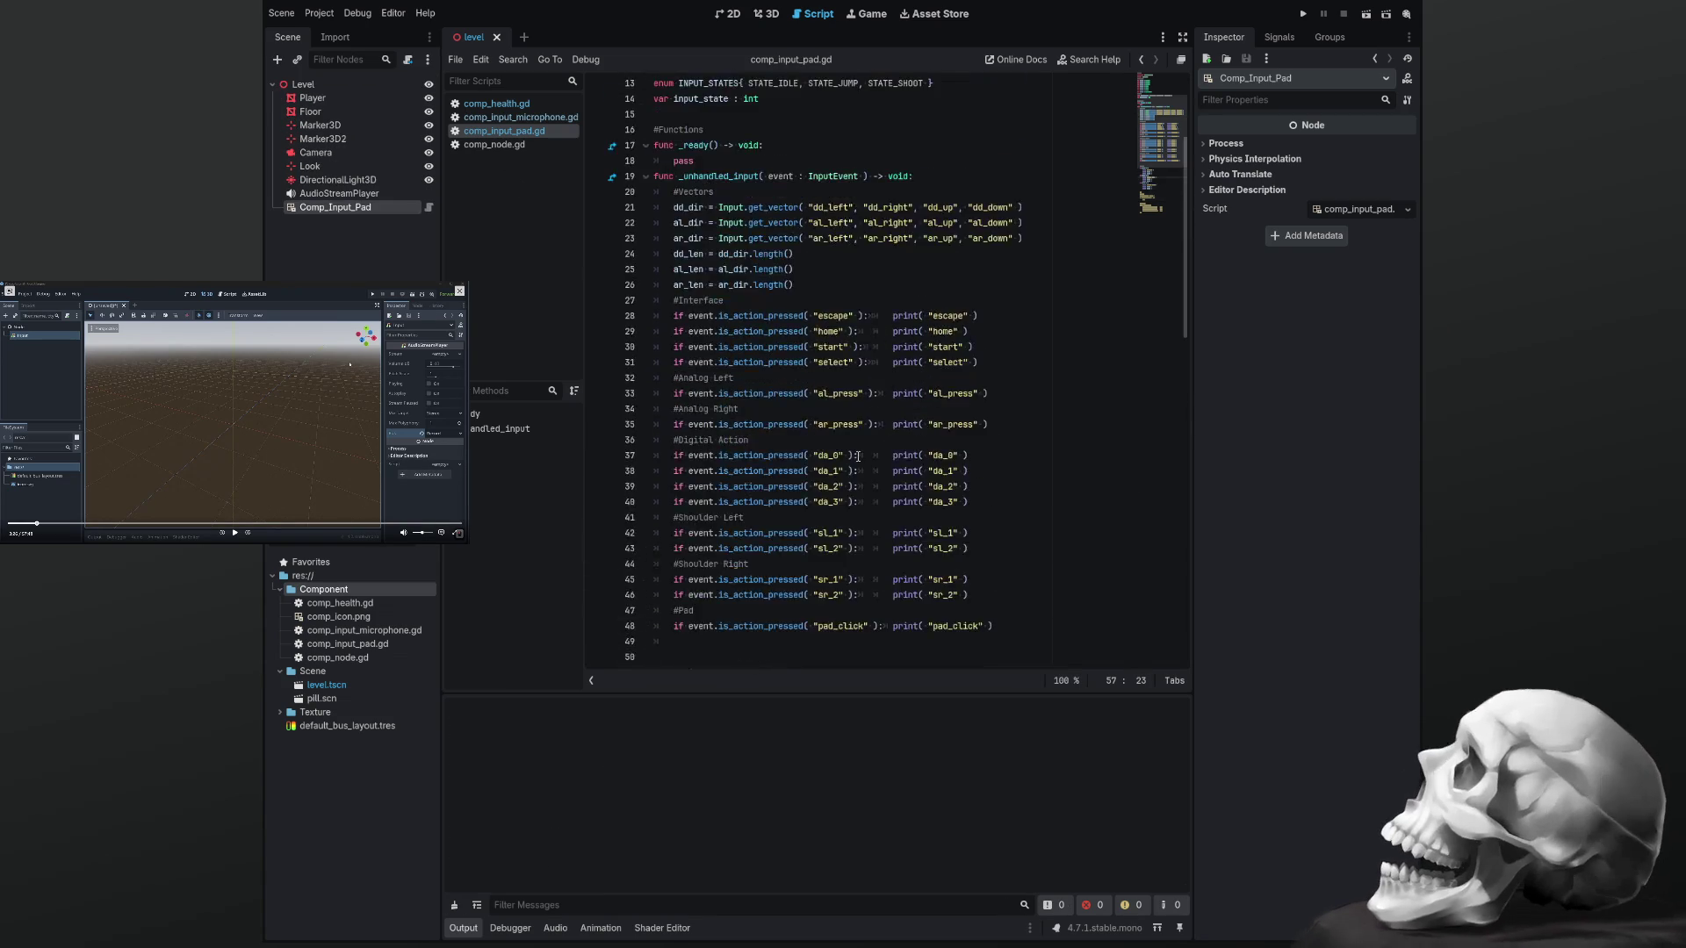
{"action": "scroll", "coordinate": [858, 456], "scroll_direction": "down", "scroll_amount": 4}
{"action": "scroll", "coordinate": [857, 455], "scroll_direction": "down", "scroll_amount": 6}
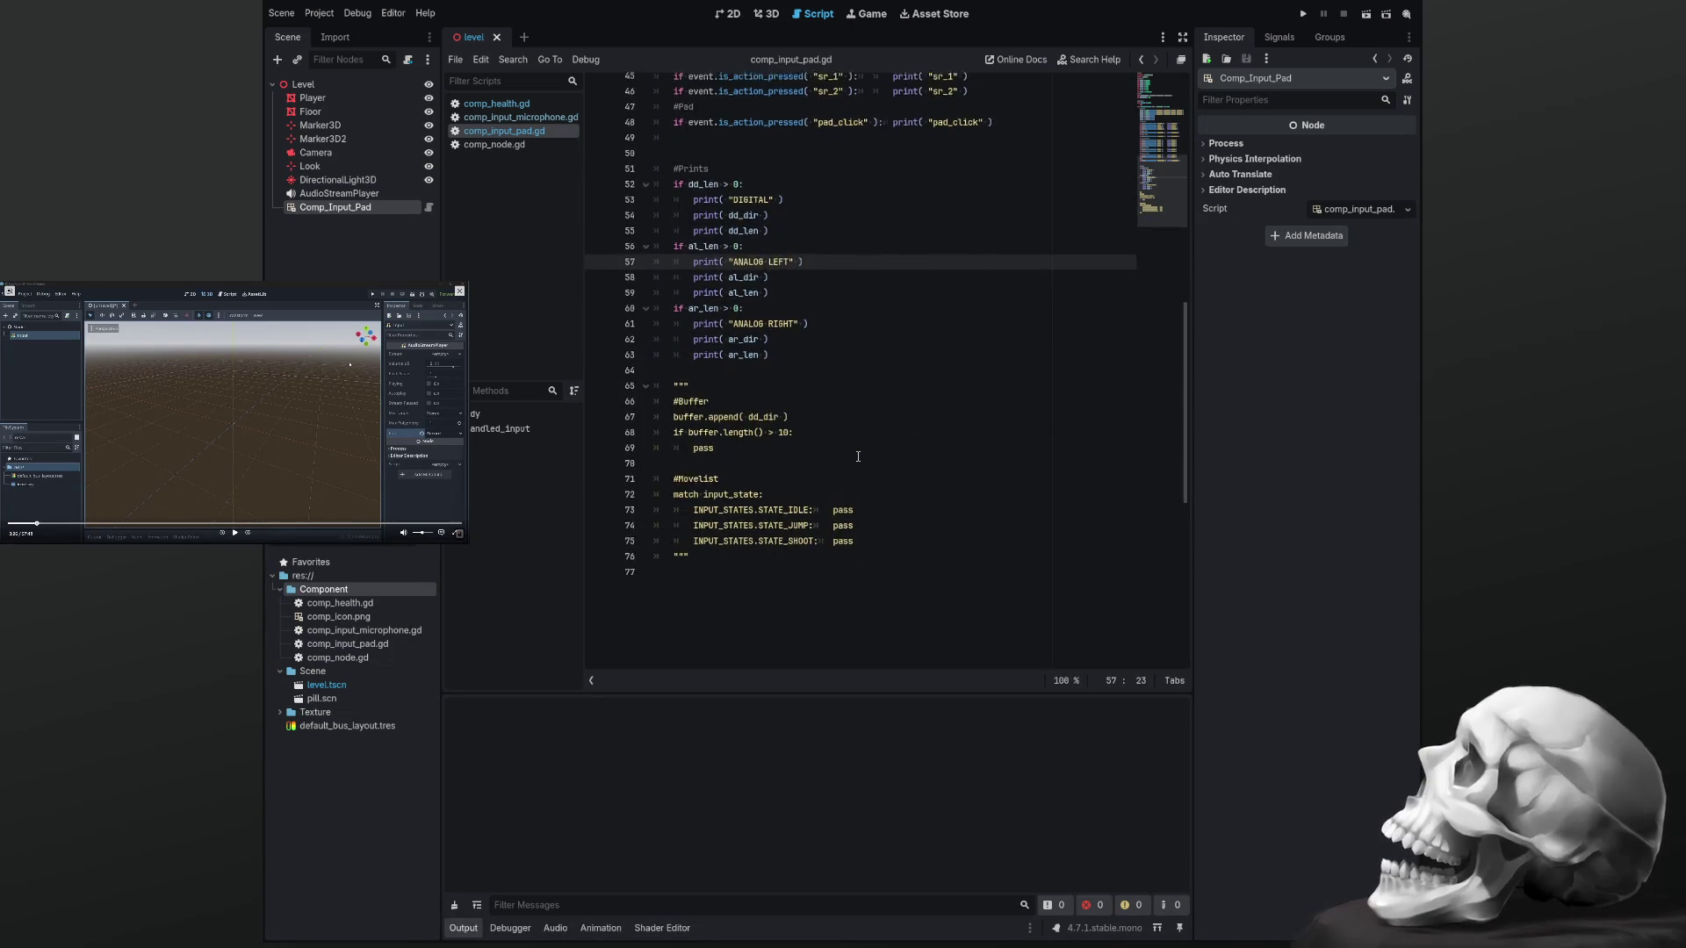
Step: Change the buffer declaration on line 11 from Array[int] to Array[float] and save
{"action": "scroll", "coordinate": [858, 456], "scroll_direction": "up", "scroll_amount": 15}
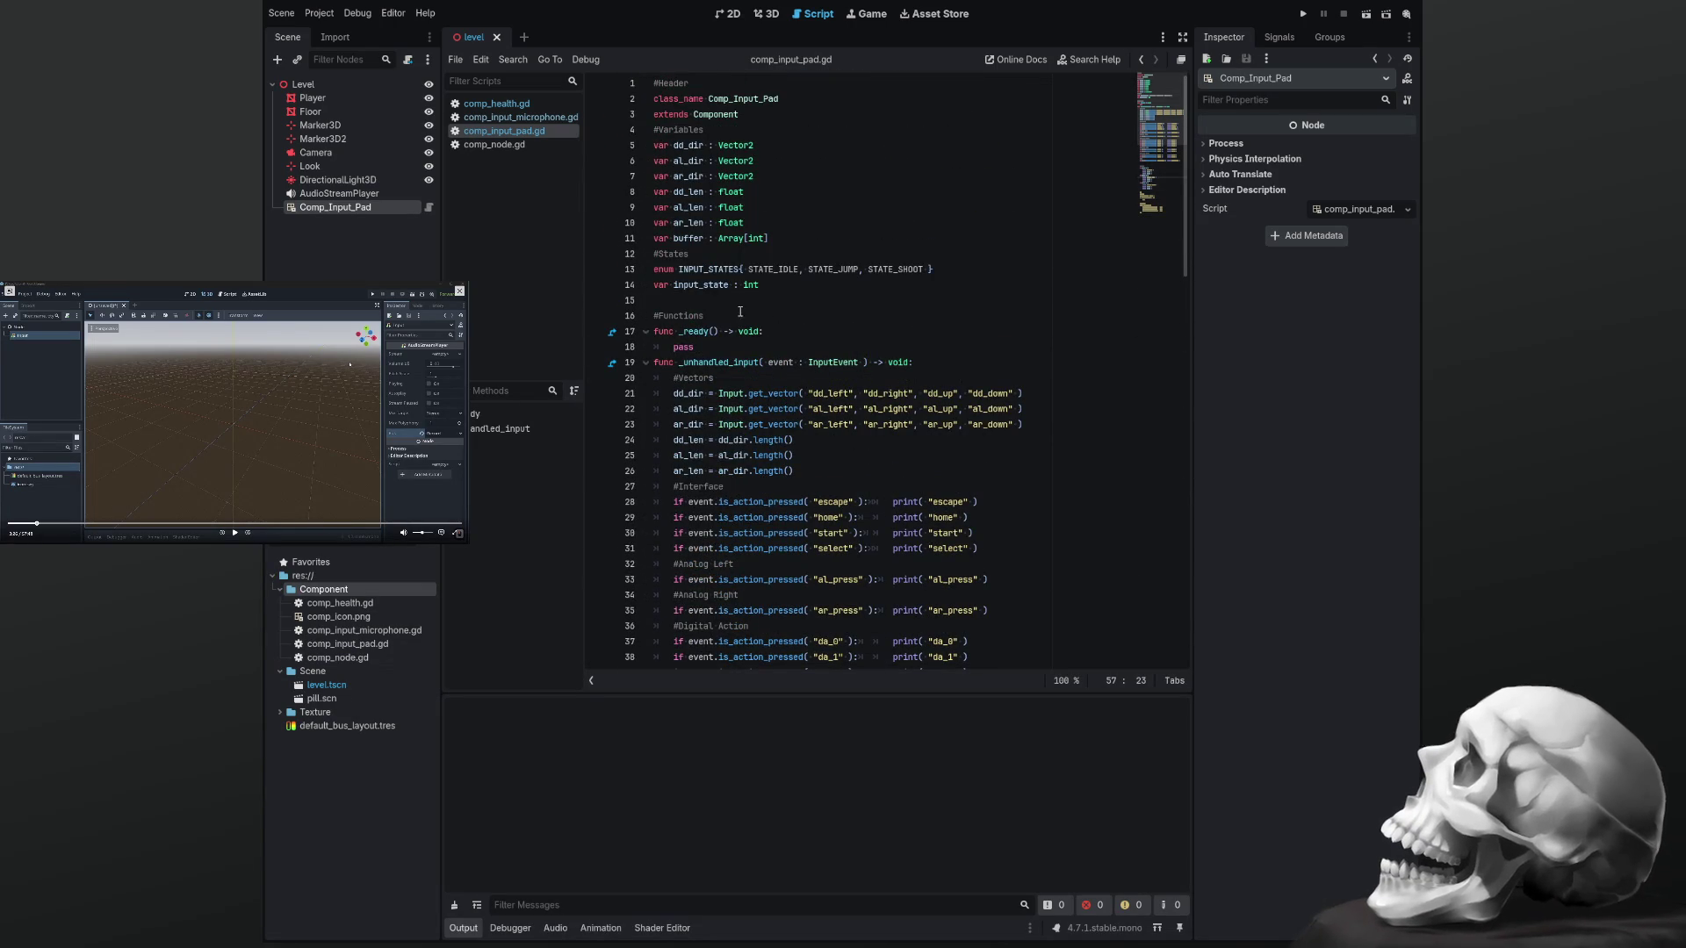
{"action": "double_click", "coordinate": [686, 238]}
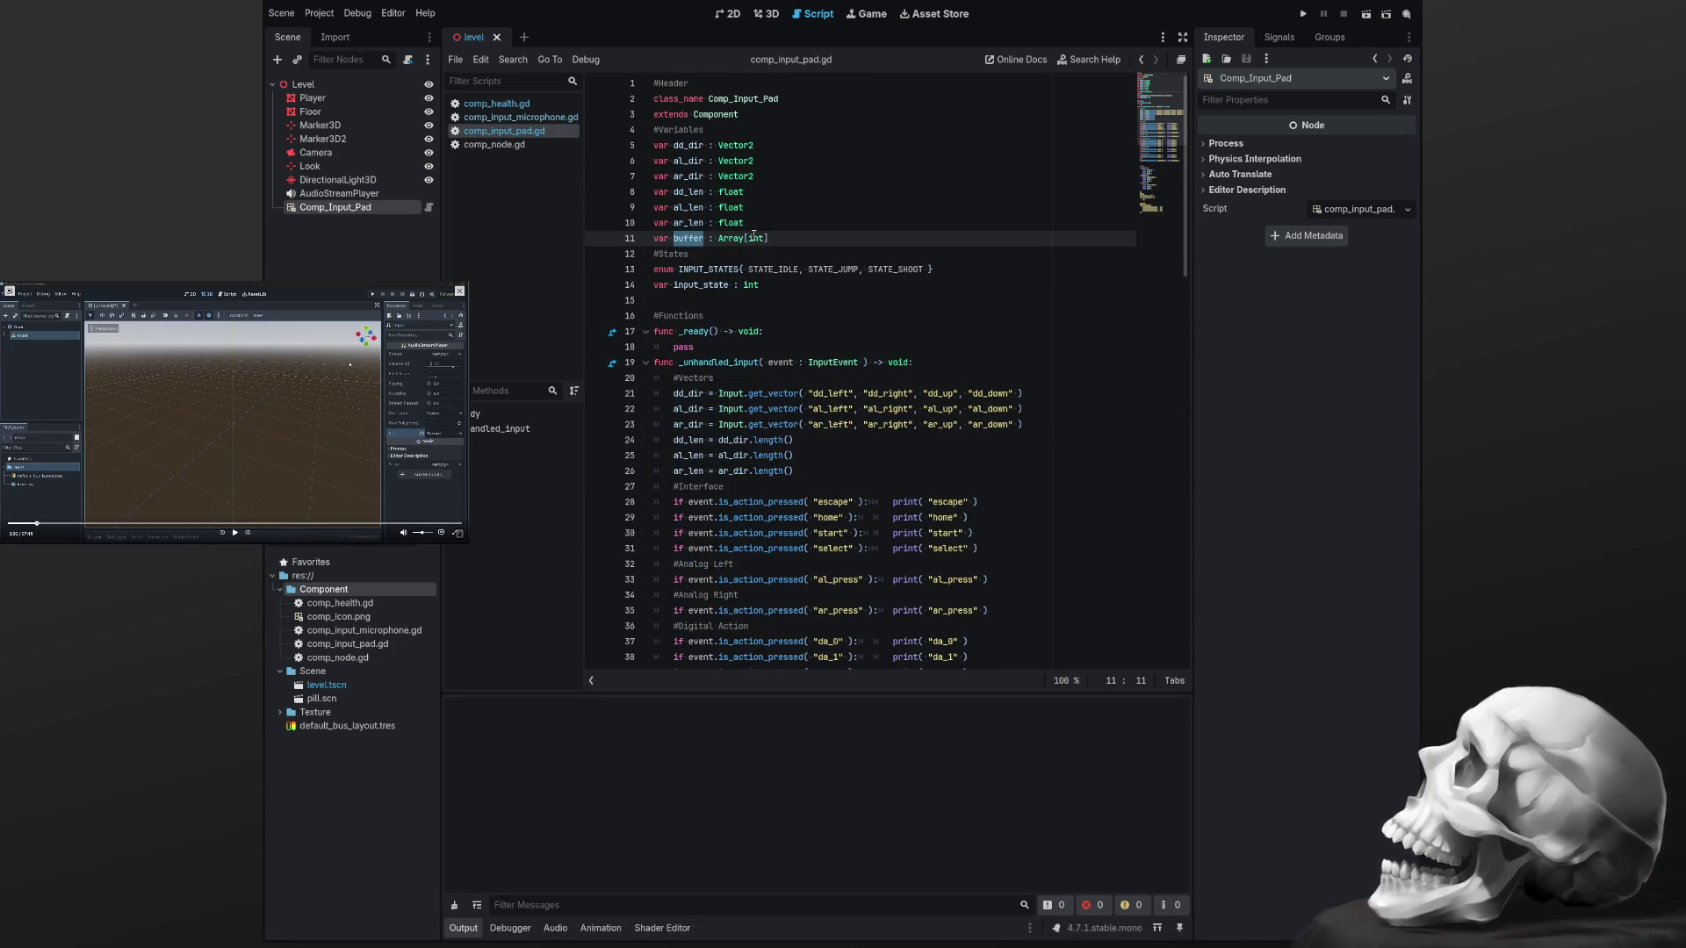
{"action": "double_click", "coordinate": [753, 238]}
{"action": "scroll", "coordinate": [754, 238], "scroll_direction": "down", "scroll_amount": 5}
{"action": "scroll", "coordinate": [754, 235], "scroll_direction": "down", "scroll_amount": 1}
{"action": "scroll", "coordinate": [754, 235], "scroll_direction": "up", "scroll_amount": 4}
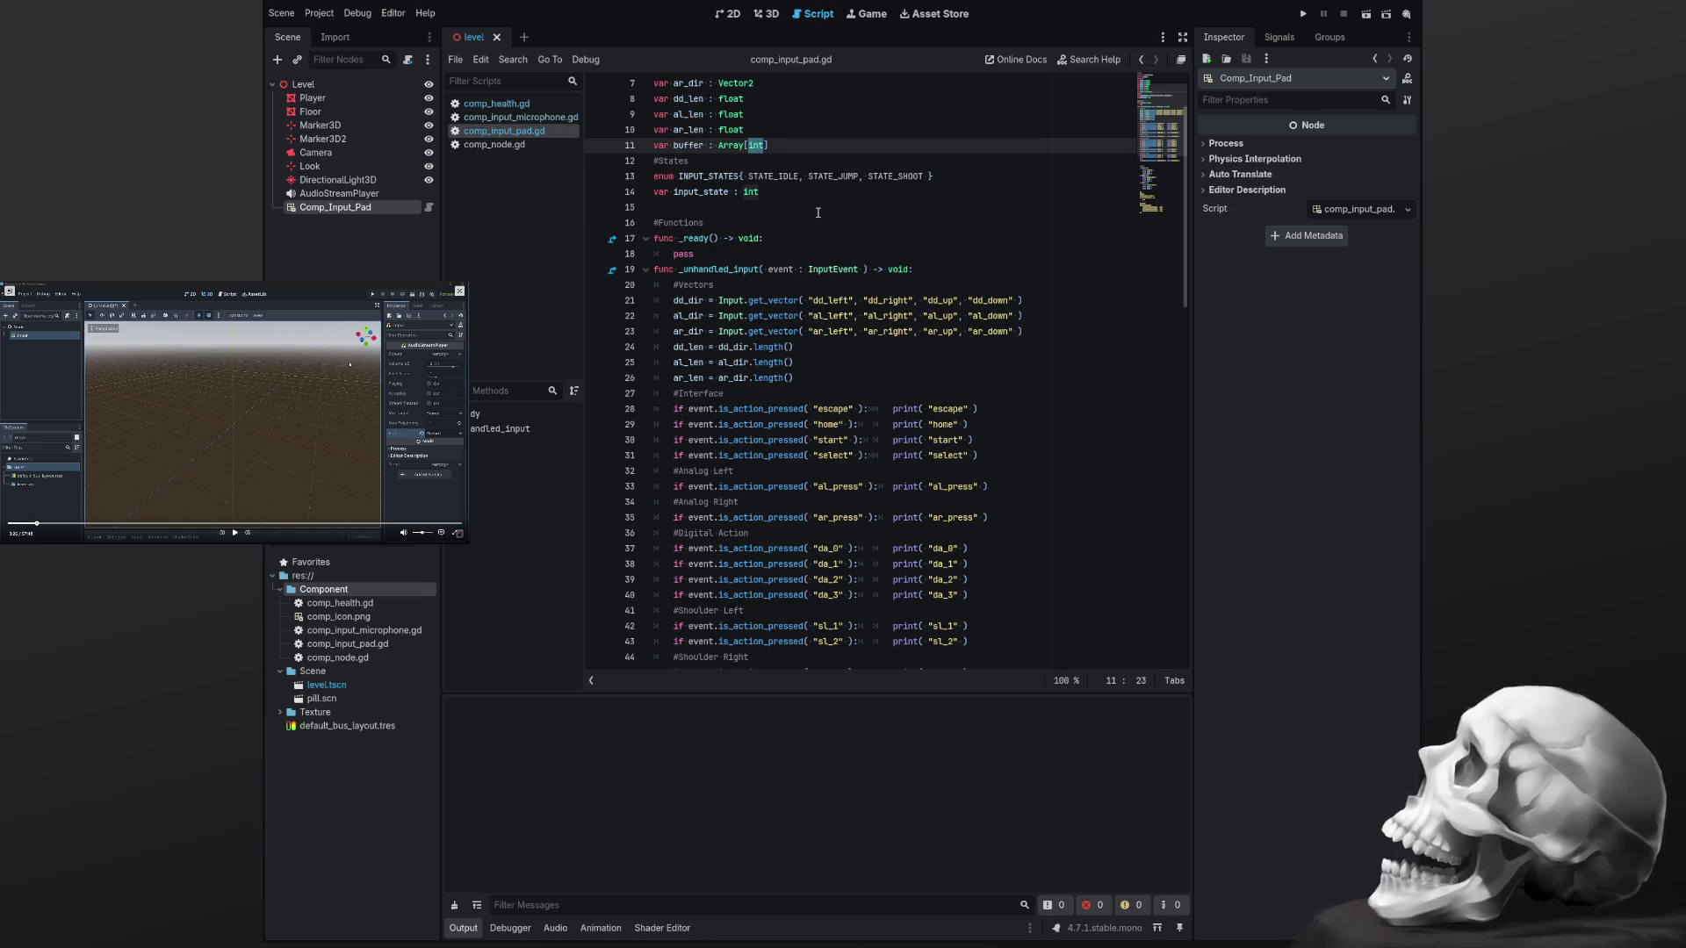
{"action": "type", "text": "float"}
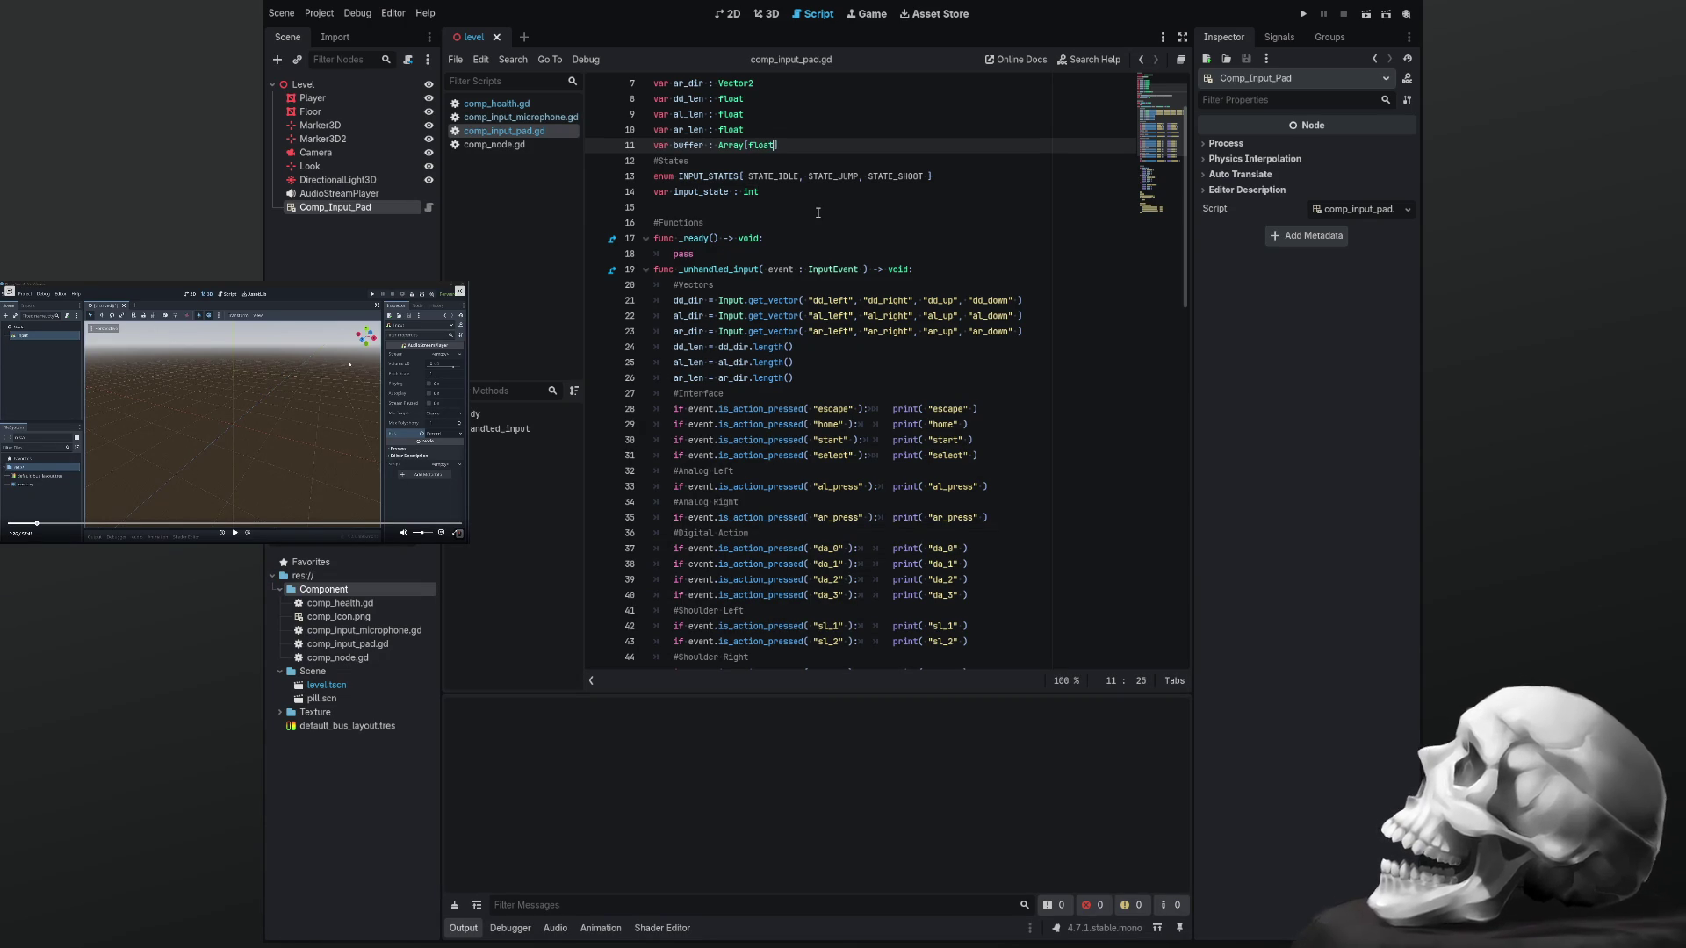
{"action": "key", "text": "Return"}
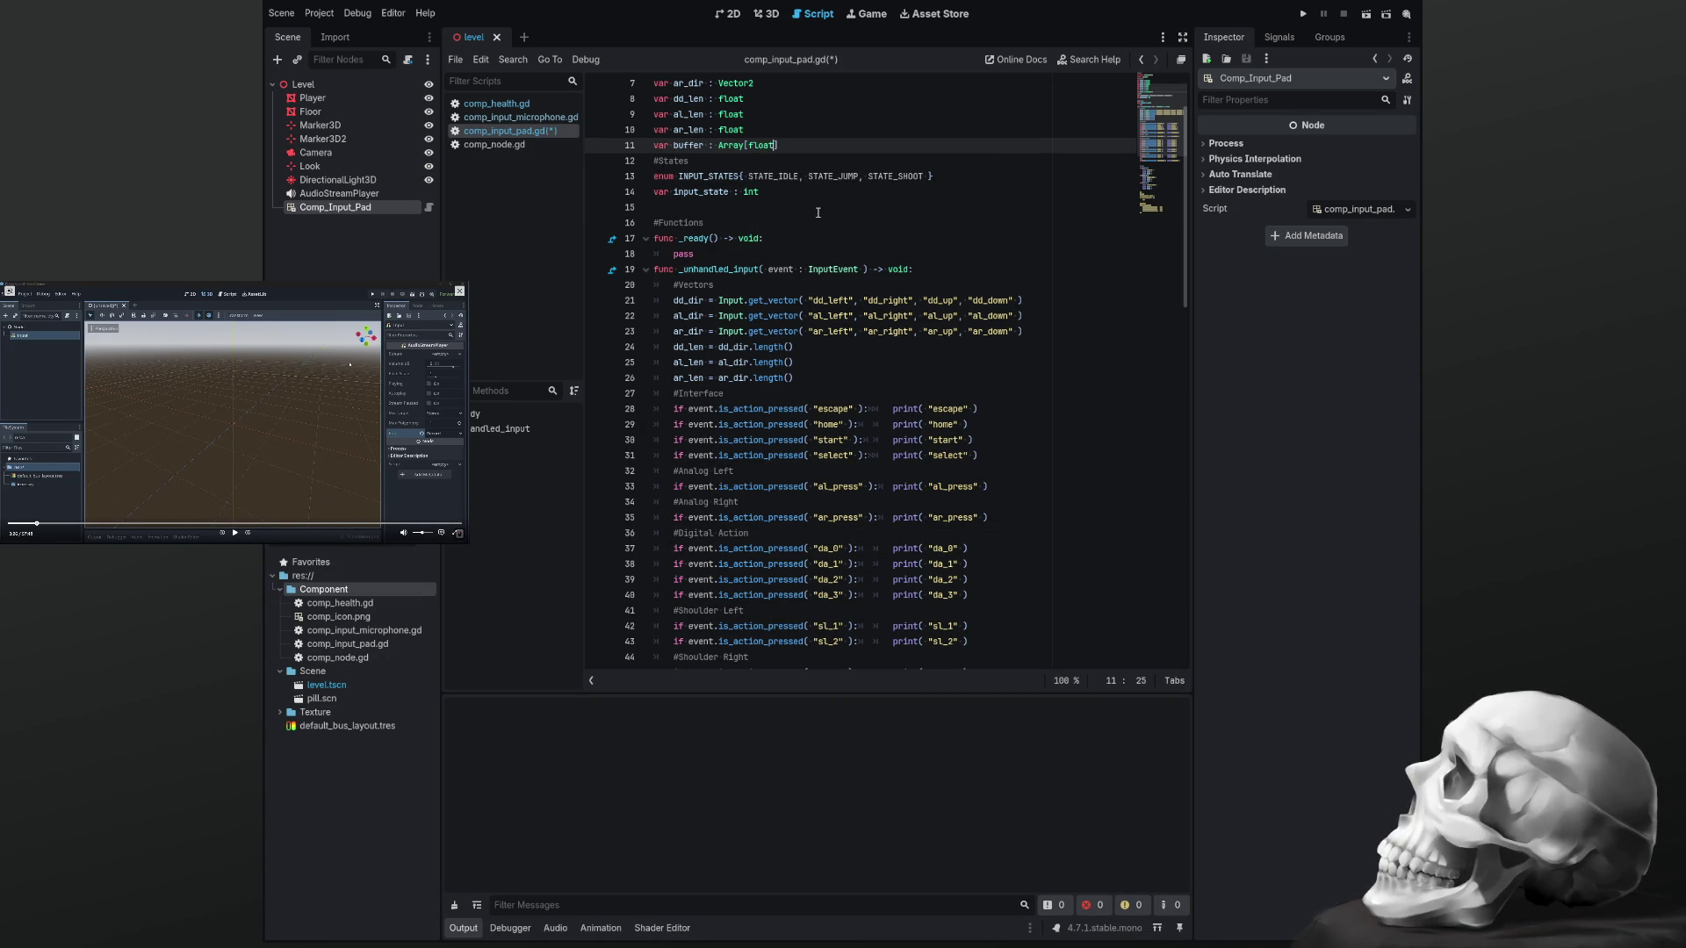
{"action": "scroll", "coordinate": [818, 213], "scroll_direction": "down", "scroll_amount": 9}
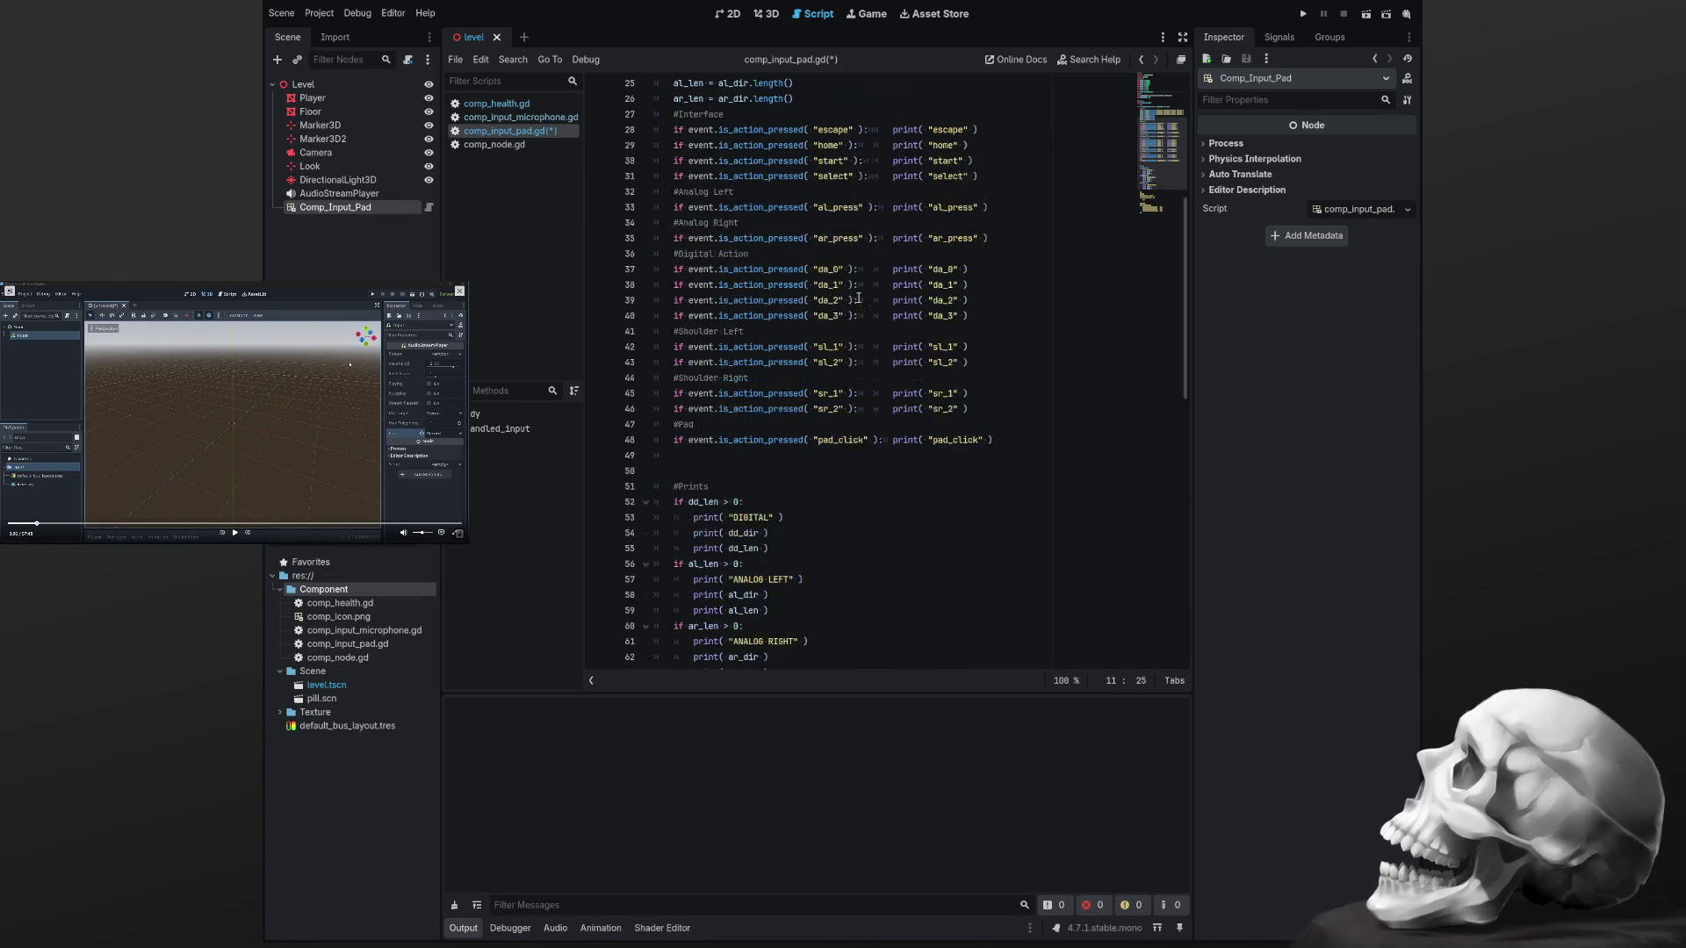
{"action": "key", "text": "ctrl+s"}
Step: Place the cursor on the closing triple quotes on line 65
{"action": "scroll", "coordinate": [793, 376], "scroll_direction": "up", "scroll_amount": 8}
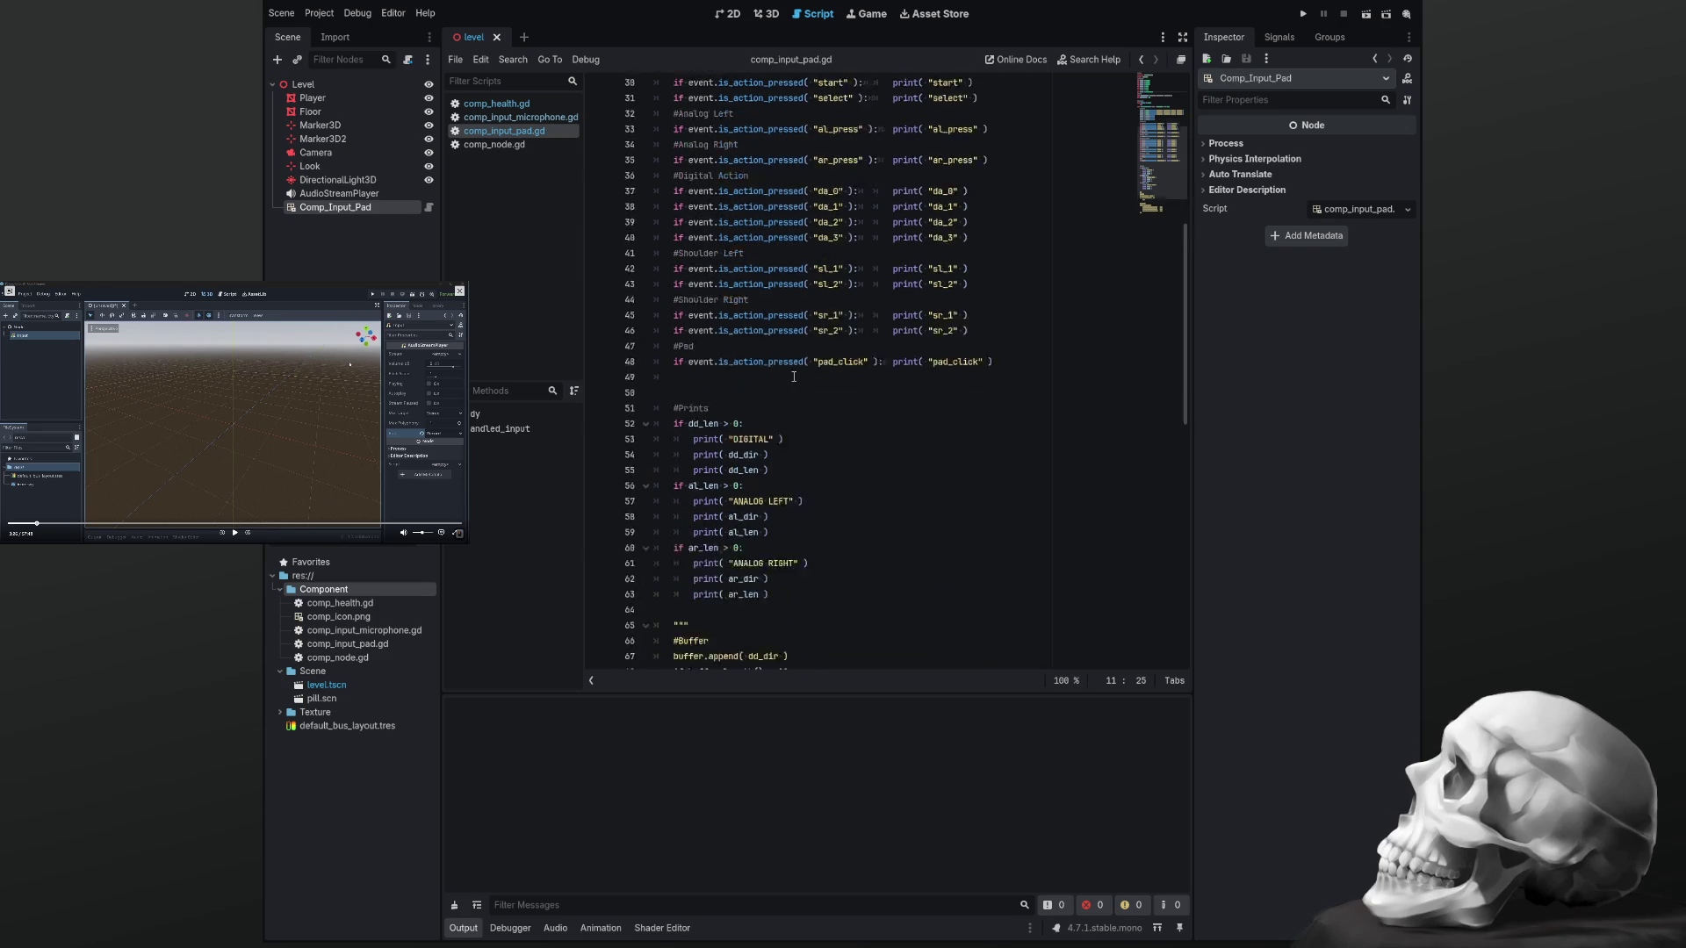
{"action": "scroll", "coordinate": [793, 376], "scroll_direction": "down", "scroll_amount": 3}
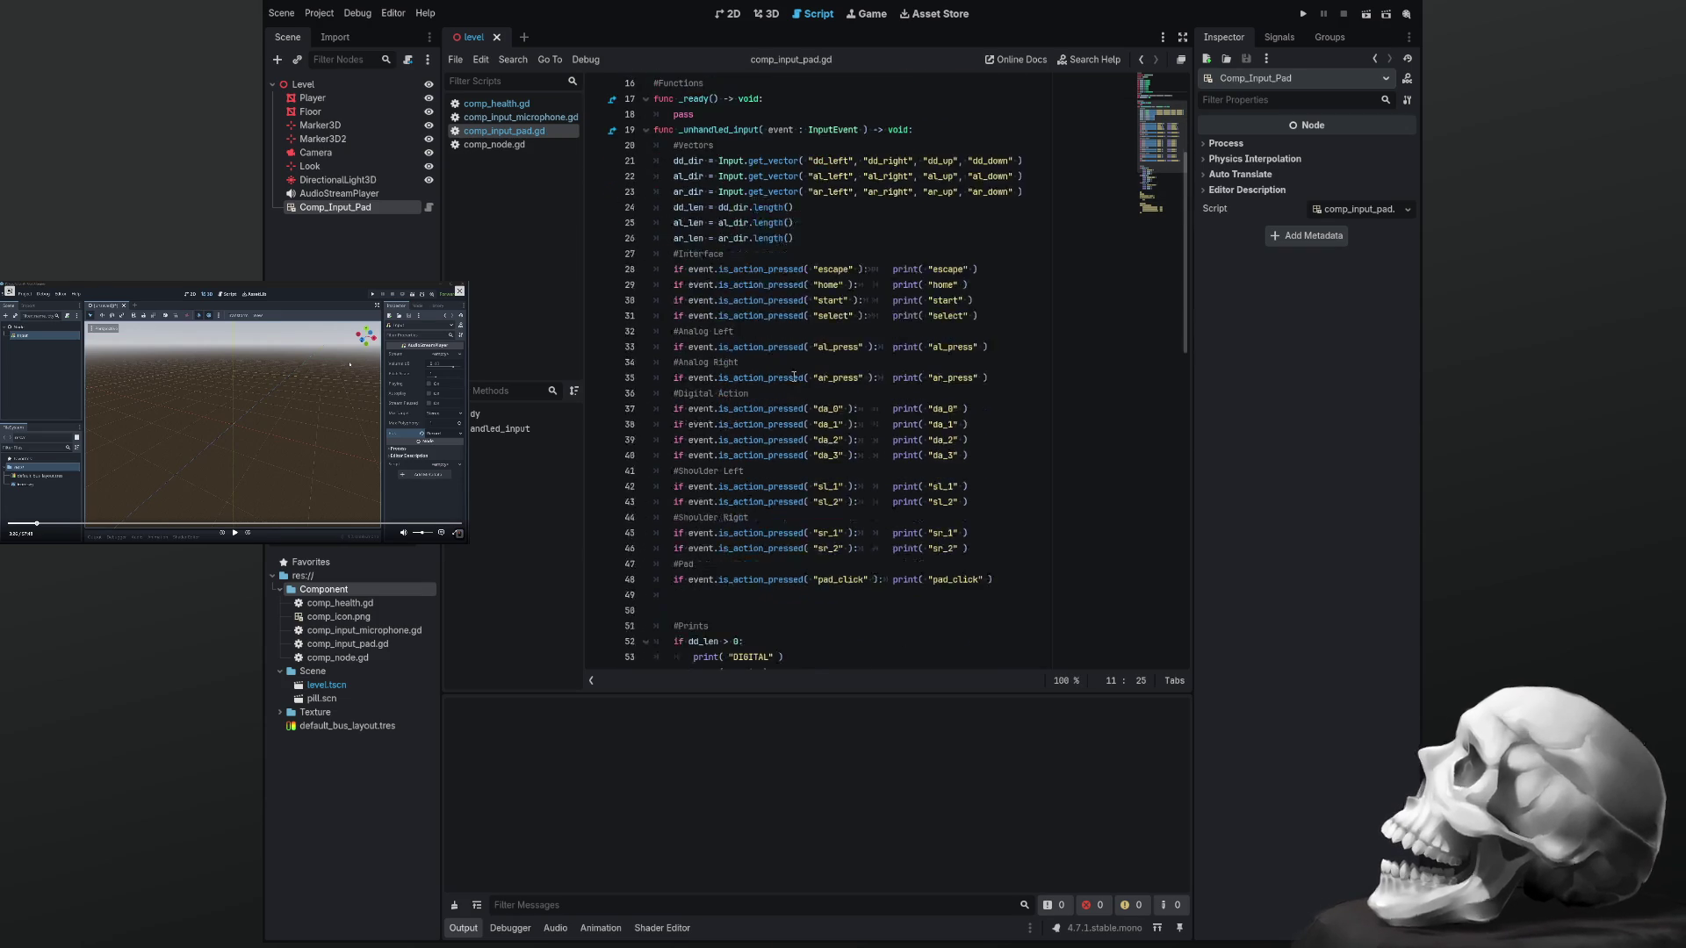
{"action": "scroll", "coordinate": [759, 560], "scroll_direction": "down", "scroll_amount": 6}
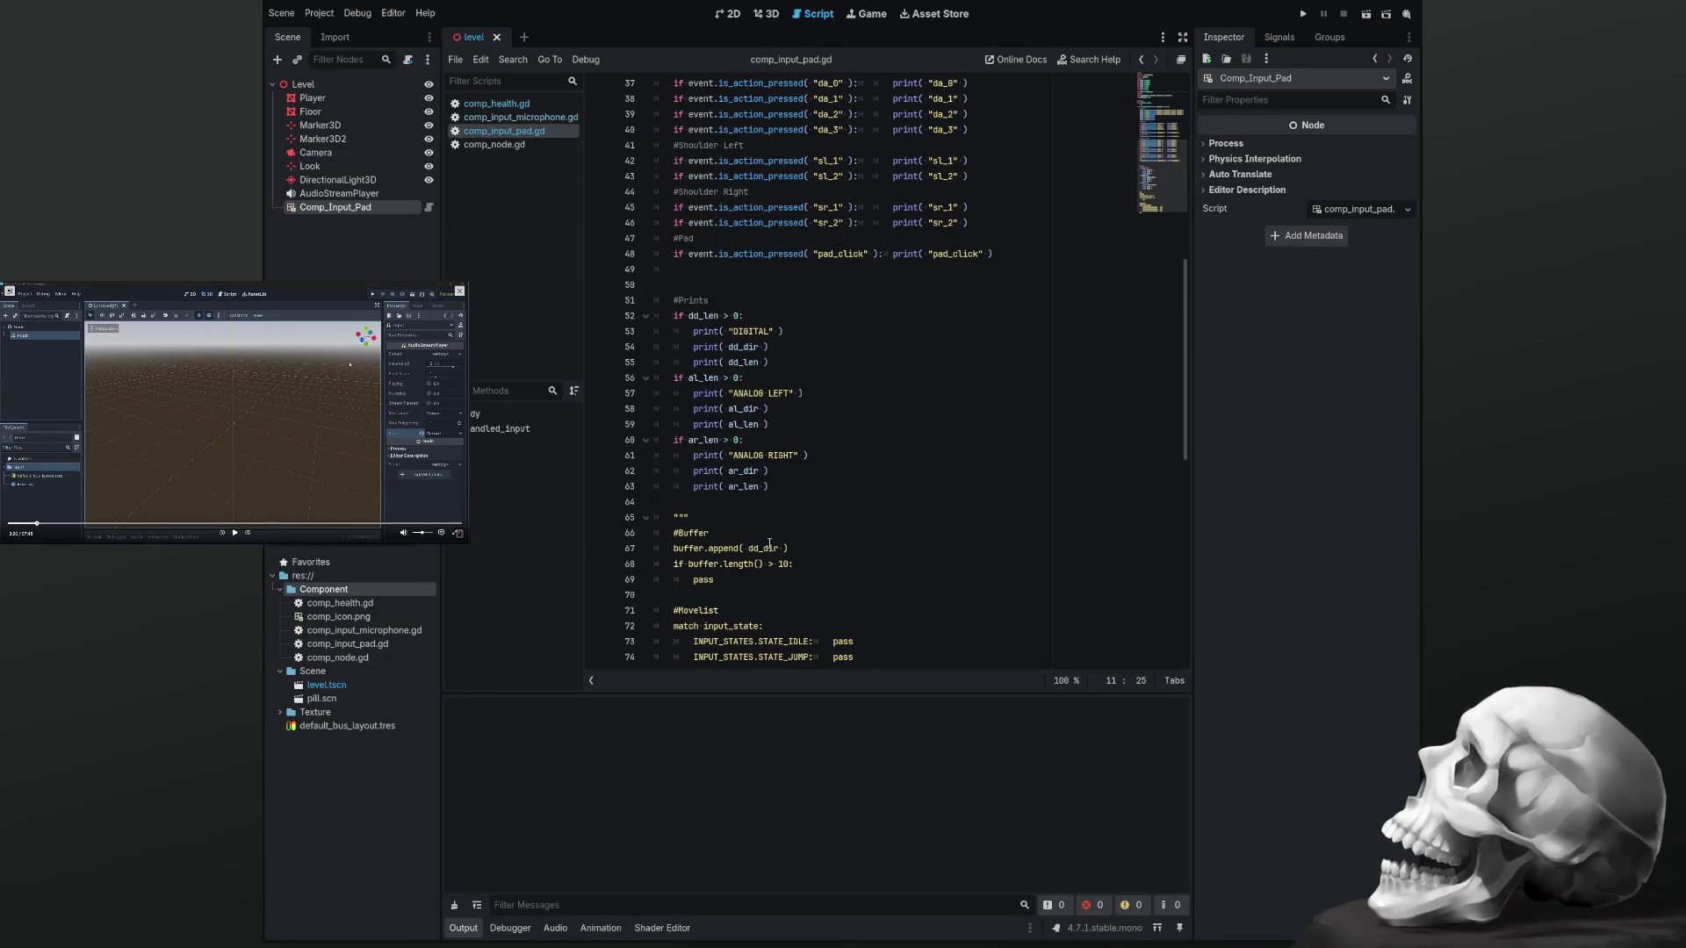
{"action": "left_click", "coordinate": [770, 515]}
Step: Move the closing triple quotes so the #Buffer lines sit outside the comment, removing dd_dir from buffer.append
{"action": "key", "text": "alt+Down"}
{"action": "key", "text": "alt+Down"}
{"action": "key", "text": "alt+Down"}
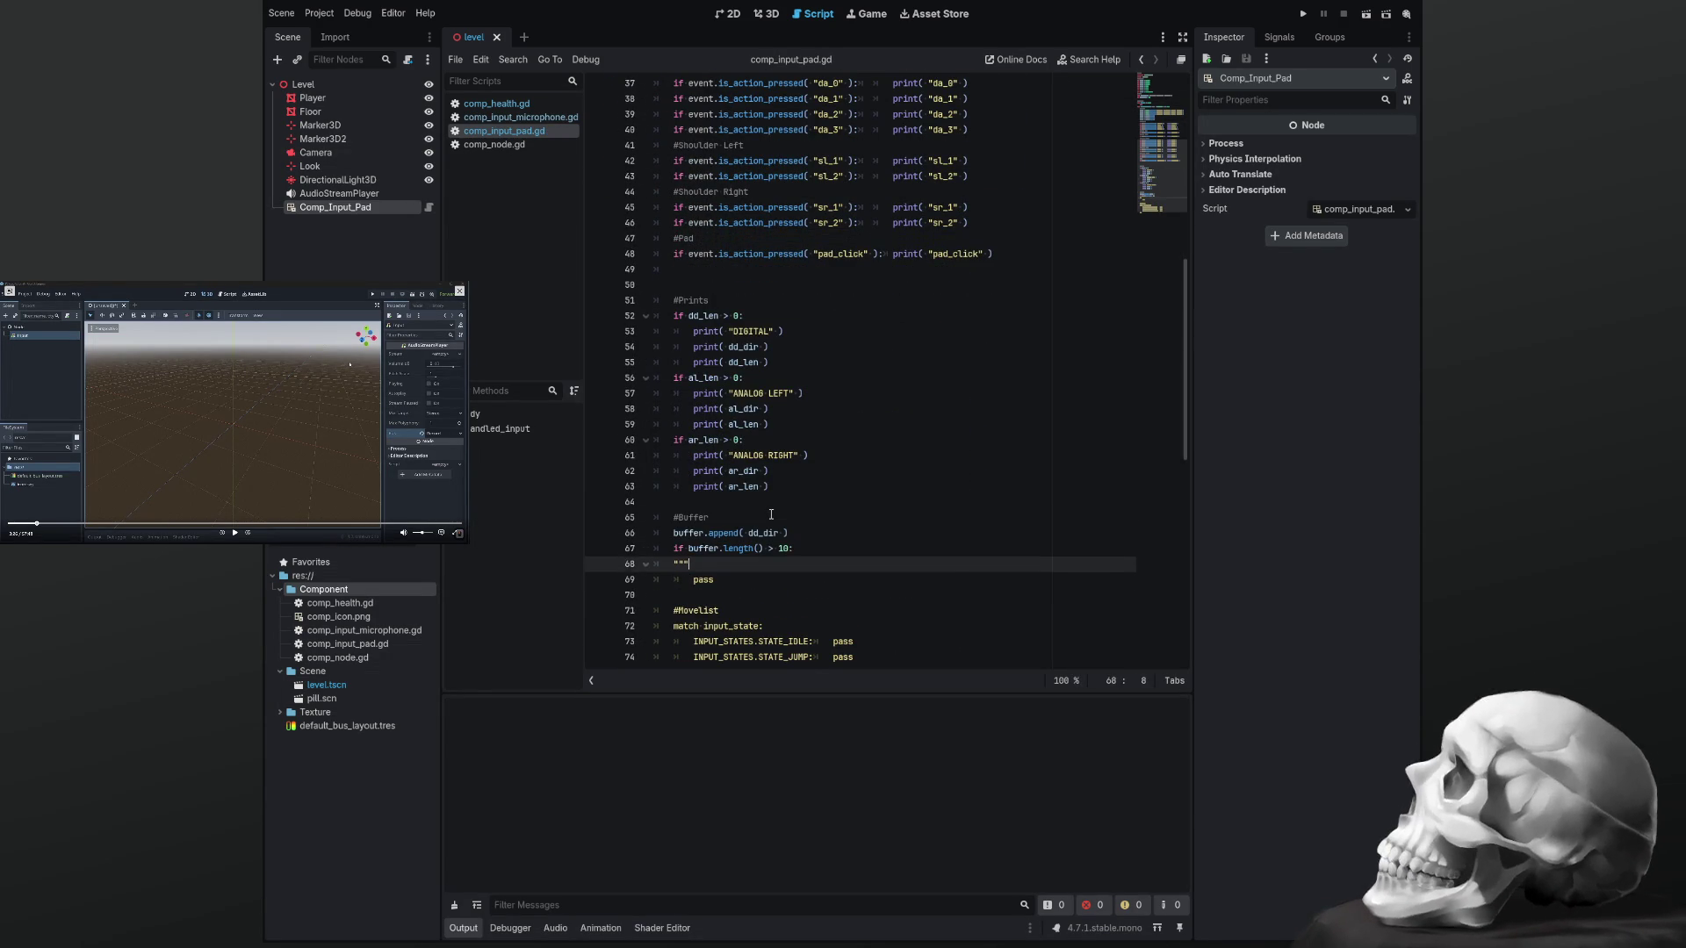
{"action": "key", "text": "alt+Up"}
{"action": "key", "text": "alt+Up"}
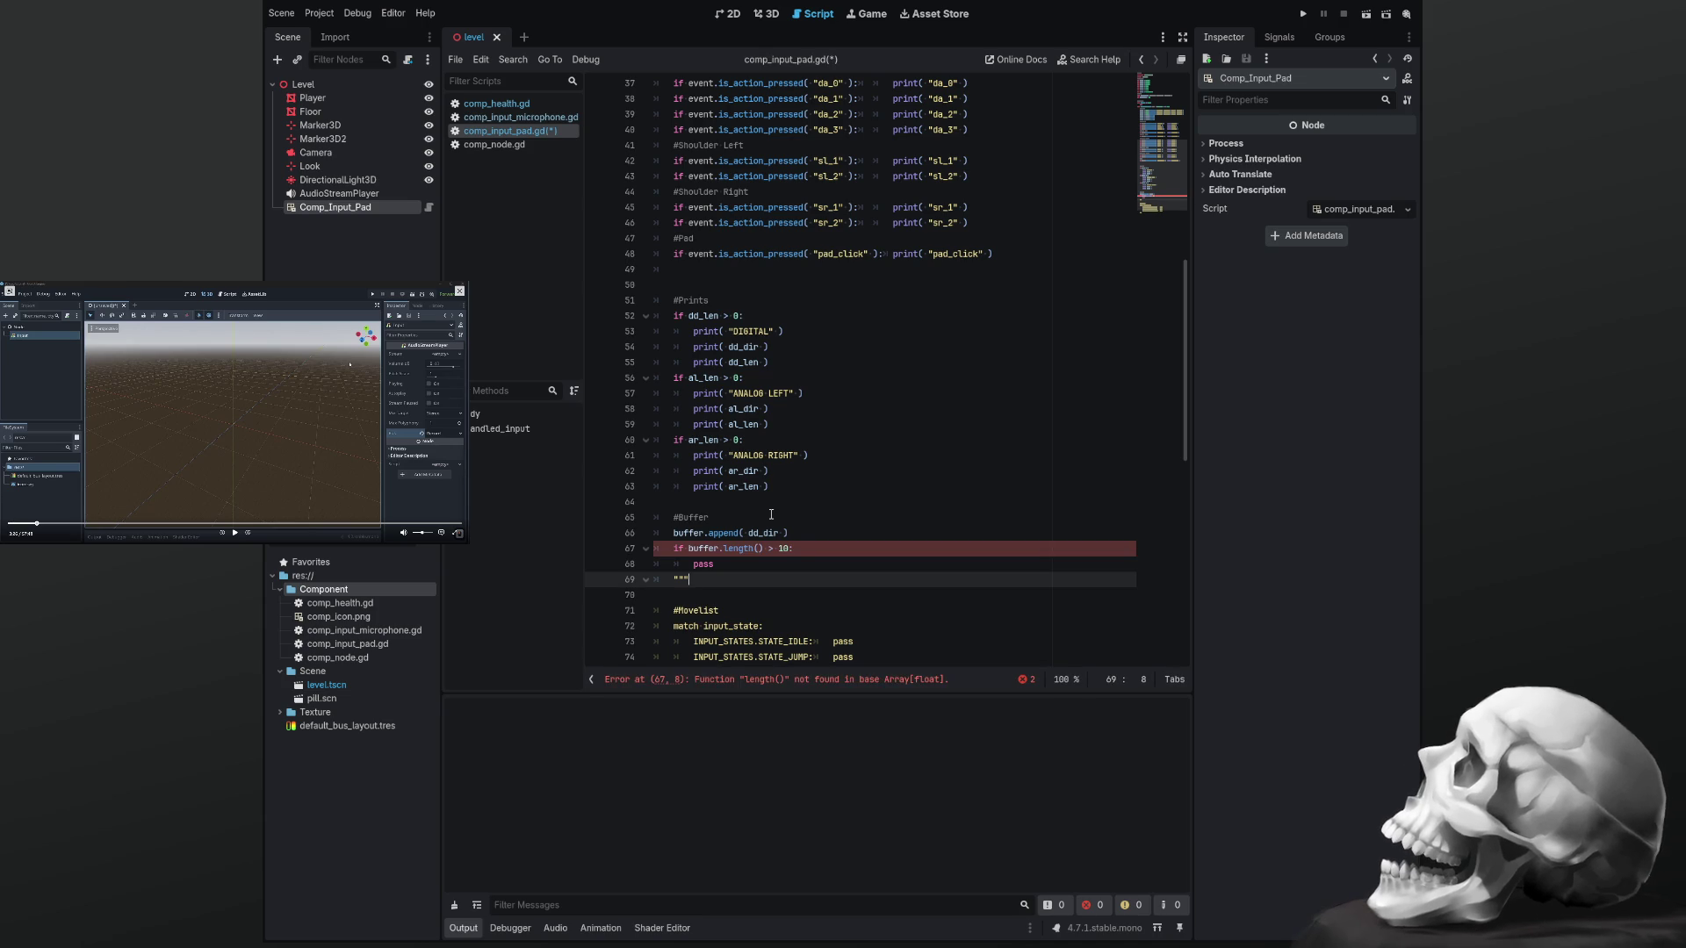
{"action": "key", "text": "Up"}
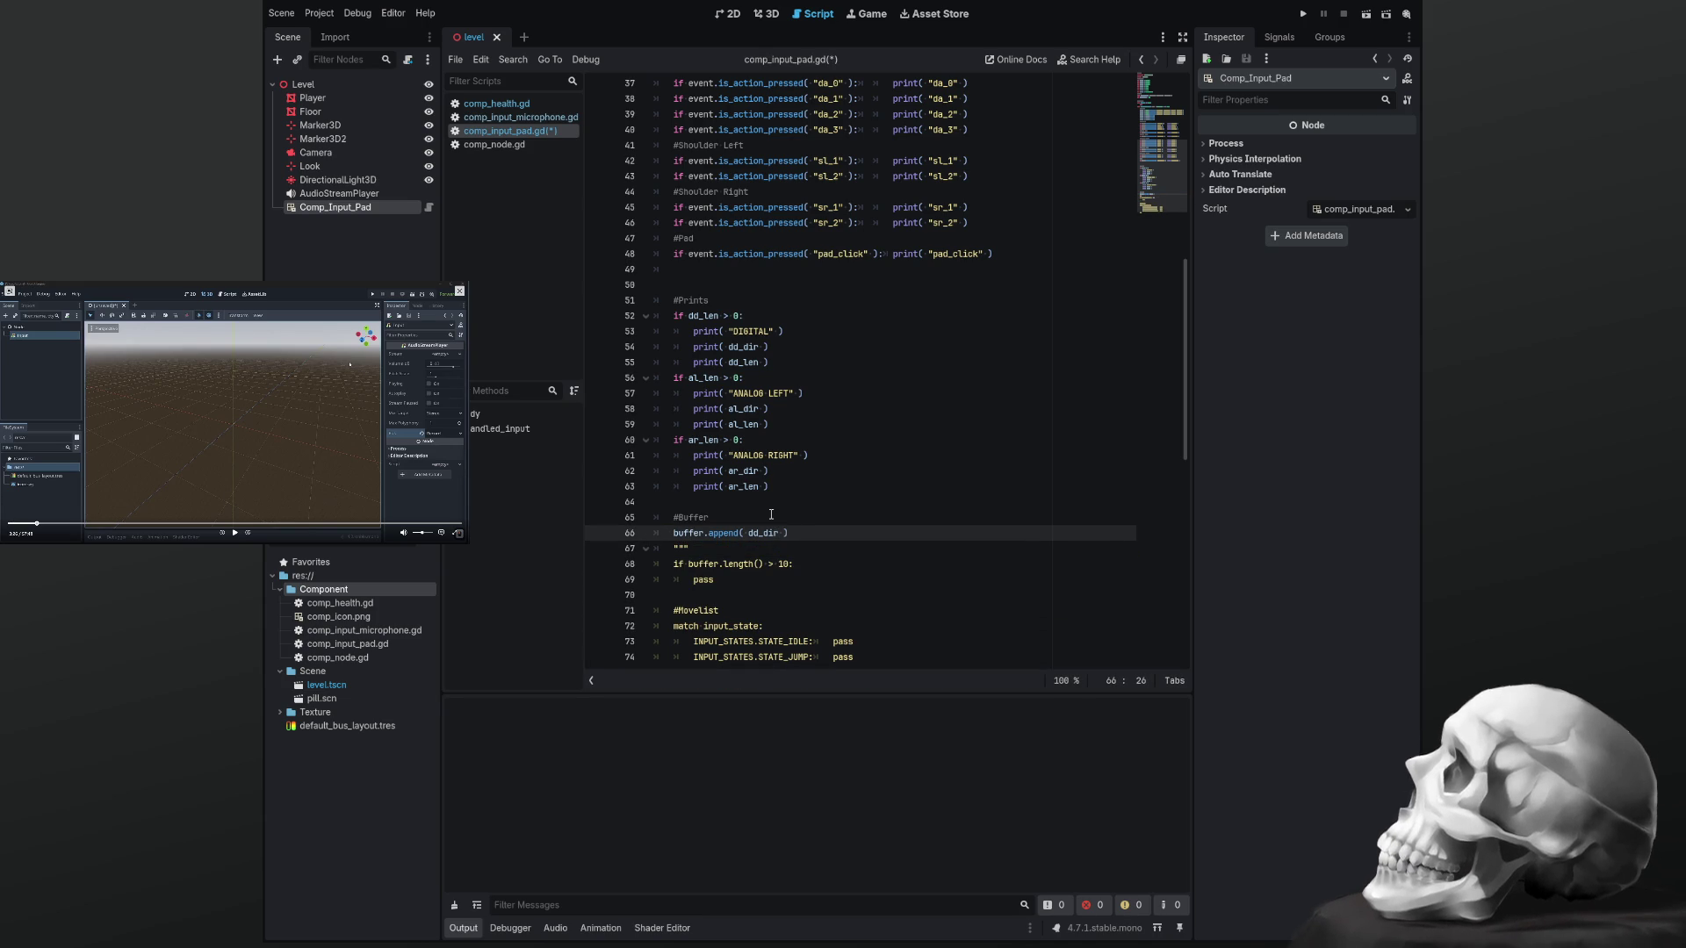
{"action": "key", "text": "BackSpace"}
{"action": "key", "text": "BackSpace"}
{"action": "key", "text": "BackSpace"}
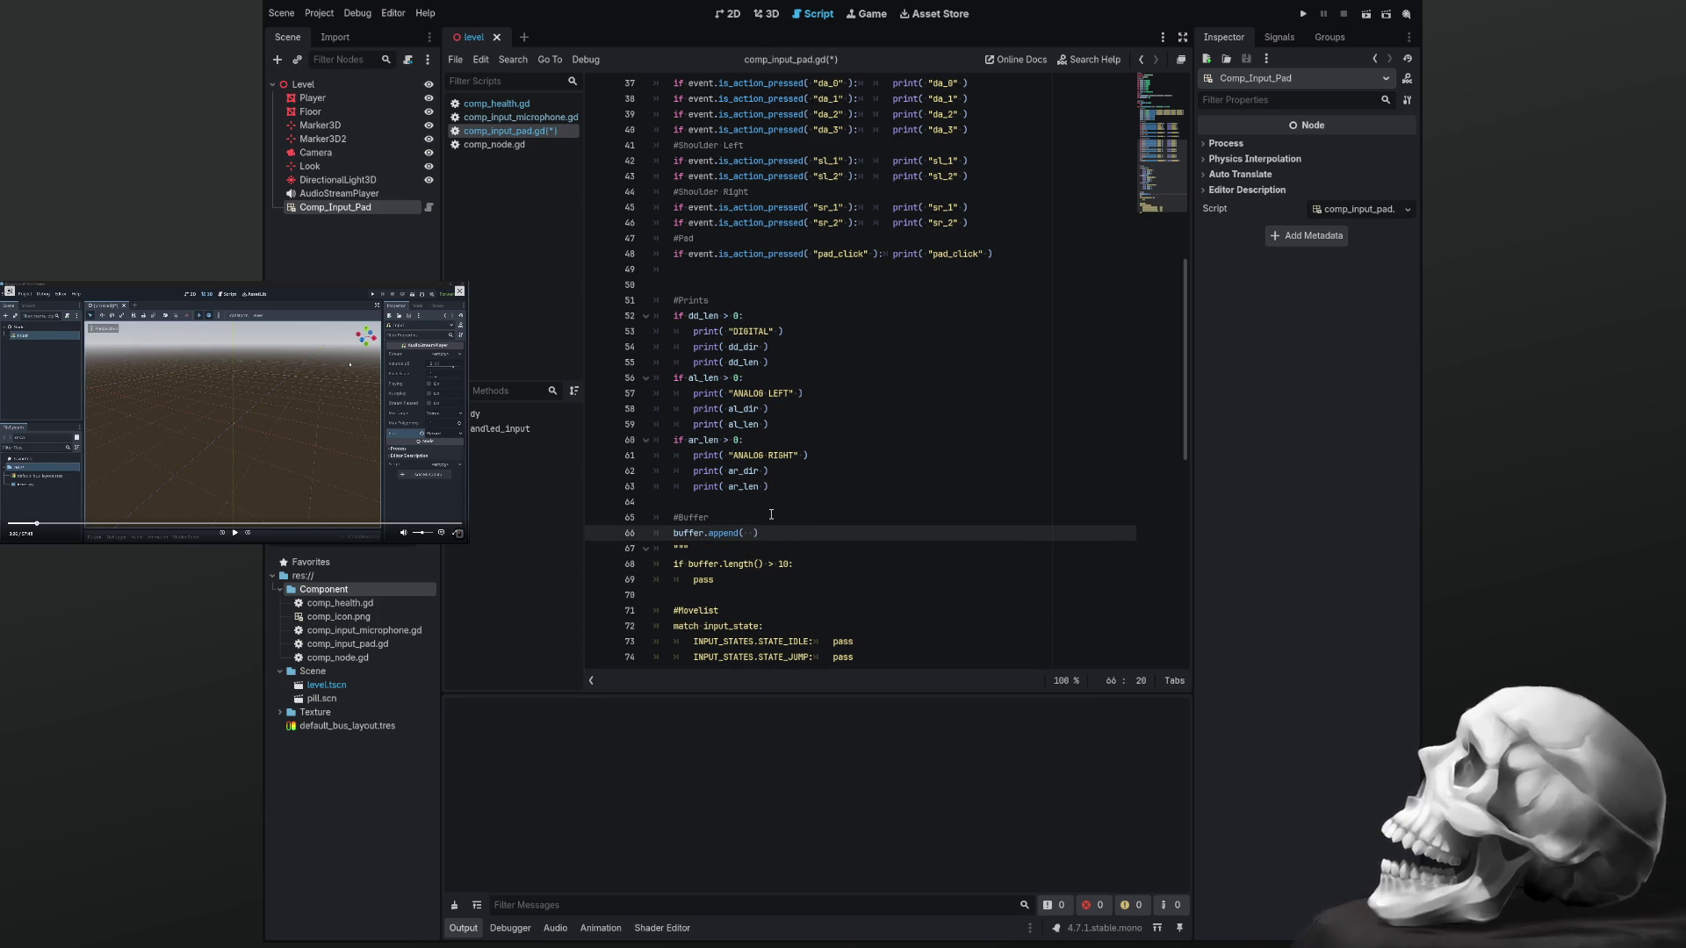
{"action": "key", "text": "alt+Down"}
{"action": "key", "text": "Up"}
{"action": "key", "text": "Up"}
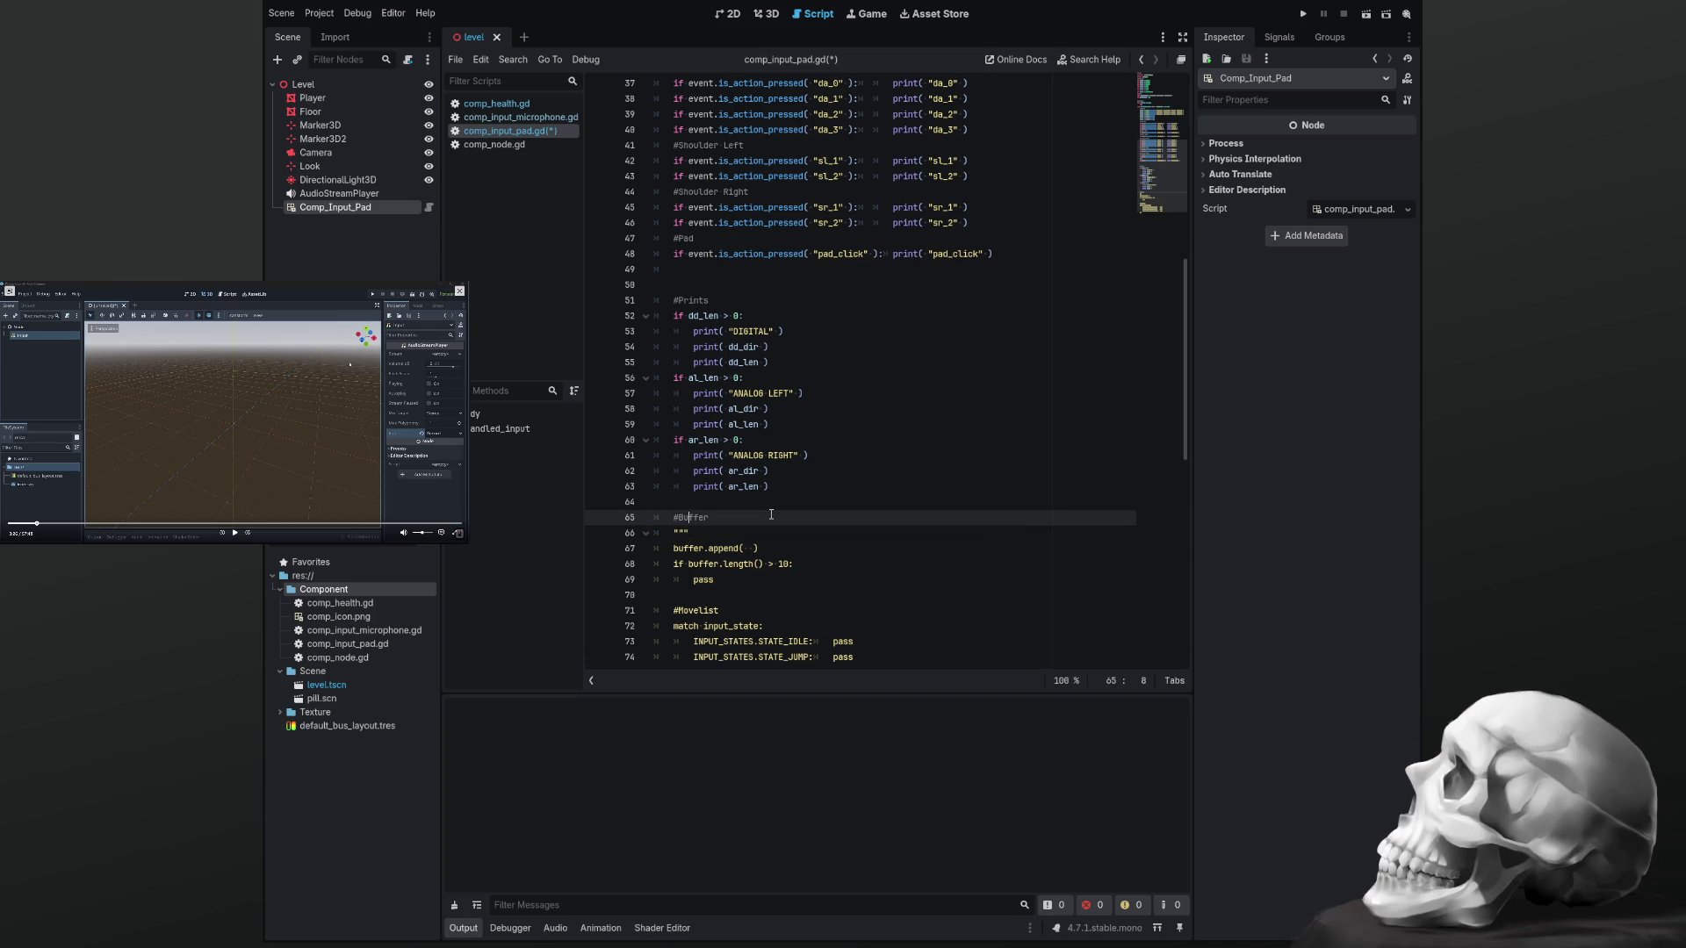
Step: Add a print( time ) line under #Buffer and save the script
{"action": "key", "text": "Return"}
{"action": "type", "text": "time"}
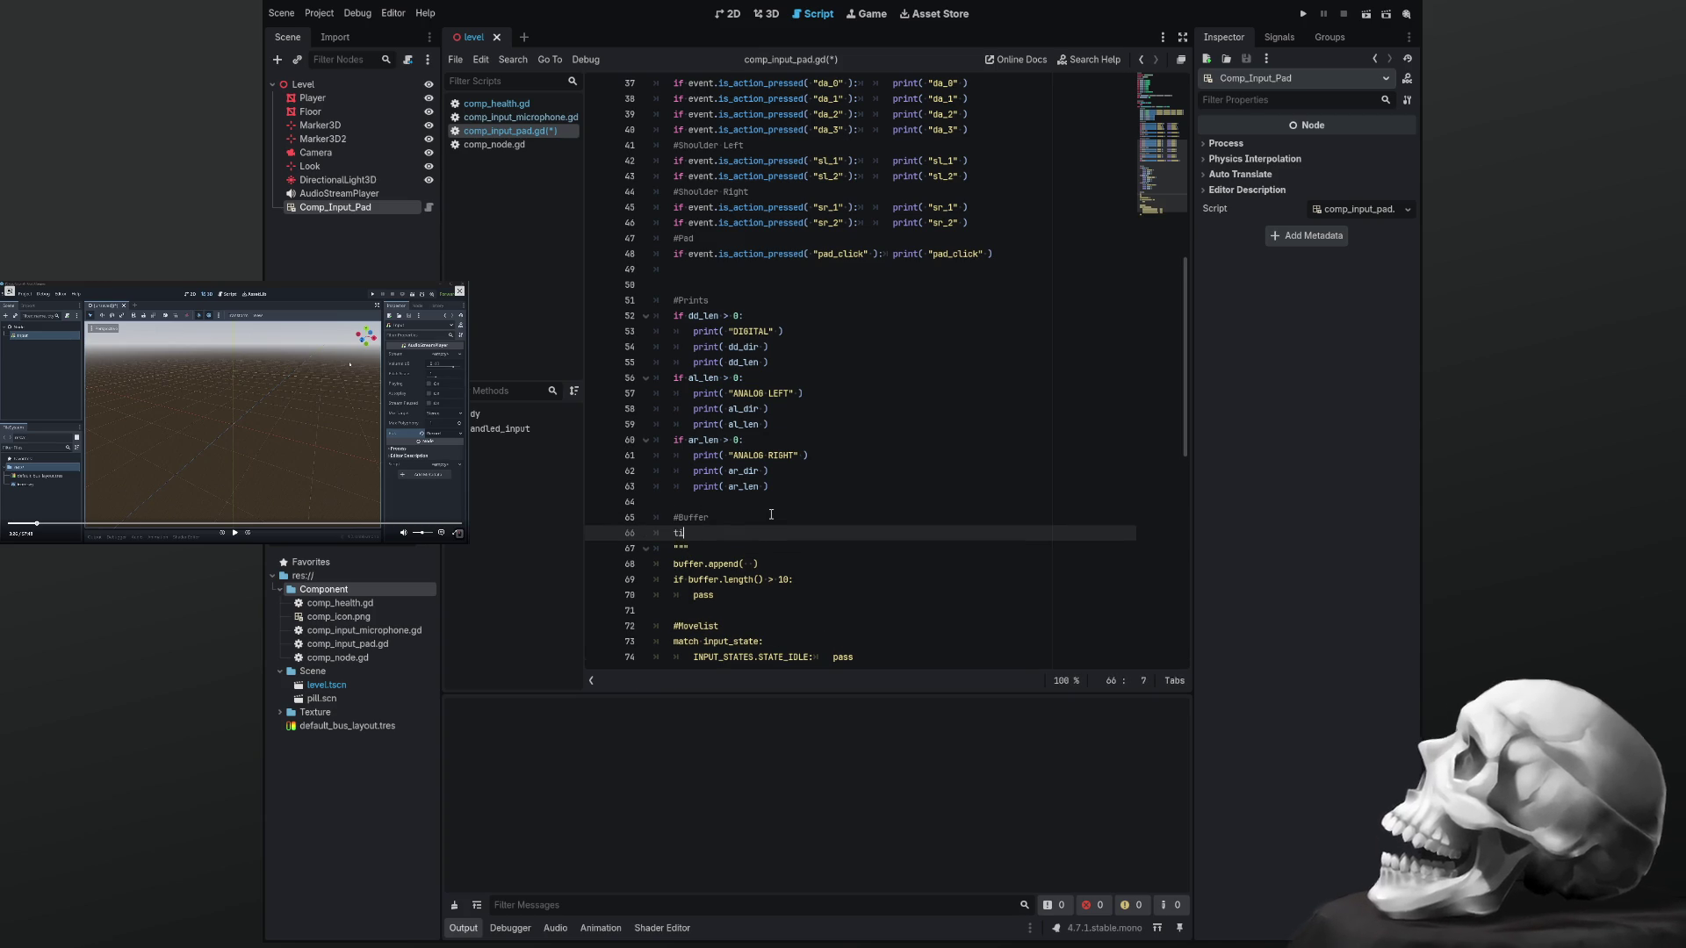
{"action": "key", "text": "Home"}
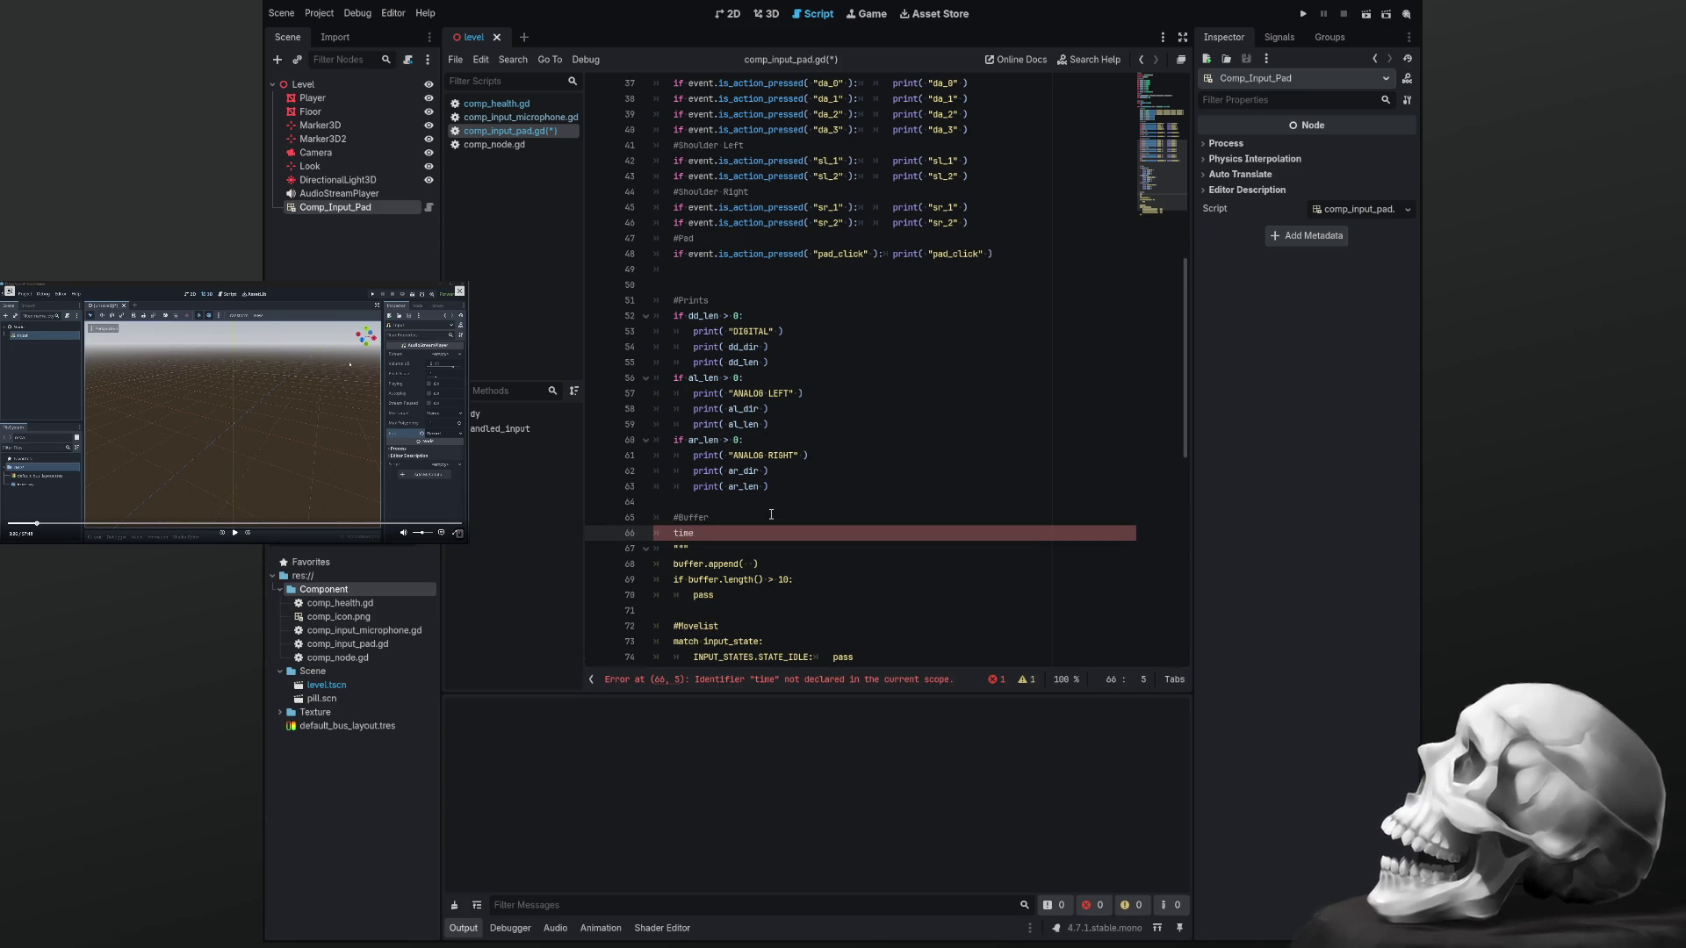
{"action": "type", "text": "print("}
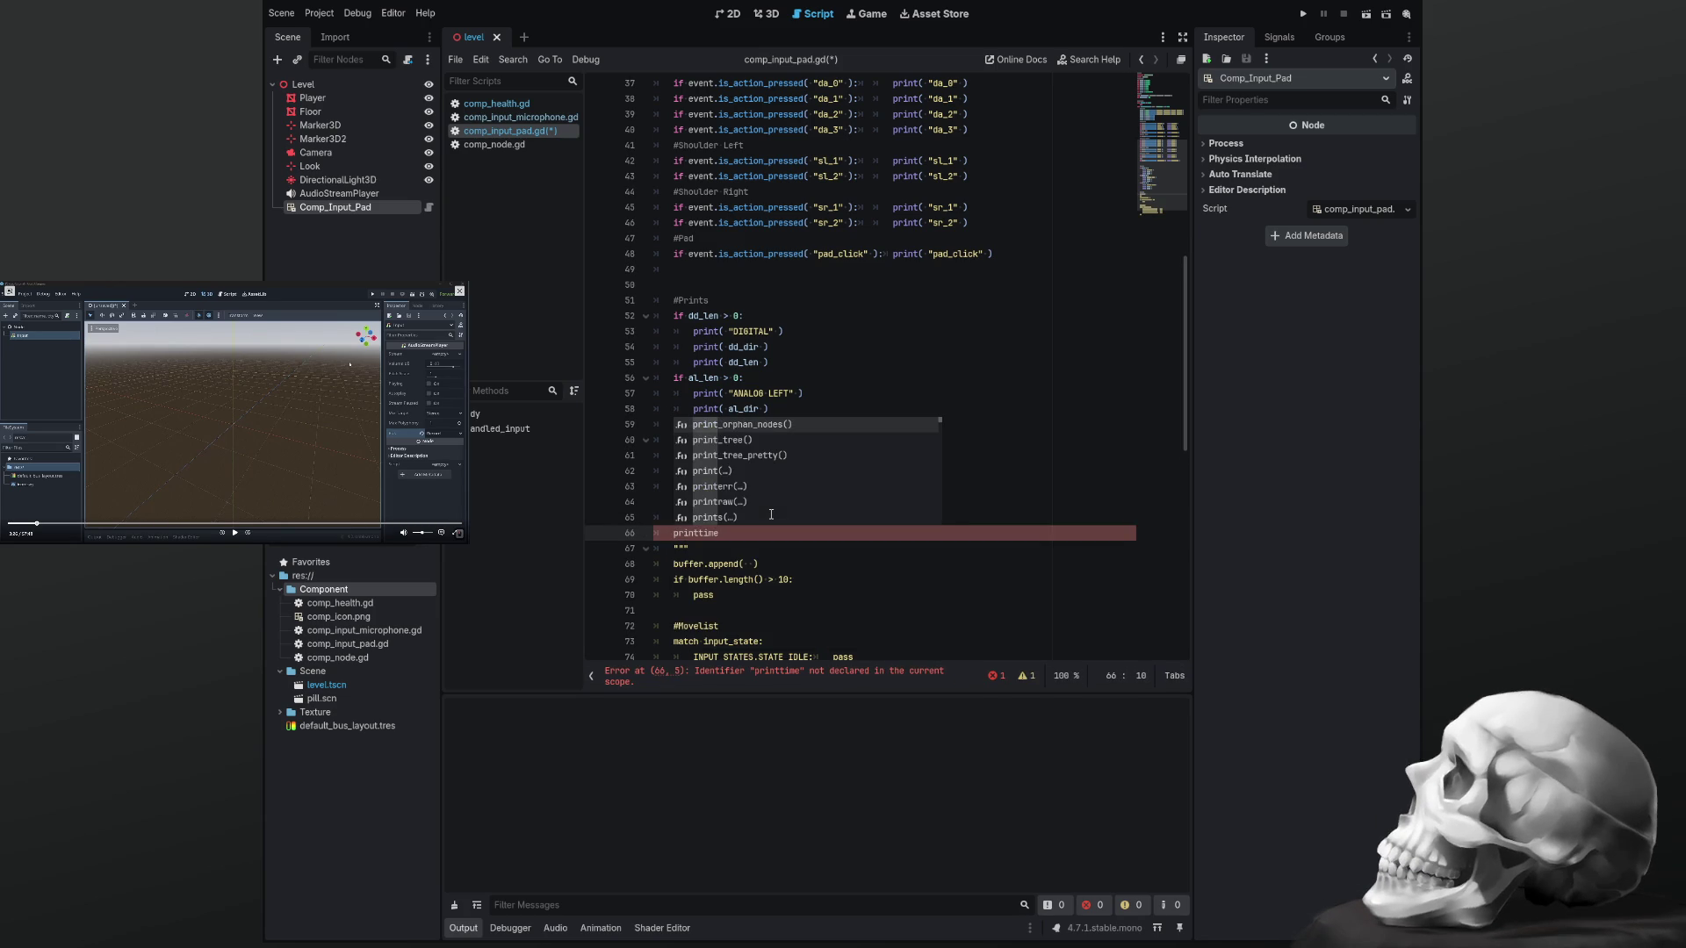
{"action": "key", "text": "End"}
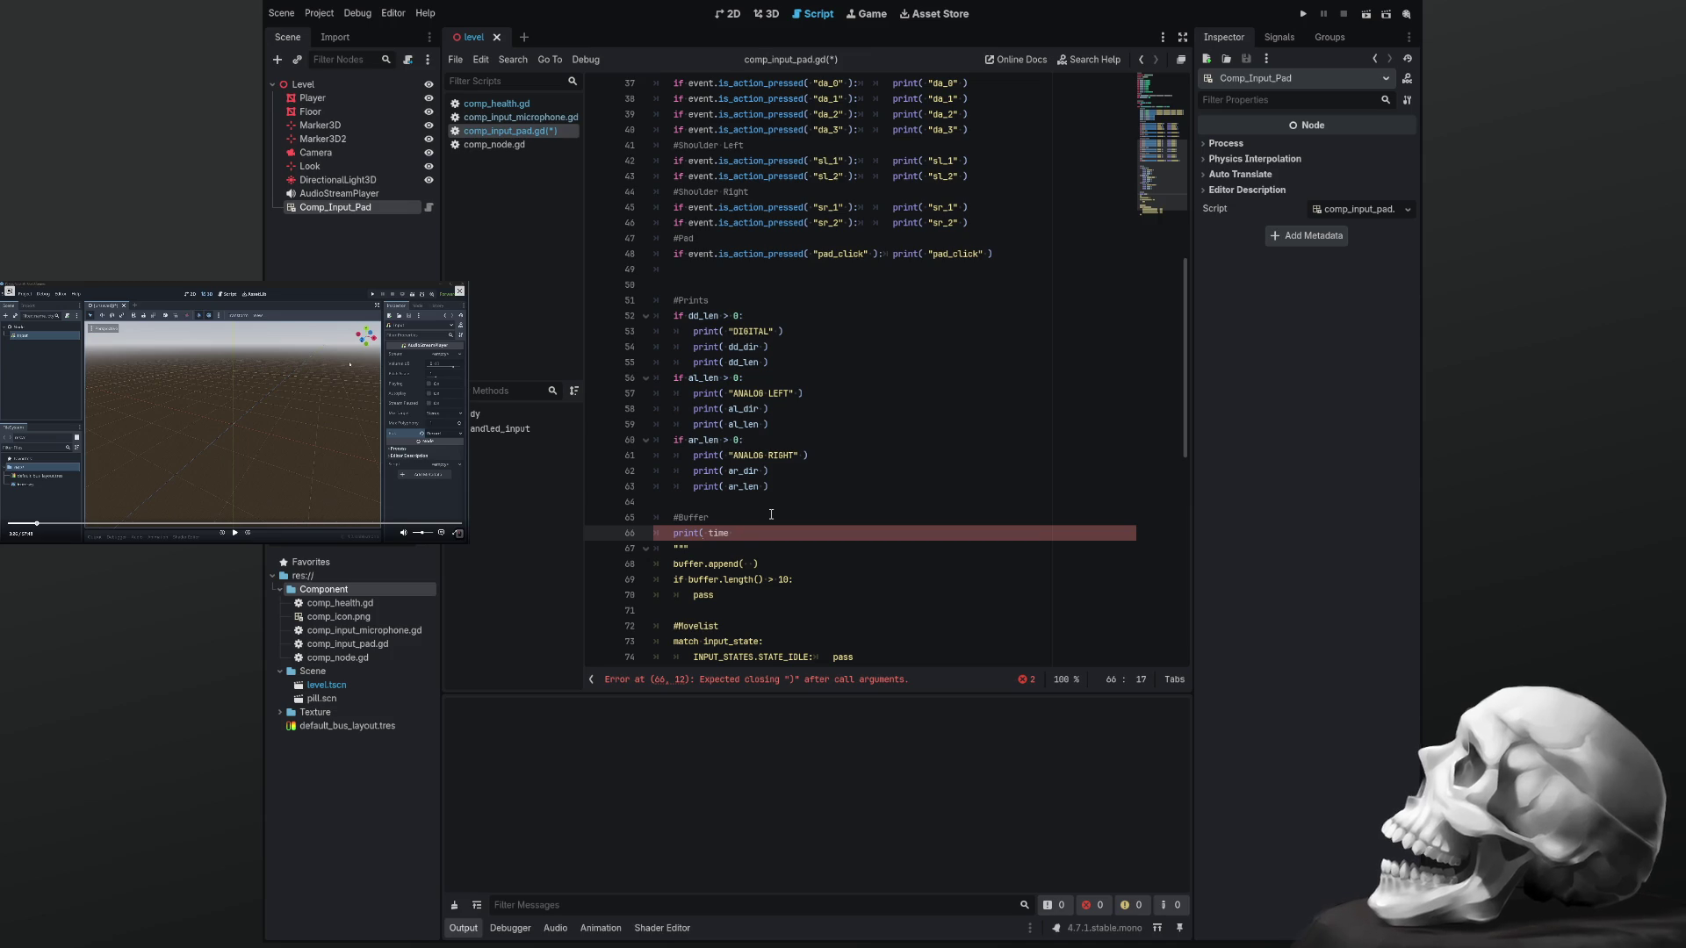
{"action": "key", "text": "ctrl+s"}
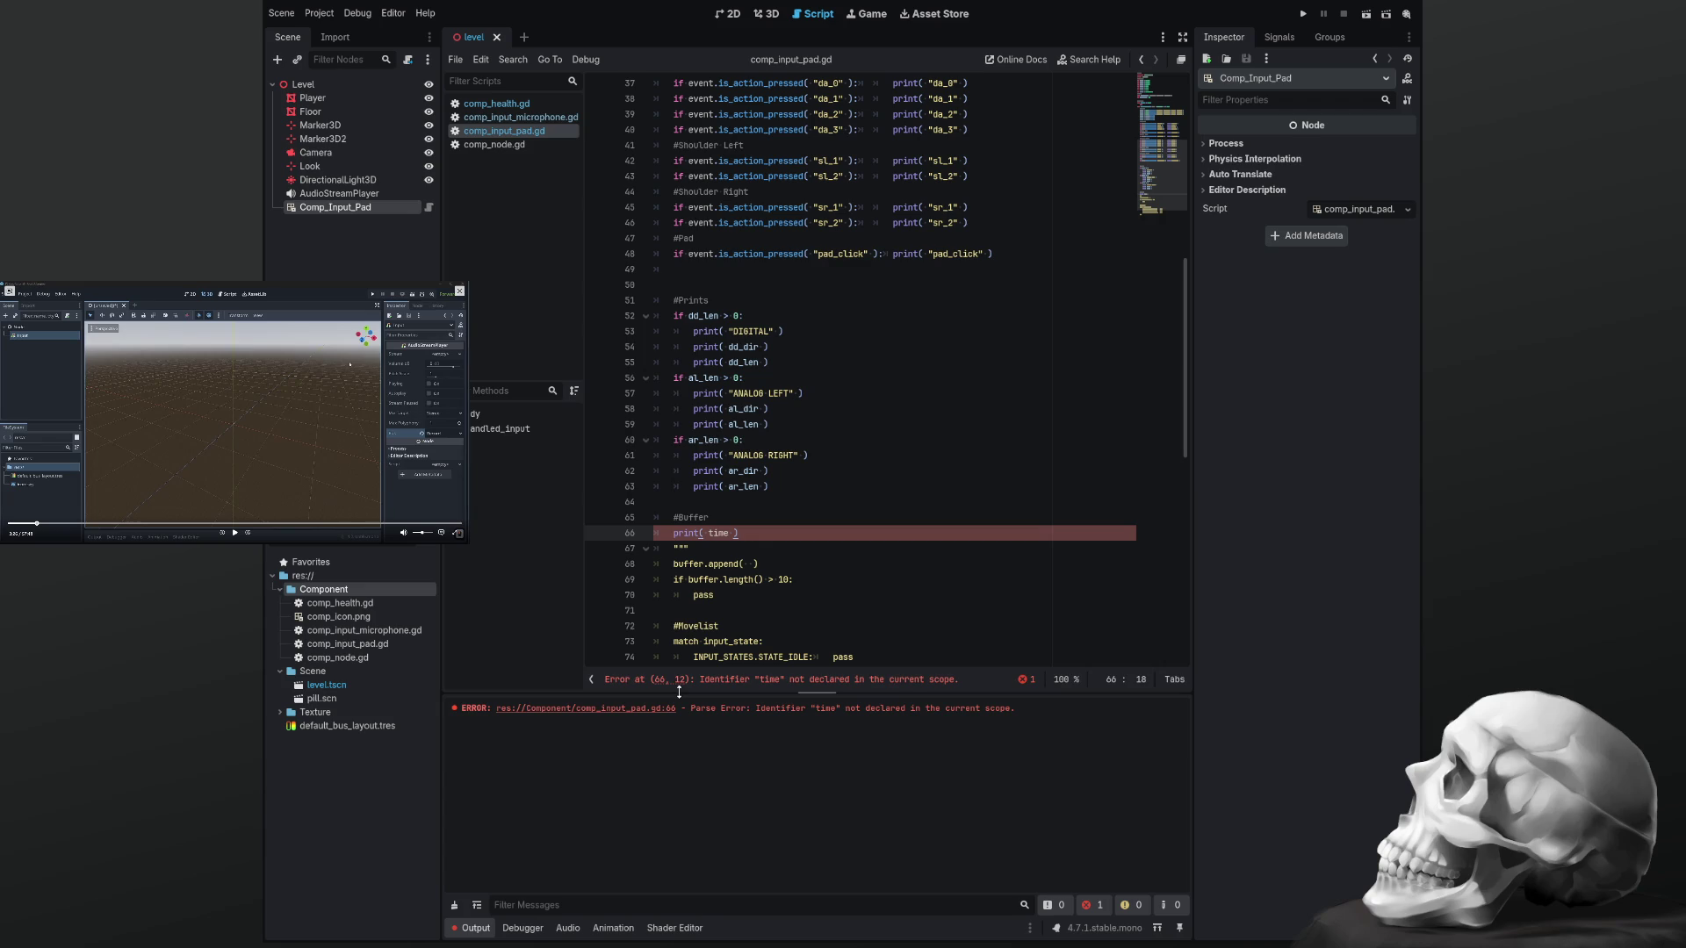
{"action": "left_click_drag", "start_coordinate": [678, 695], "coordinate": [685, 793]}
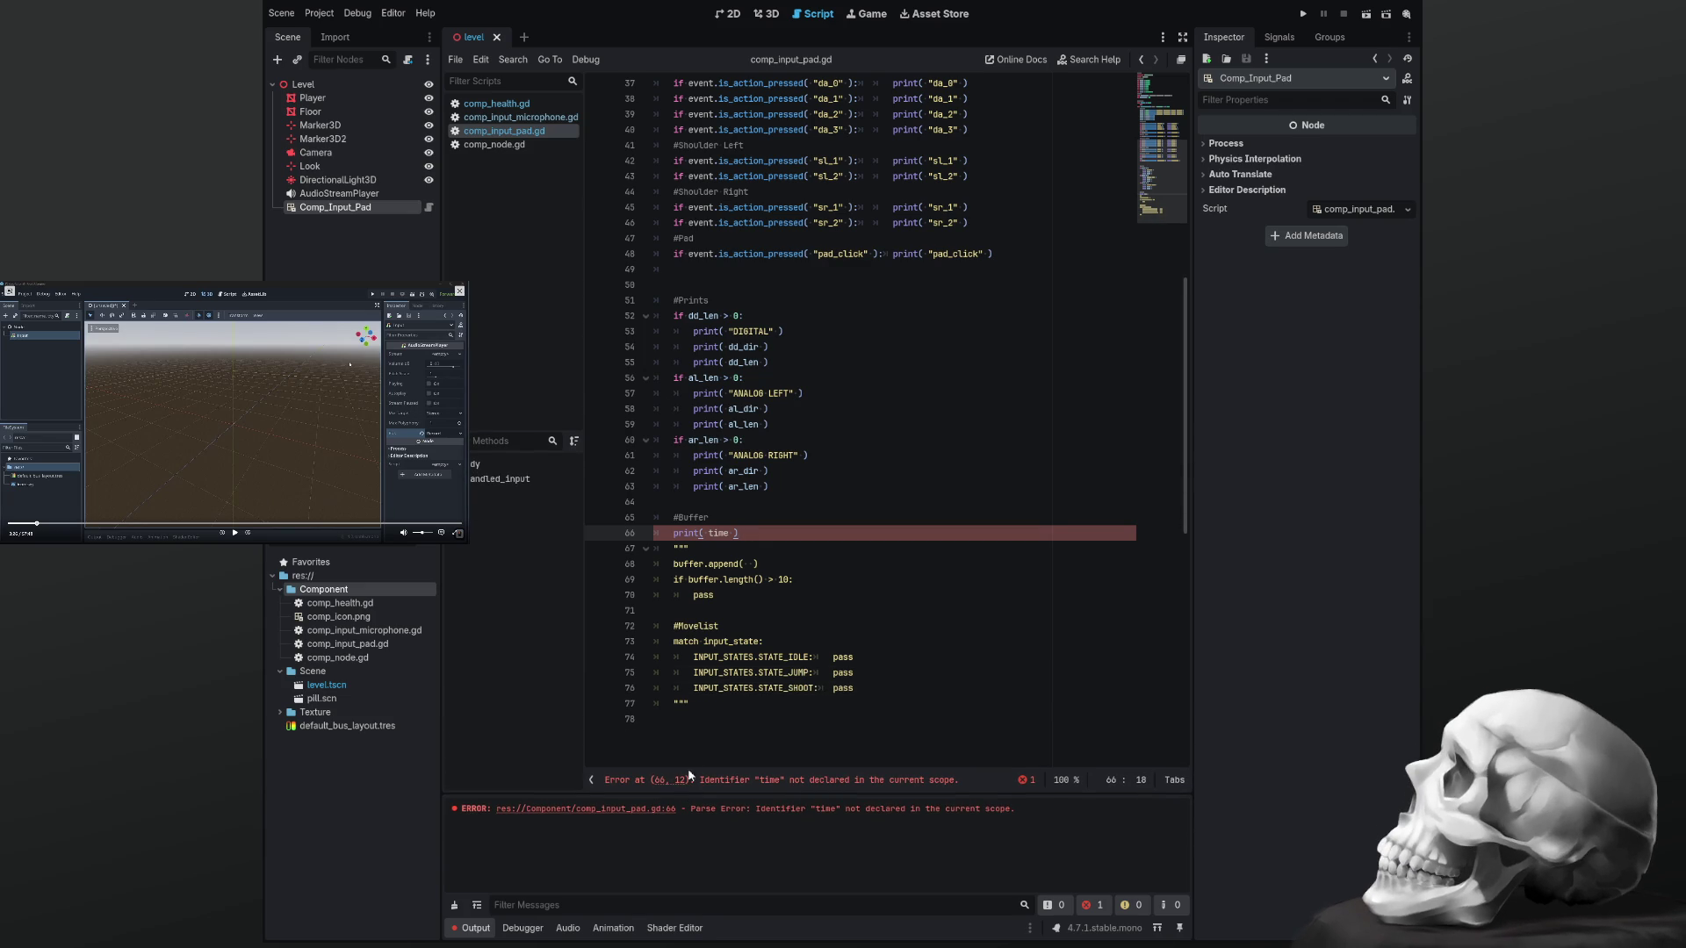
Step: Try rewriting line 66 as event.time() then time(), then delete the line and save
{"action": "scroll", "coordinate": [720, 521], "scroll_direction": "up", "scroll_amount": 10}
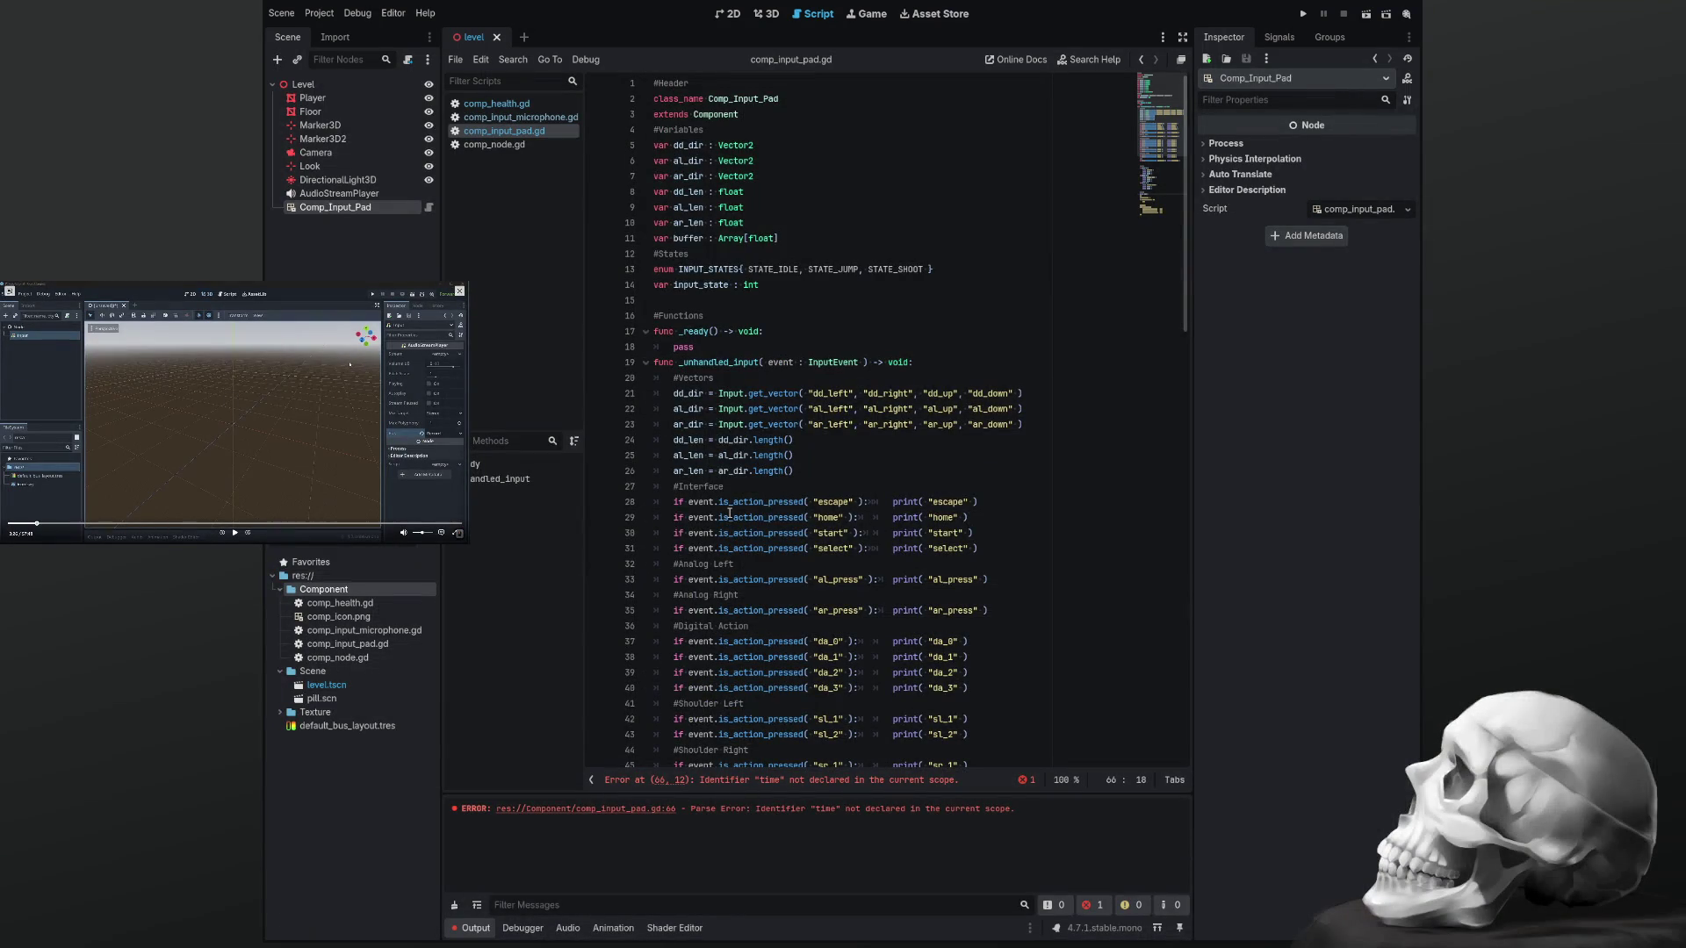
{"action": "scroll", "coordinate": [729, 513], "scroll_direction": "down", "scroll_amount": 10}
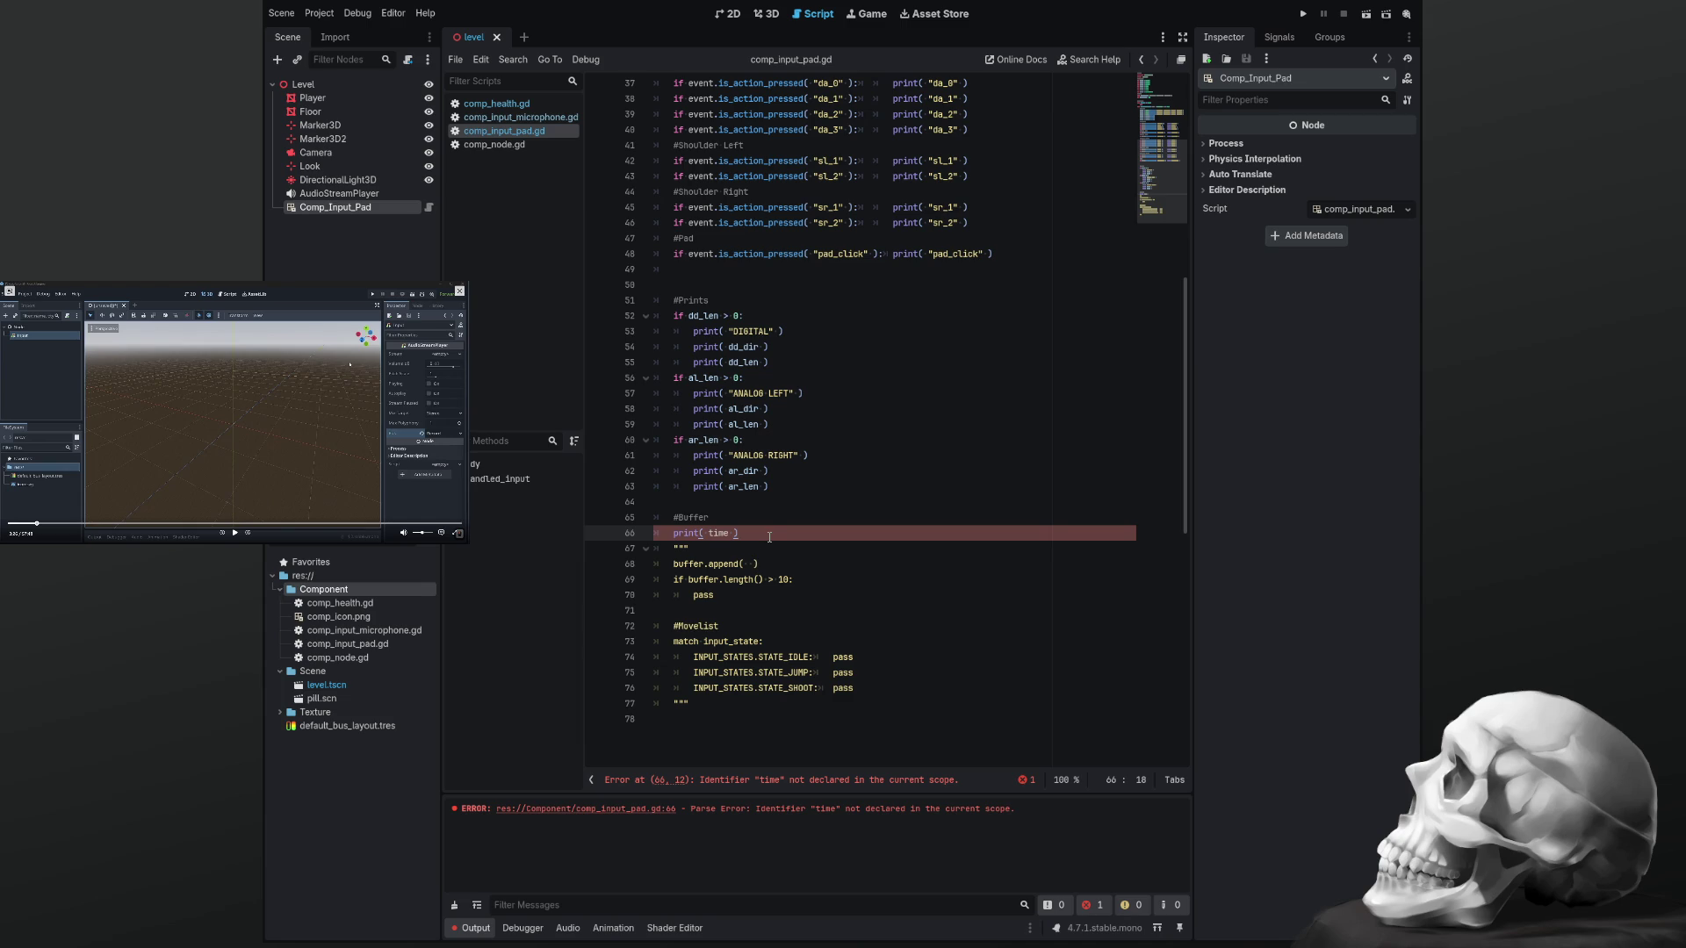
{"action": "key", "text": "BackSpace"}
{"action": "key", "text": "Left"}
{"action": "key", "text": "Left"}
{"action": "key", "text": "Left"}
{"action": "key", "text": "BackSpace"}
{"action": "key", "text": "BackSpace"}
{"action": "key", "text": "BackSpace"}
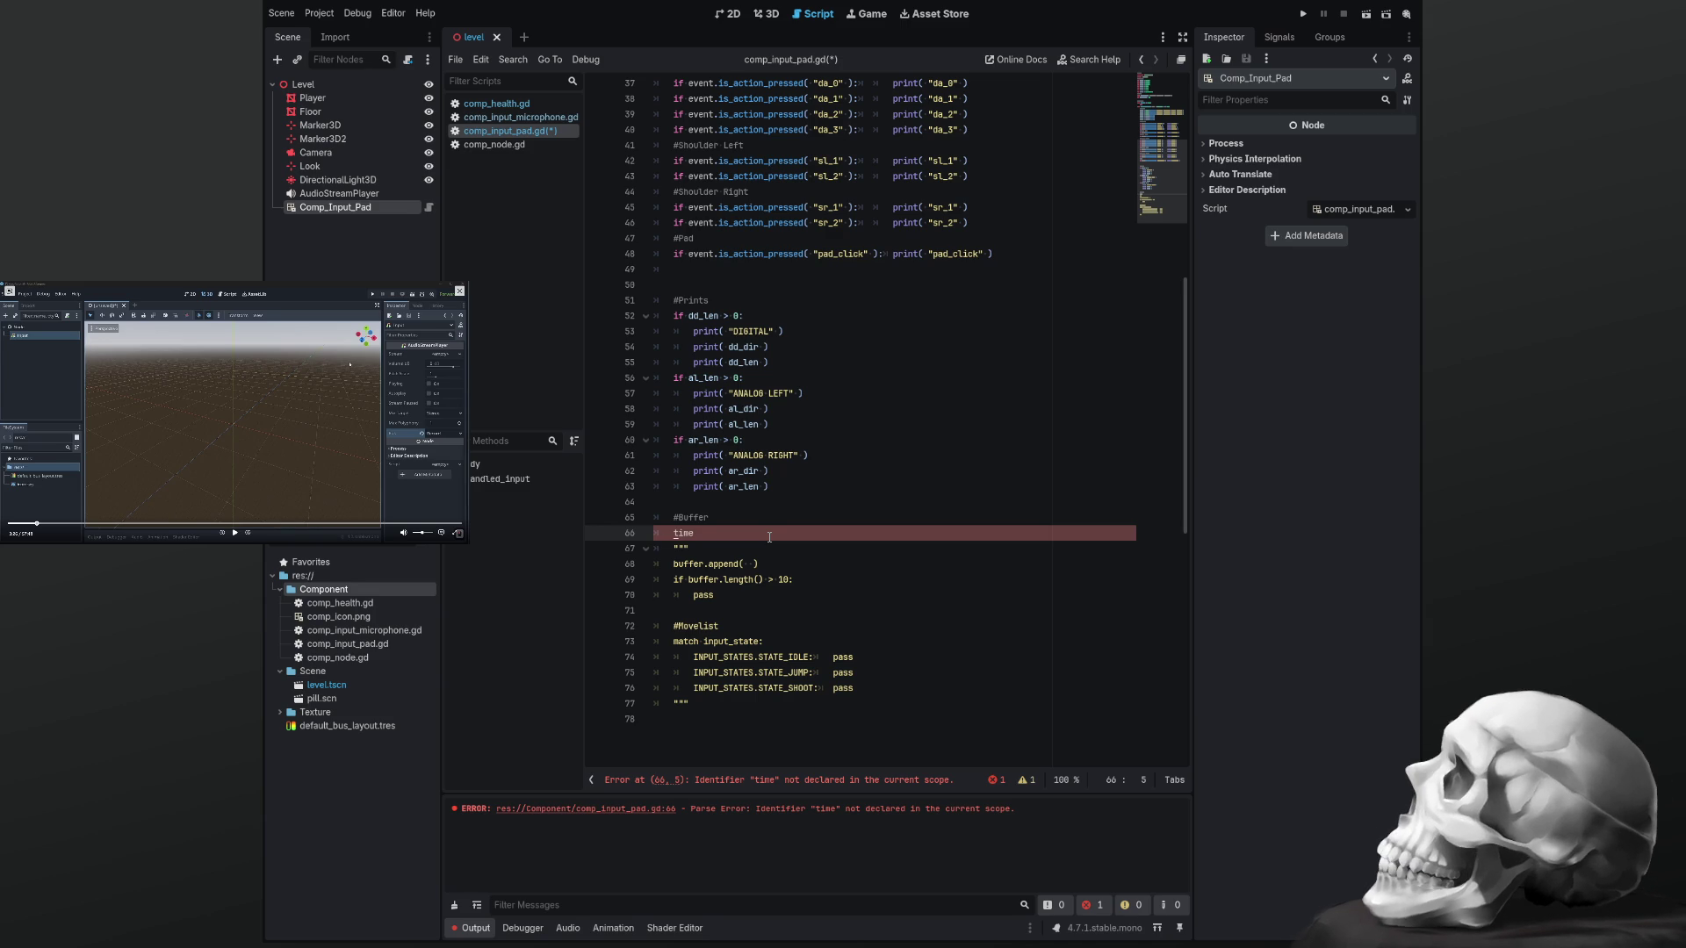
{"action": "key", "text": "Delete"}
{"action": "key", "text": "Delete"}
{"action": "key", "text": "Delete"}
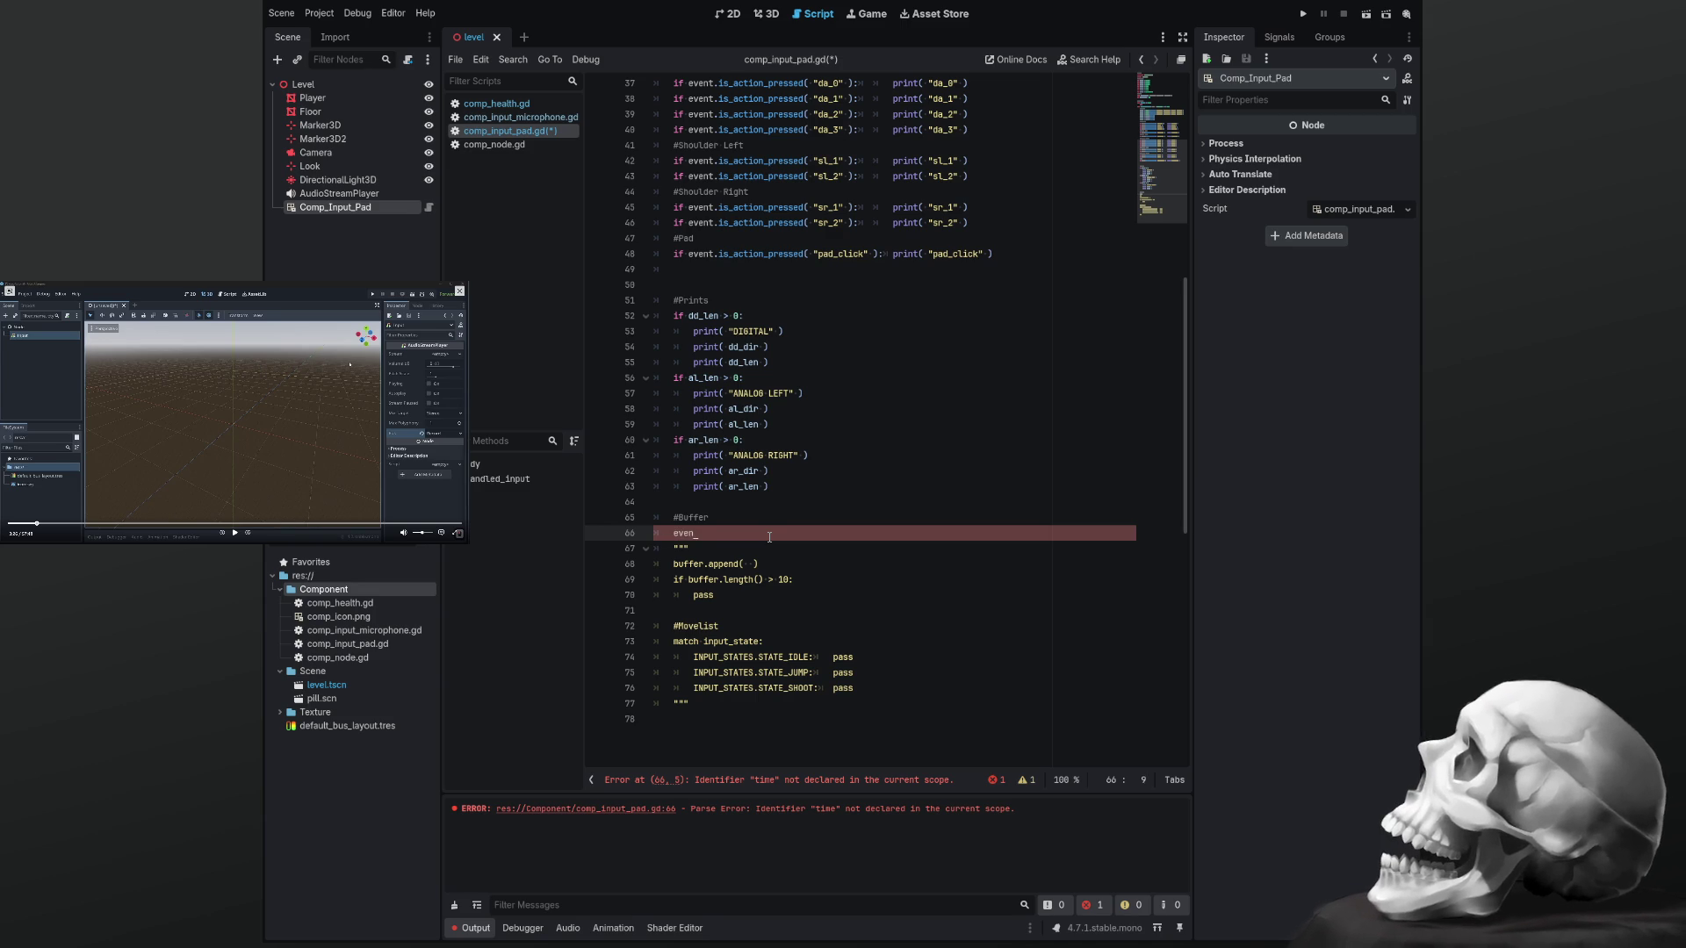
{"action": "type", "text": "event.ti"}
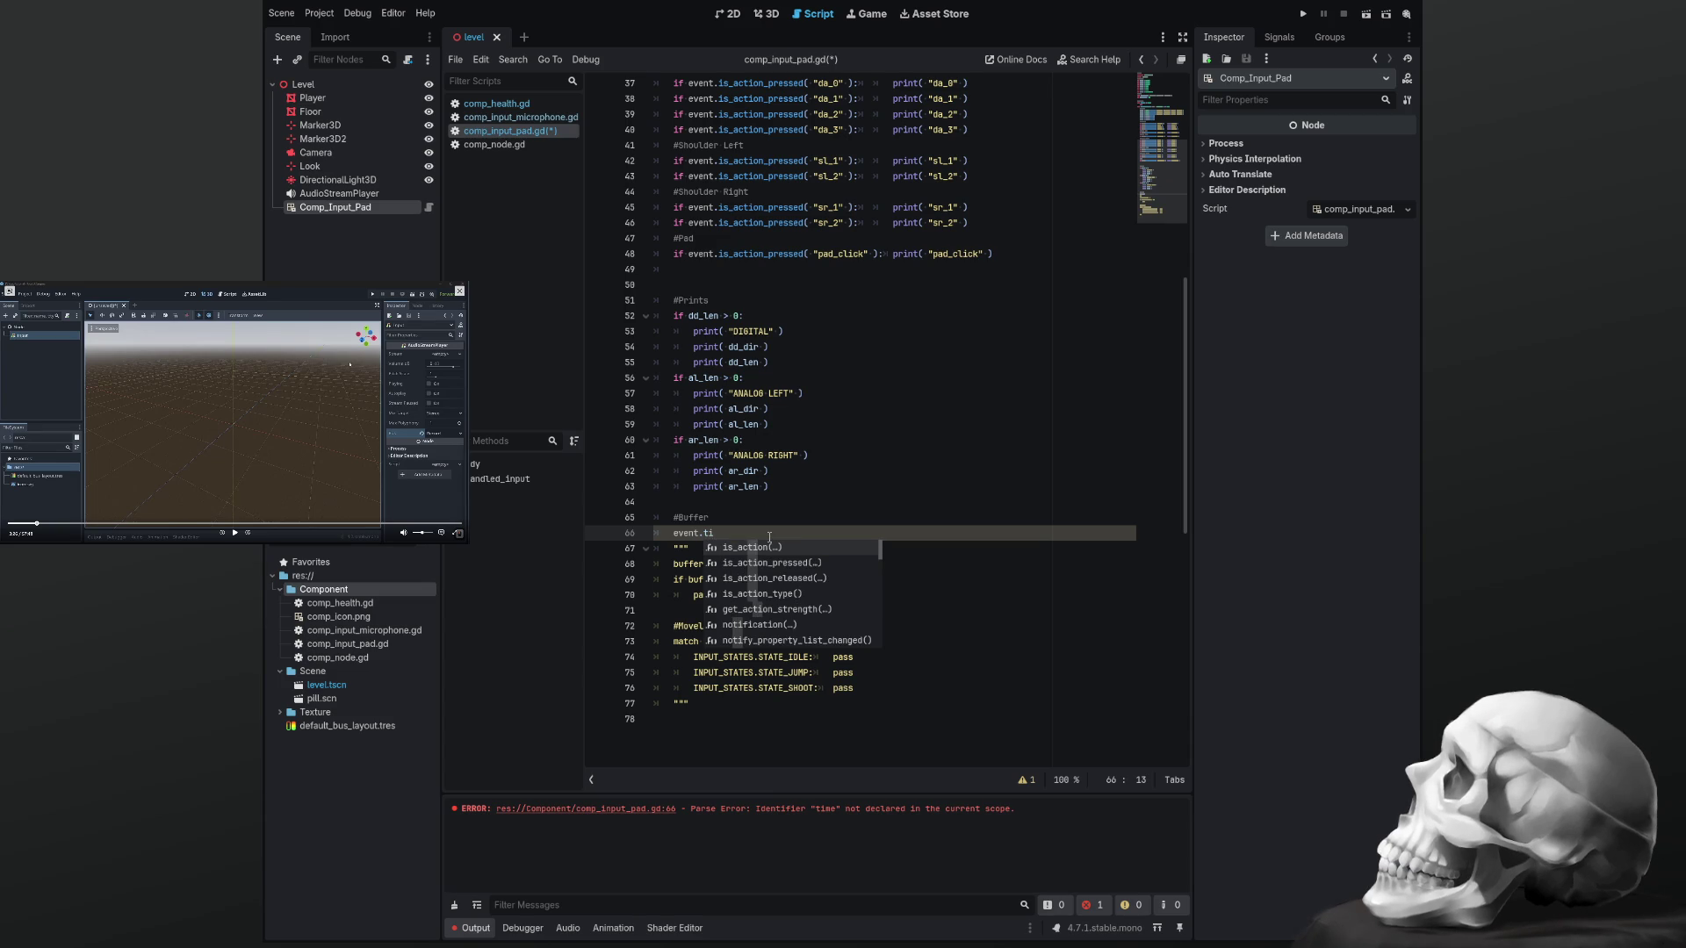
{"action": "type", "text": "me()"}
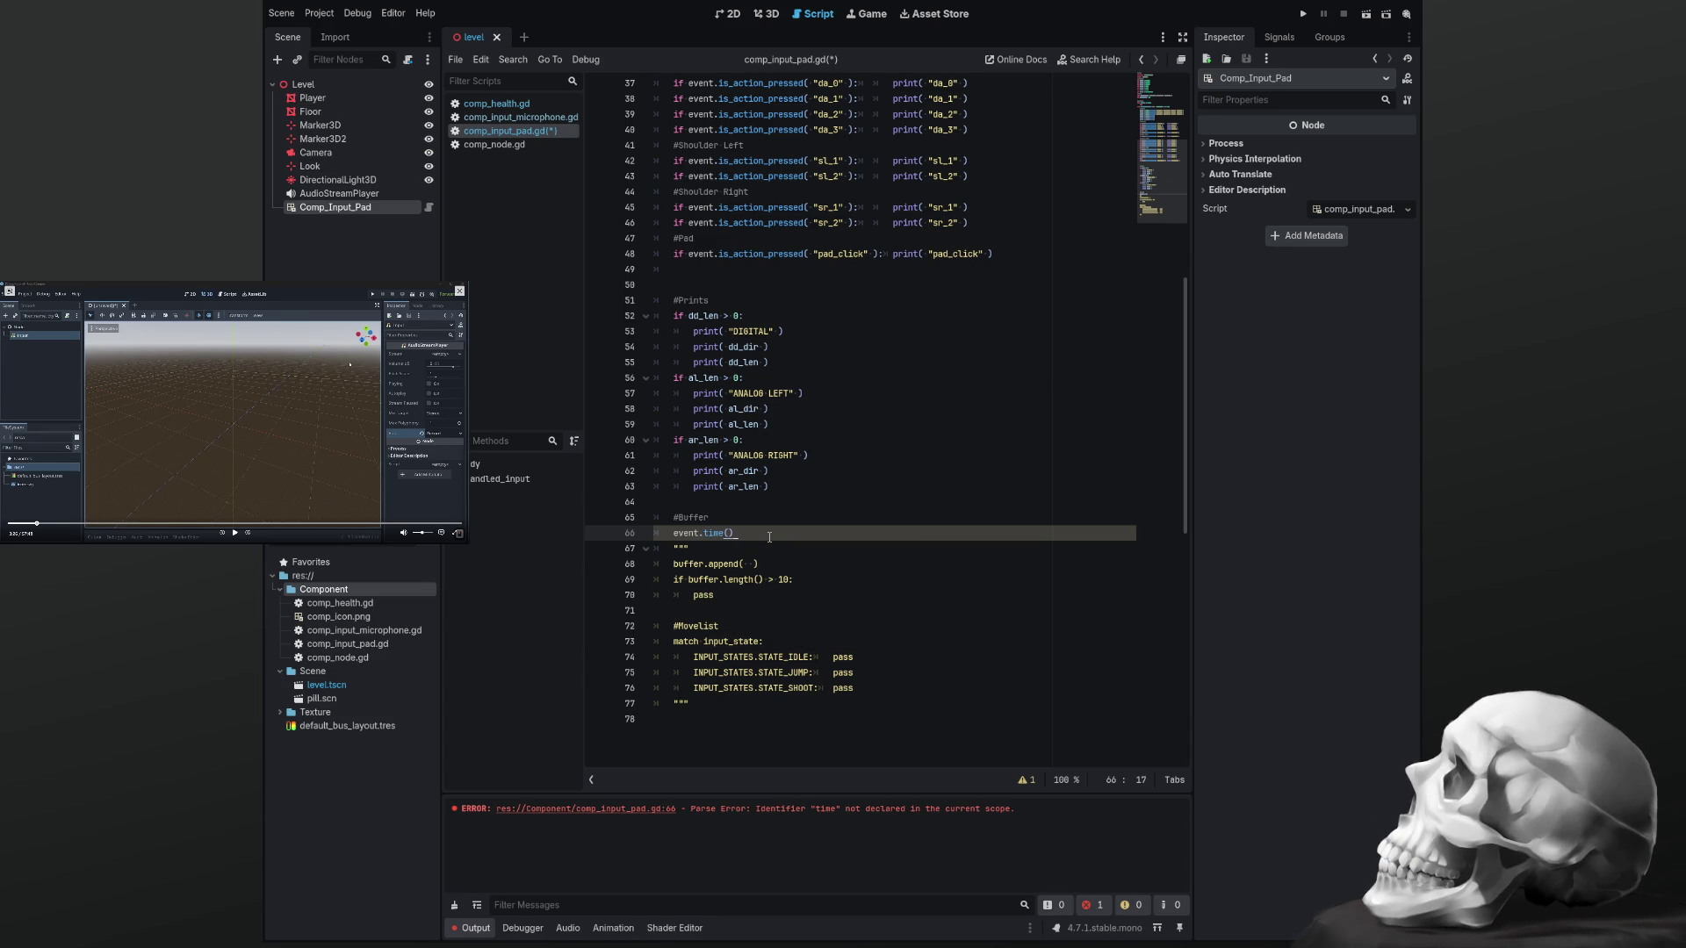
{"action": "key", "text": "Delete"}
{"action": "key", "text": "Delete"}
{"action": "key", "text": "Delete"}
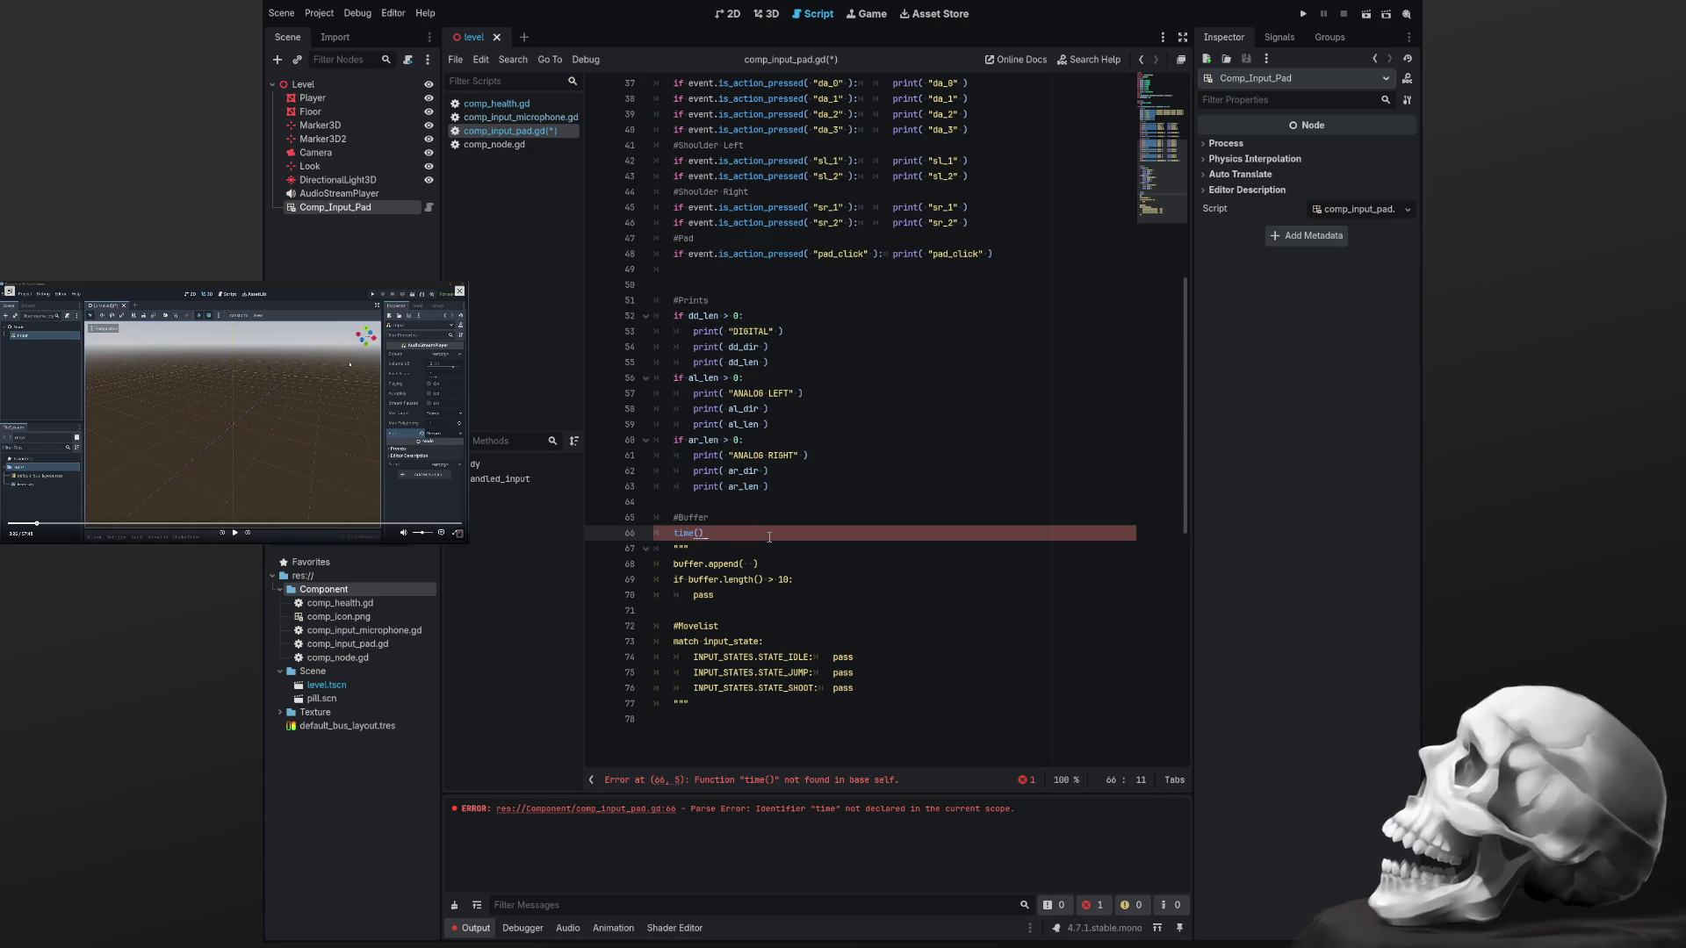
{"action": "key", "text": "BackSpace"}
{"action": "key", "text": "BackSpace"}
{"action": "key", "text": "BackSpace"}
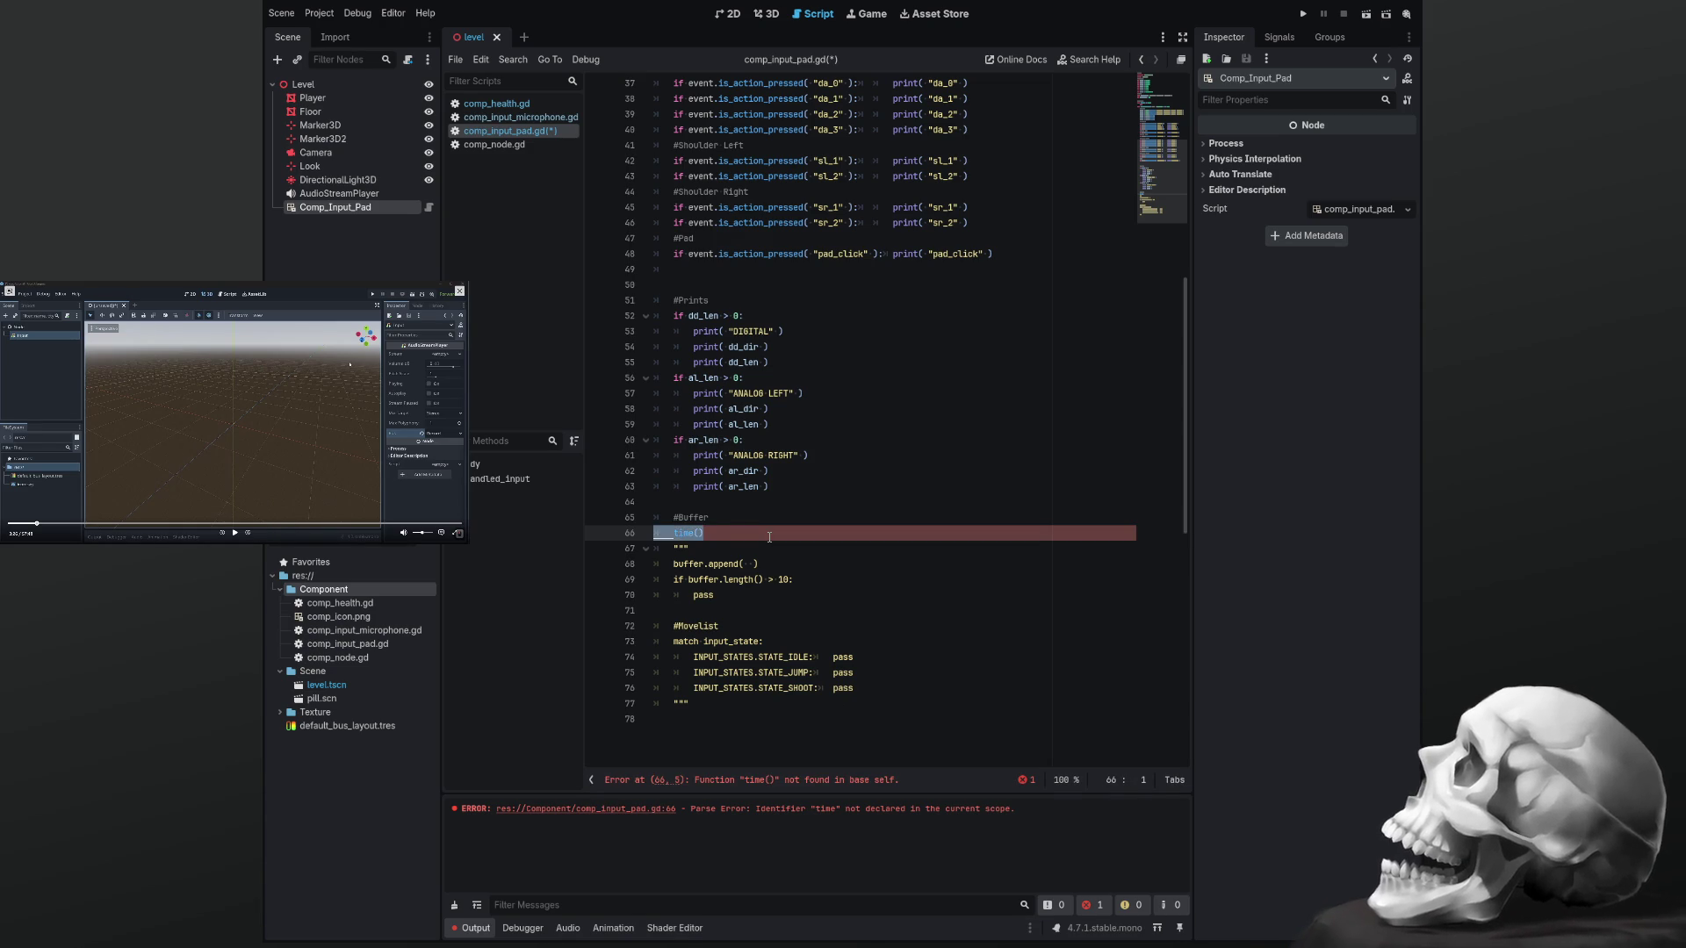
{"action": "key", "text": "ctrl+s"}
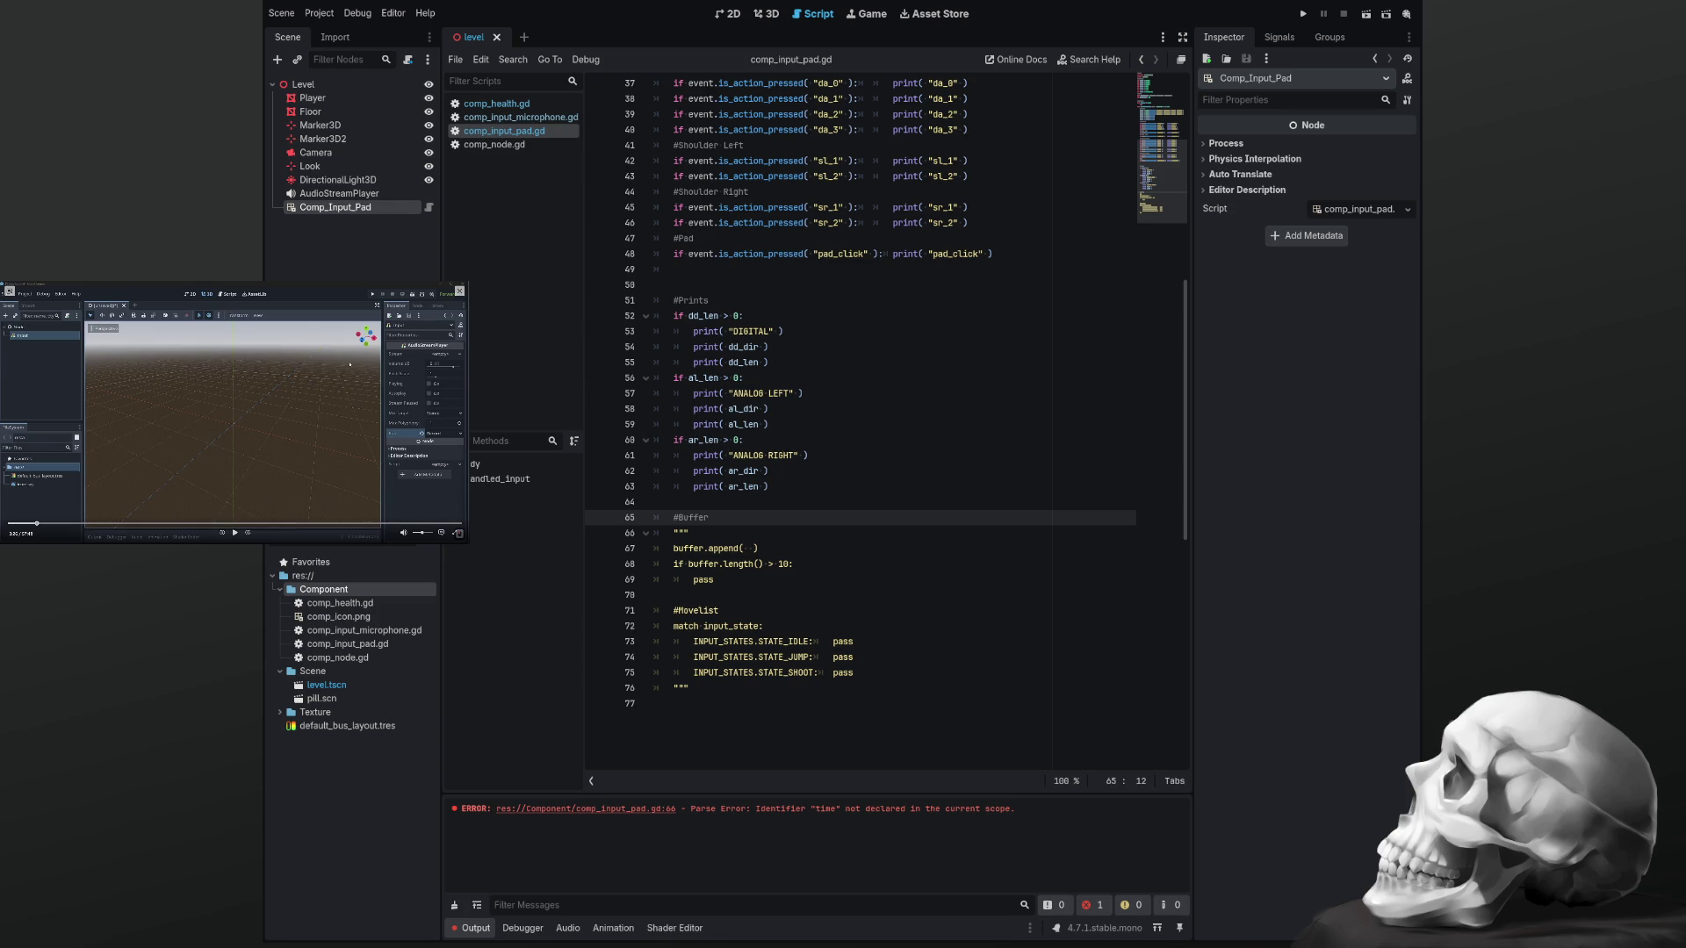
Step: Resume the reference video, open comp_input_microphone.gd, and place the cursor on empty line 4
{"action": "left_click", "coordinate": [235, 533]}
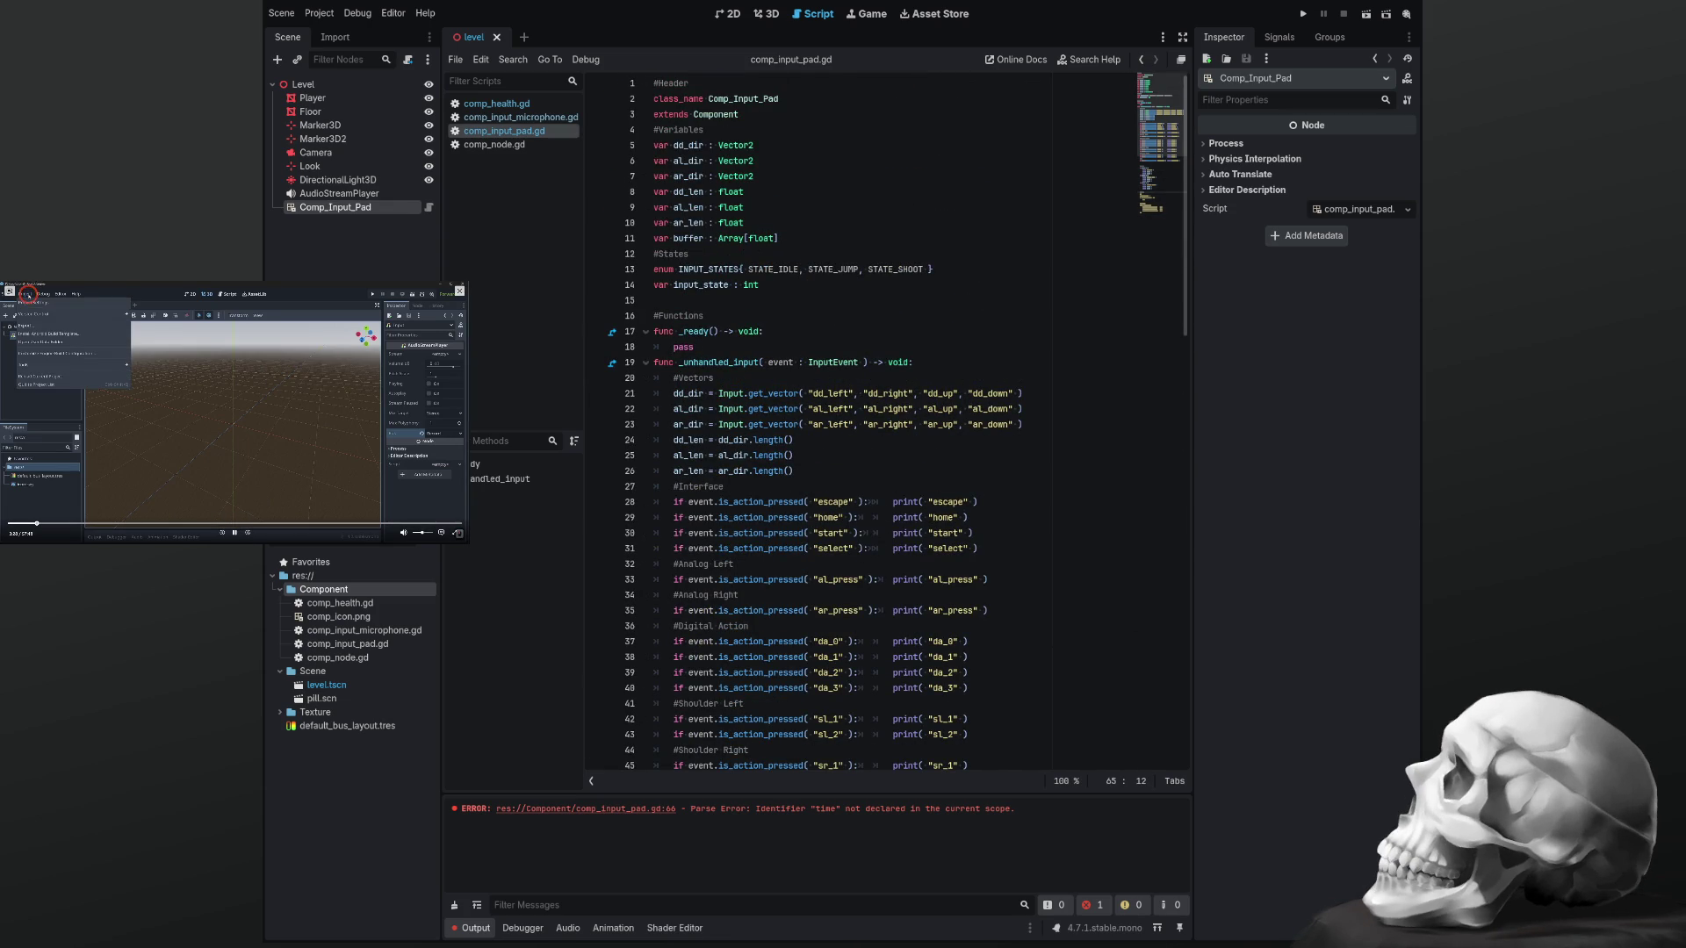
{"action": "left_click", "coordinate": [520, 117]}
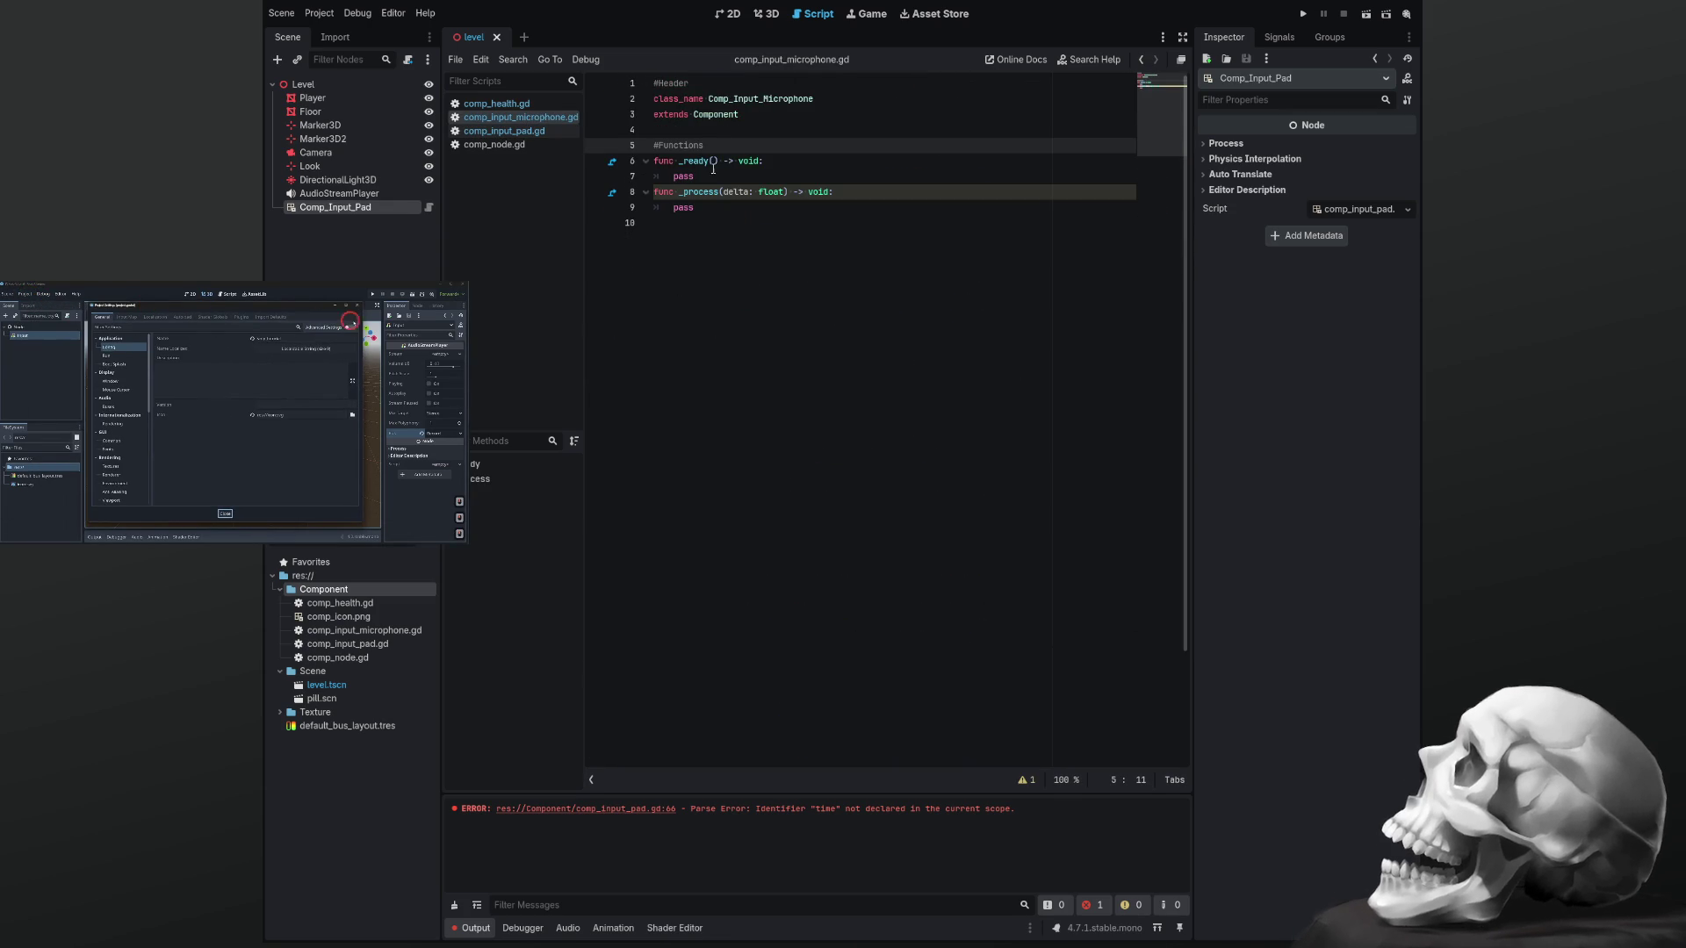
{"action": "left_click", "coordinate": [719, 132]}
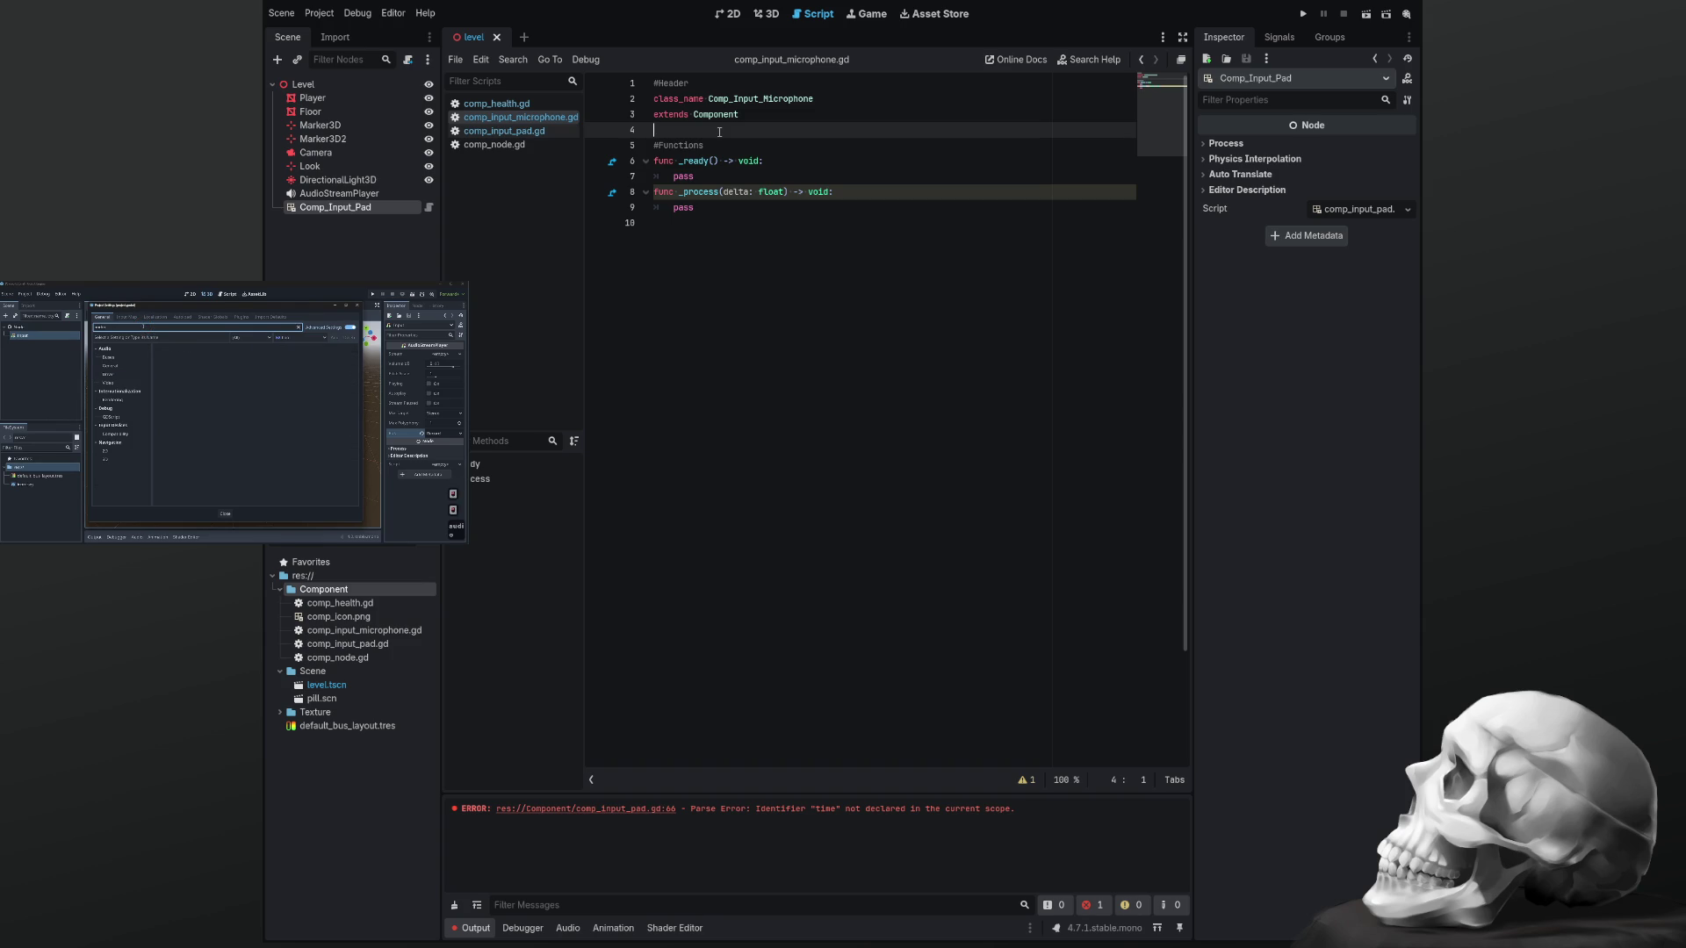
Step: Pause the reference video and switch to the 3D scene view
{"action": "mouse_move", "coordinate": [412, 439]}
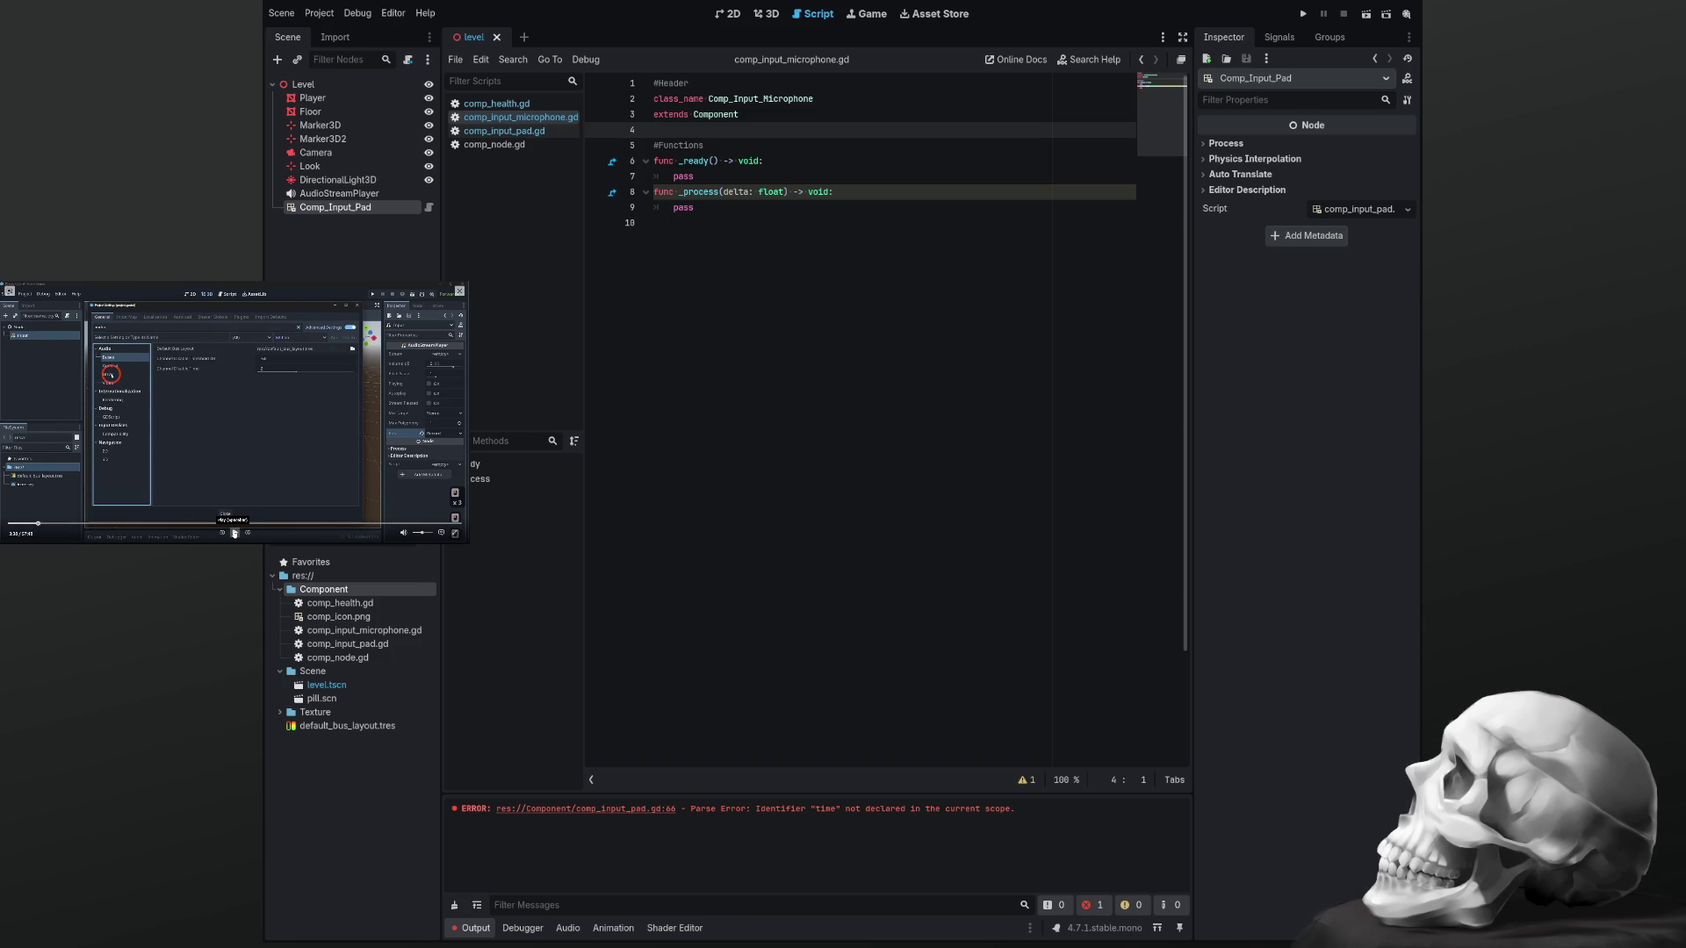
{"action": "left_click", "coordinate": [235, 533]}
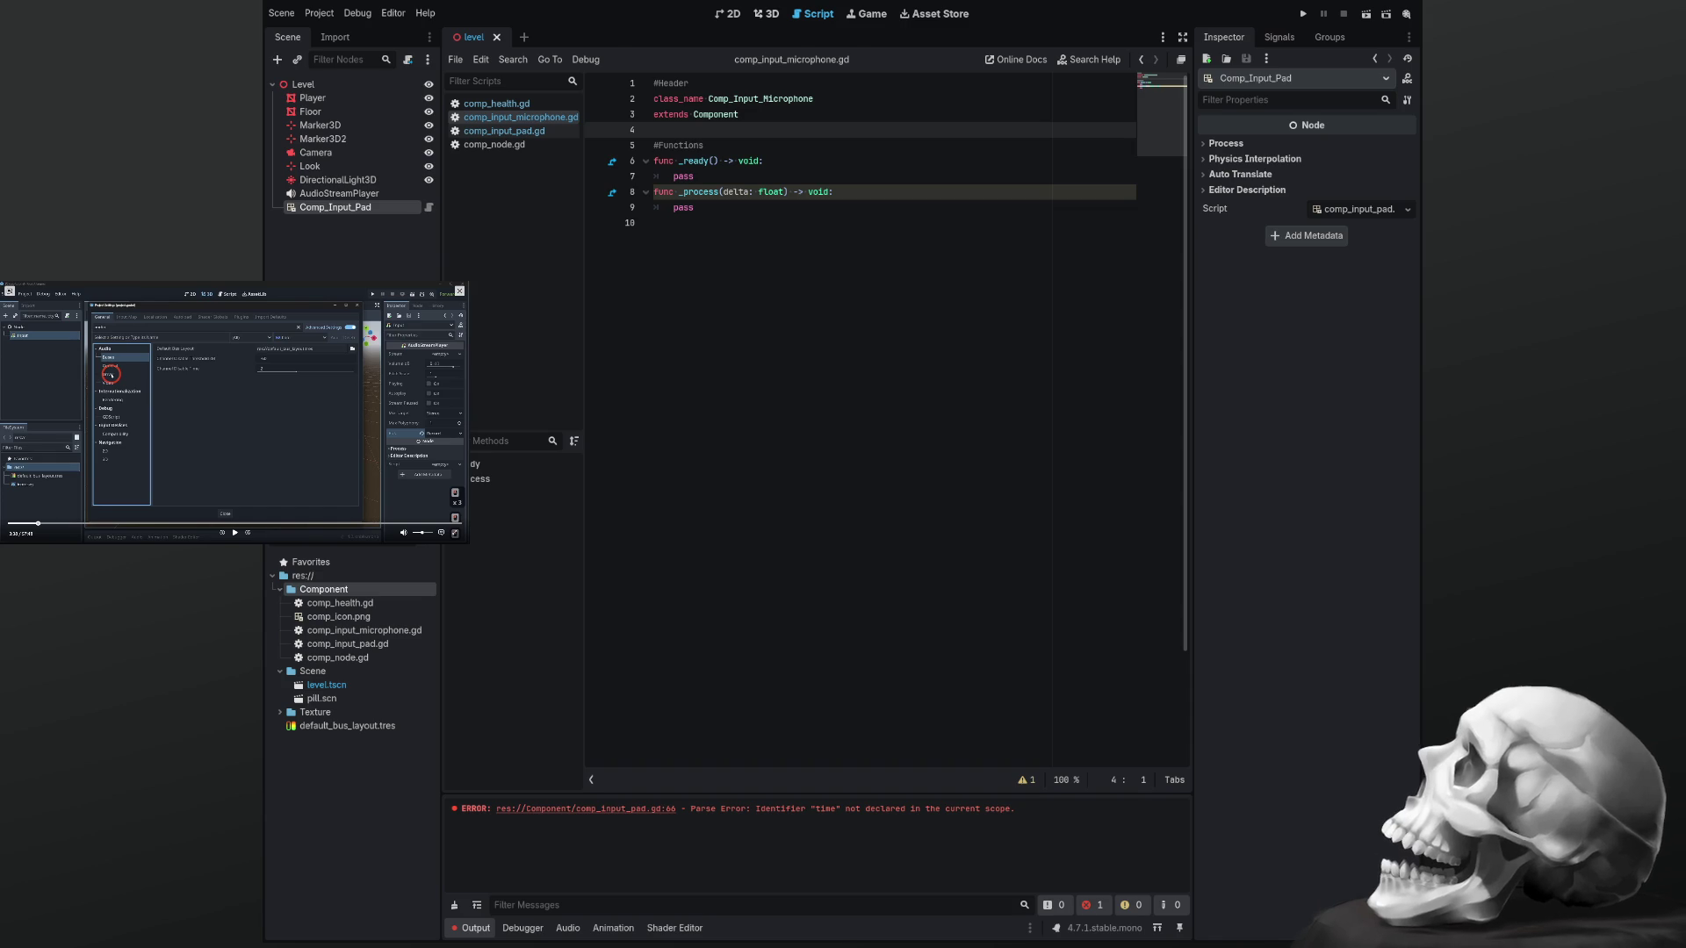
{"action": "key", "text": "ctrl+F2"}
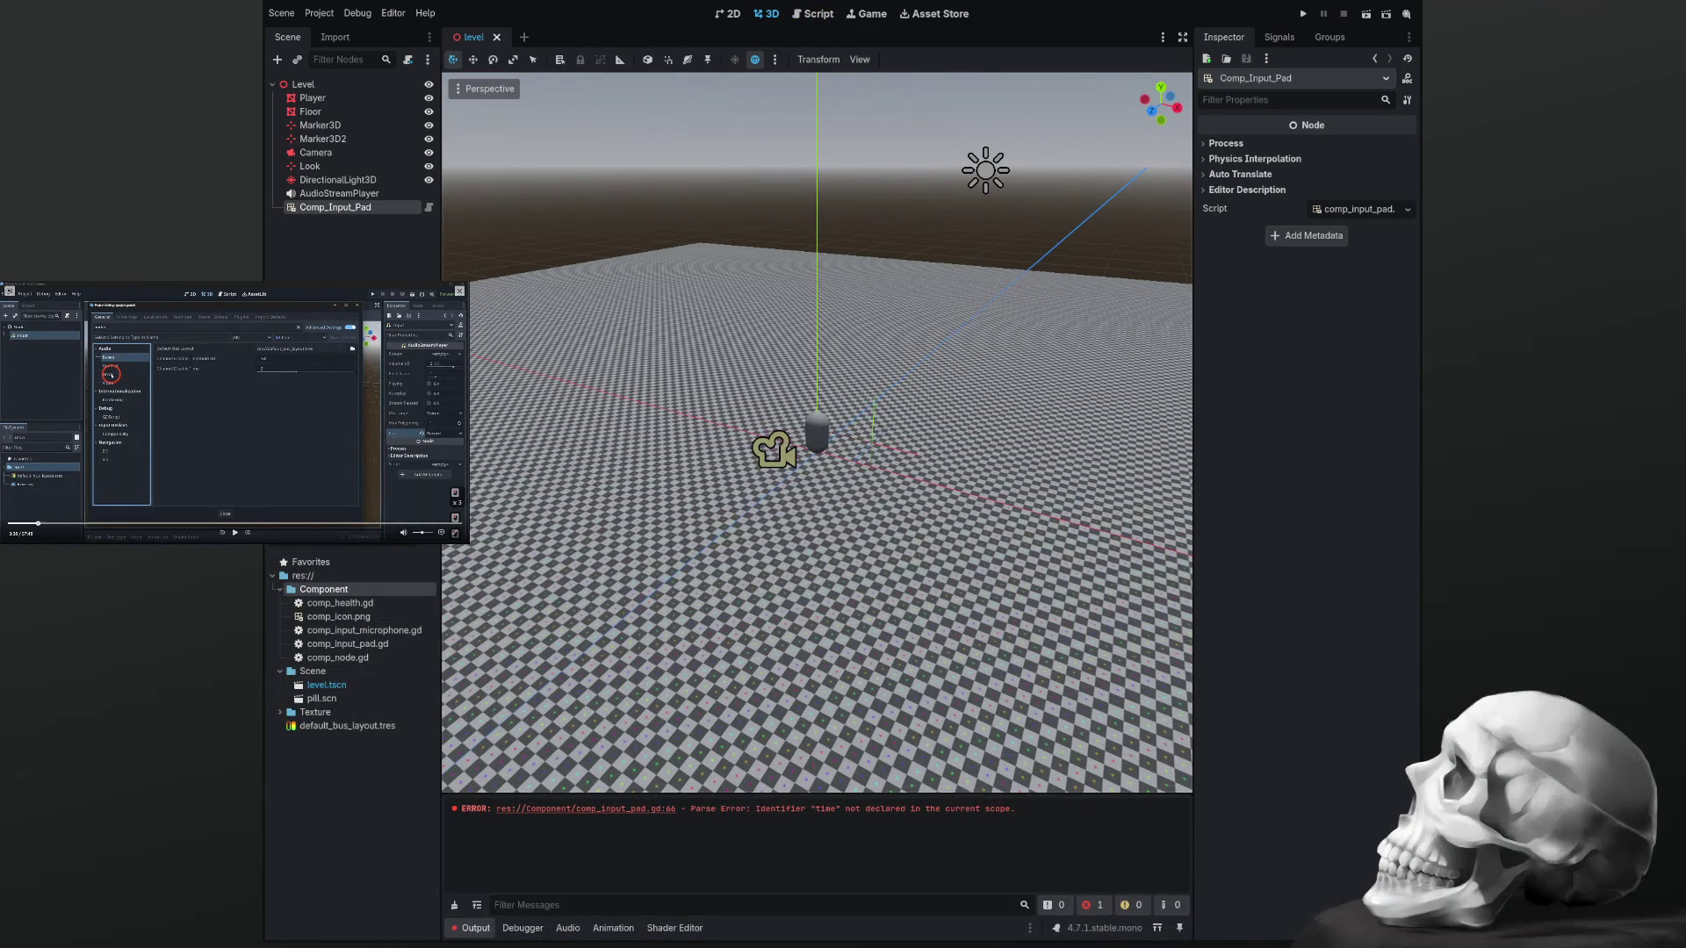
Step: Select the AudioStreamPlayer node in the Scene tree and bring up the Audio bus layout panel
{"action": "left_click", "coordinate": [235, 533]}
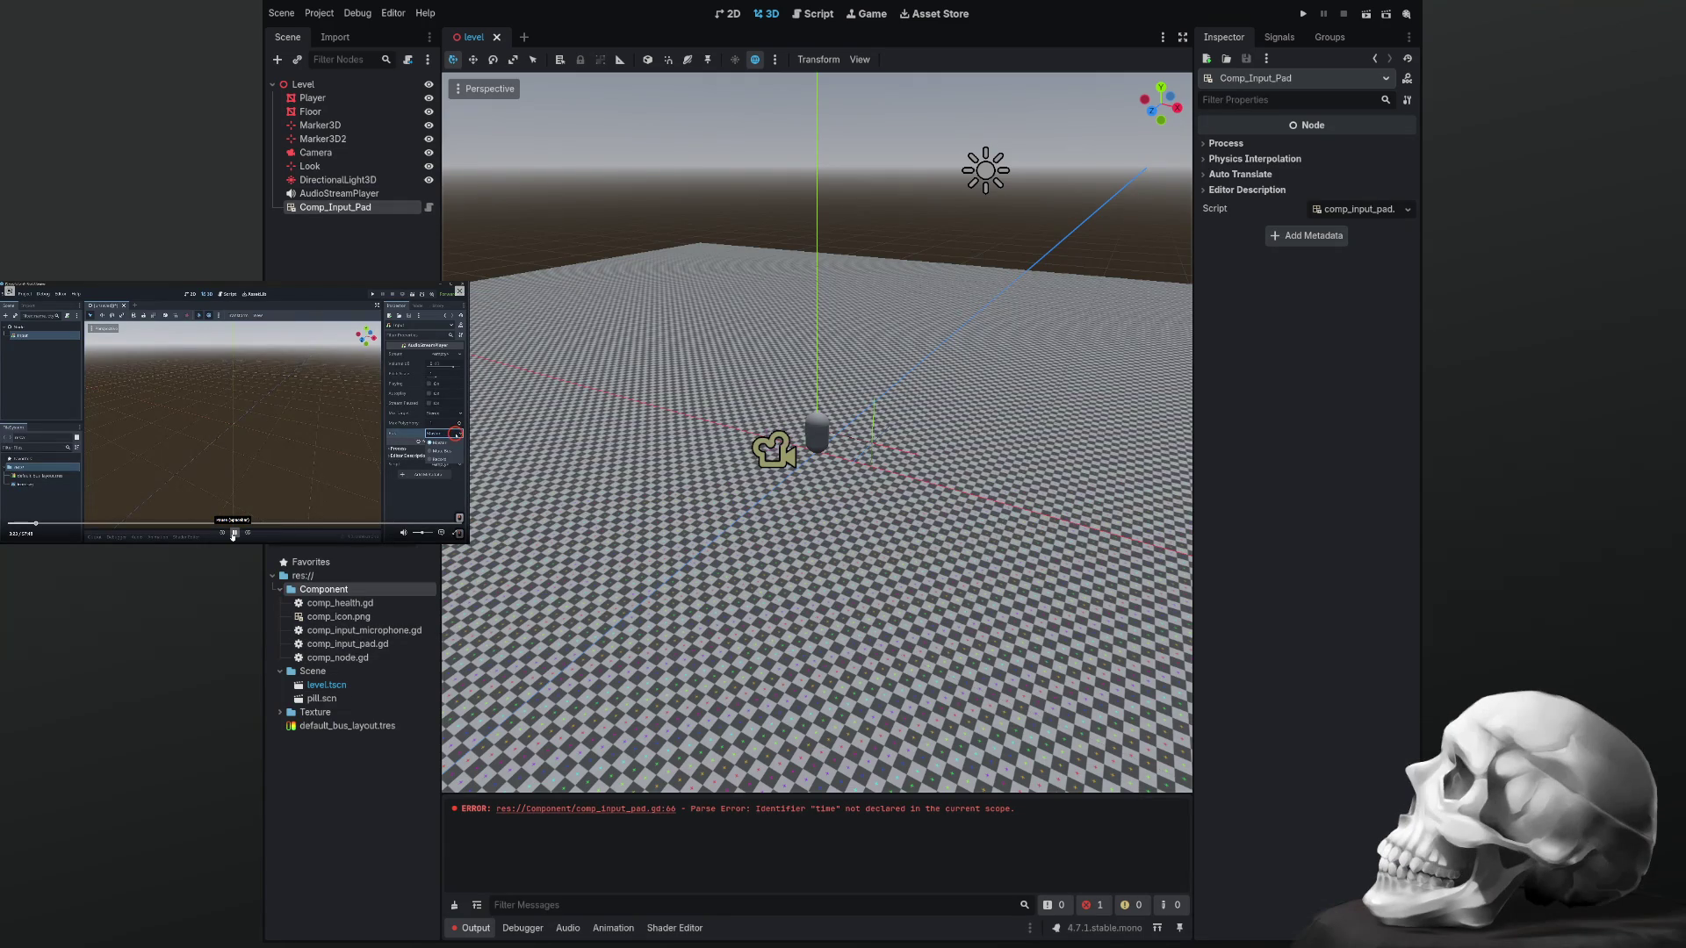
{"action": "left_click", "coordinate": [234, 533]}
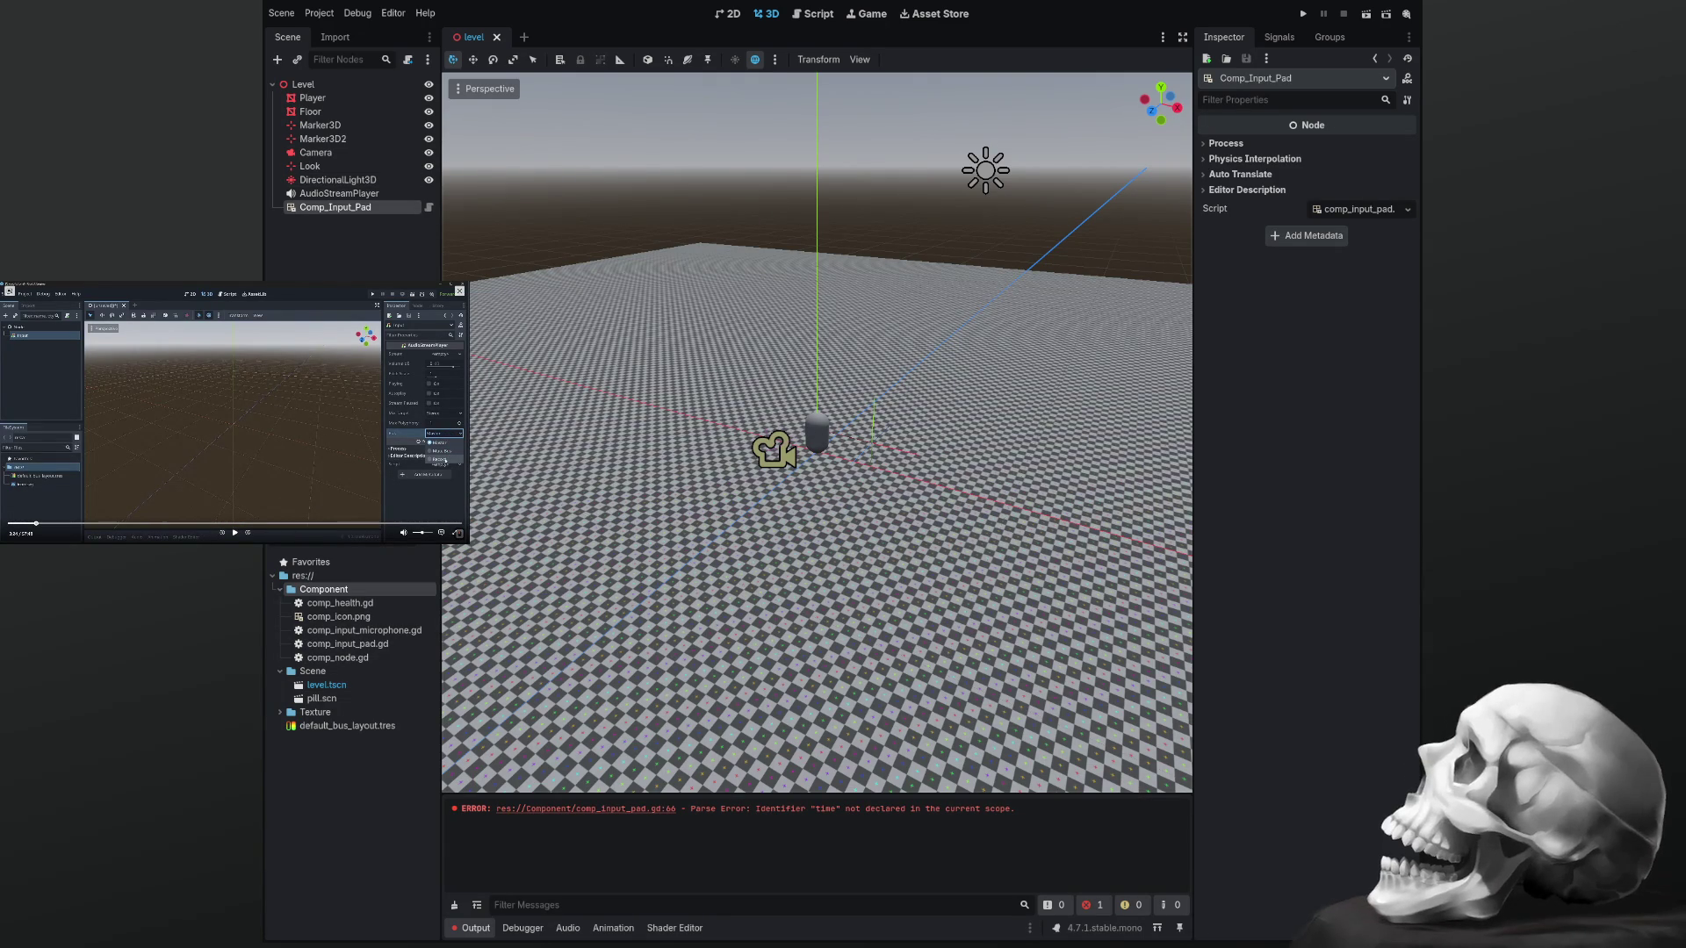
{"action": "left_click", "coordinate": [338, 193]}
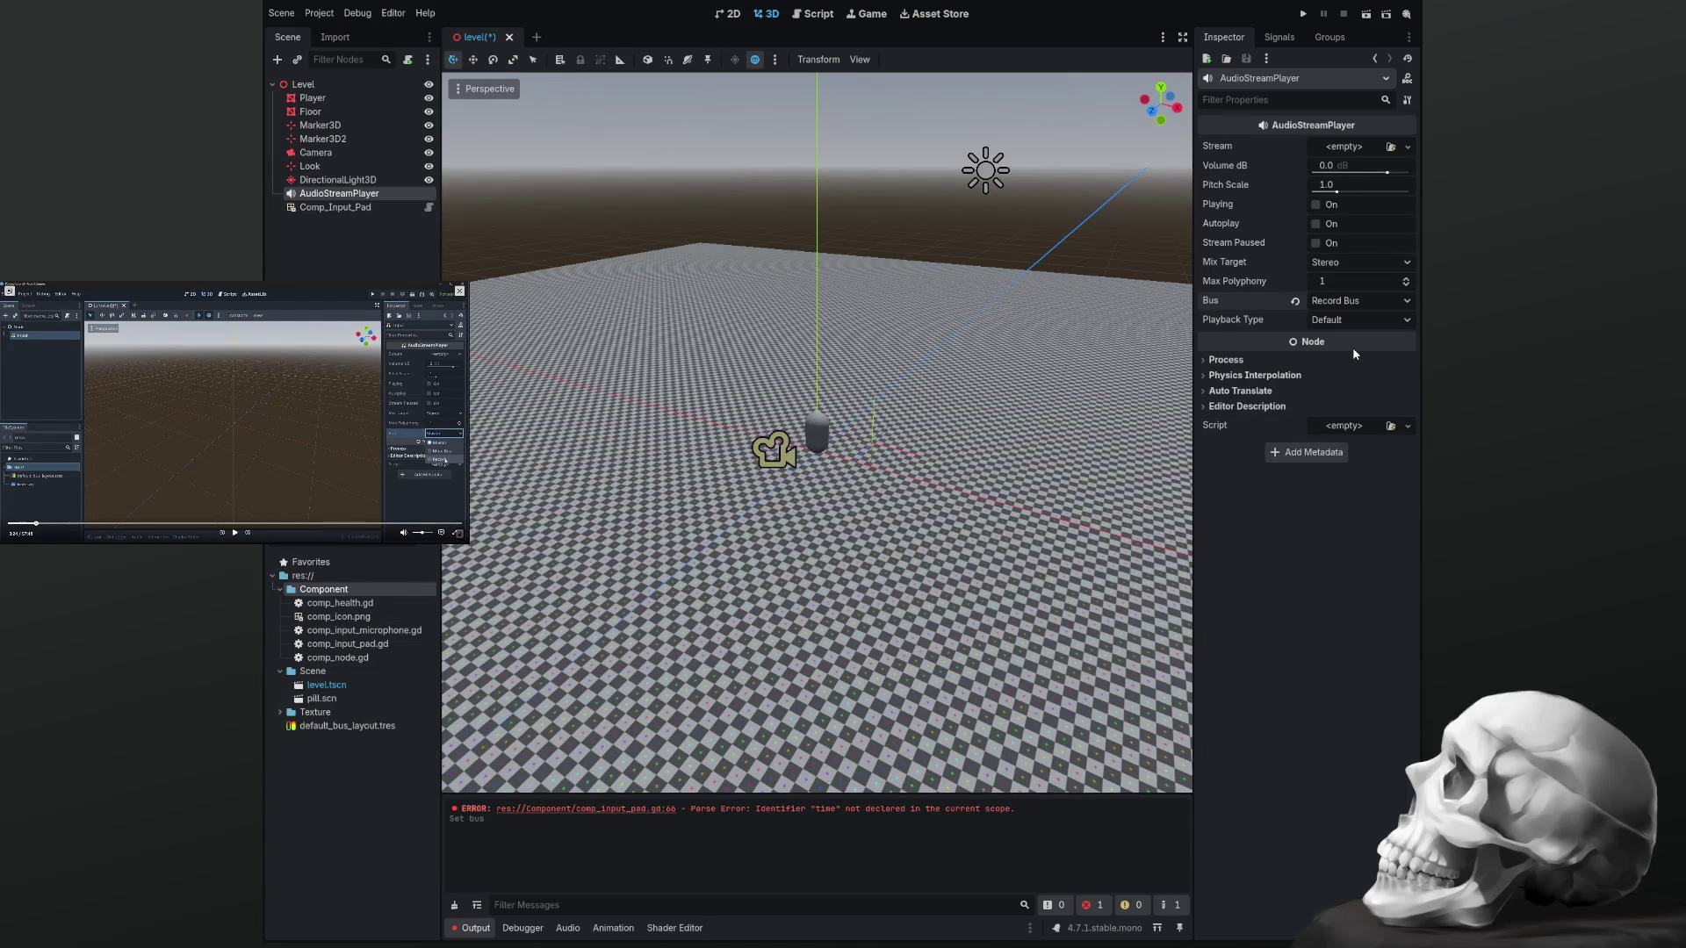
{"action": "left_click", "coordinate": [568, 928]}
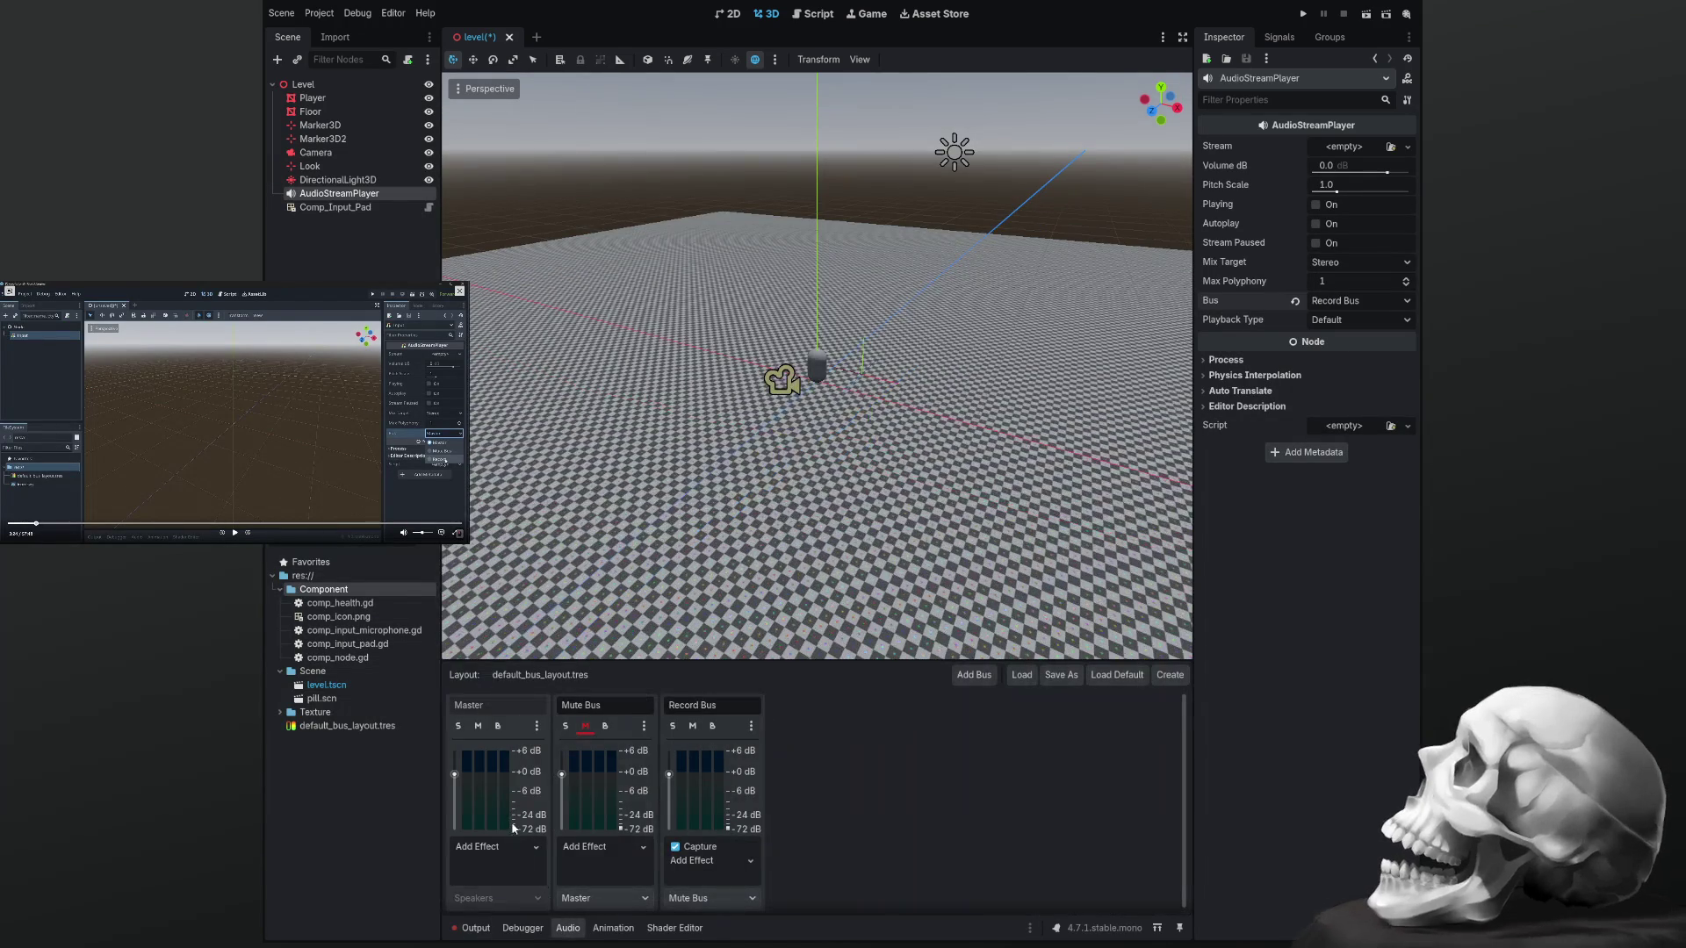
Step: Rename the audio buses to Mute and Record
{"action": "key", "text": "BackSpace"}
{"action": "key", "text": "BackSpace"}
{"action": "key", "text": "Return"}
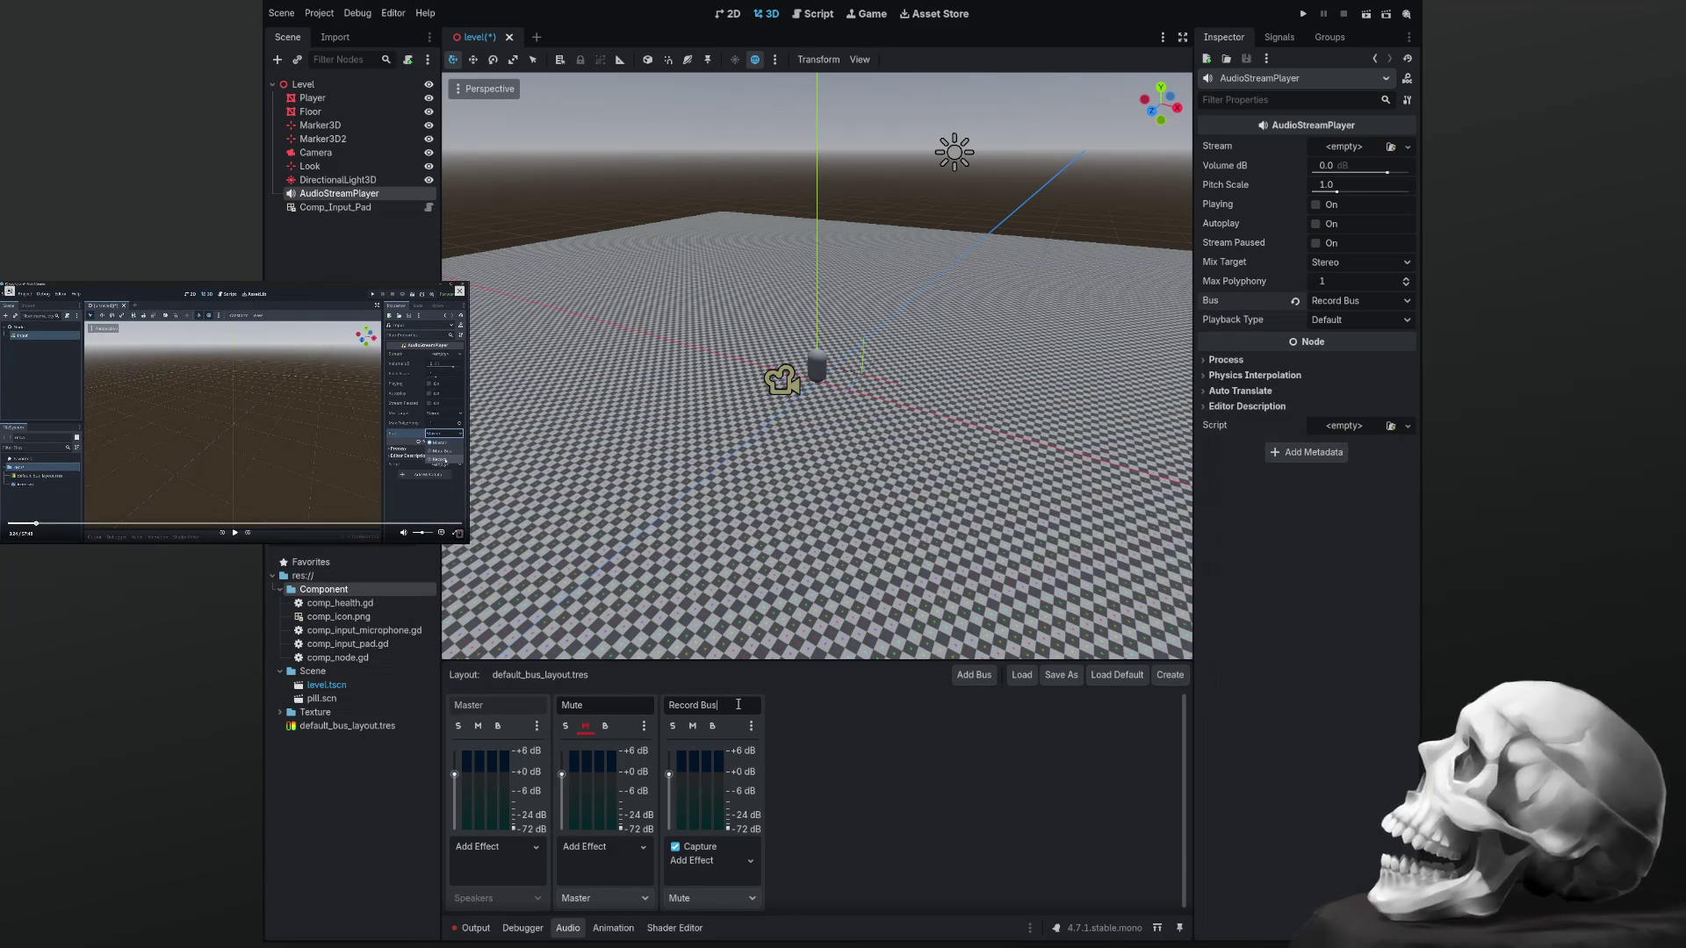
{"action": "key", "text": "BackSpace"}
{"action": "key", "text": "BackSpace"}
{"action": "key", "text": "BackSpace"}
{"action": "key", "text": "Return"}
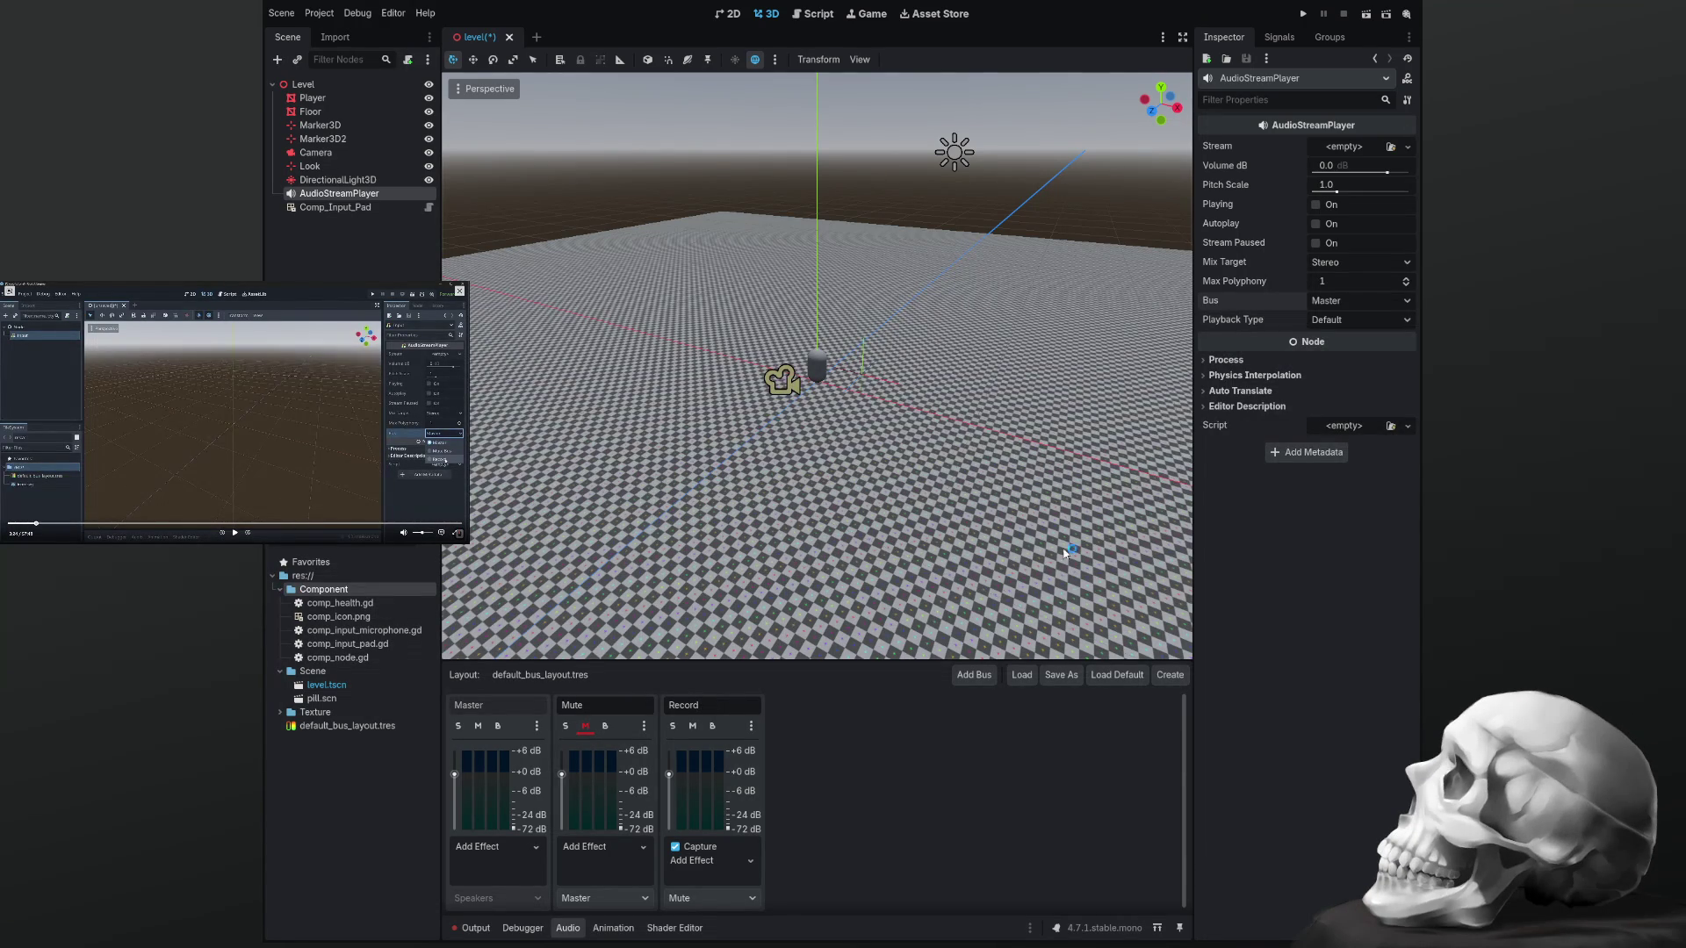
Step: Set the AudioStreamPlayer's Bus to Record, then play and pause the reference tutorial video
{"action": "left_click", "coordinate": [1335, 303]}
{"action": "left_click", "coordinate": [1351, 351]}
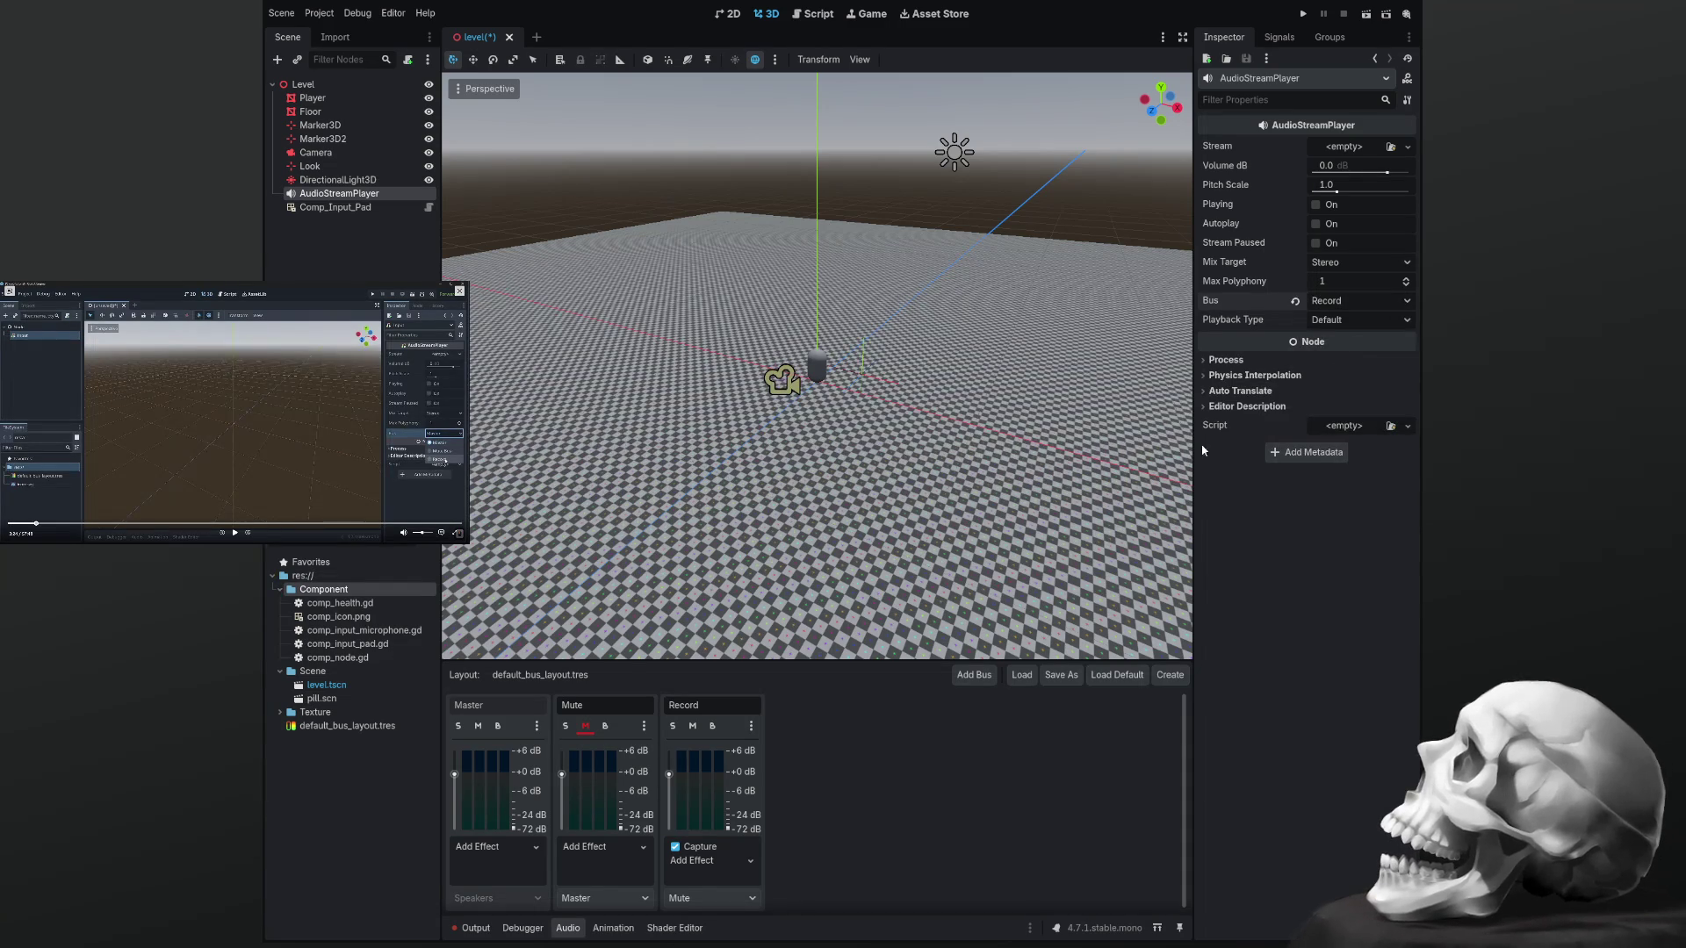
{"action": "left_click", "coordinate": [233, 533]}
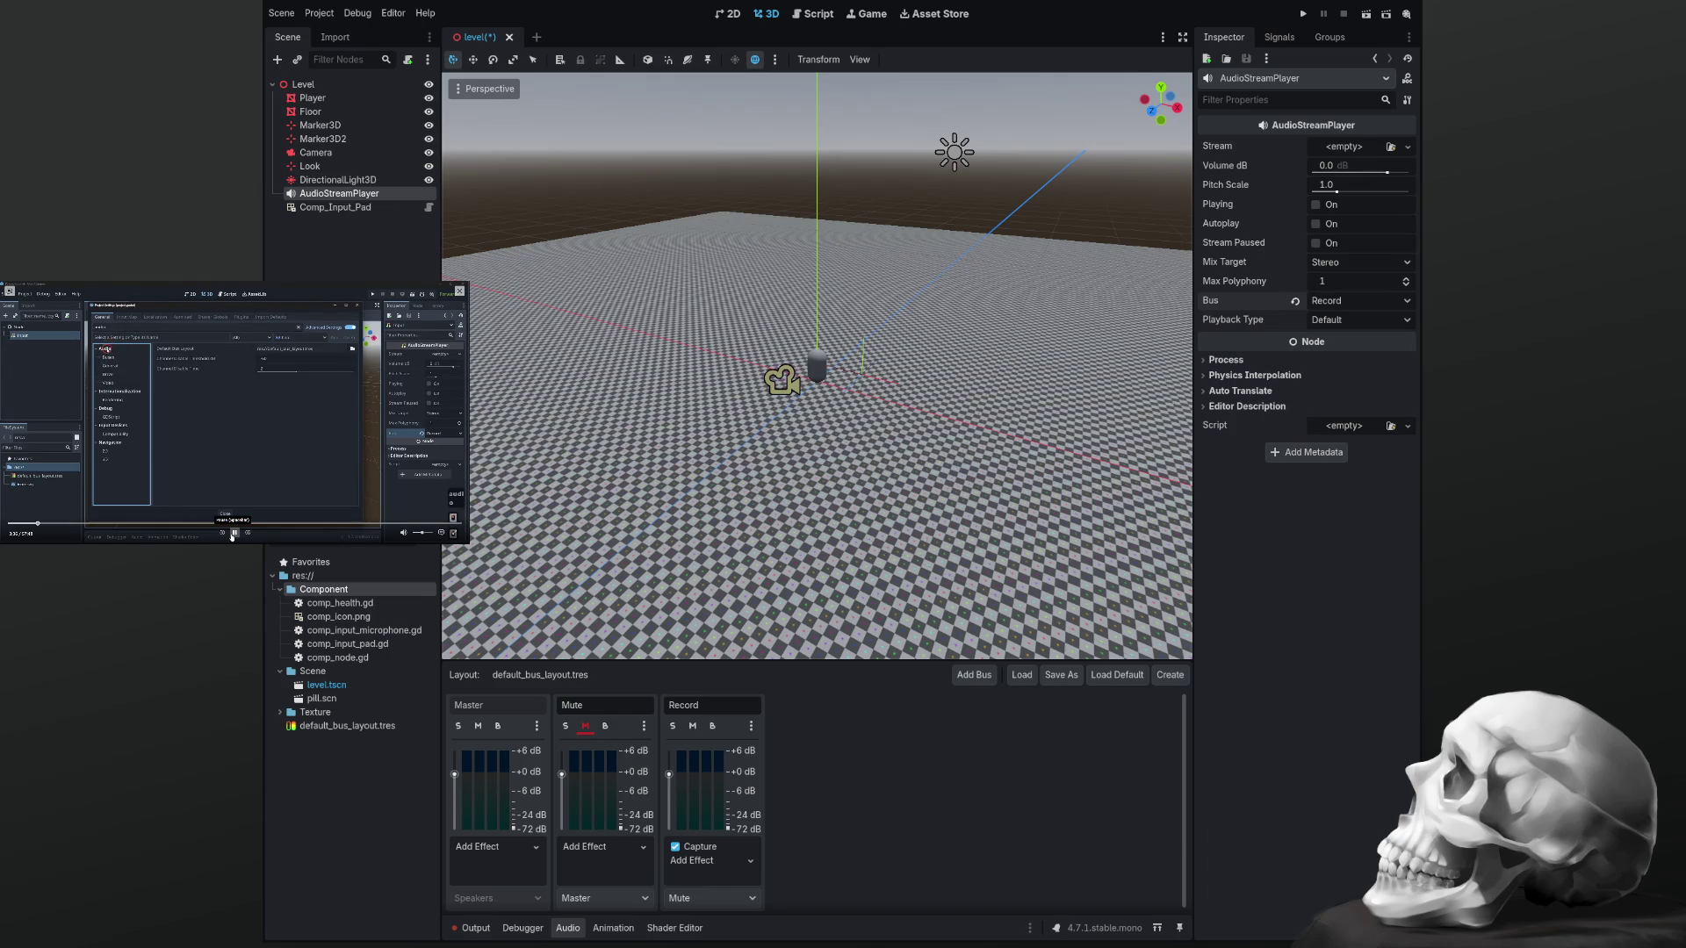
{"action": "left_click", "coordinate": [233, 537]}
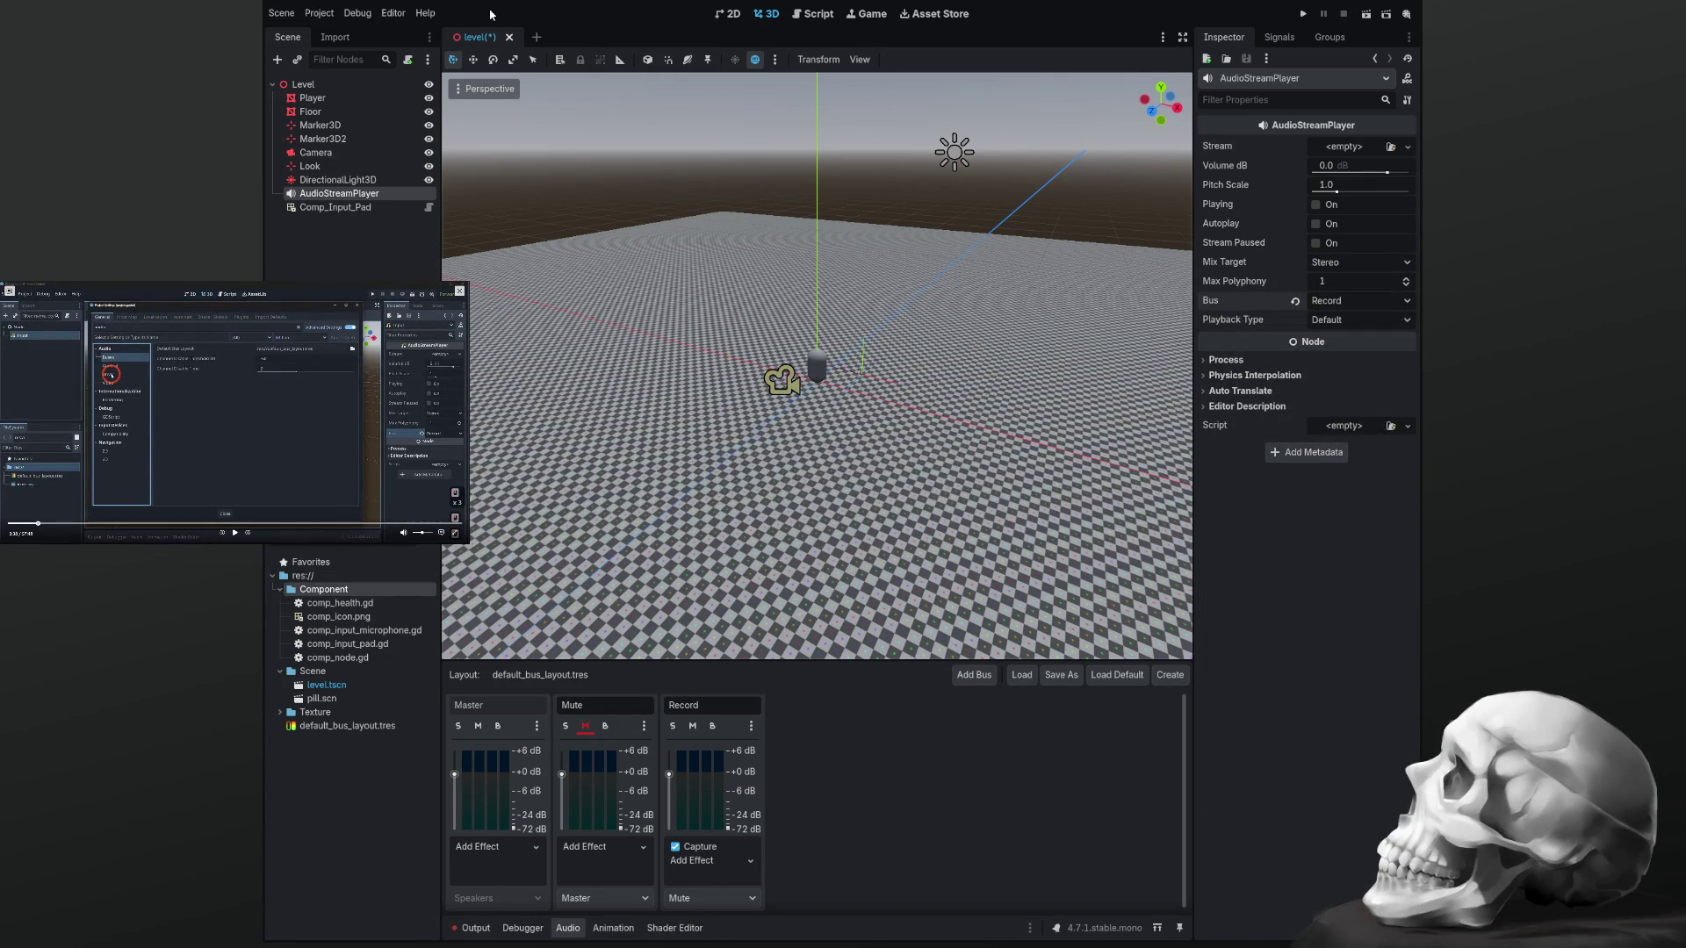
Step: Save the level scene and briefly replay the reference tutorial video
{"action": "key", "text": "ctrl+s"}
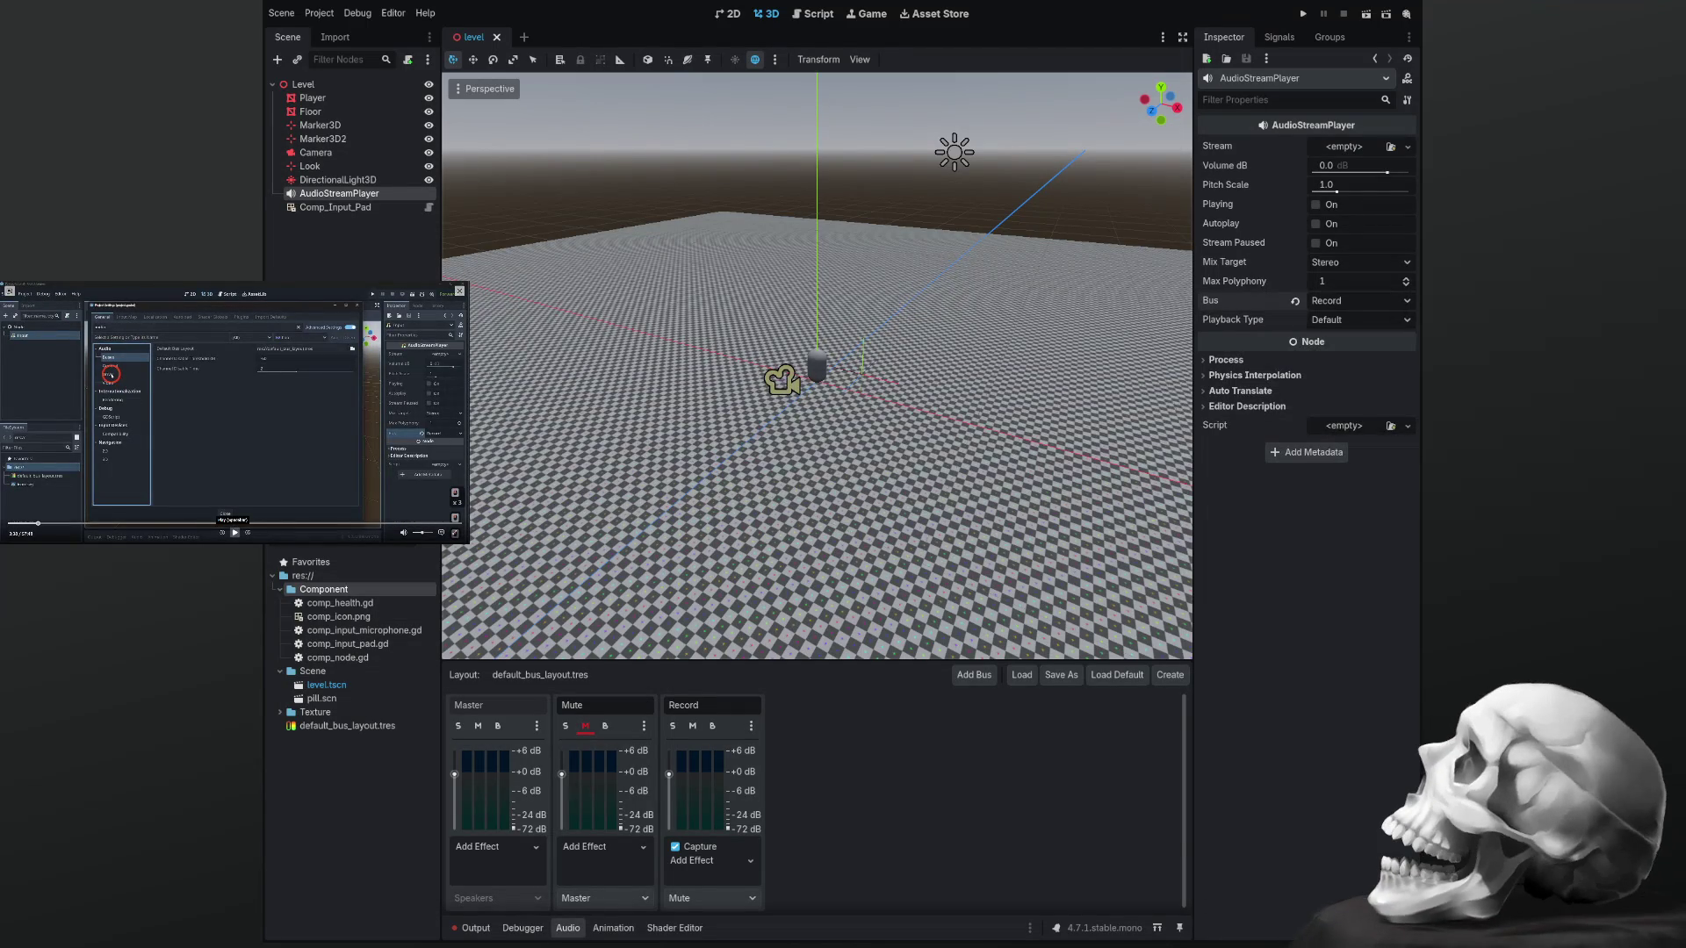
{"action": "left_click", "coordinate": [236, 533]}
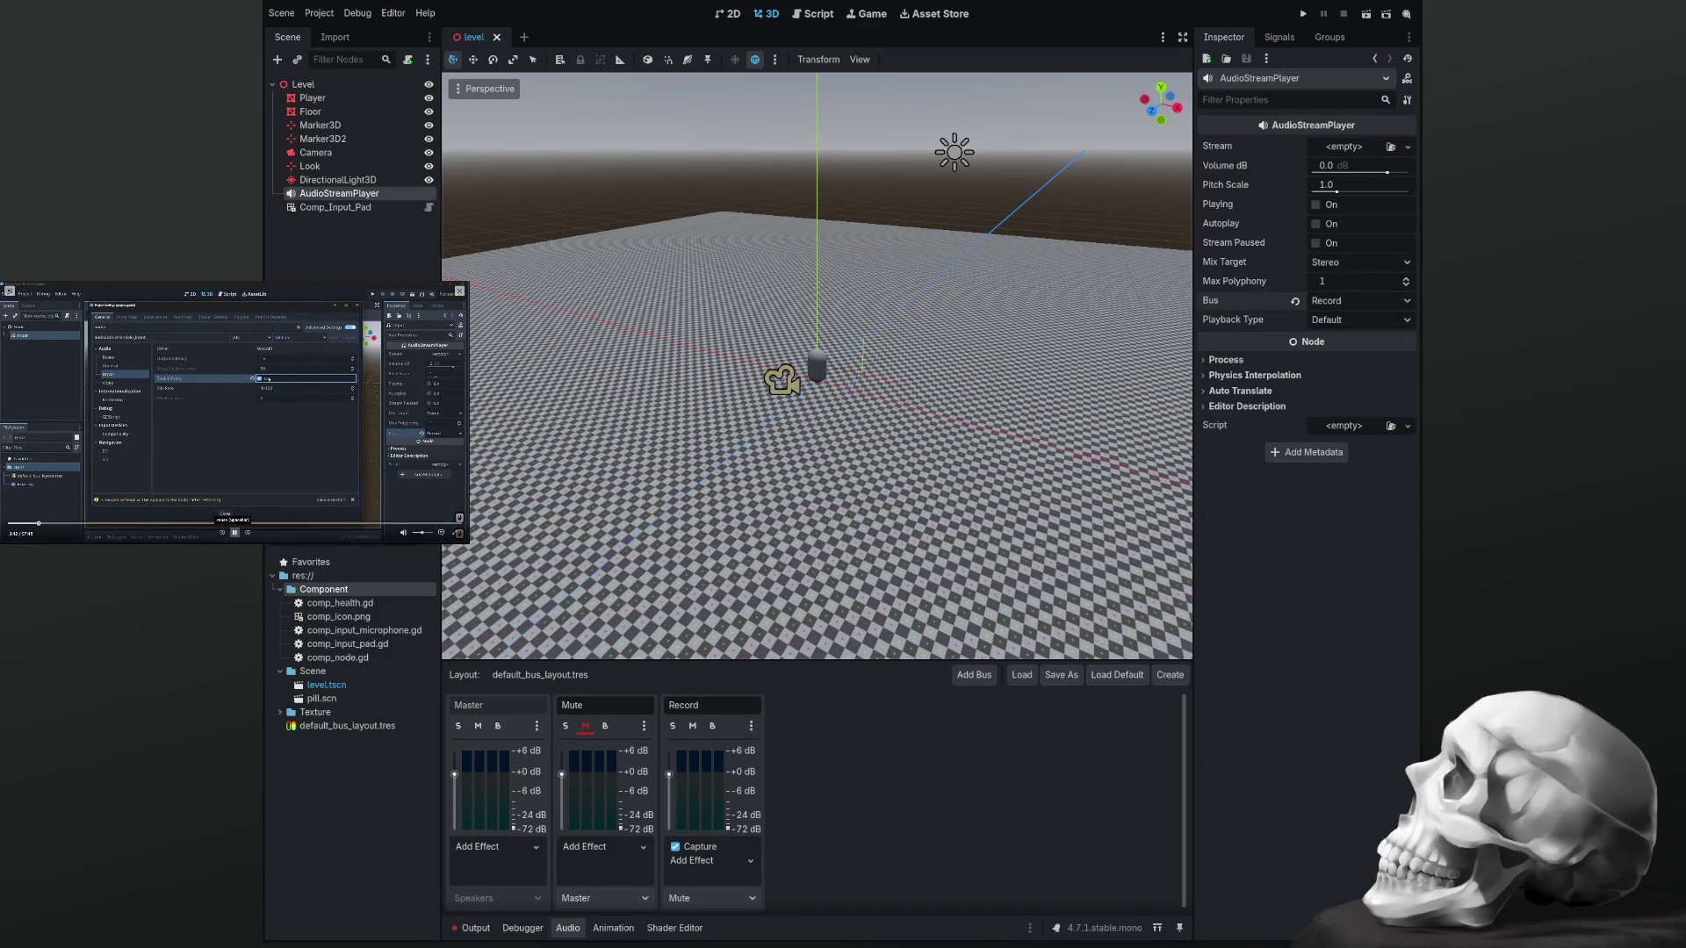
{"action": "left_click", "coordinate": [234, 533]}
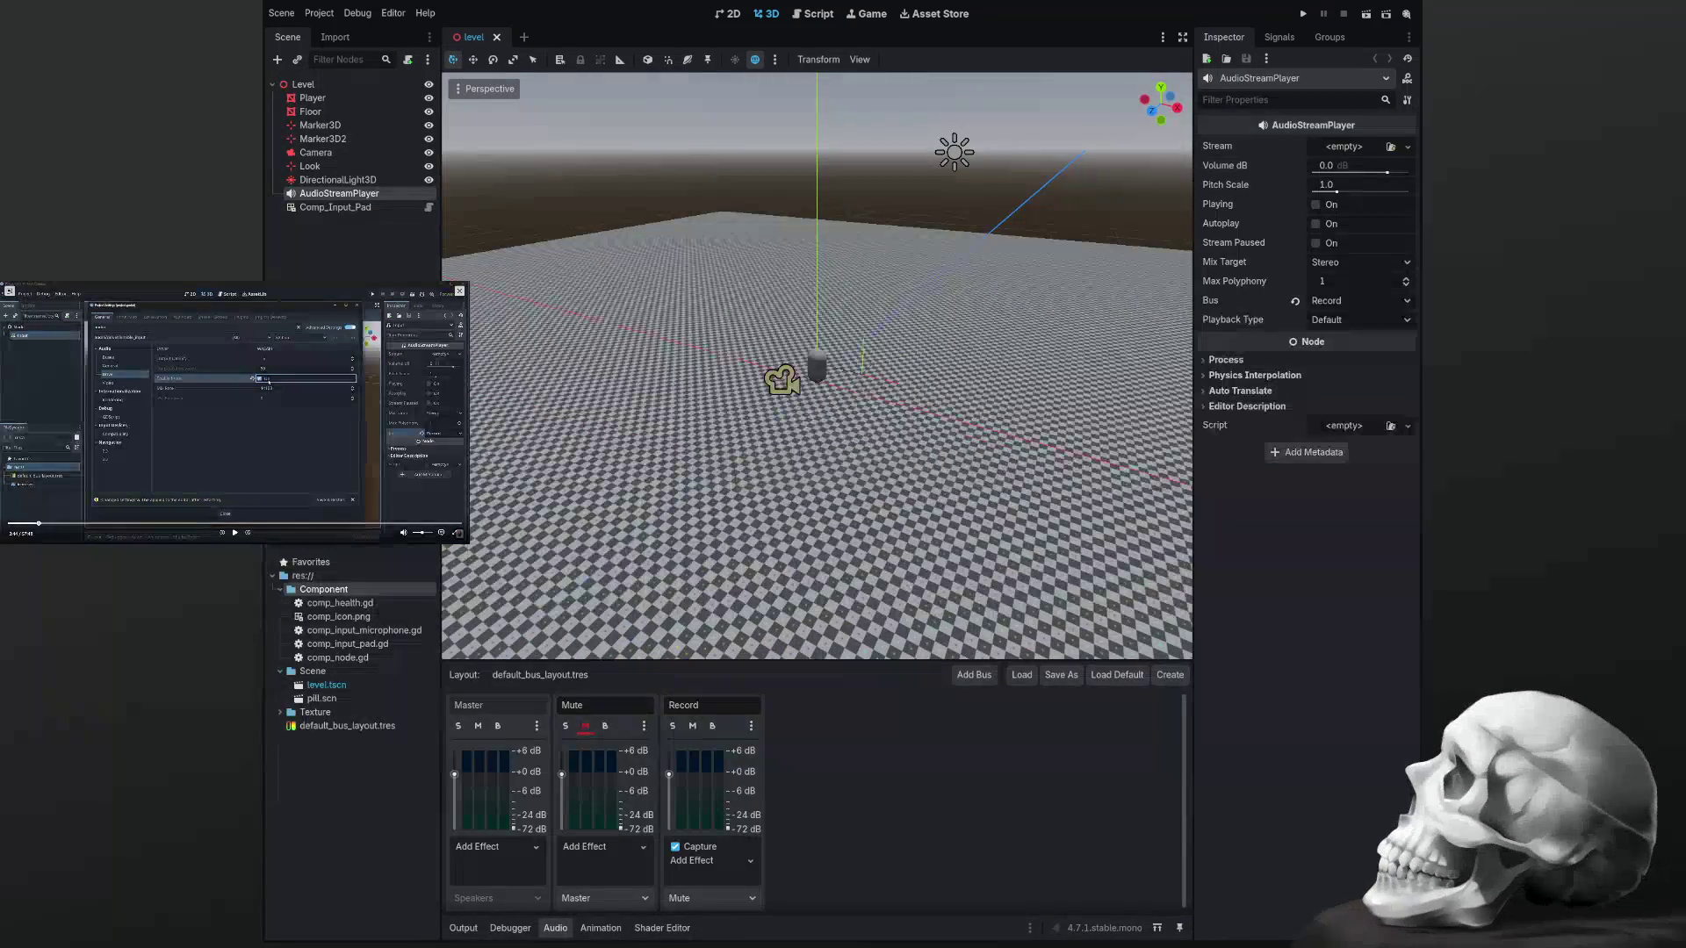
{"action": "scroll", "coordinate": [816, 366], "scroll_direction": "up", "scroll_amount": 5}
{"action": "scroll", "coordinate": [816, 366], "scroll_direction": "up", "scroll_amount": 5}
{"action": "left_click", "coordinate": [234, 533]}
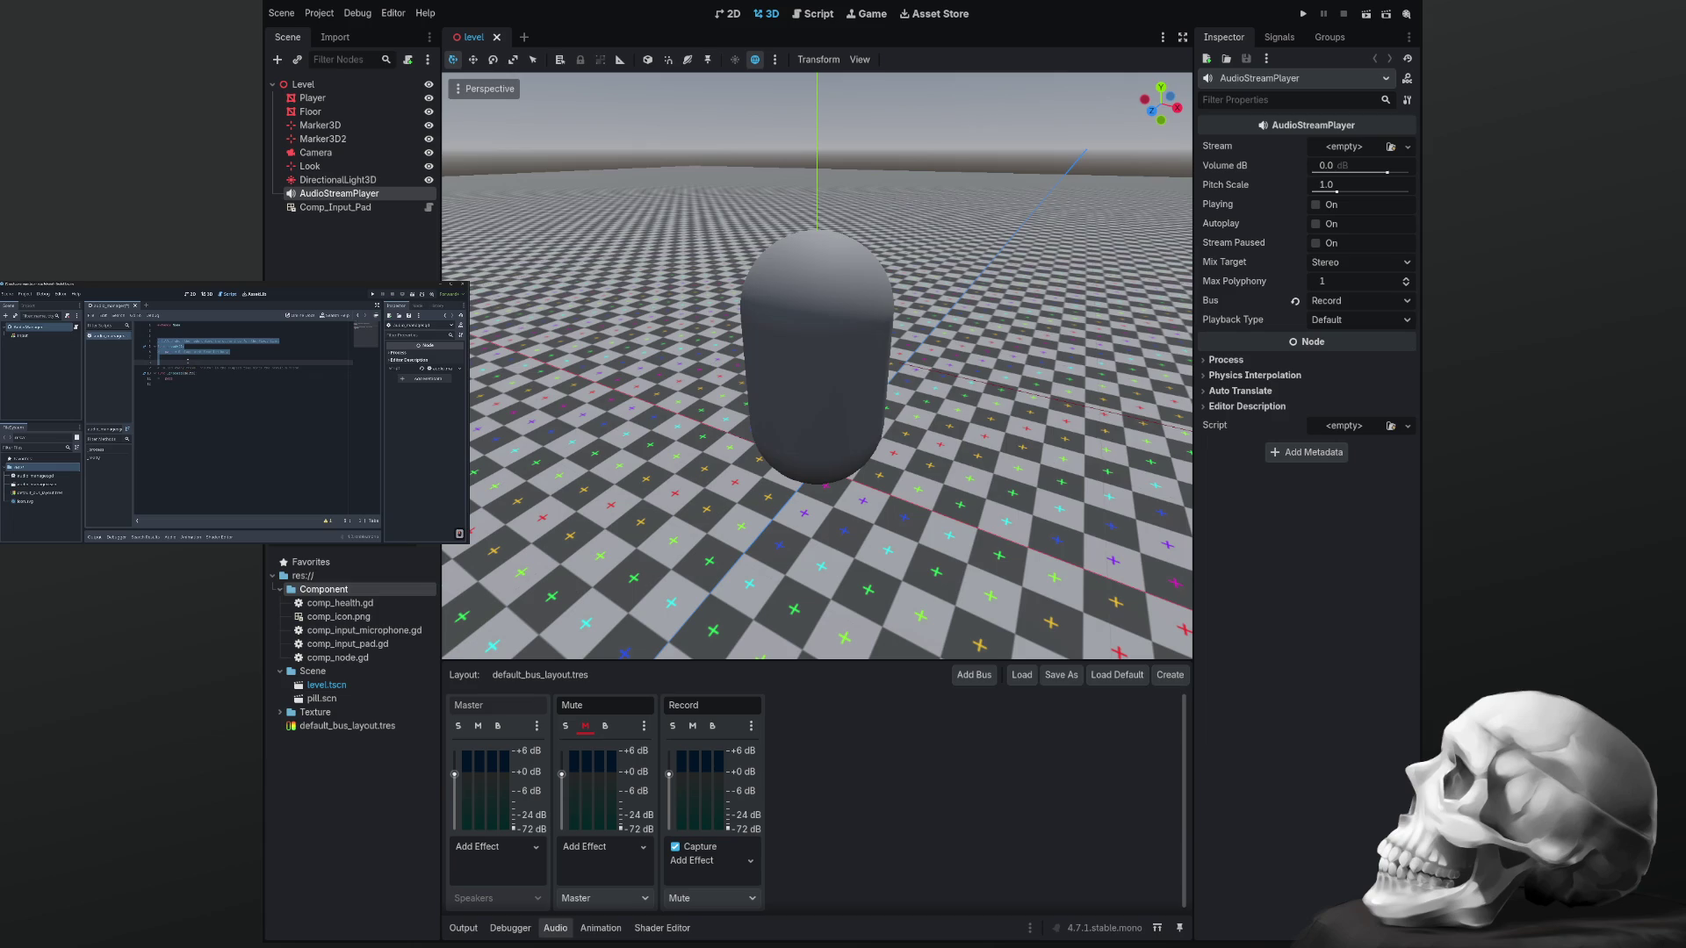
{"action": "left_click", "coordinate": [813, 14]}
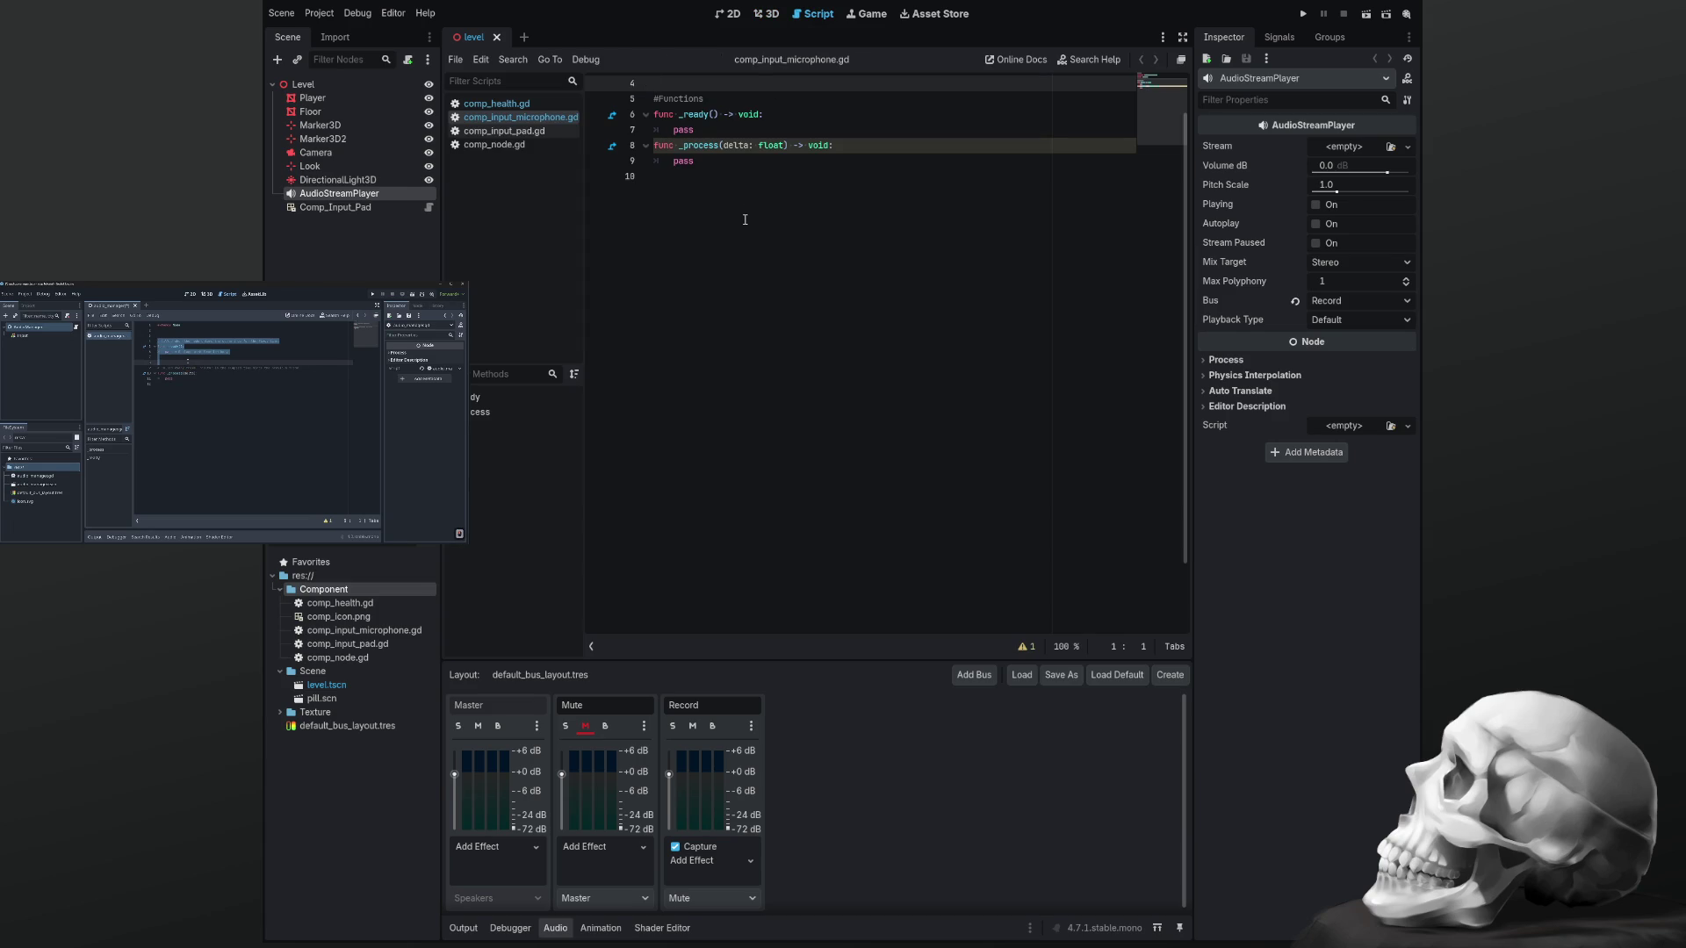
Step: Add a new line 11 after _process in comp_input_microphone.gd starting with func
{"action": "mouse_move", "coordinate": [235, 532]}
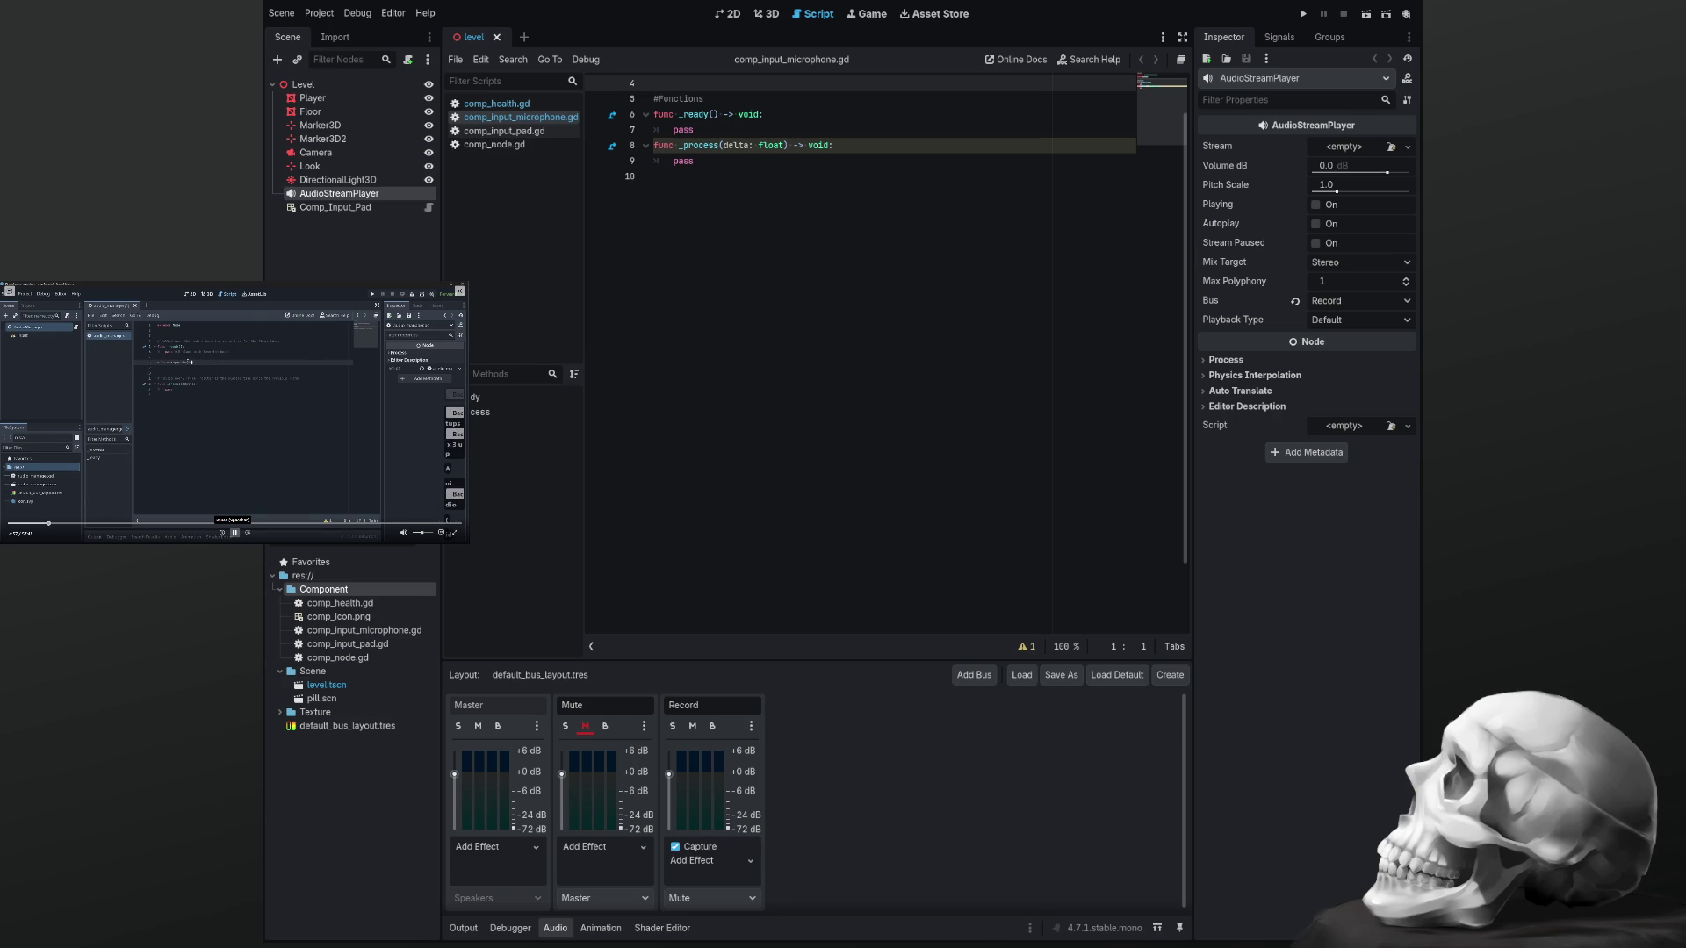
{"action": "left_click", "coordinate": [714, 190]}
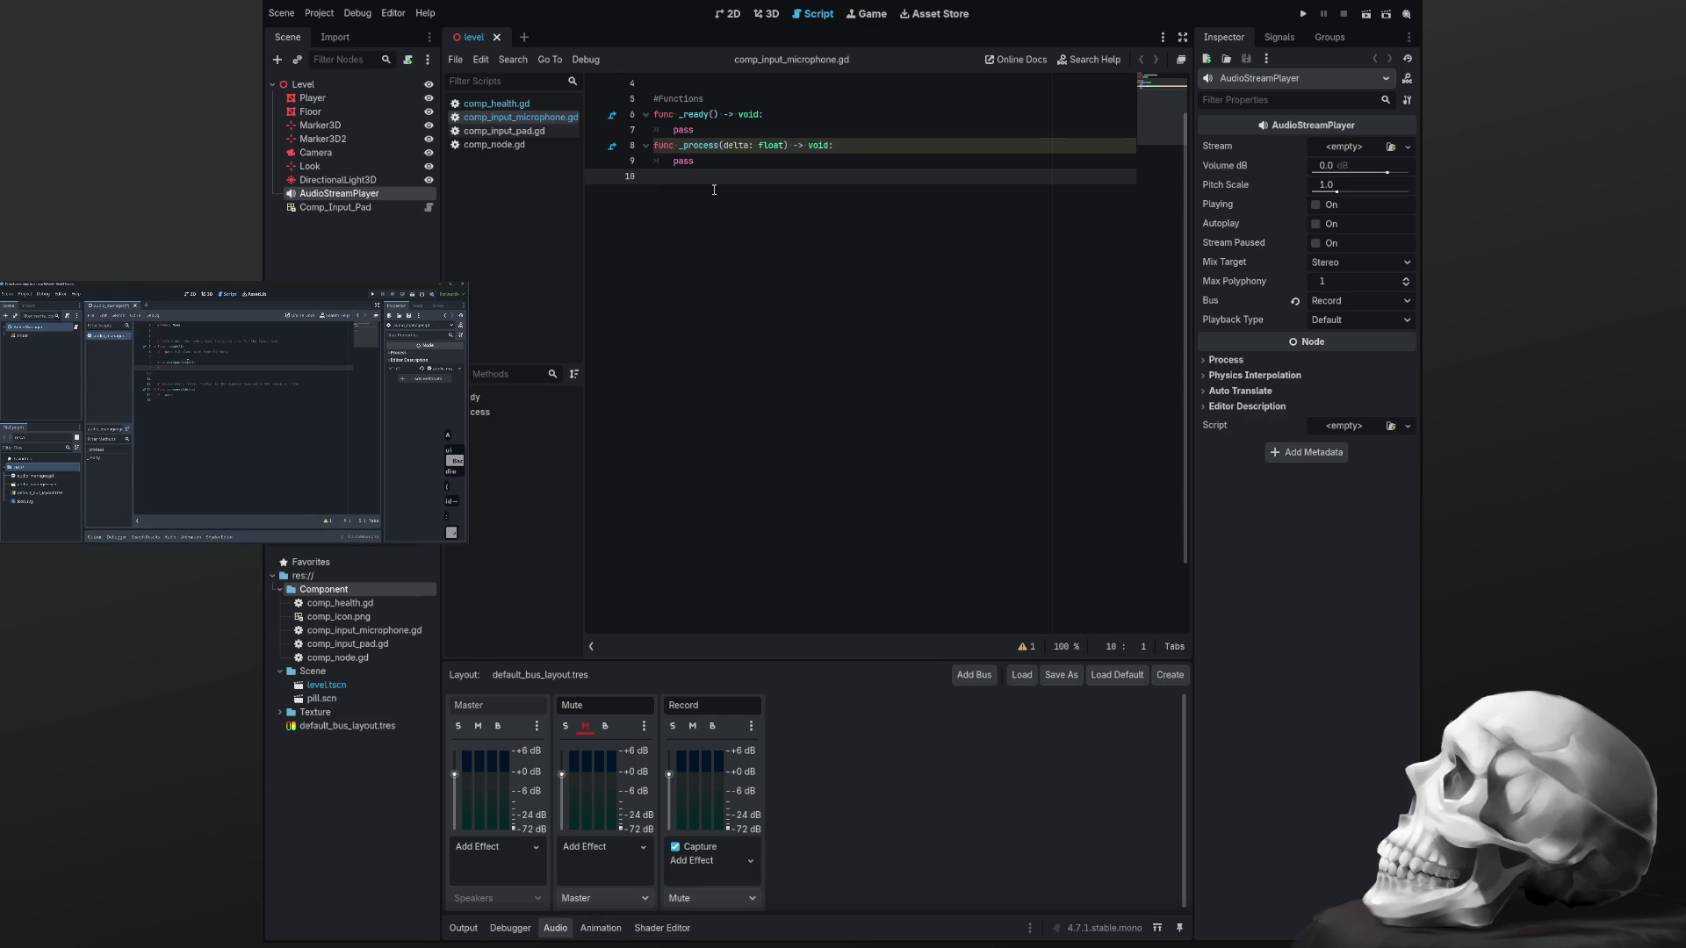
{"action": "key", "text": "Return"}
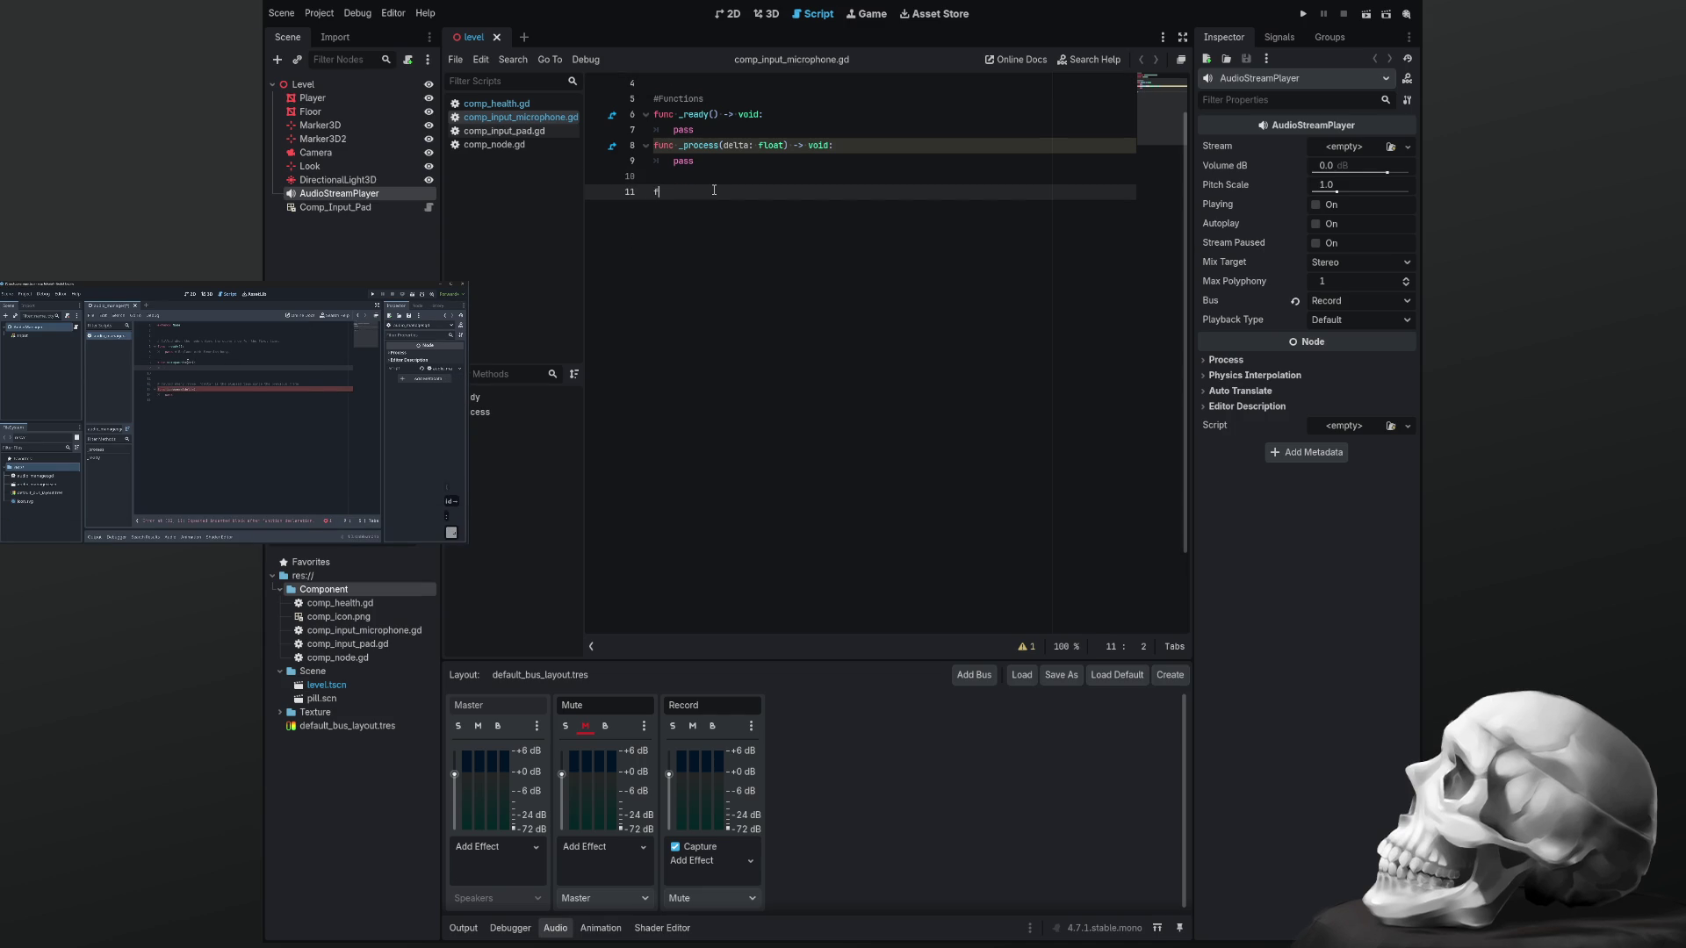
{"action": "type", "text": "unc"}
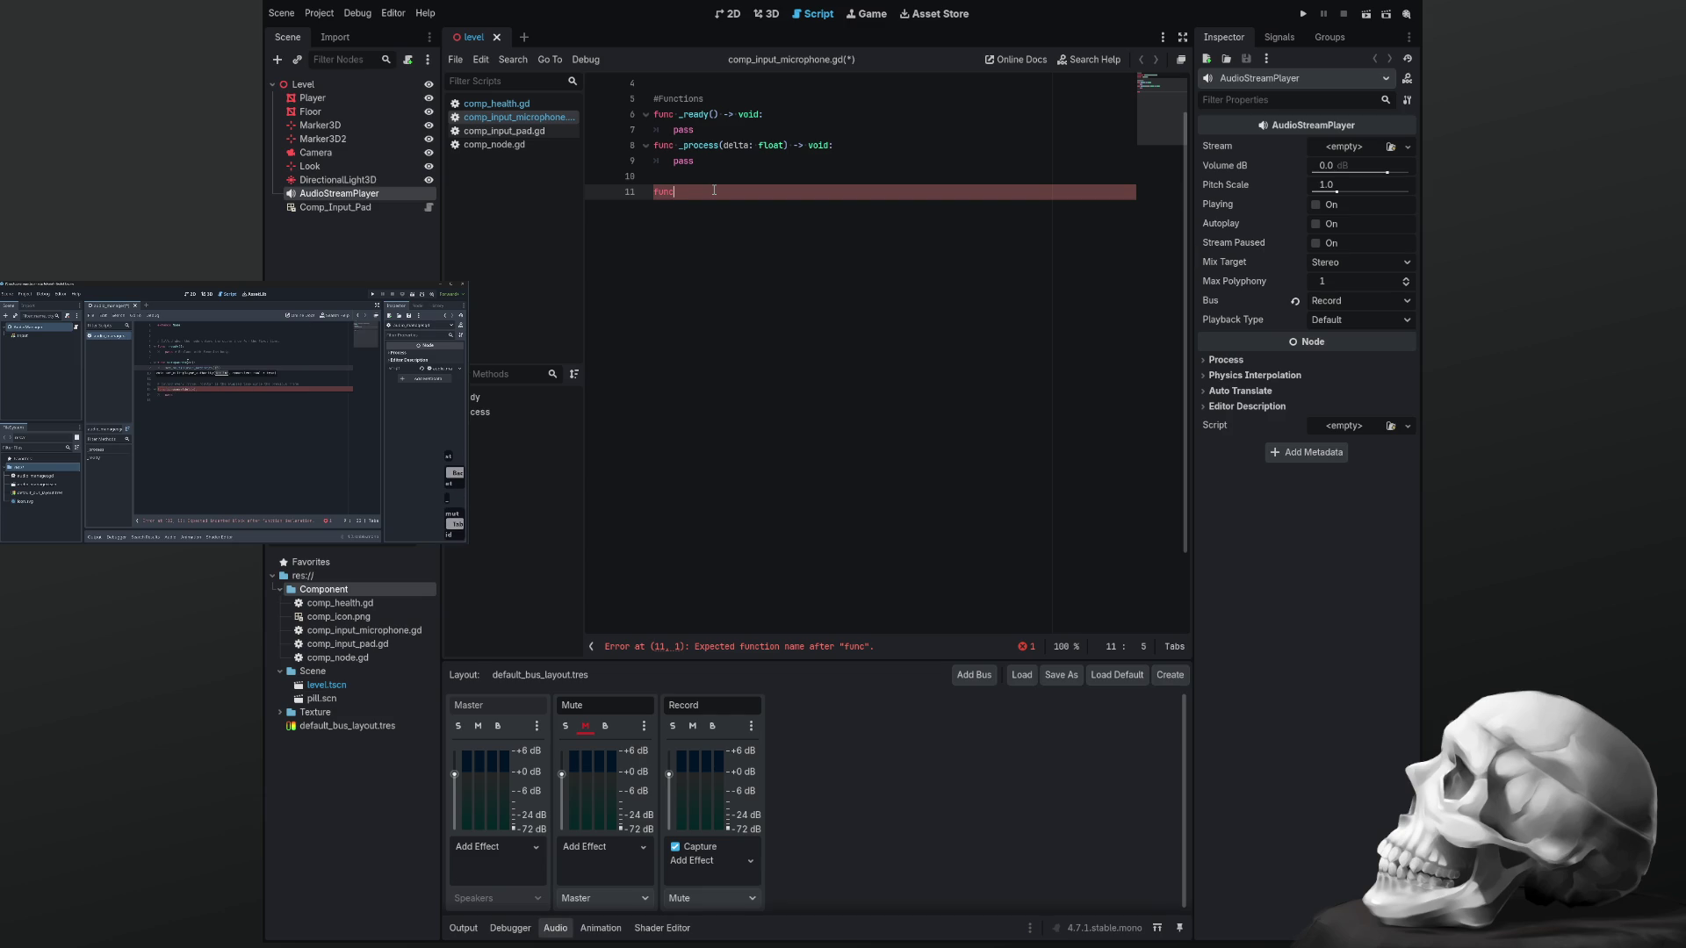
{"action": "mouse_move", "coordinate": [255, 364]}
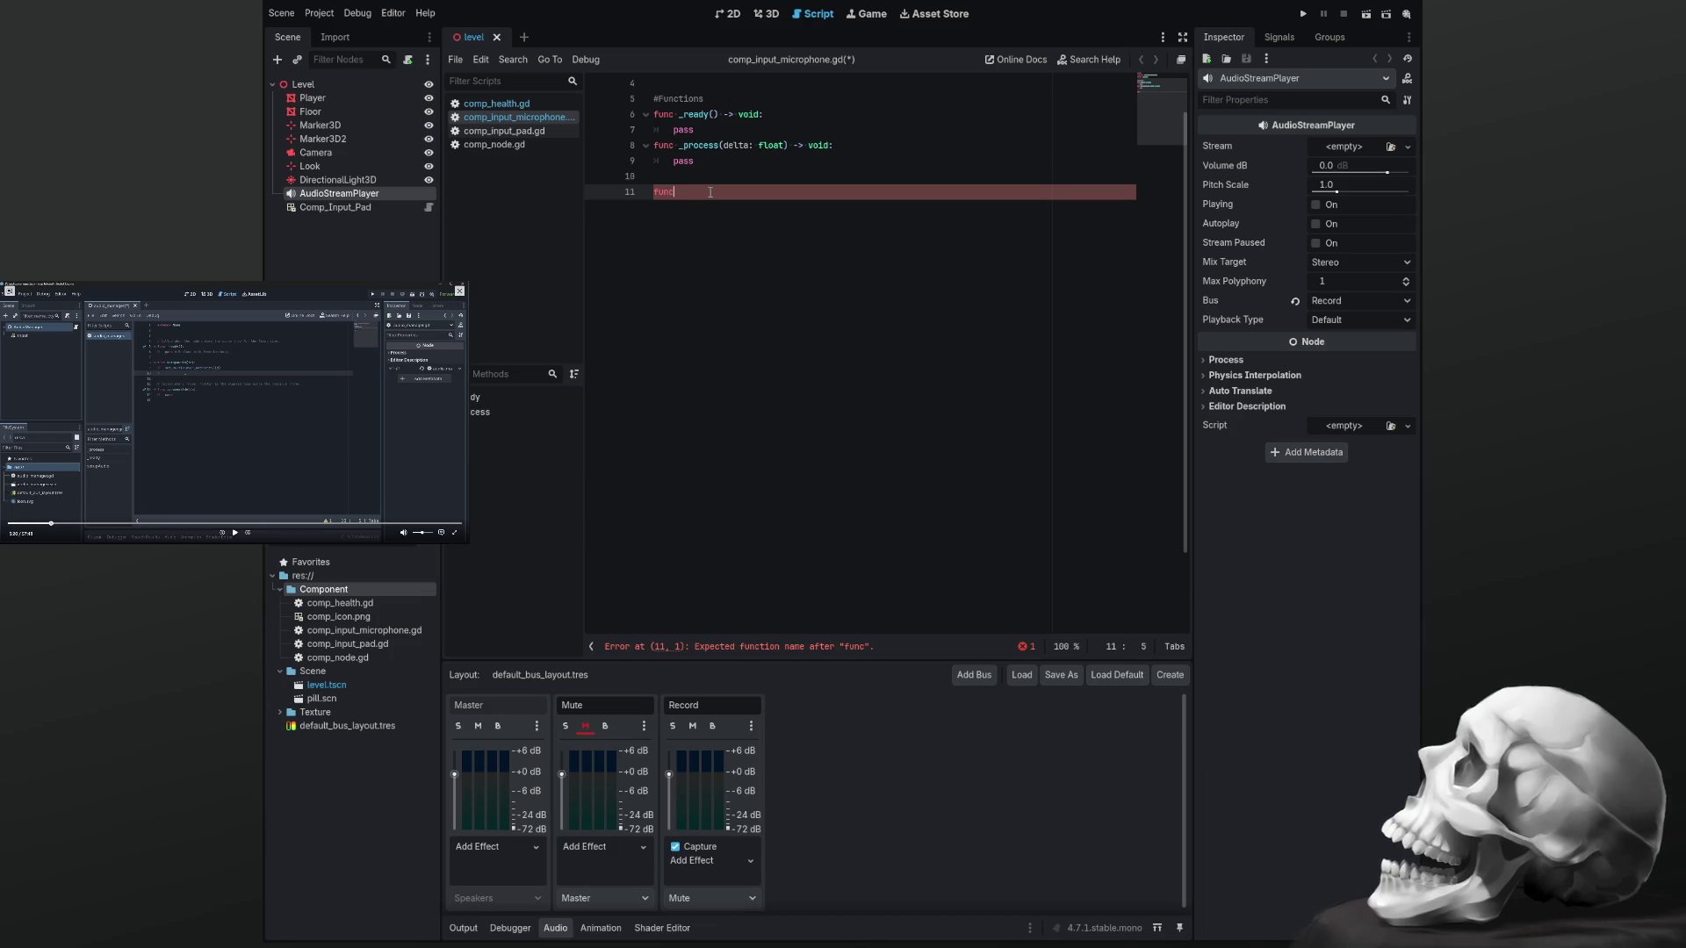
Step: Declare func Setup_Audio( id ): with a body calling set_multiplayer_authority( id )
{"action": "type", "text": "Set"}
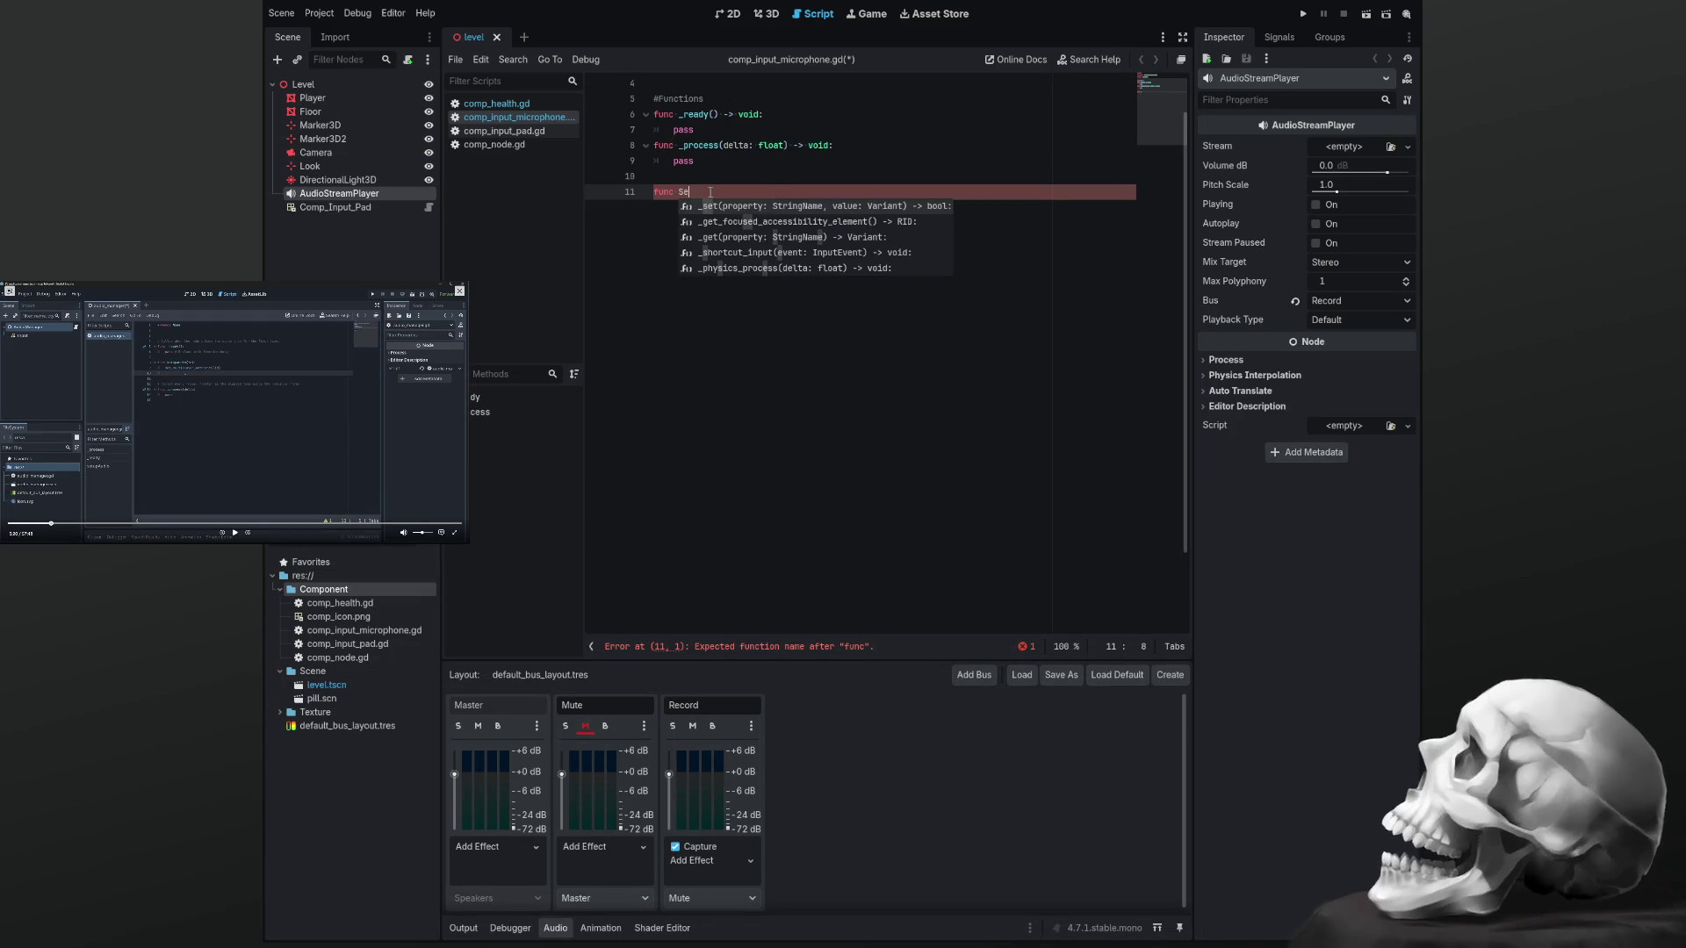
{"action": "type", "text": "up_Ad"}
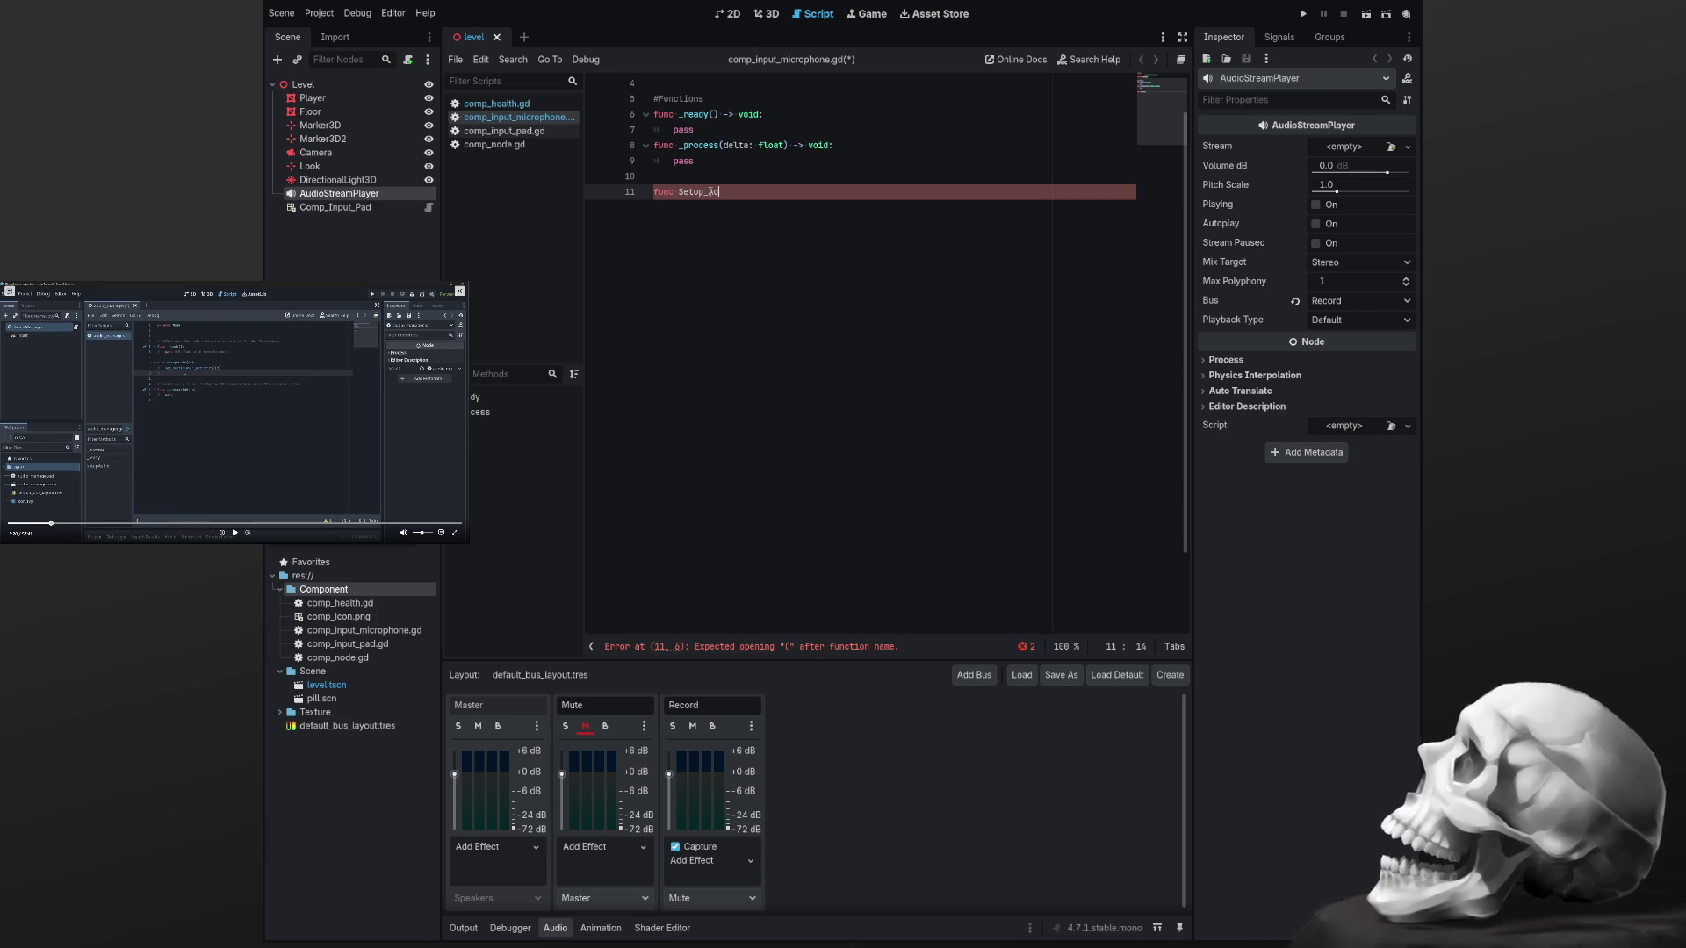
{"action": "type", "text": "io( "}
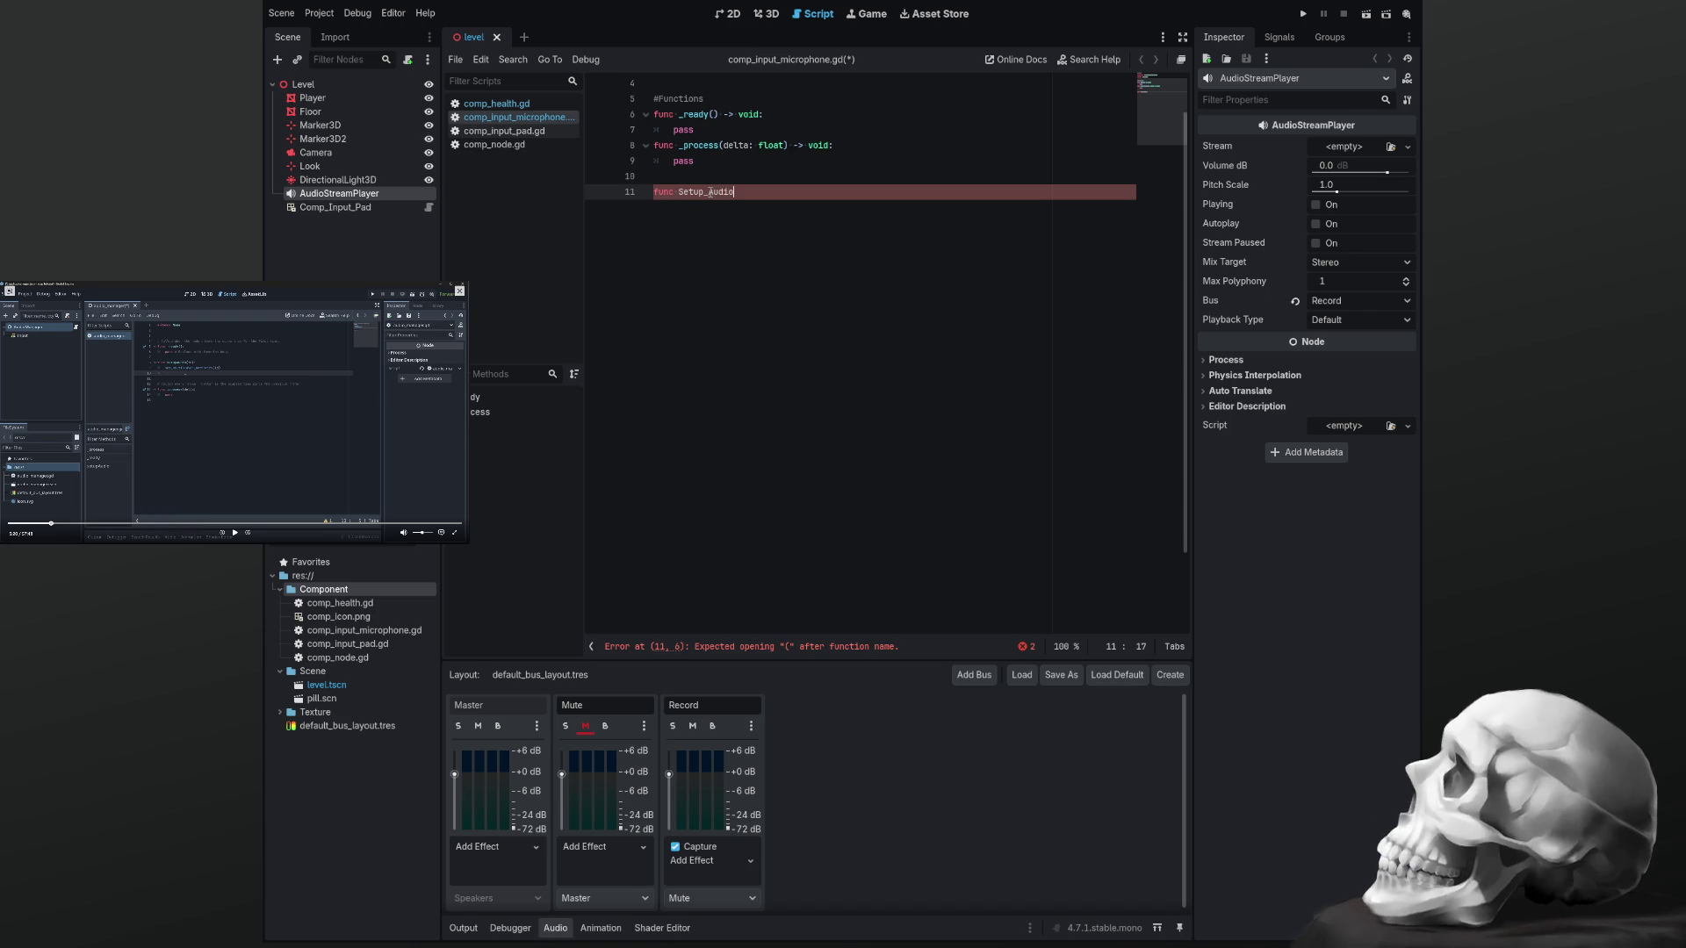
{"action": "type", "text": "self"}
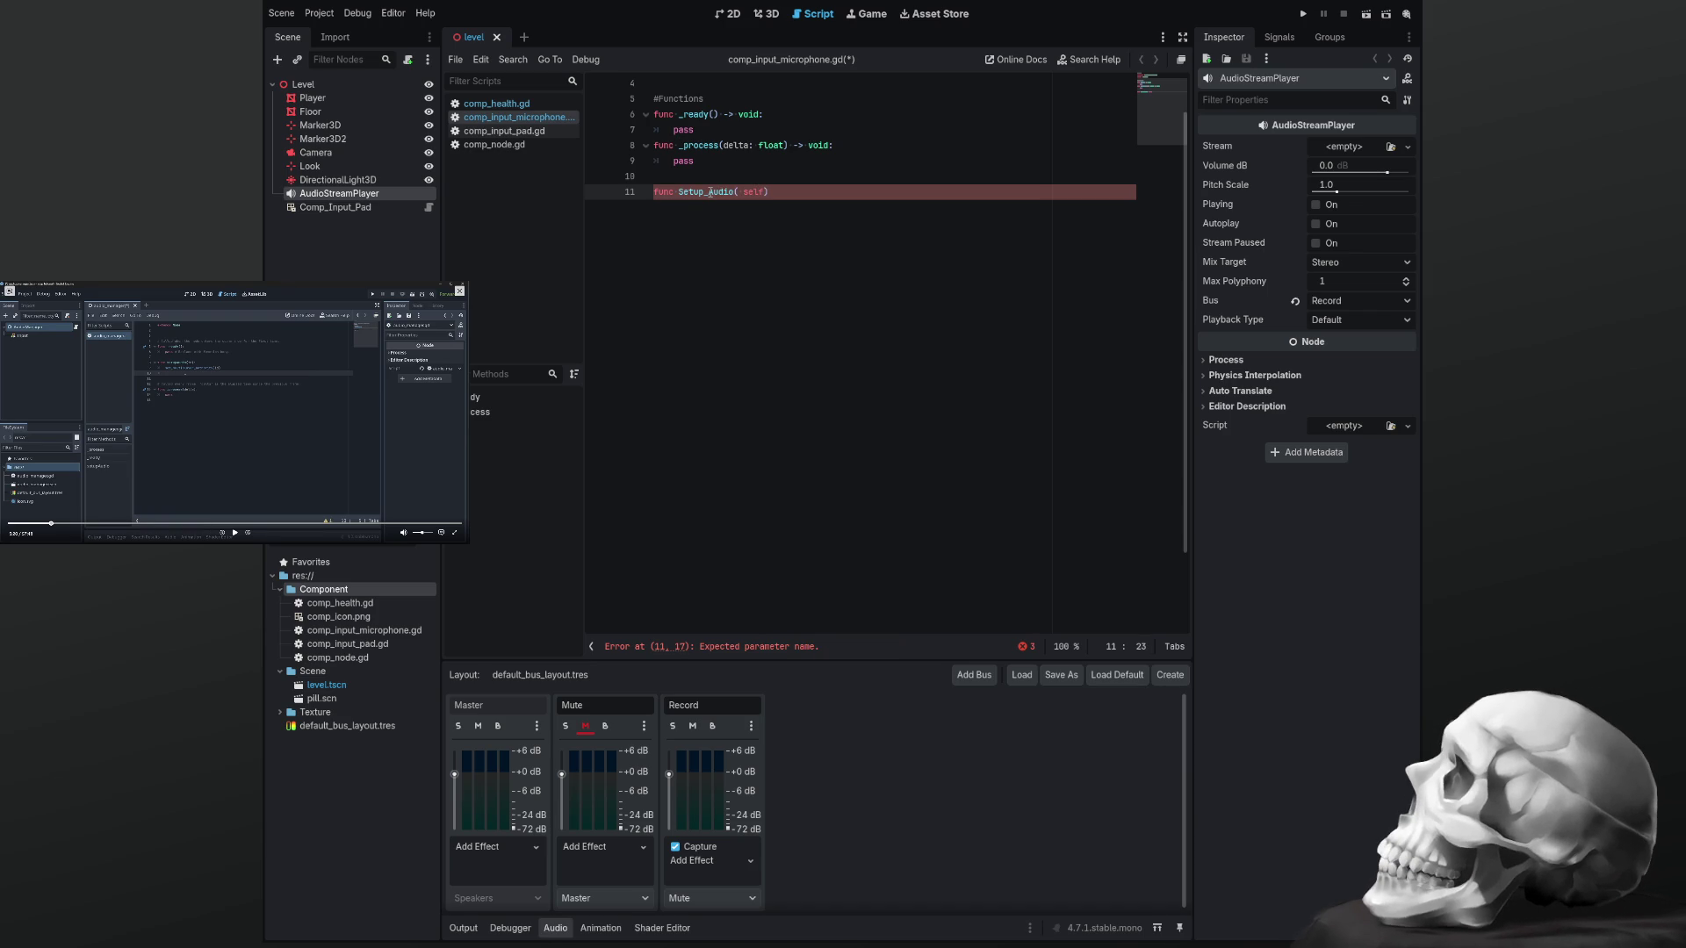
{"action": "key", "text": "BackSpace"}
{"action": "key", "text": "BackSpace"}
{"action": "key", "text": "BackSpace"}
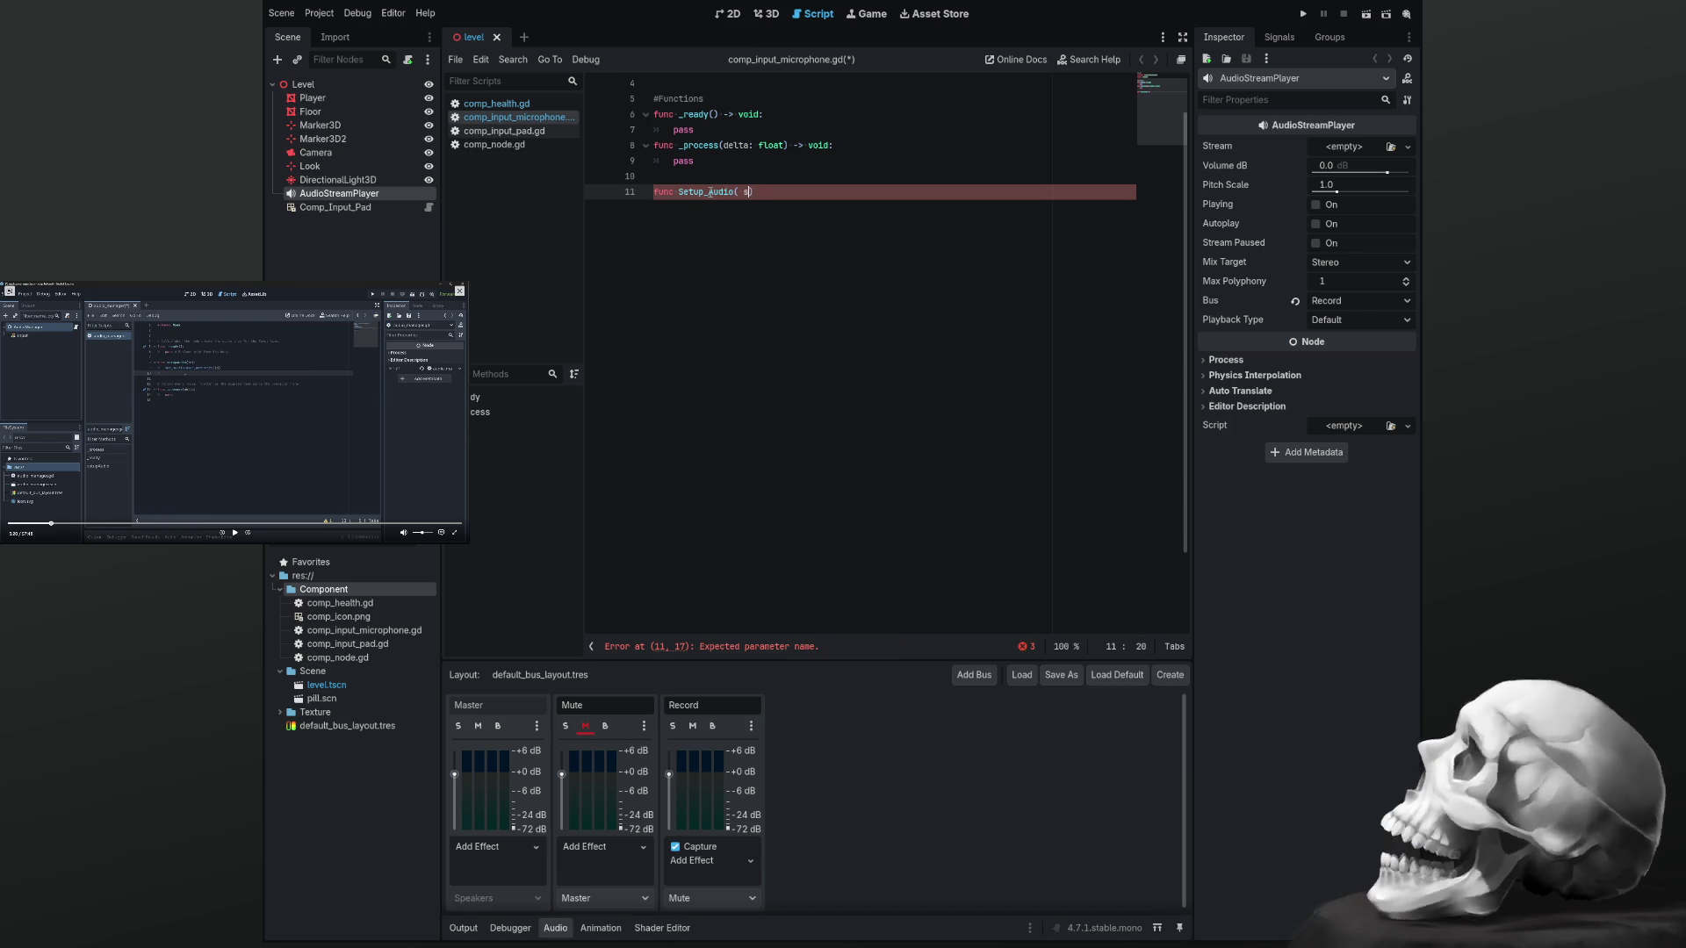
{"action": "type", "text": "id )"}
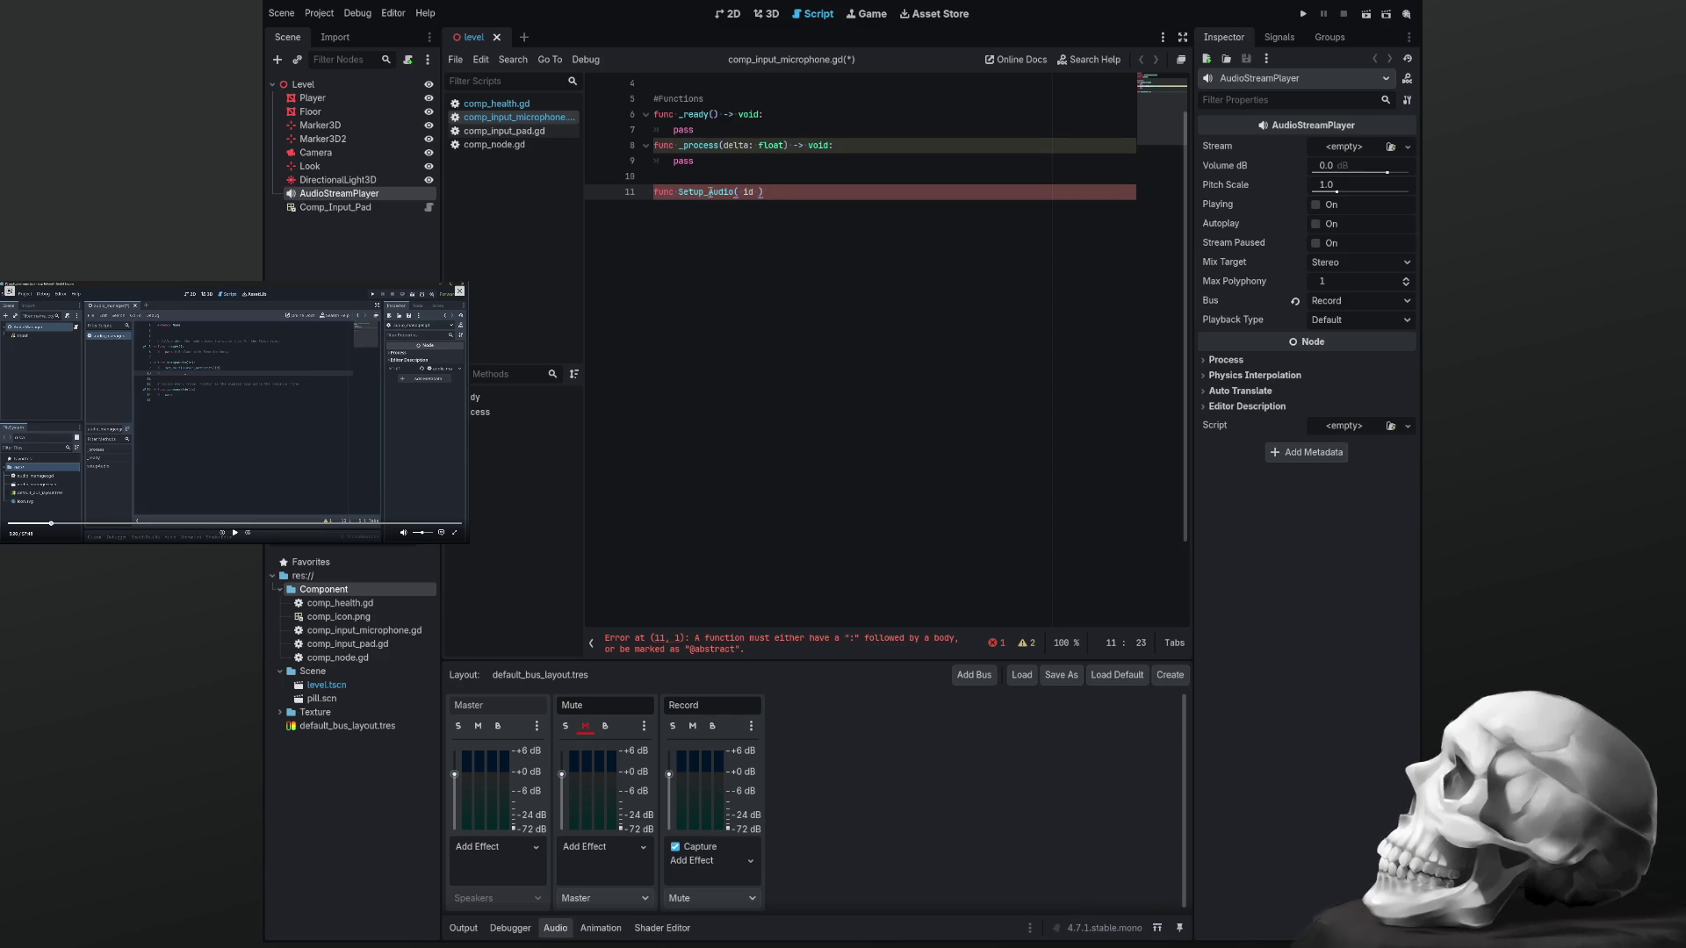
{"action": "type", "text": ":"}
{"action": "key", "text": "Return"}
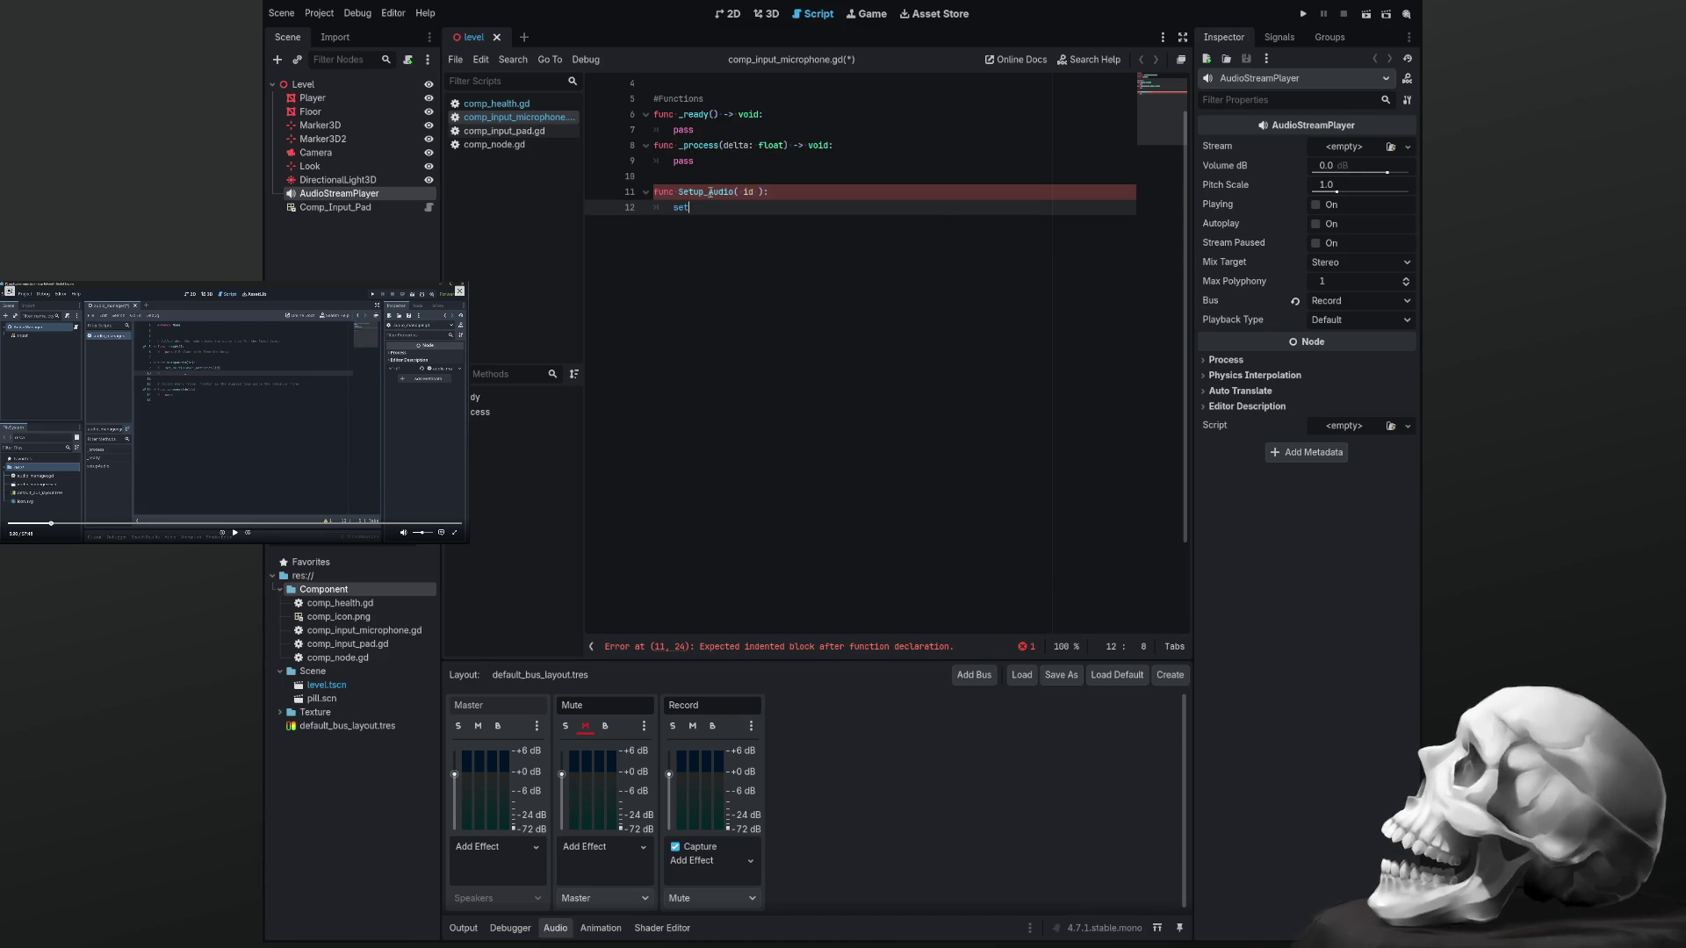
{"action": "type", "text": "t_multiplayer"}
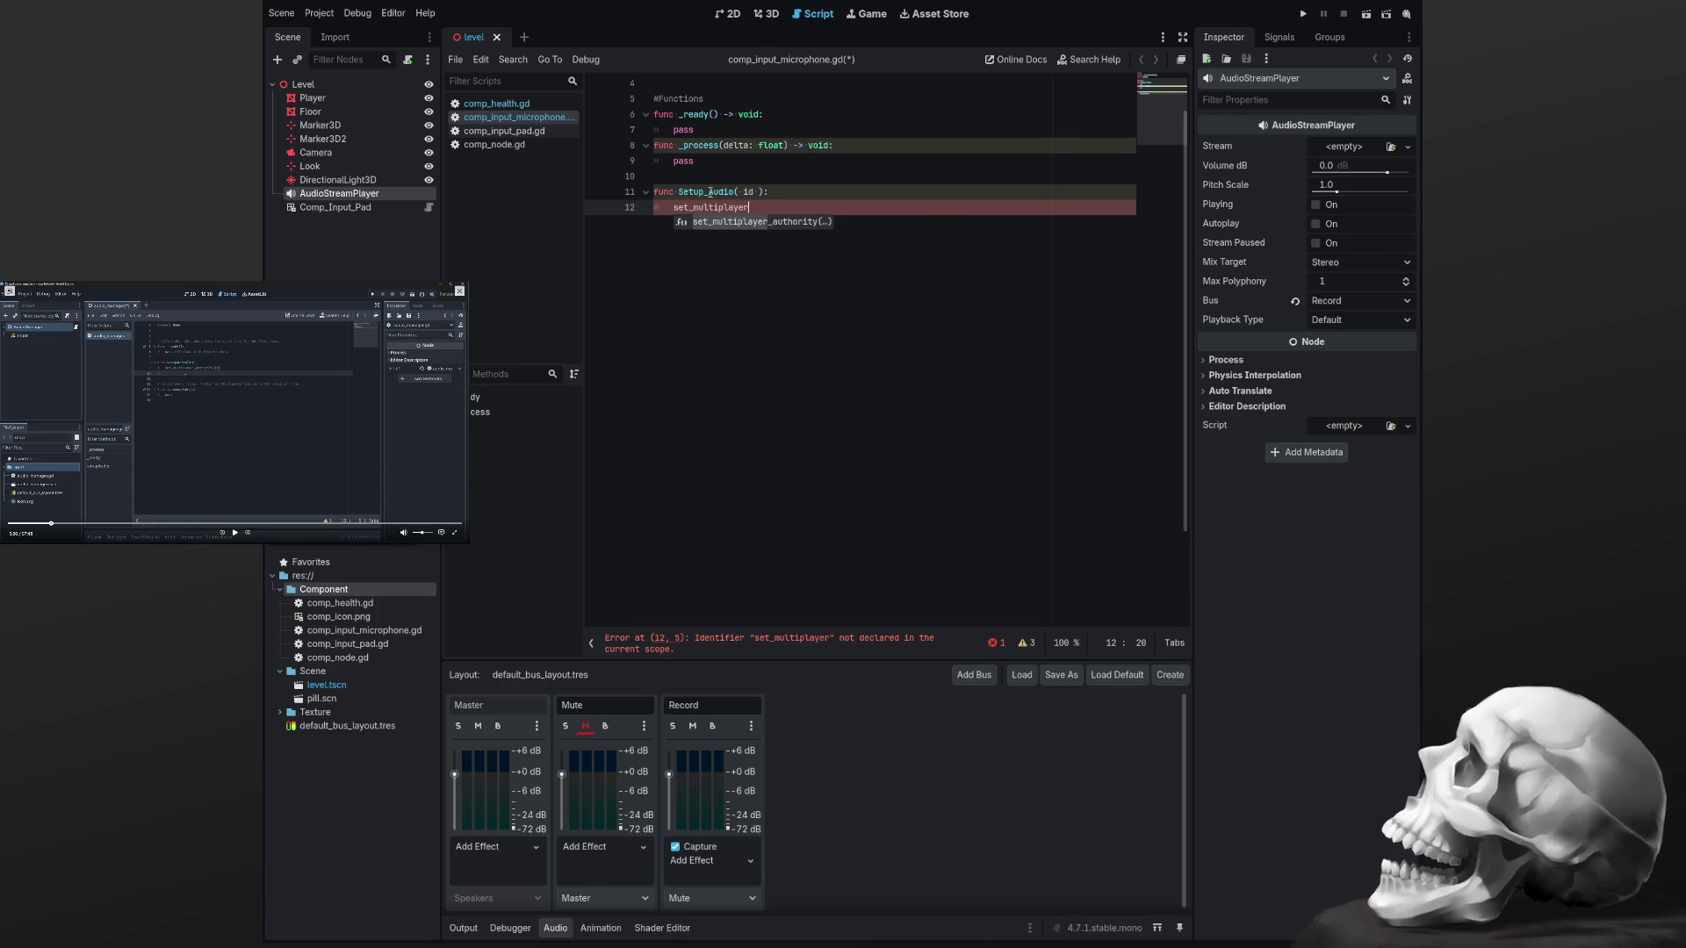
{"action": "key", "text": "Return"}
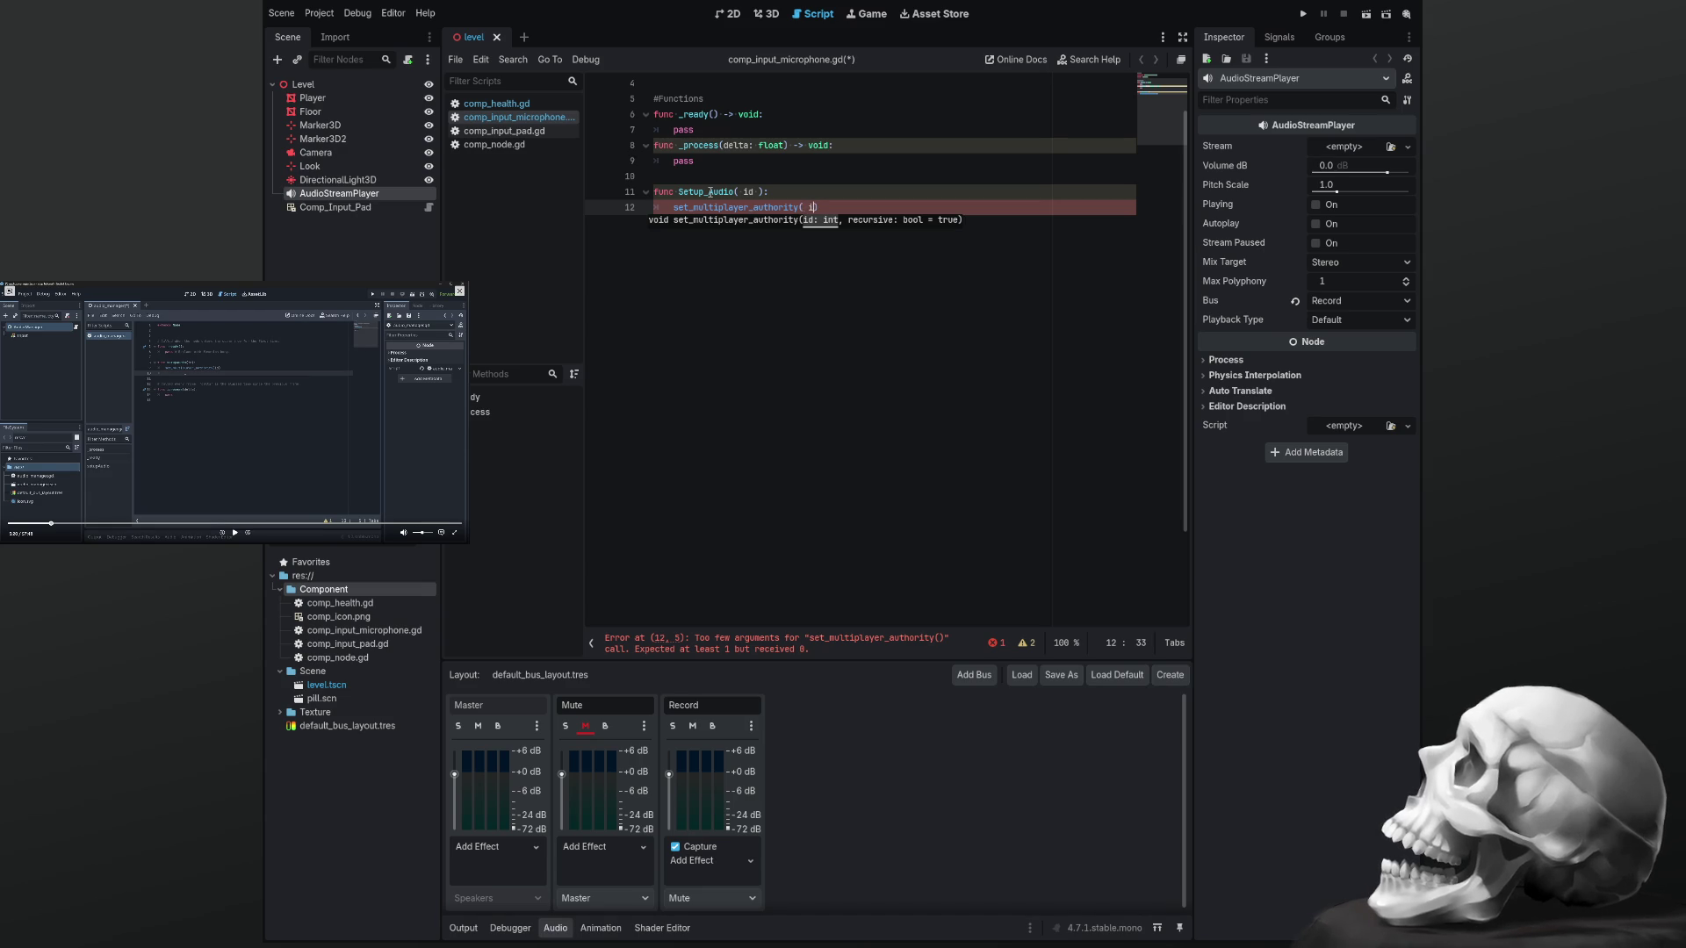
{"action": "type", "text": "id"}
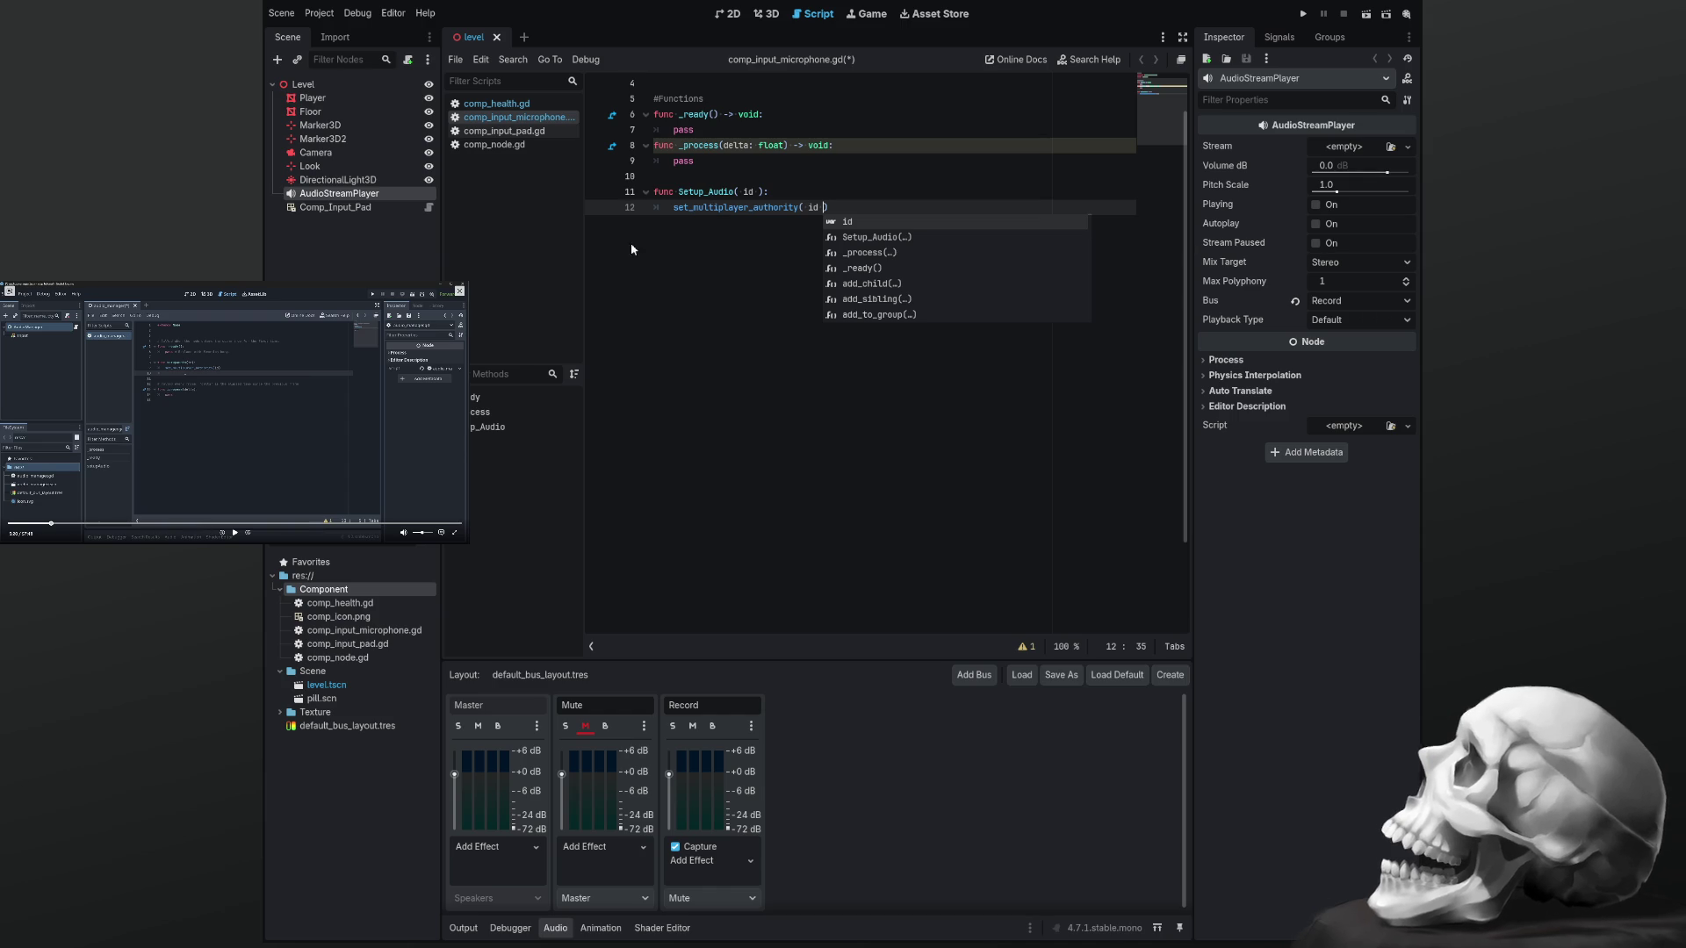
Step: Add a #Multiplayer comment line above Setup_Audio
{"action": "left_click", "coordinate": [235, 532]}
{"action": "left_click", "coordinate": [707, 180]}
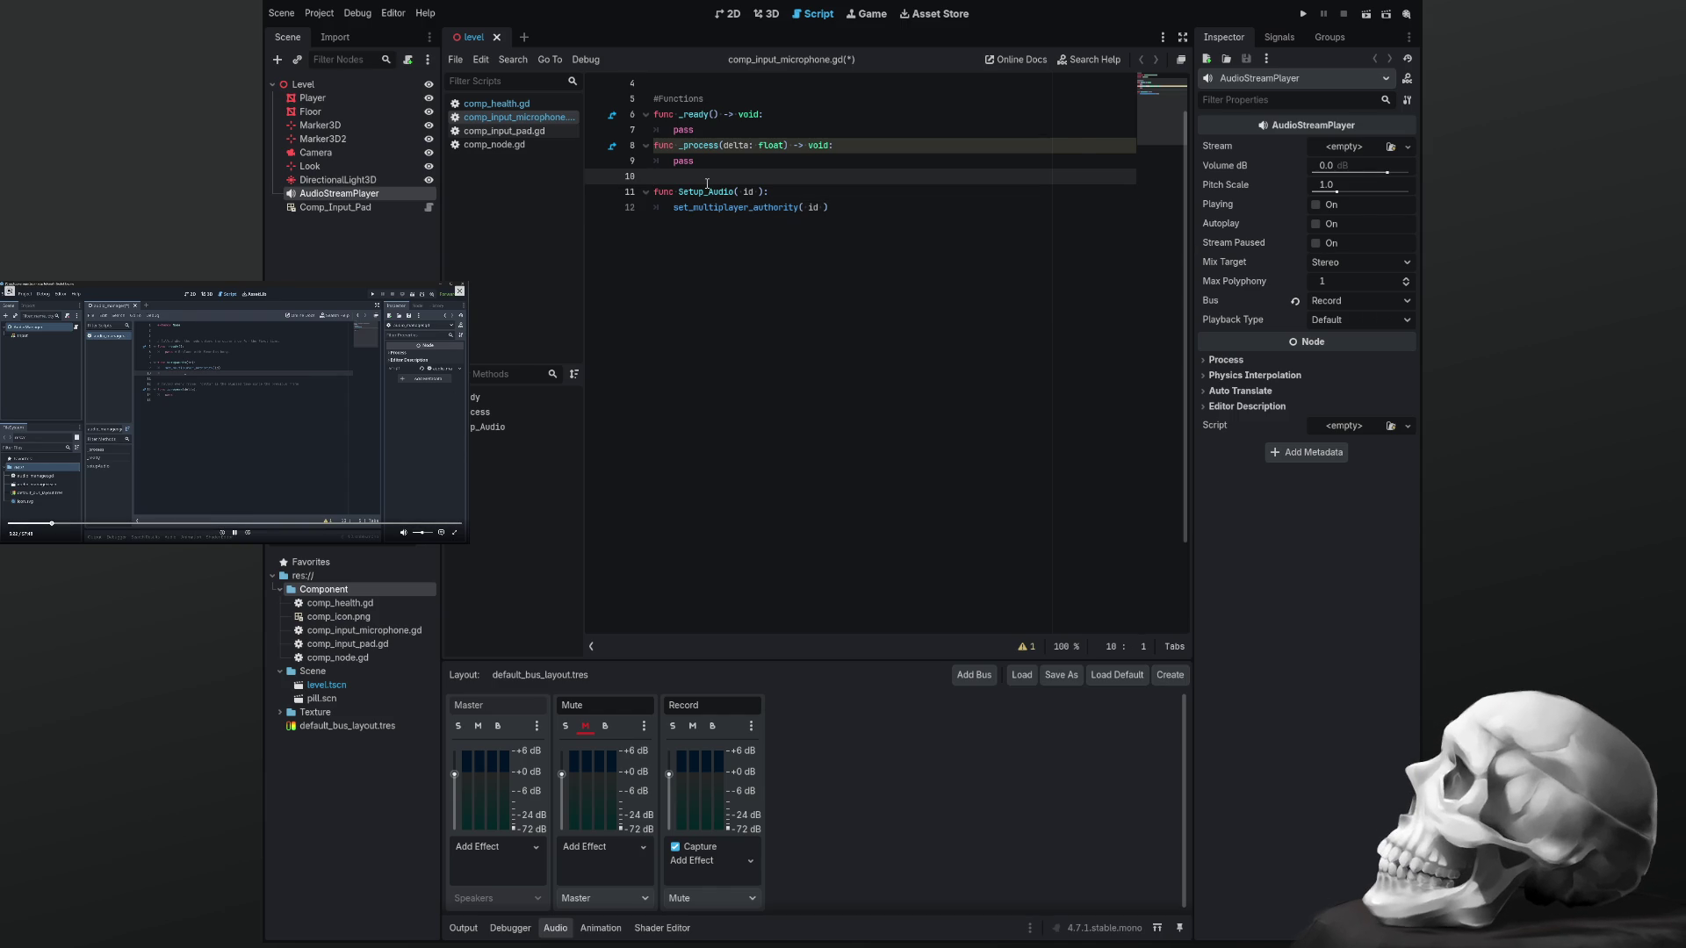
{"action": "key", "text": "Return"}
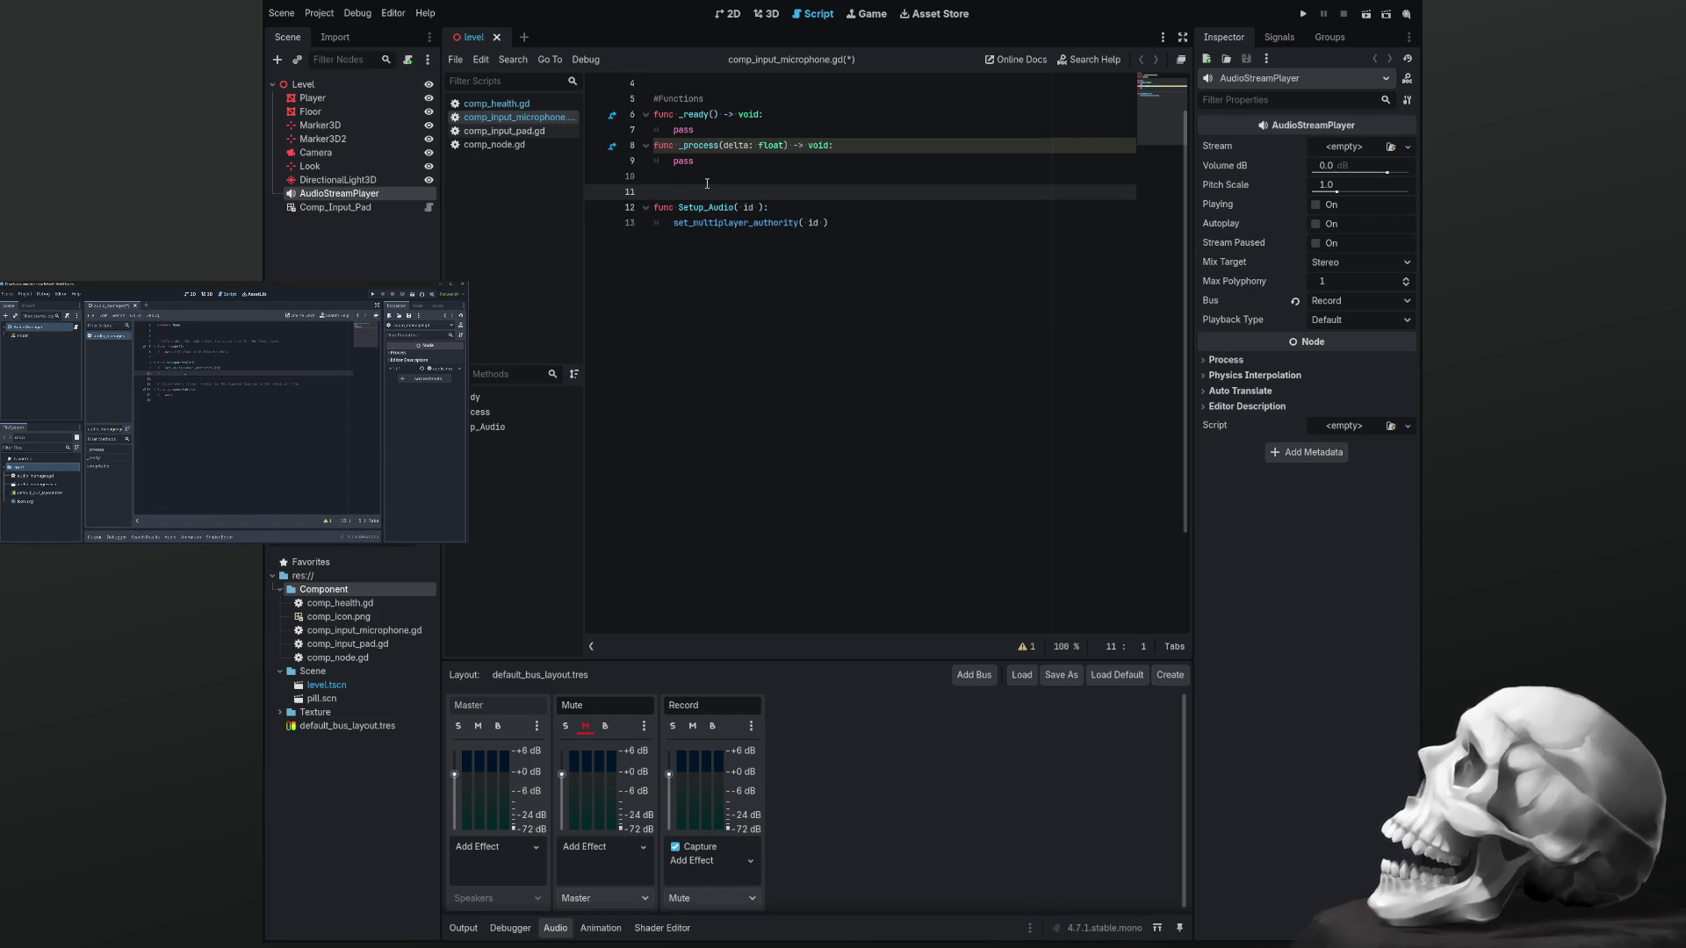
{"action": "type", "text": "Multiplay"}
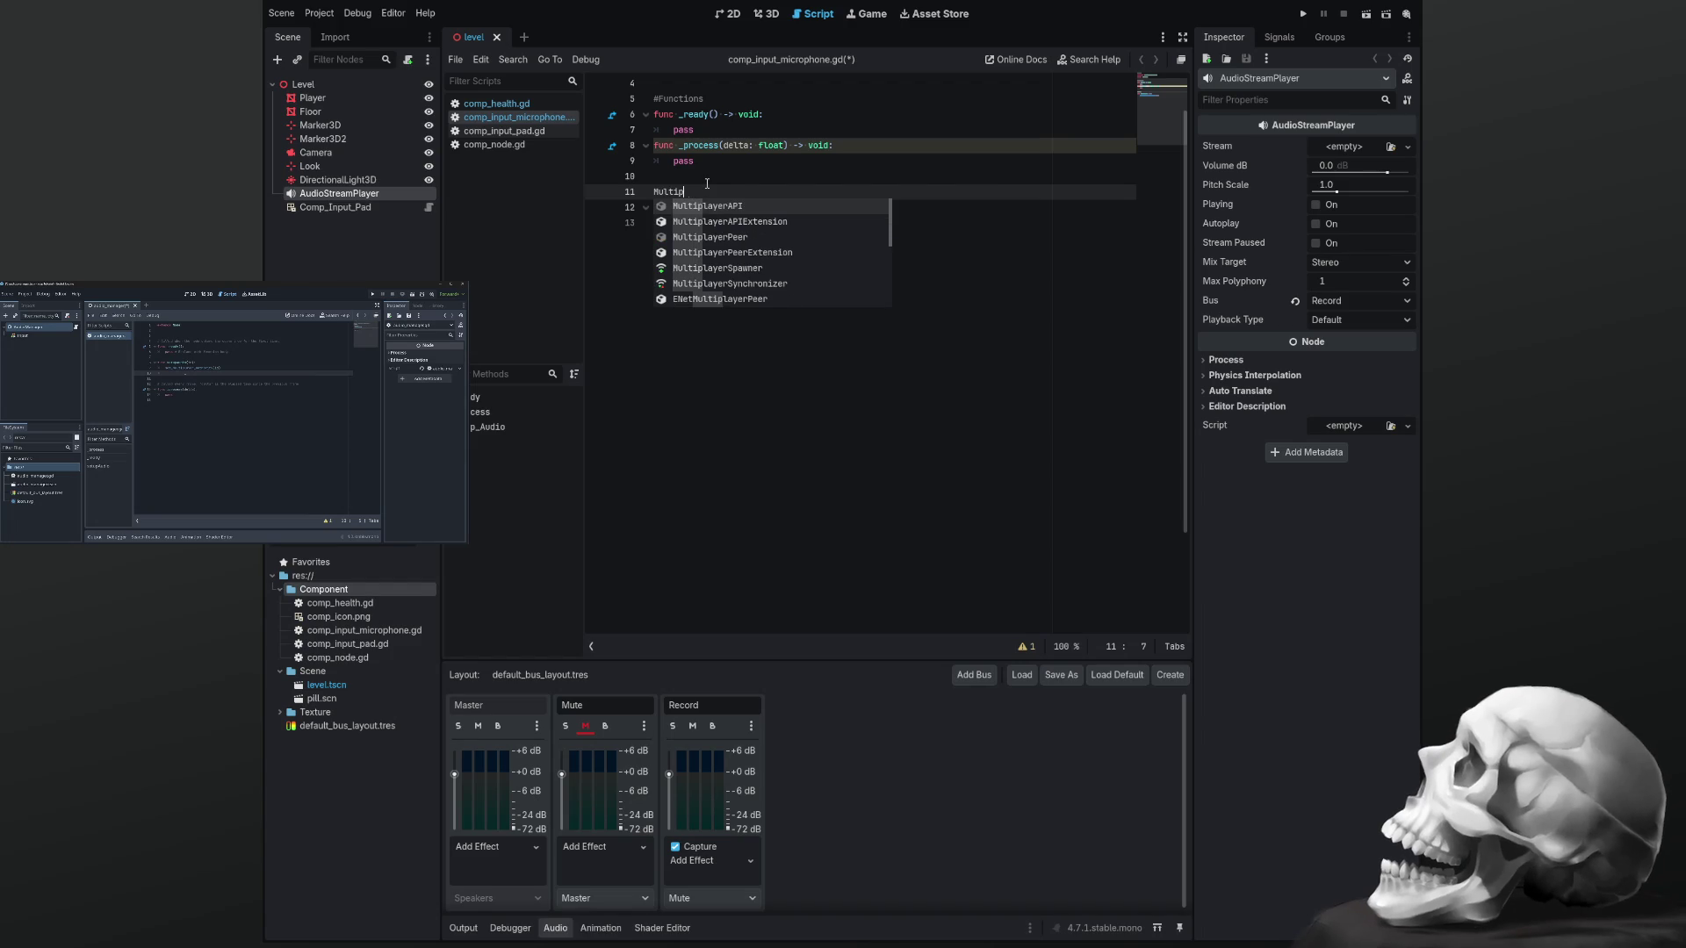
{"action": "type", "text": "er"}
{"action": "key", "text": "ctrl+k"}
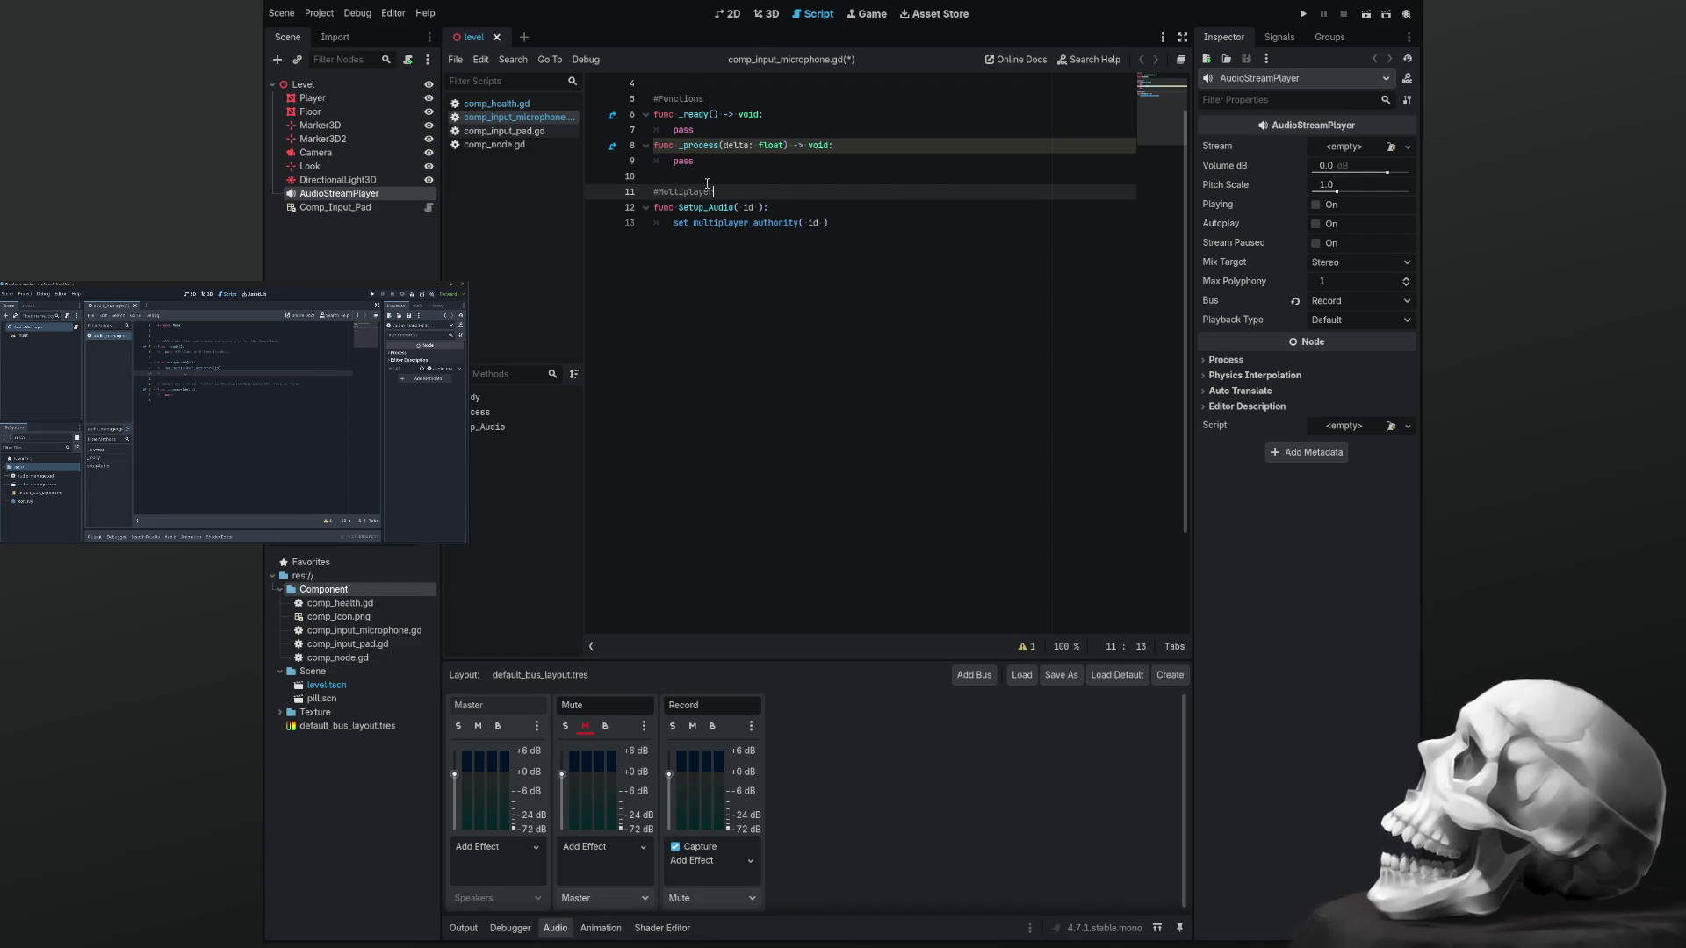
Step: Open a new indented line after the set_multiplayer_authority call
{"action": "scroll", "coordinate": [709, 317], "scroll_direction": "up", "scroll_amount": 1}
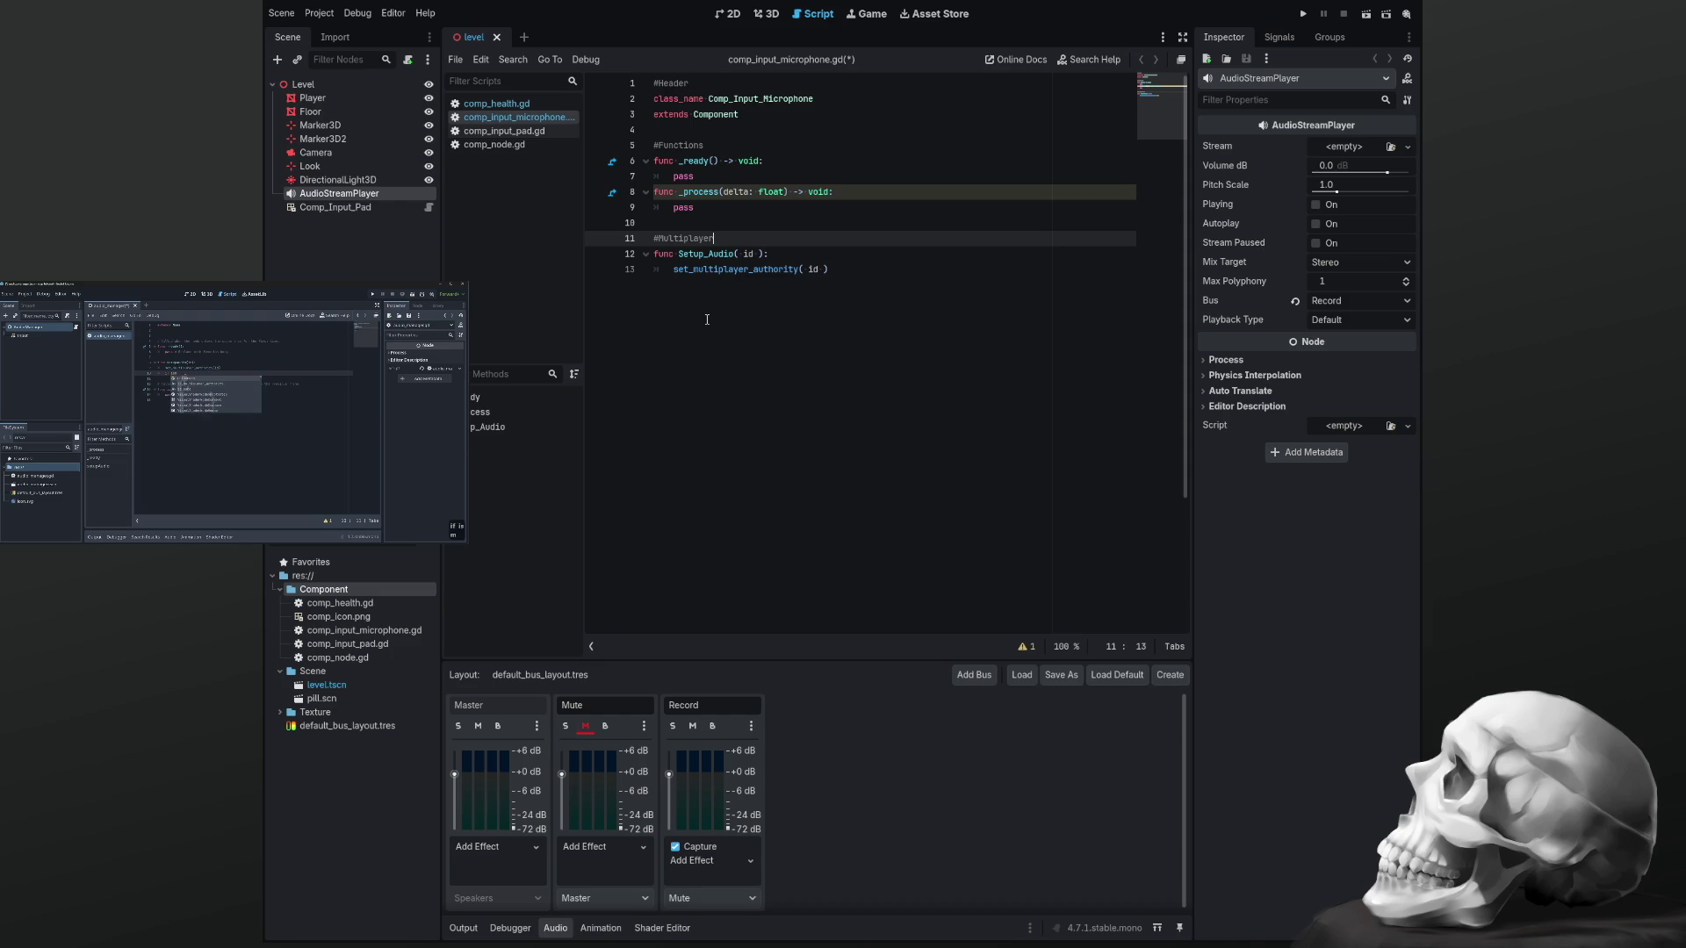
{"action": "left_click", "coordinate": [859, 276]}
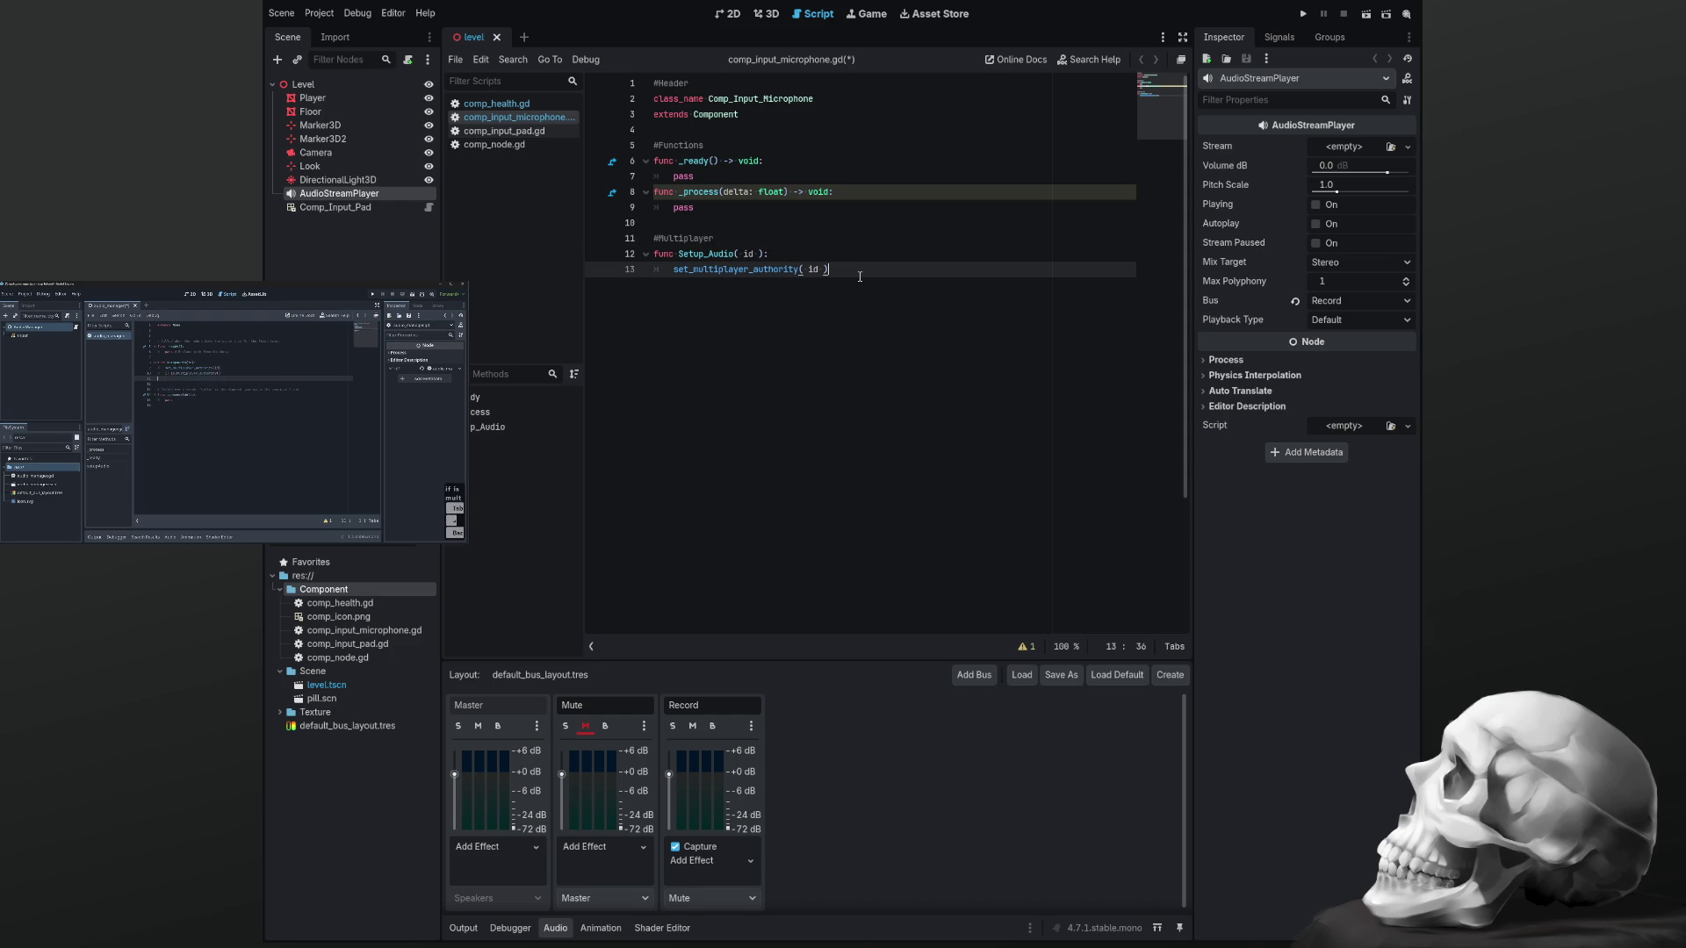
{"action": "key", "text": "Return"}
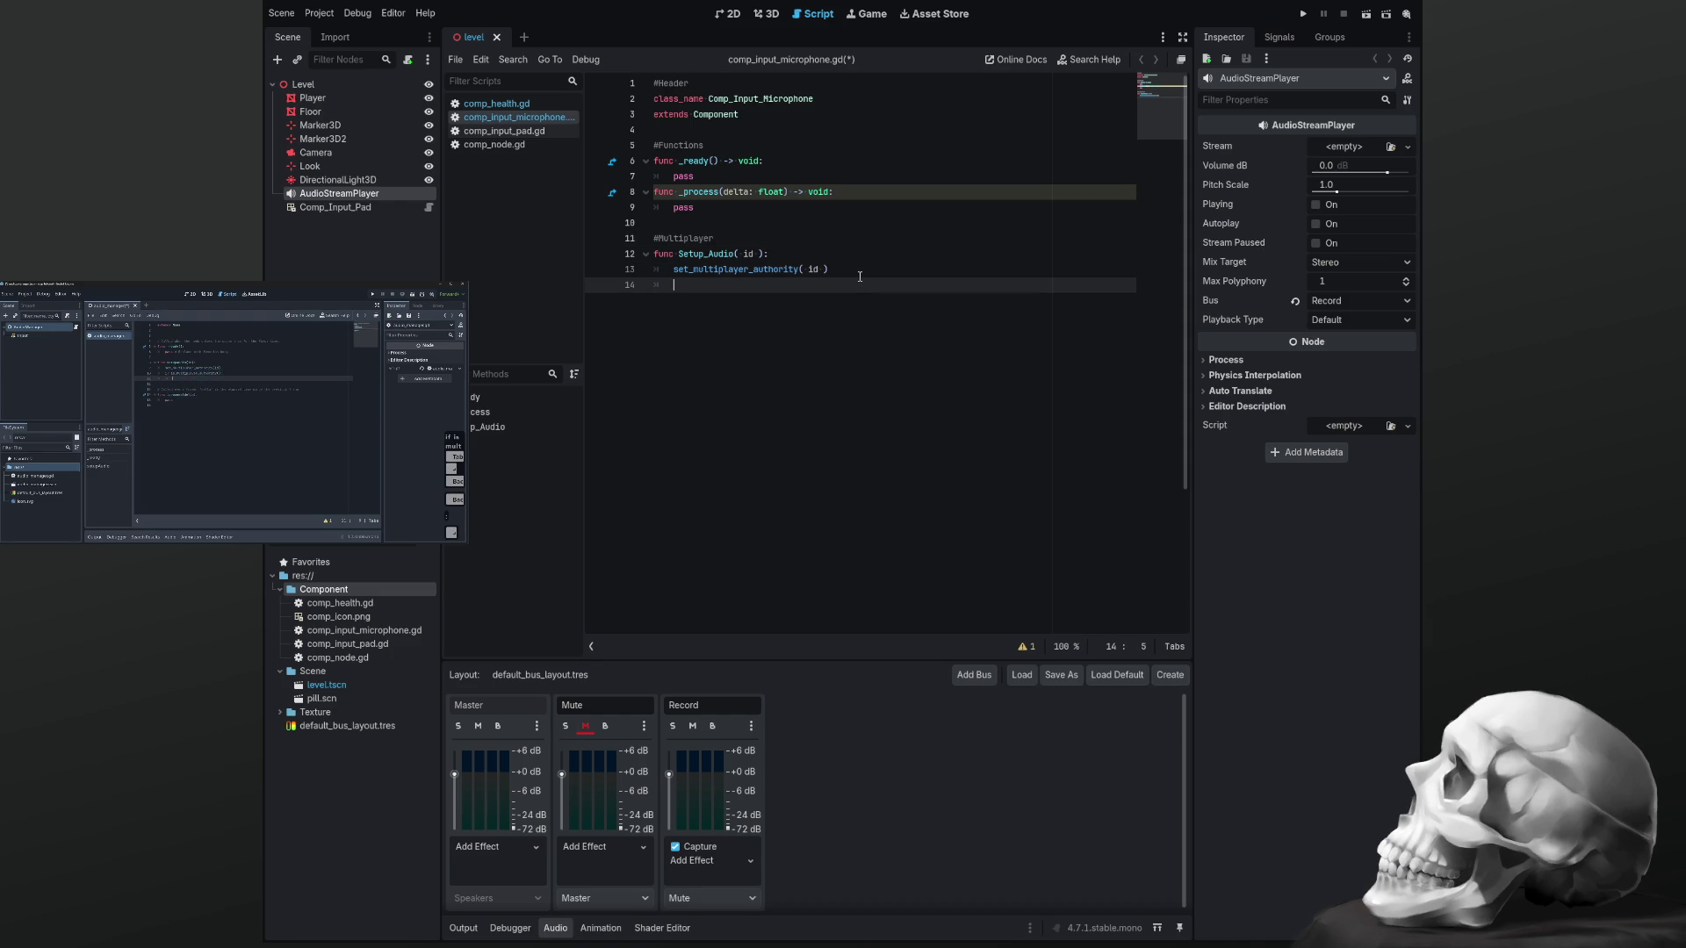
Step: Add an if is_multiplayer_authority(): check with a pass body, and save the script
{"action": "type", "text": "if is"}
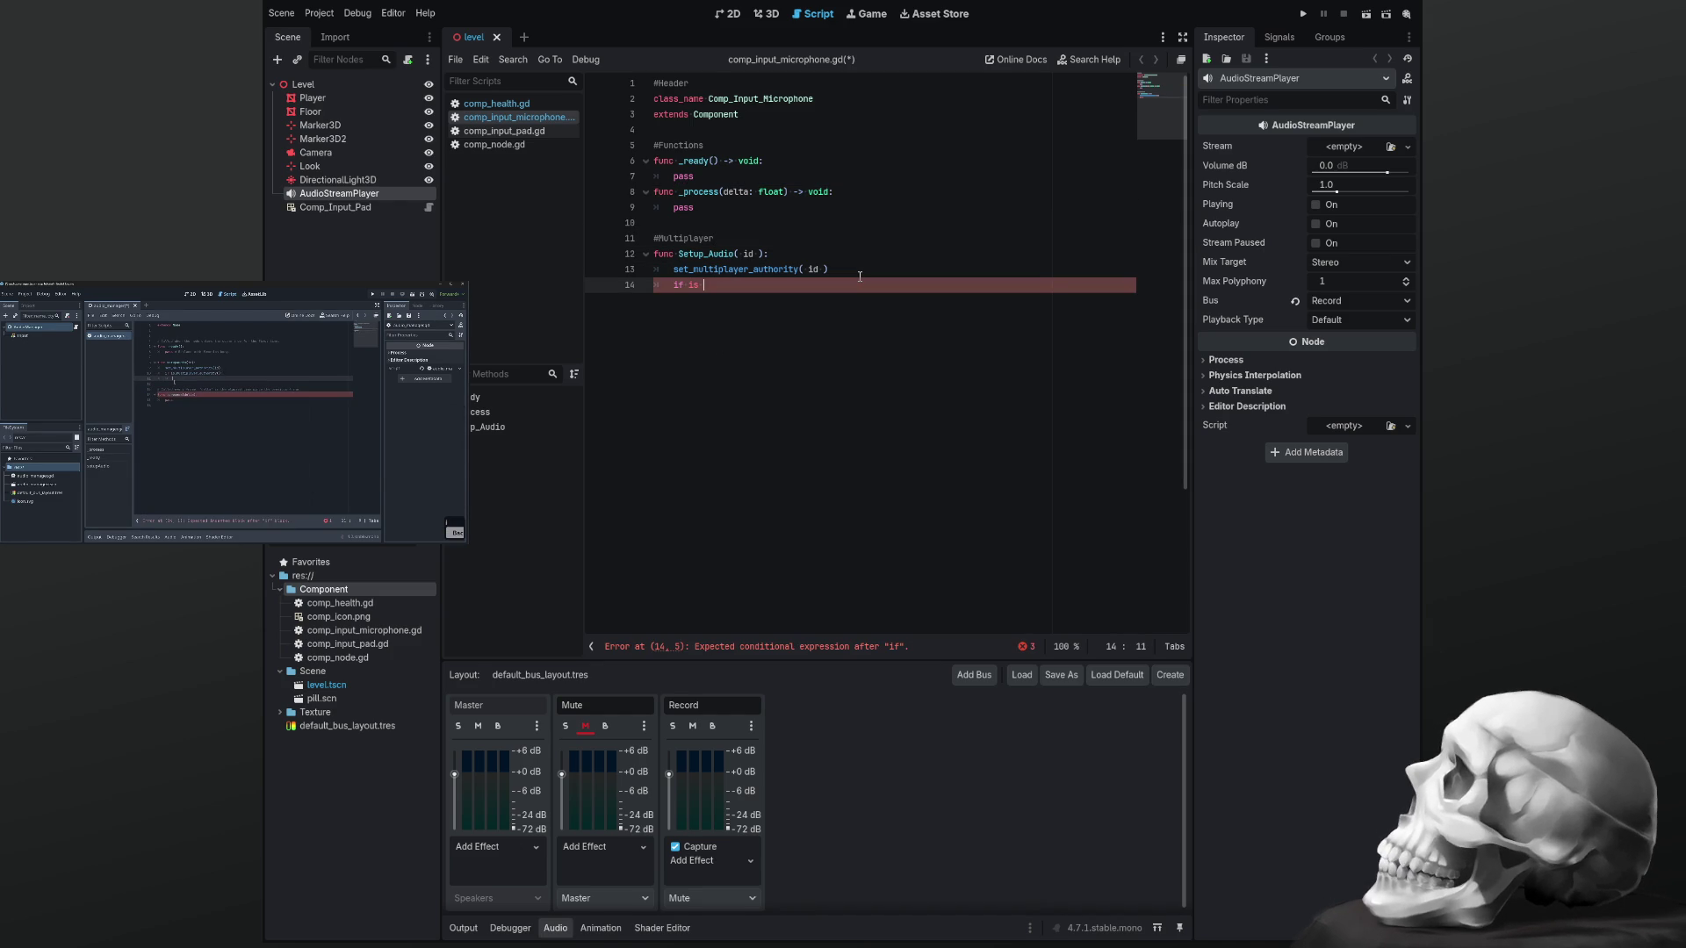
{"action": "key", "text": "BackSpace"}
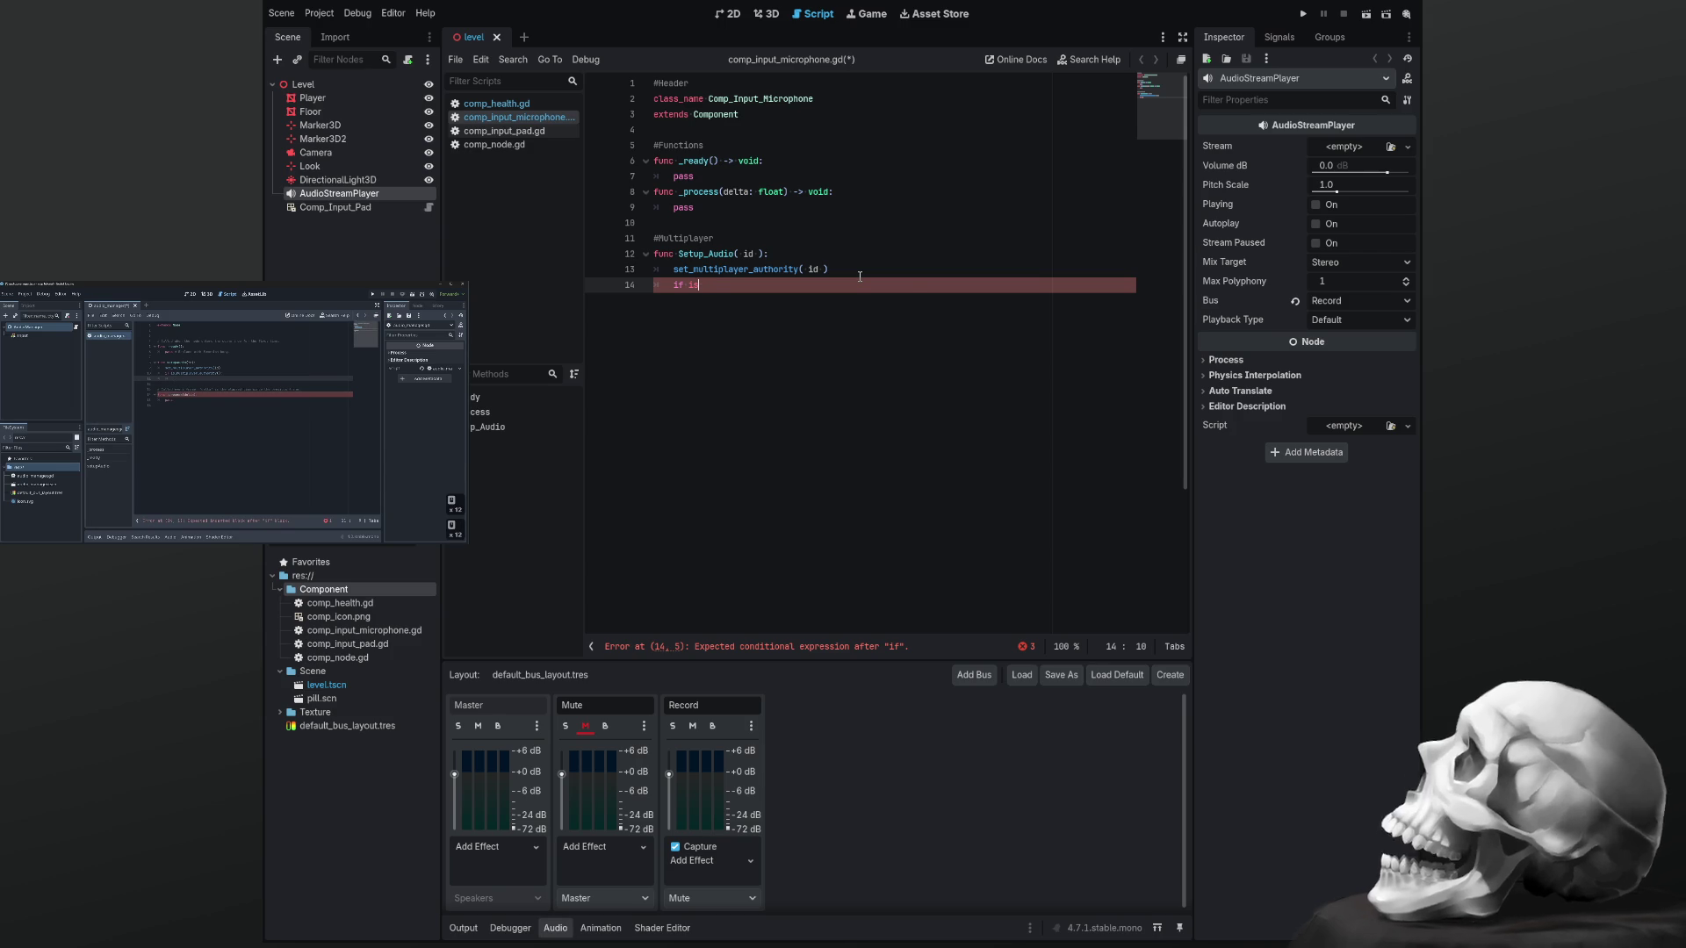
{"action": "type", "text": "_"}
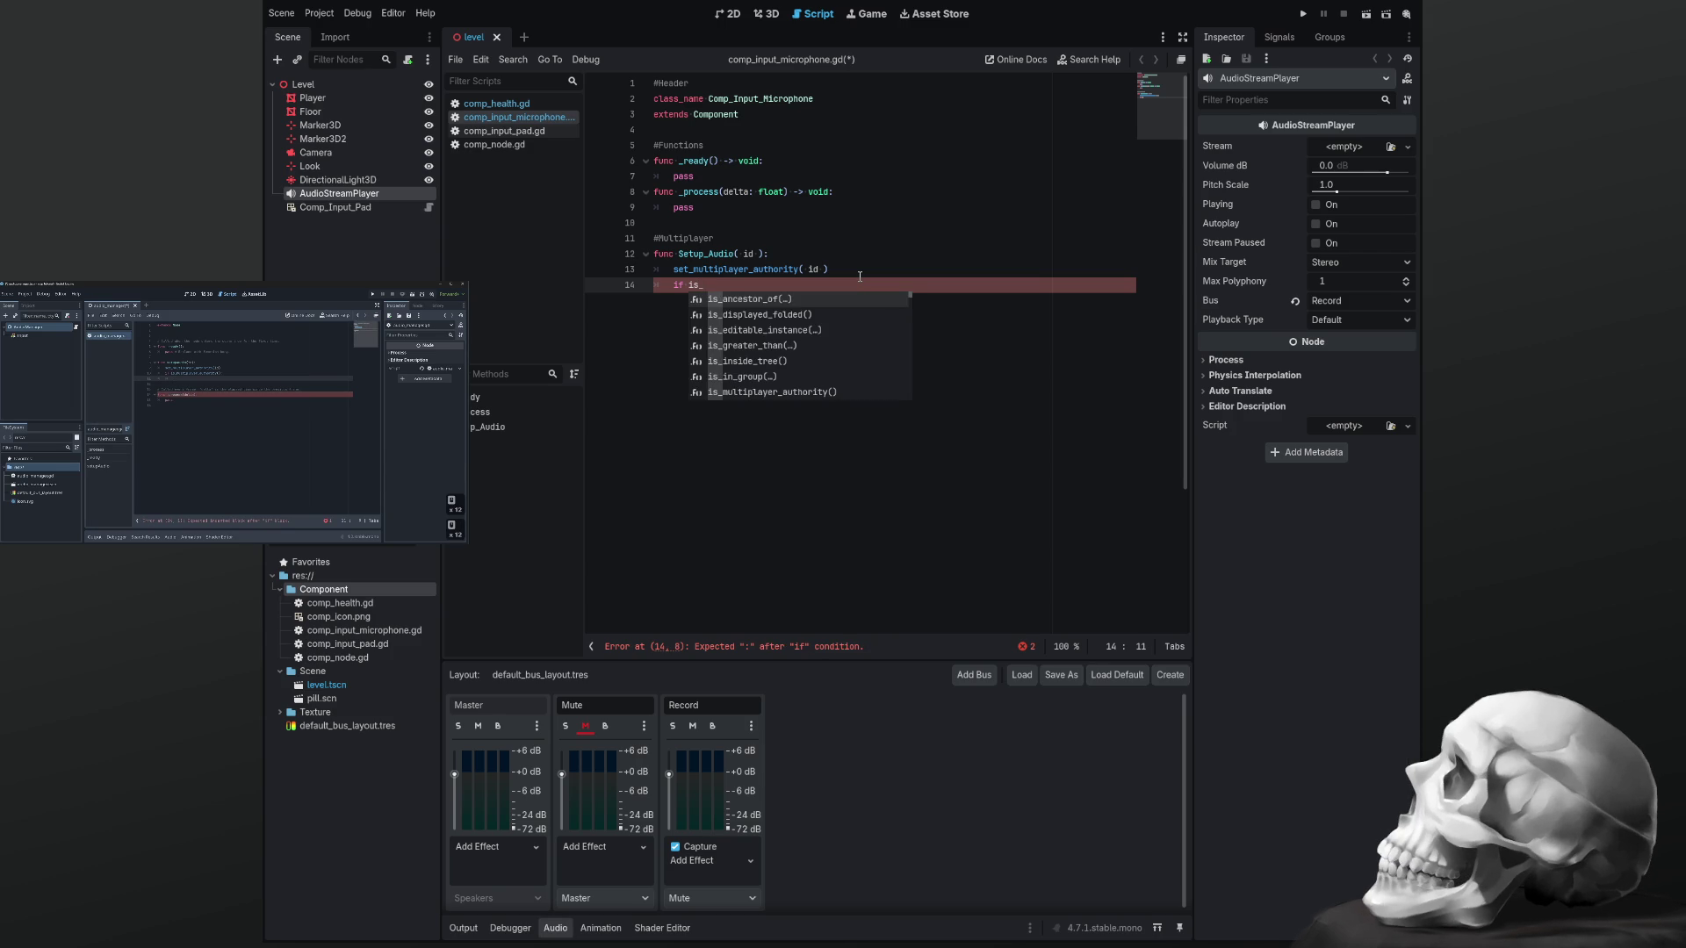
{"action": "type", "text": "multi"}
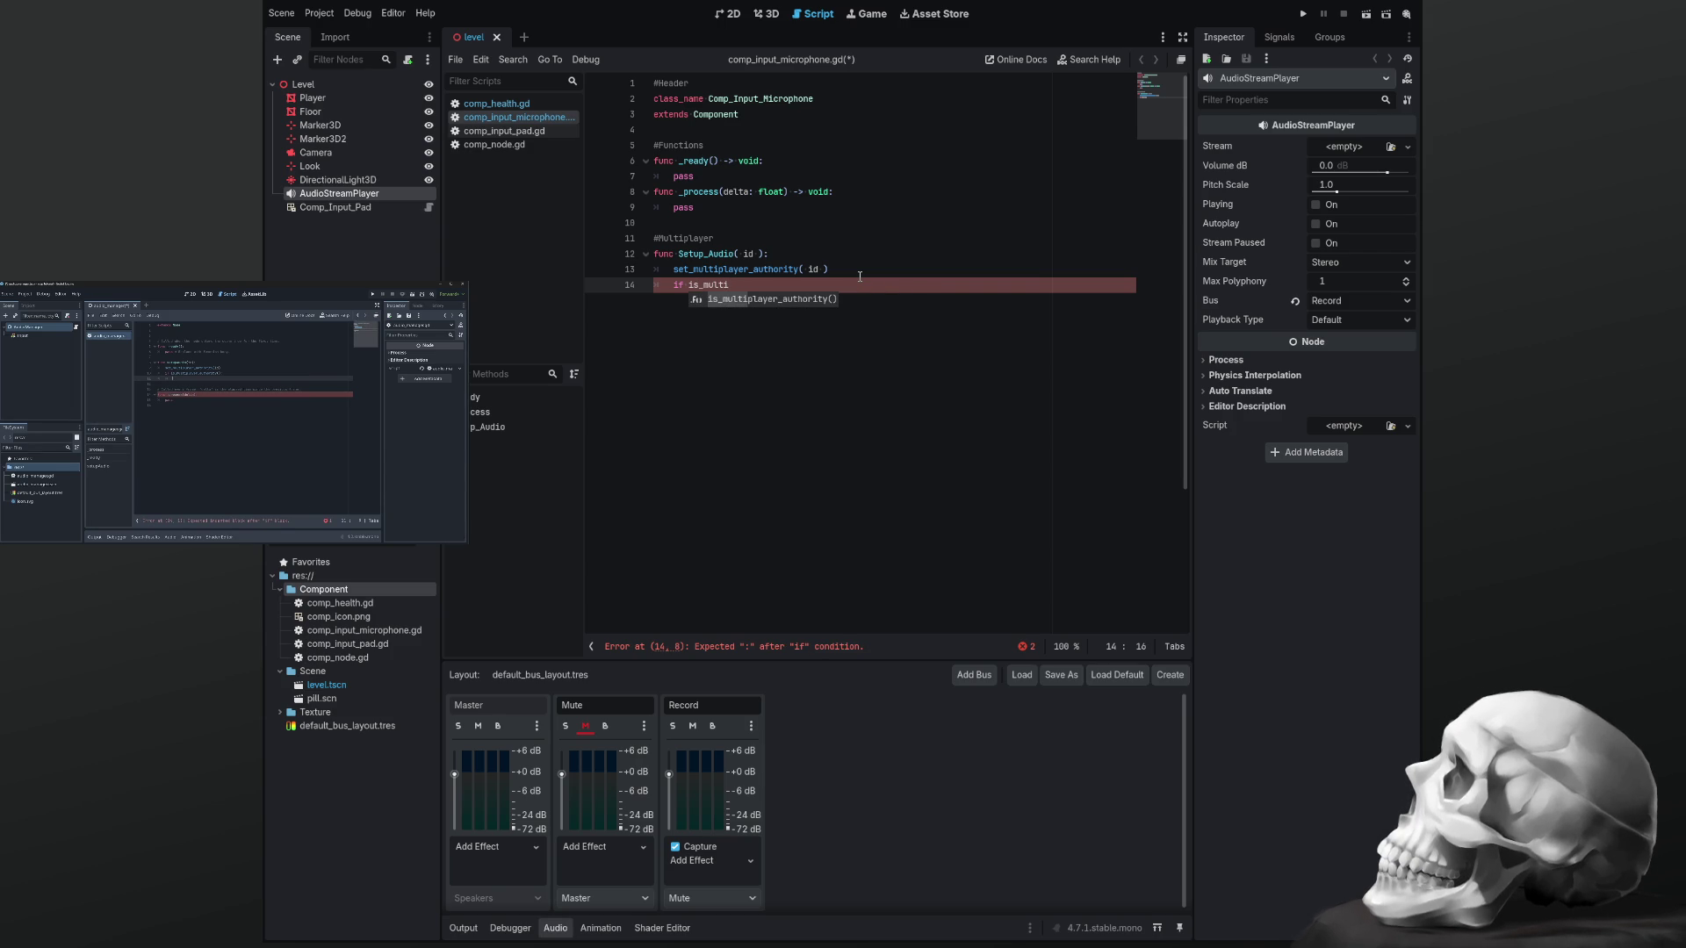
{"action": "key", "text": "Return"}
{"action": "type", "text": ":"}
{"action": "key", "text": "Return"}
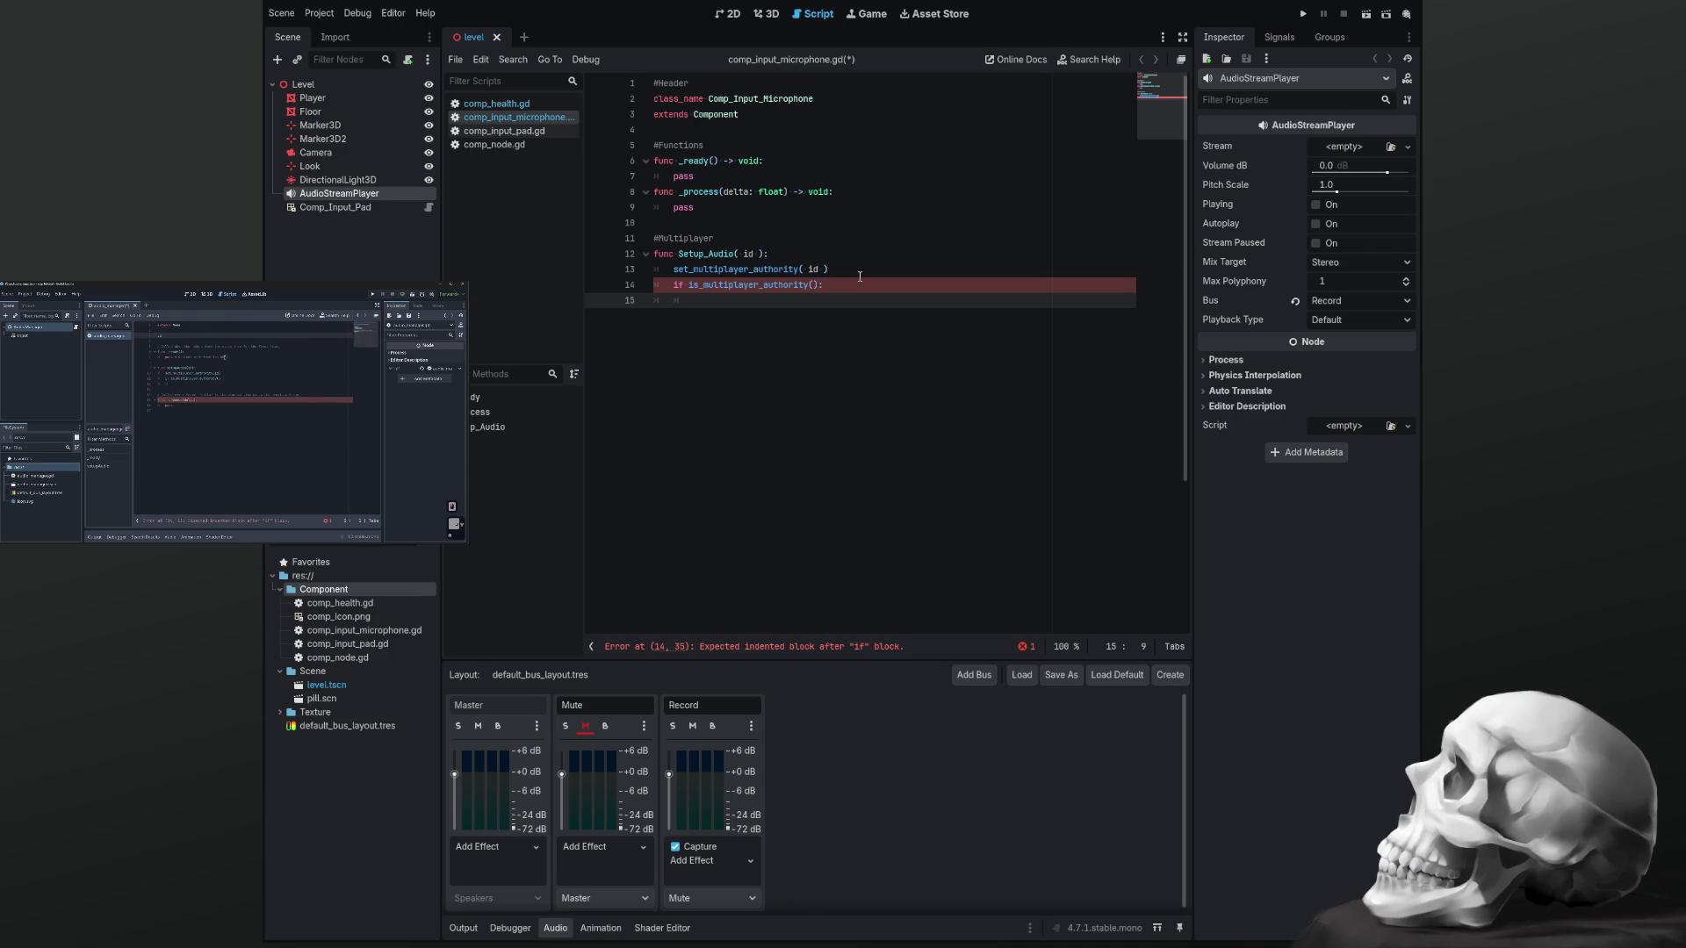
{"action": "type", "text": "pass"}
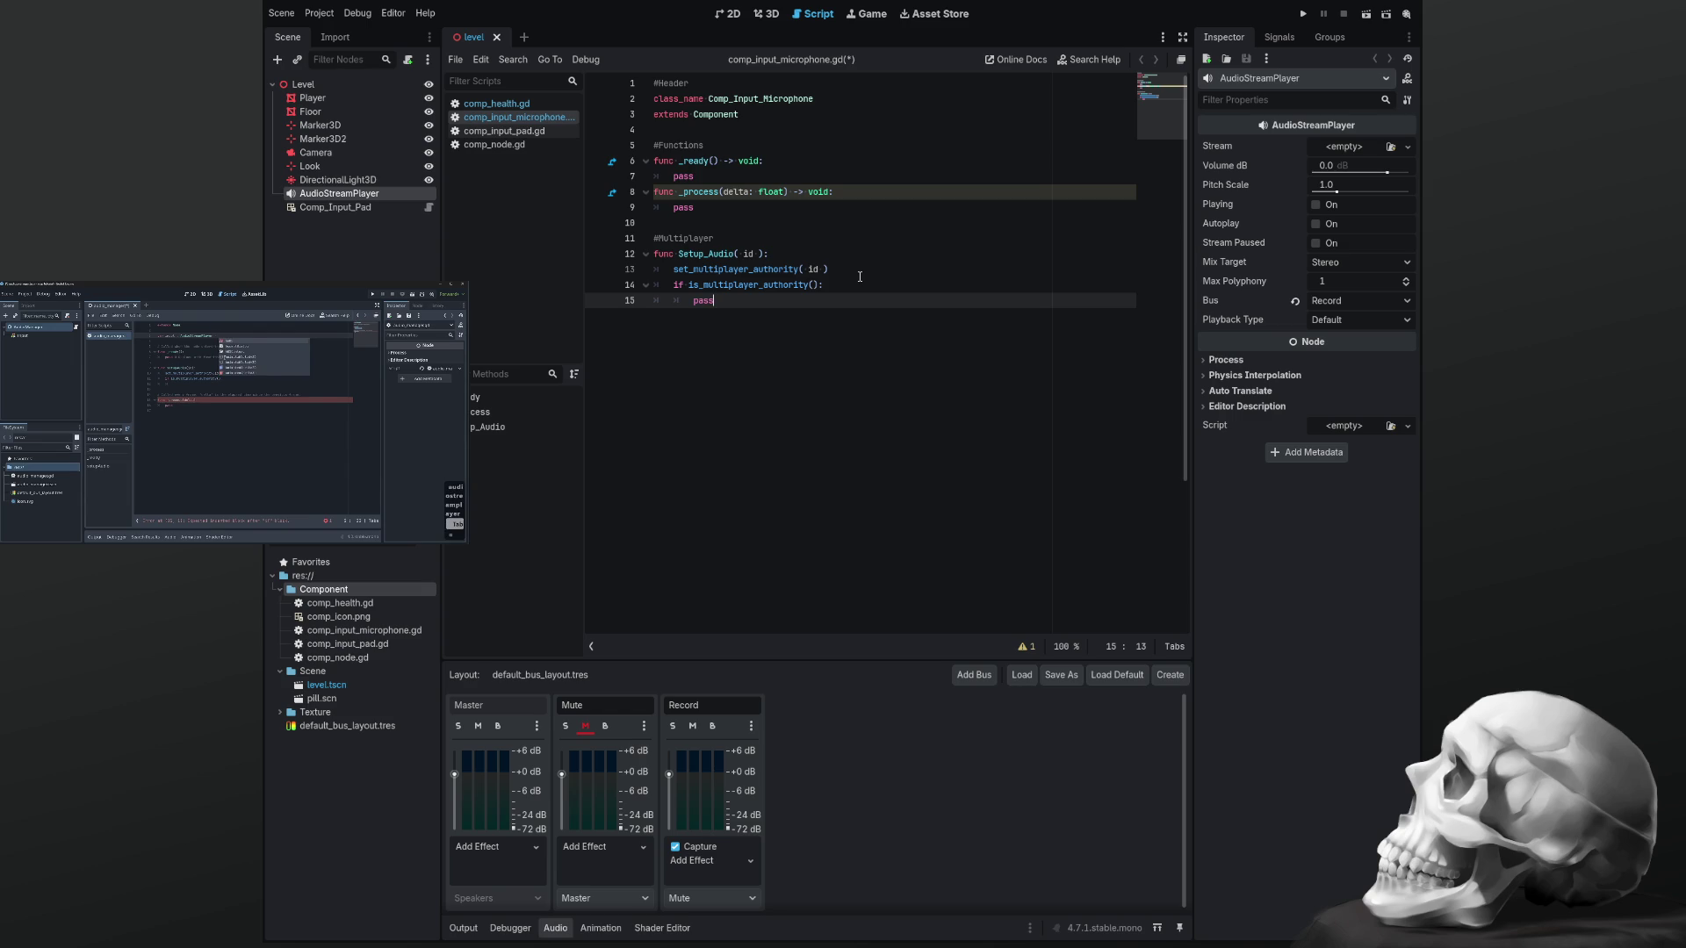
{"action": "key", "text": "ctrl+s"}
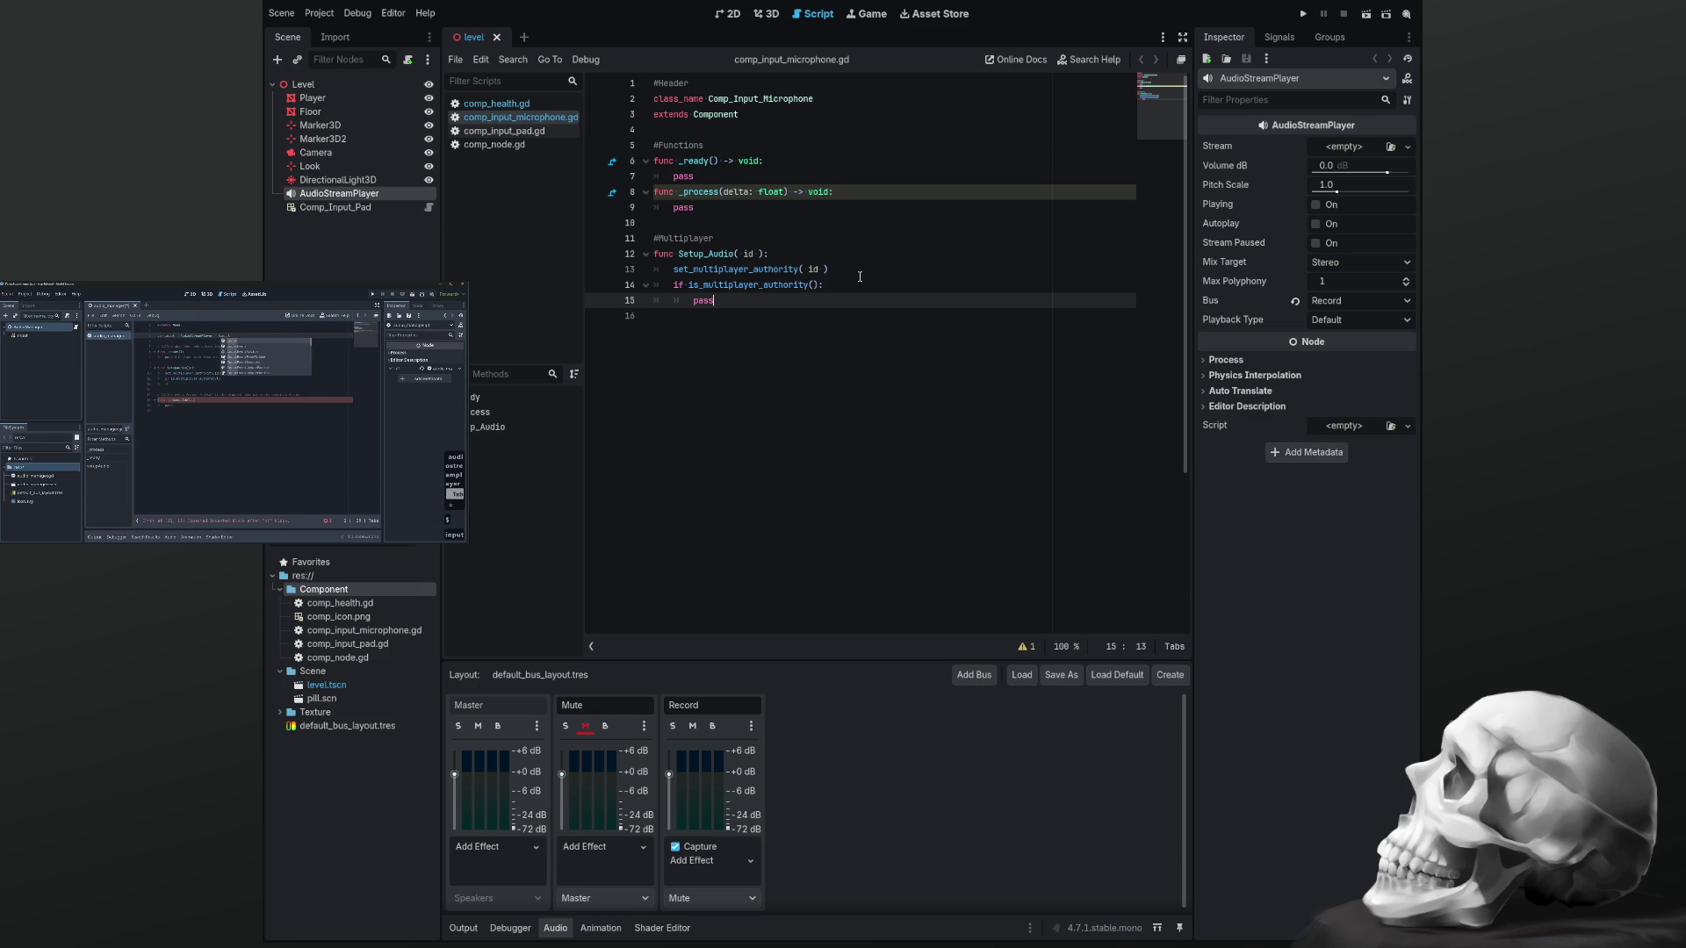
Step: Change the signature to _process( delta: float ) with spaced parentheses and save
{"action": "key", "text": "Up"}
{"action": "key", "text": "Up"}
{"action": "key", "text": "Up"}
{"action": "key", "text": "Right"}
{"action": "key", "text": "Right"}
{"action": "key", "text": "Right"}
{"action": "key", "text": "Right"}
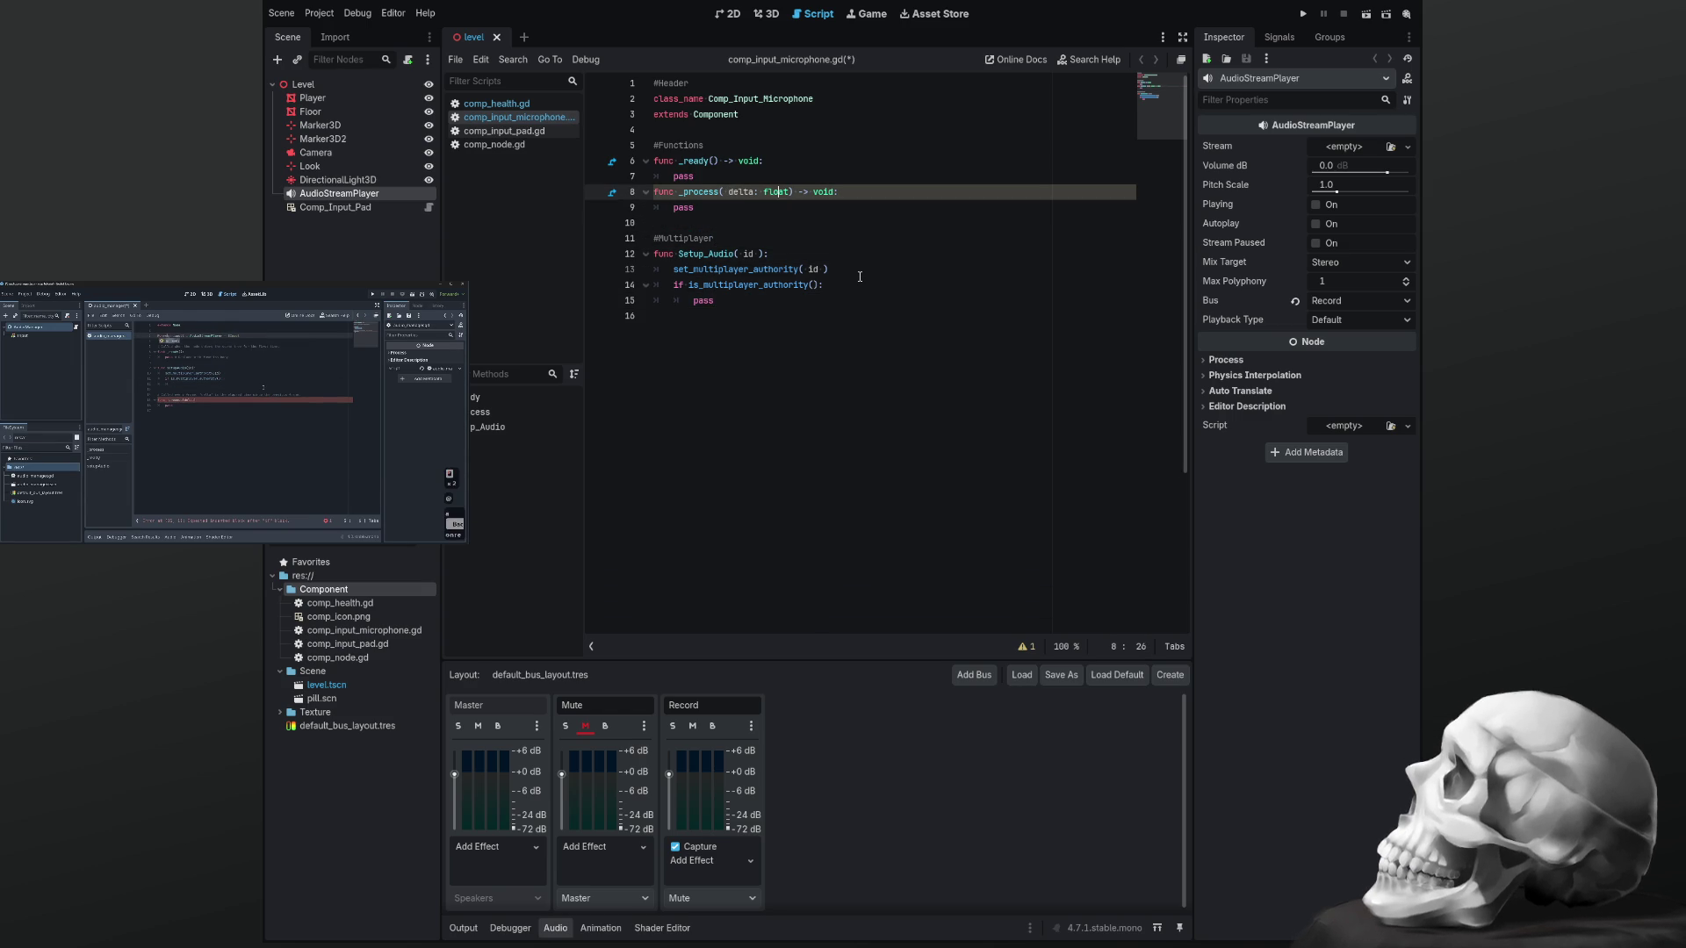
{"action": "key", "text": "Right"}
{"action": "key", "text": "Right"}
{"action": "key", "text": "Up"}
{"action": "key", "text": "ctrl+s"}
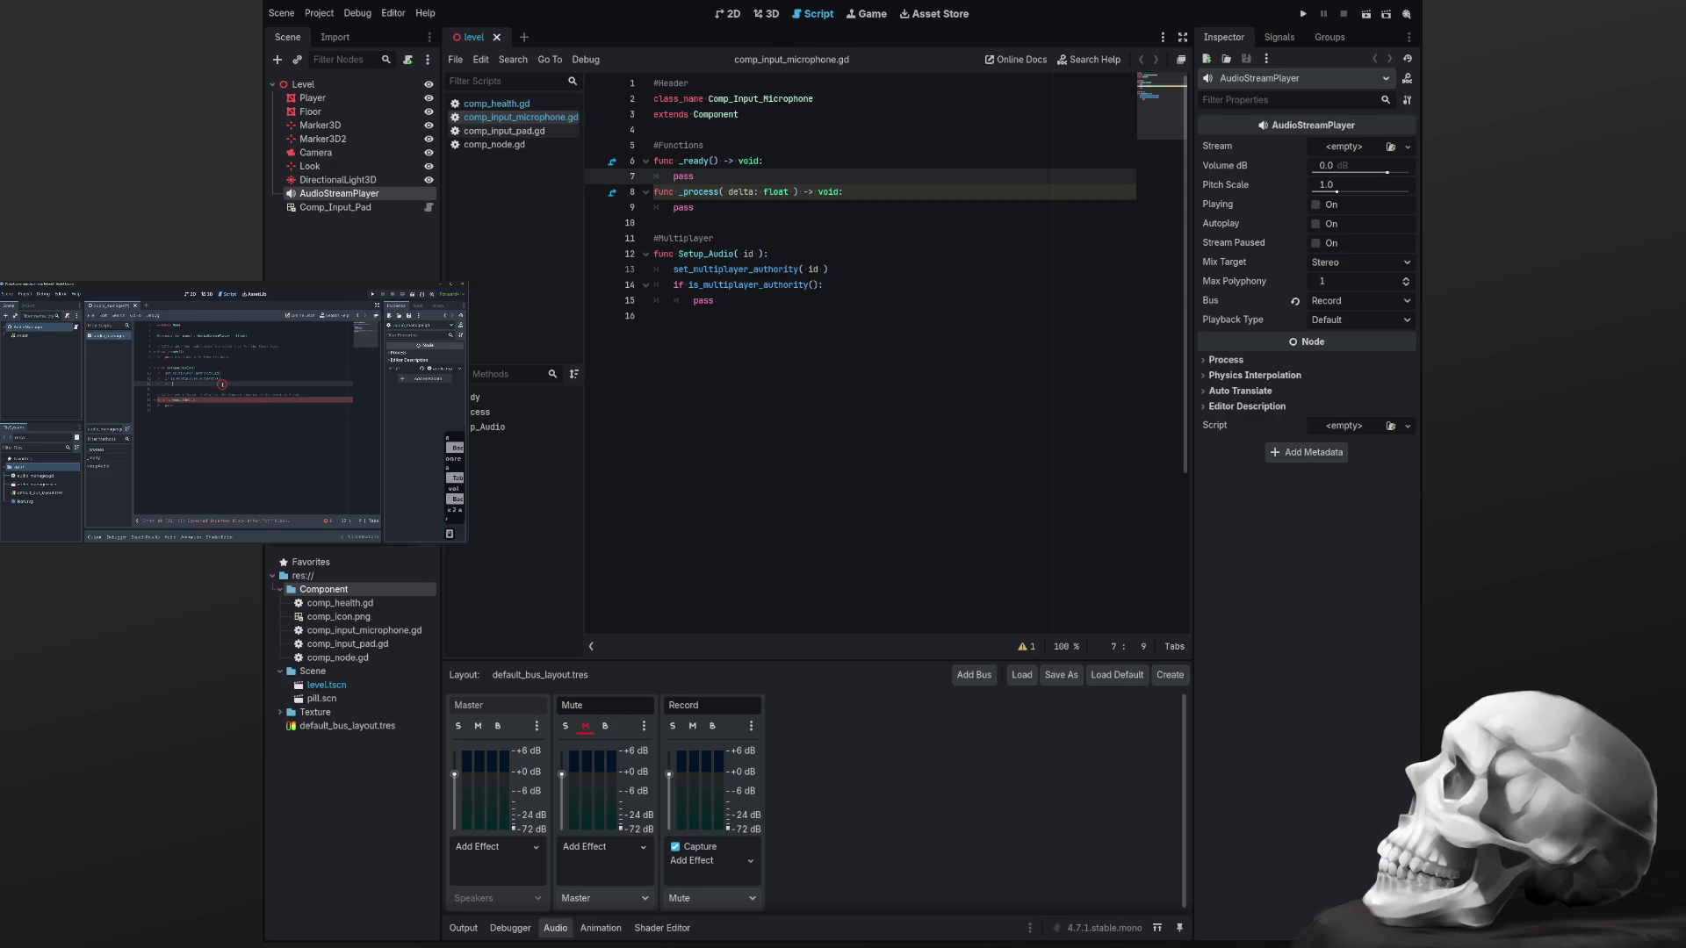
{"action": "mouse_move", "coordinate": [450, 525]}
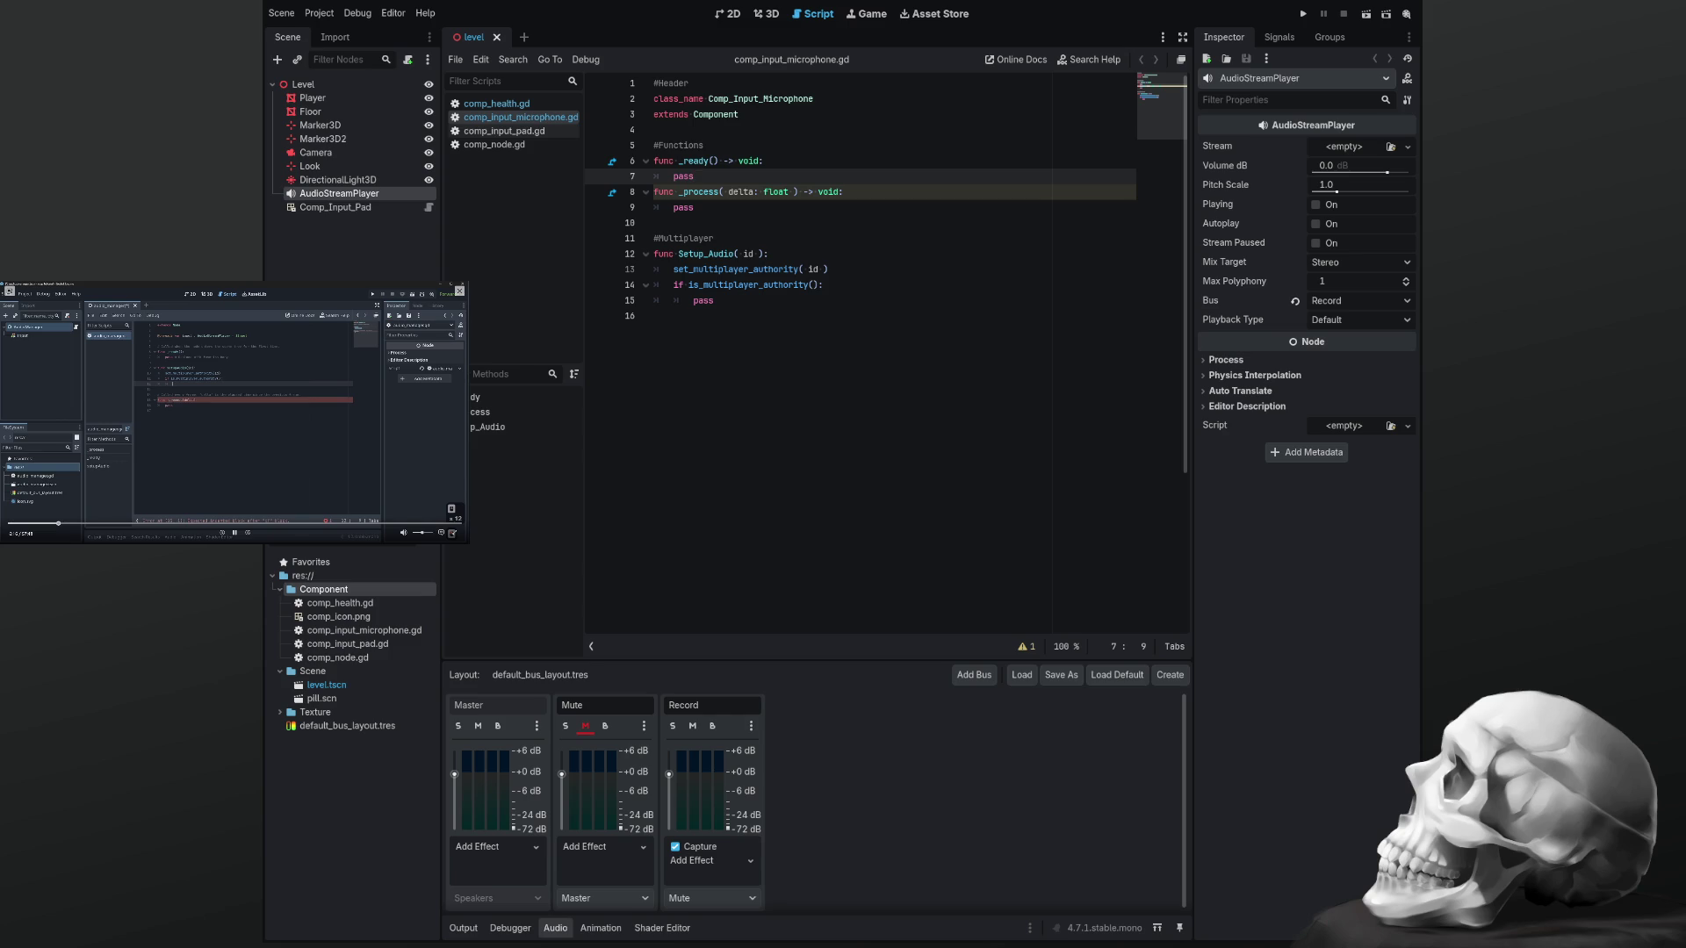
{"action": "left_click", "coordinate": [746, 306]}
Step: Replace pass with input.stream = AudioStreamMicrophone.new() followed by input.play()
{"action": "key", "text": "ctrl+shift+Left"}
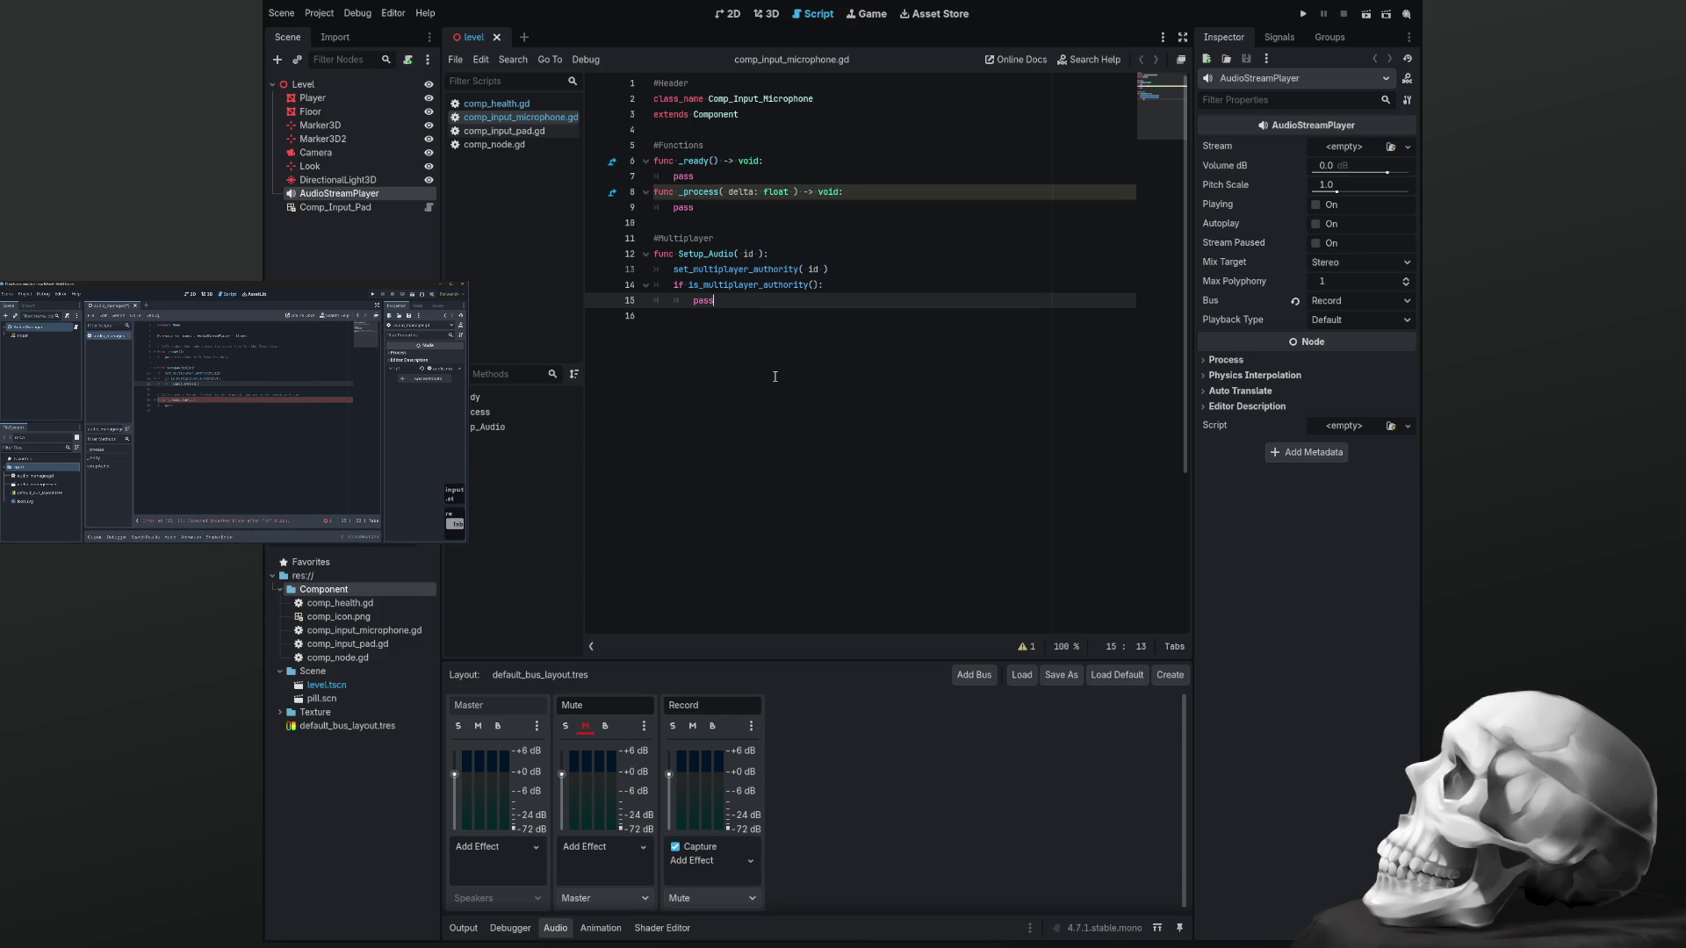
{"action": "type", "text": "input"}
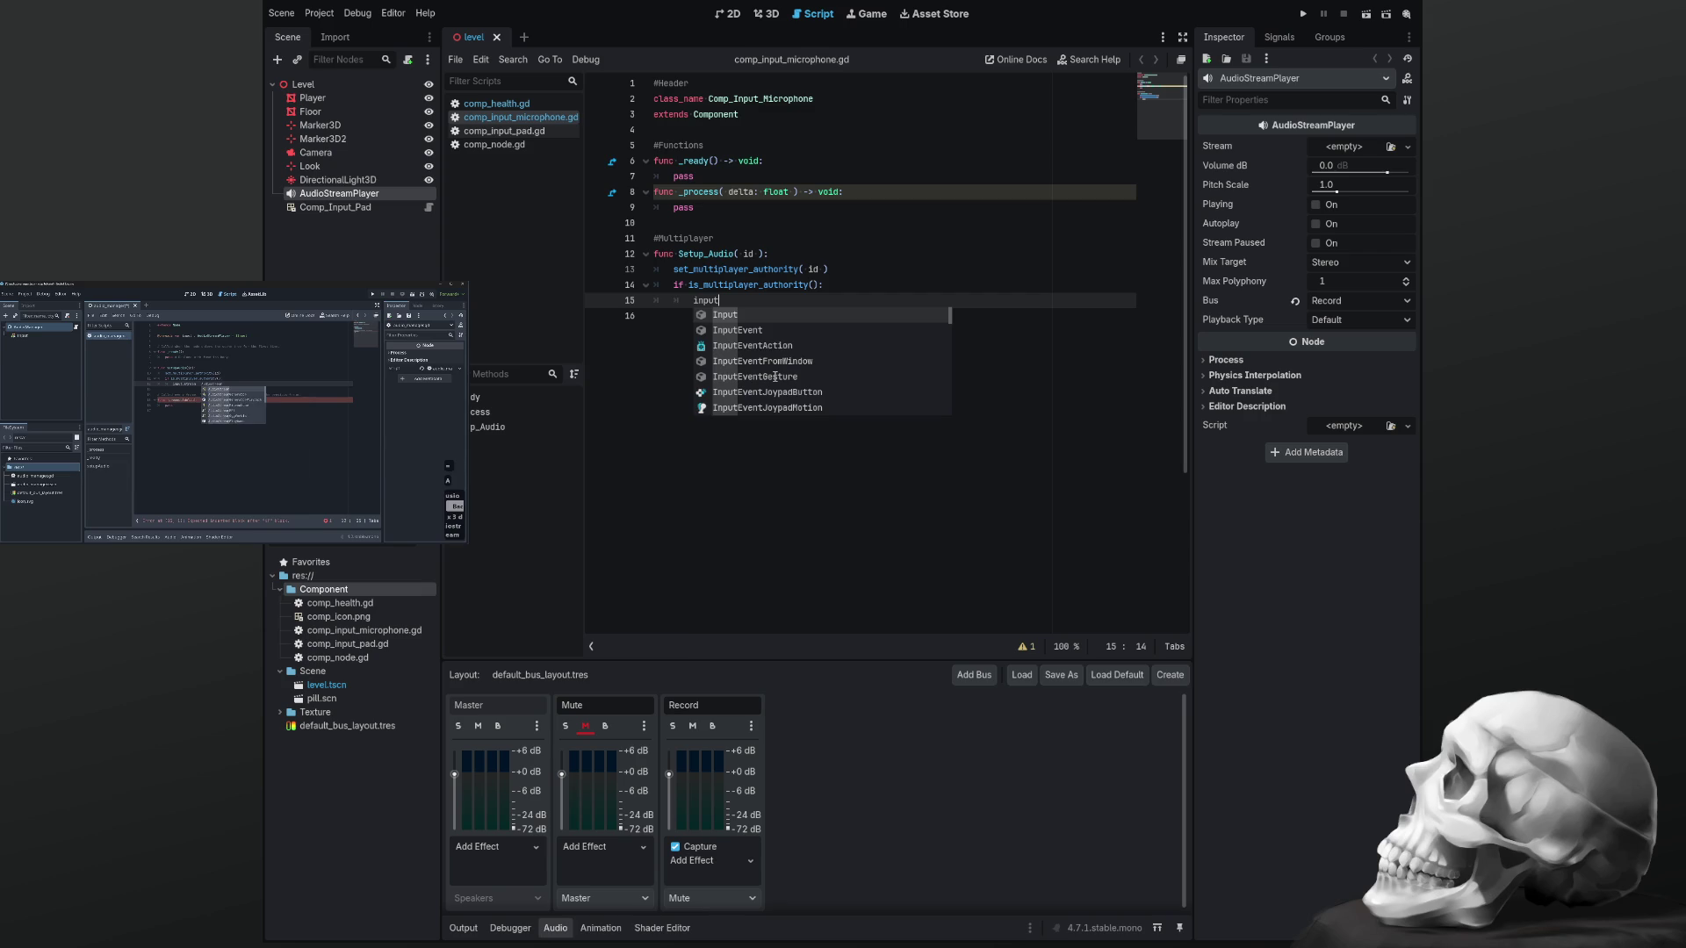
{"action": "type", "text": ".stream"}
{"action": "key", "text": "Escape"}
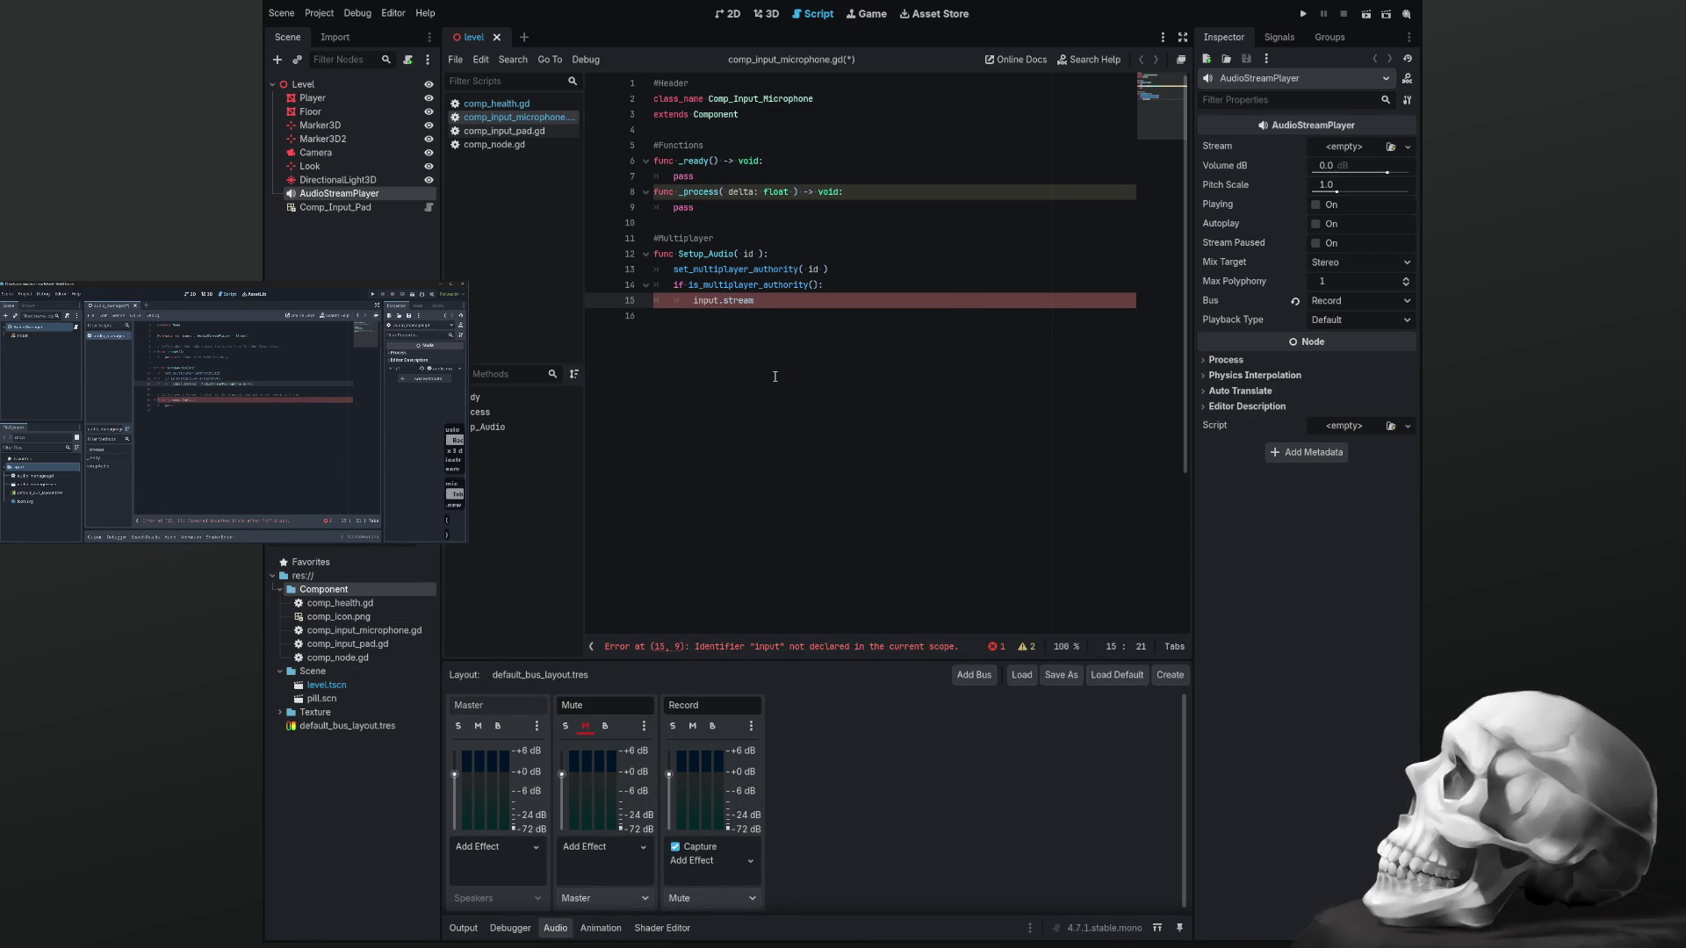
{"action": "type", "text": "= Aud"}
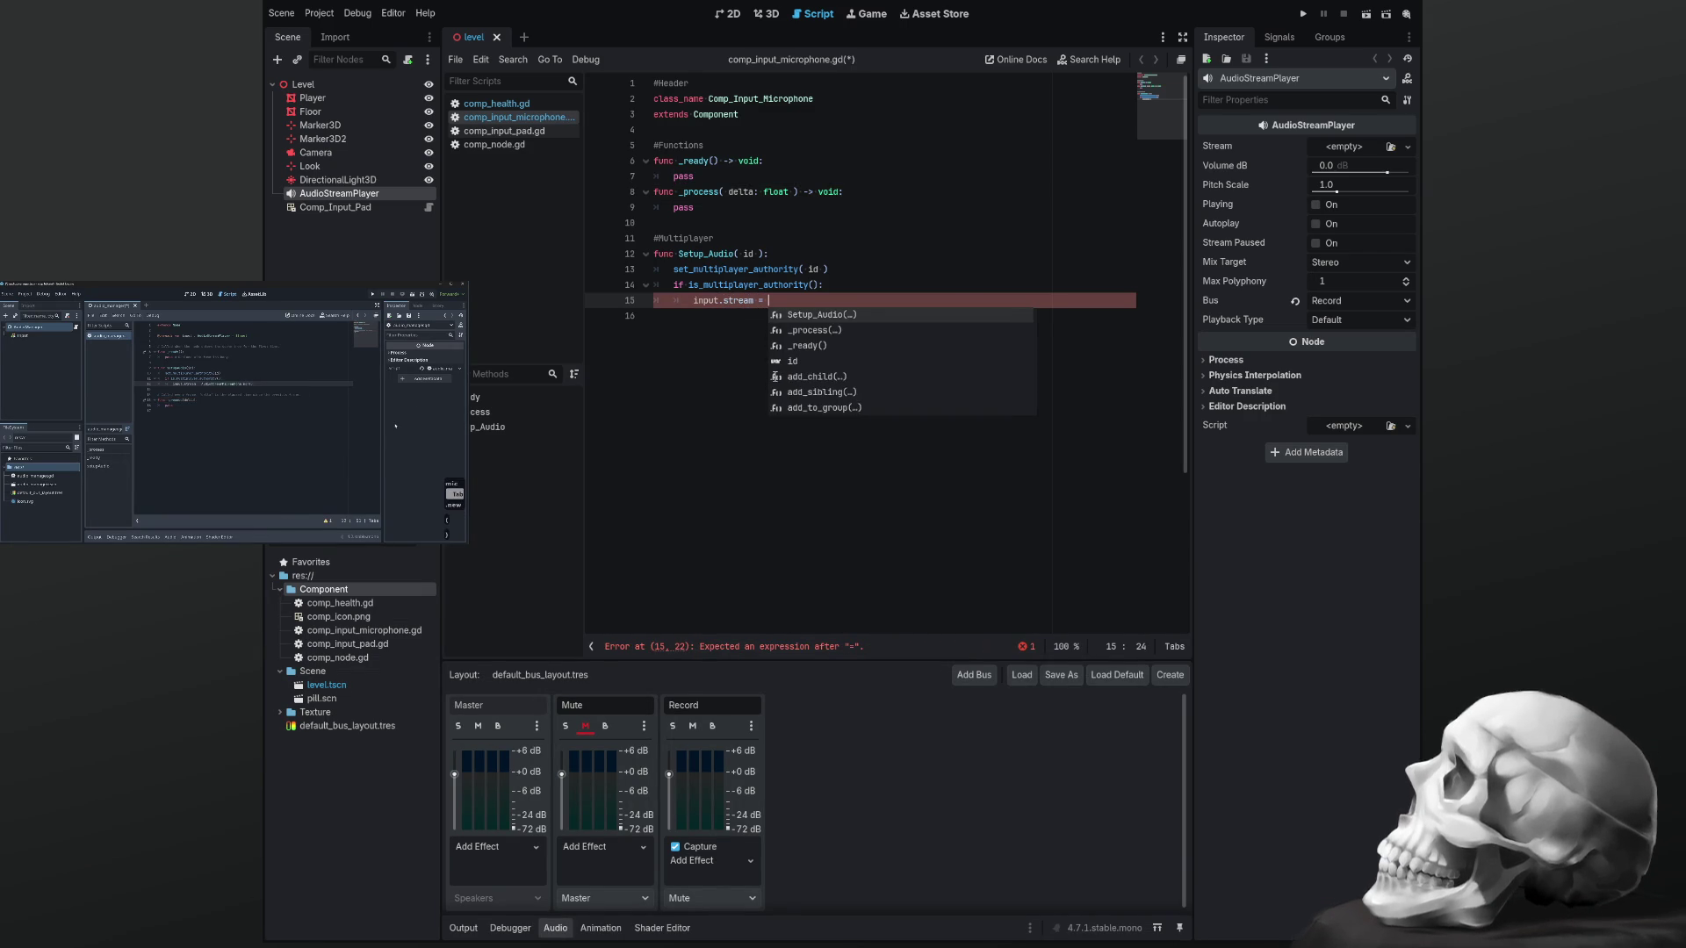
{"action": "type", "text": "io"}
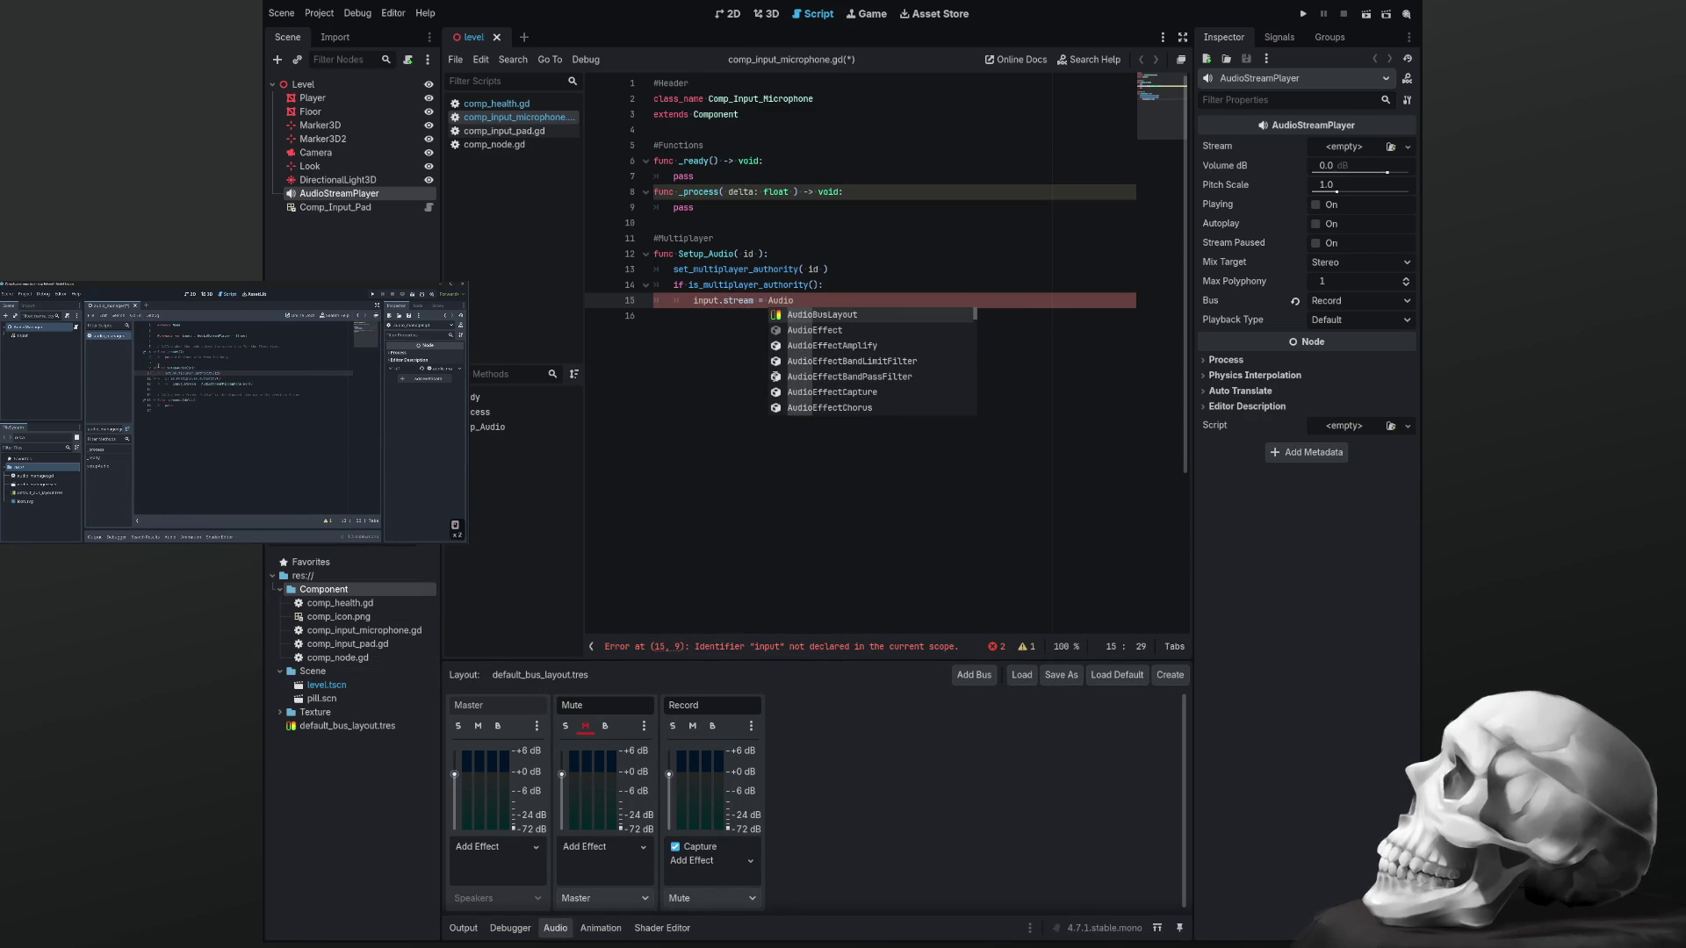
{"action": "type", "text": "S"}
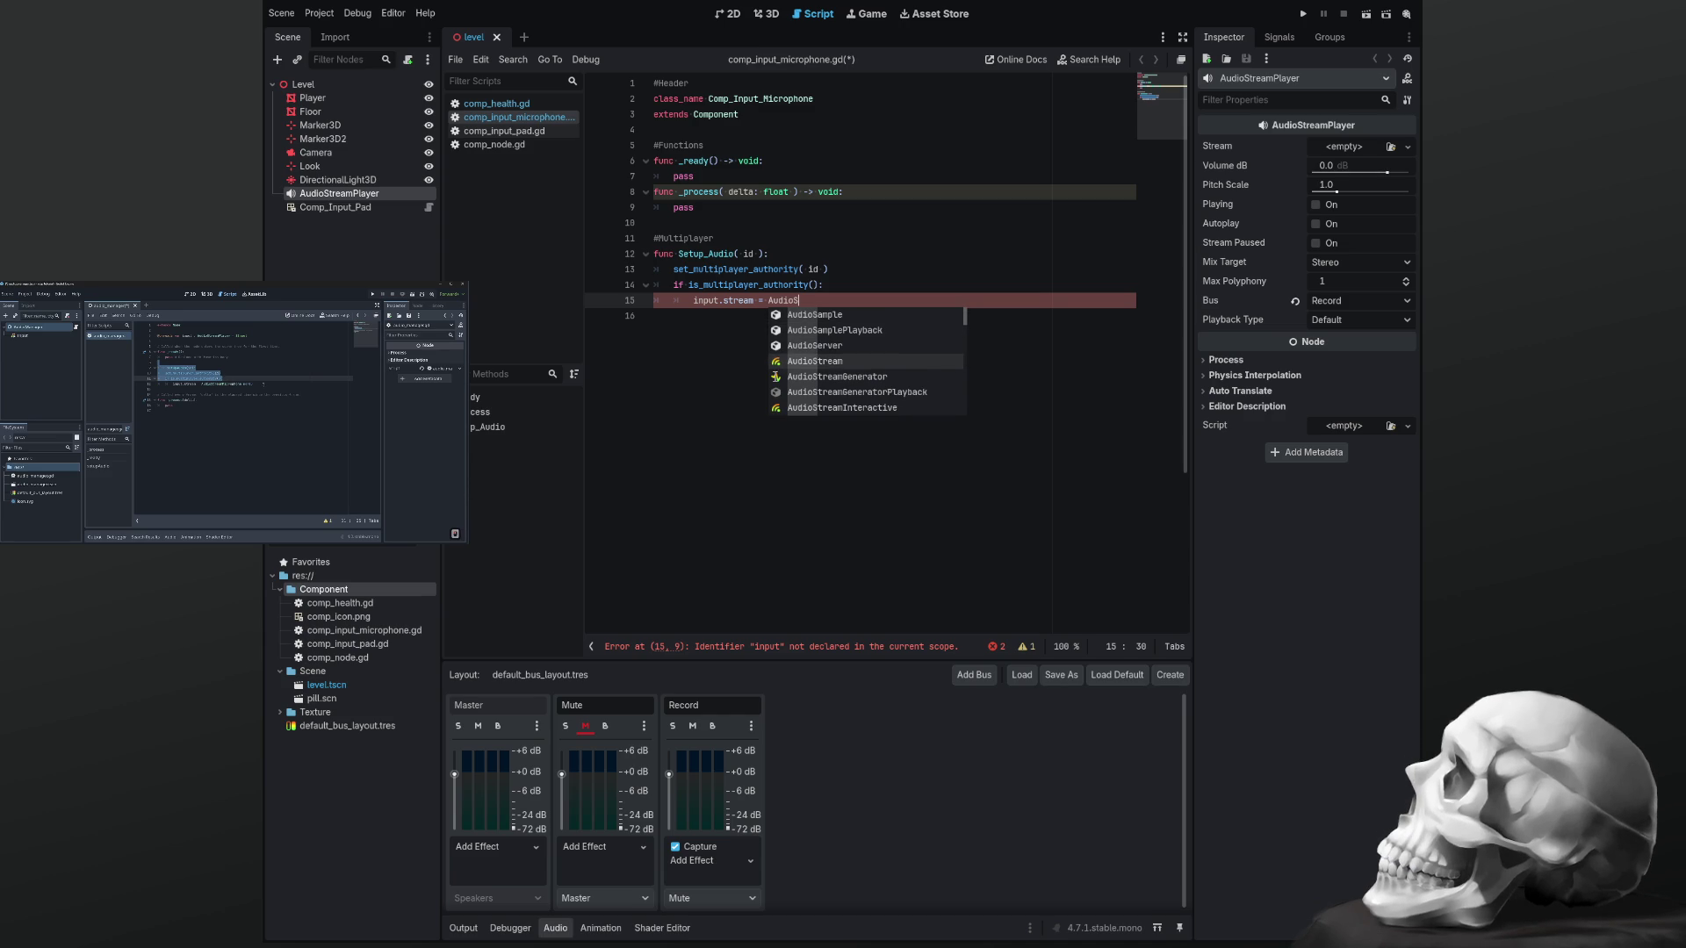
{"action": "left_click", "coordinate": [774, 361]}
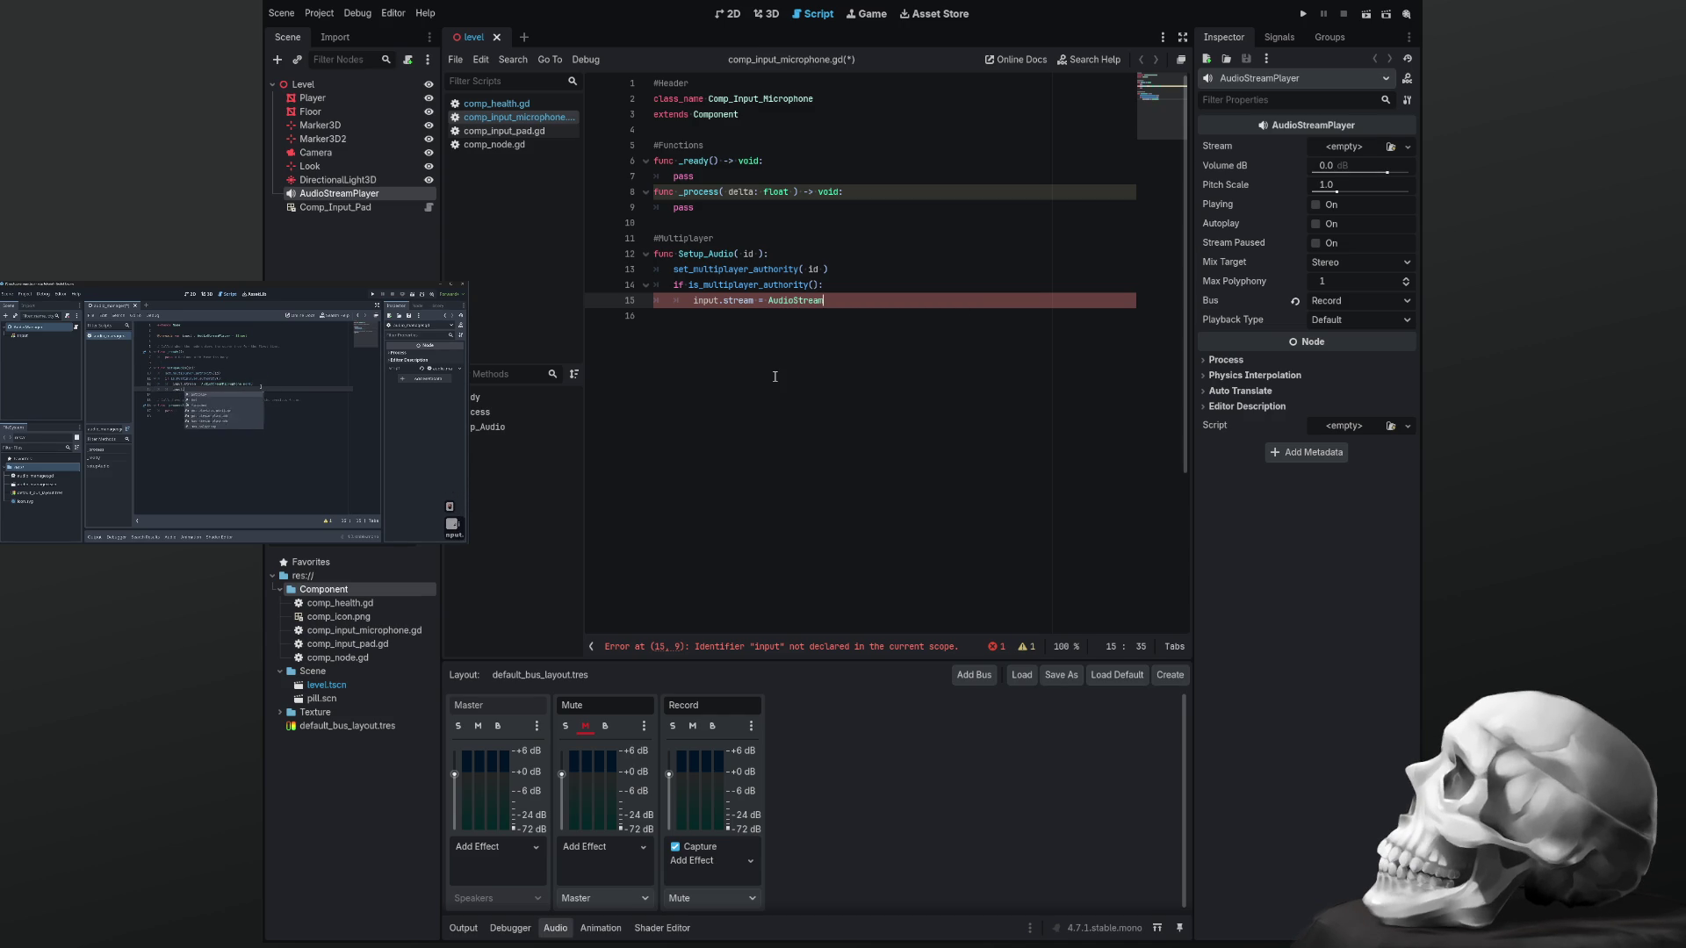
{"action": "type", "text": "M"}
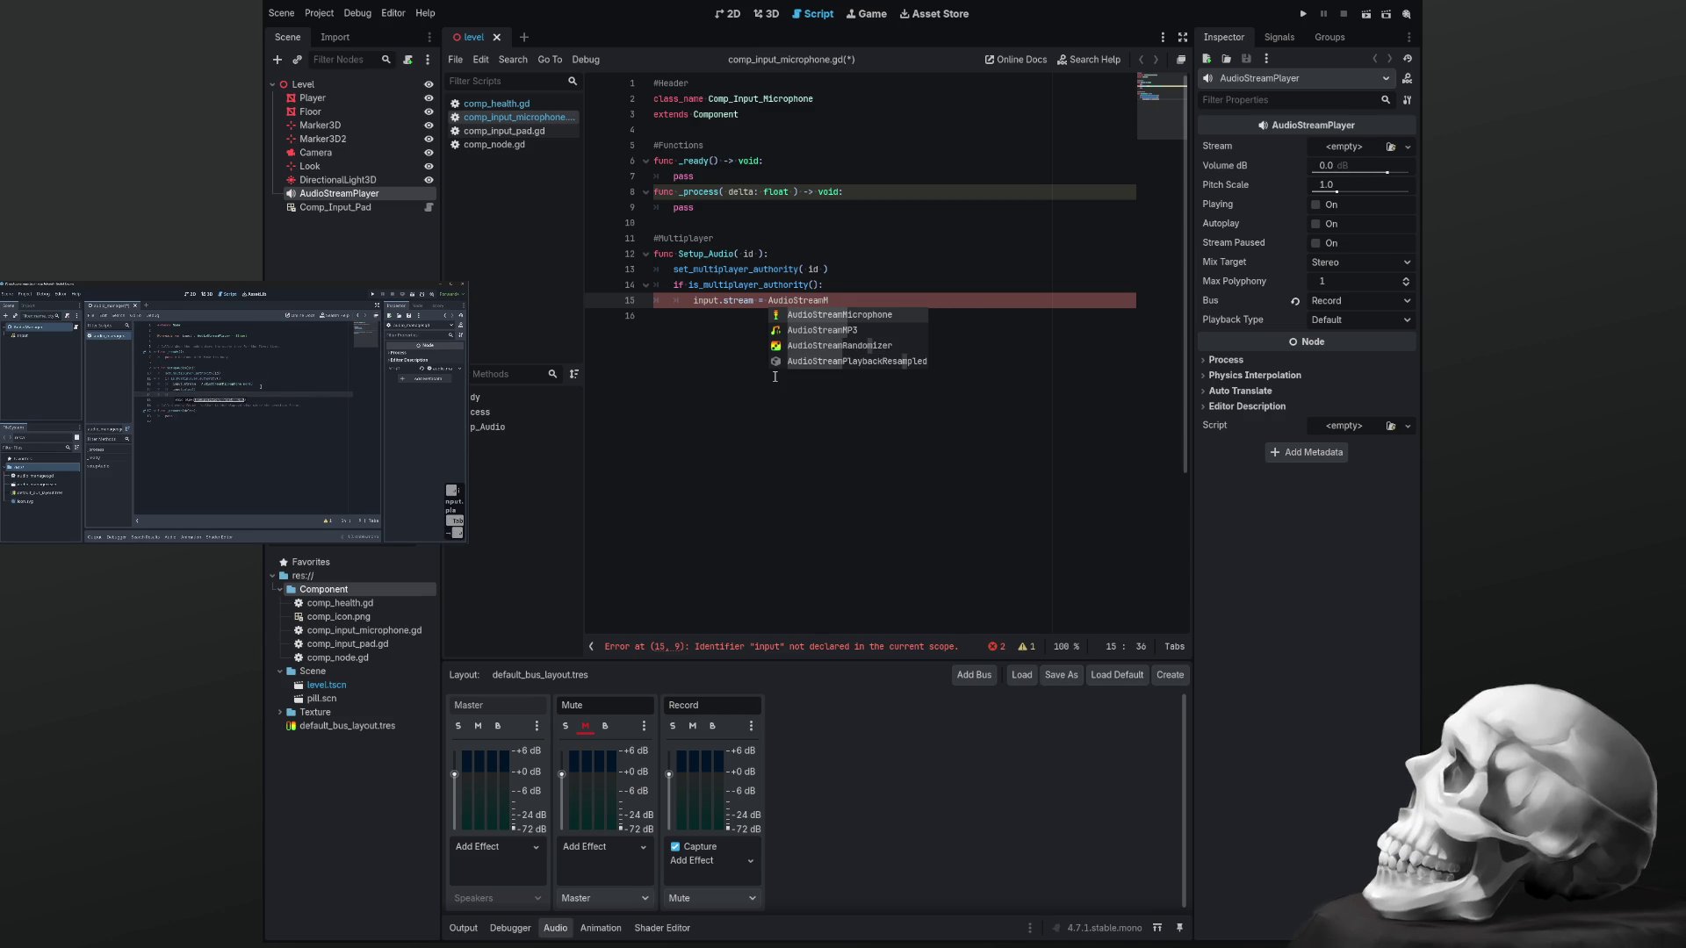
{"action": "key", "text": "Return"}
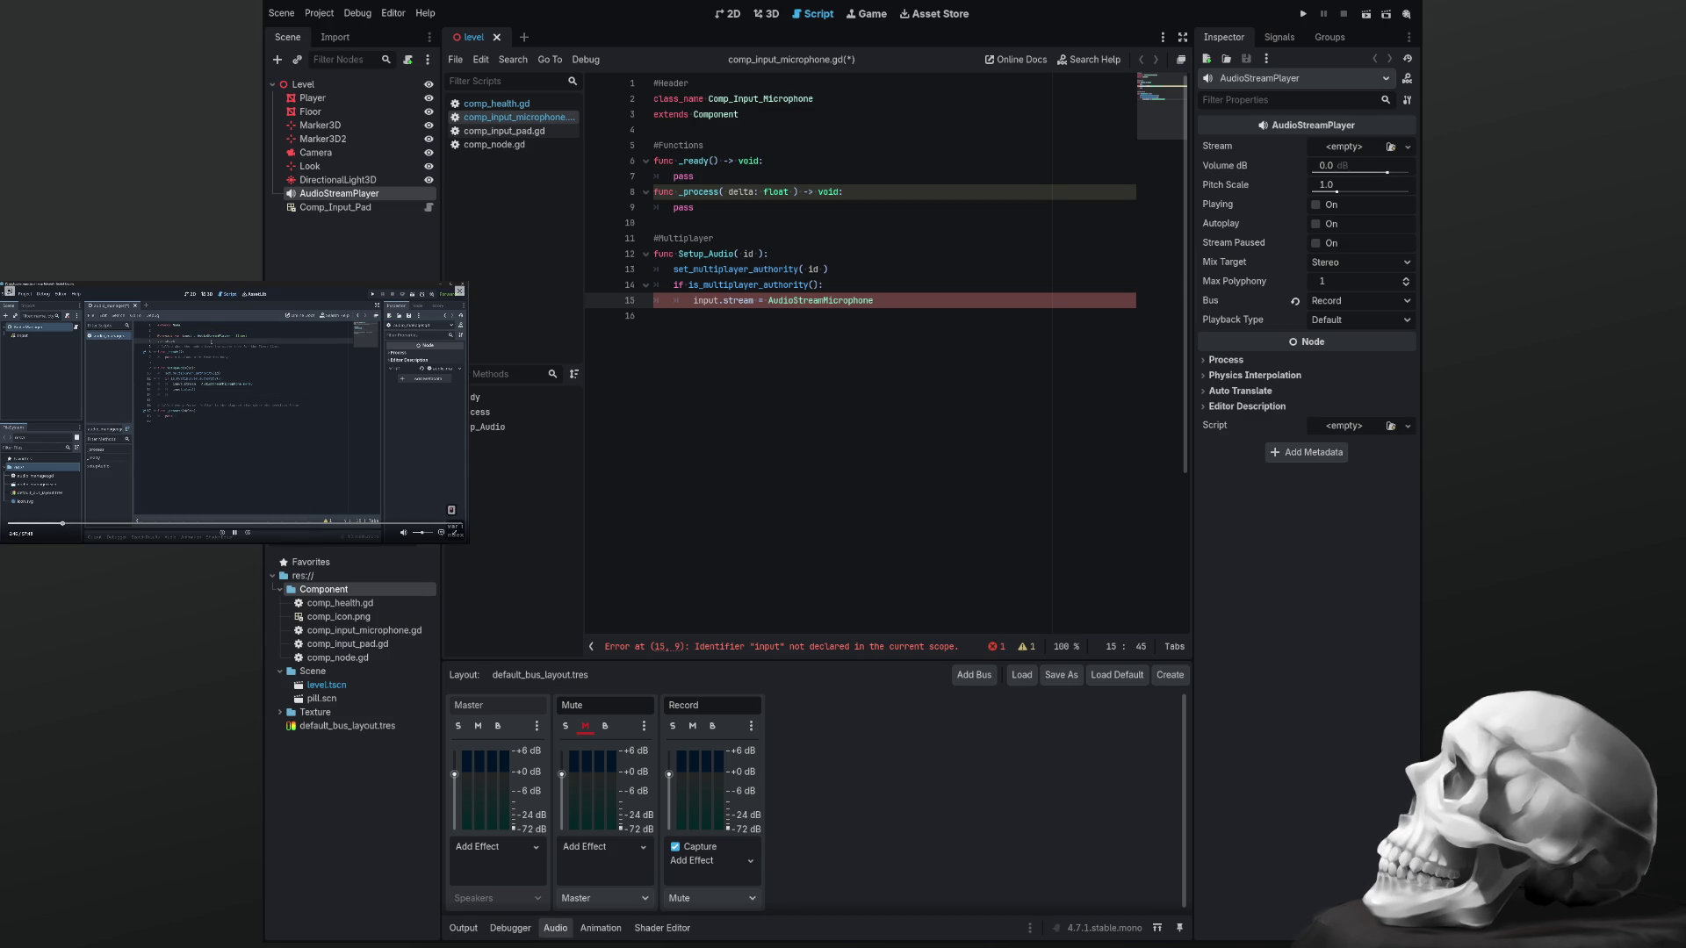
{"action": "type", "text": ".new"}
{"action": "key", "text": "Return"}
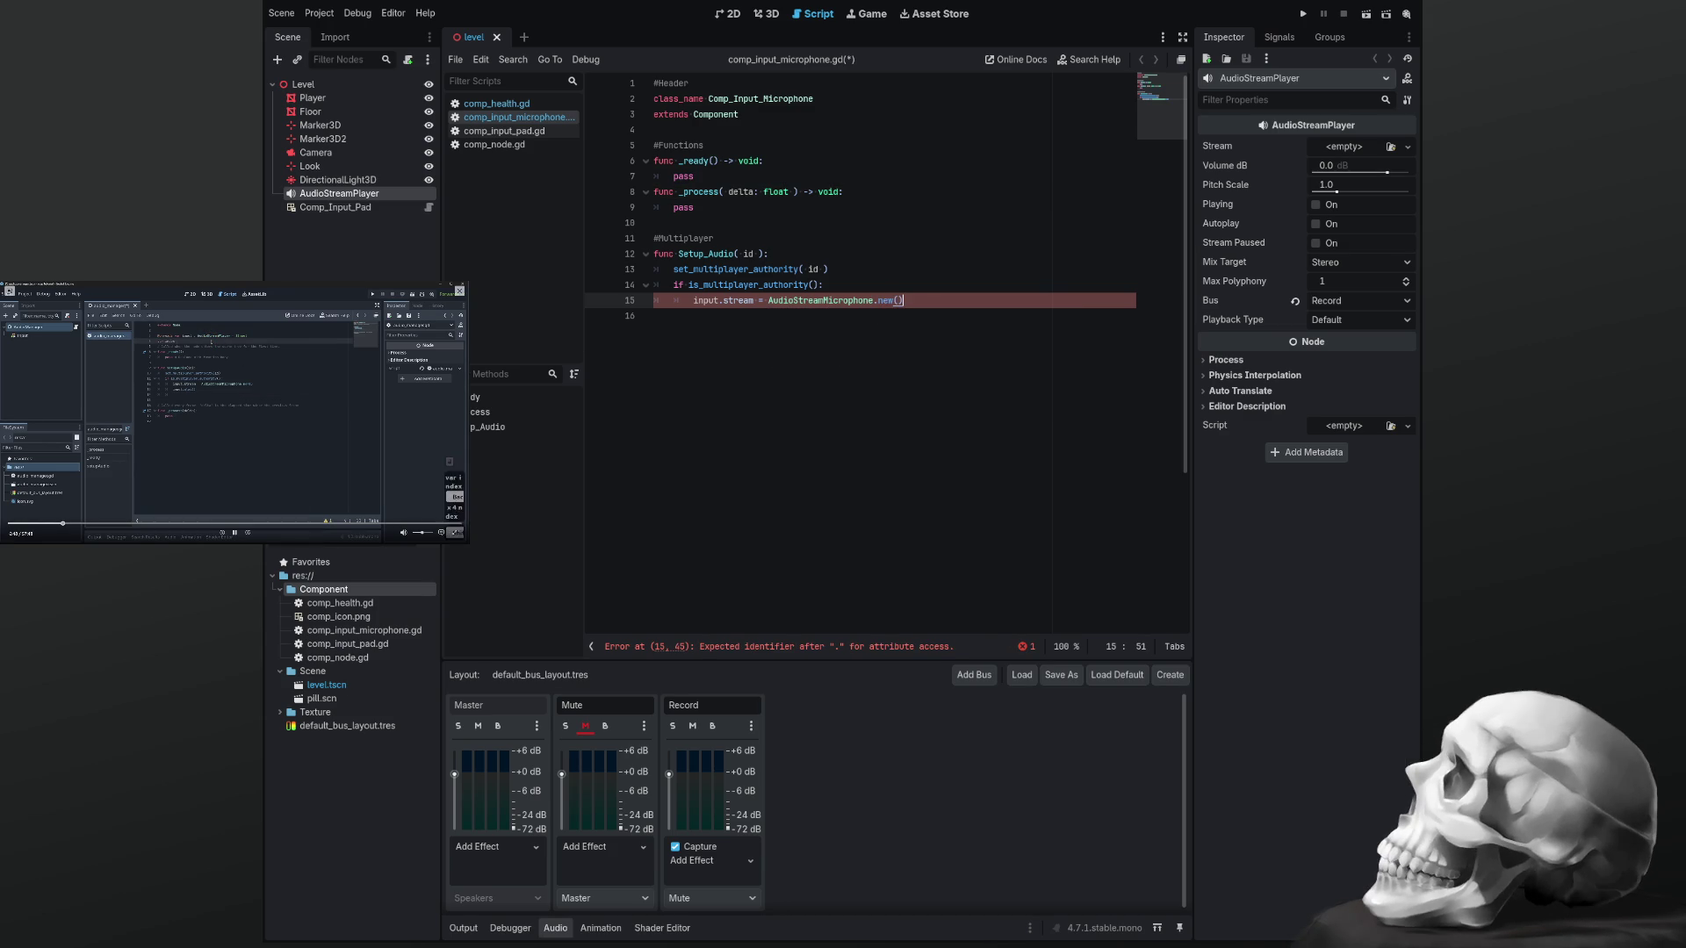
{"action": "key", "text": "Return"}
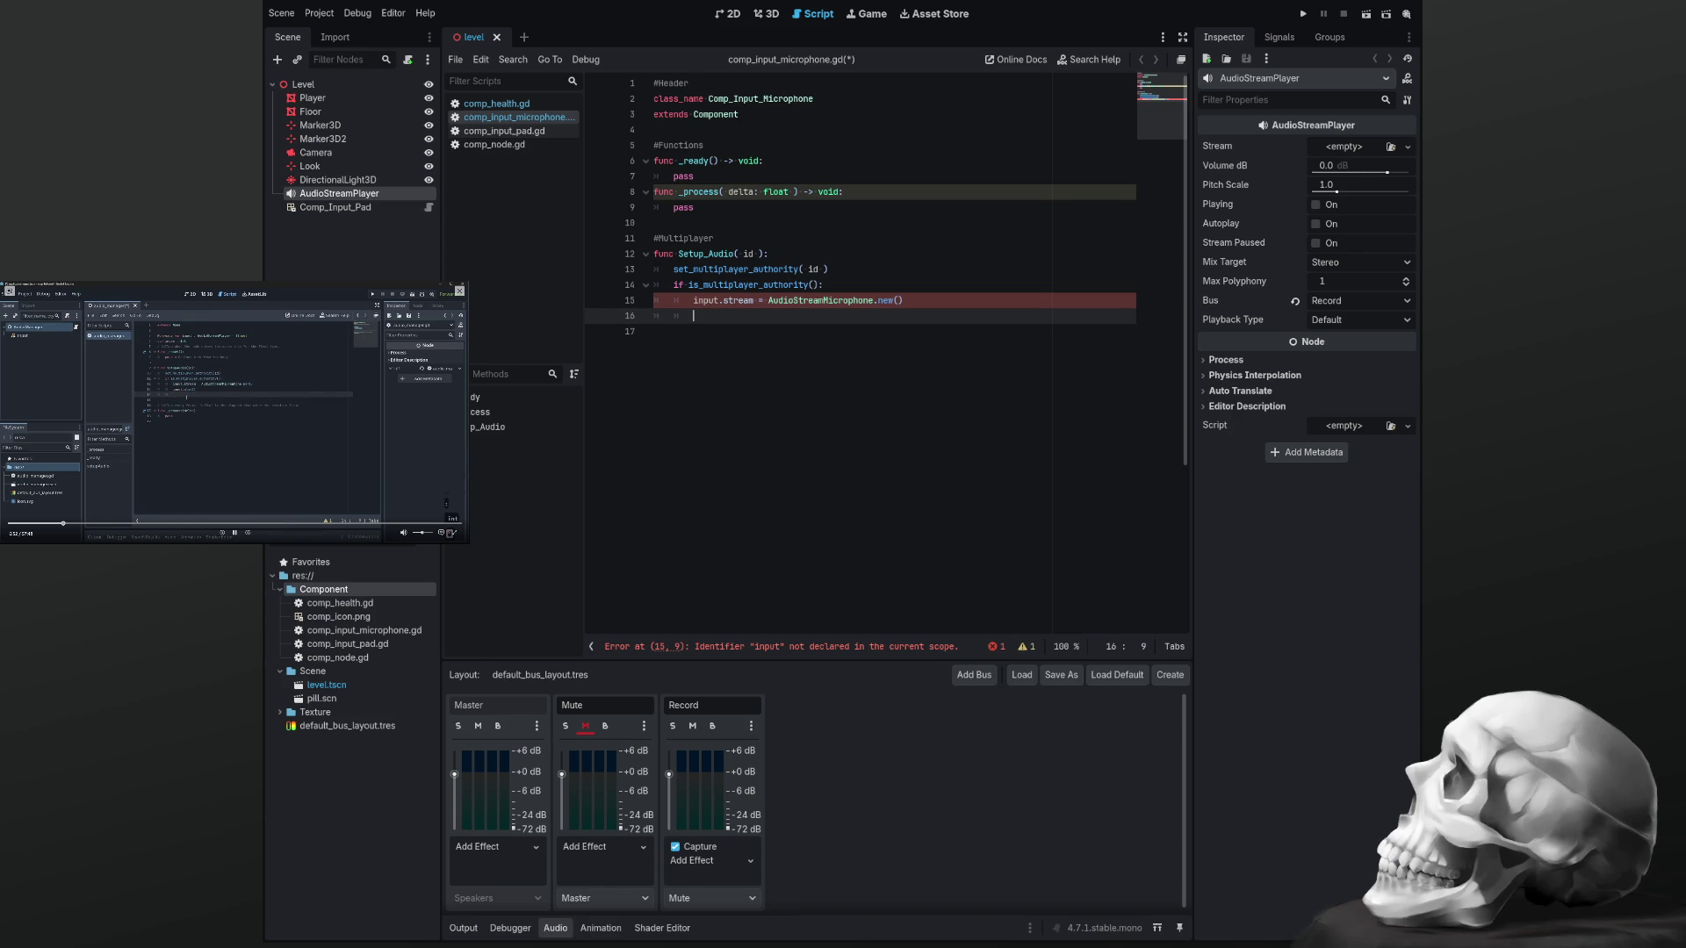
{"action": "type", "text": "input"}
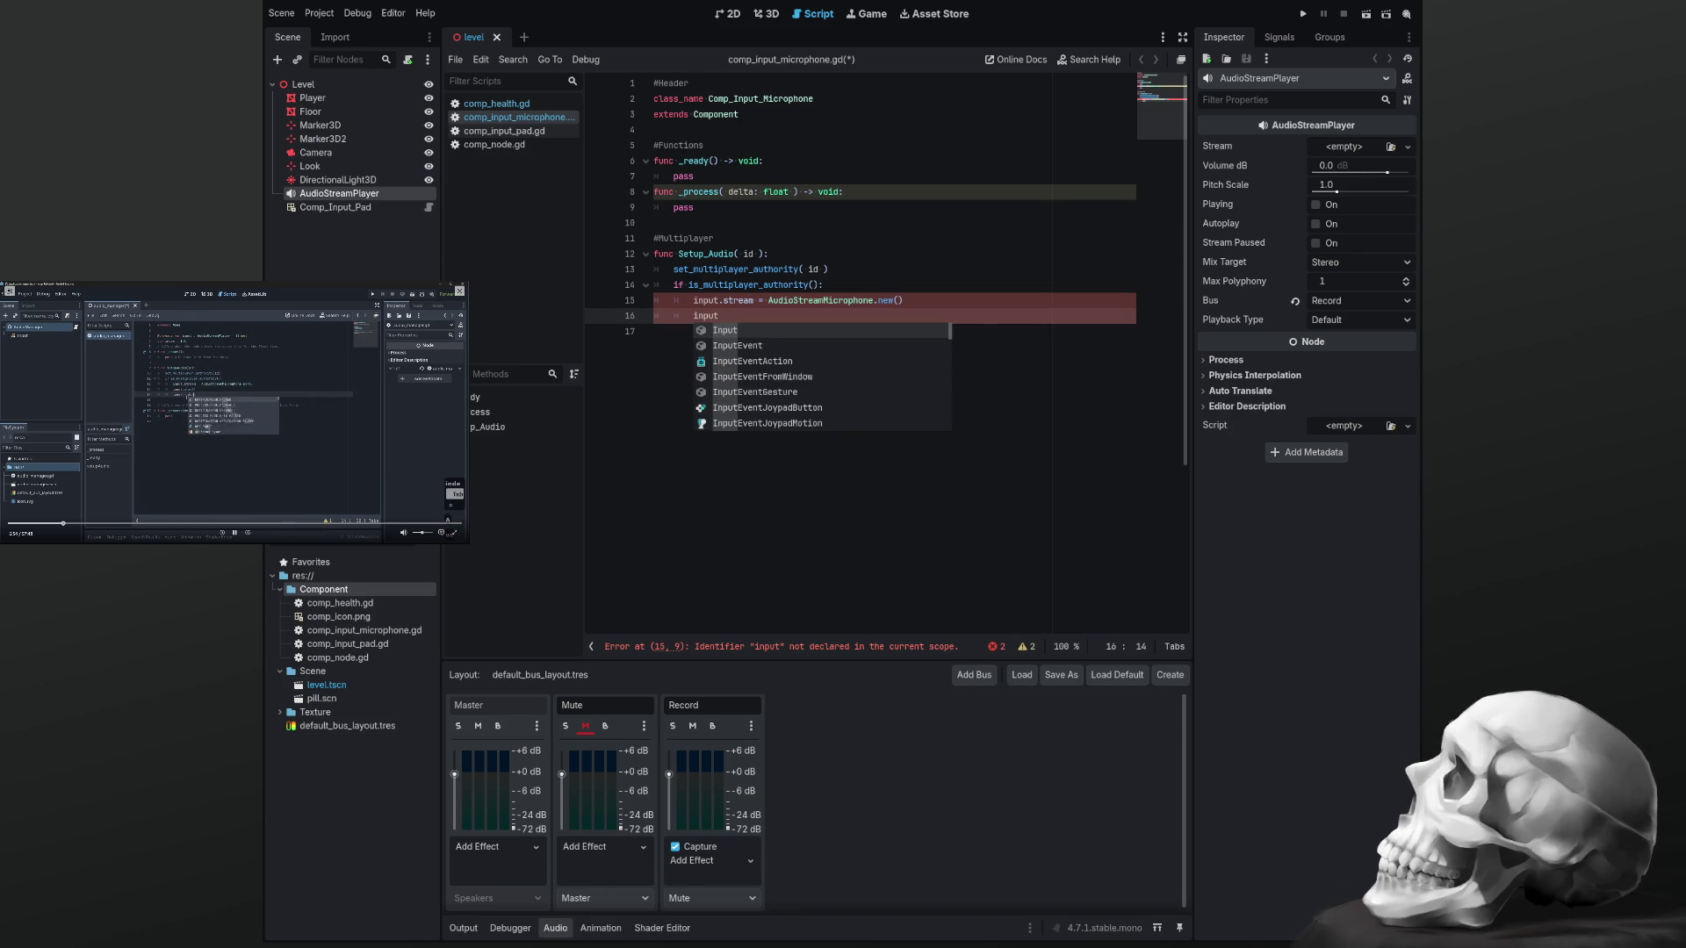
{"action": "type", "text": ".play()"}
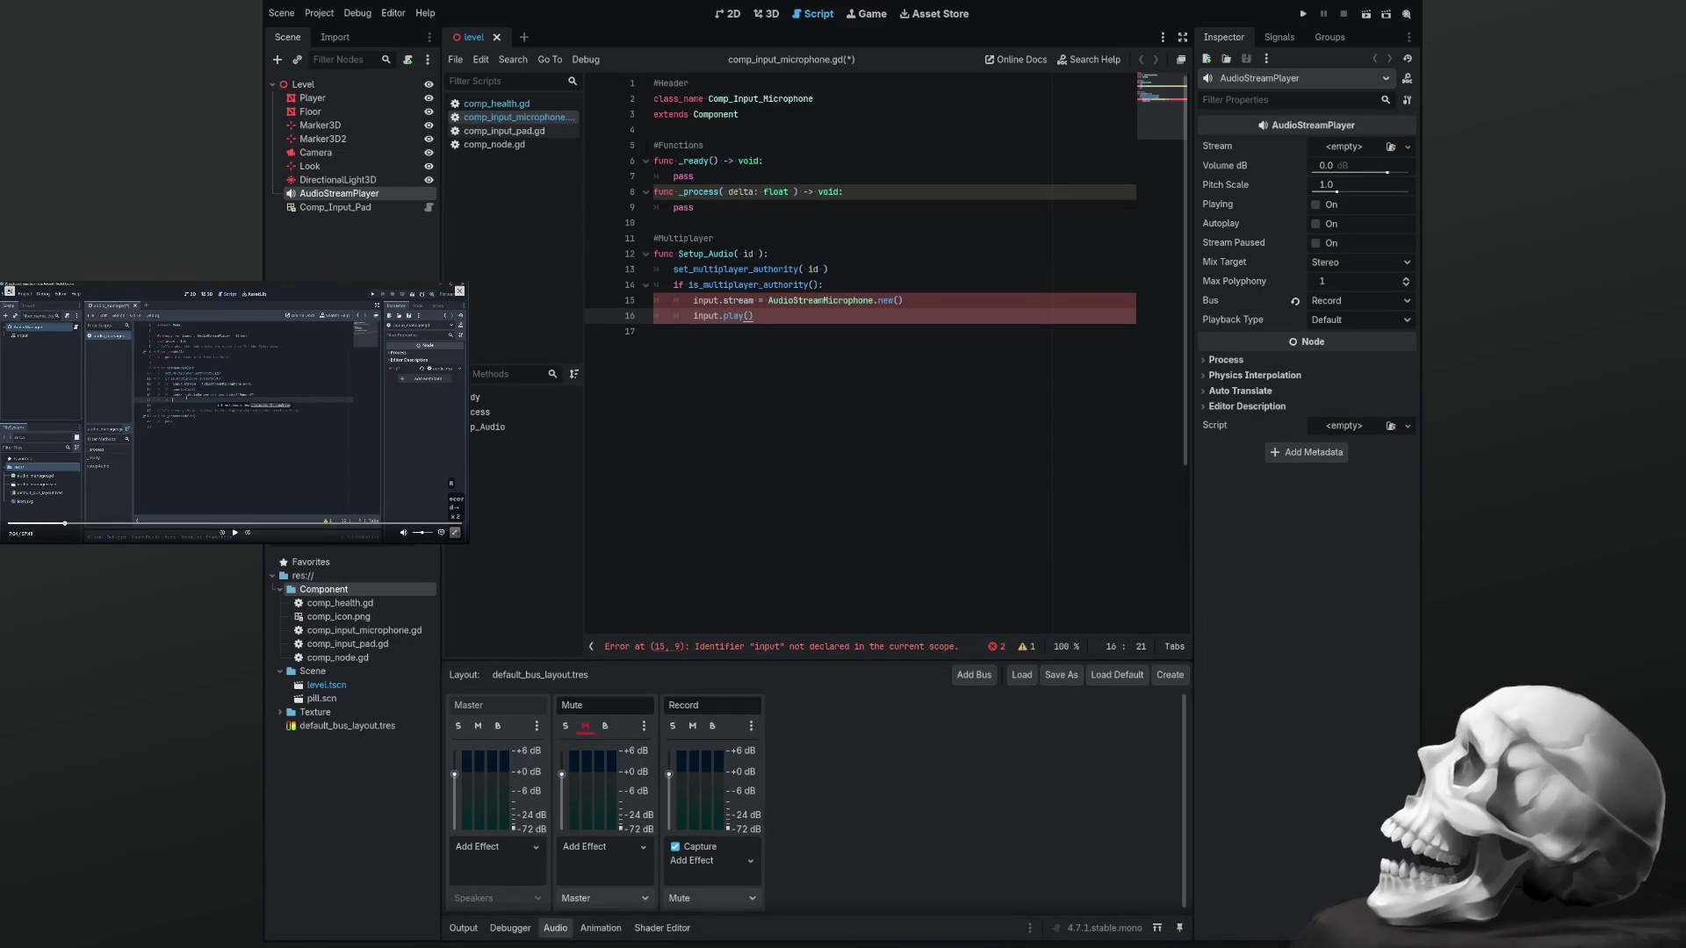
{"action": "left_click", "coordinate": [770, 118]}
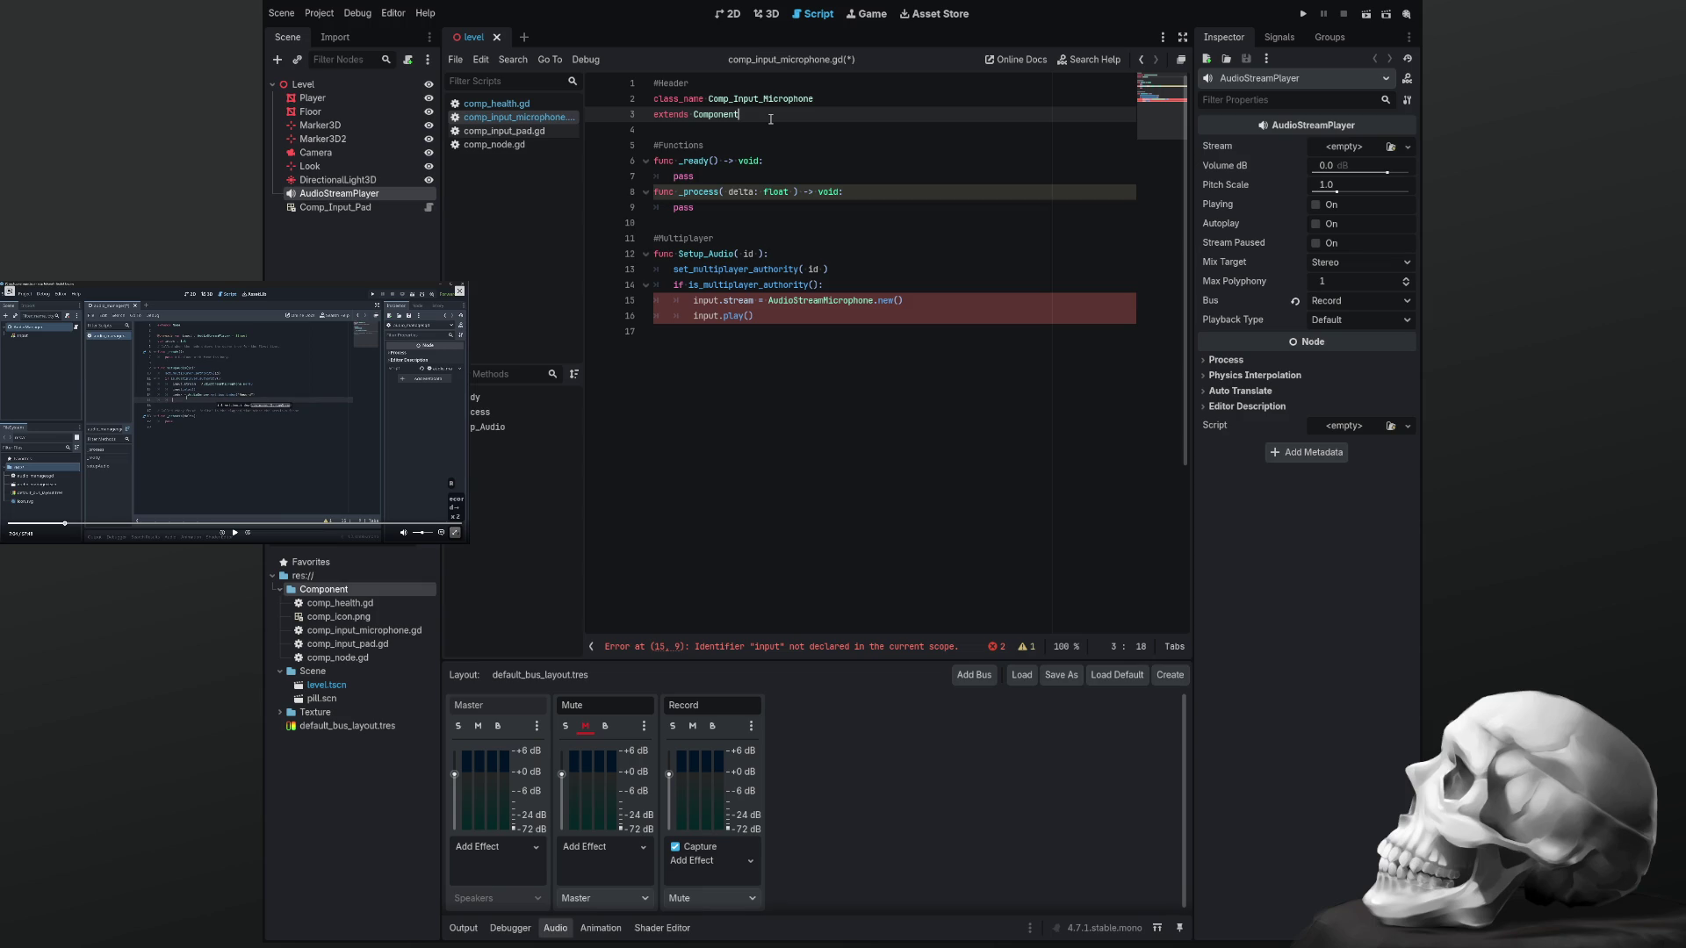
{"action": "key", "text": "Return"}
{"action": "key", "text": "Return"}
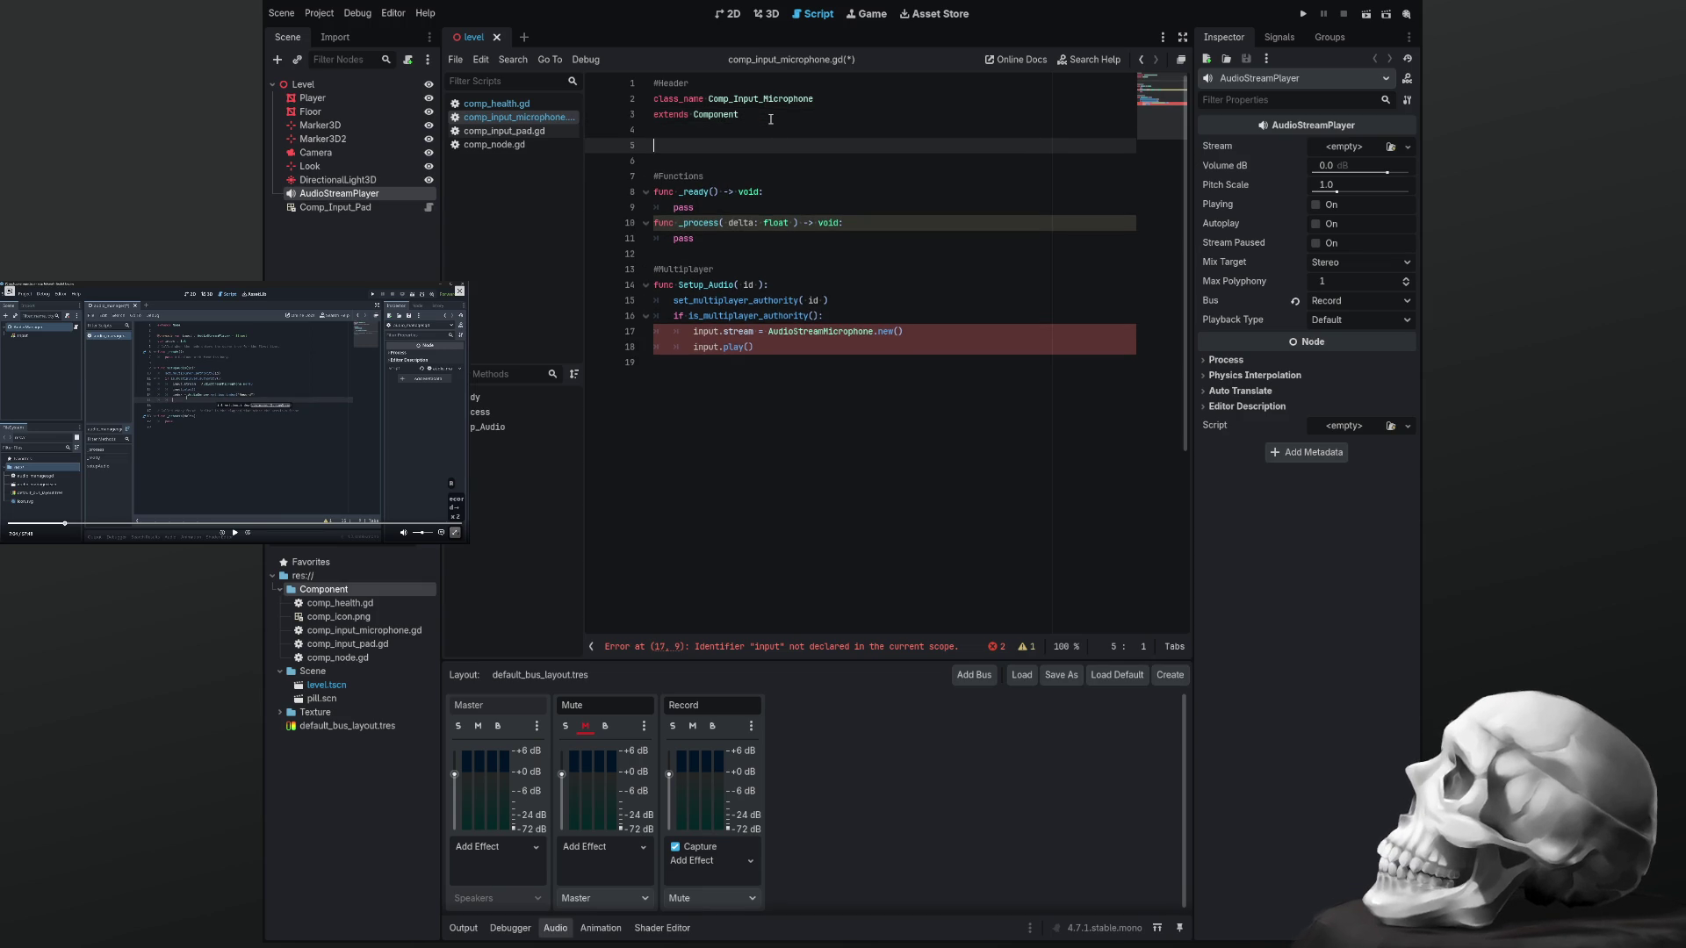
{"action": "key", "text": "BackSpace"}
{"action": "type", "text": "#Variables"}
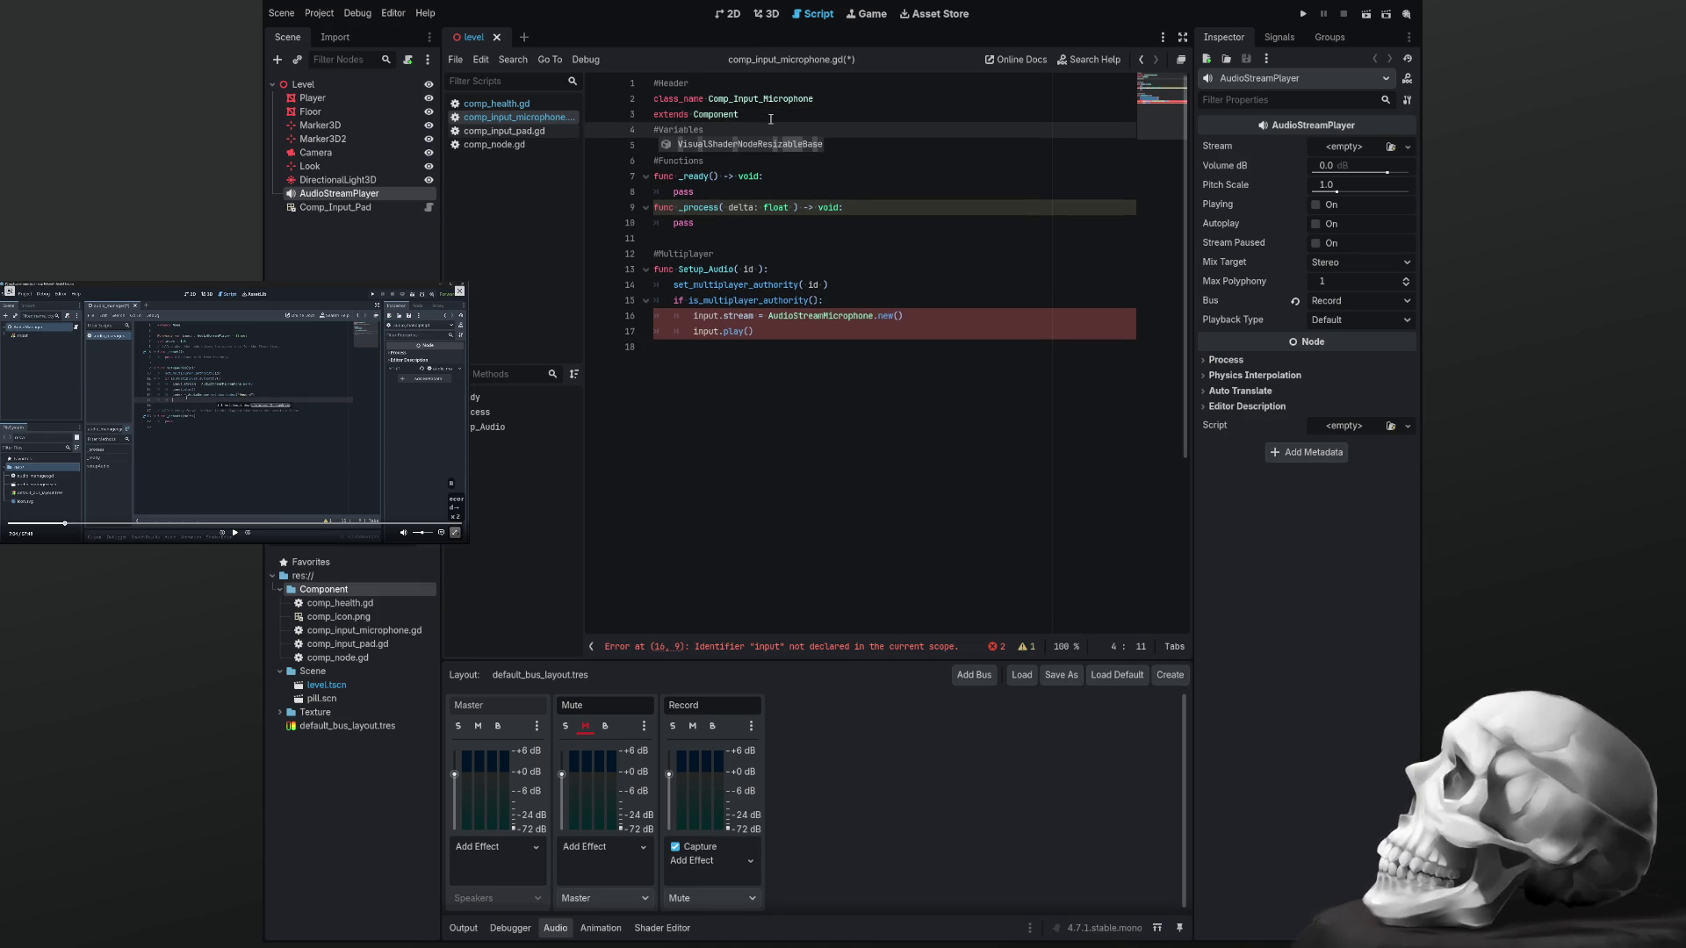
{"action": "key", "text": "Return"}
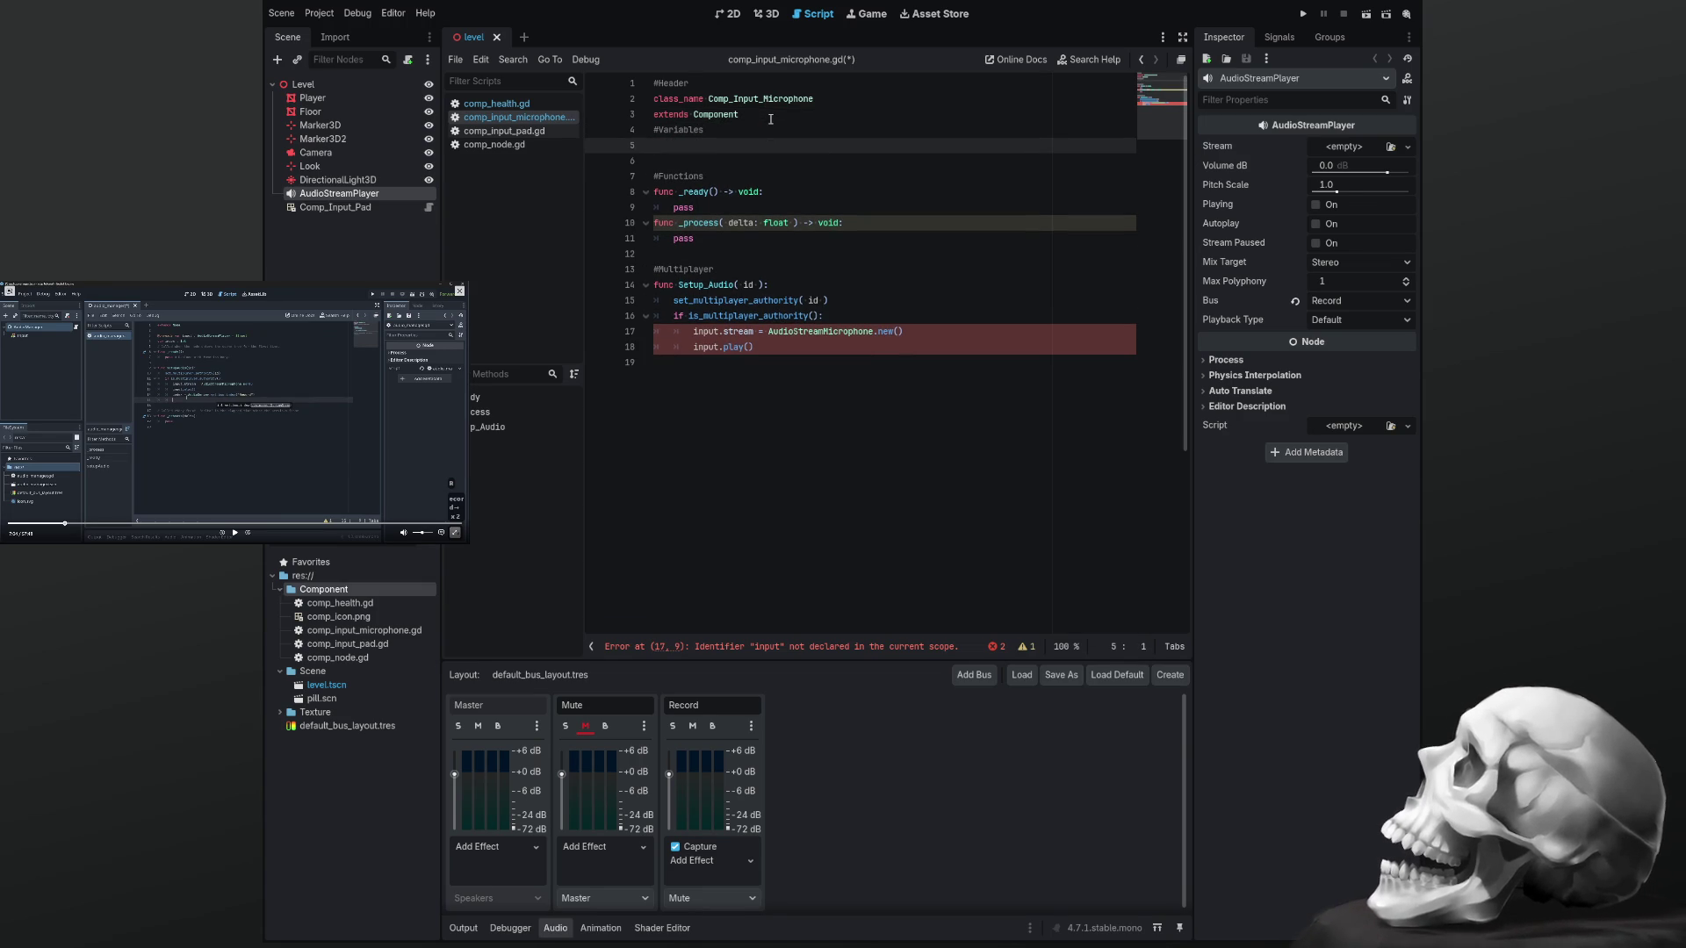
{"action": "type", "text": "@onready "}
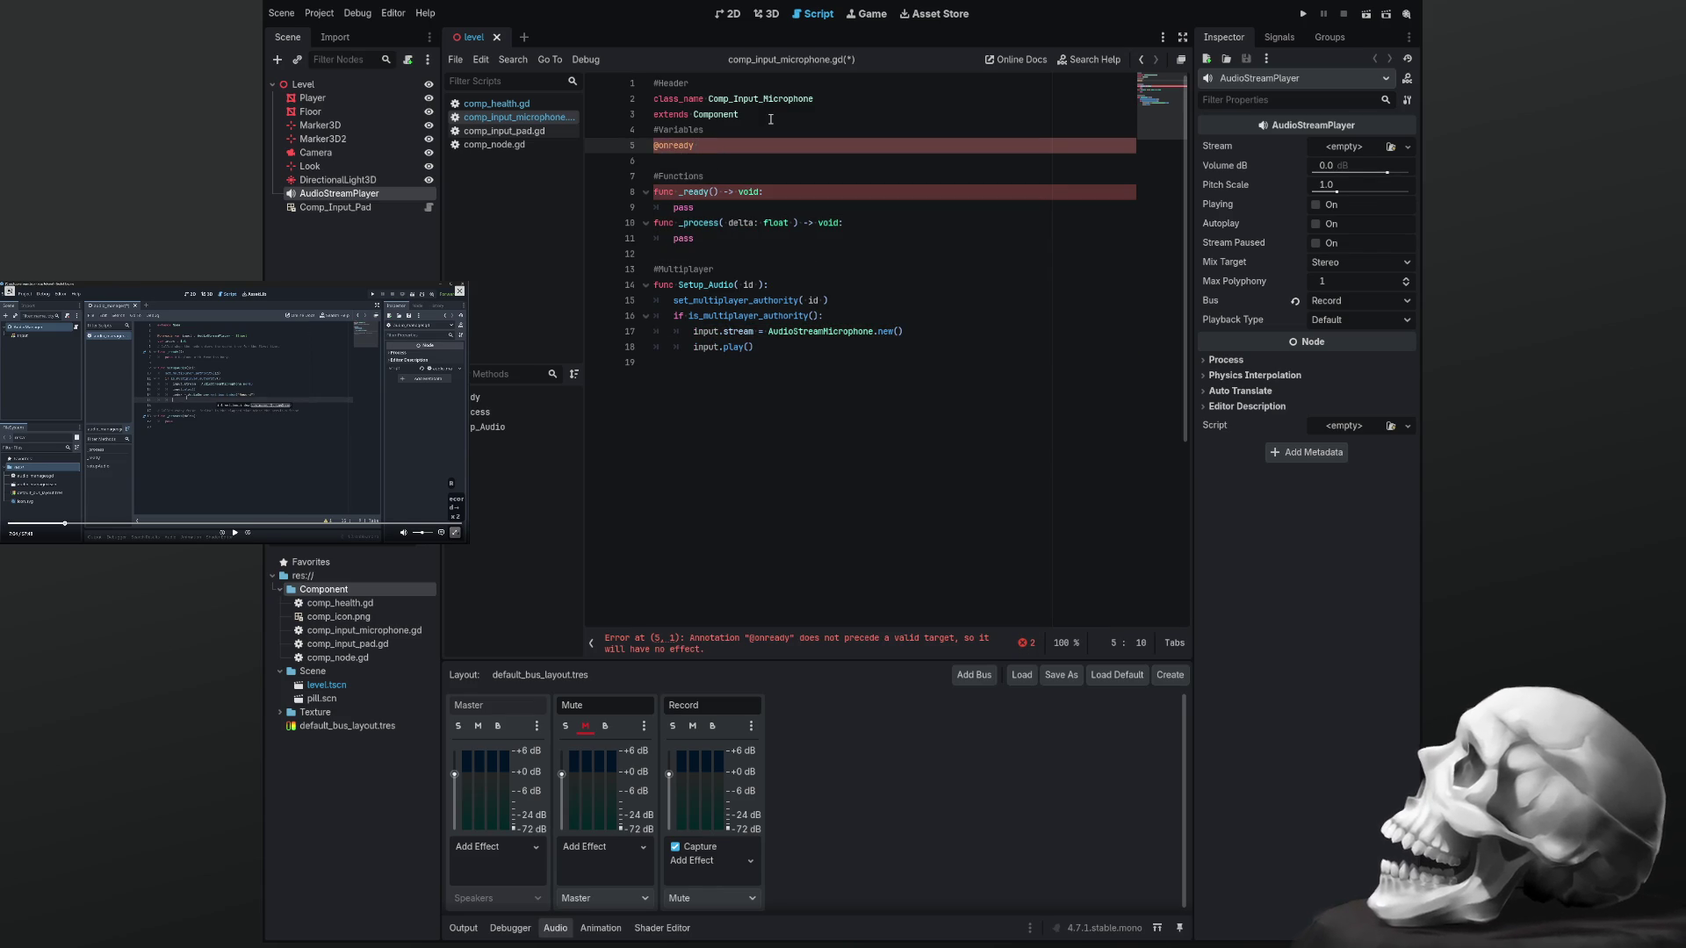
{"action": "type", "text": "var input "}
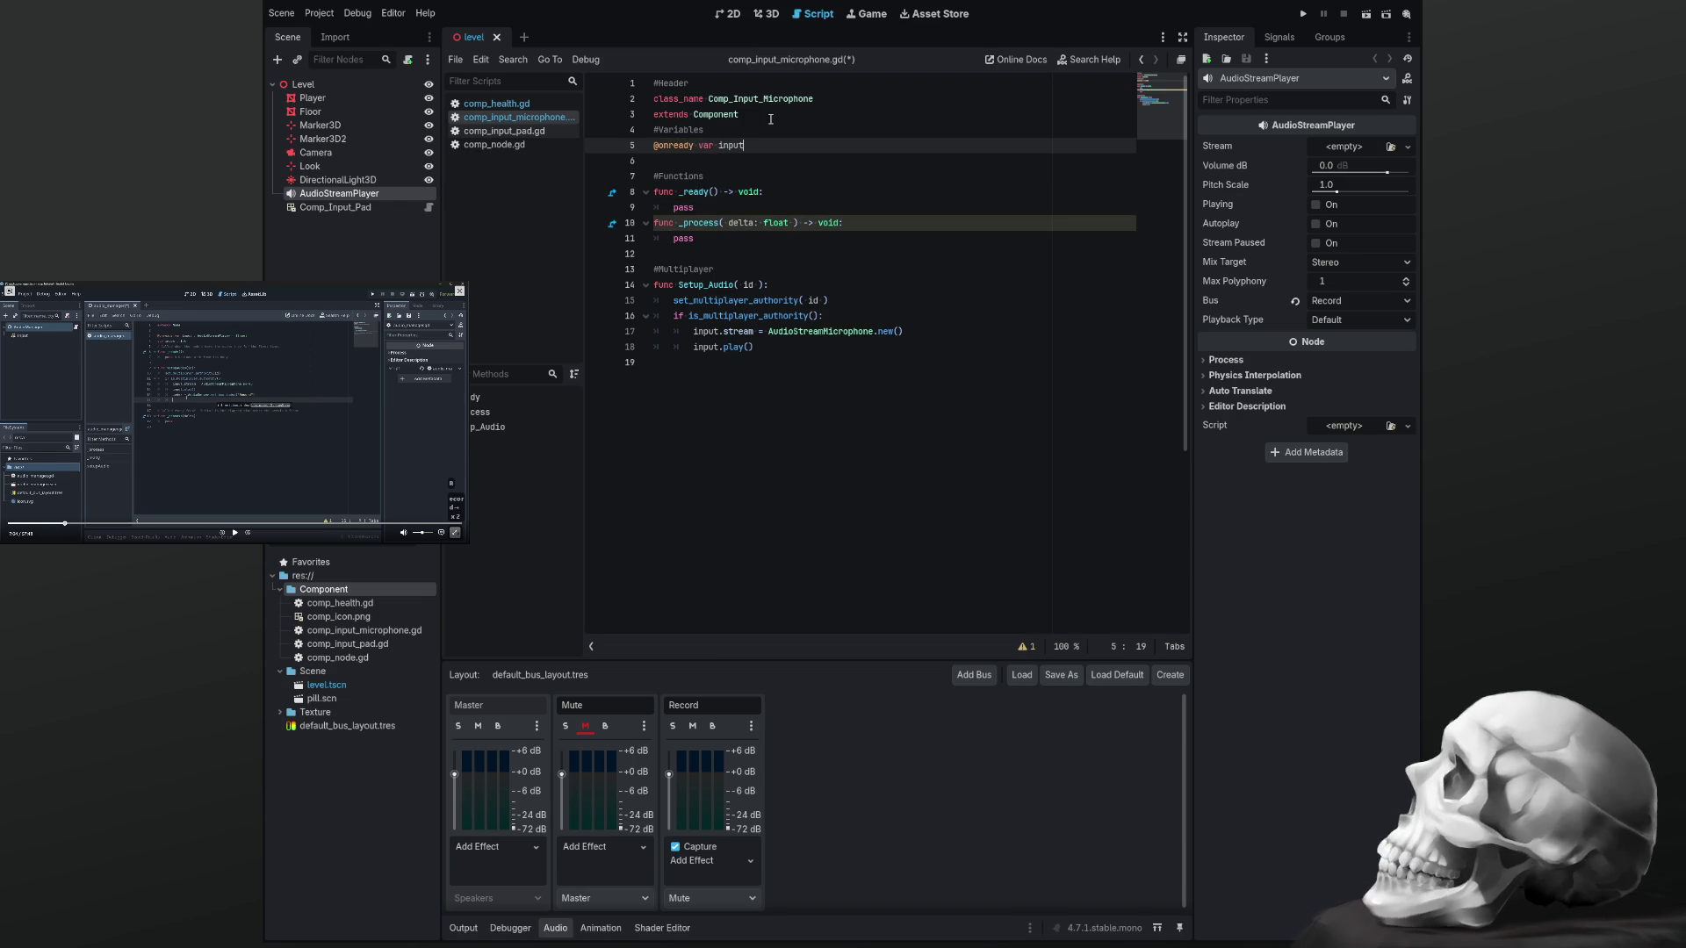
{"action": "type", "text": ": "}
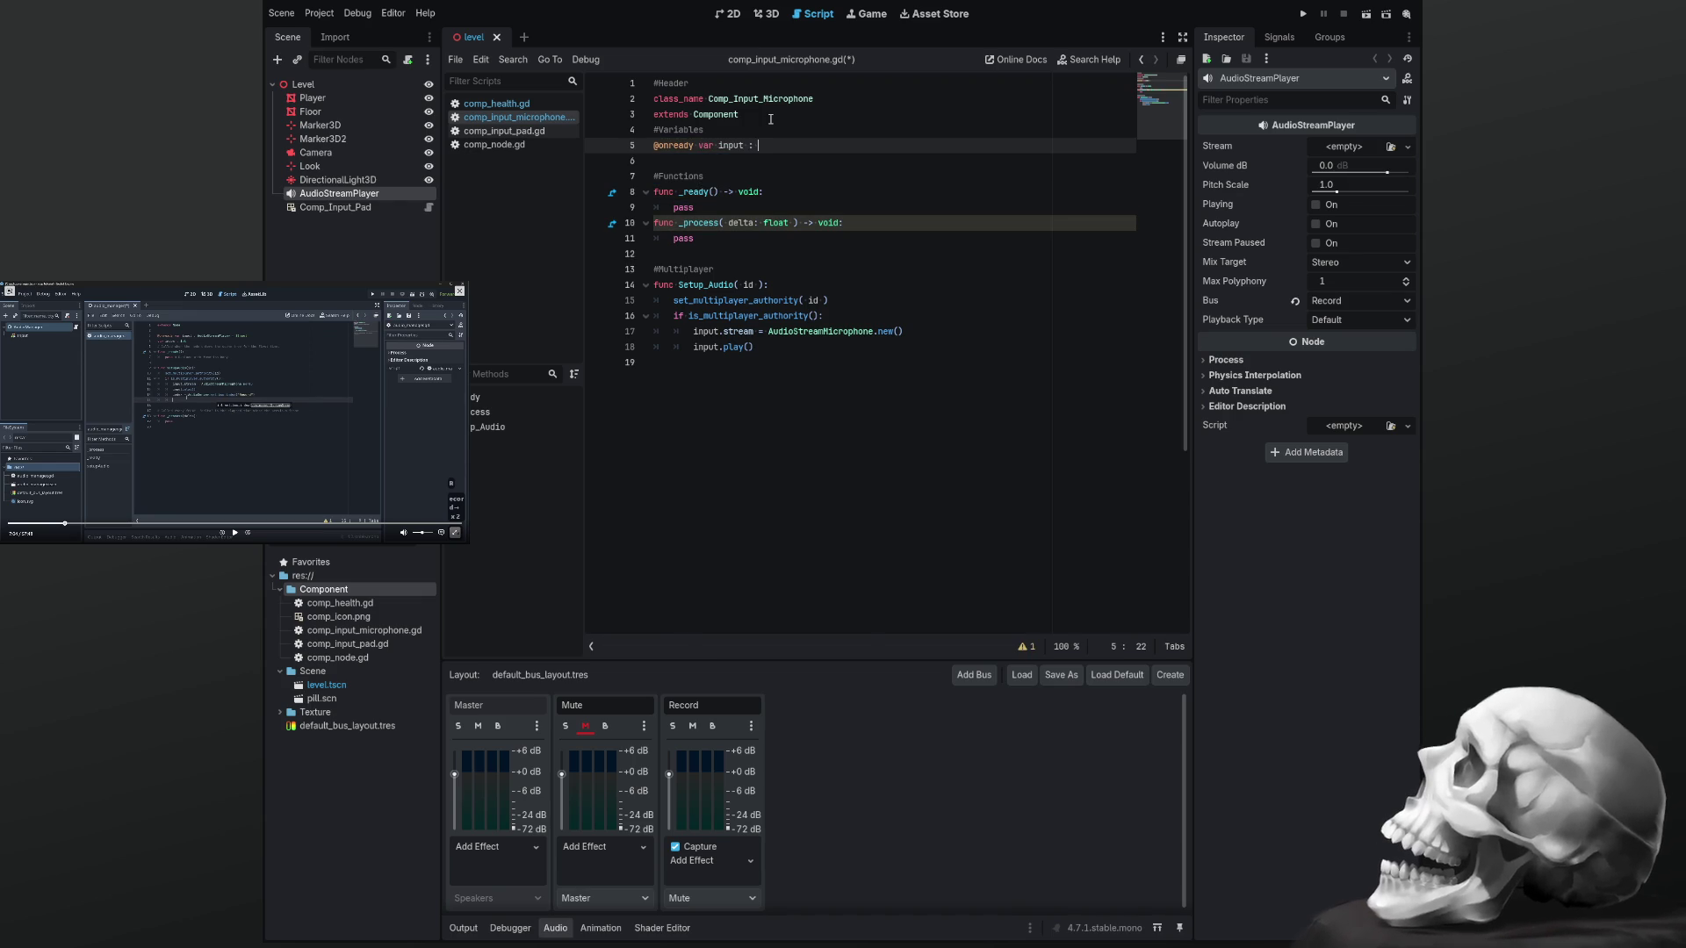
{"action": "type", "text": "AudioS"}
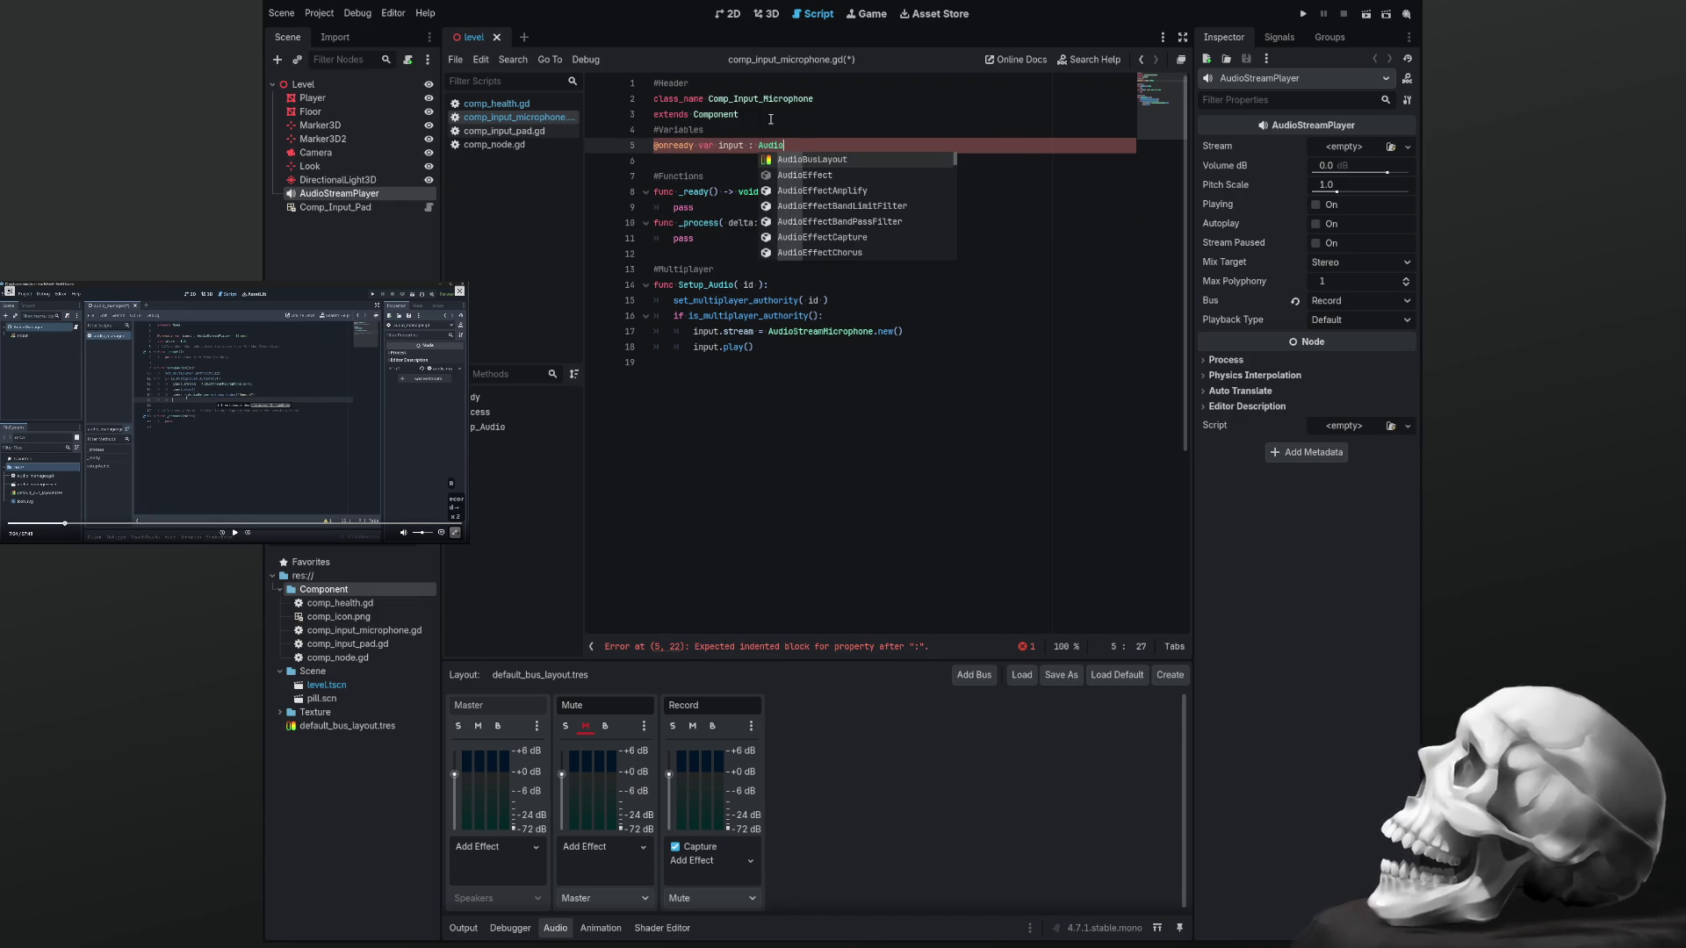
{"action": "type", "text": "treamP"}
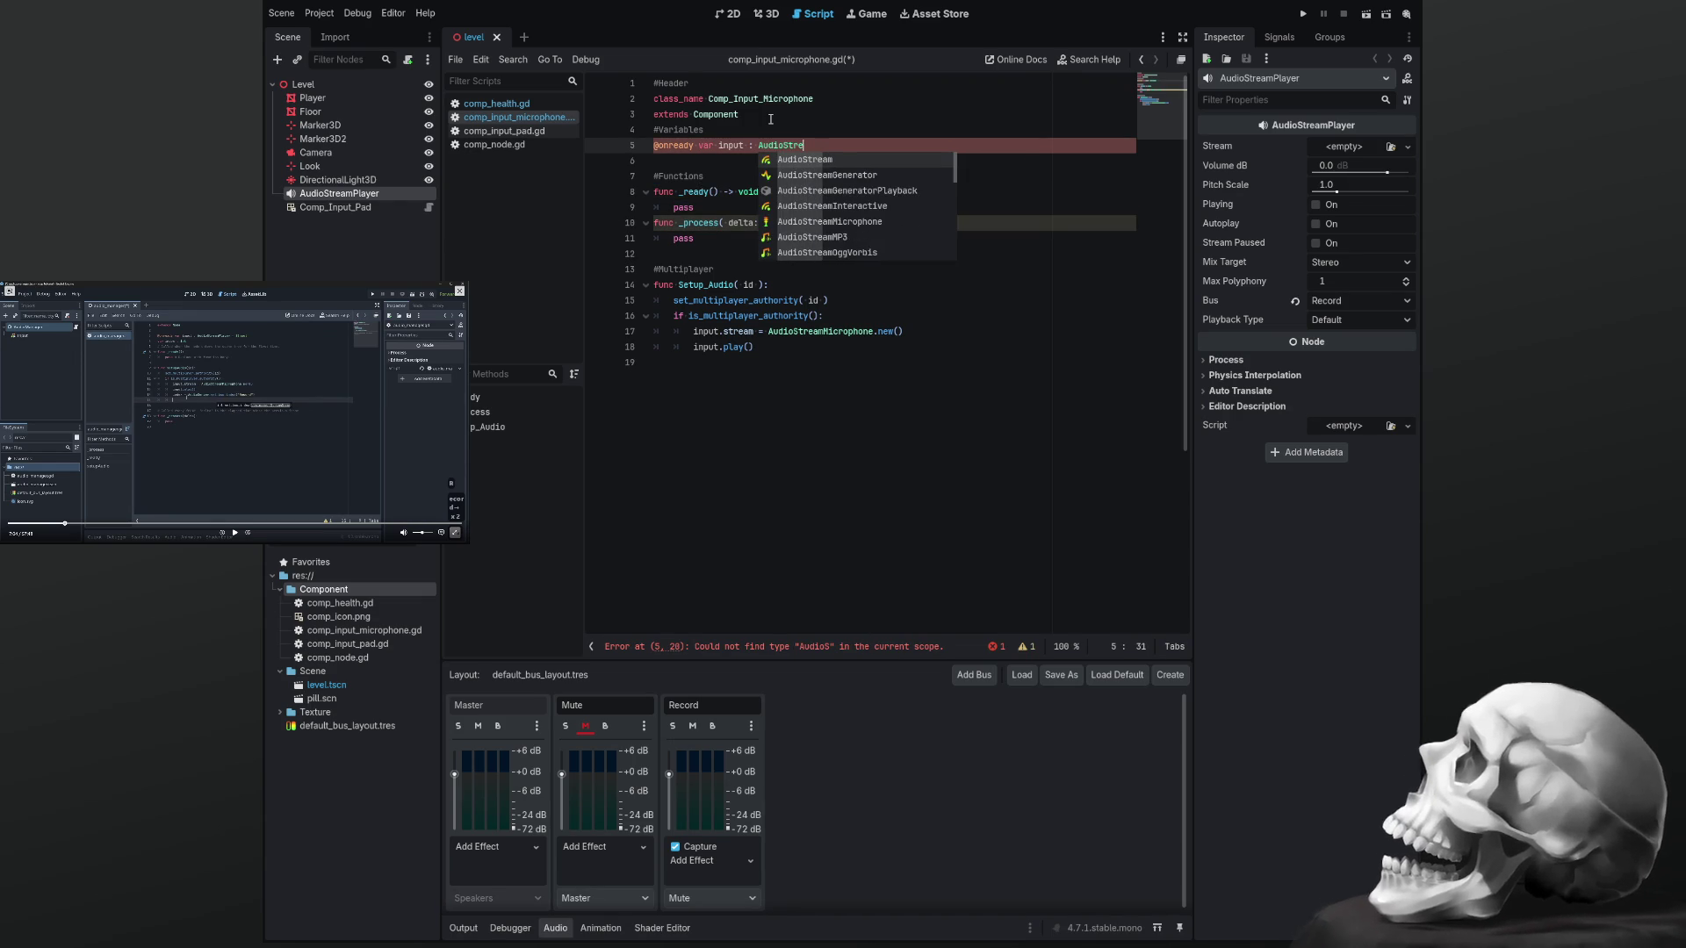
{"action": "type", "text": "layer "}
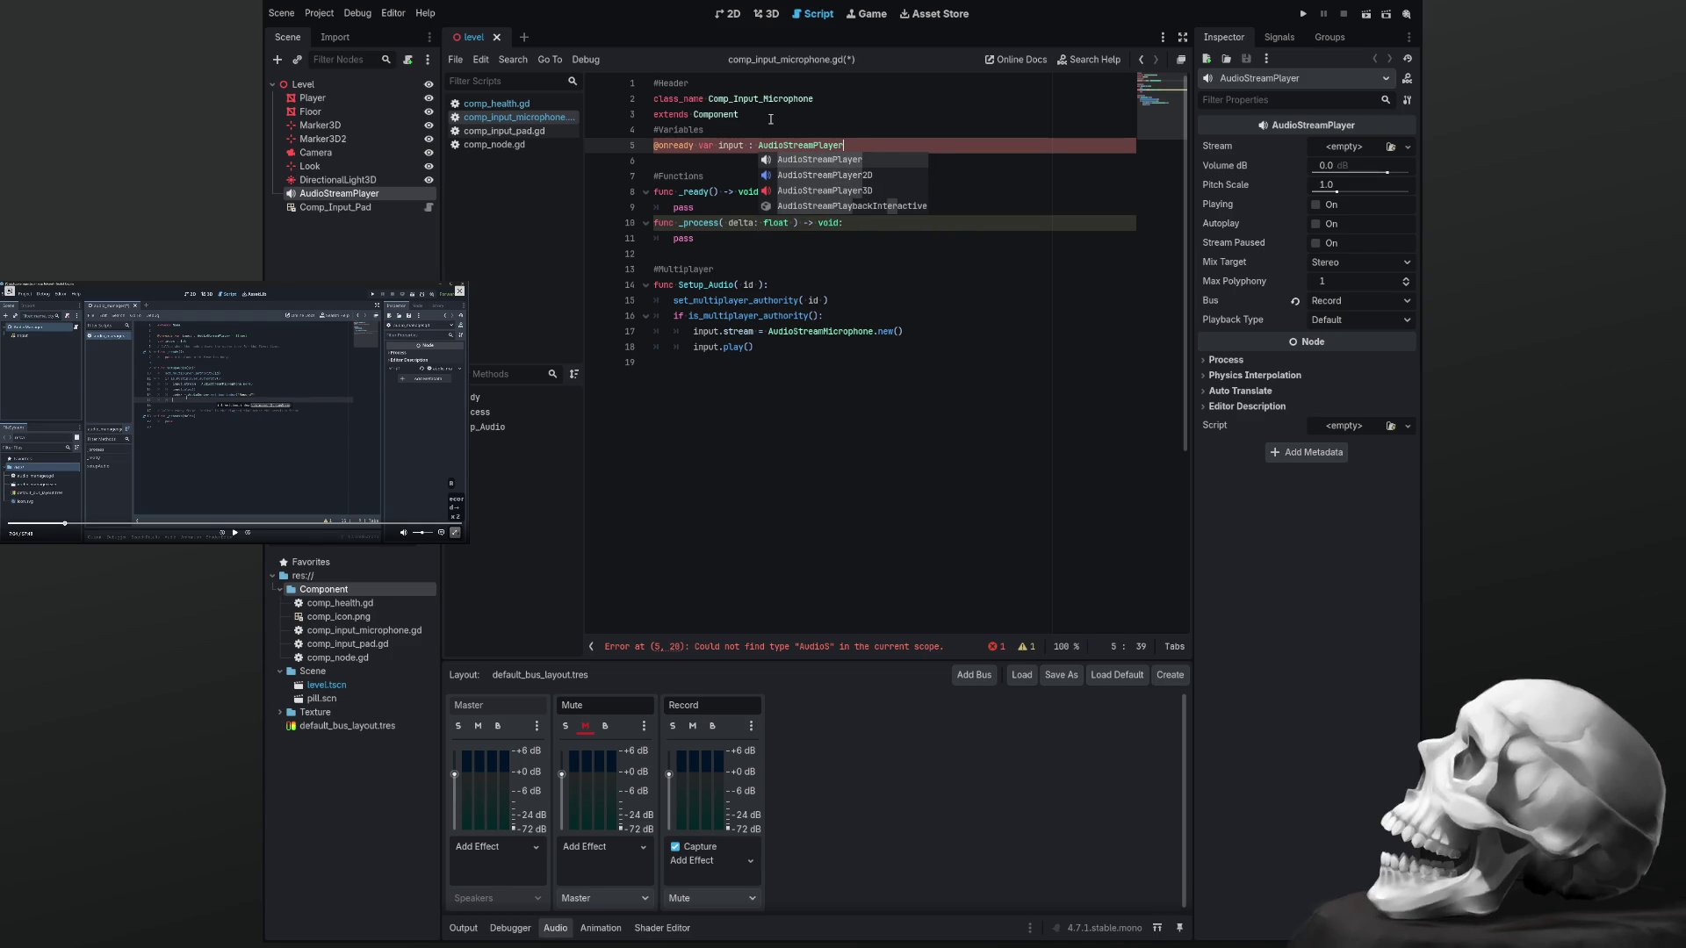
{"action": "type", "text": "="}
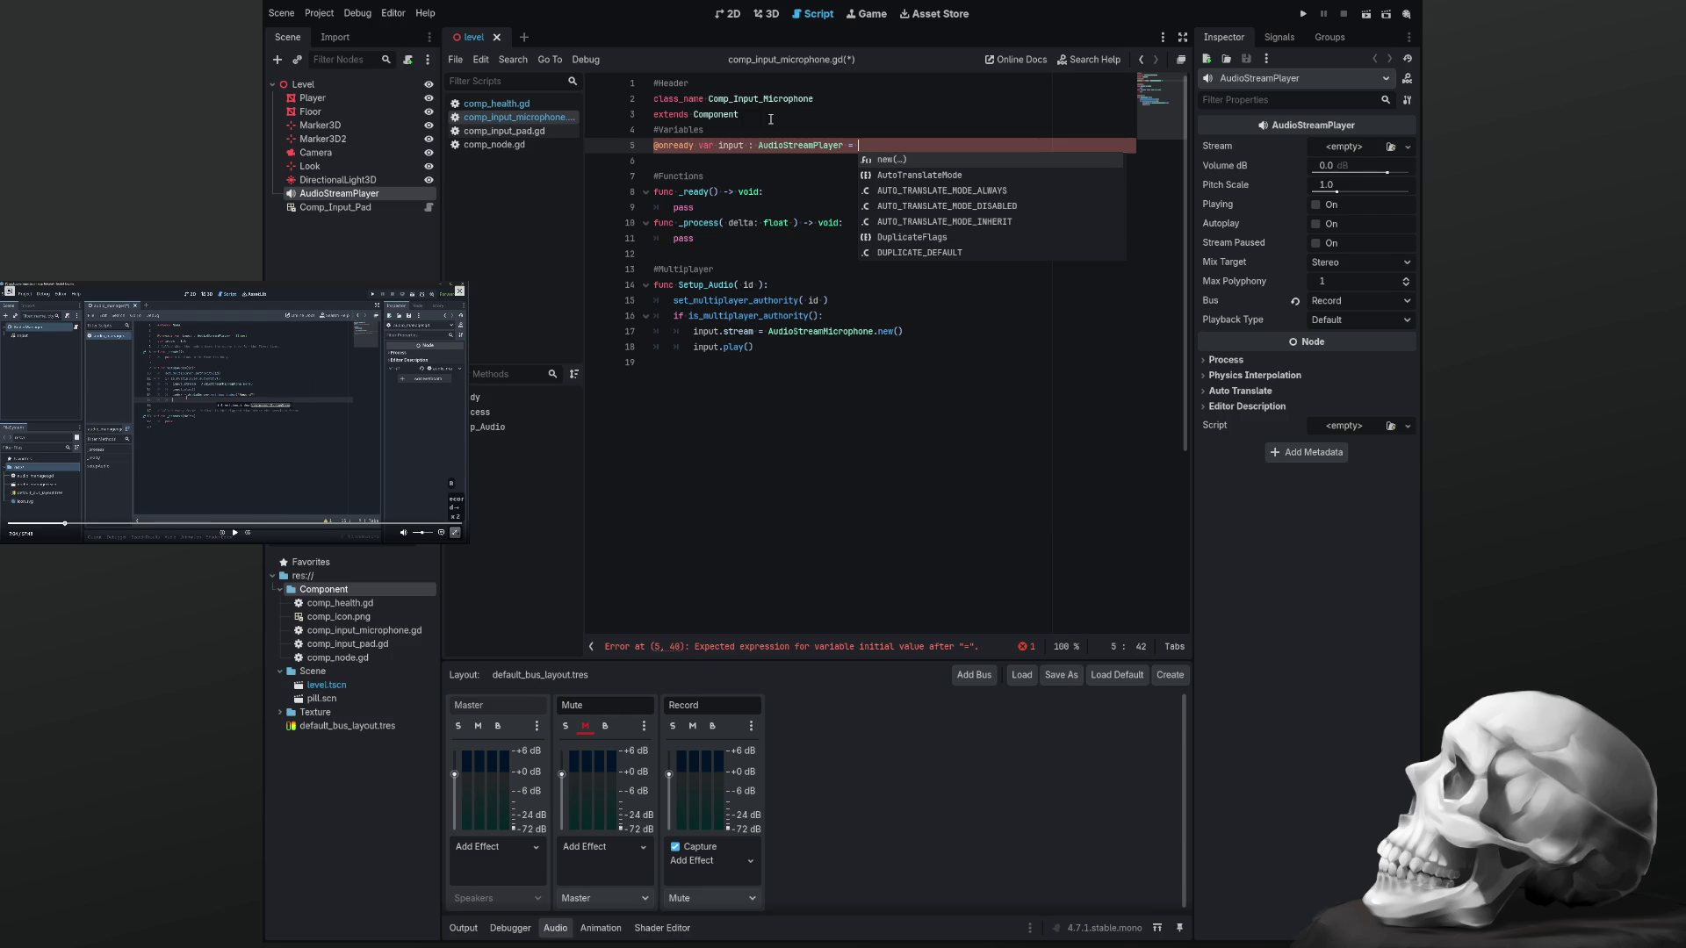
{"action": "type", "text": "$"}
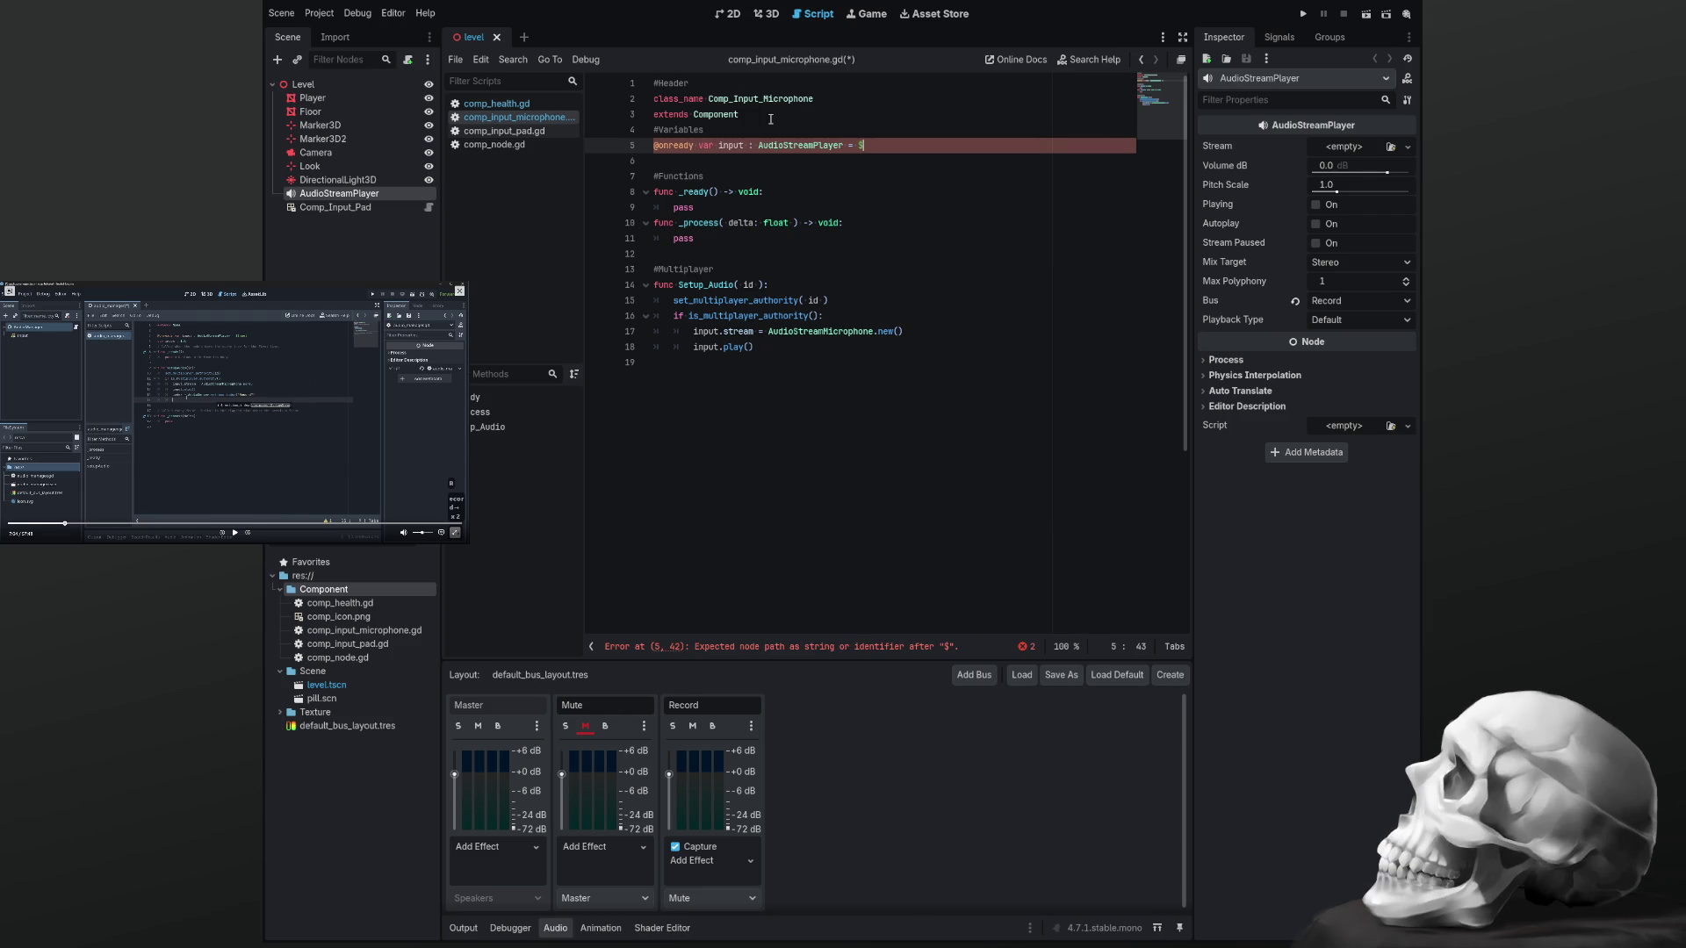
{"action": "type", "text": "input"}
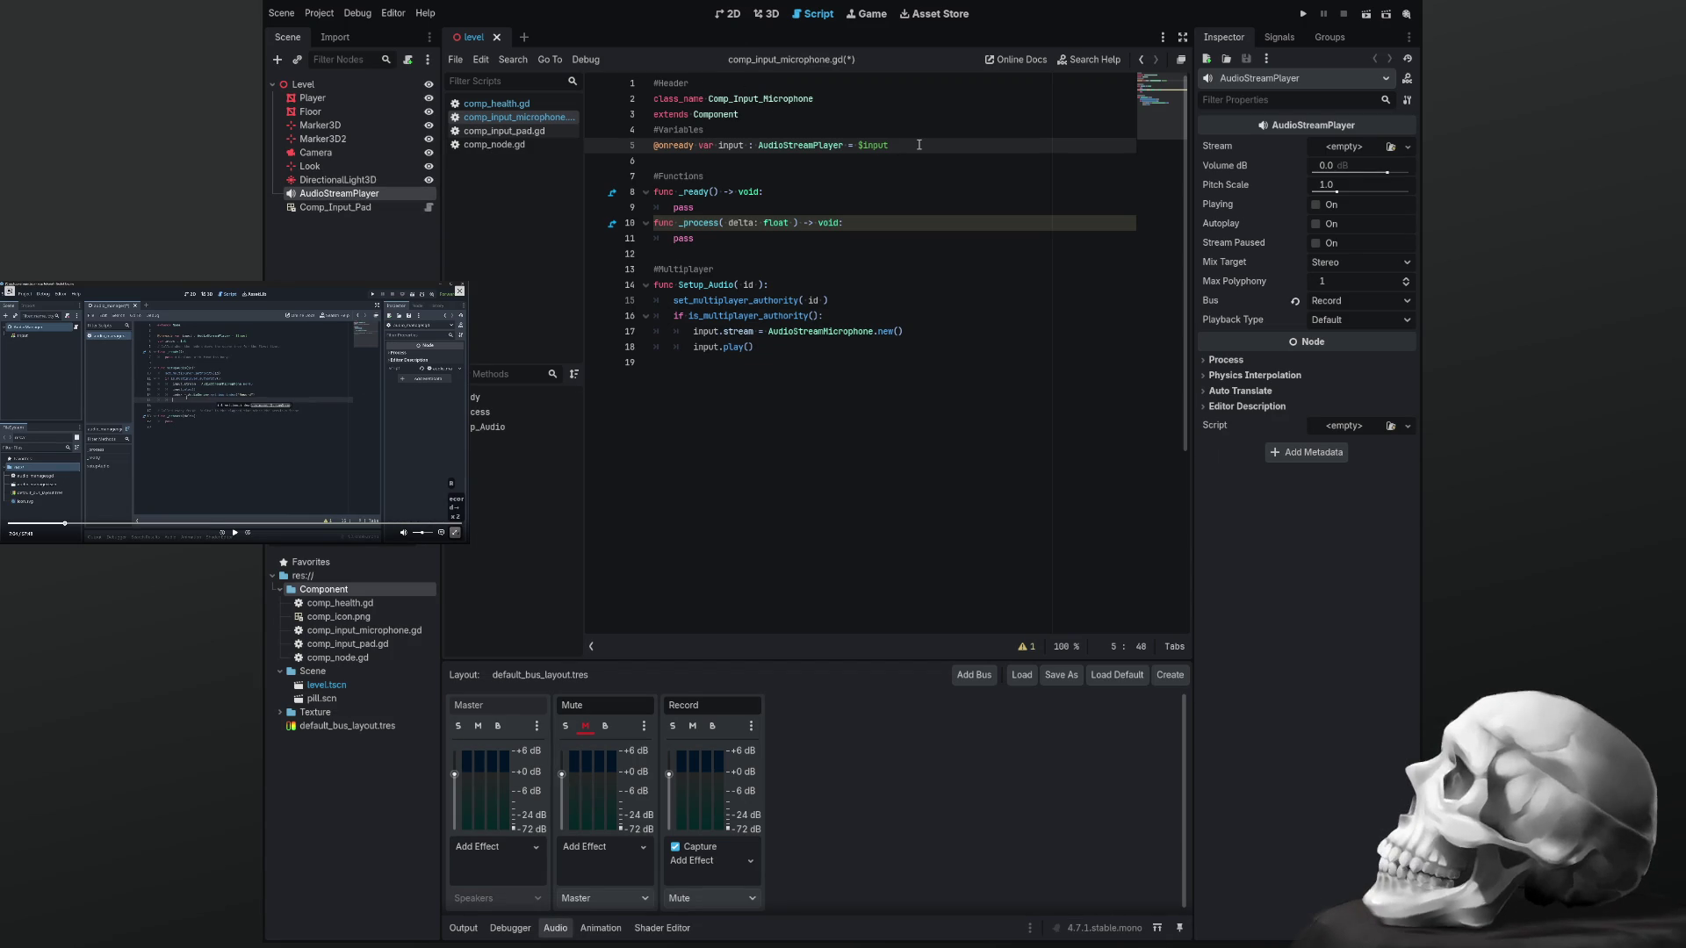
{"action": "key", "text": "BackSpace"}
{"action": "key", "text": "BackSpace"}
{"action": "key", "text": "BackSpace"}
{"action": "type", "text": "AudioStreamPlayer"}
Step: Declare var index : int below the input variable and save the scene and script
{"action": "key", "text": "Return"}
{"action": "type", "text": "var index : "}
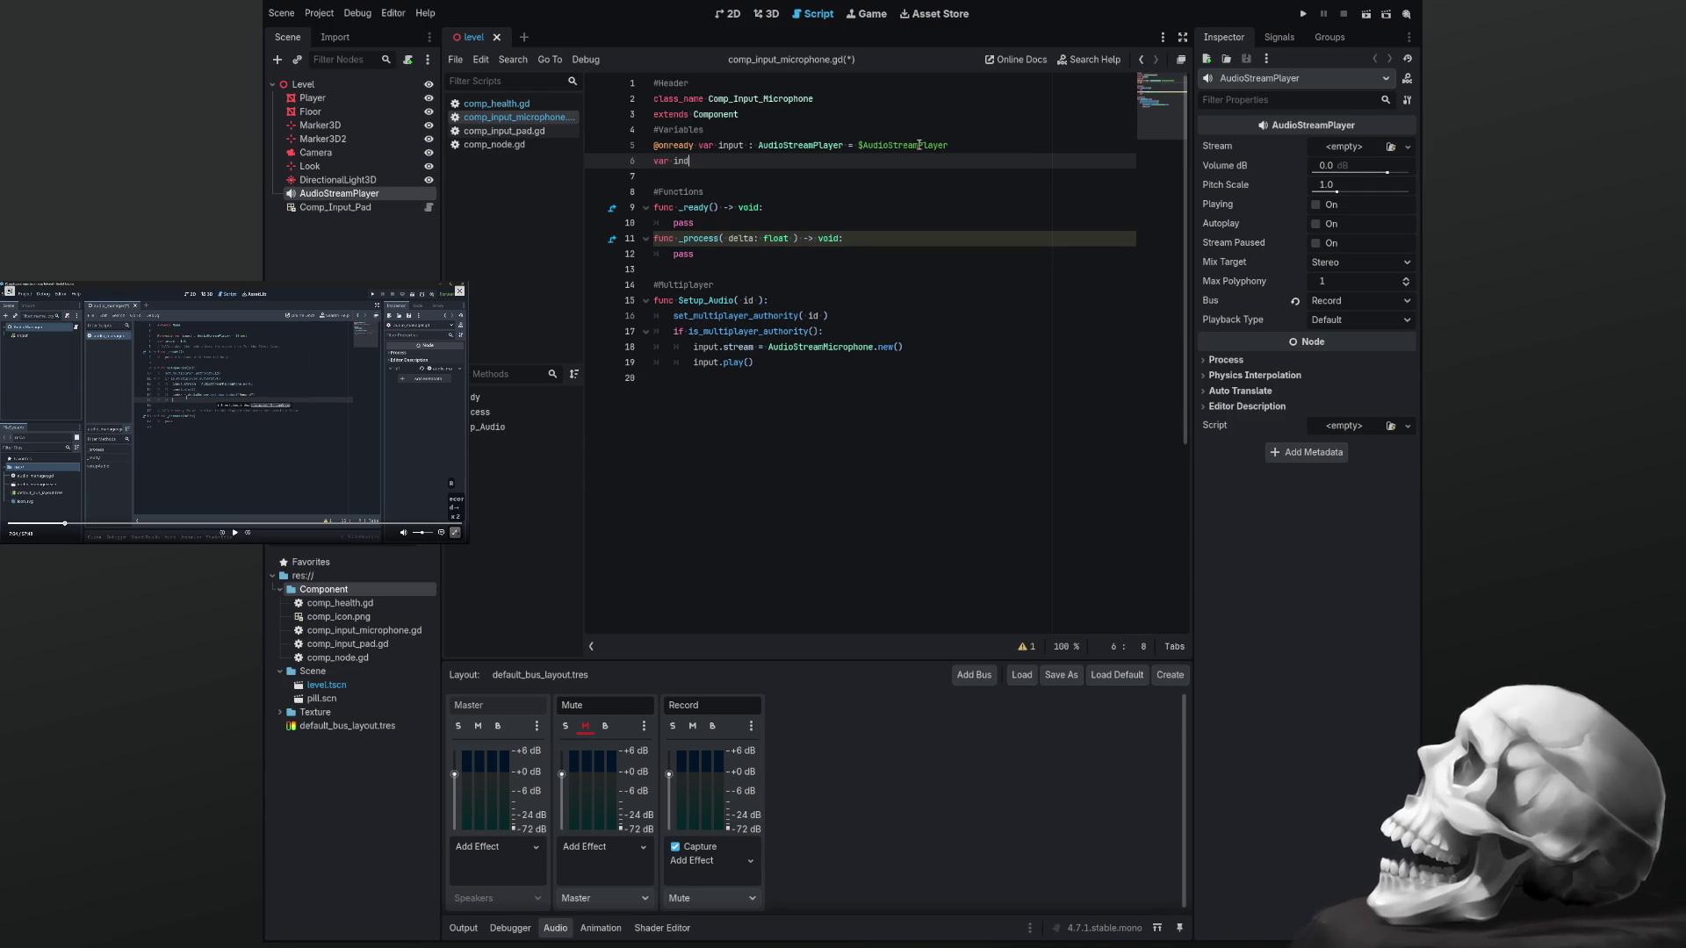
{"action": "type", "text": "int"}
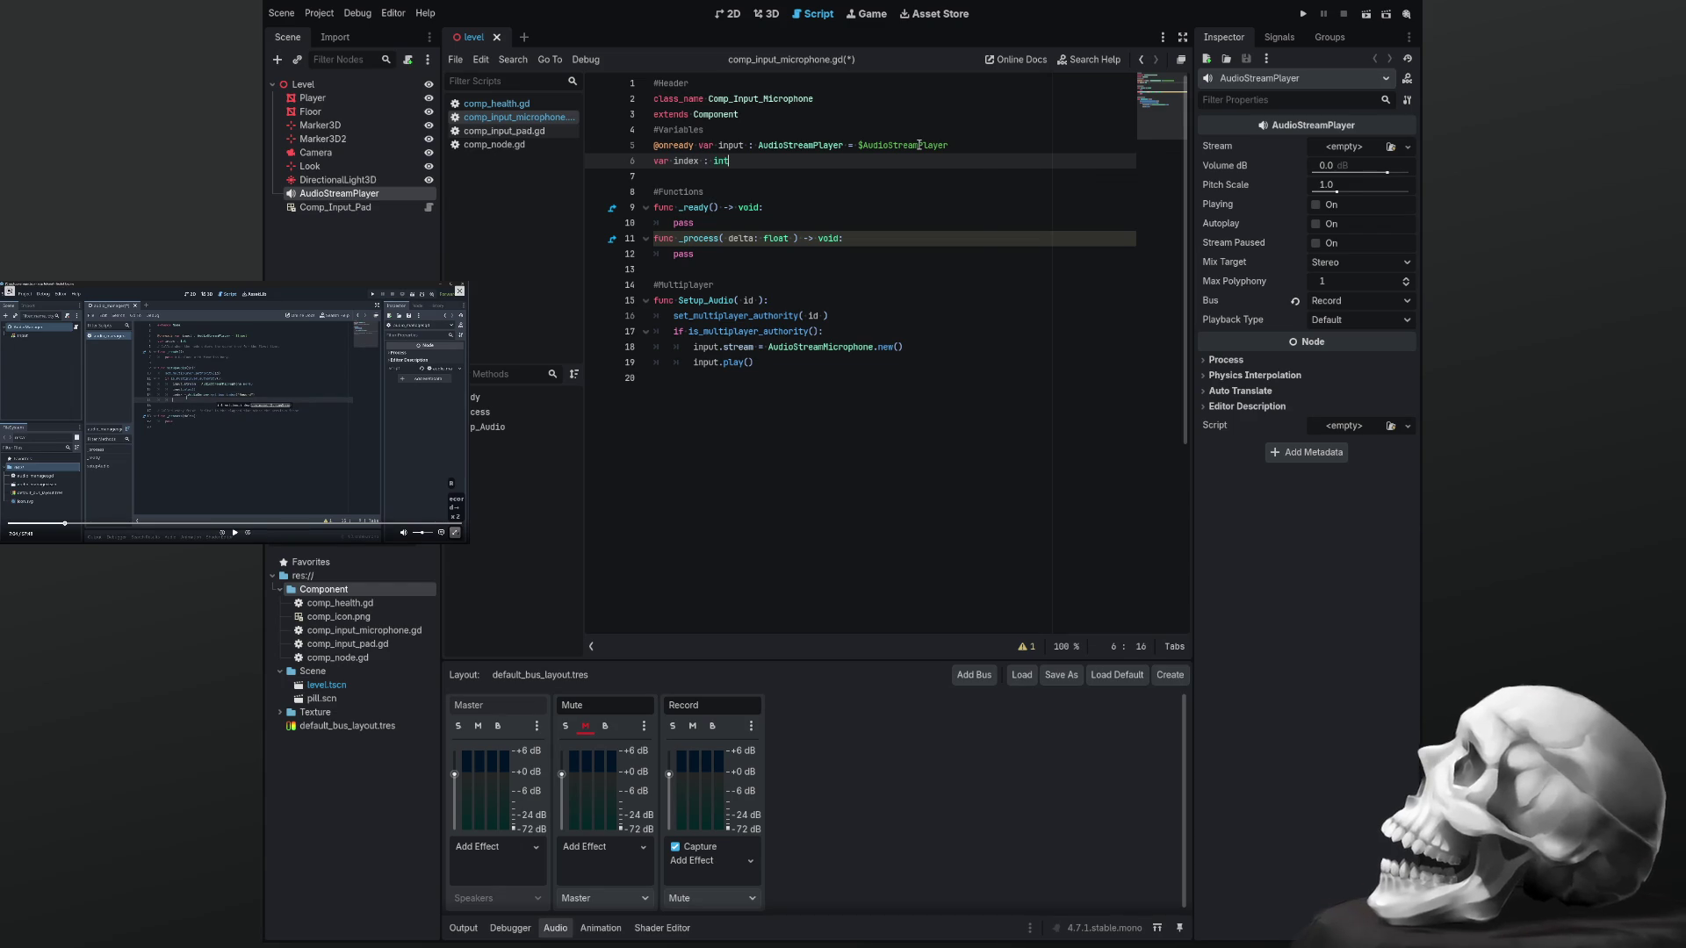
{"action": "key", "text": "ctrl+s"}
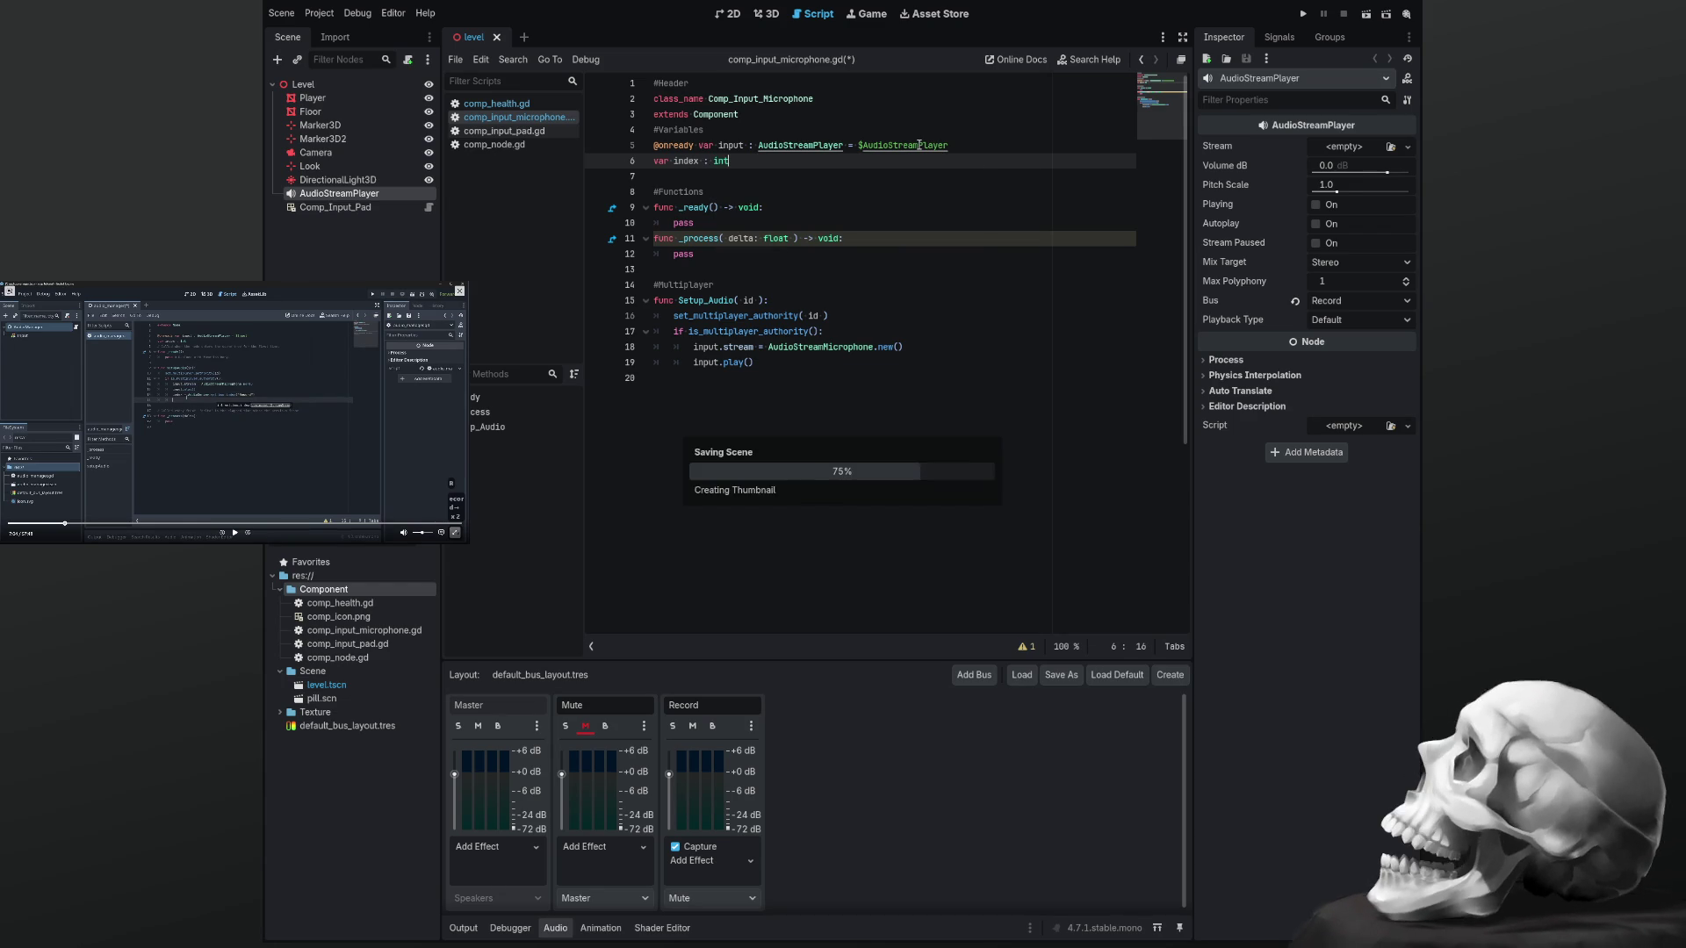
{"action": "key", "text": "Down"}
{"action": "key", "text": "Down"}
{"action": "key", "text": "Down"}
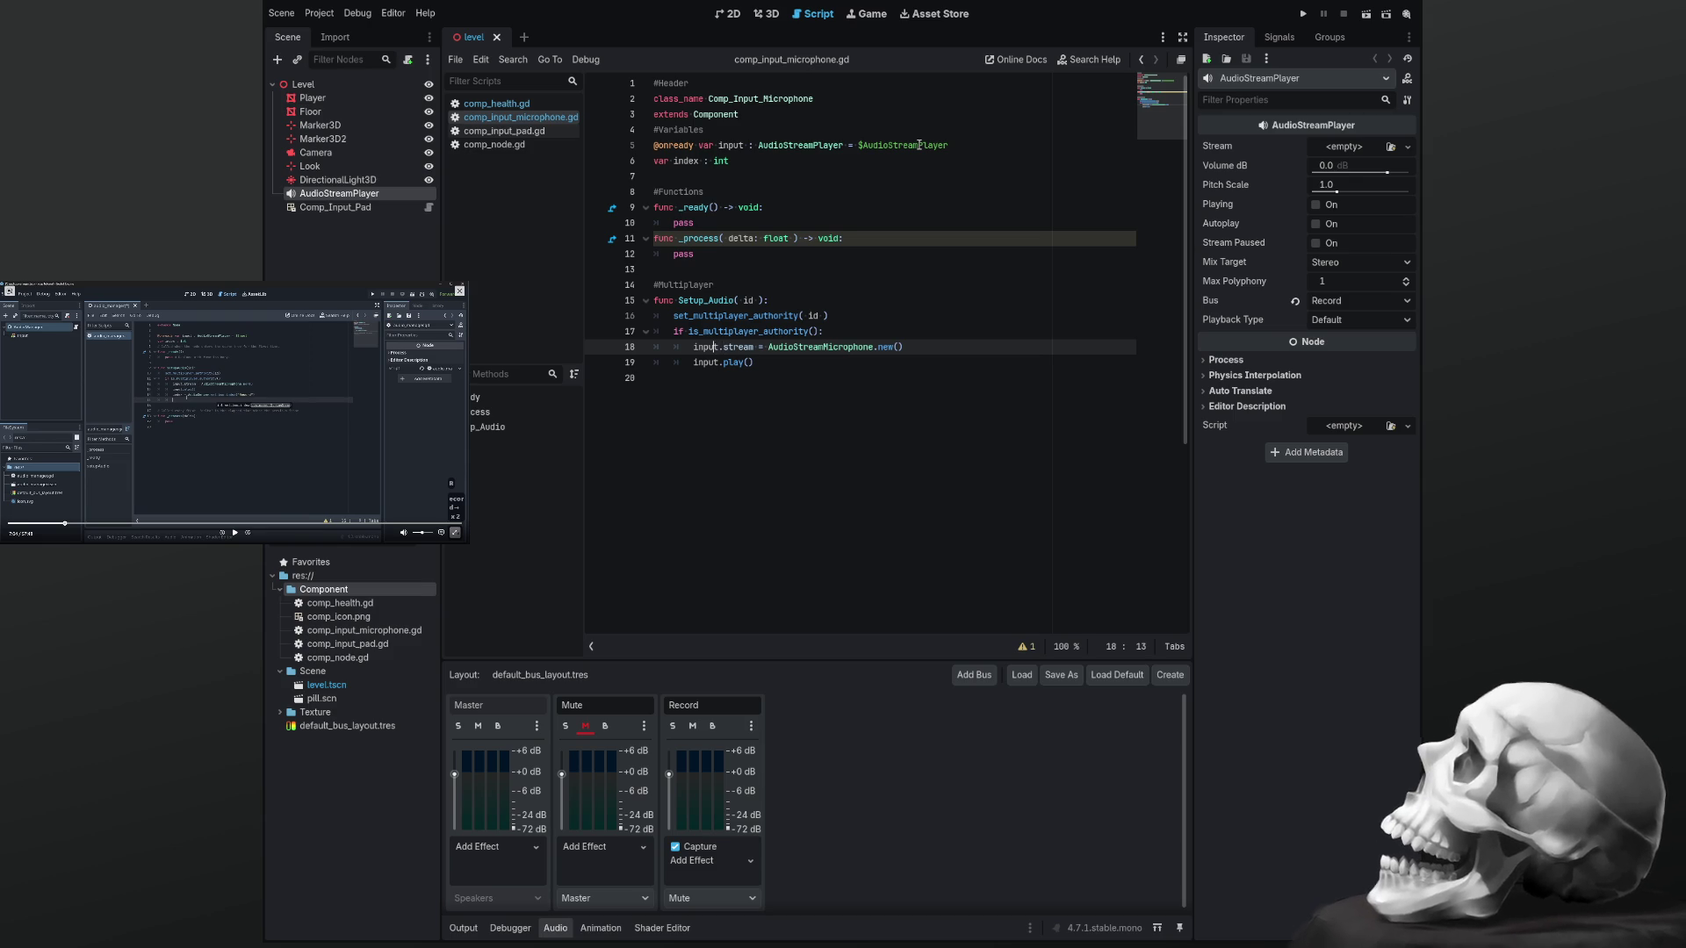
Step: Start an index = AudioServer.get_bus_index line on empty line 20 after input.play()
{"action": "key", "text": "Right"}
{"action": "key", "text": "Right"}
{"action": "key", "text": "Right"}
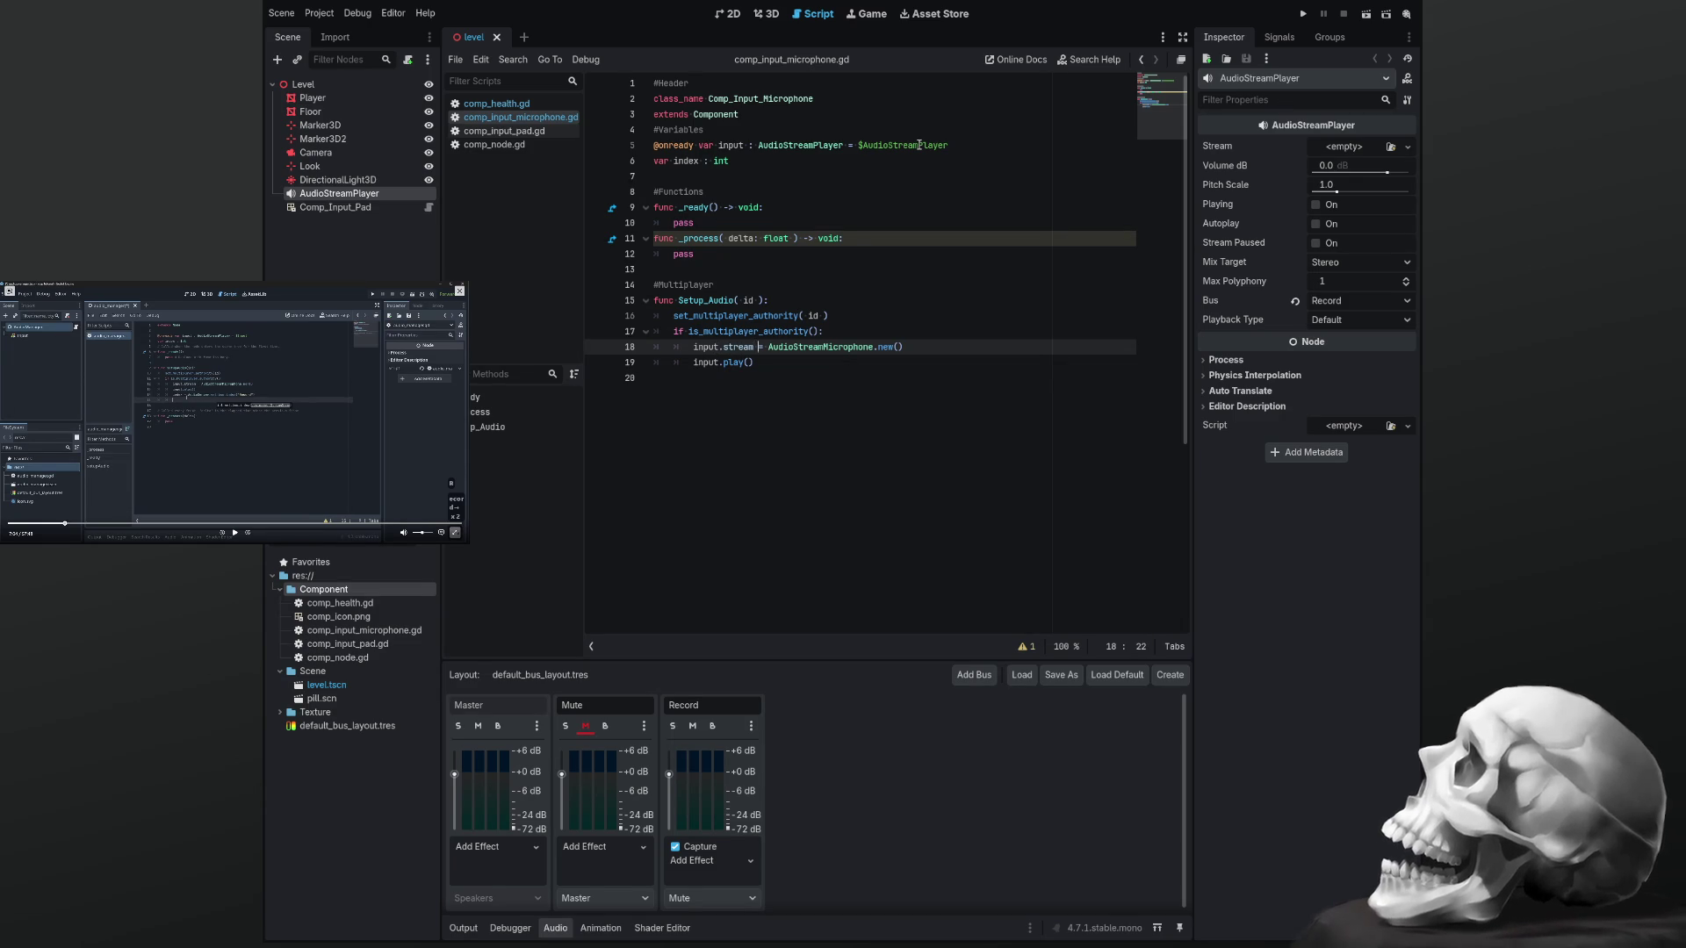
{"action": "key", "text": "Down"}
{"action": "key", "text": "Left"}
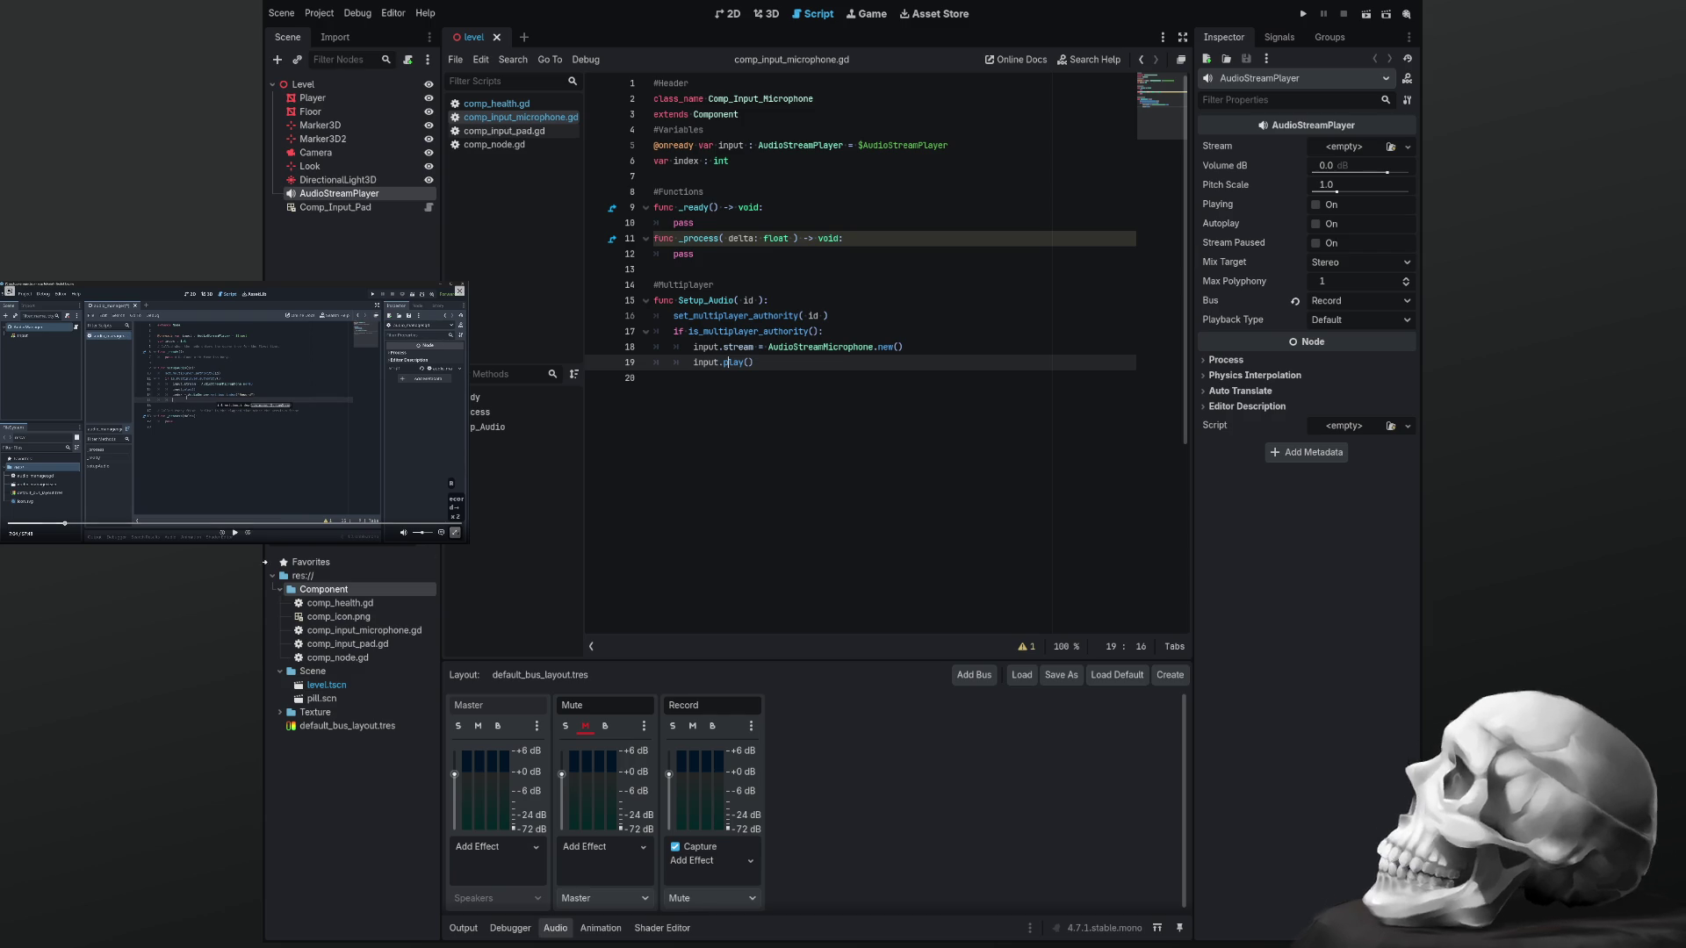
{"action": "left_click", "coordinate": [794, 378]}
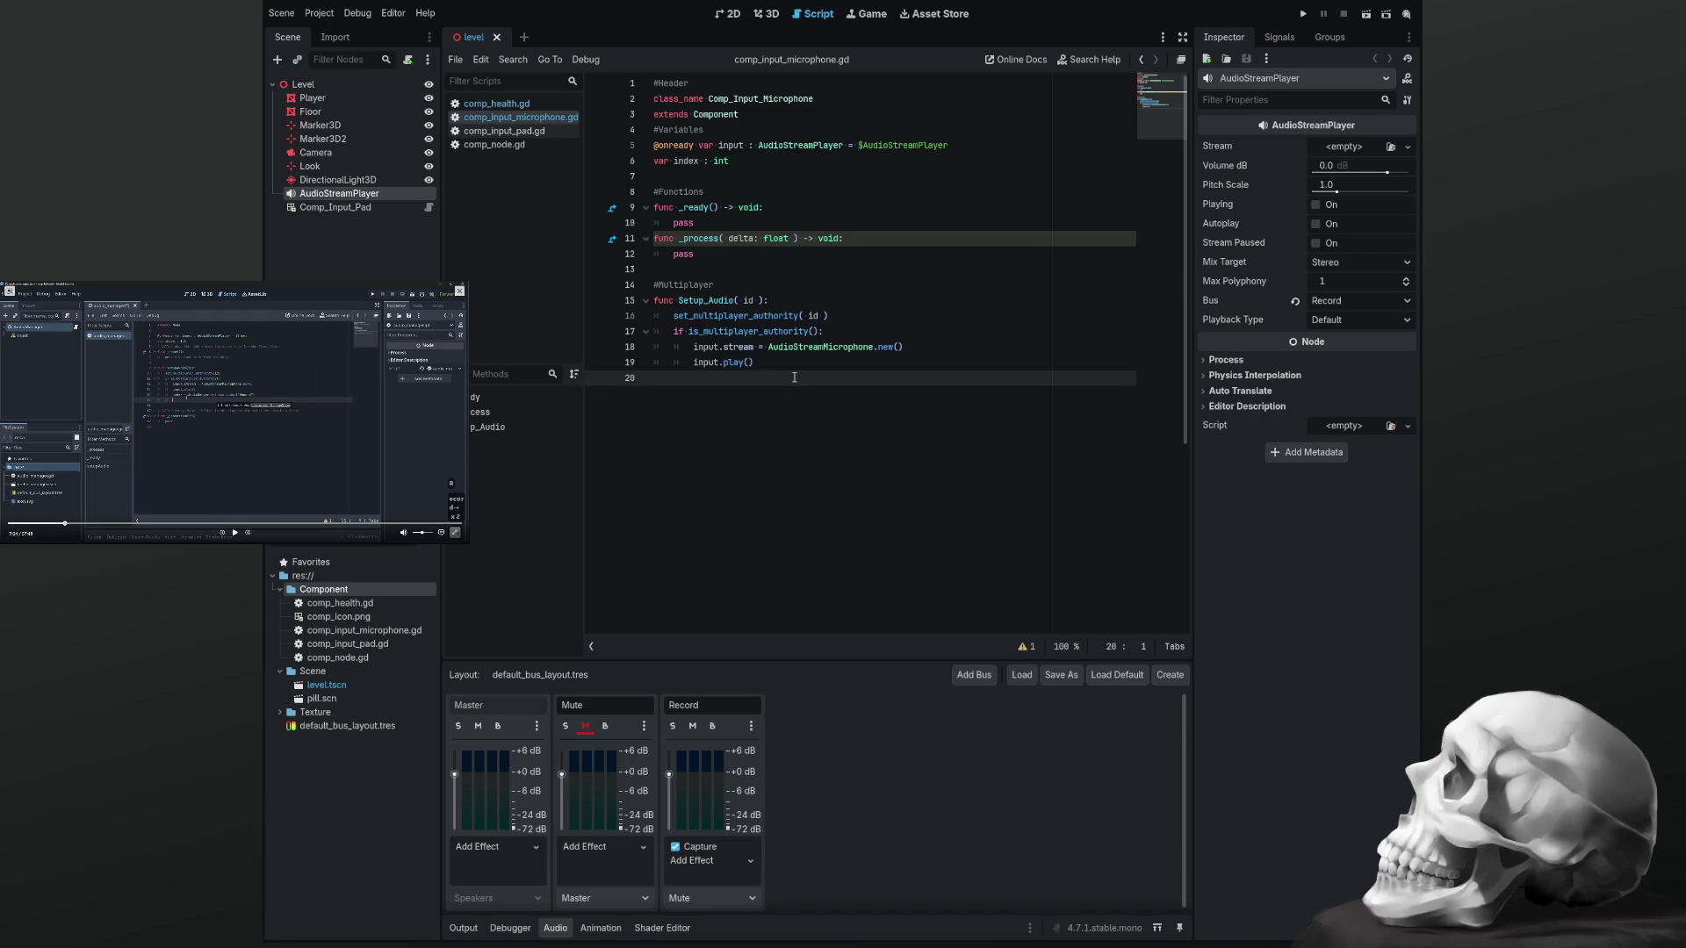
{"action": "type", "text": "ndex ="}
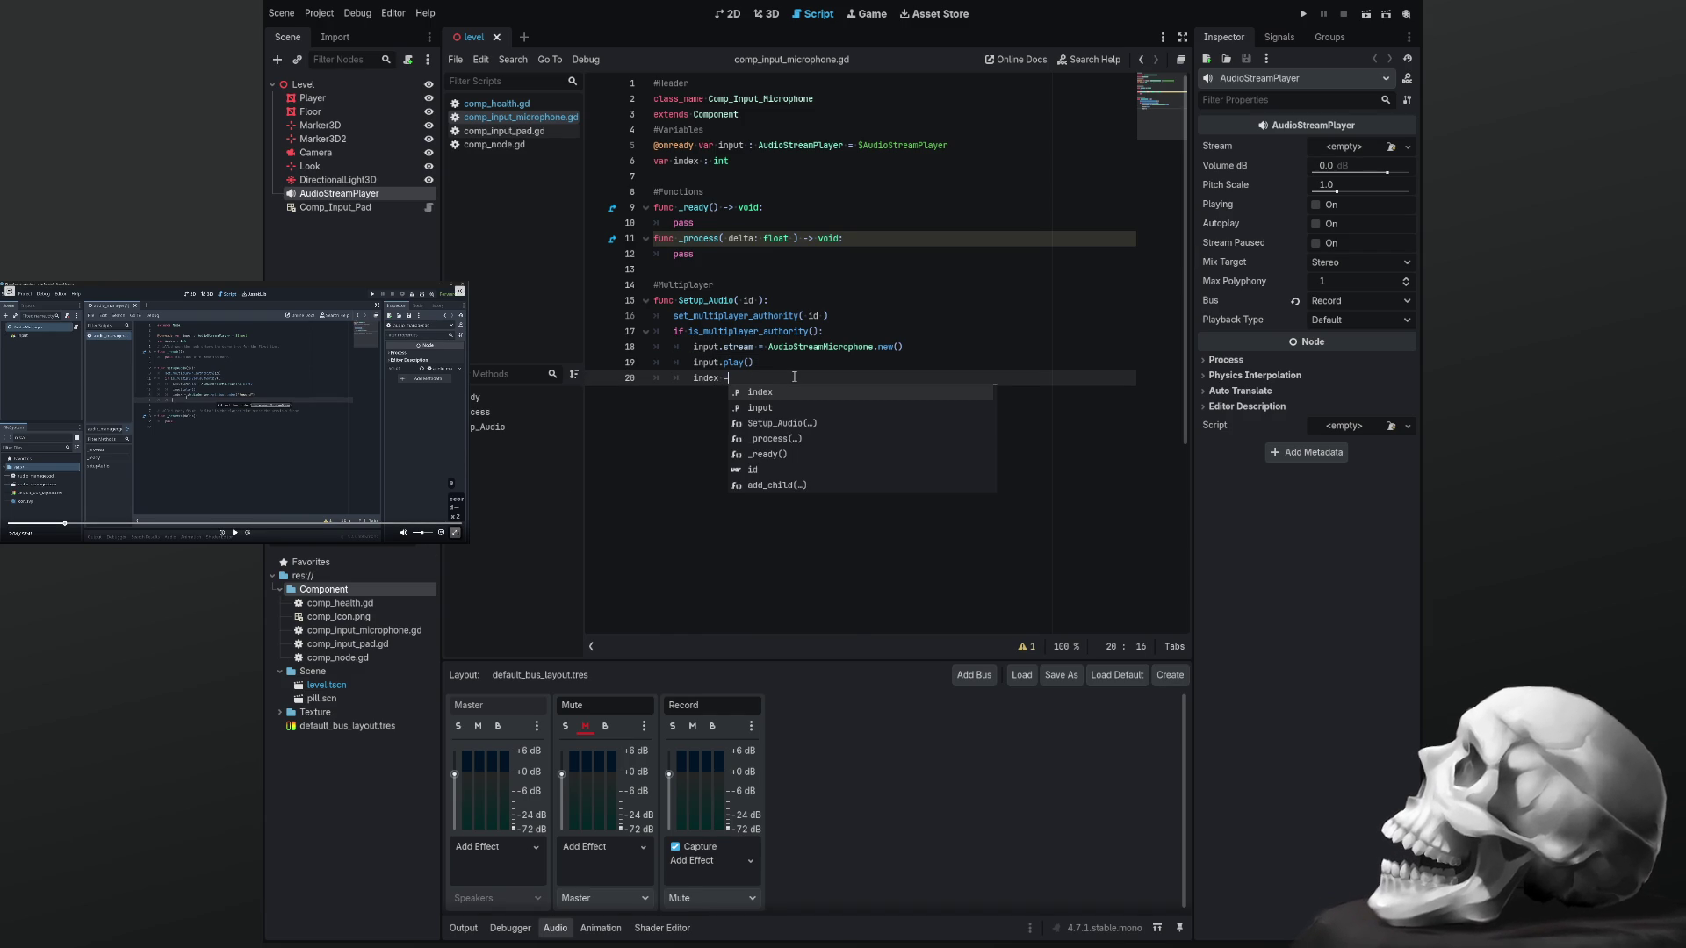
{"action": "type", "text": " Audio"}
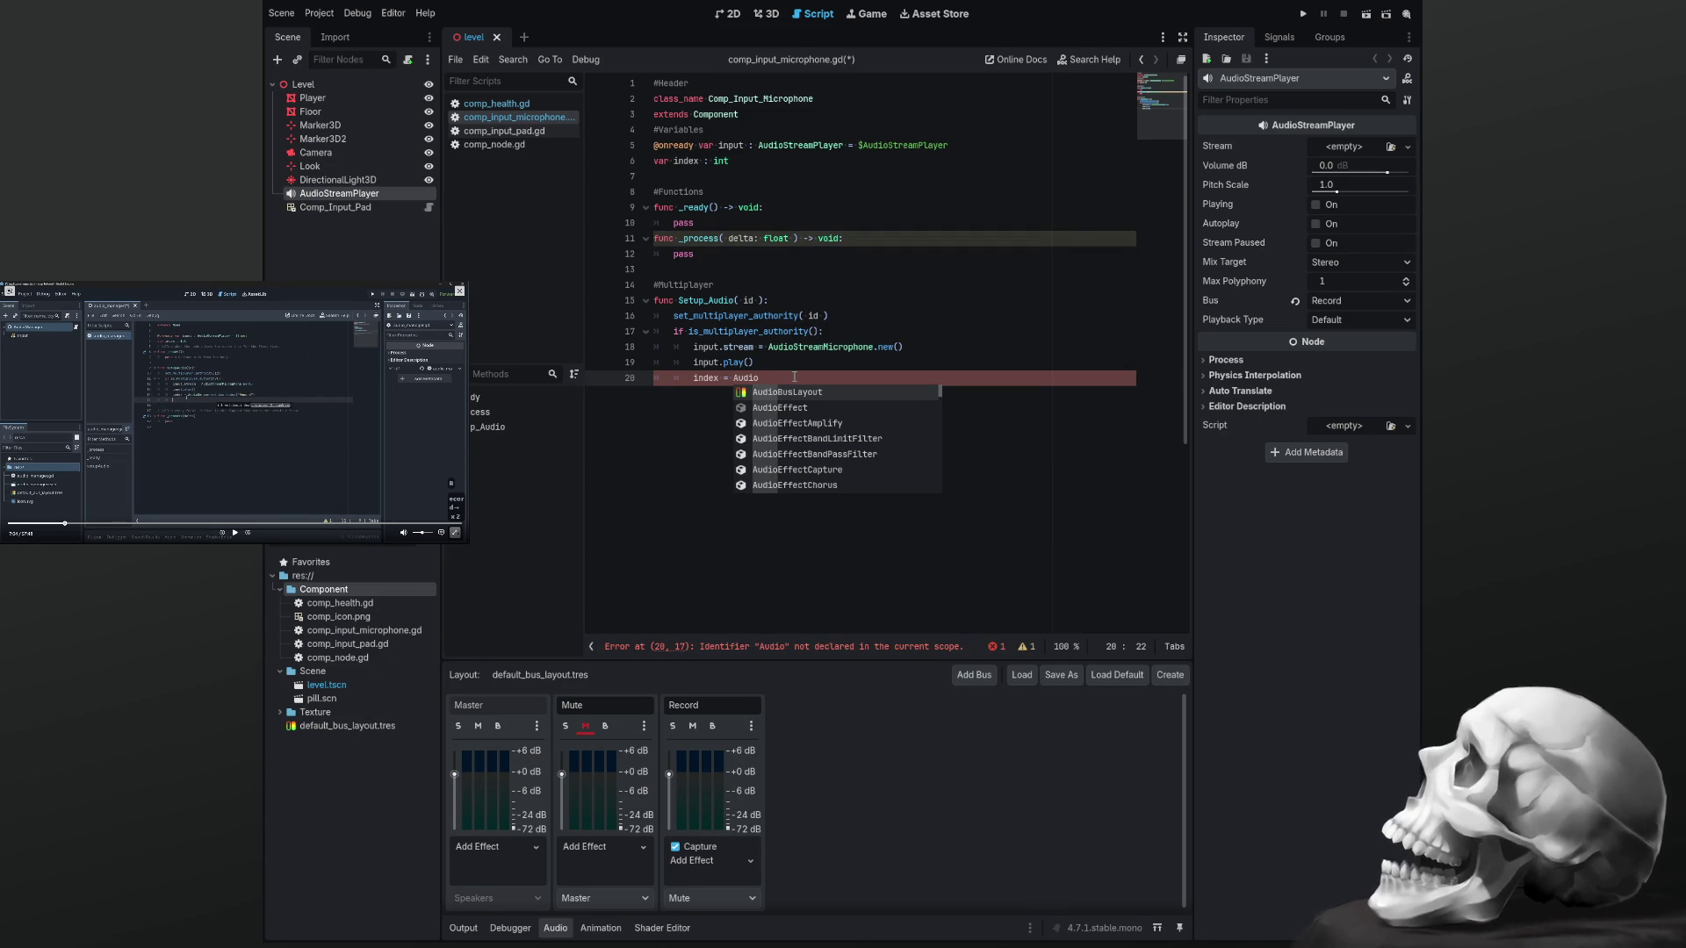
{"action": "type", "text": "Server"}
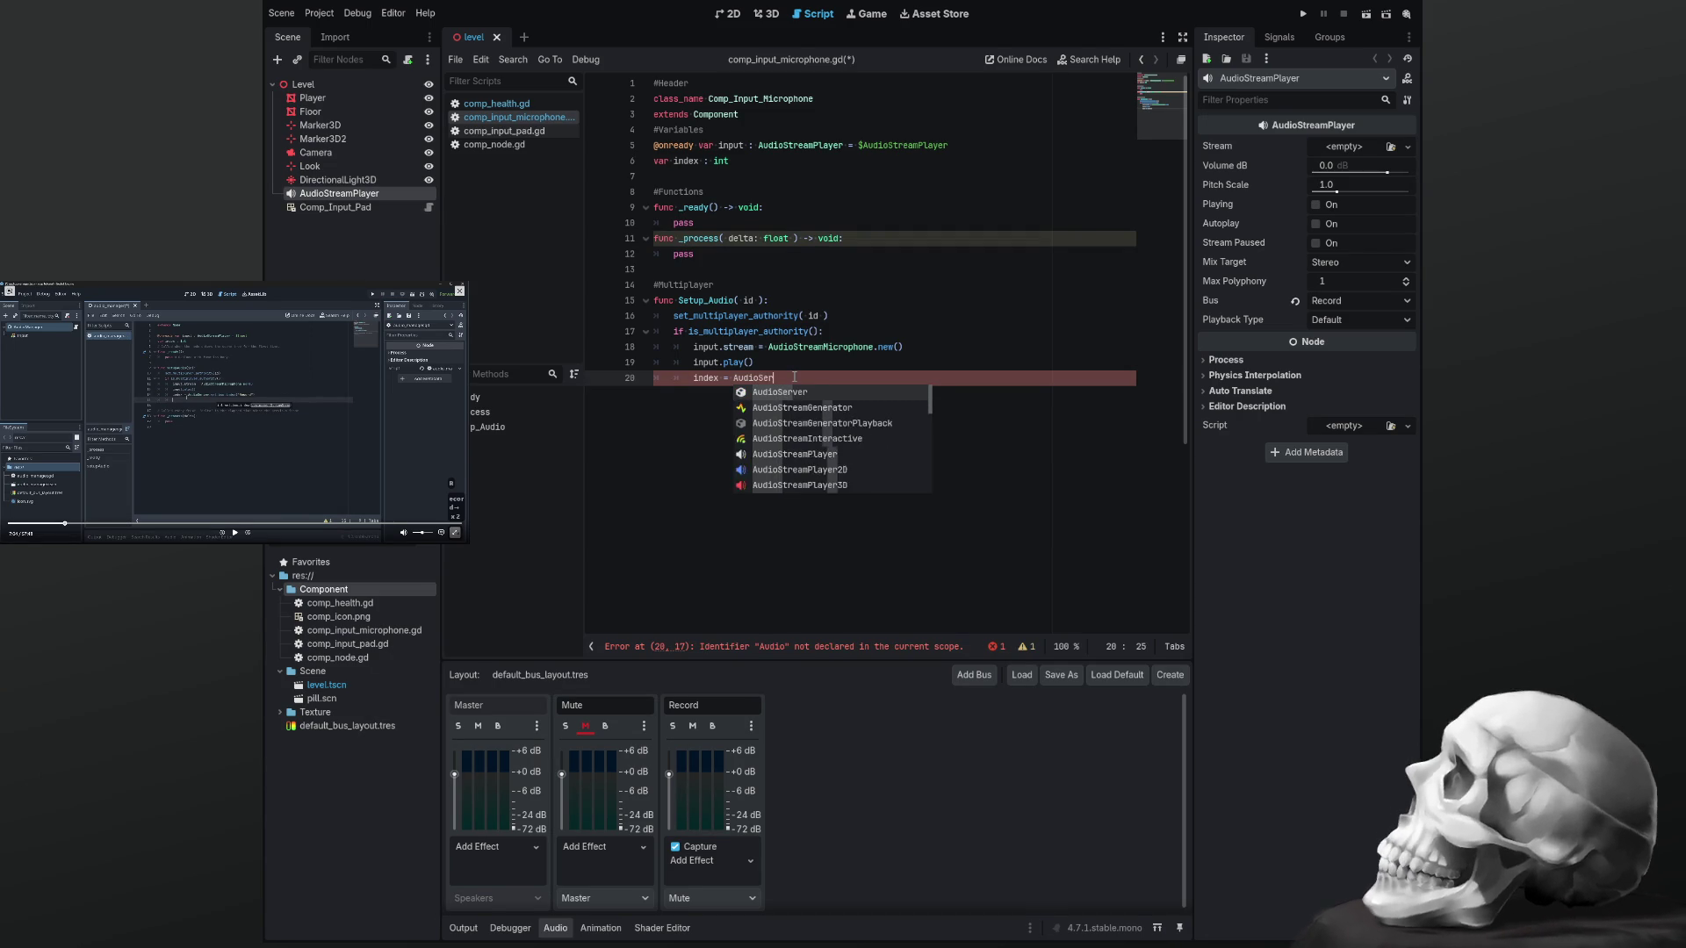
{"action": "type", "text": ".get_bu"}
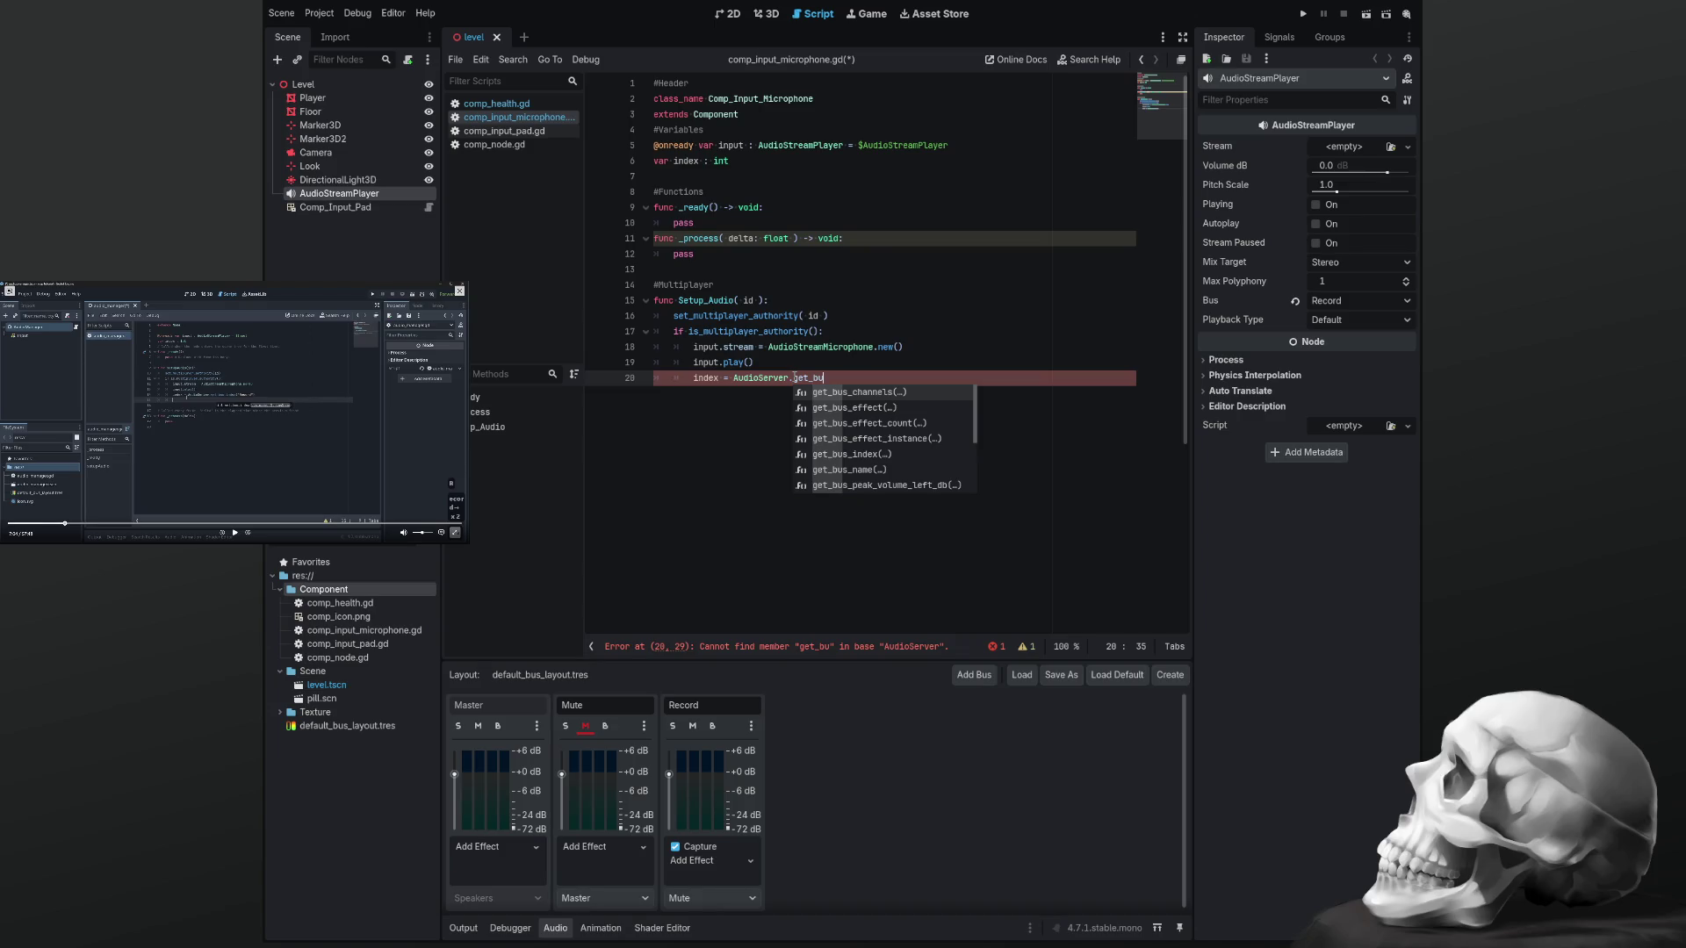
{"action": "key", "text": "Down"}
{"action": "key", "text": "Down"}
{"action": "key", "text": "Down"}
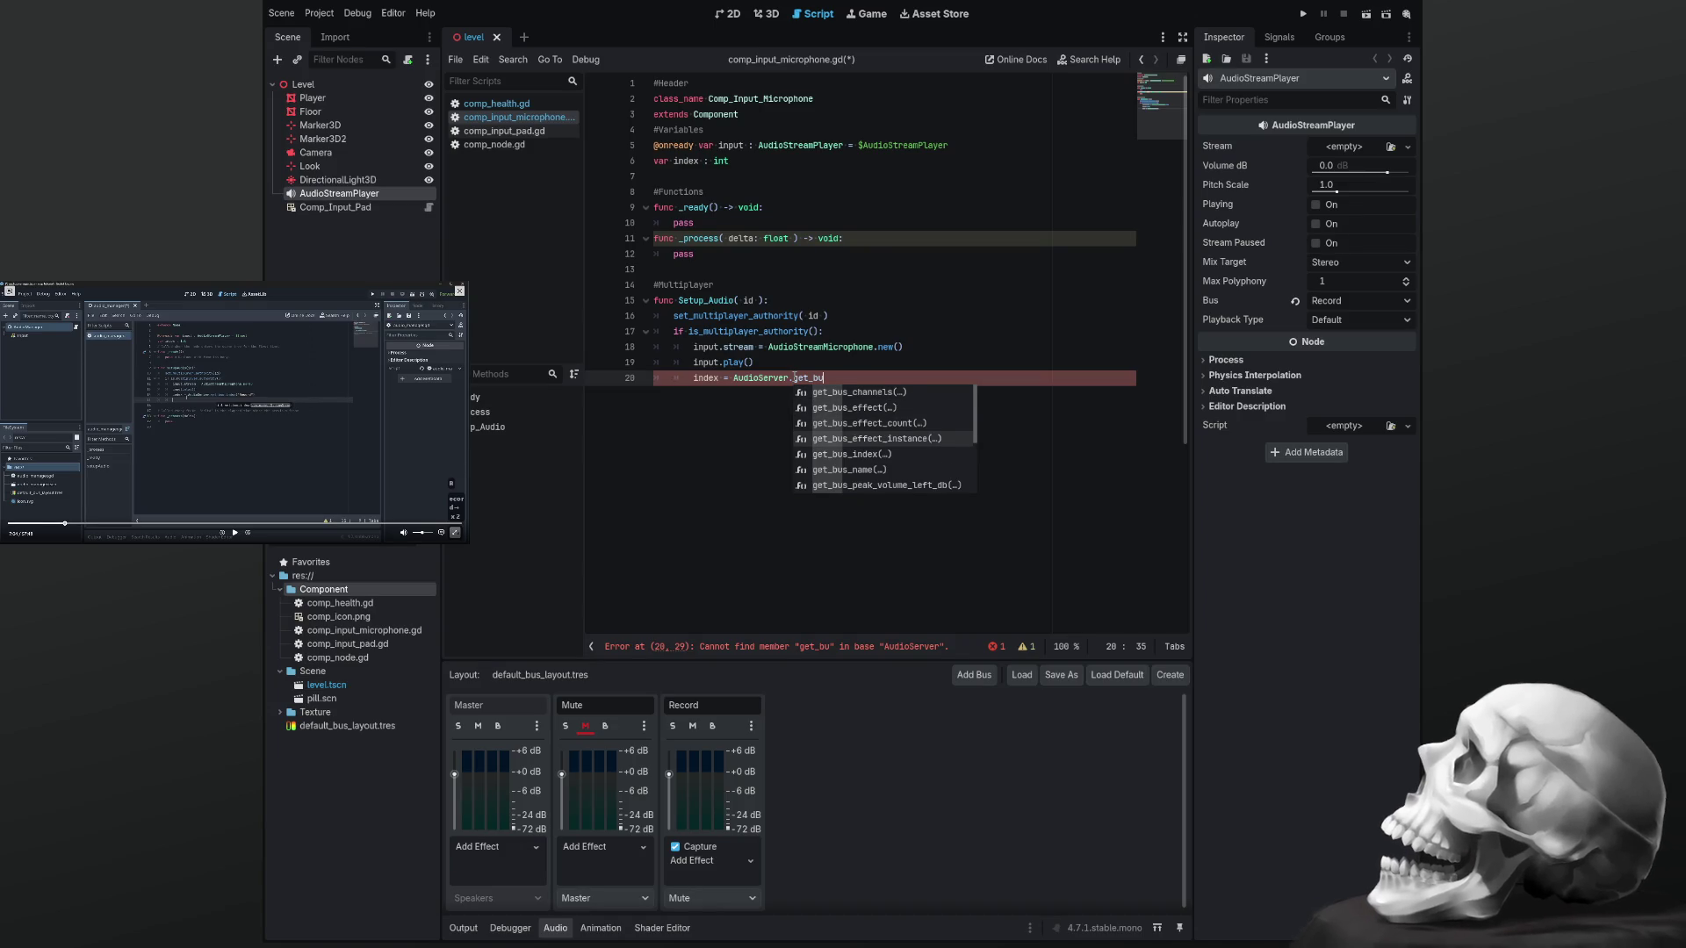
{"action": "key", "text": "Return"}
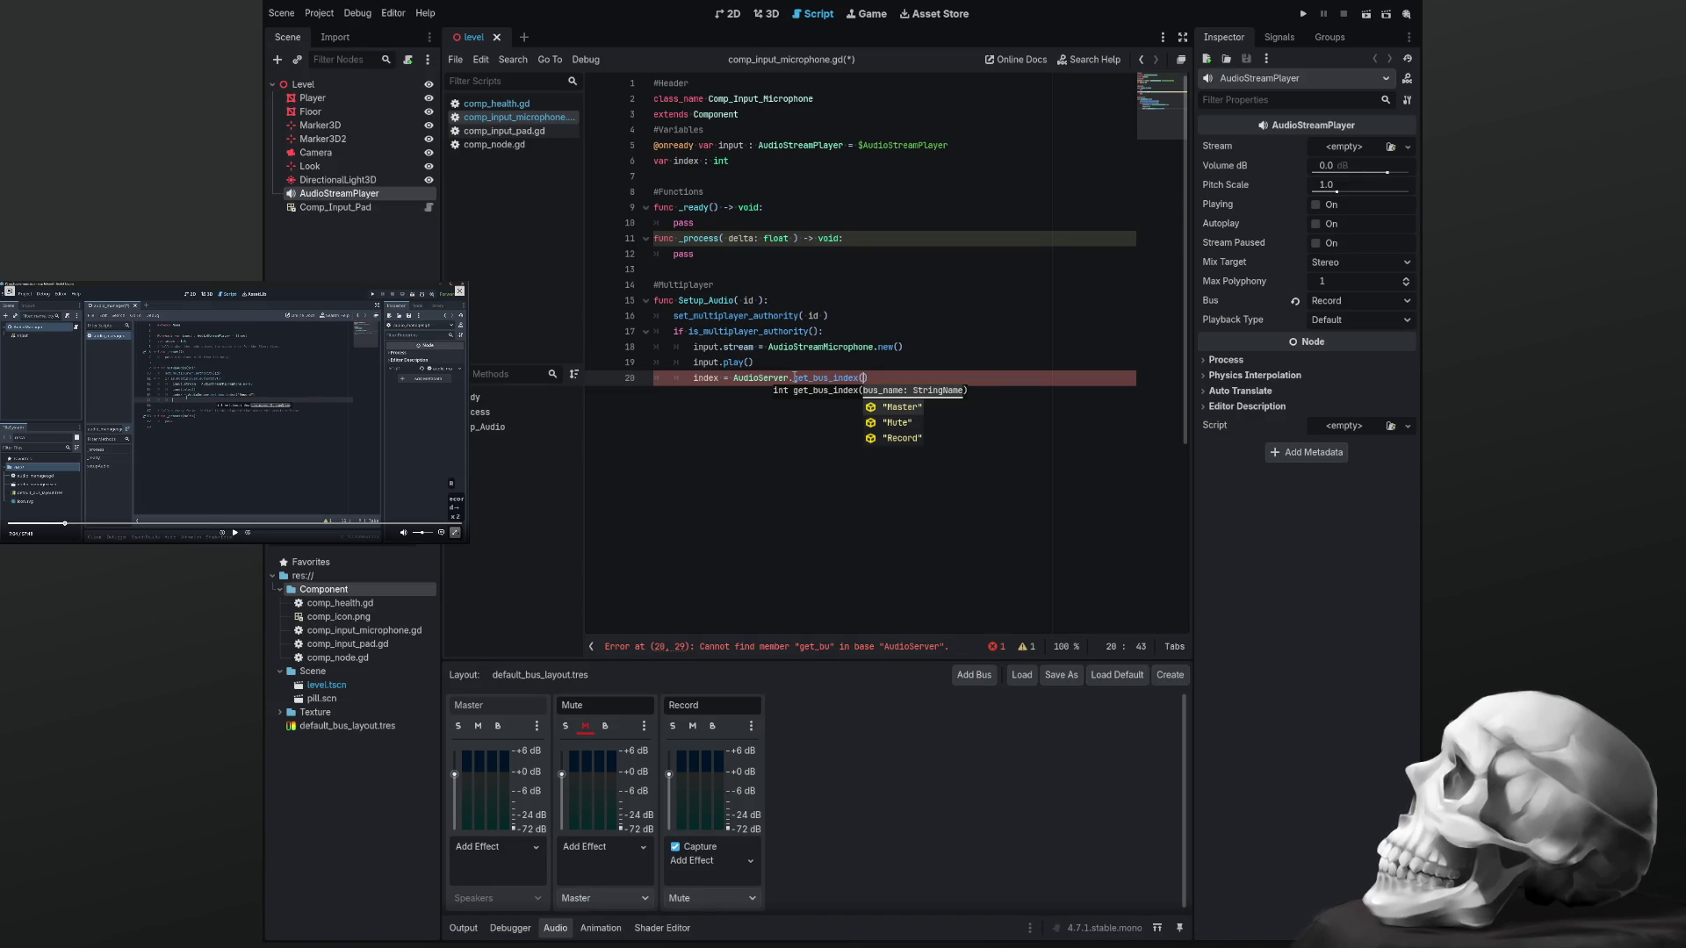
Step: Pass "Record" as the get_bus_index argument, add a new line below, and save
{"action": "type", "text": "("}
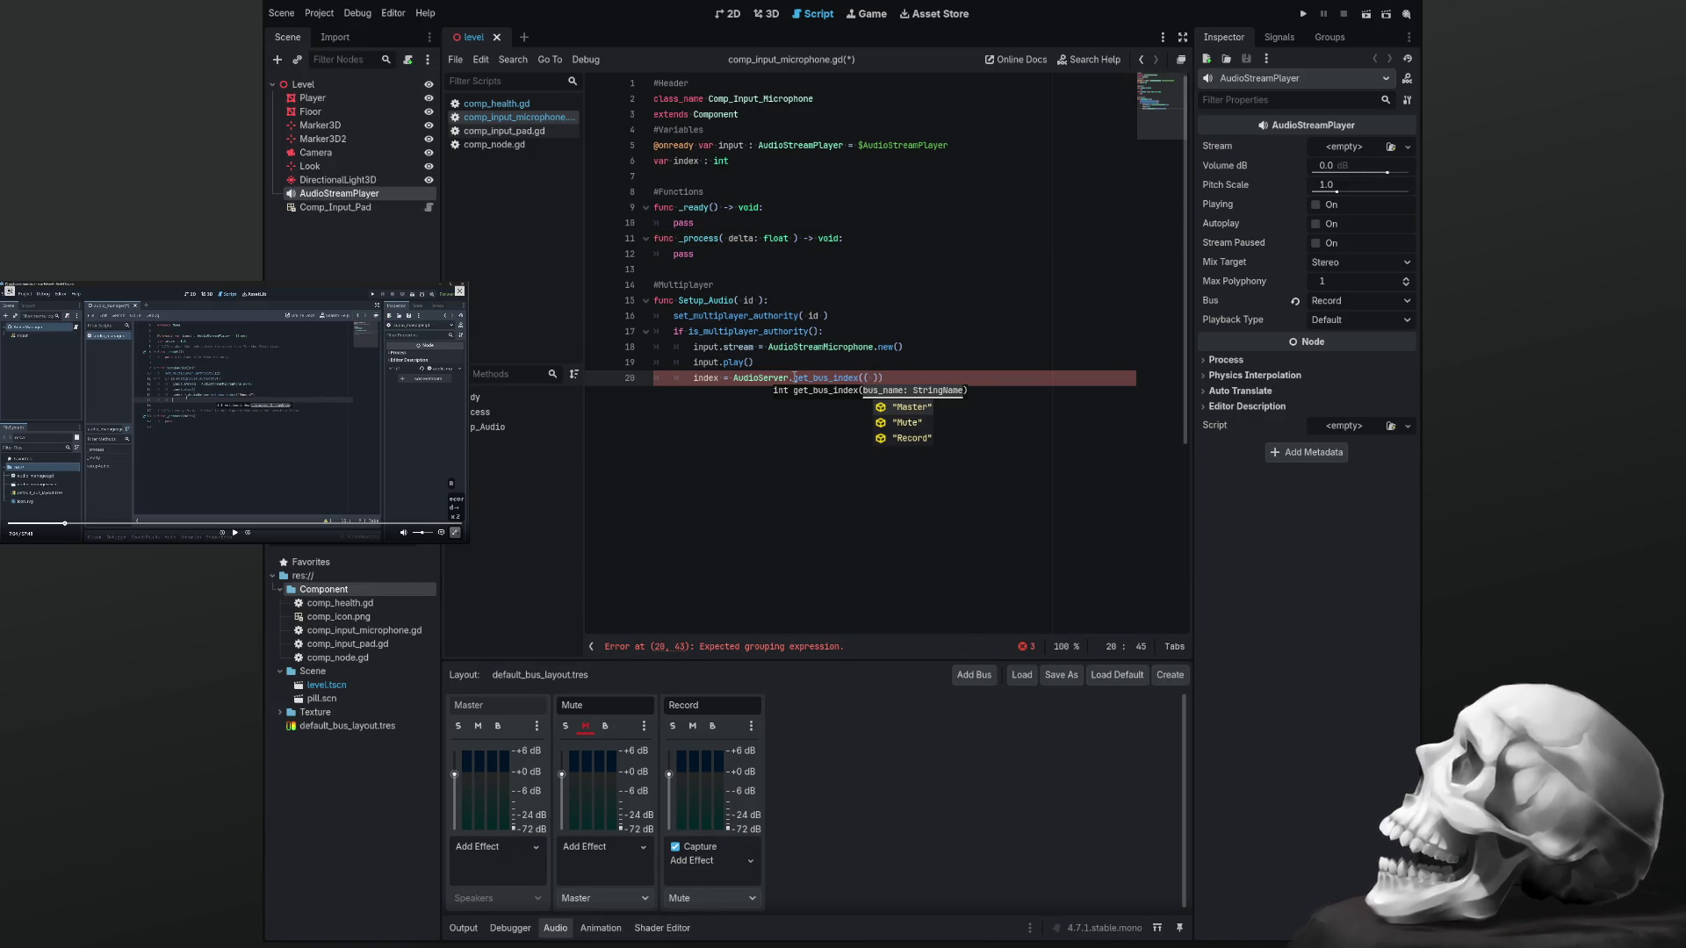
{"action": "key", "text": "BackSpace"}
{"action": "key", "text": "BackSpace"}
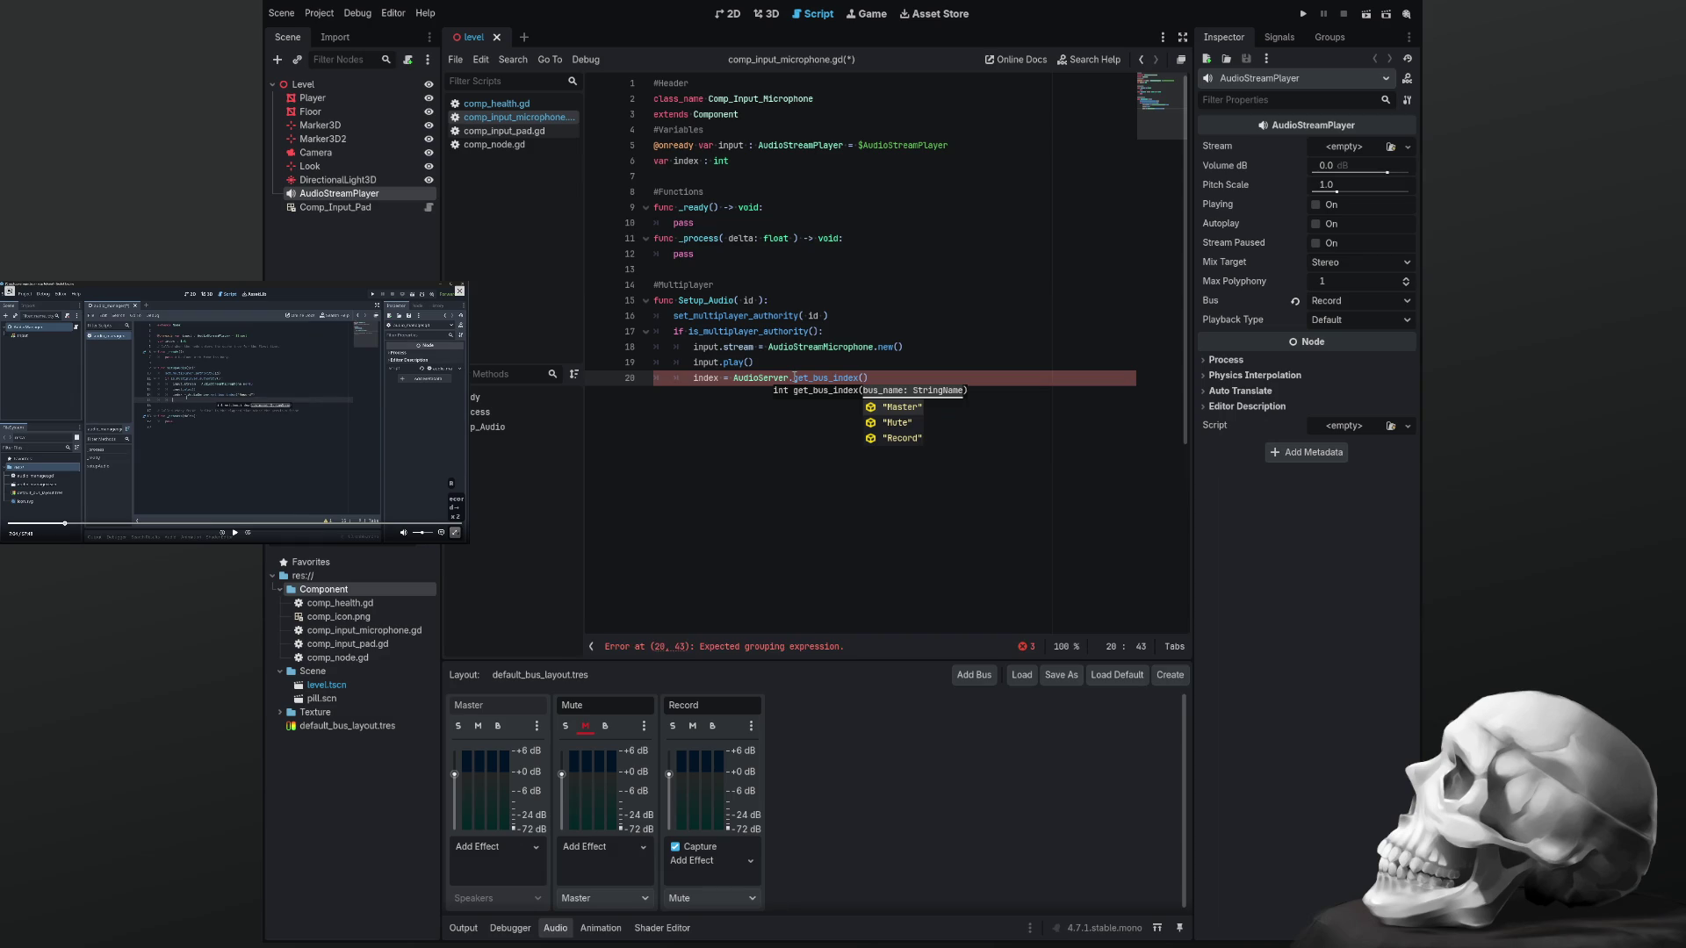
{"action": "key", "text": "Down"}
{"action": "key", "text": "Down"}
{"action": "key", "text": "Down"}
{"action": "key", "text": "Up"}
{"action": "key", "text": "Return"}
{"action": "key", "text": "Left"}
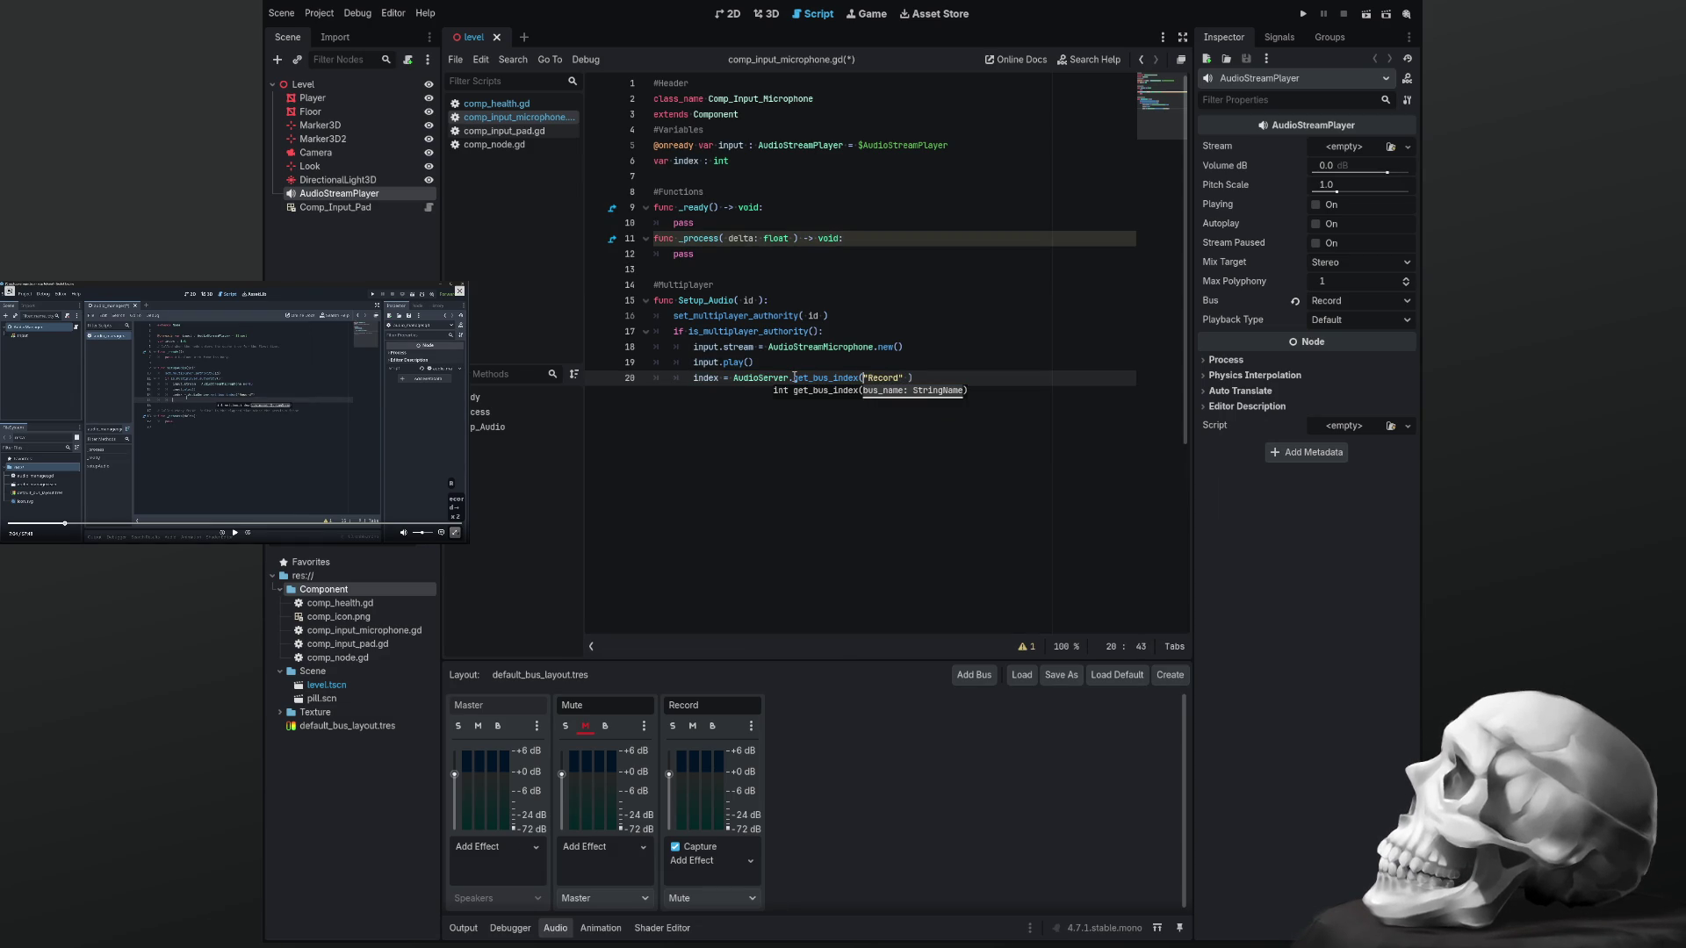
{"action": "key", "text": "End"}
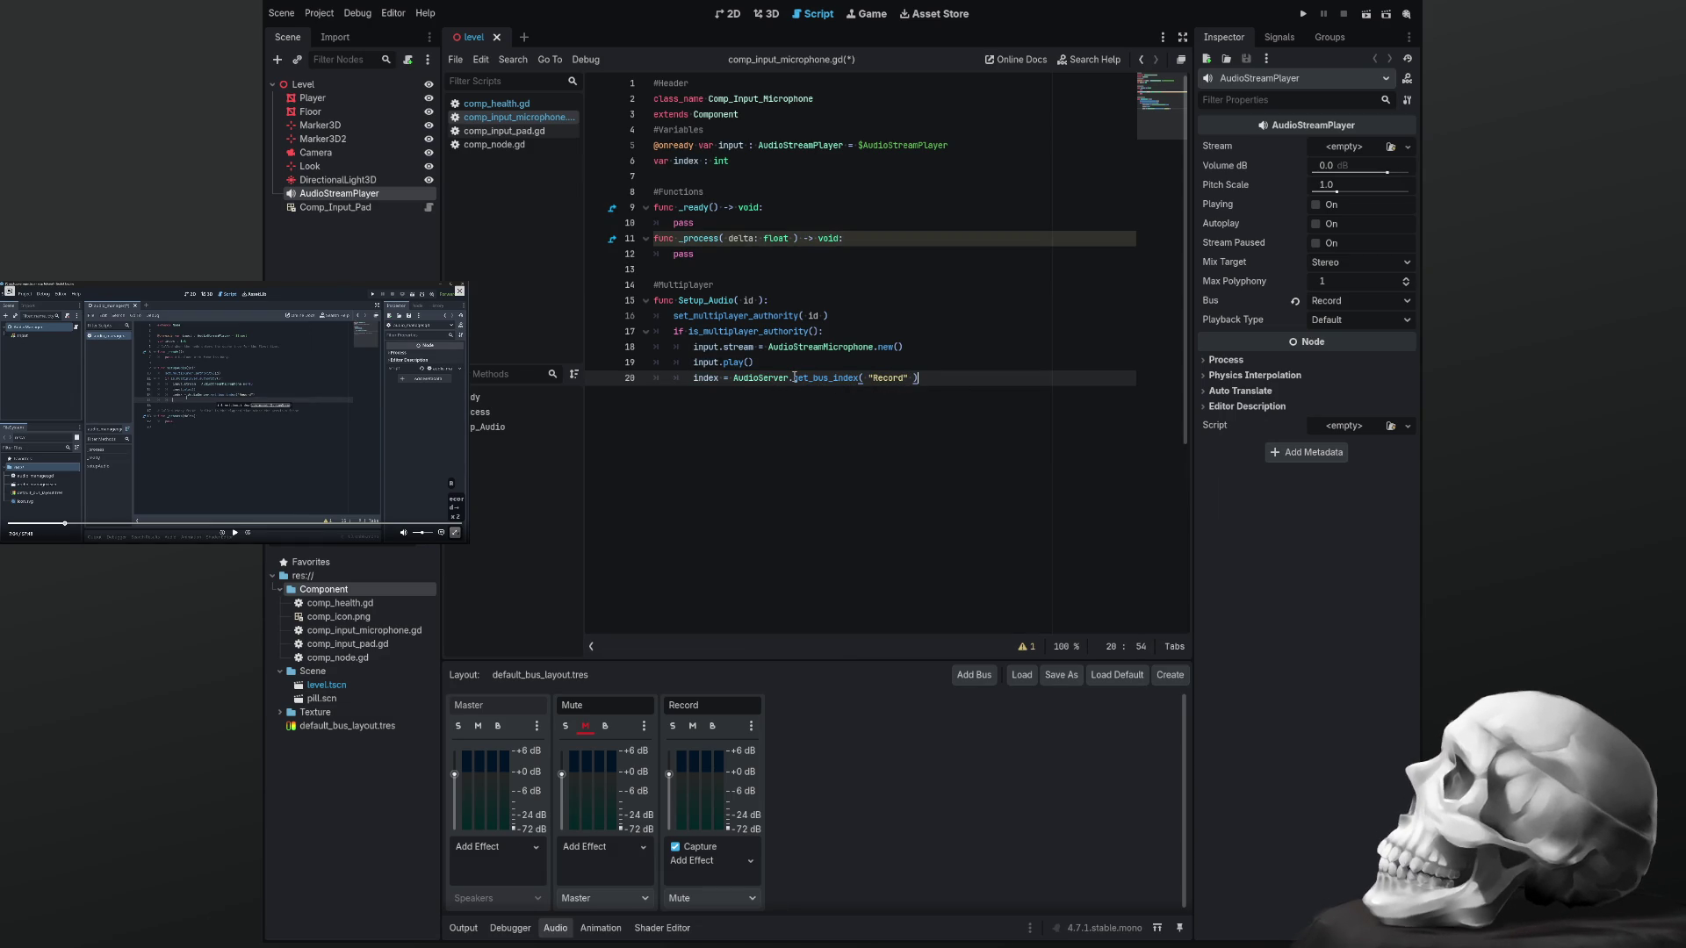
{"action": "key", "text": "Return"}
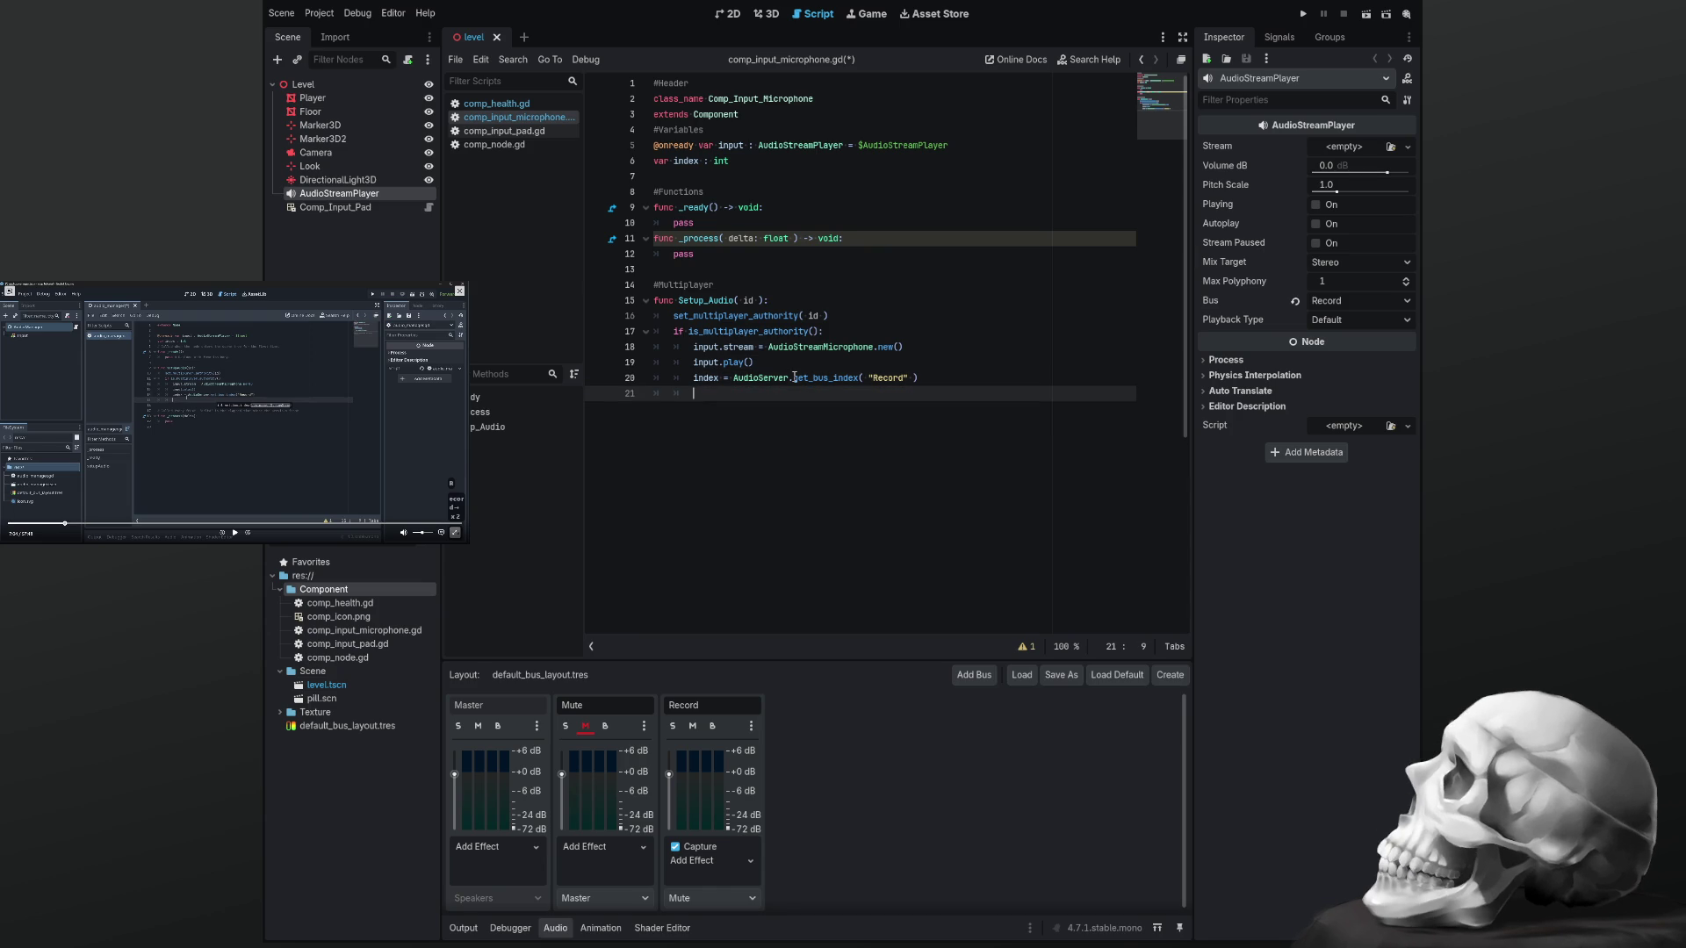
{"action": "key", "text": "ctrl+s"}
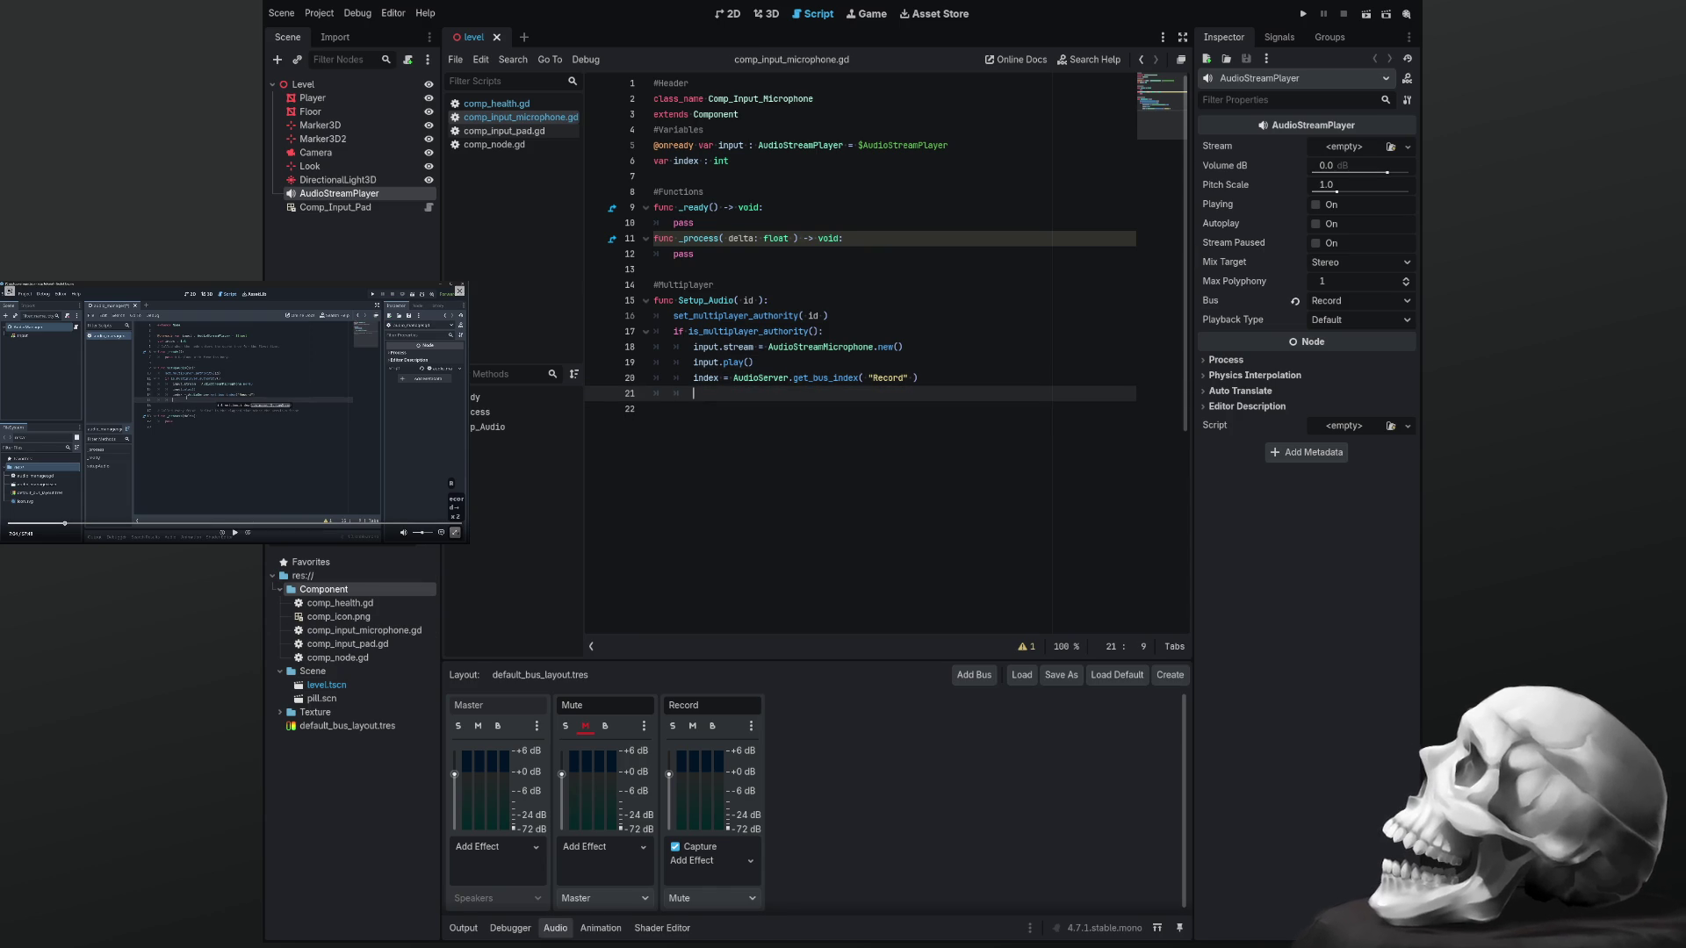
Step: Declare var effect : AudioEffectCapture in the variables section
{"action": "left_click", "coordinate": [234, 532]}
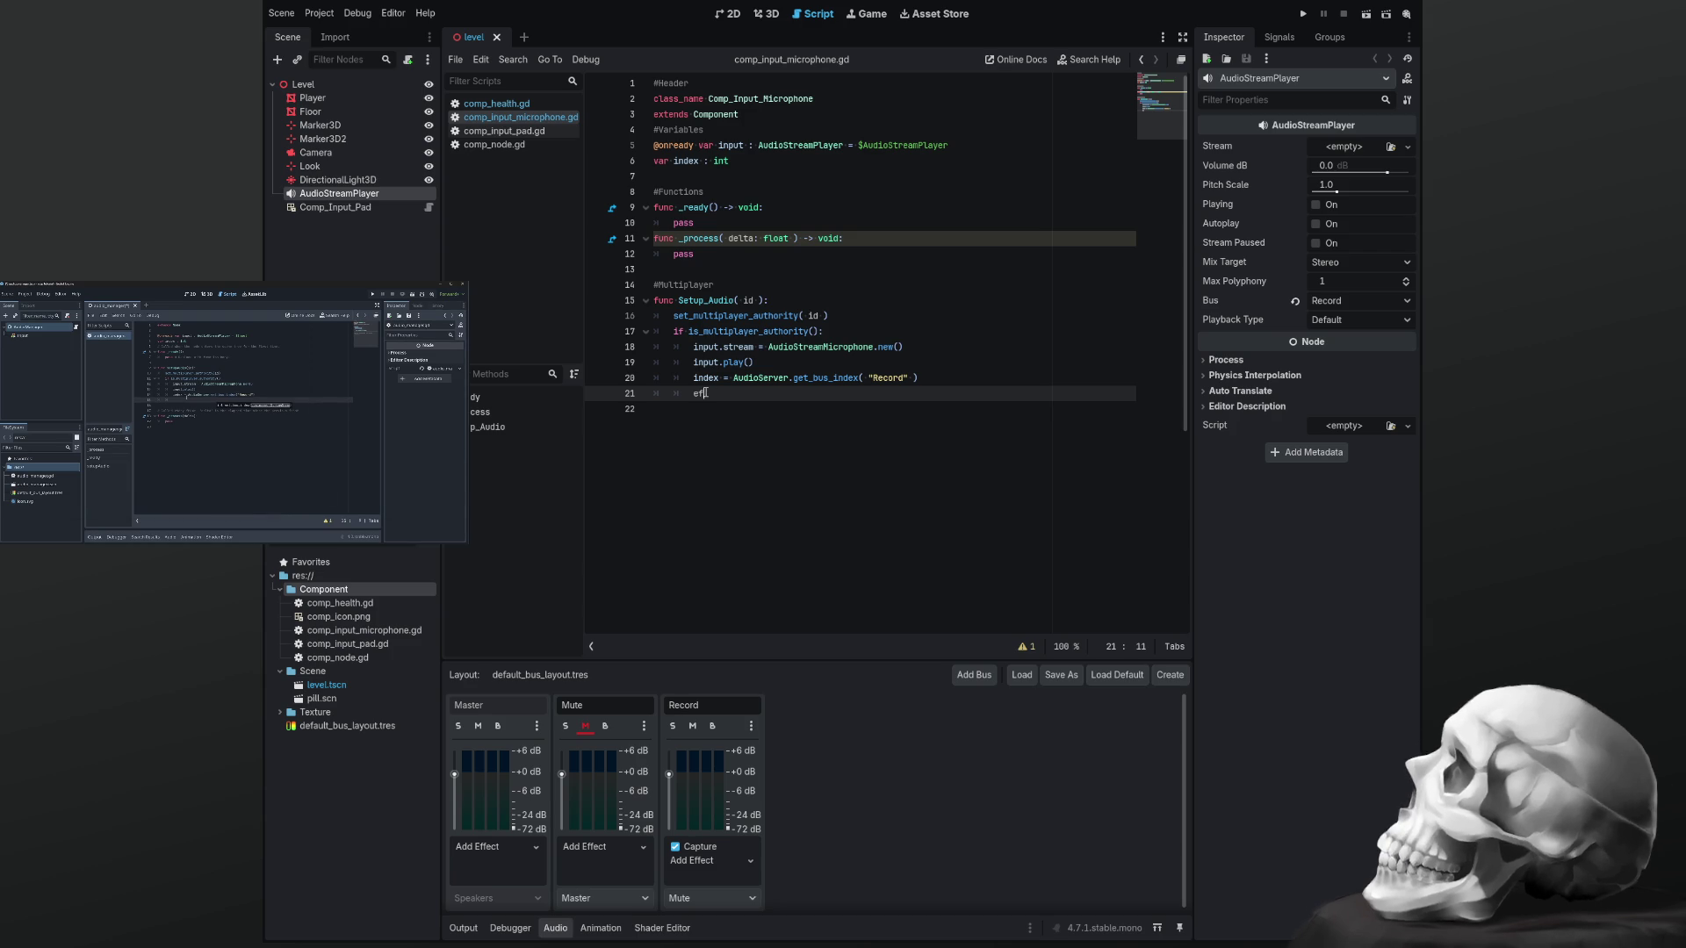
{"action": "type", "text": "effect"}
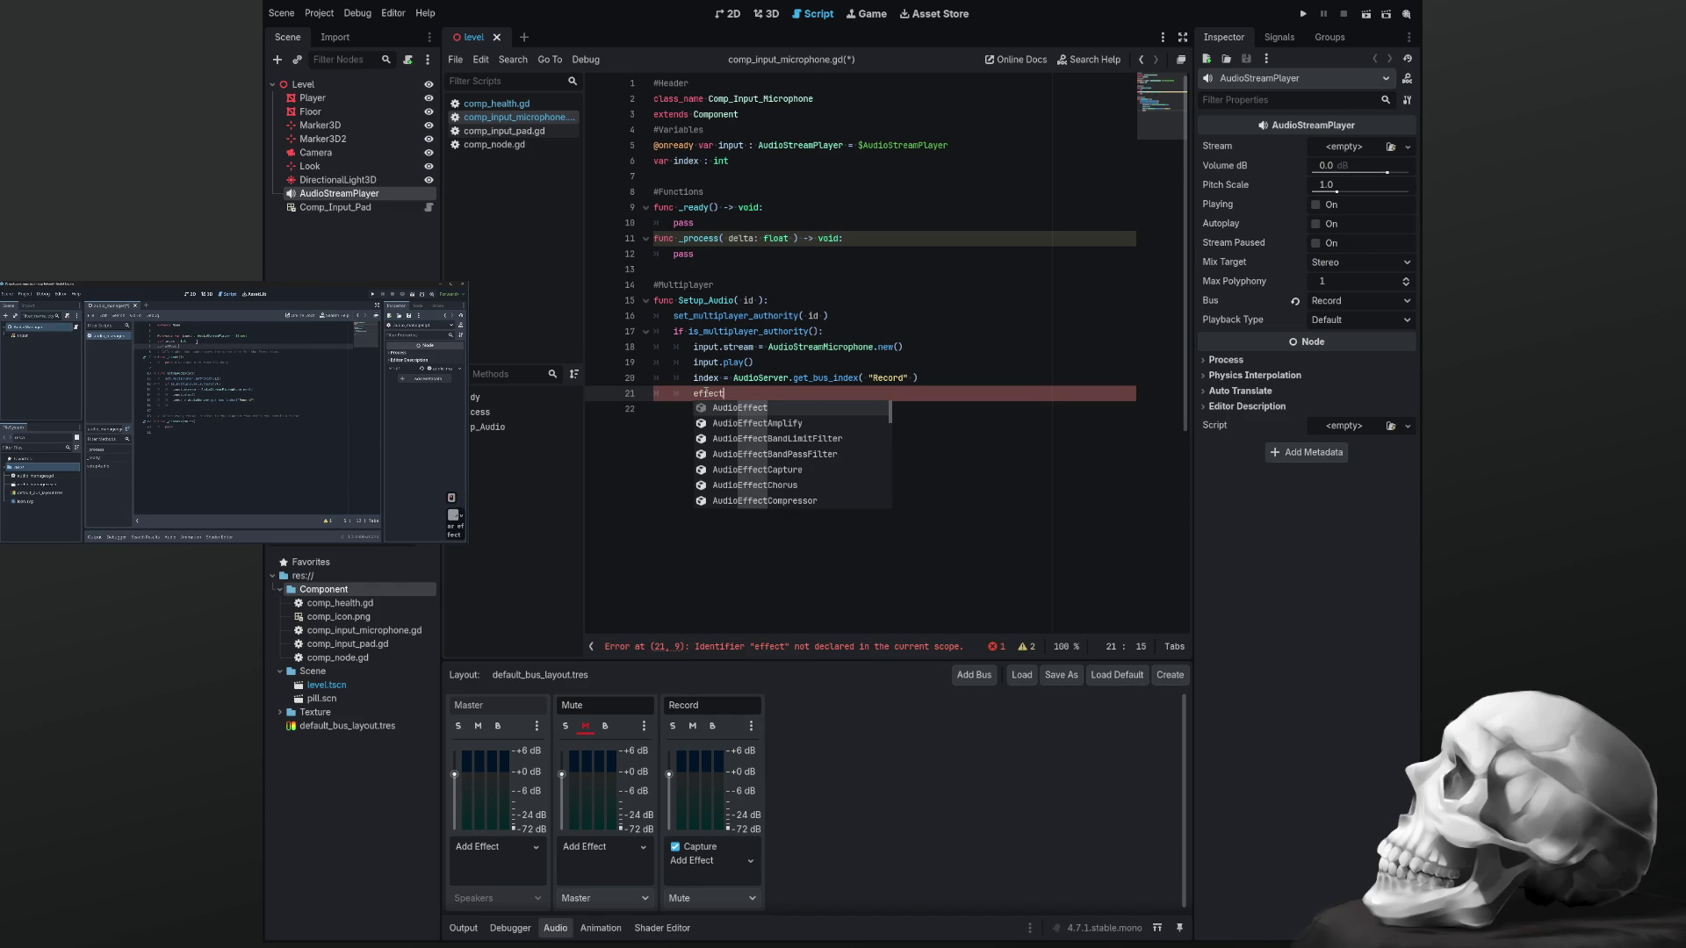
{"action": "left_click", "coordinate": [768, 174]}
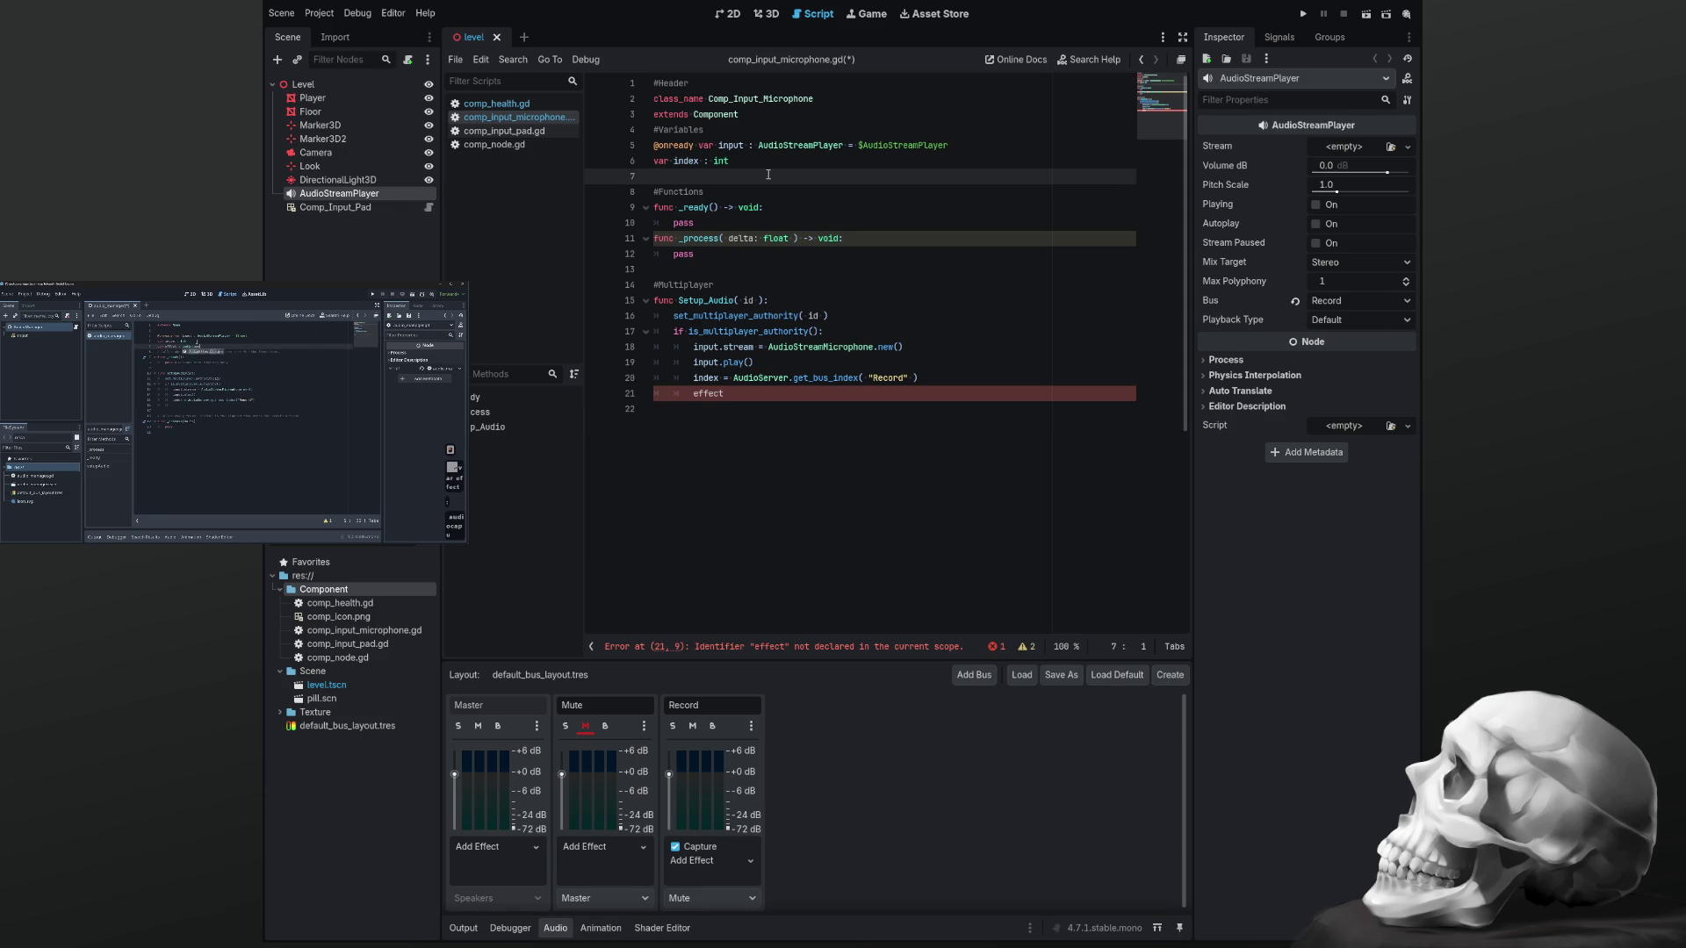
{"action": "type", "text": "var effe"}
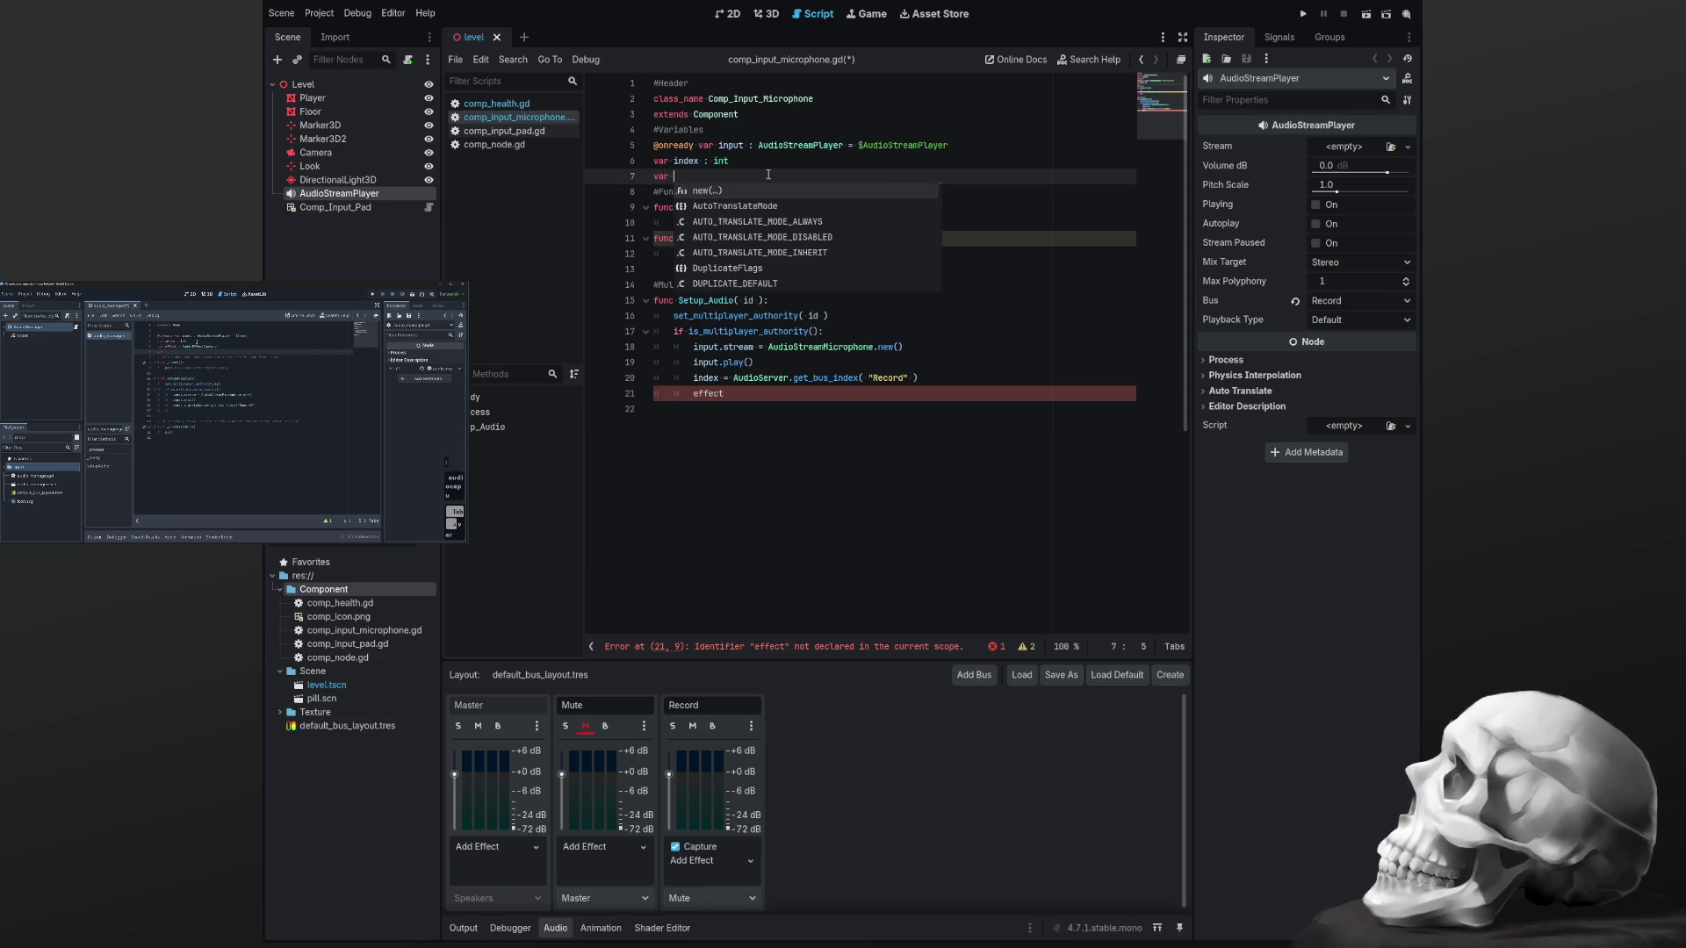
{"action": "type", "text": "ct"}
{"action": "key", "text": "Escape"}
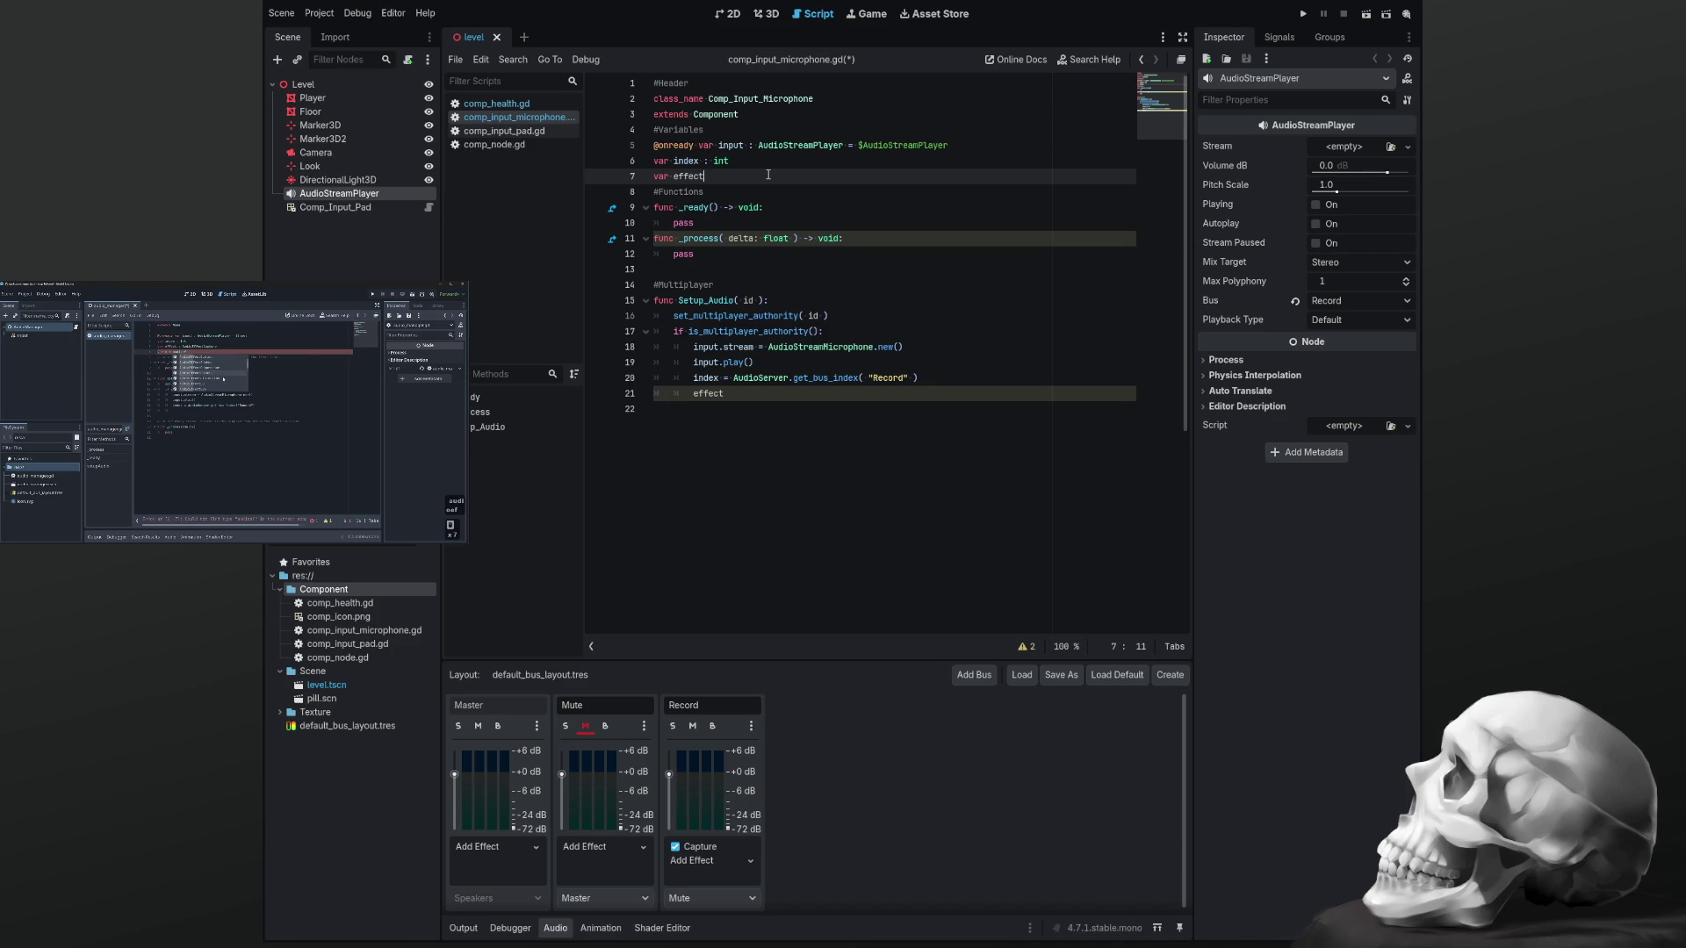
{"action": "mouse_move", "coordinate": [235, 532]}
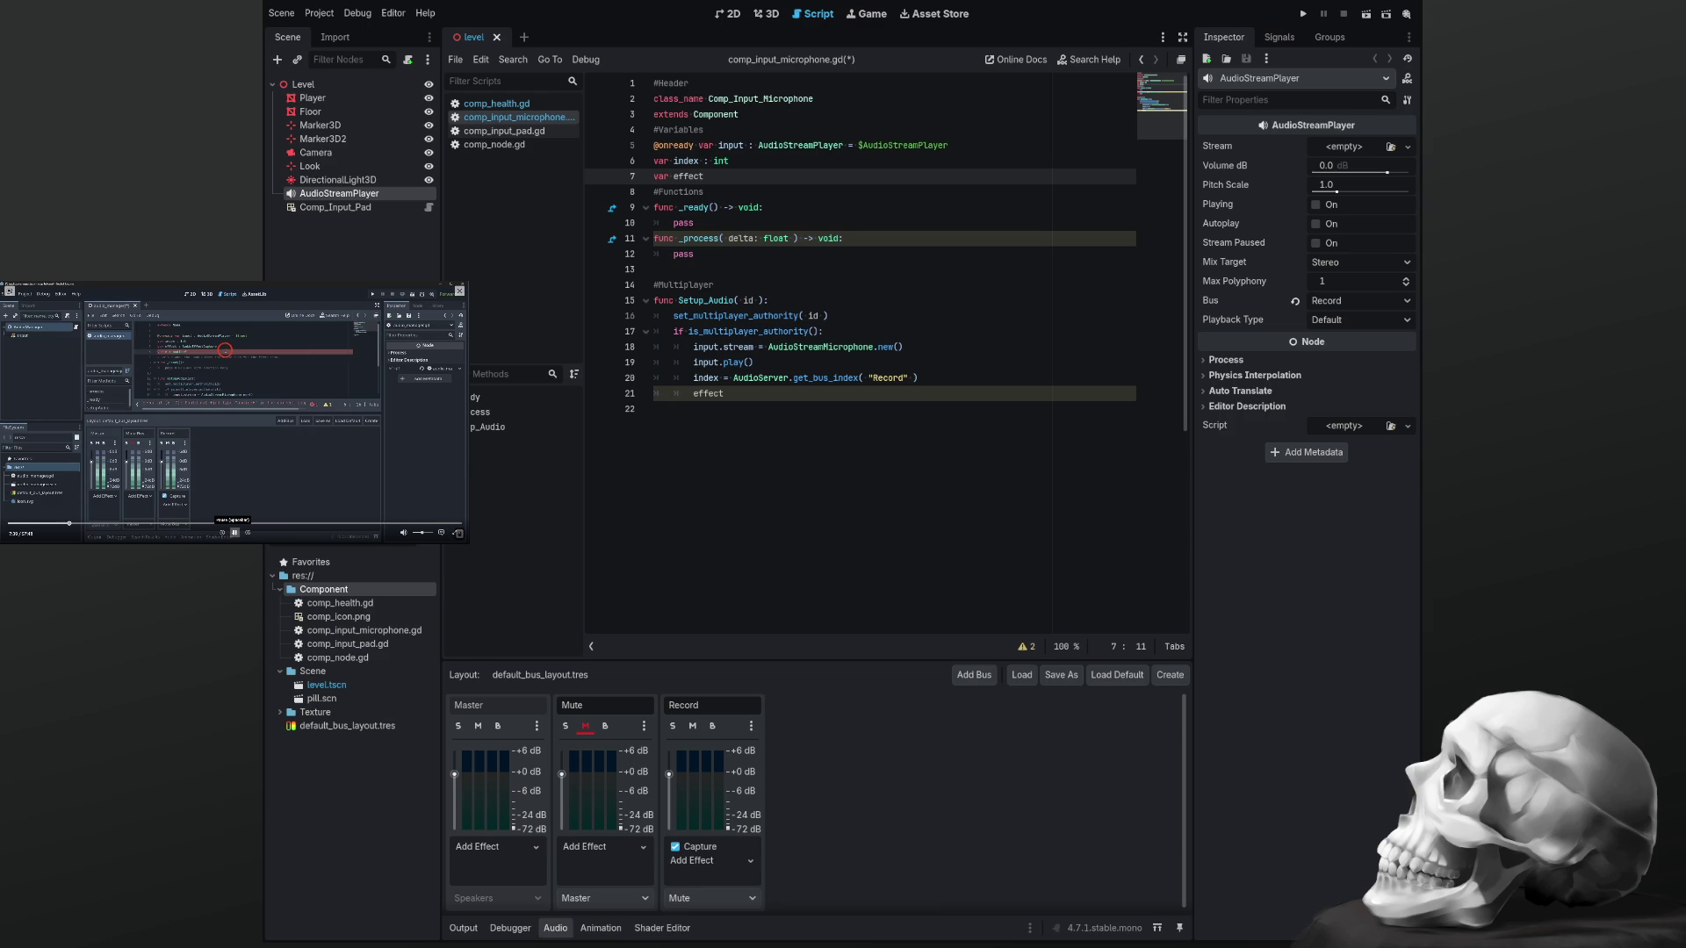
{"action": "left_click", "coordinate": [235, 533]}
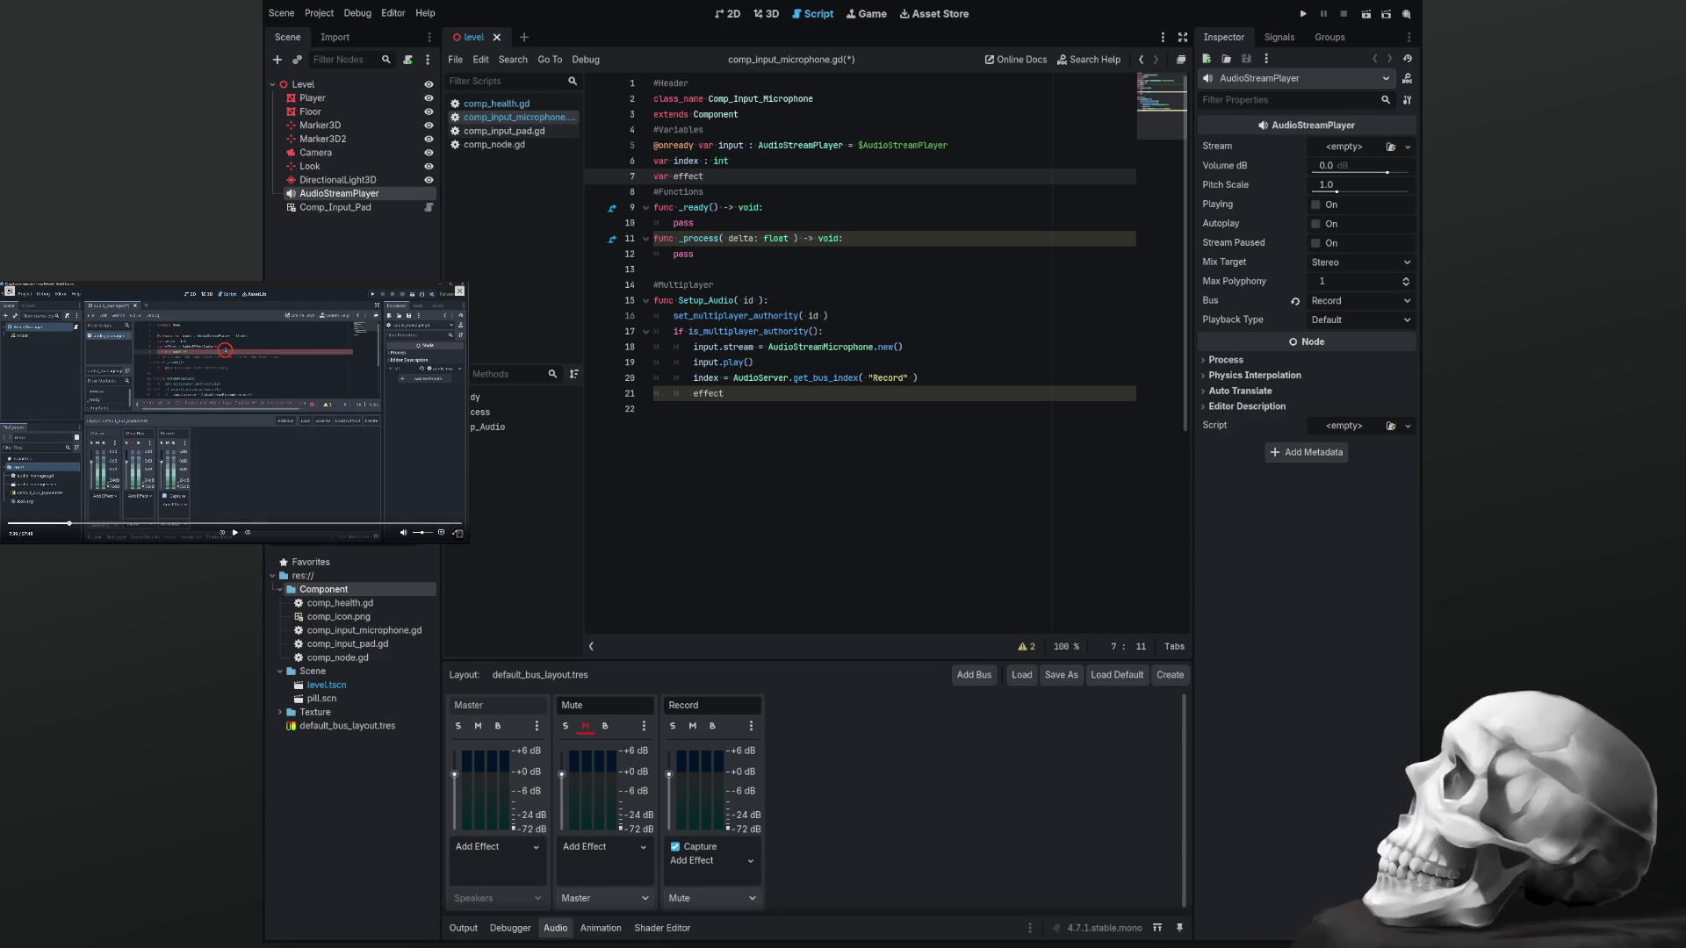
{"action": "type", "text": ": "}
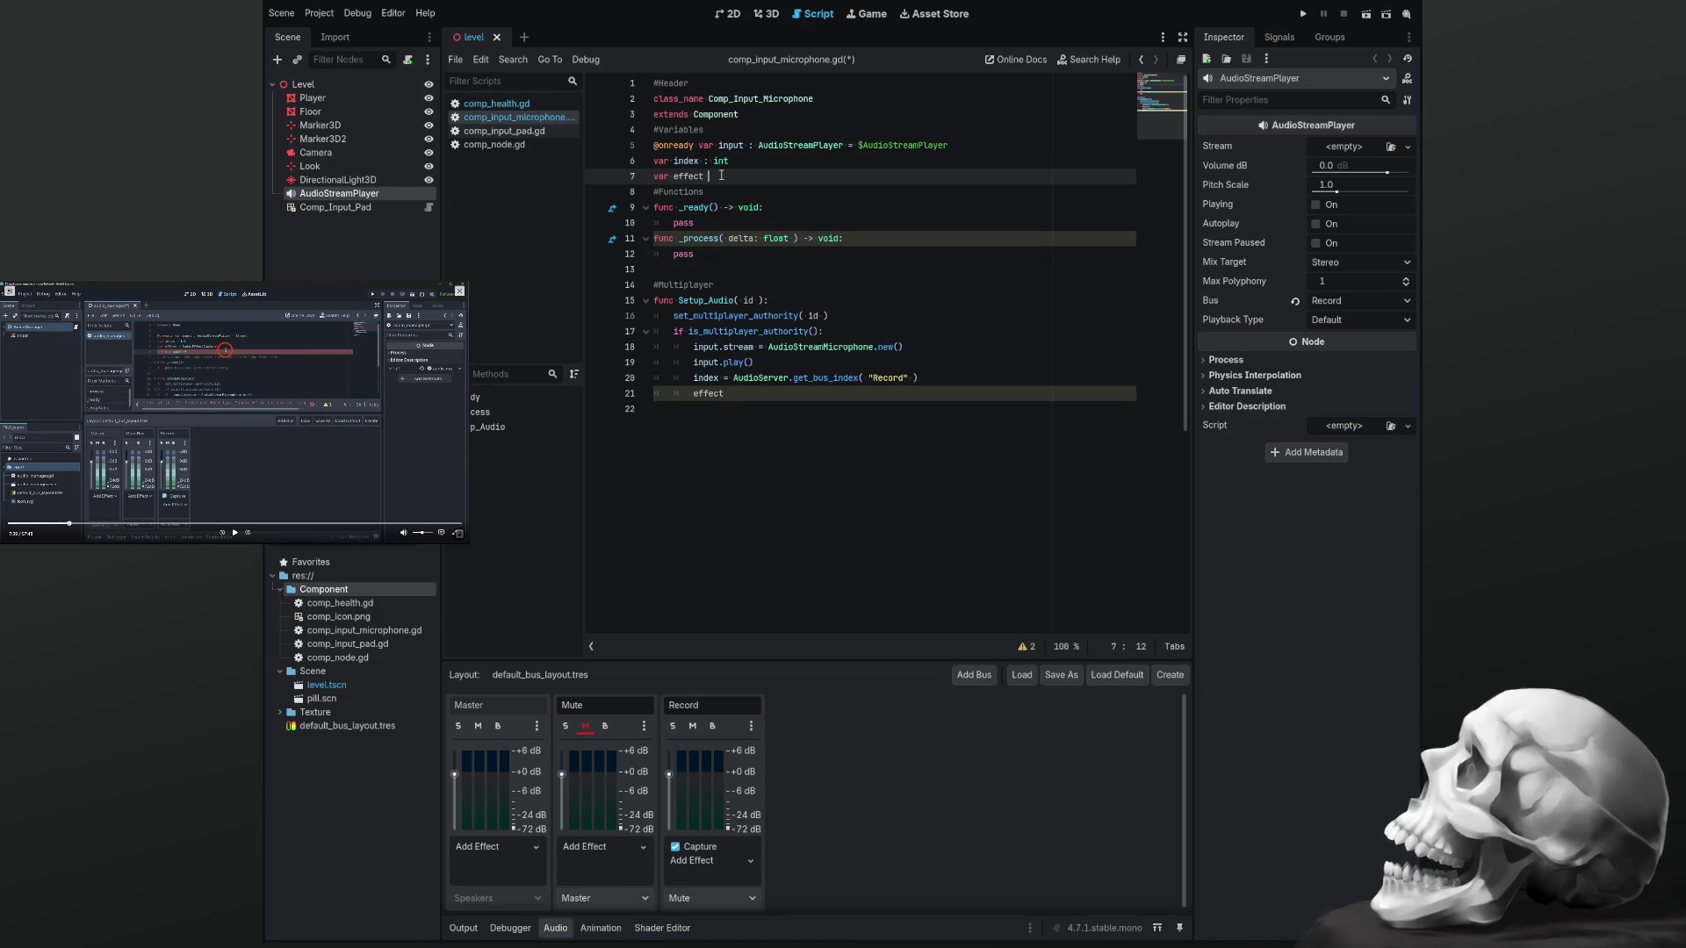
{"action": "type", "text": "Audio"}
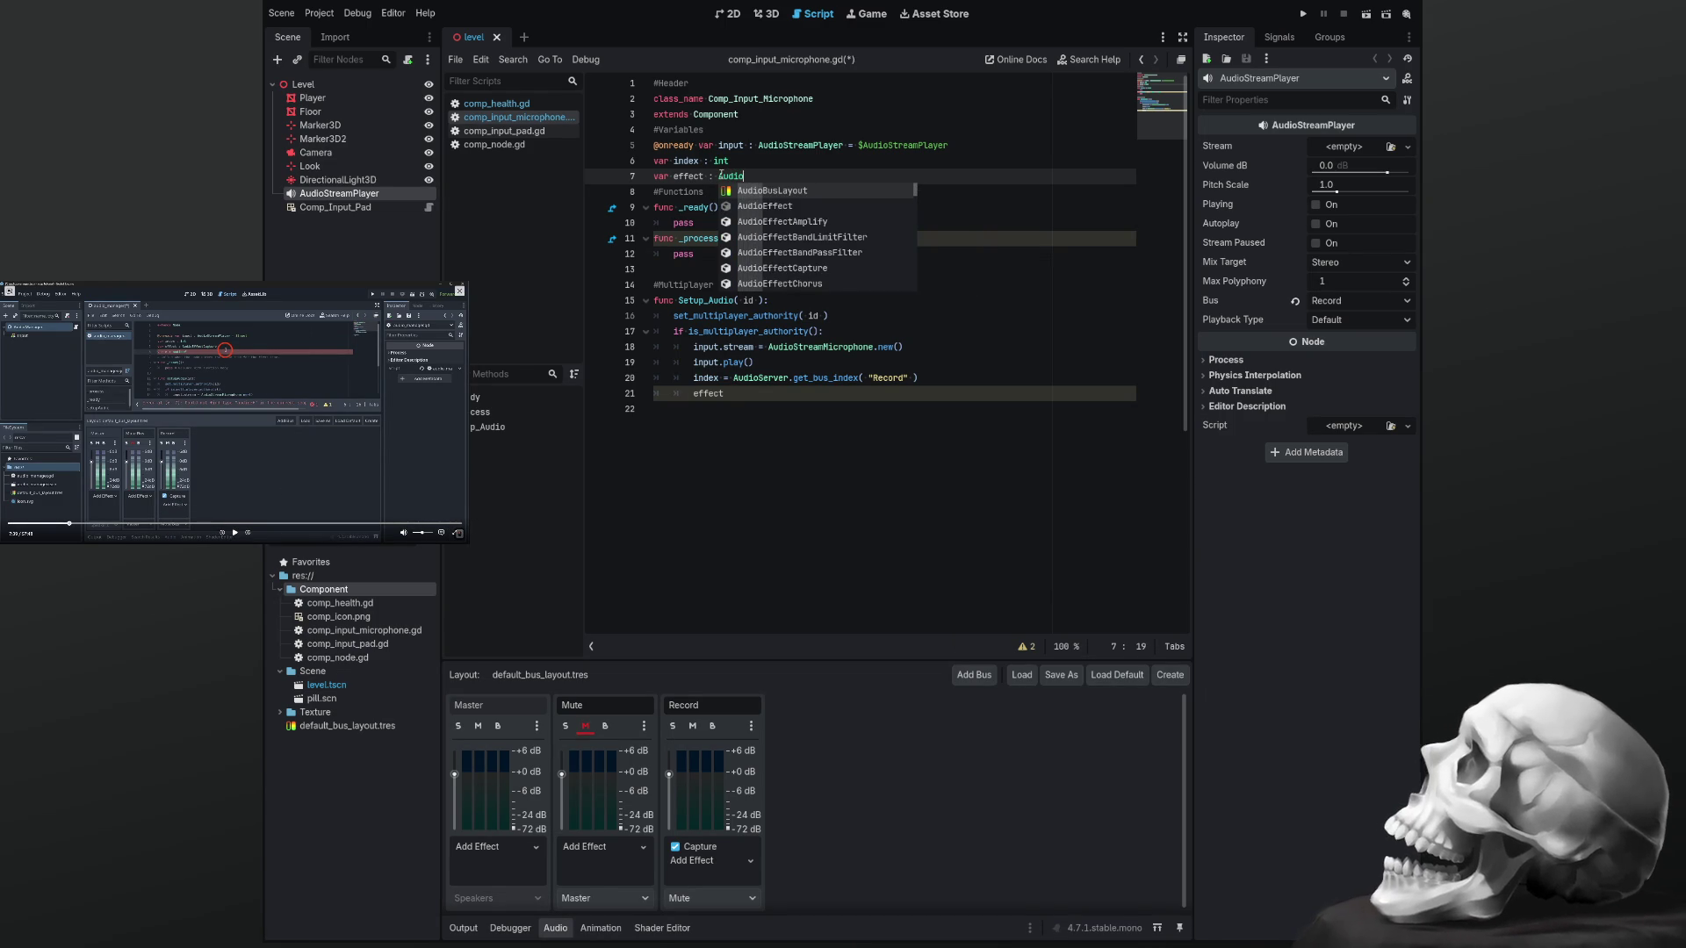
{"action": "type", "text": "Effect"}
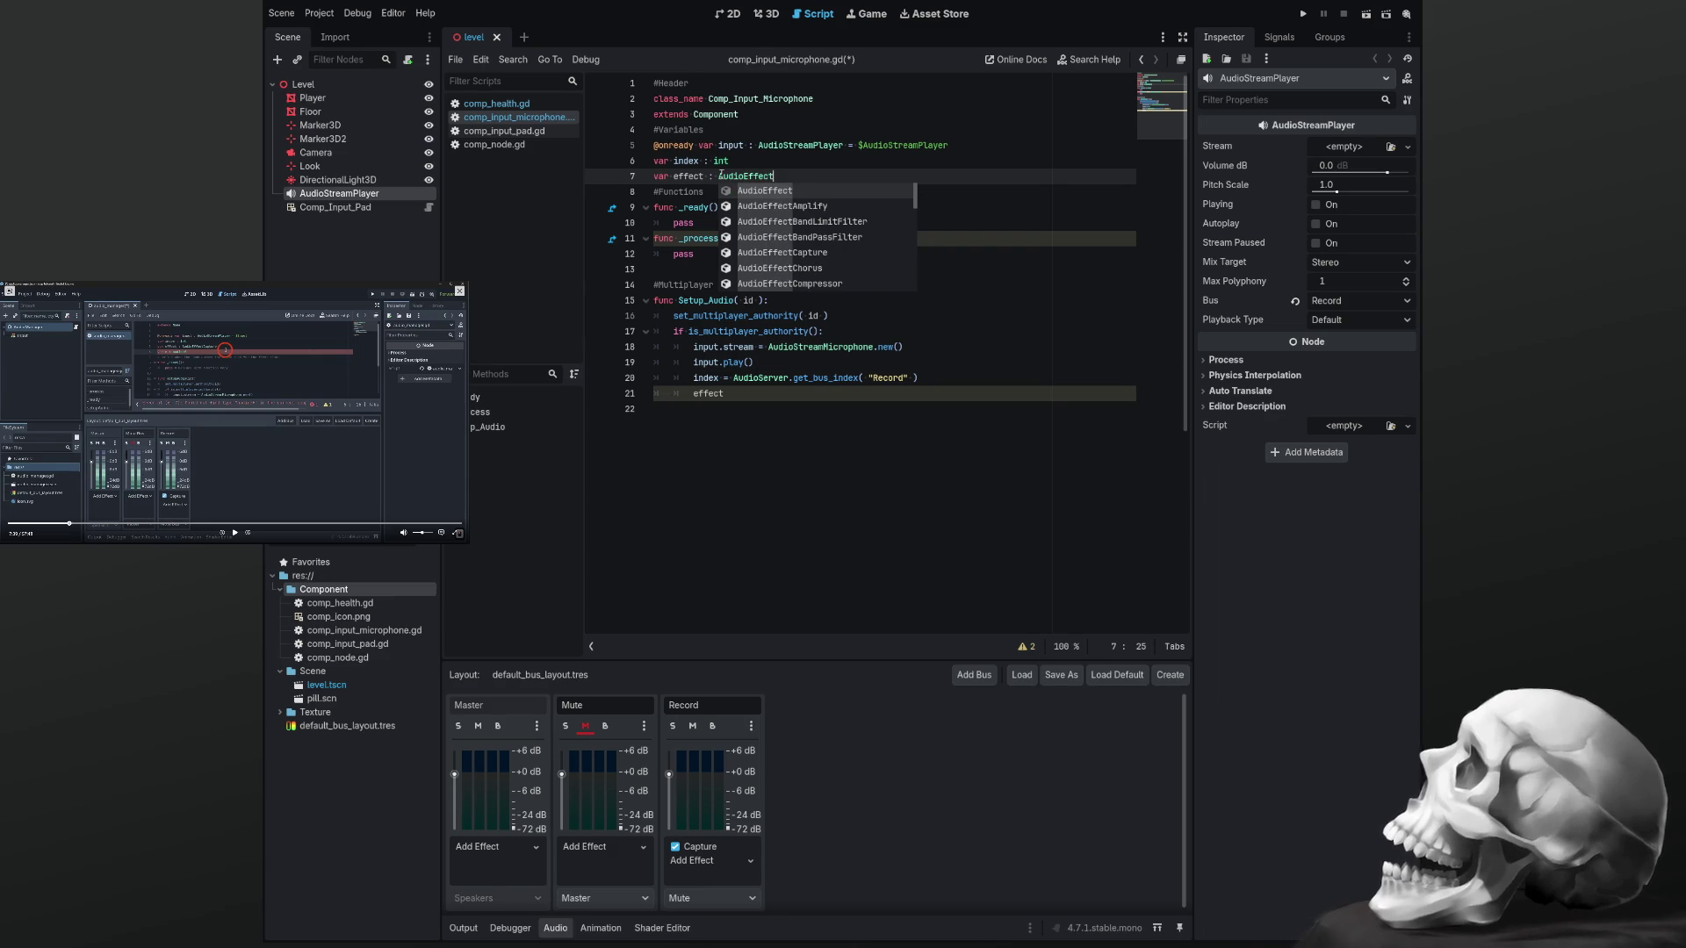
{"action": "type", "text": "Capture"}
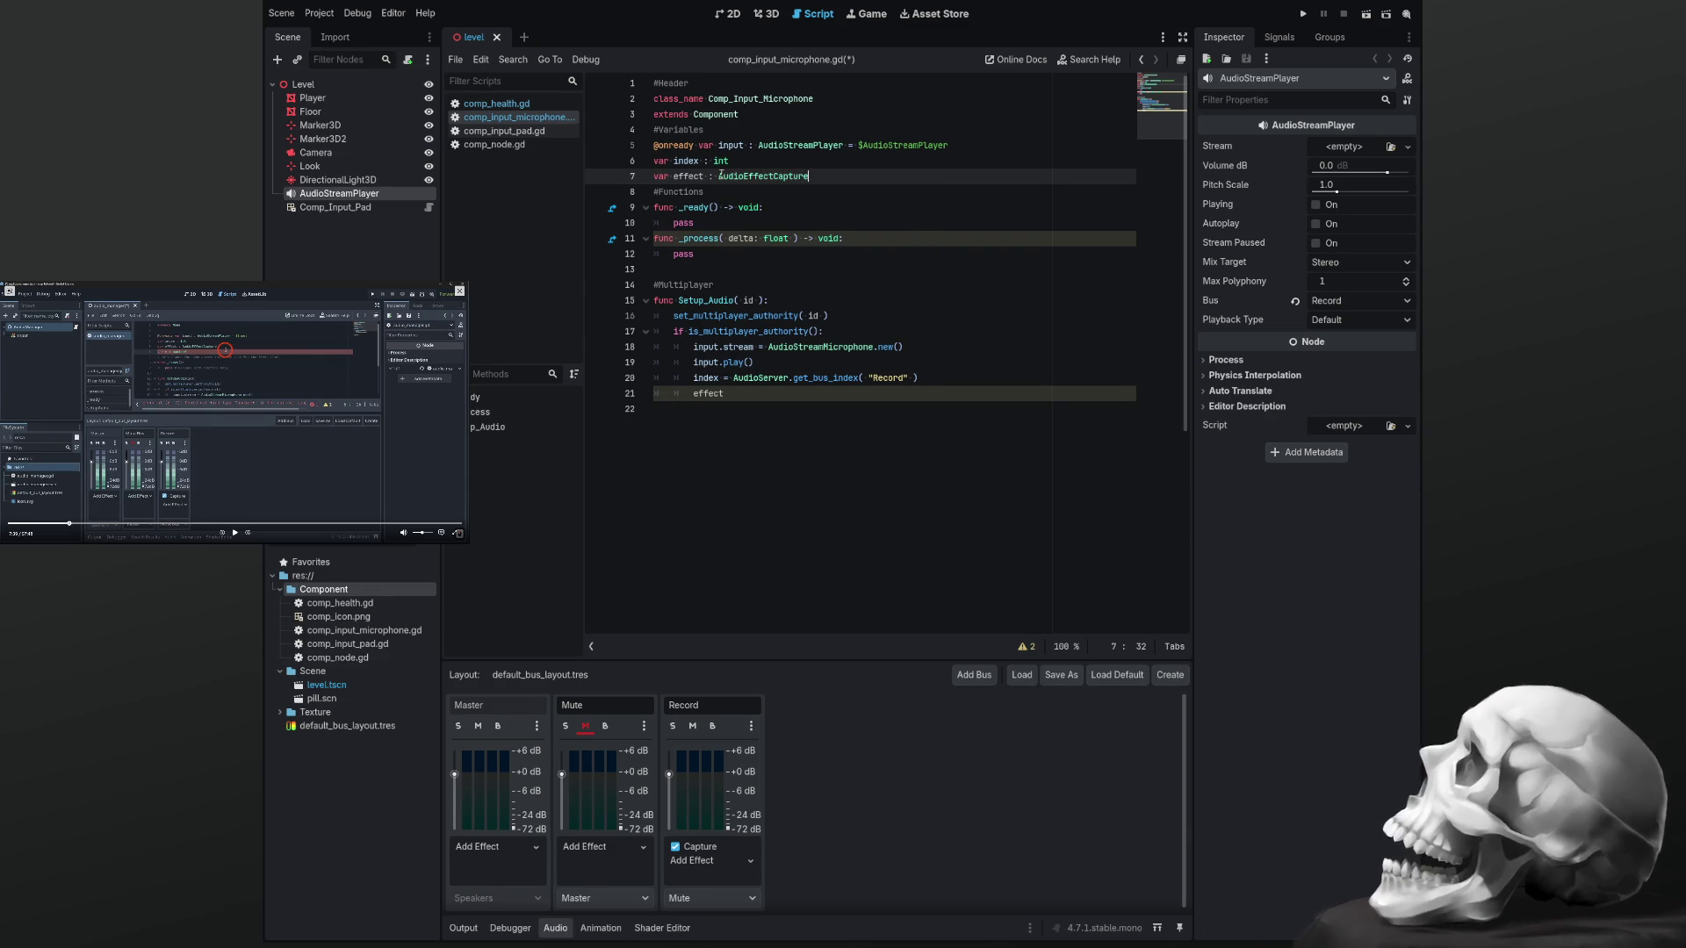
{"action": "key", "text": "Return"}
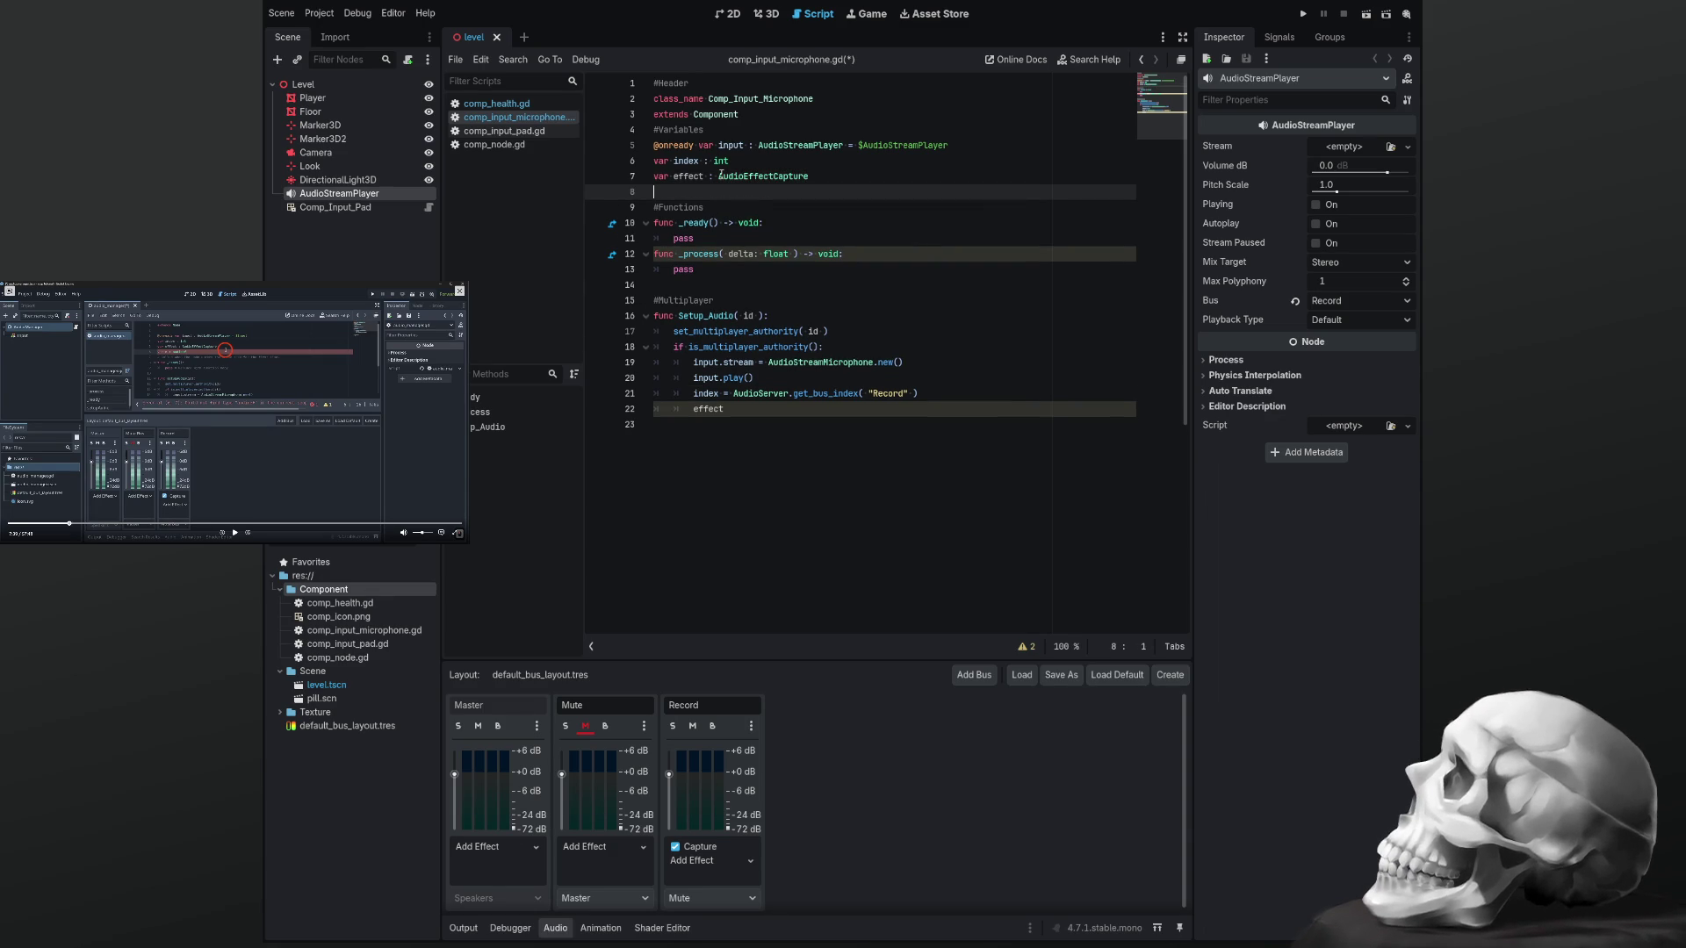
Step: Remove the trial var e : AudioEffectCapture line and leave a blank line before #Functions
{"action": "type", "text": "ar e : a"}
{"action": "type", "text": "udio"}
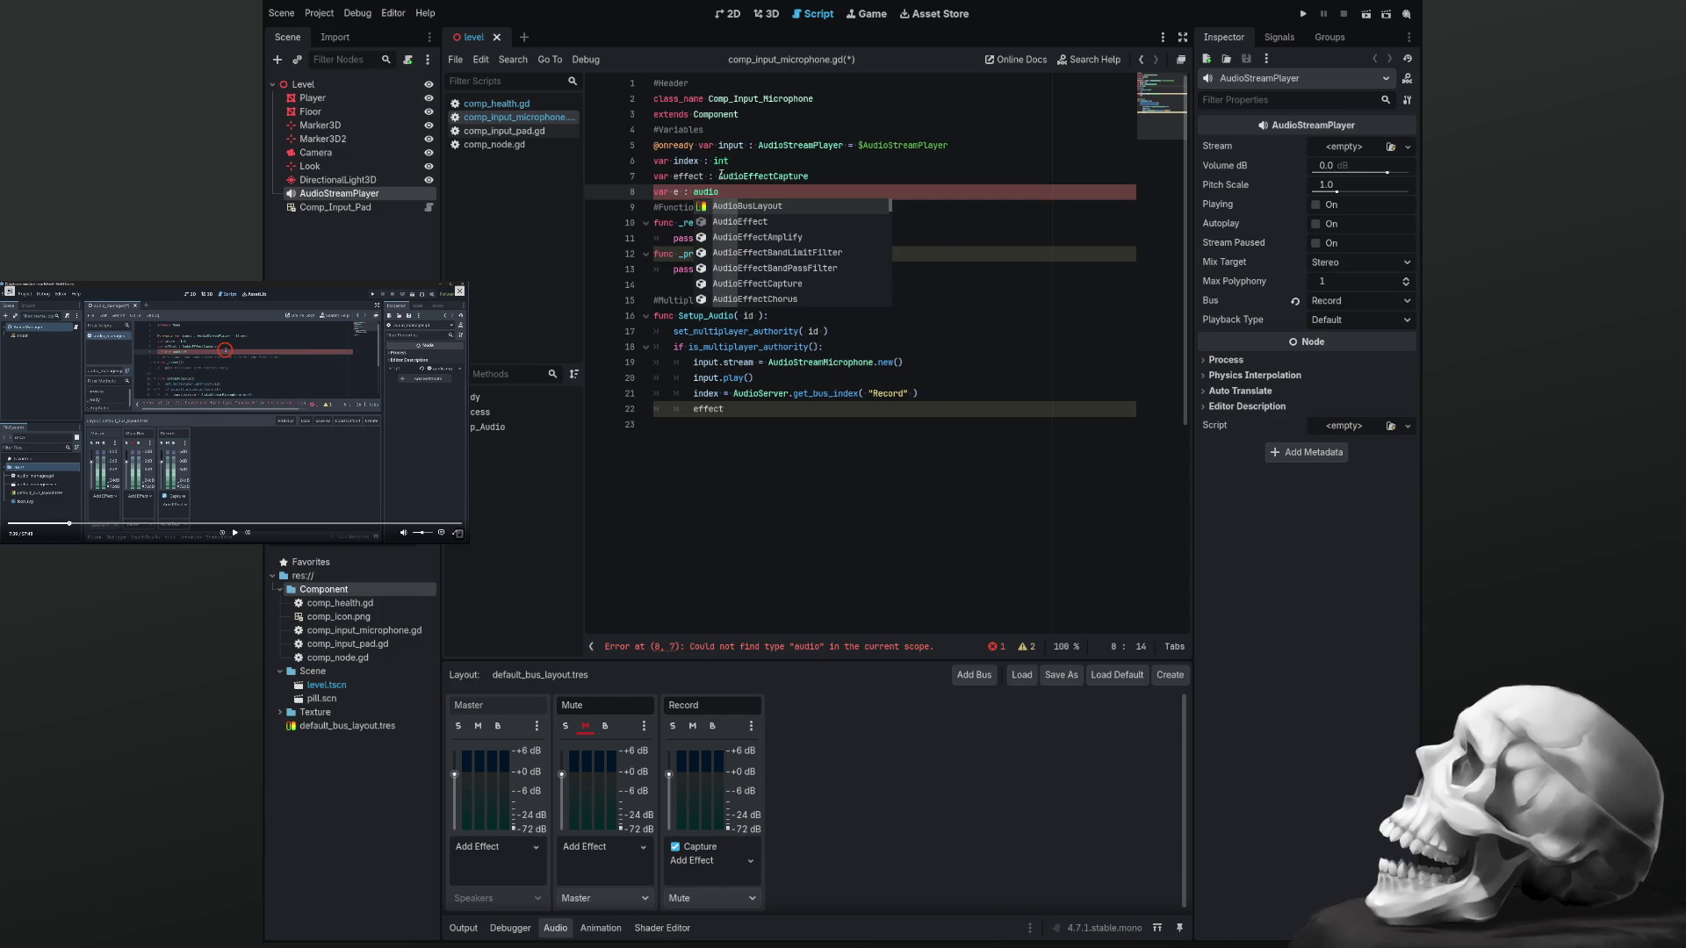
{"action": "type", "text": "effect"}
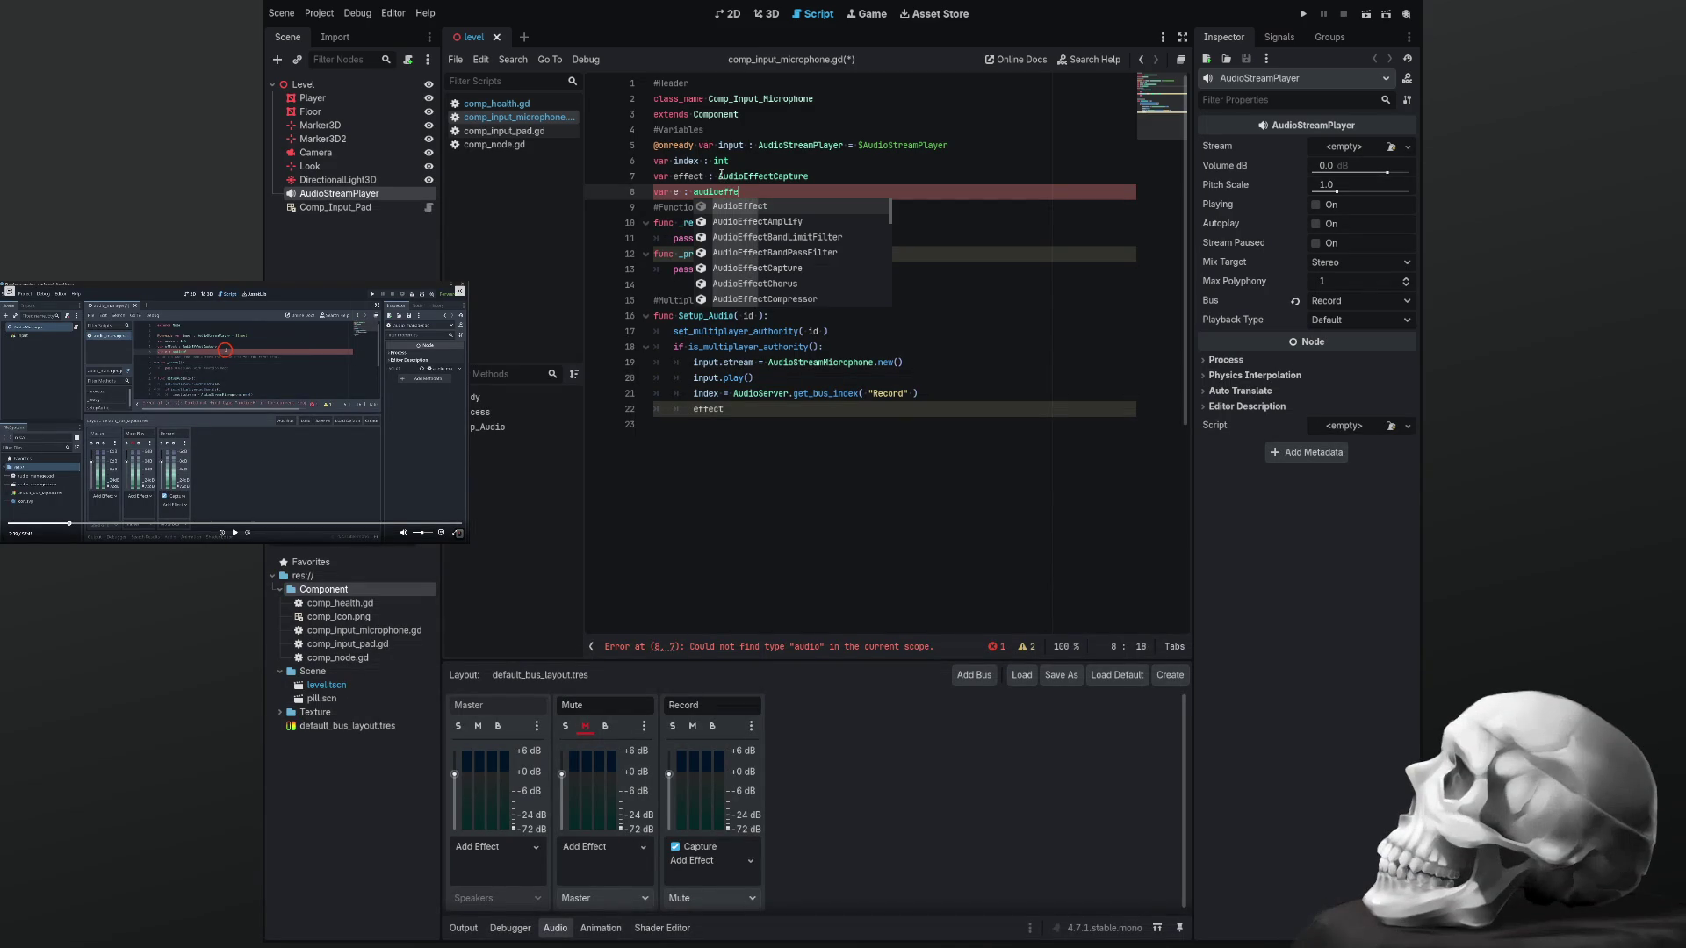
{"action": "key", "text": "Down"}
{"action": "key", "text": "Down"}
{"action": "key", "text": "Down"}
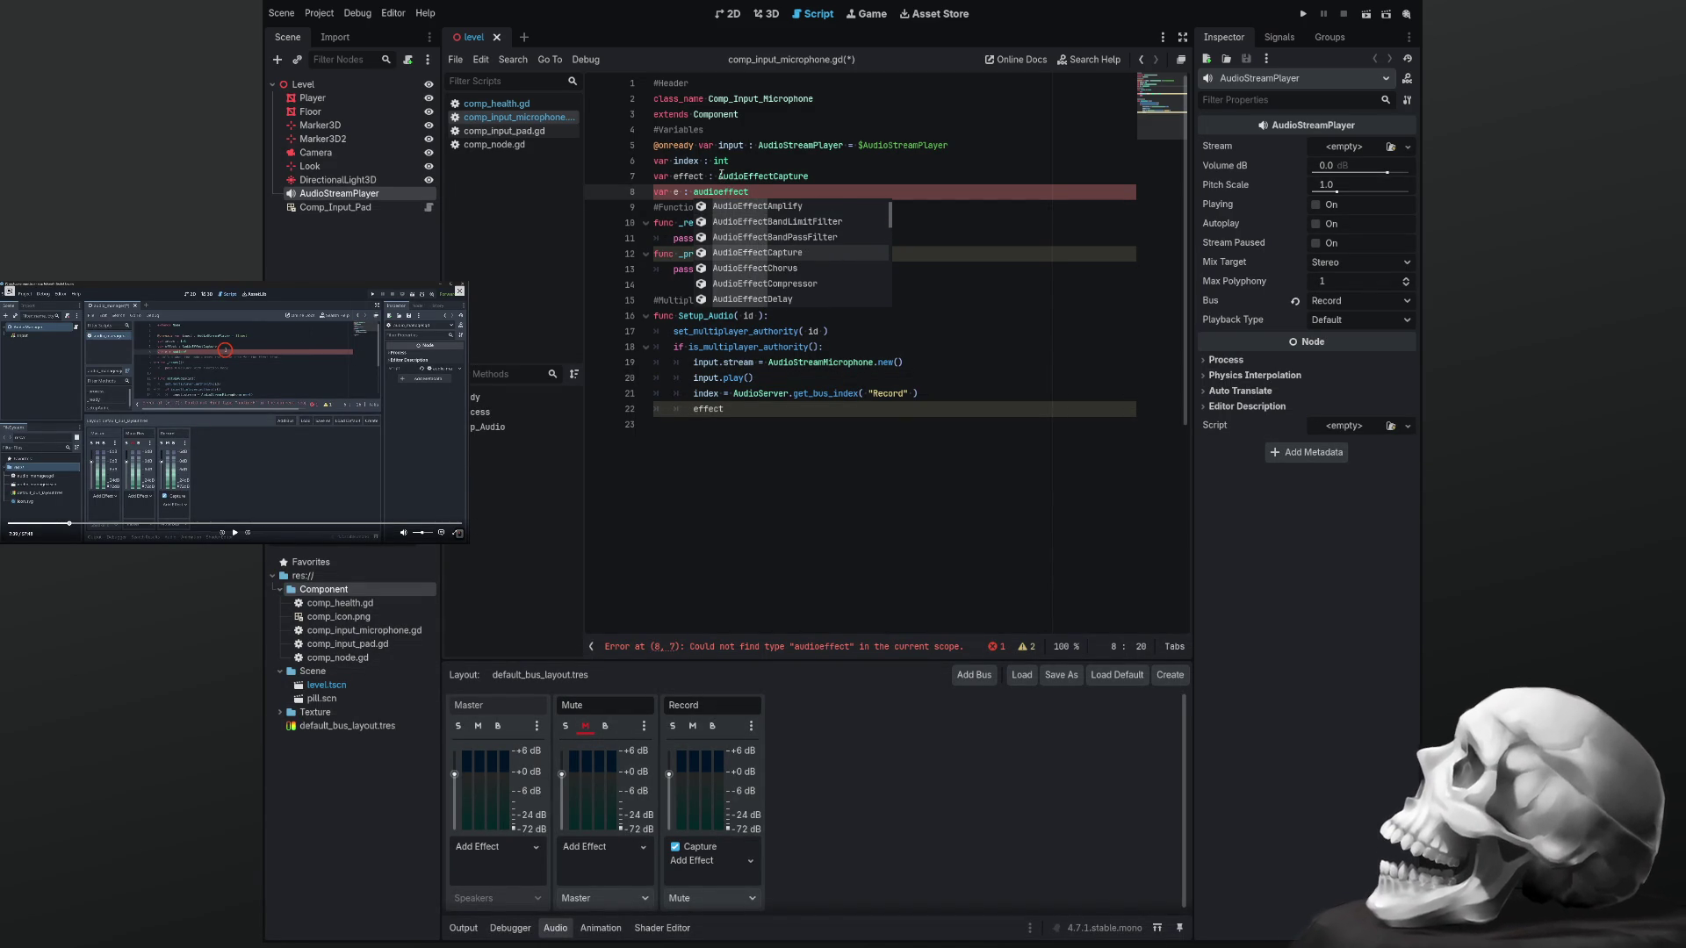
{"action": "key", "text": "Return"}
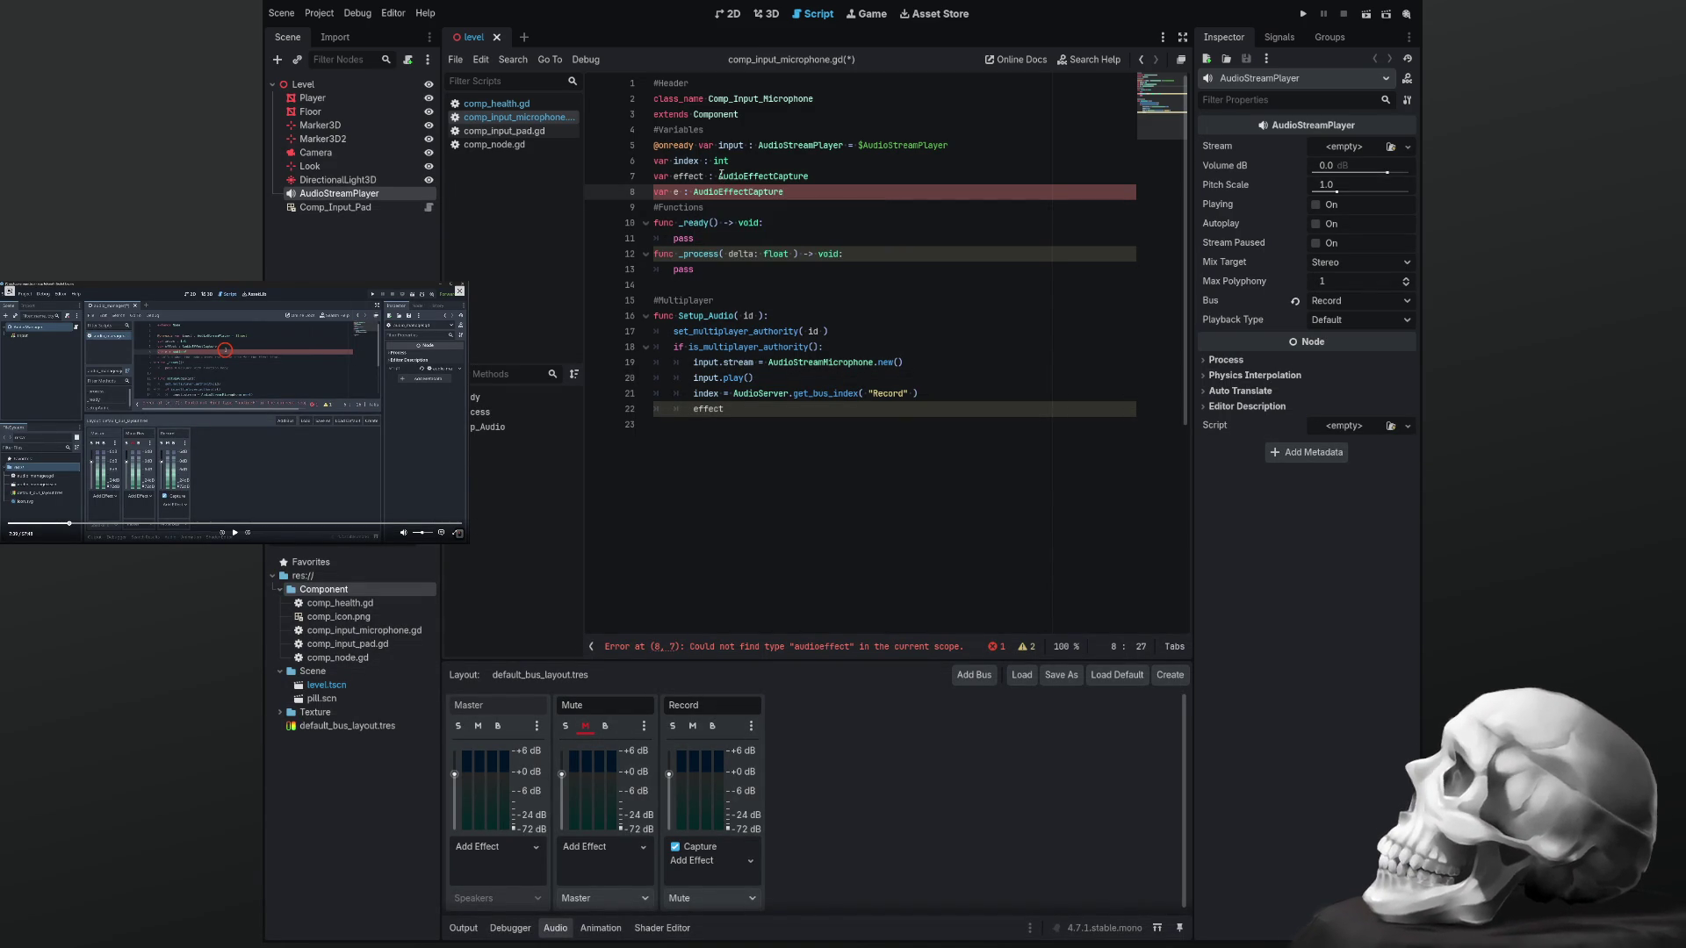
{"action": "left_click", "coordinate": [234, 534]}
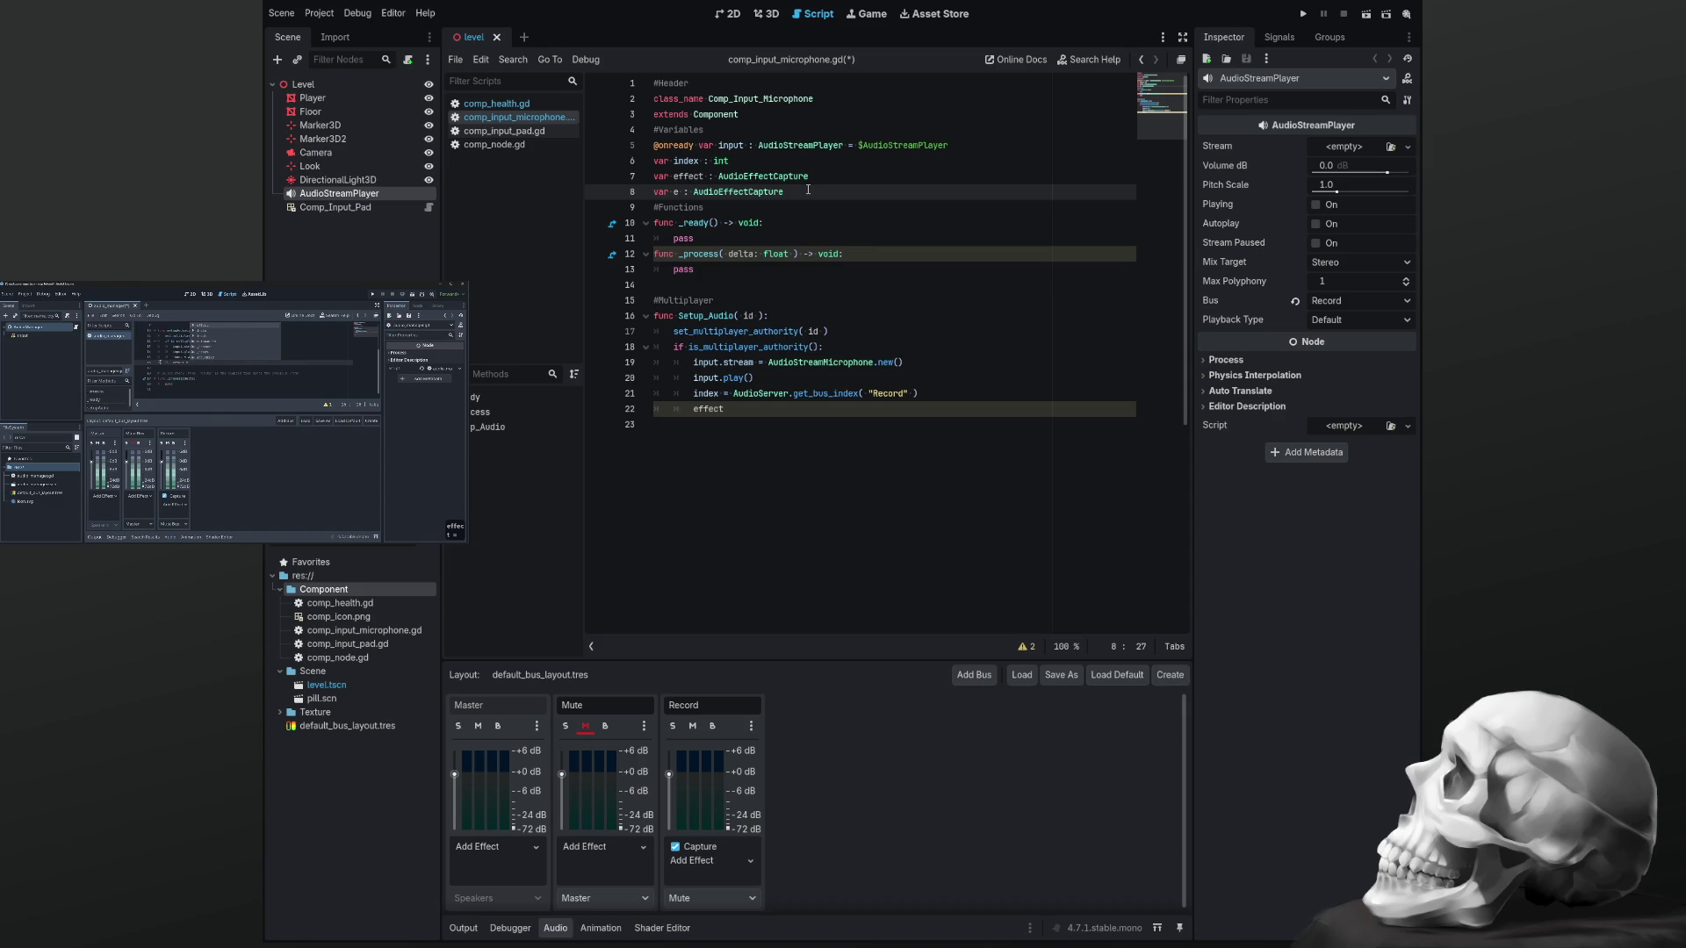
{"action": "key", "text": "shift+Home"}
{"action": "key", "text": "BackSpace"}
{"action": "key", "text": "BackSpace"}
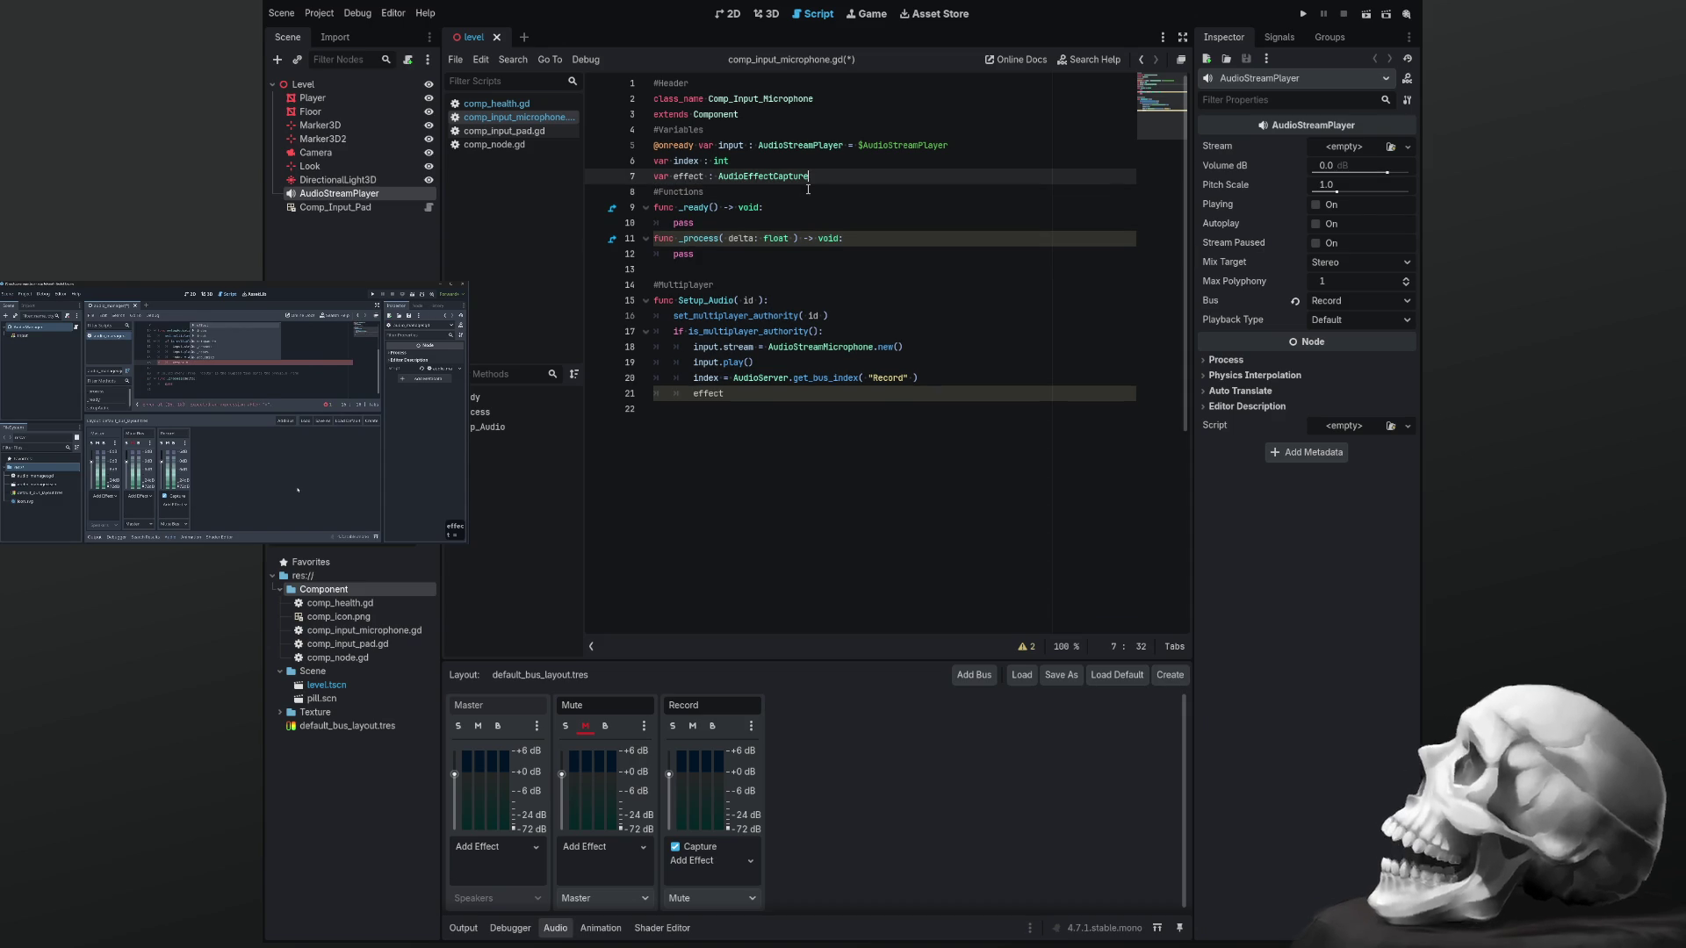
{"action": "key", "text": "Return"}
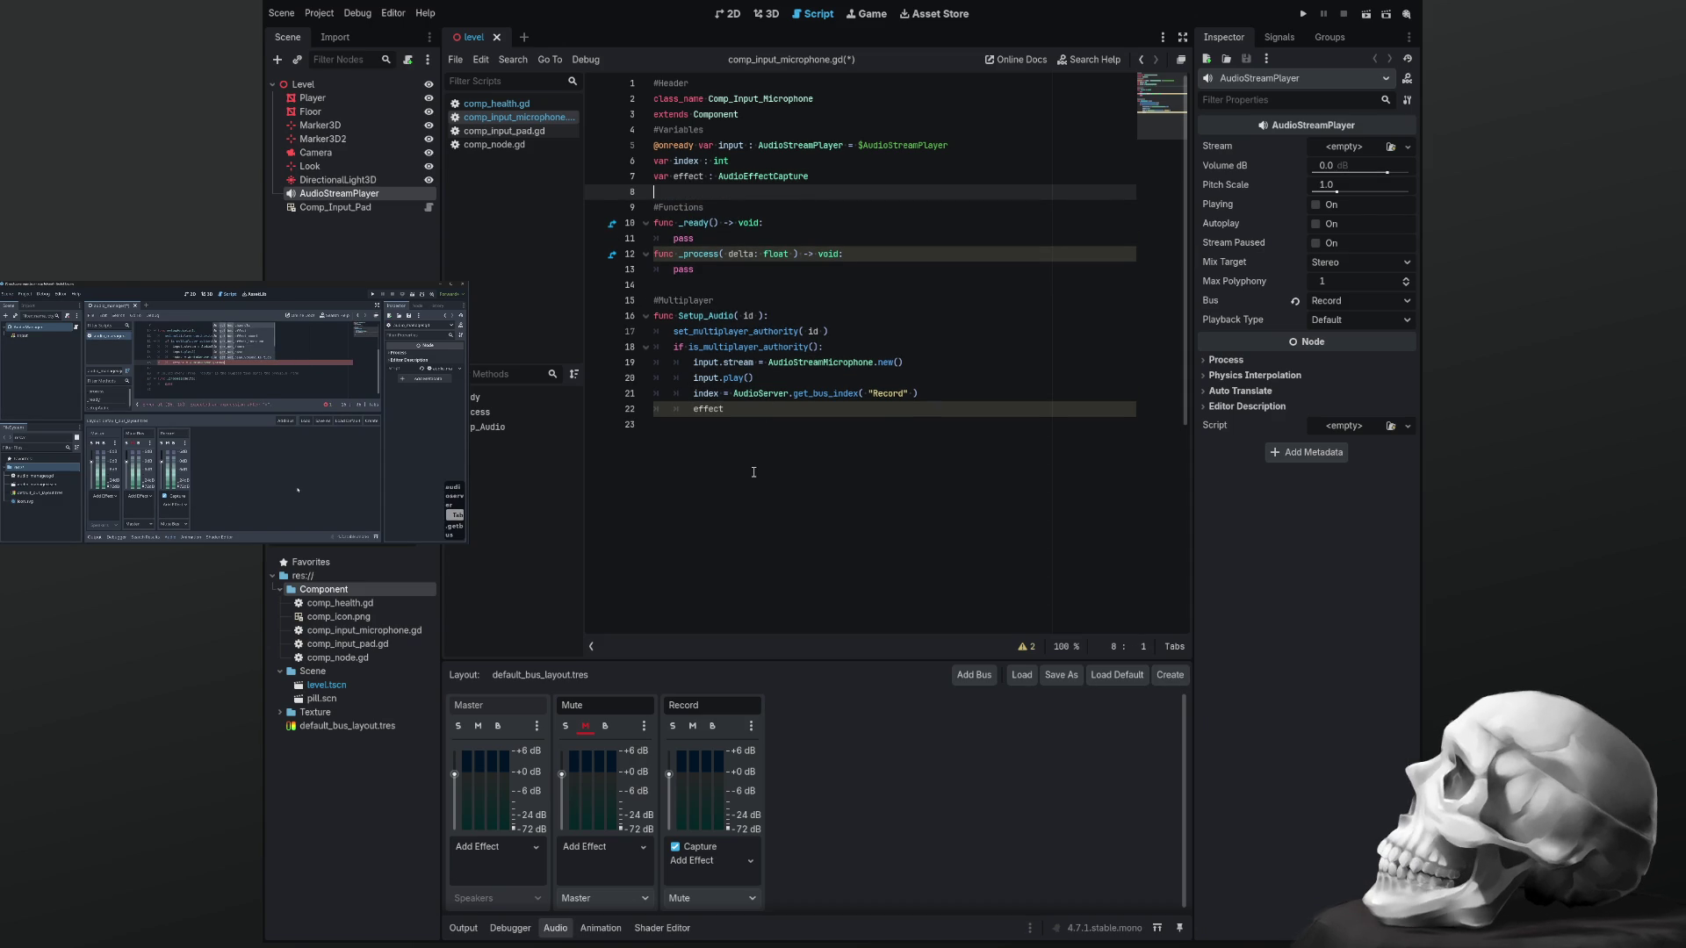
{"action": "left_click", "coordinate": [746, 413]}
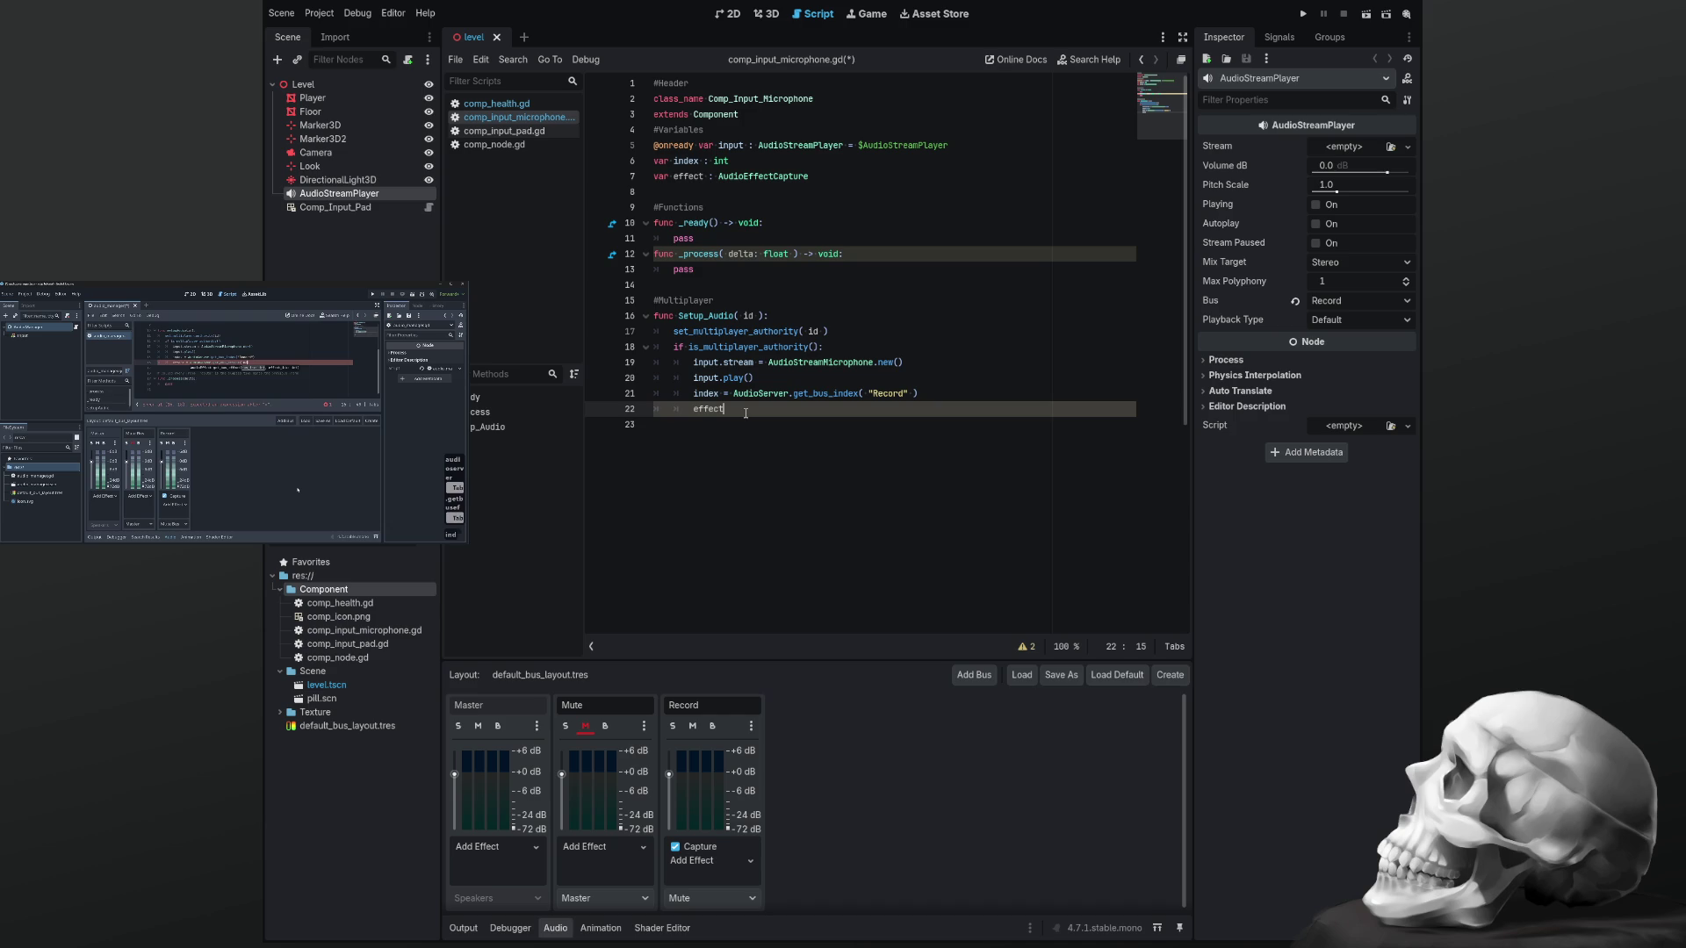
Step: Start line 22 as effect = AudioServer.get_bus_index with the Record bus name as argument
{"action": "type", "text": "= Audi"}
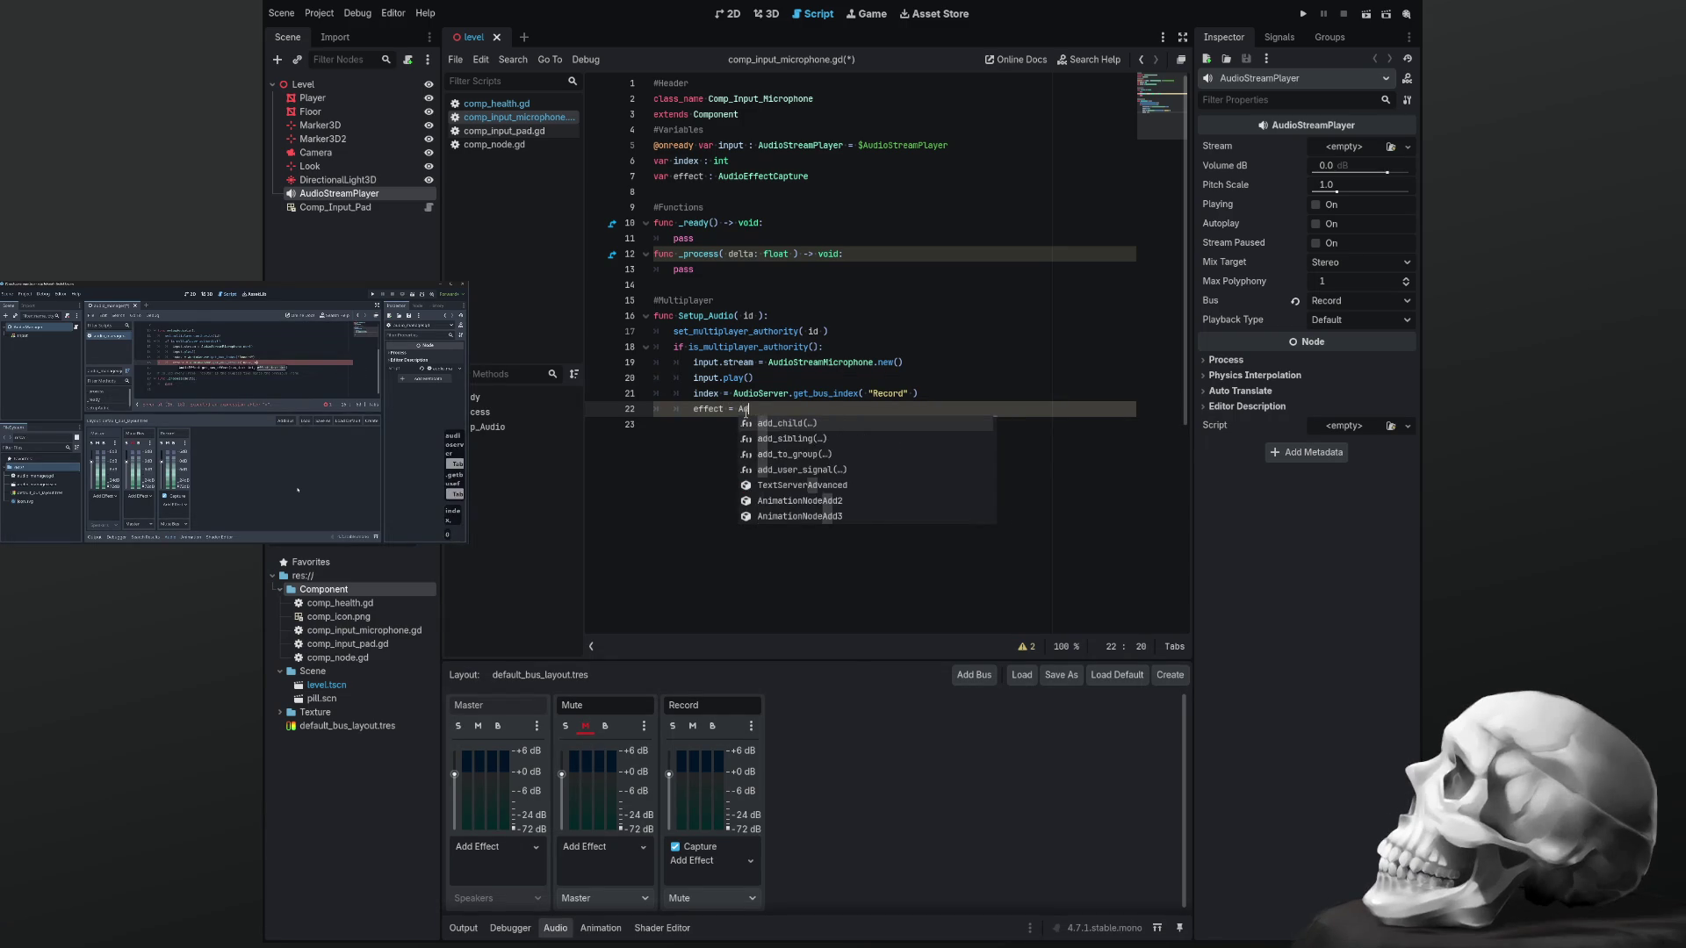
{"action": "key", "text": "BackSpace"}
{"action": "key", "text": "BackSpace"}
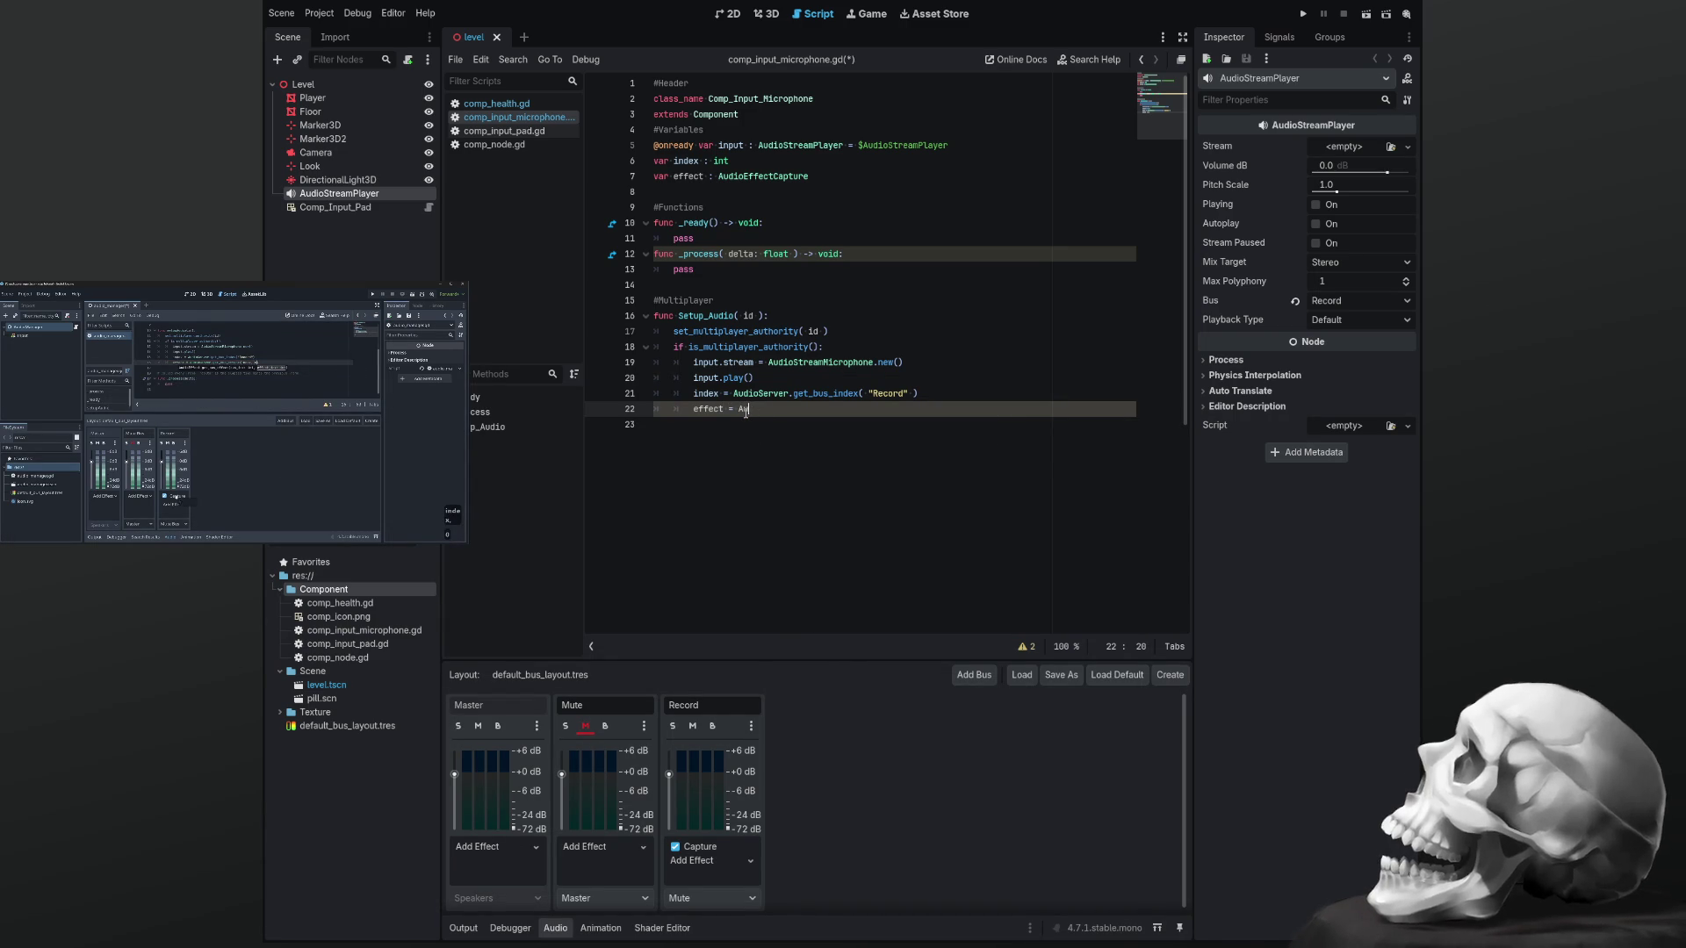
{"action": "type", "text": "dioSer"}
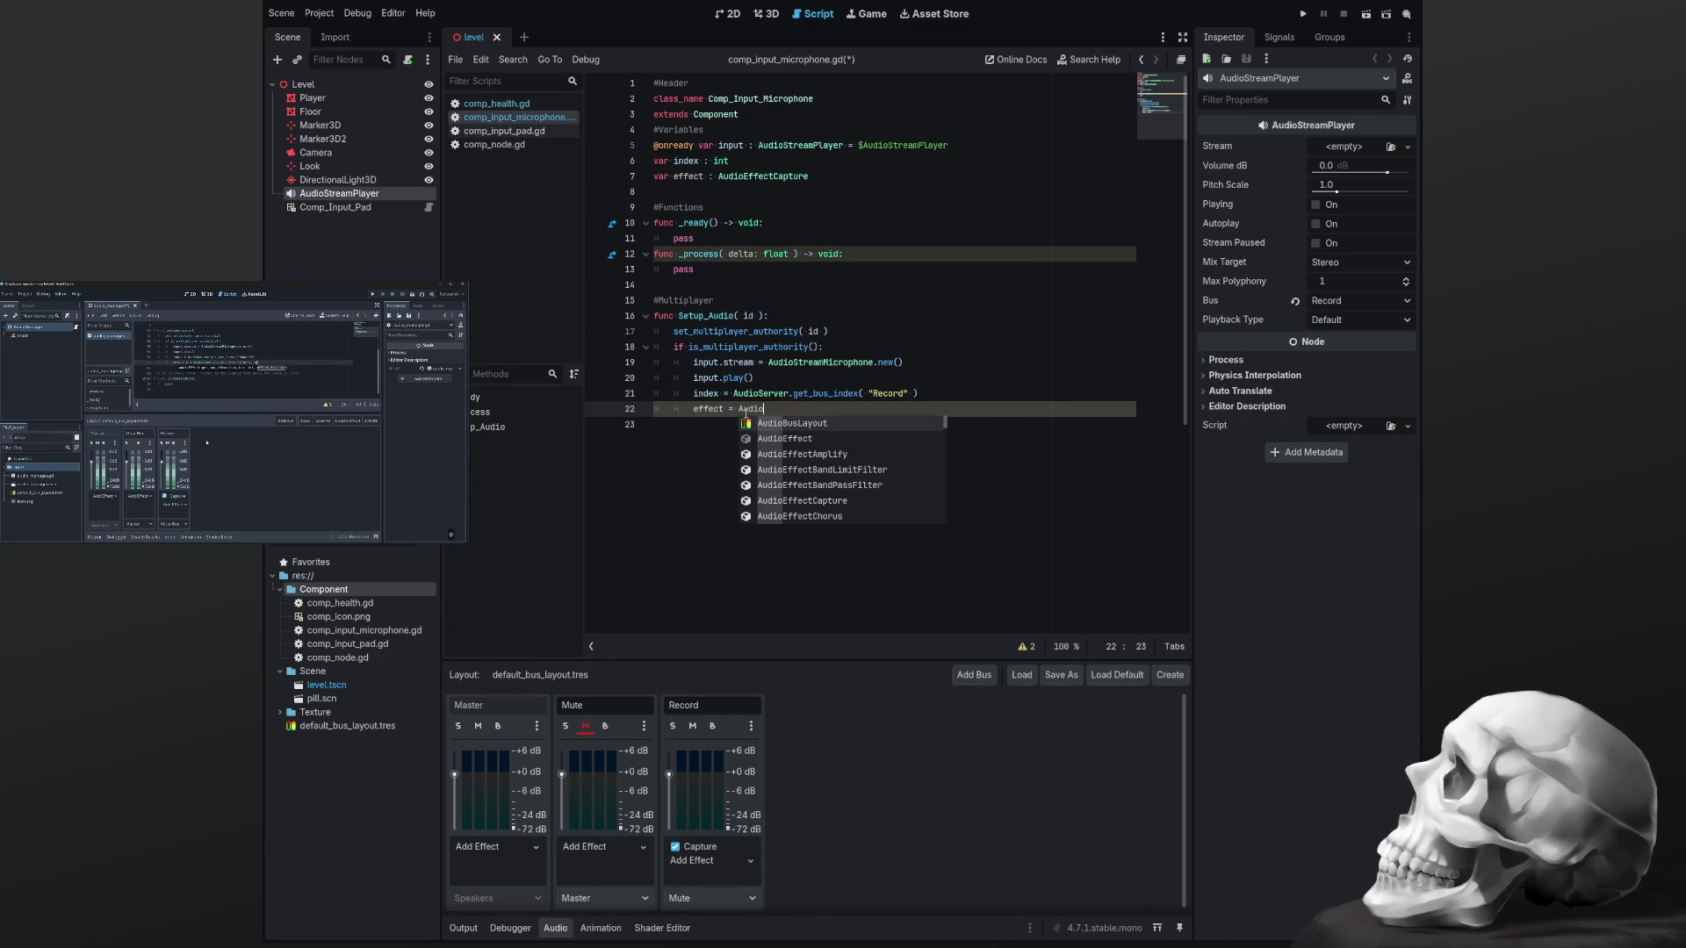
{"action": "type", "text": "ver"}
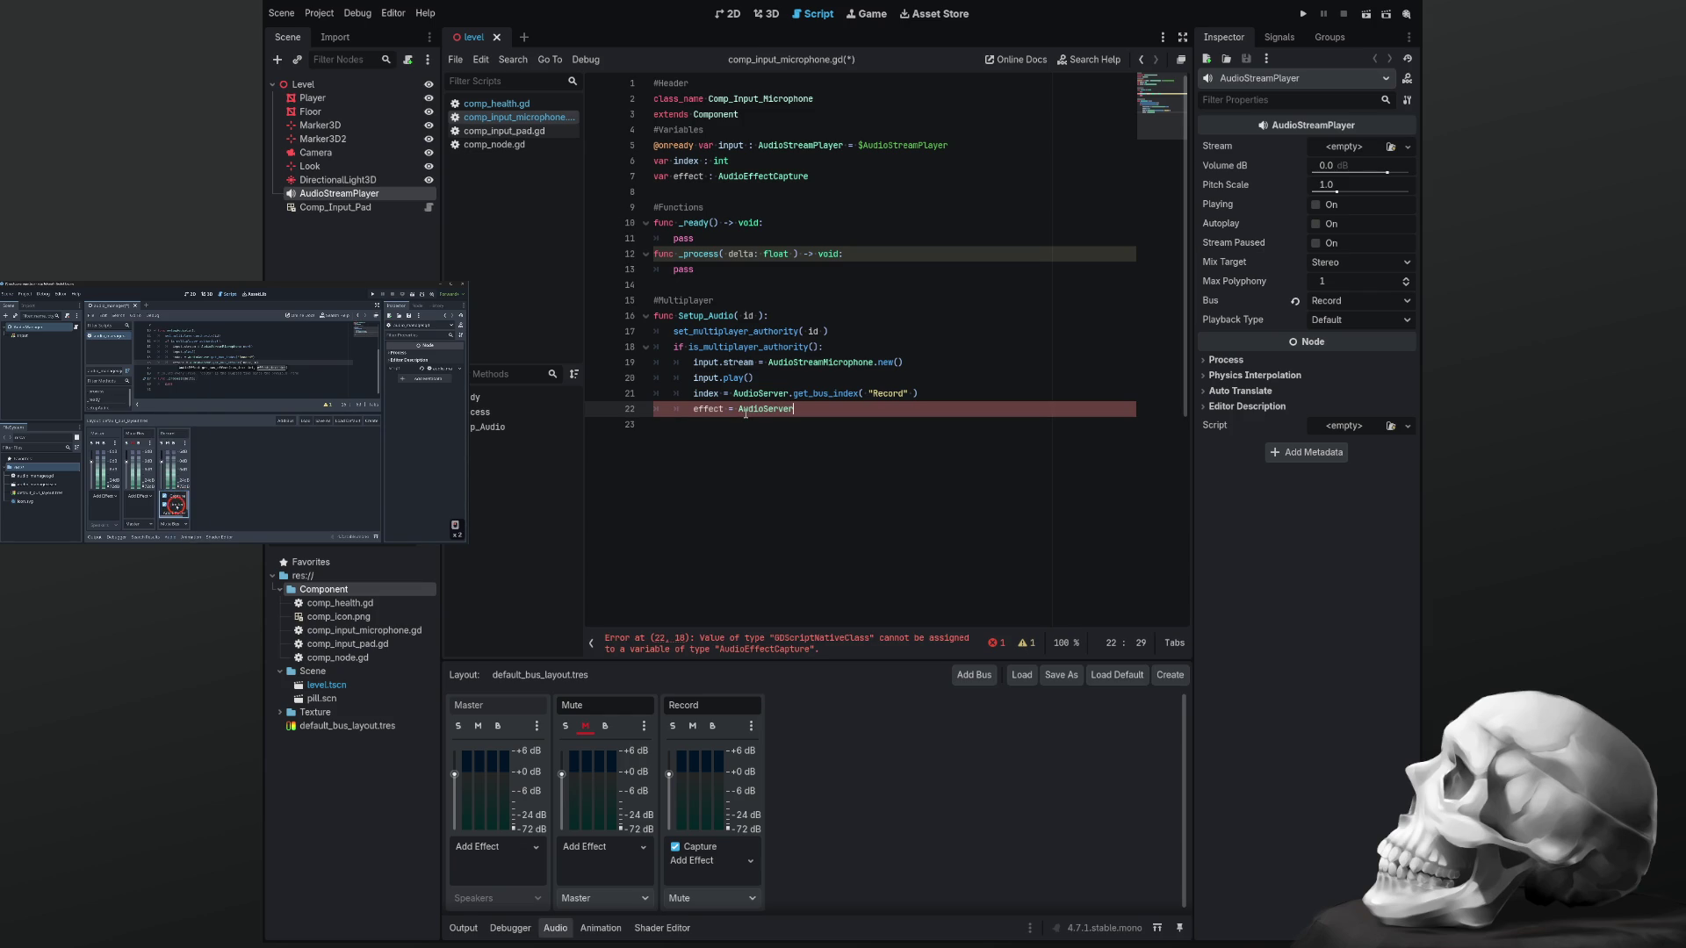
{"action": "type", "text": ".get"}
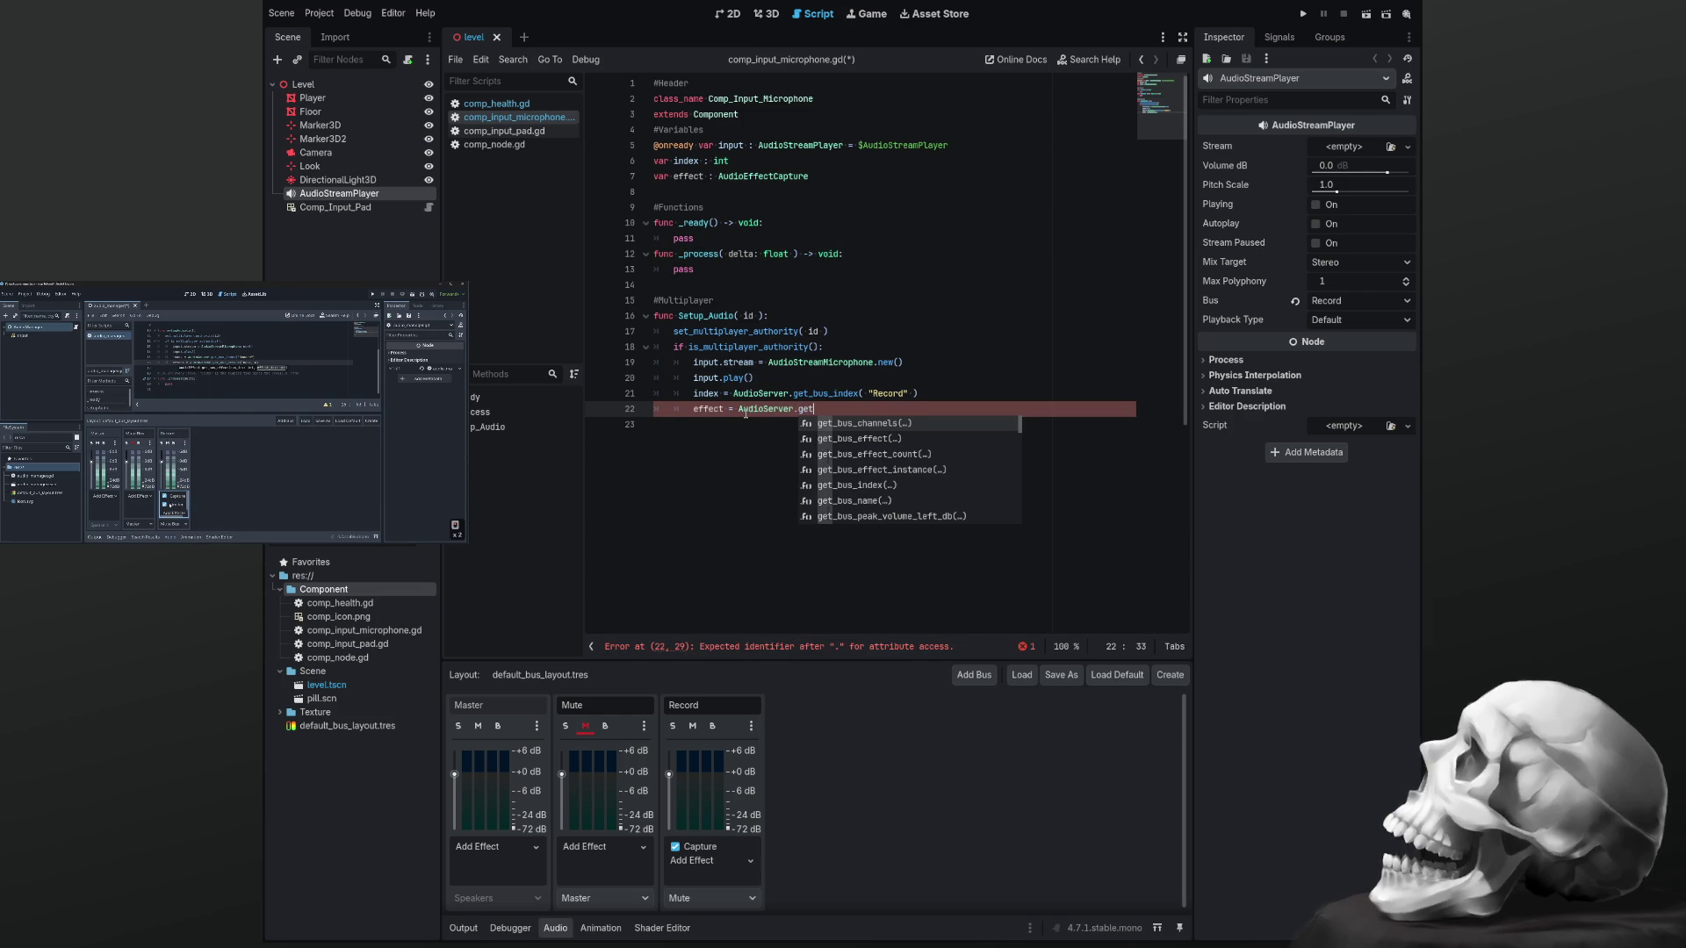
{"action": "type", "text": "_bus"}
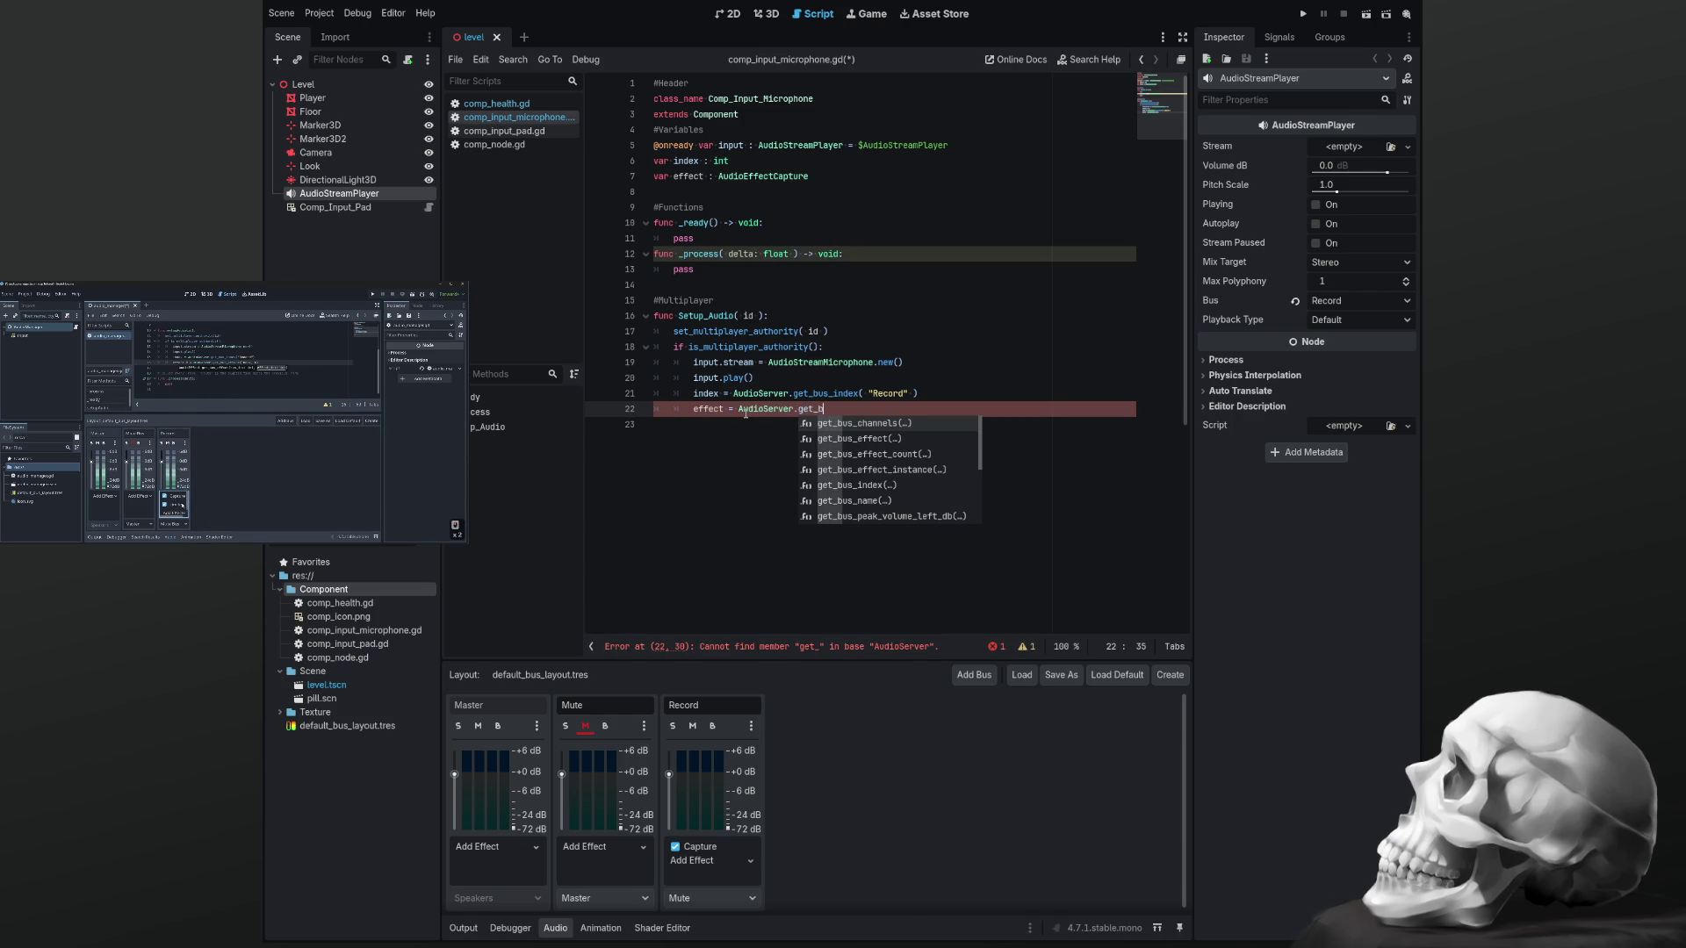
{"action": "key", "text": "Down"}
{"action": "key", "text": "Down"}
{"action": "key", "text": "Down"}
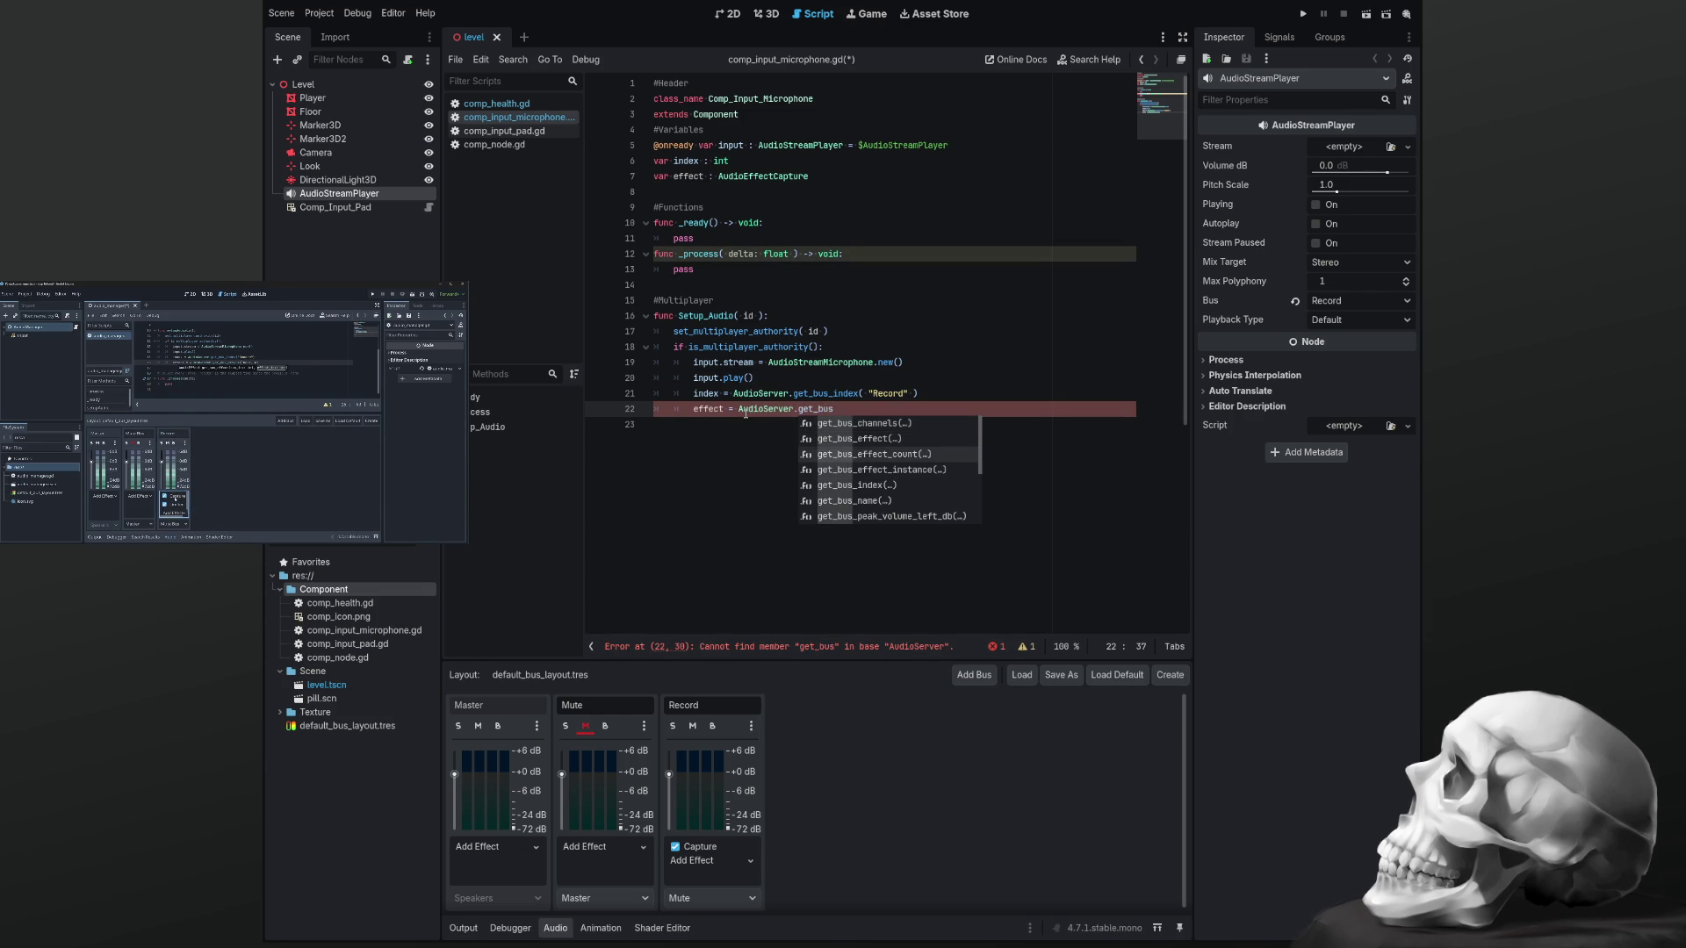
{"action": "key", "text": "Return"}
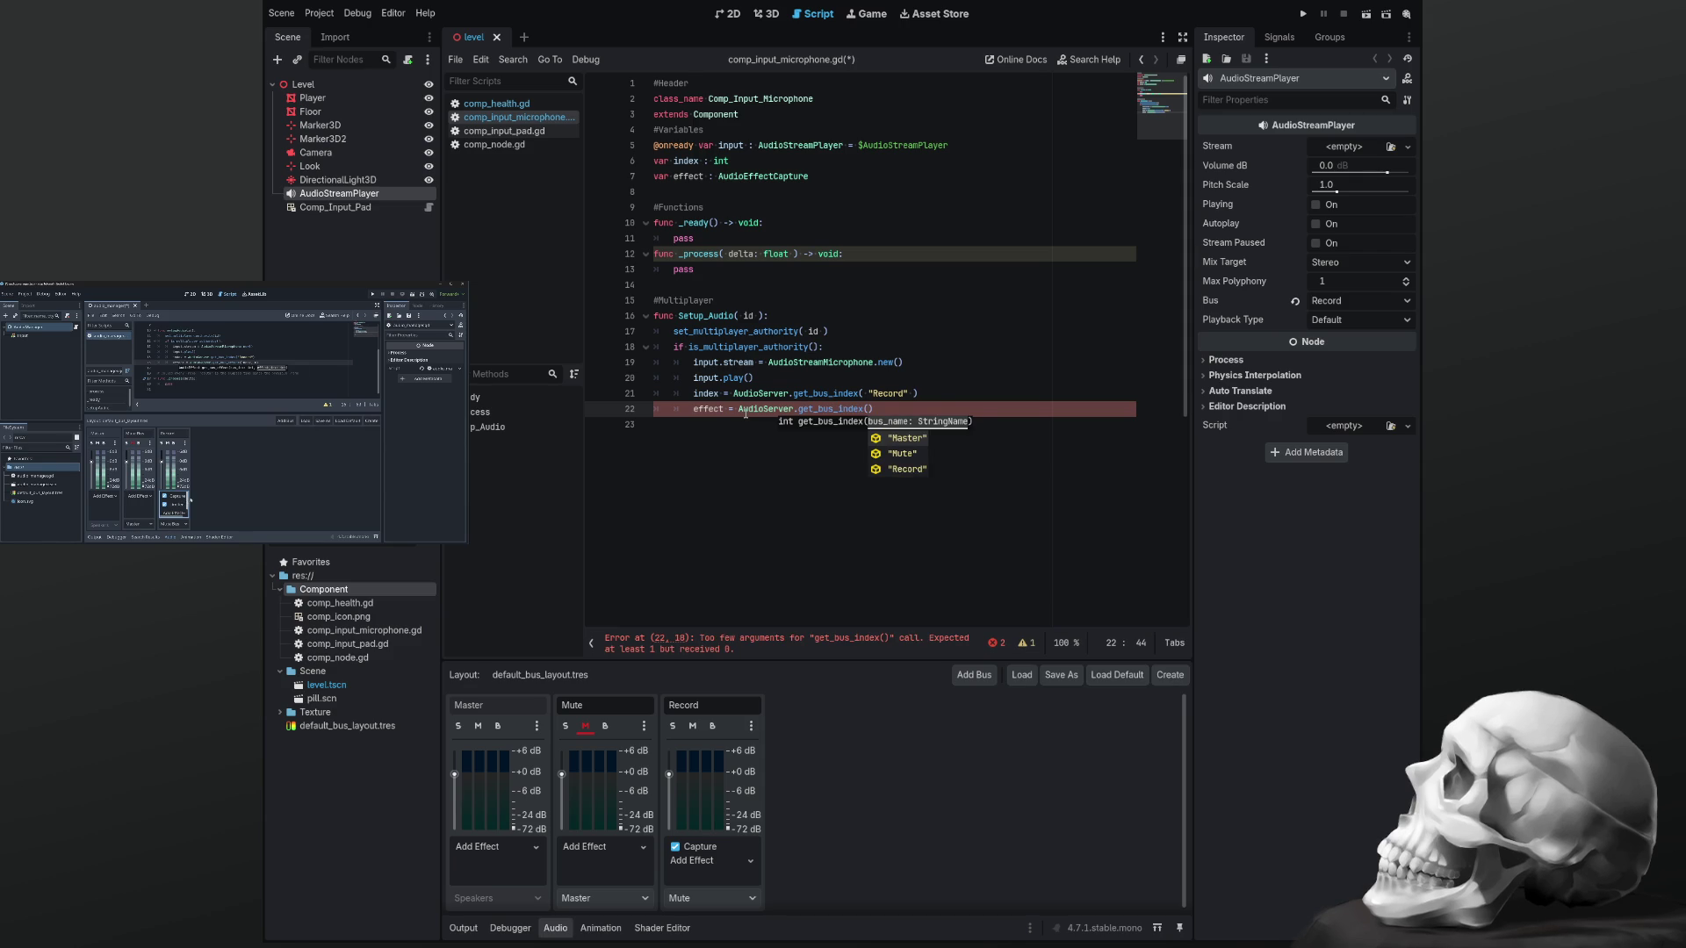
{"action": "key", "text": "Down"}
{"action": "key", "text": "Down"}
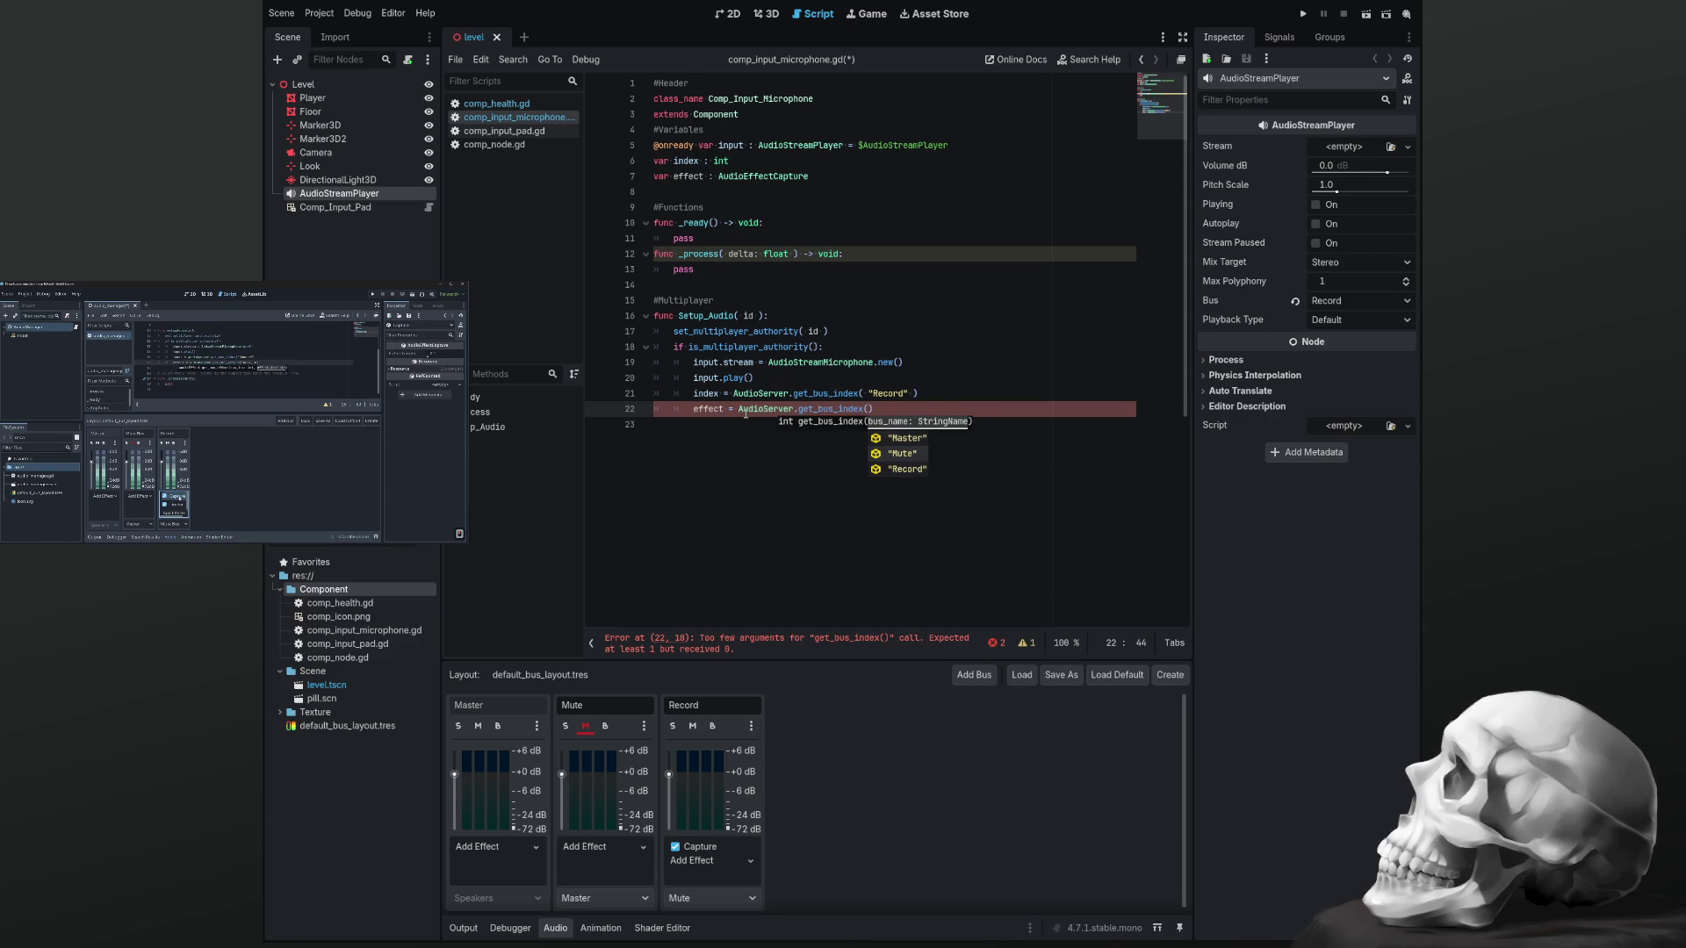
{"action": "key", "text": "Return"}
{"action": "key", "text": "Left"}
{"action": "key", "text": "Left"}
{"action": "key", "text": "Left"}
{"action": "key", "text": "ctrl+space"}
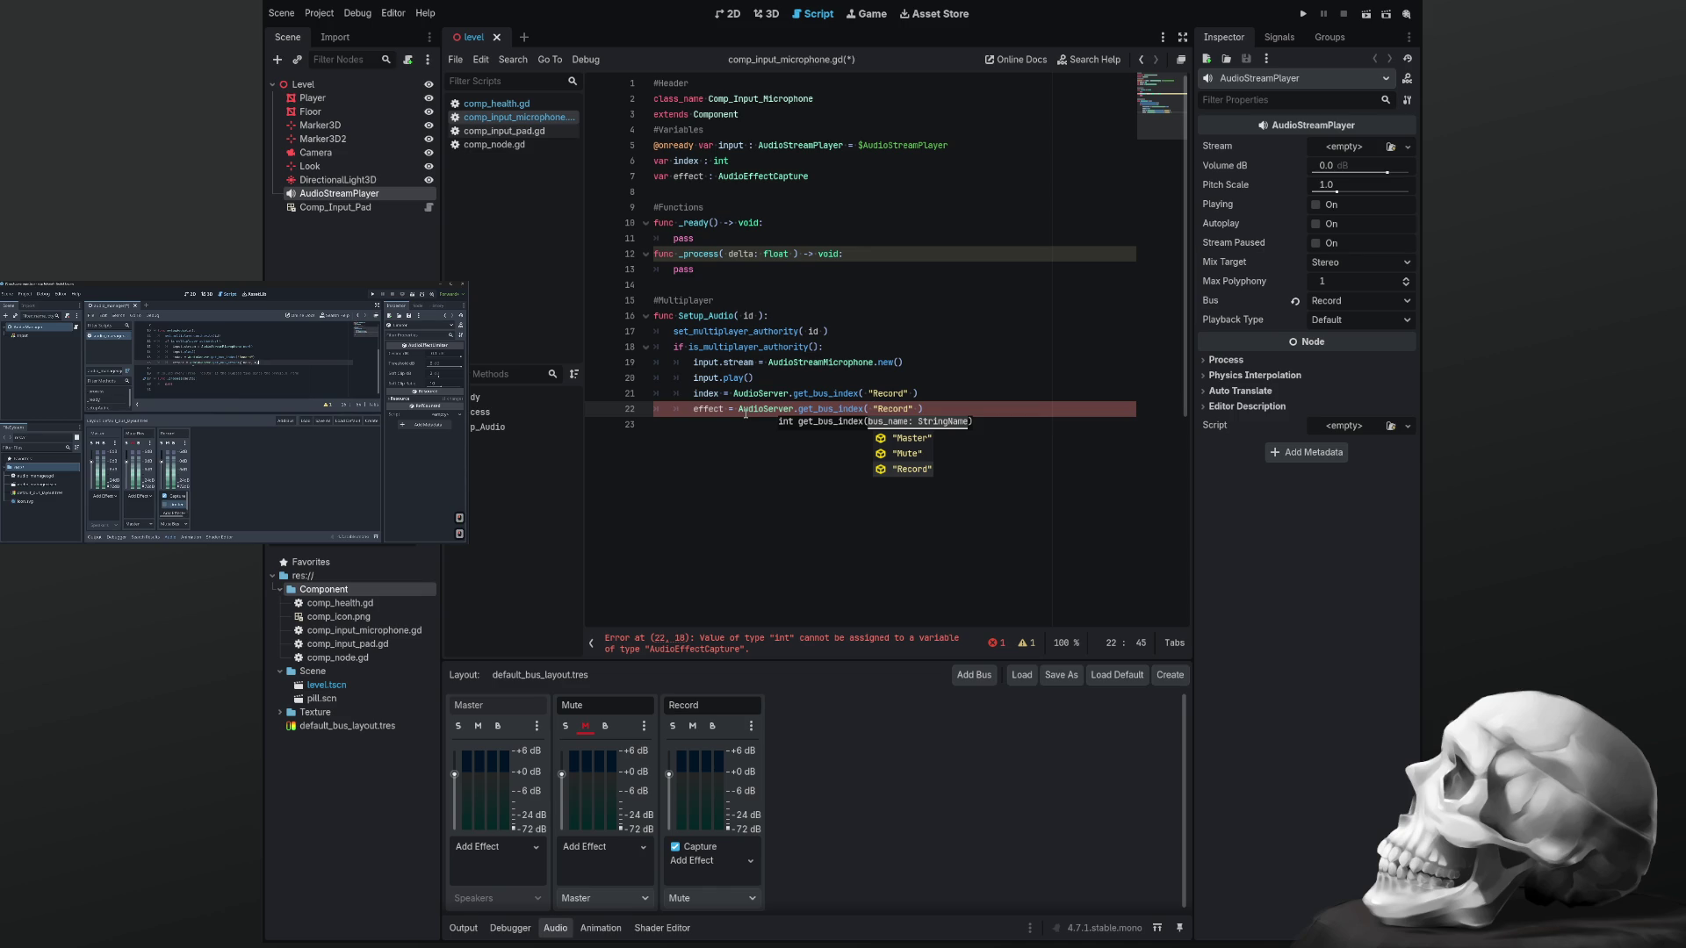
{"action": "mouse_move", "coordinate": [234, 533]}
{"action": "left_click", "coordinate": [235, 532]}
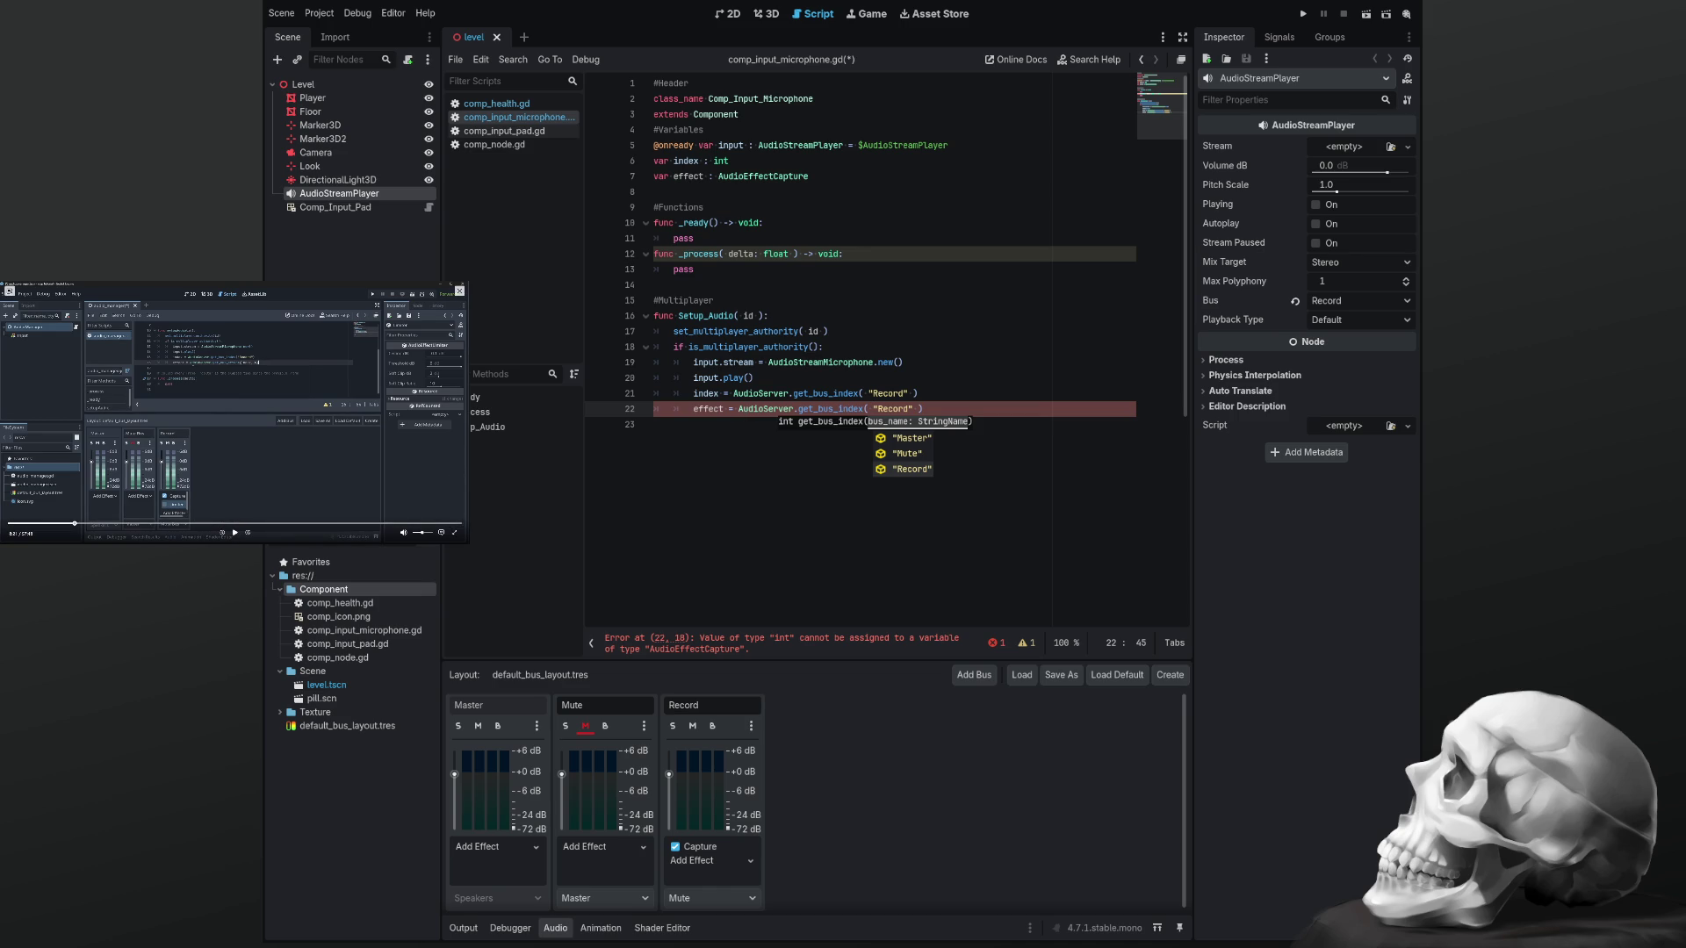
{"action": "scroll", "coordinate": [402, 486], "scroll_direction": "up", "scroll_amount": 3}
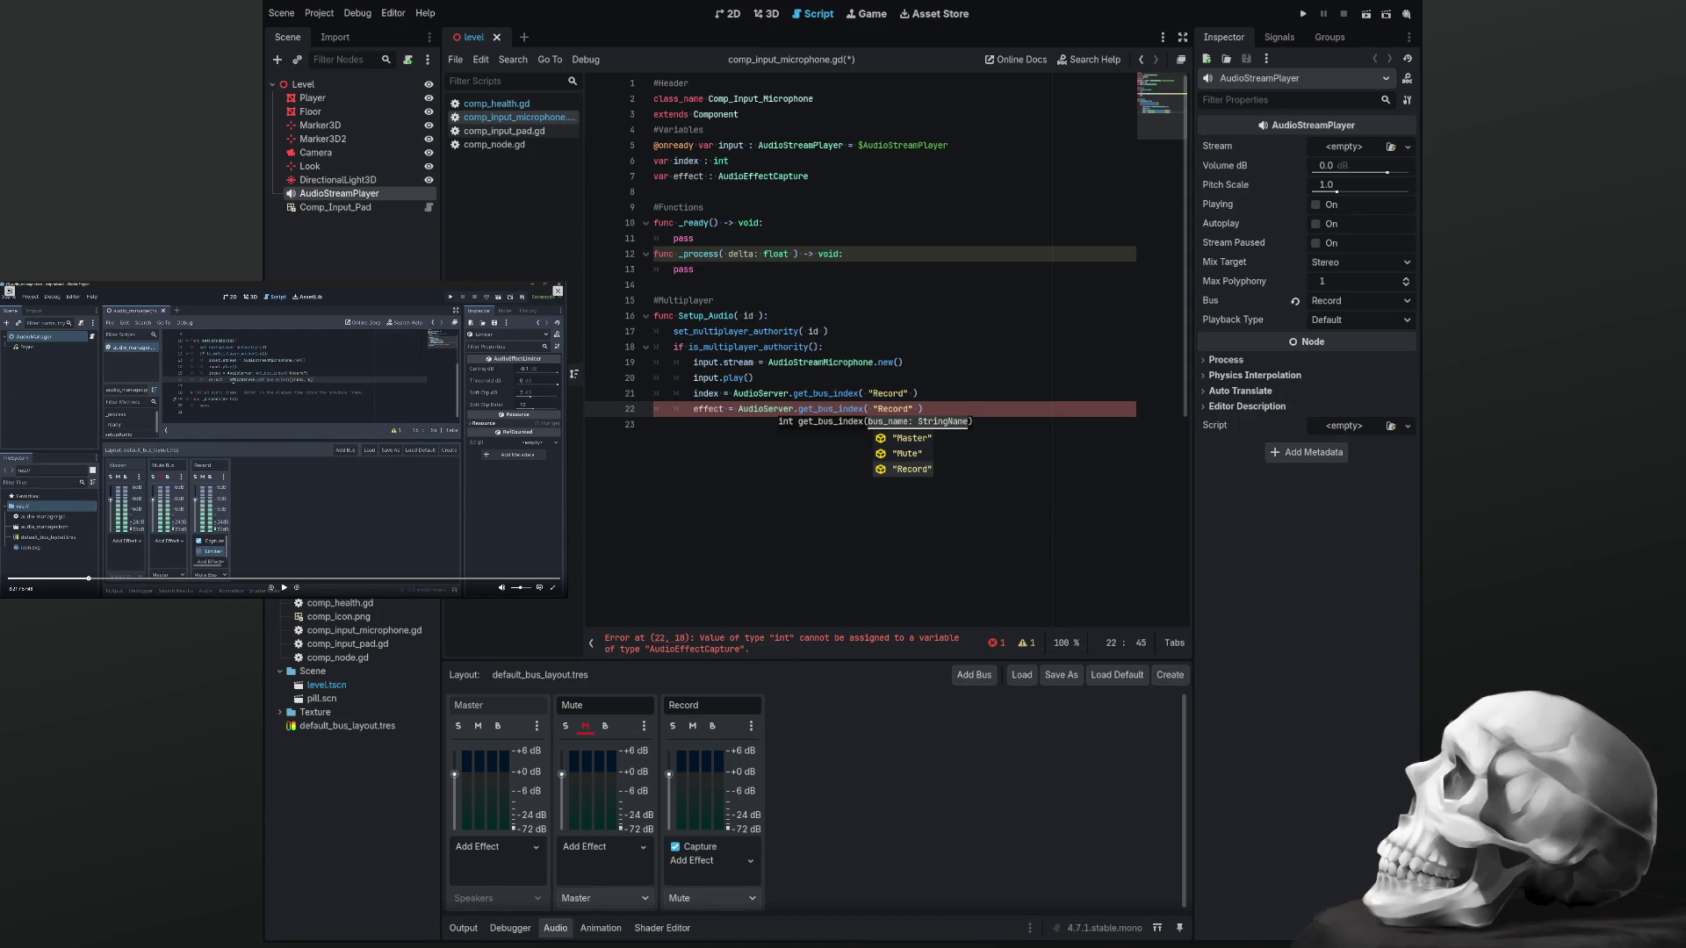
Step: Change the call to AudioServer.get_bus_effect( index, 0 ) and save the script
{"action": "key", "text": "Left"}
{"action": "key", "text": "Left"}
{"action": "key", "text": "Left"}
{"action": "key", "text": "Delete"}
{"action": "key", "text": "Delete"}
{"action": "key", "text": "Delete"}
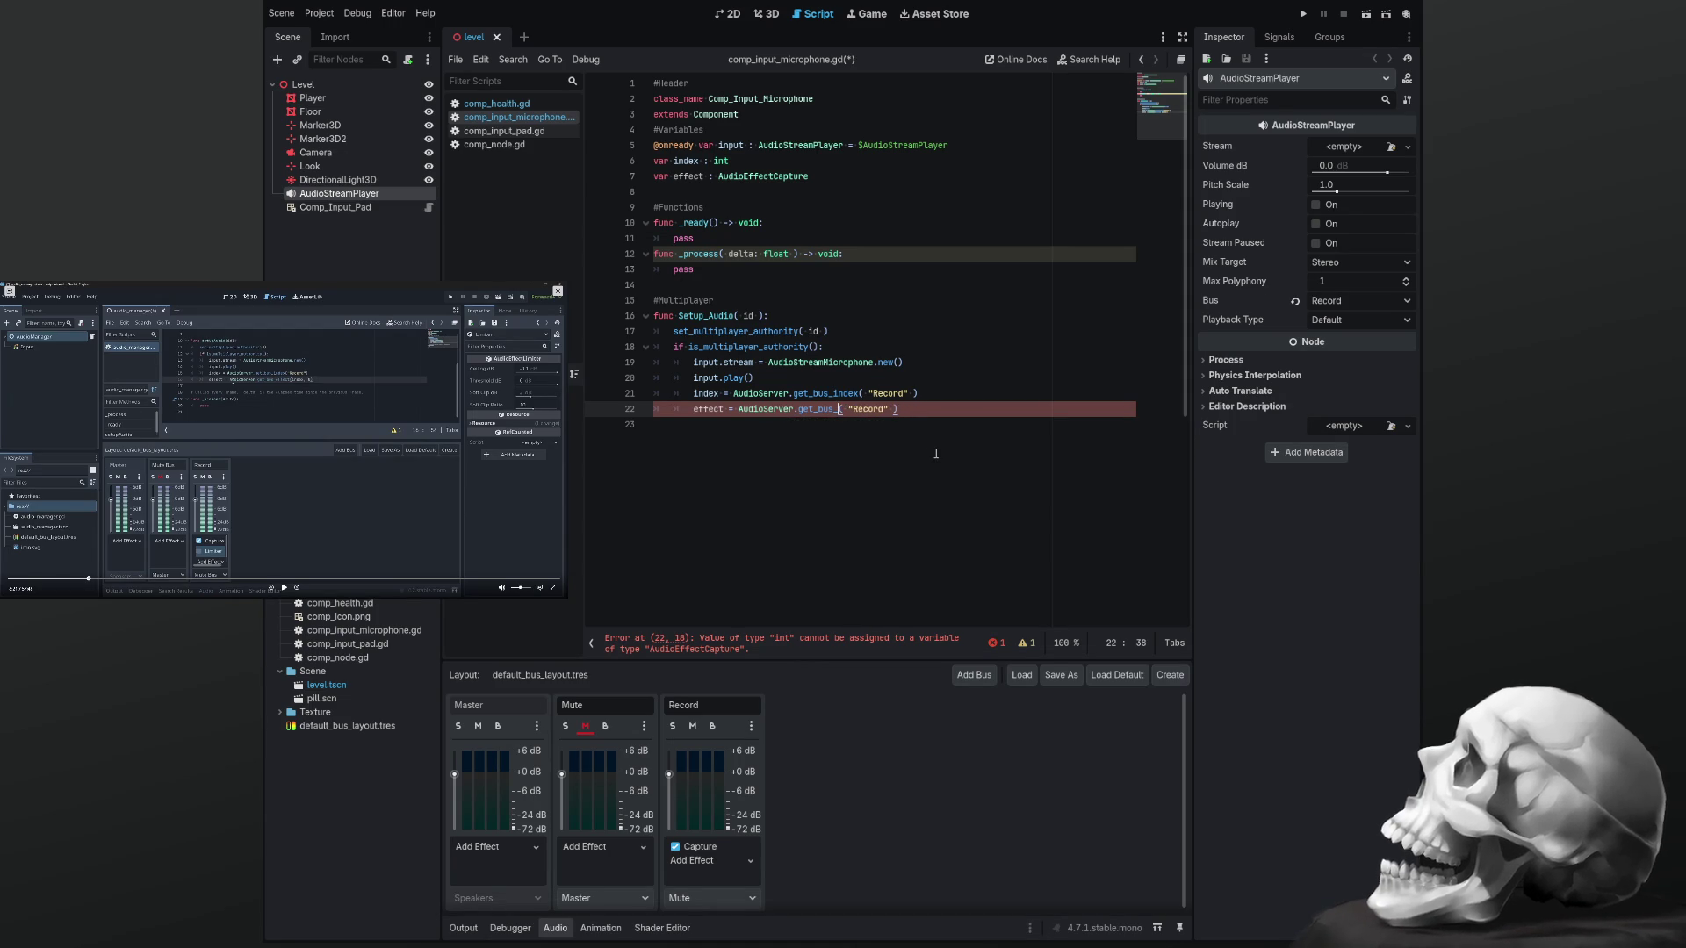
{"action": "type", "text": "effect"}
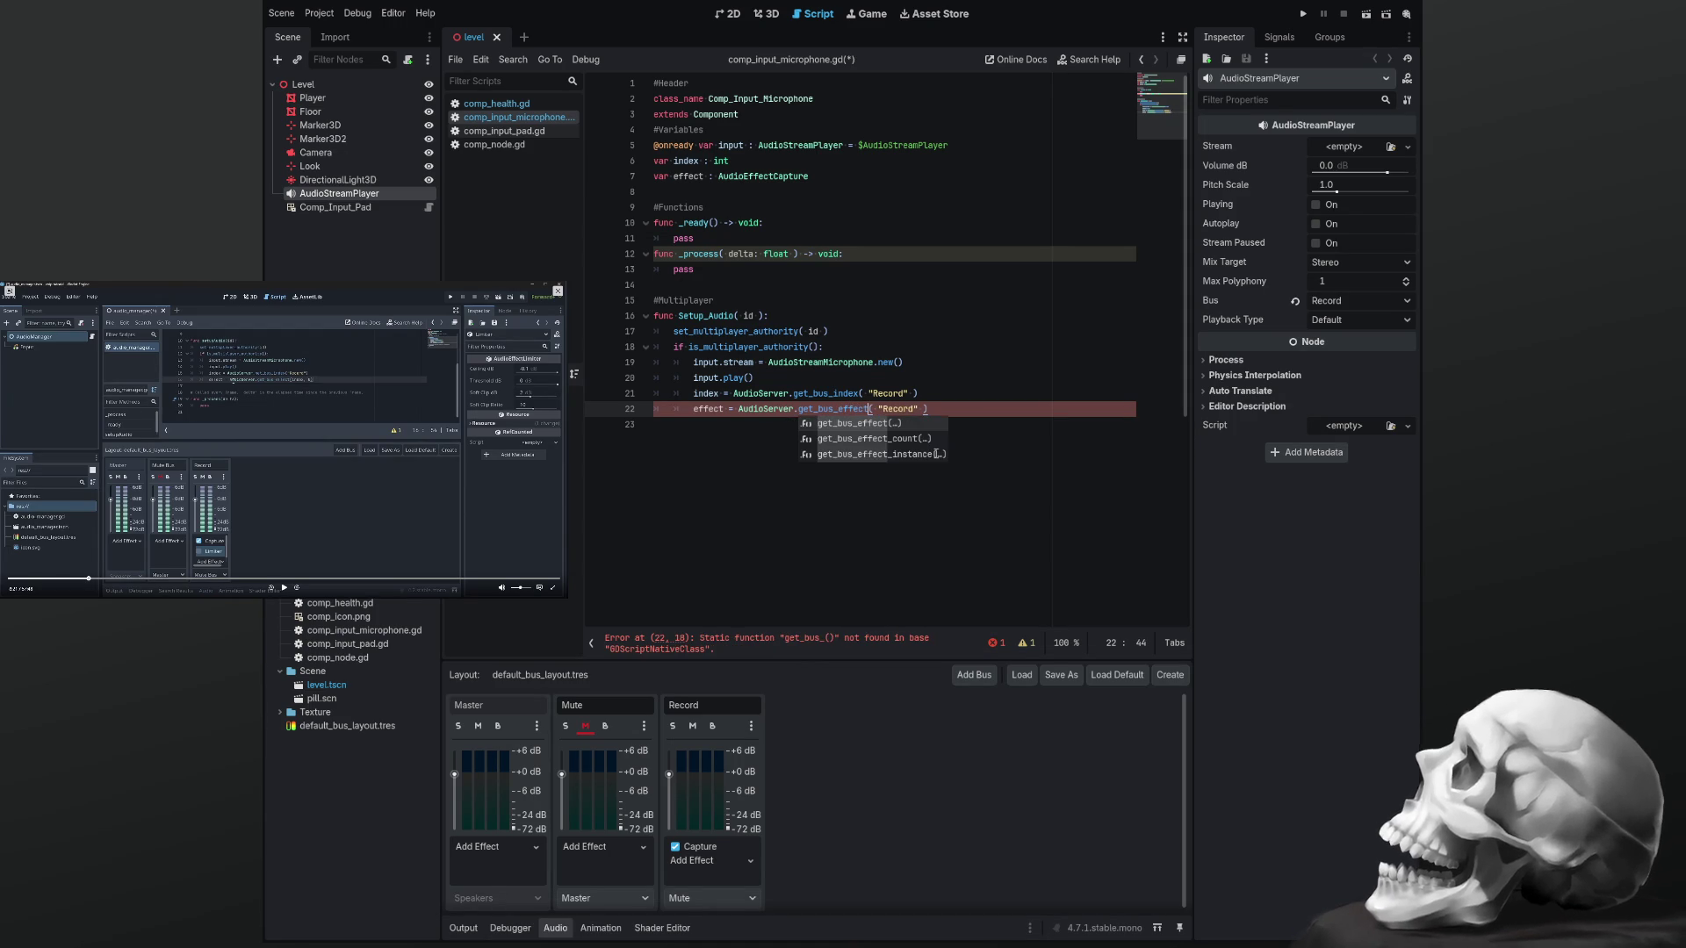
{"action": "key", "text": "Right"}
{"action": "key", "text": "Right"}
{"action": "key", "text": "Delete"}
{"action": "key", "text": "Delete"}
{"action": "key", "text": "Delete"}
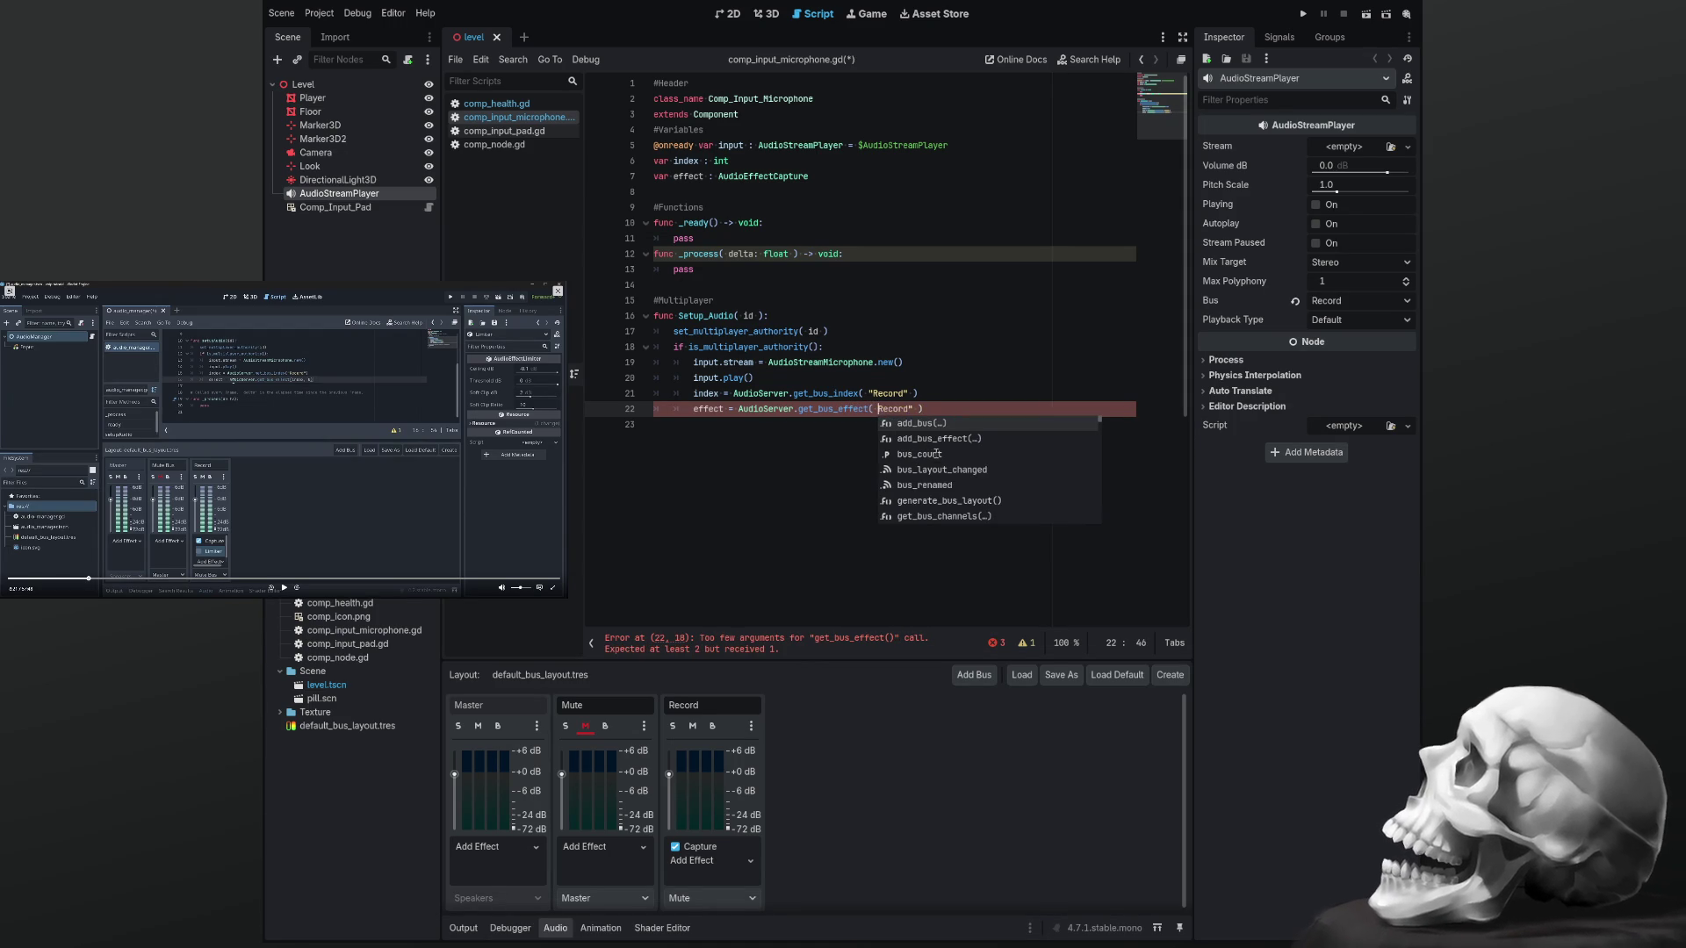
{"action": "key", "text": "BackSpace"}
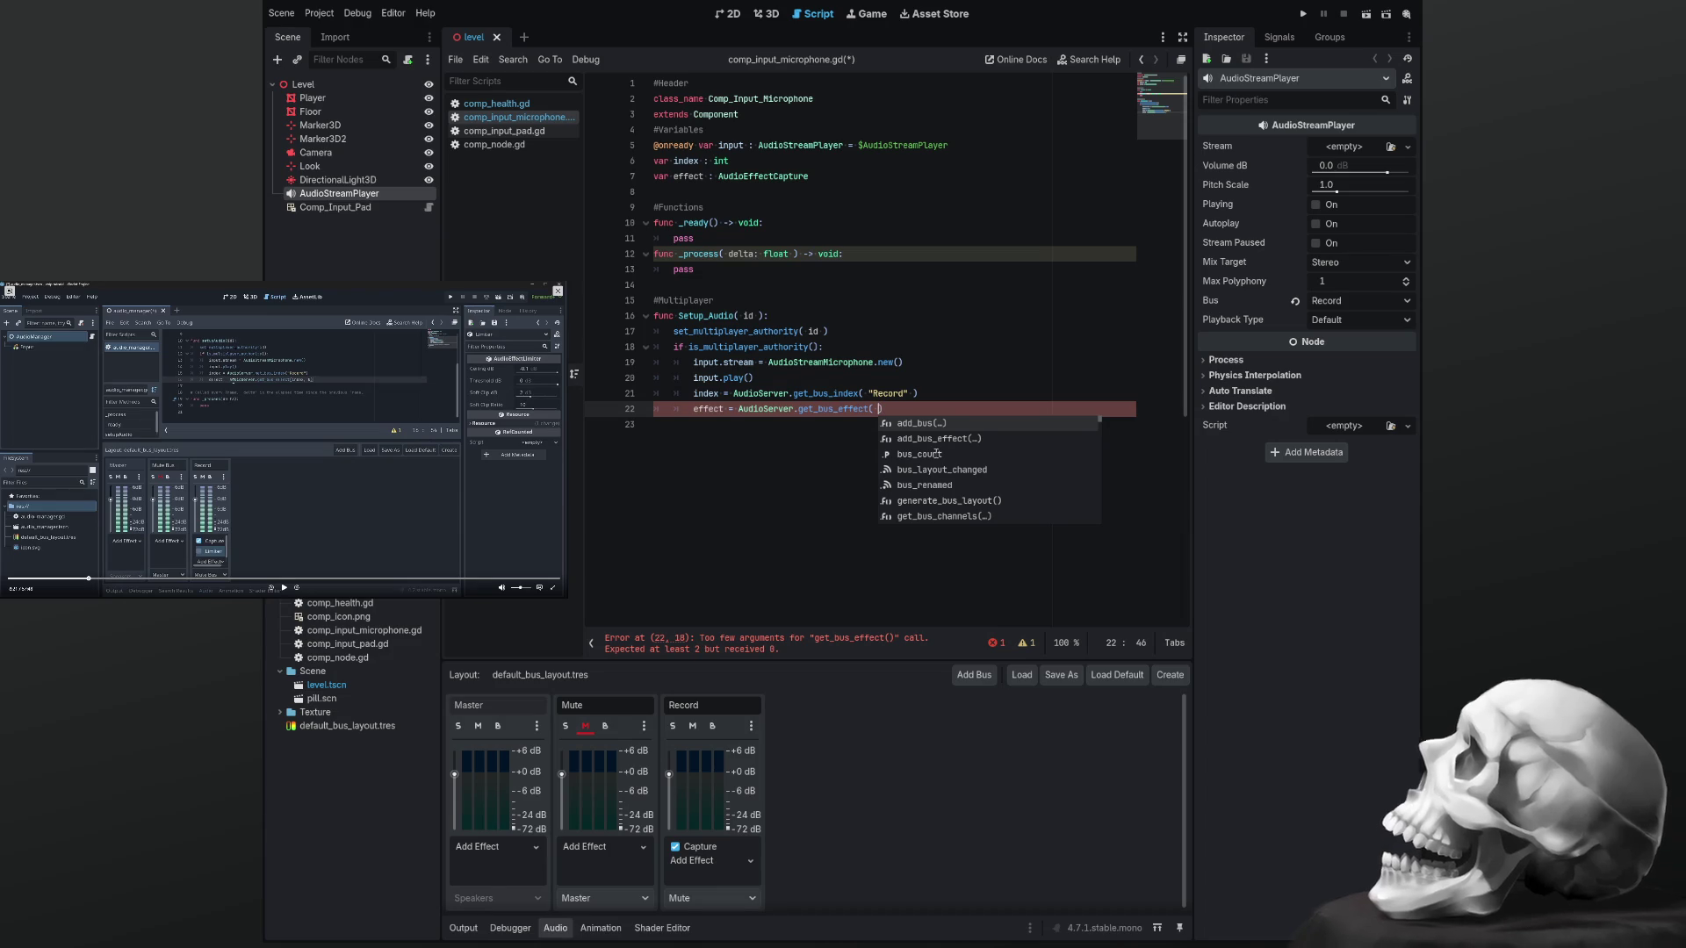
{"action": "key", "text": "Delete"}
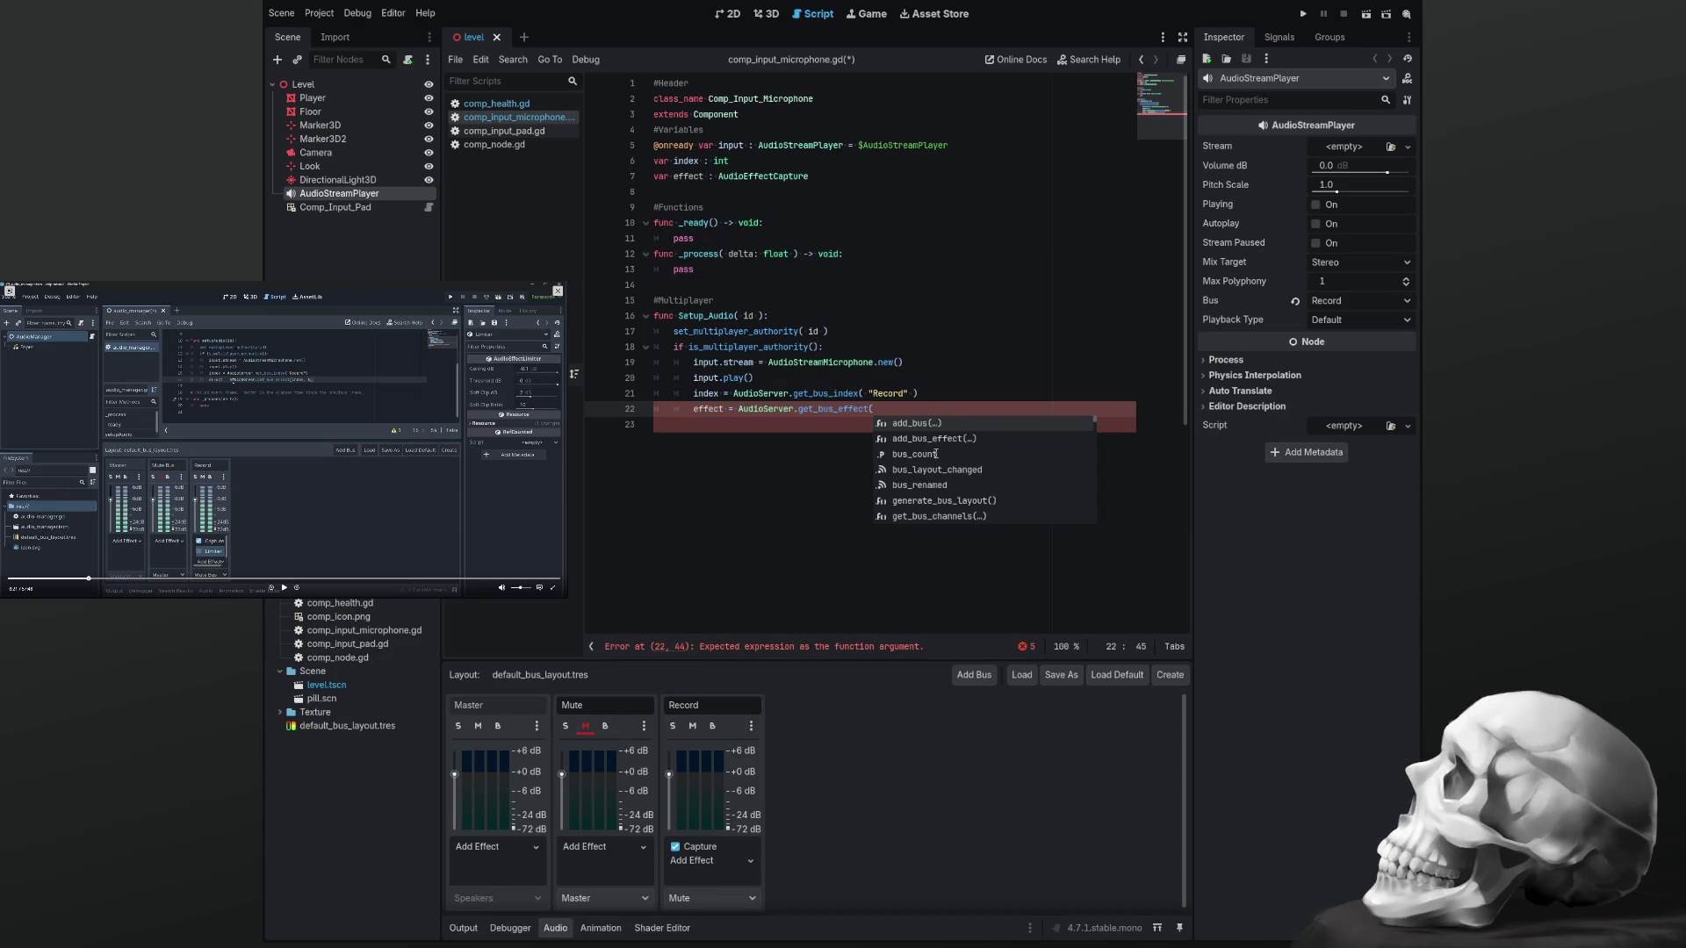
{"action": "key", "text": "BackSpace"}
{"action": "type", "text": "("}
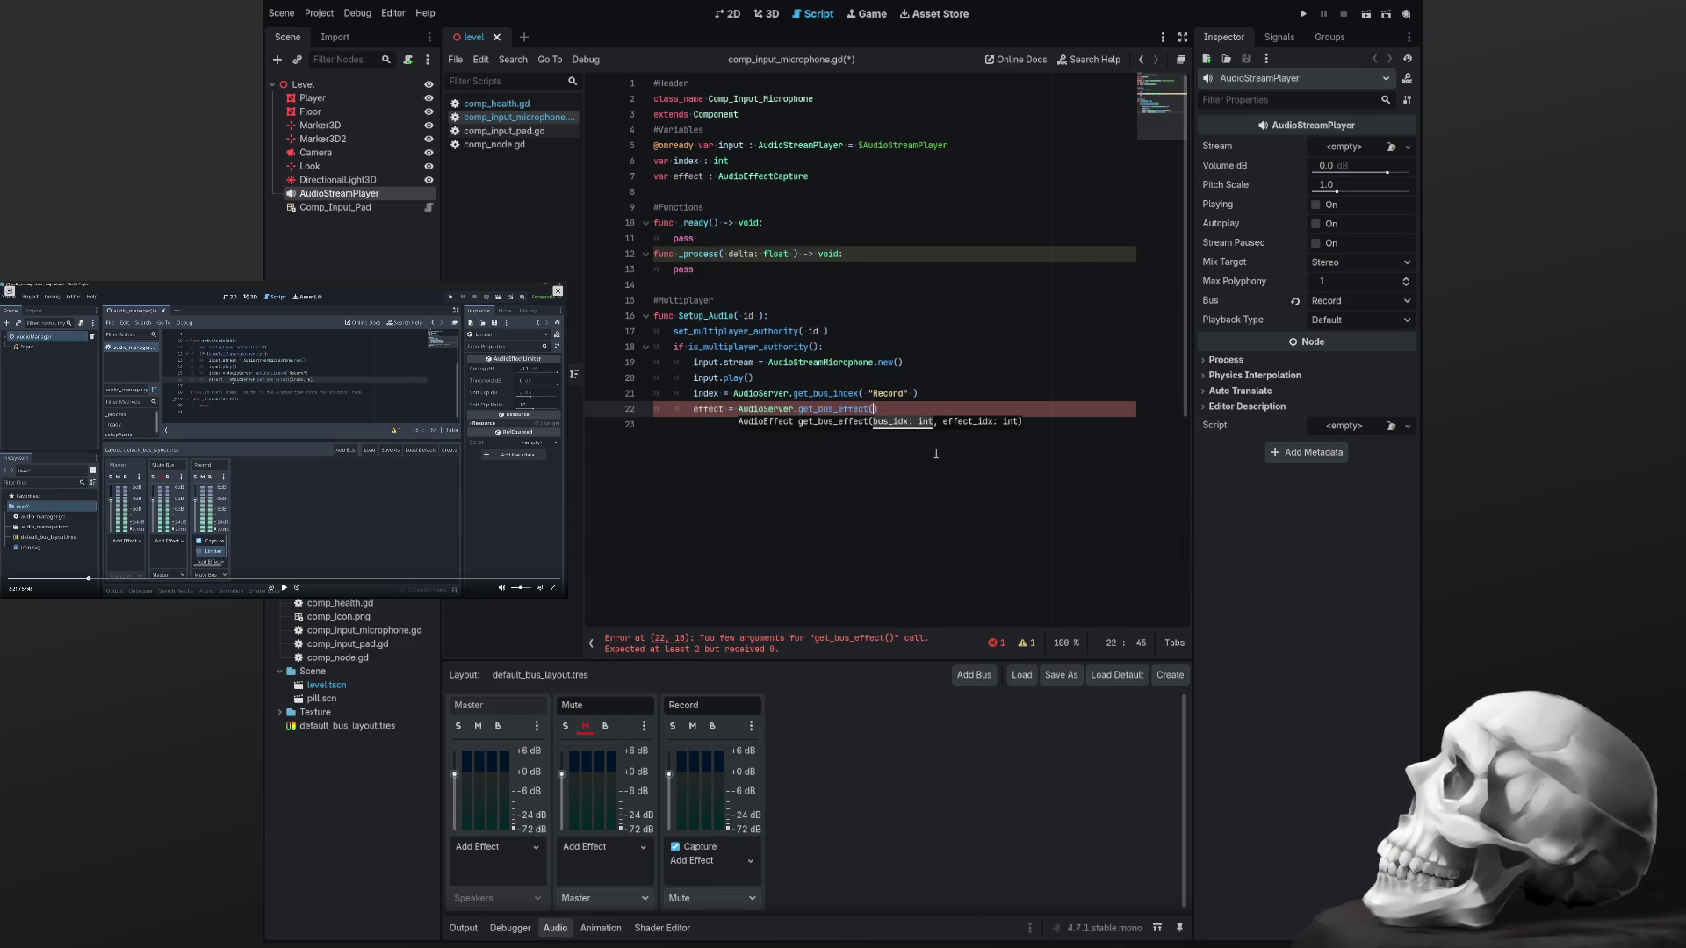
{"action": "type", "text": " index"}
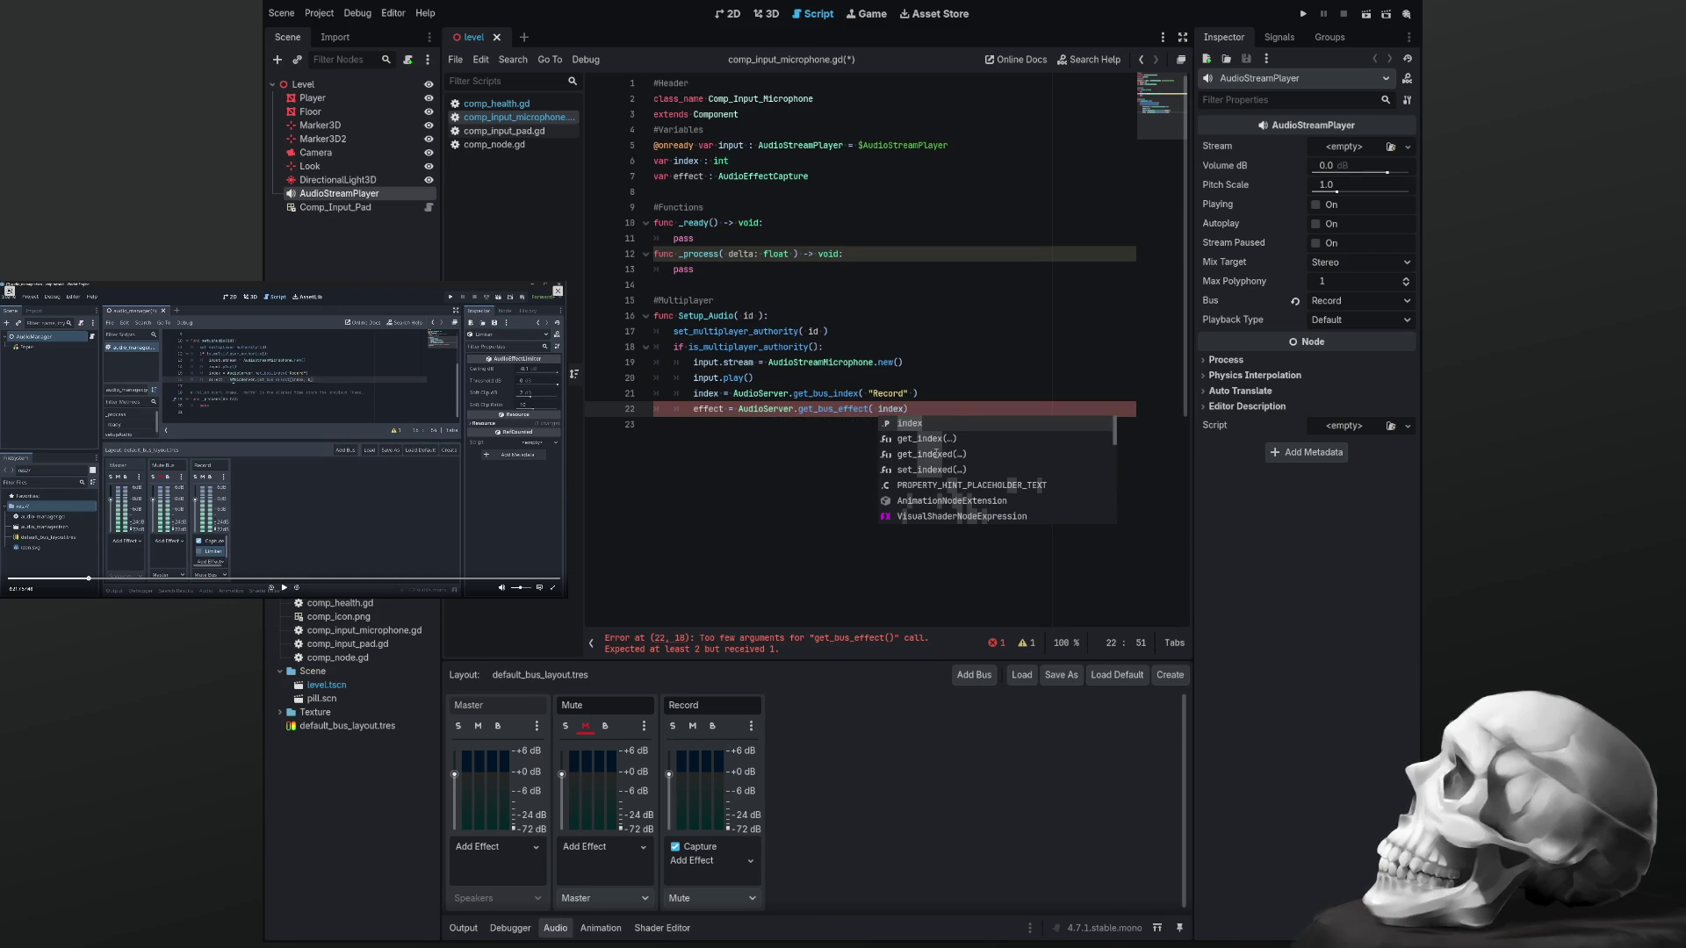
{"action": "type", "text": ", 0"}
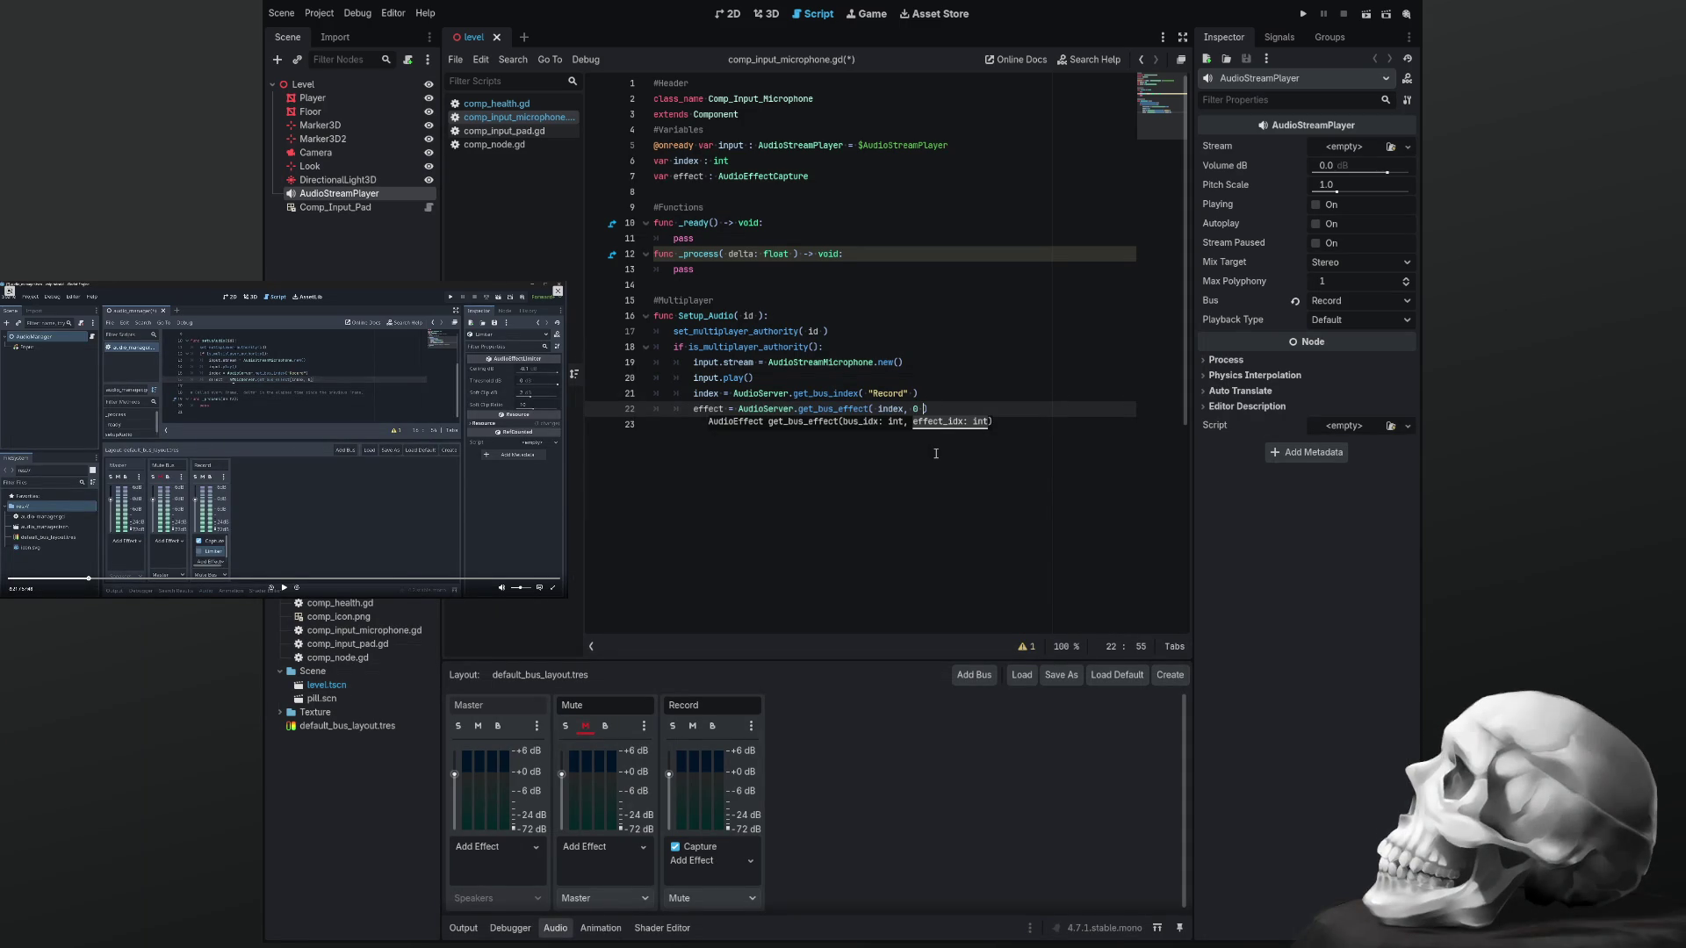
{"action": "key", "text": "ctrl+s"}
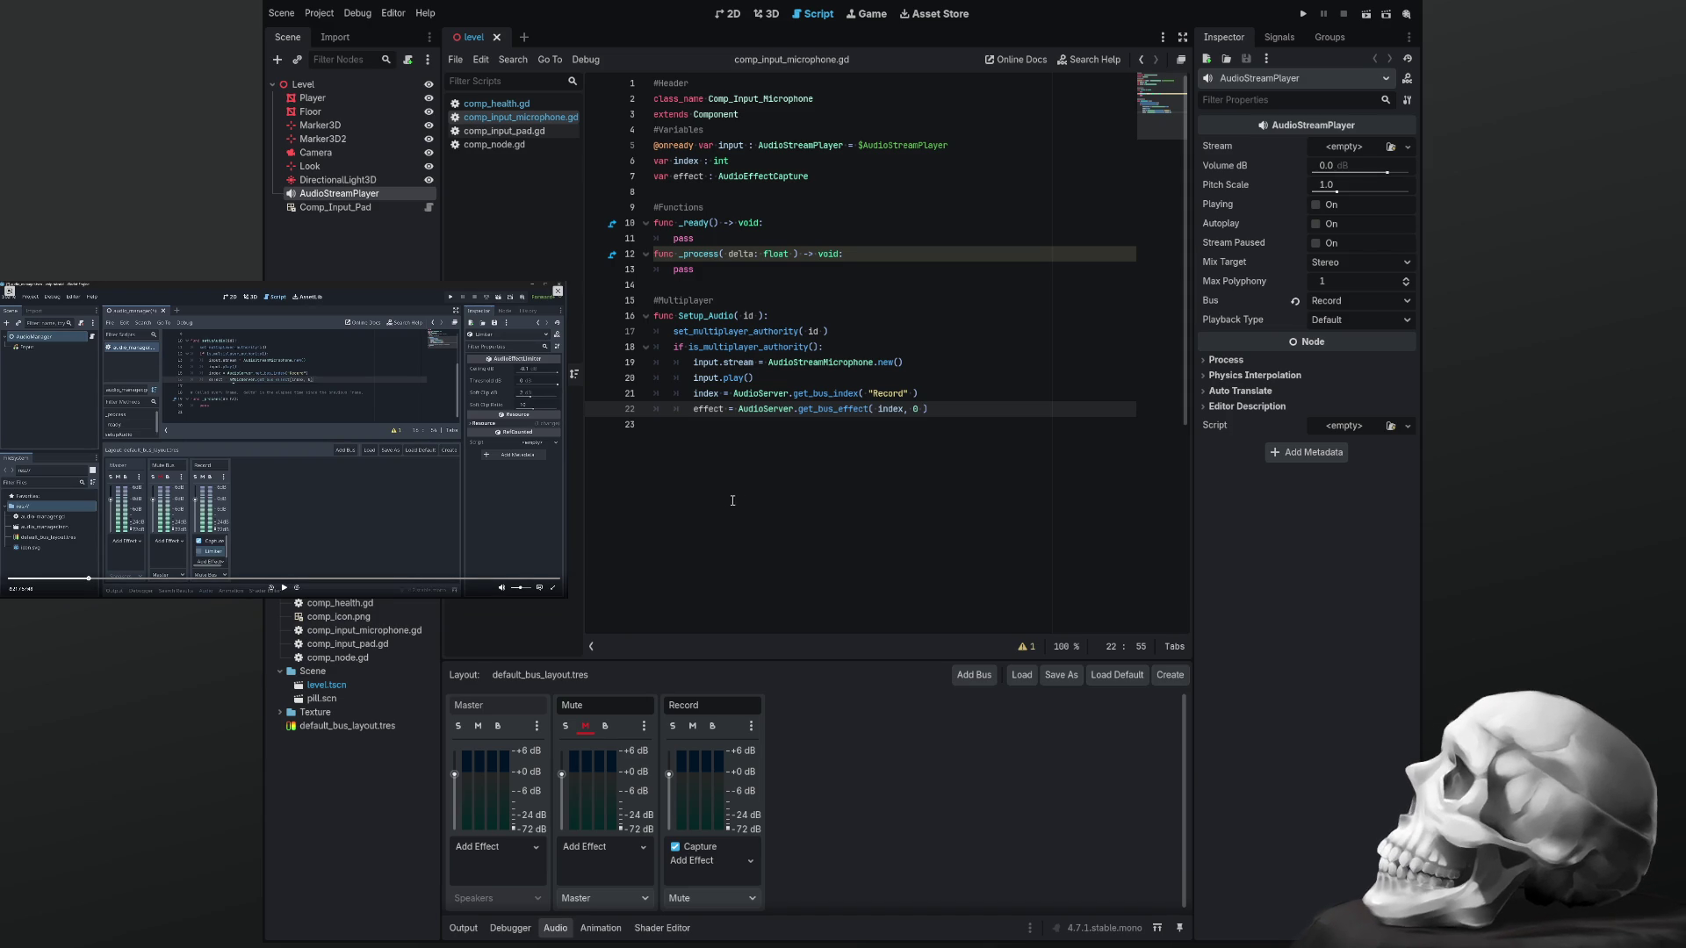
{"action": "left_click", "coordinate": [282, 588]}
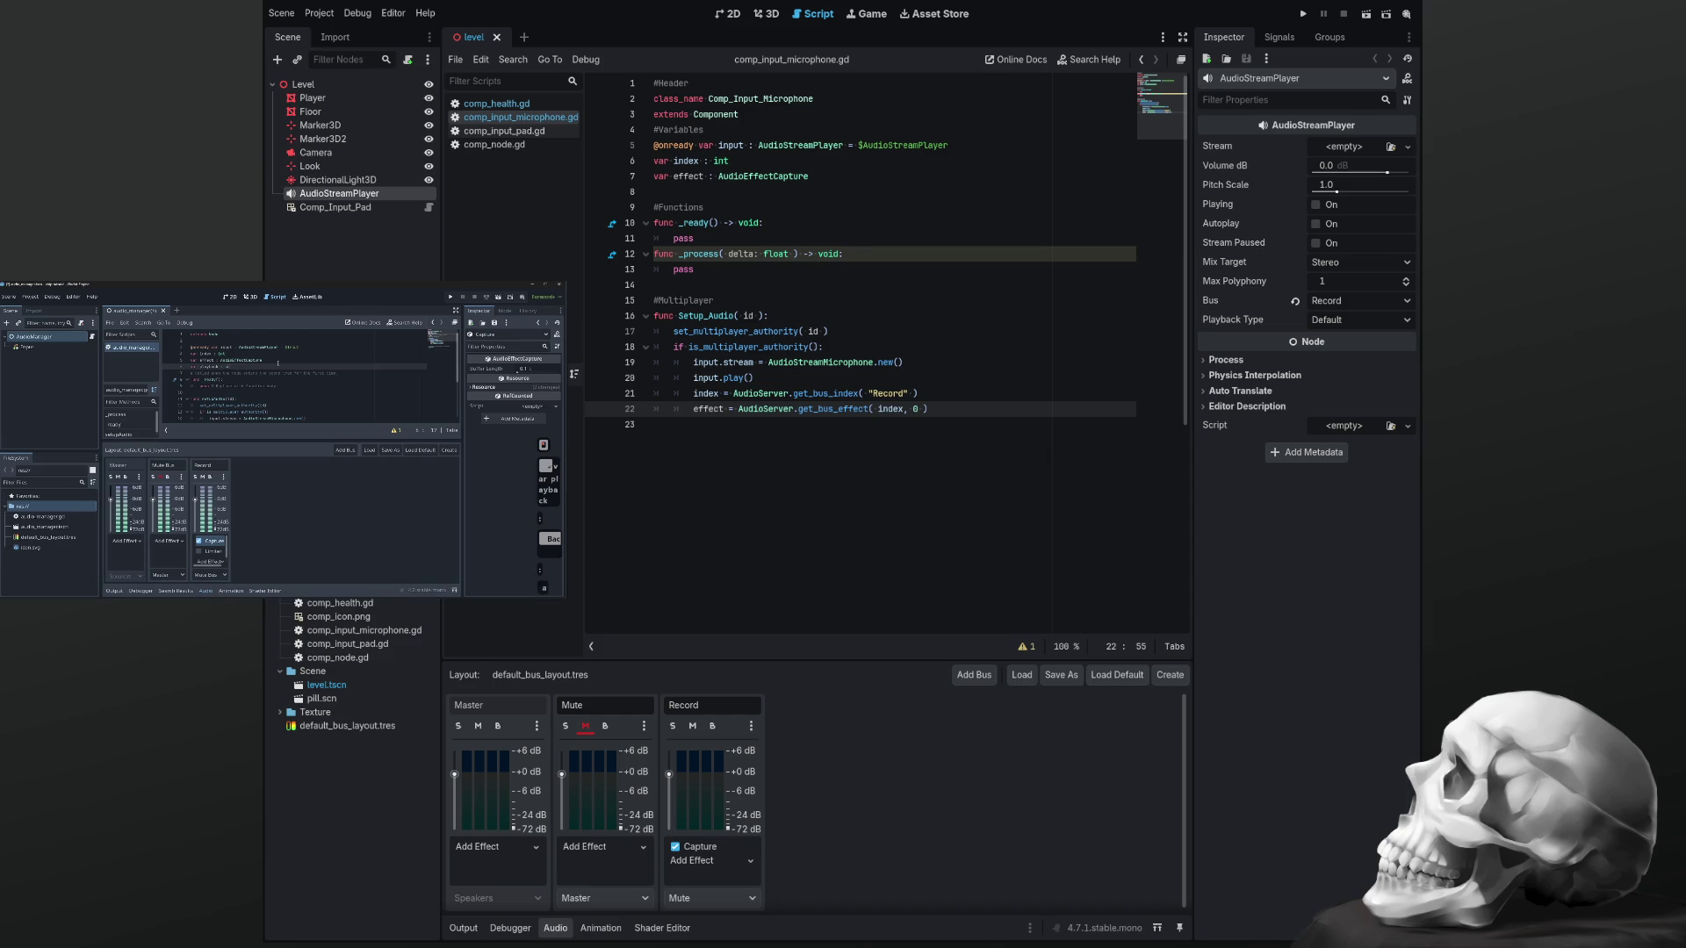
{"action": "left_click", "coordinate": [827, 191]}
Step: Declare var playback : AudioStreamGeneratorPlayback on line 8, completing the type from autocomplete
{"action": "type", "text": "var playback "}
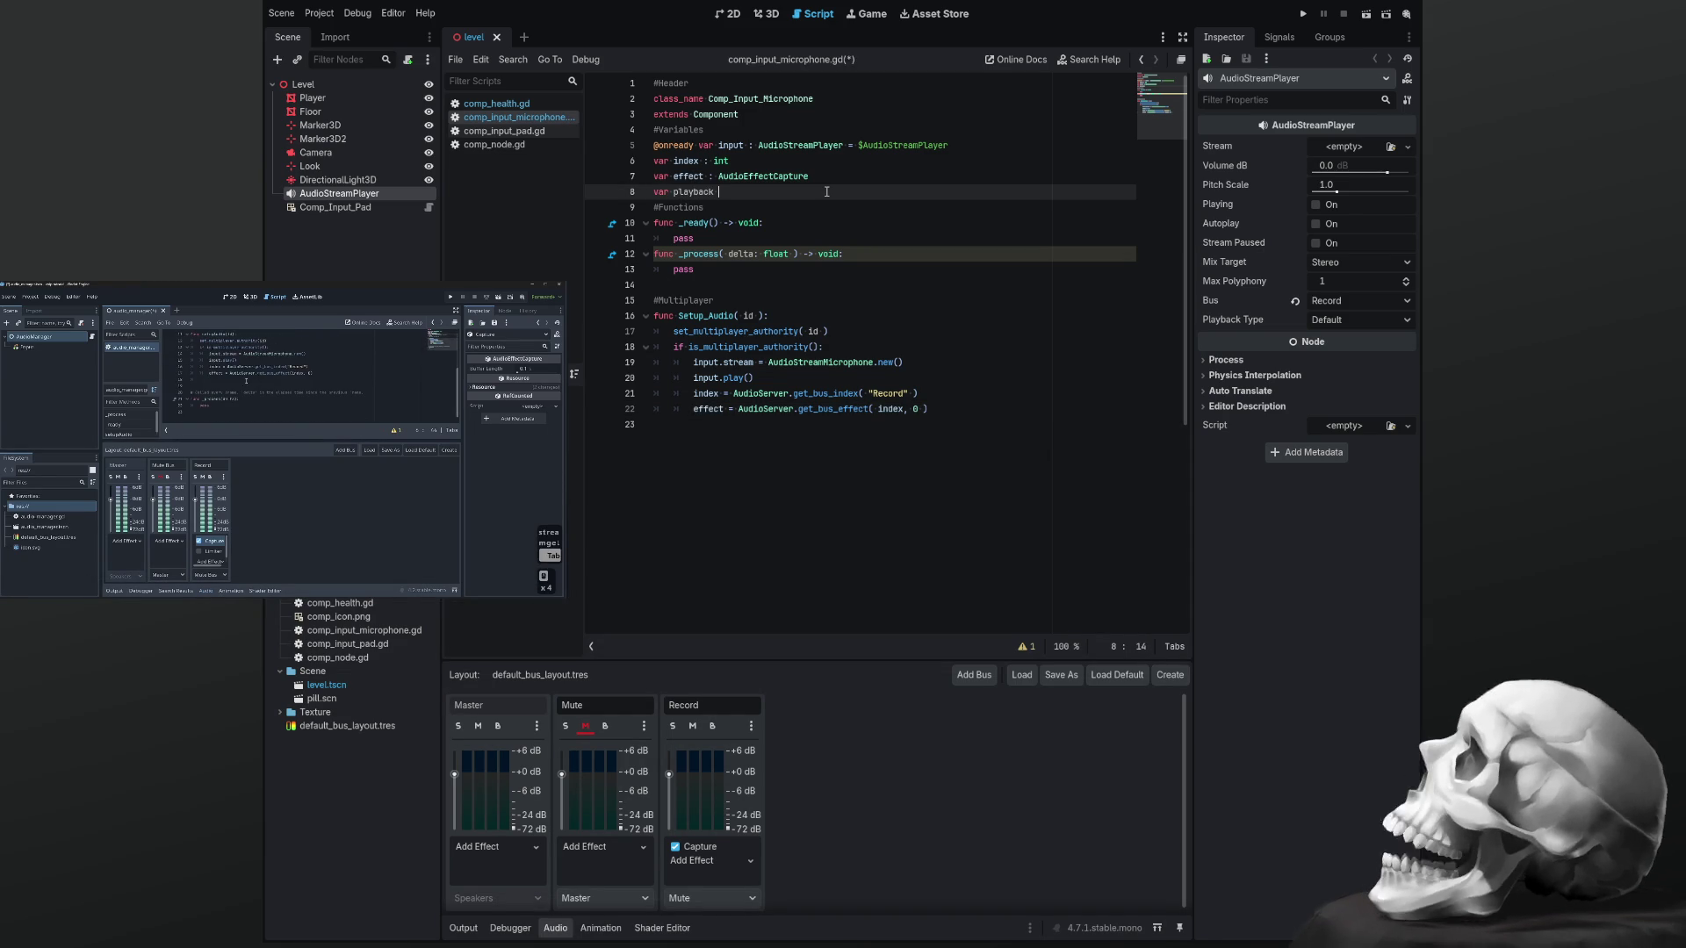
{"action": "type", "text": ": Audio"}
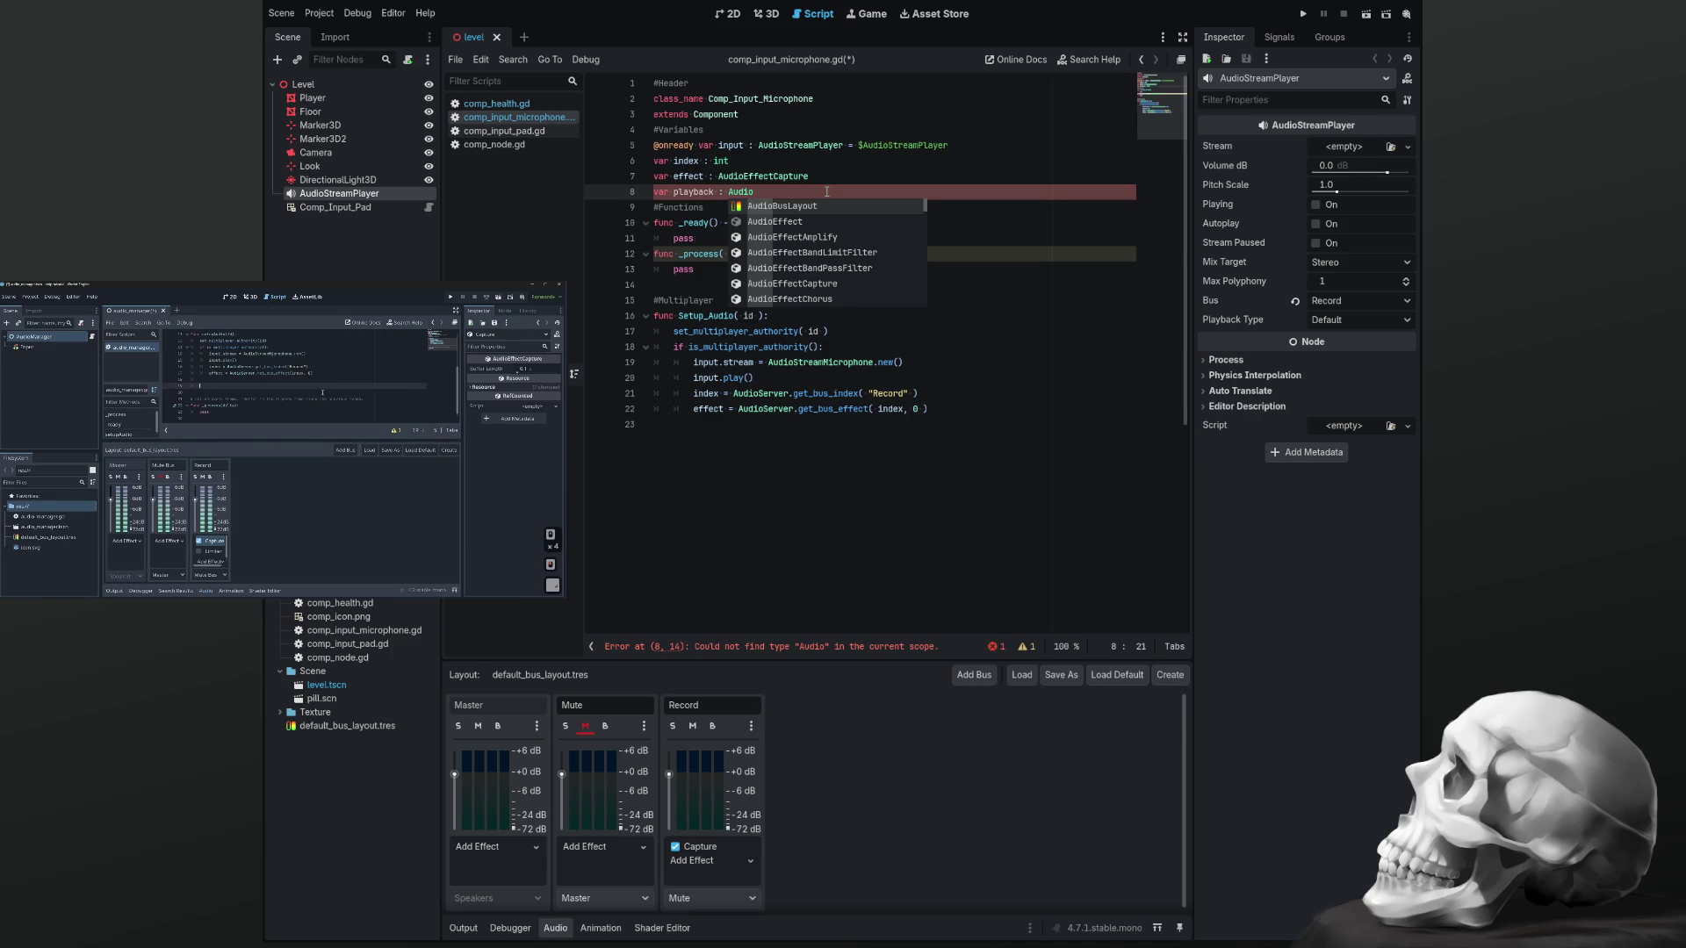
{"action": "mouse_move", "coordinate": [280, 439]}
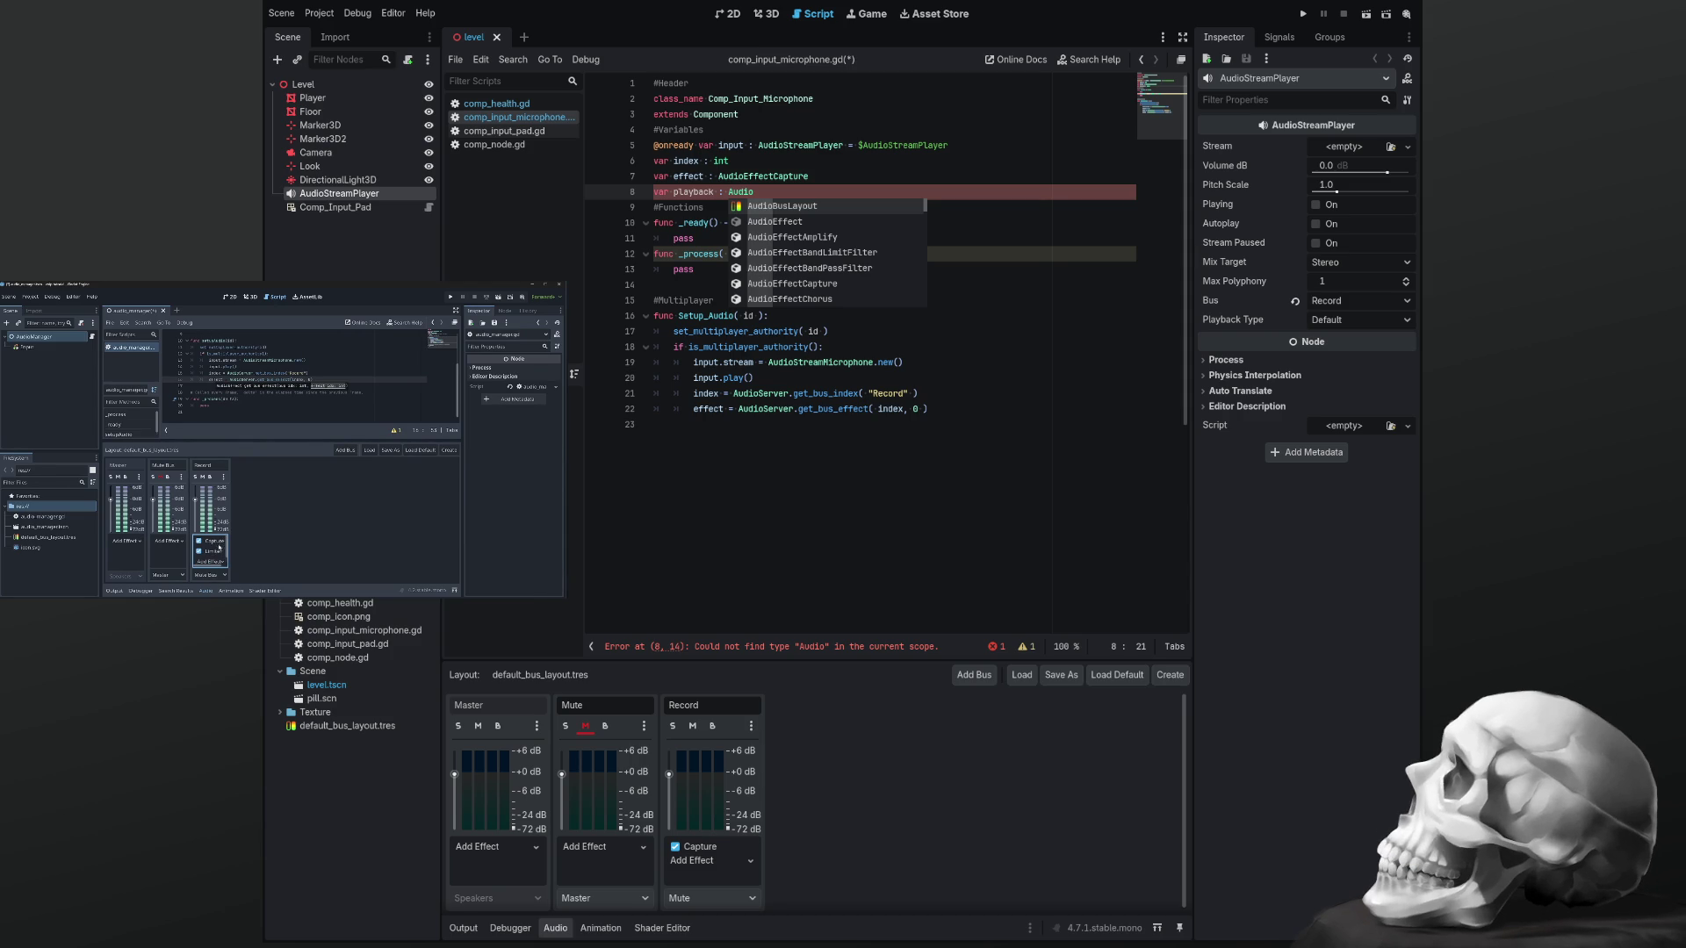
{"action": "mouse_move", "coordinate": [284, 587]}
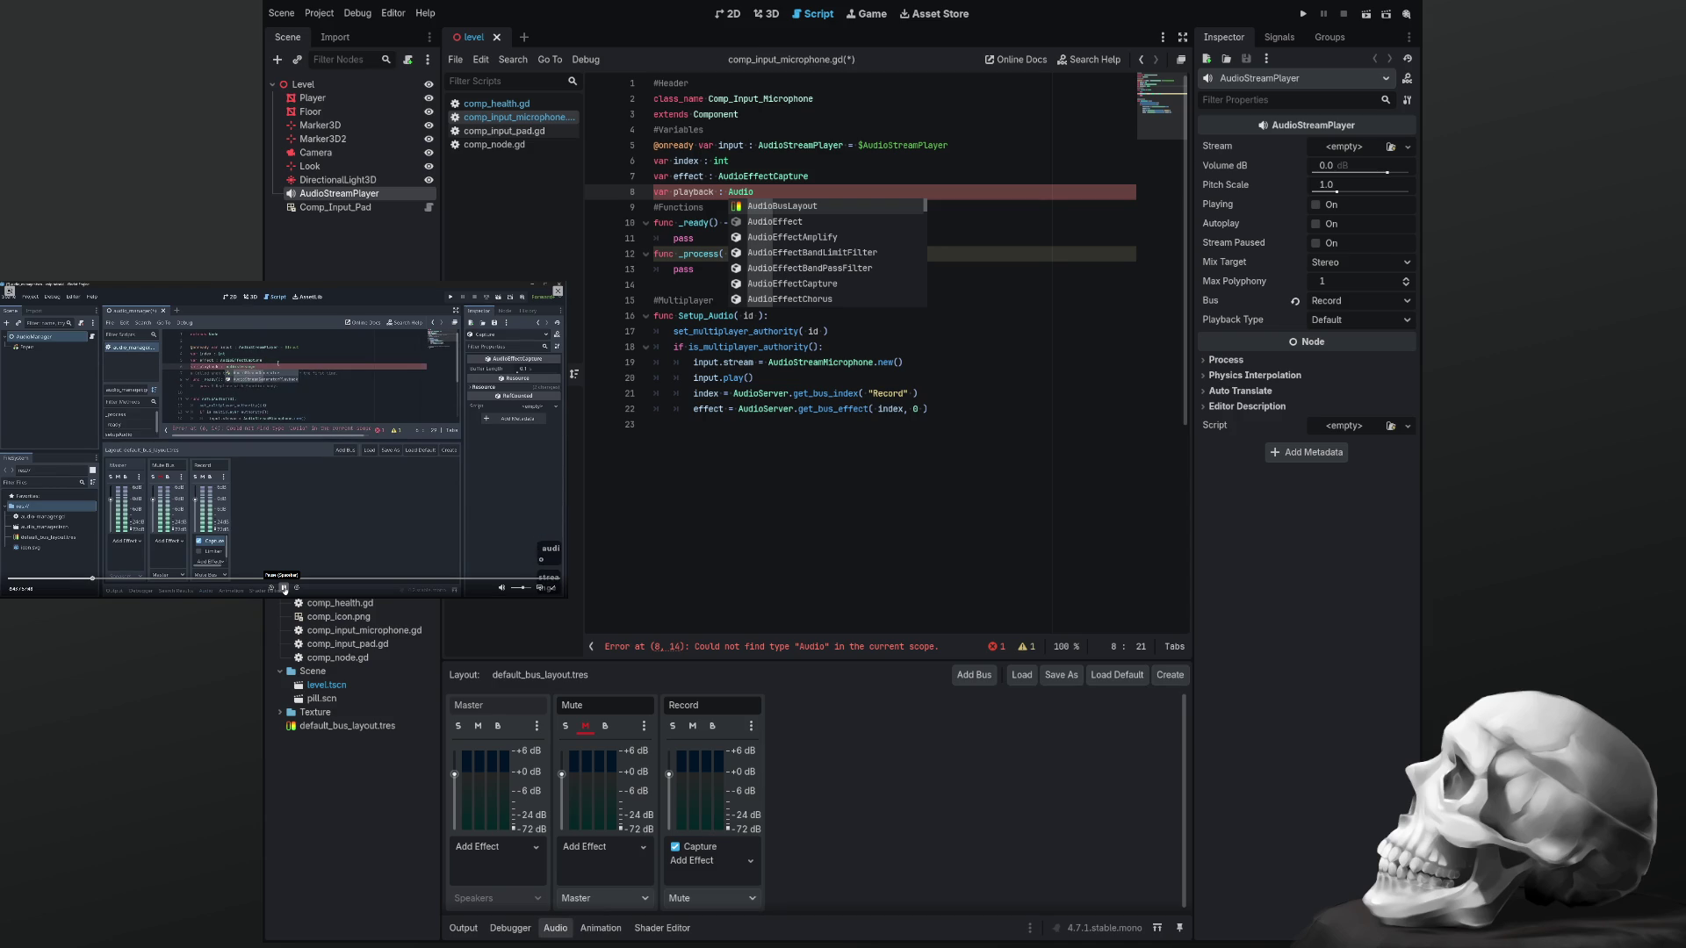
{"action": "left_click", "coordinate": [285, 589]}
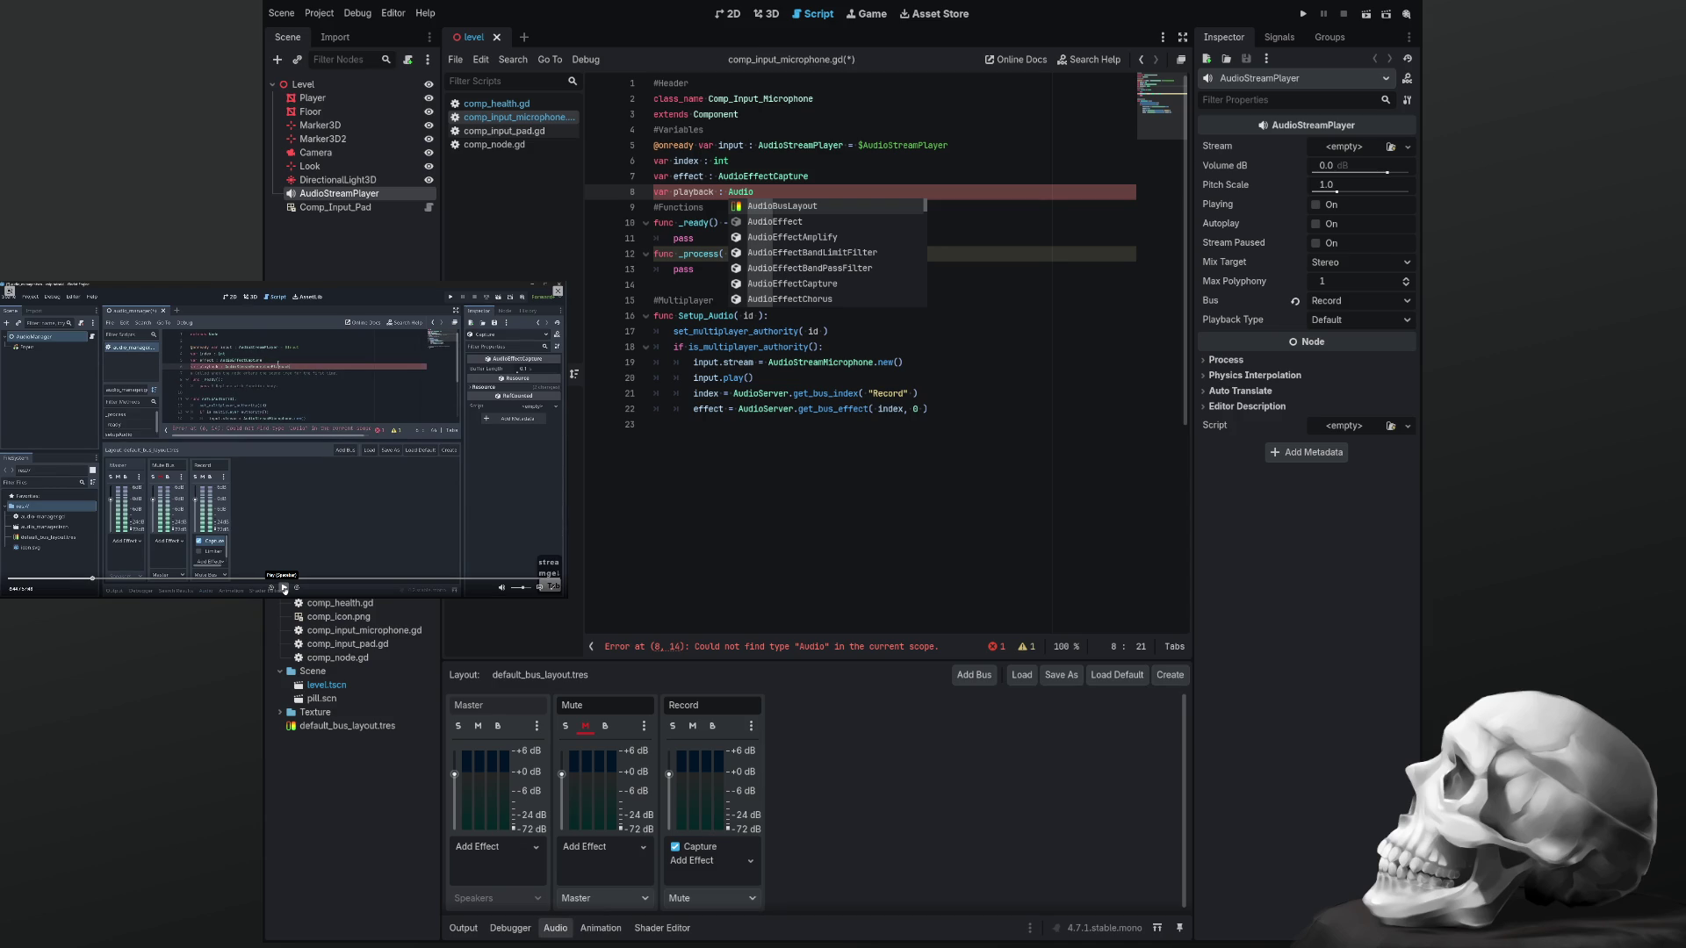
{"action": "left_click", "coordinate": [781, 187]}
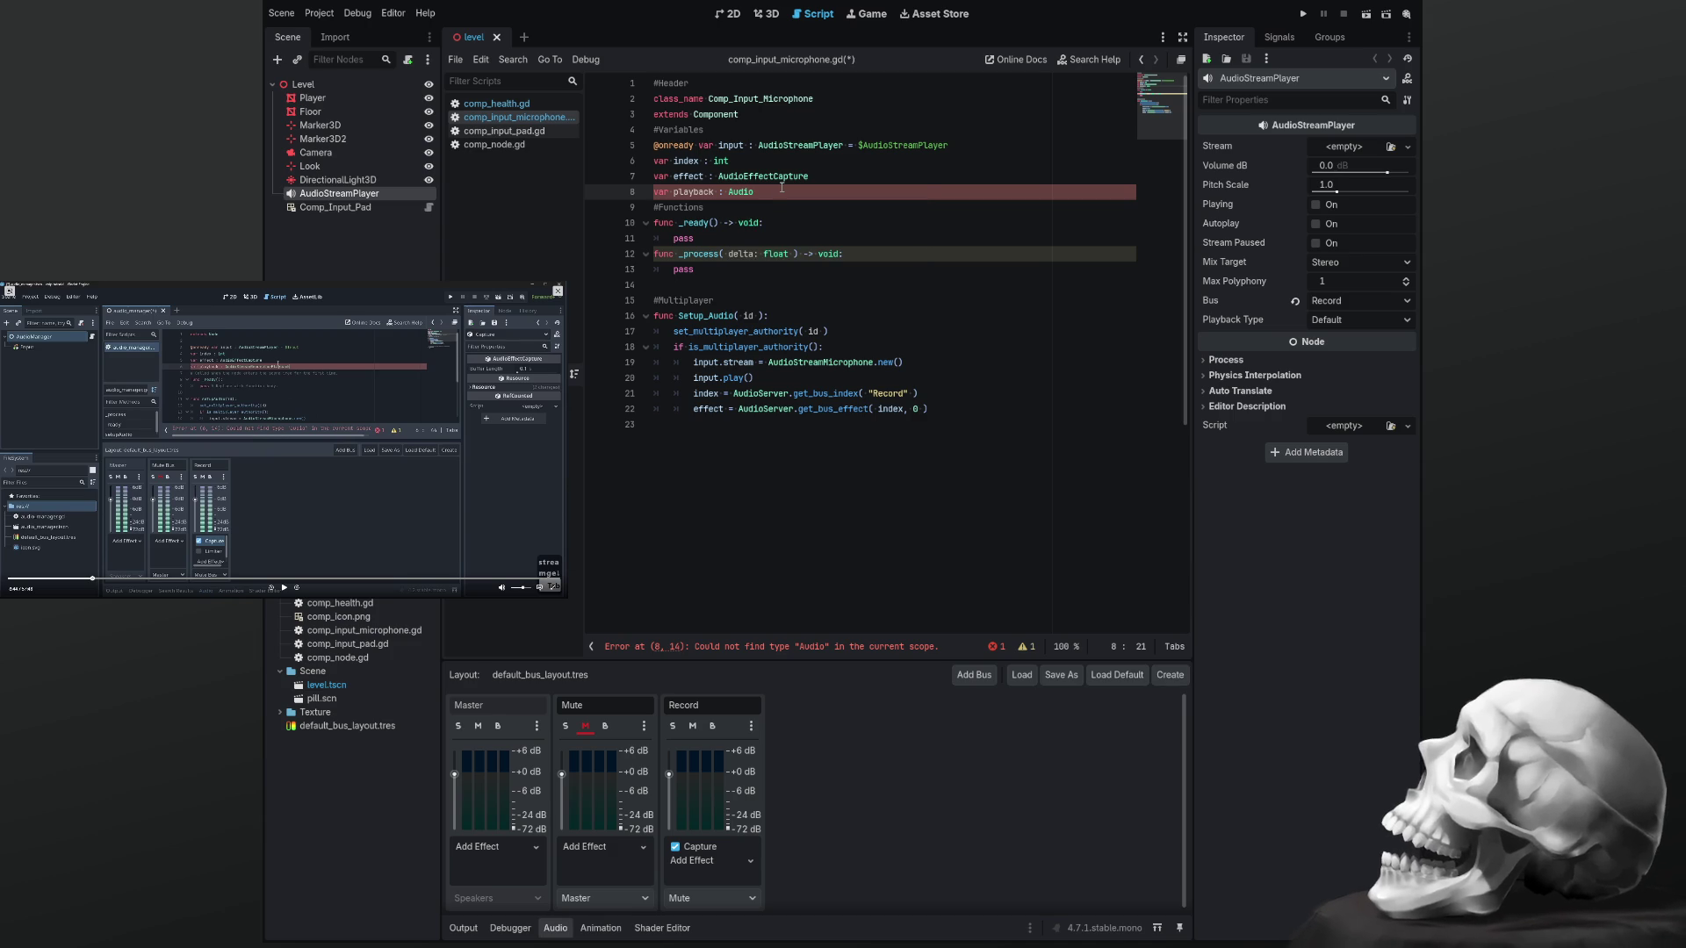
{"action": "type", "text": "Stre"}
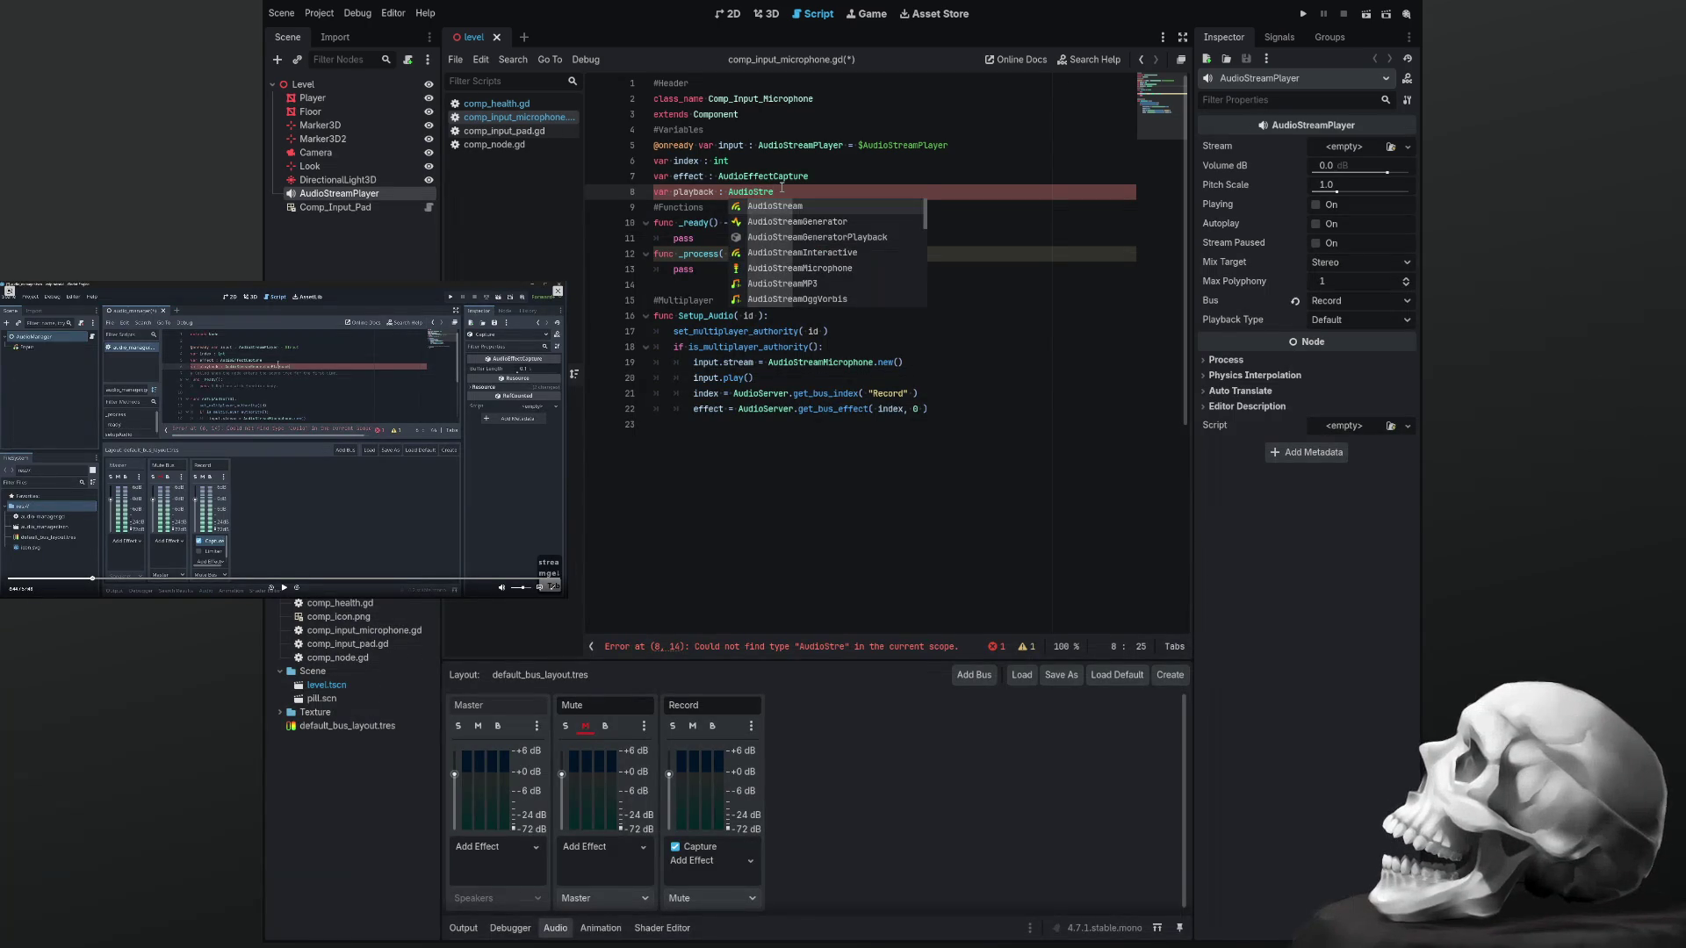
{"action": "type", "text": "m"}
{"action": "key", "text": "Up"}
{"action": "key", "text": "Return"}
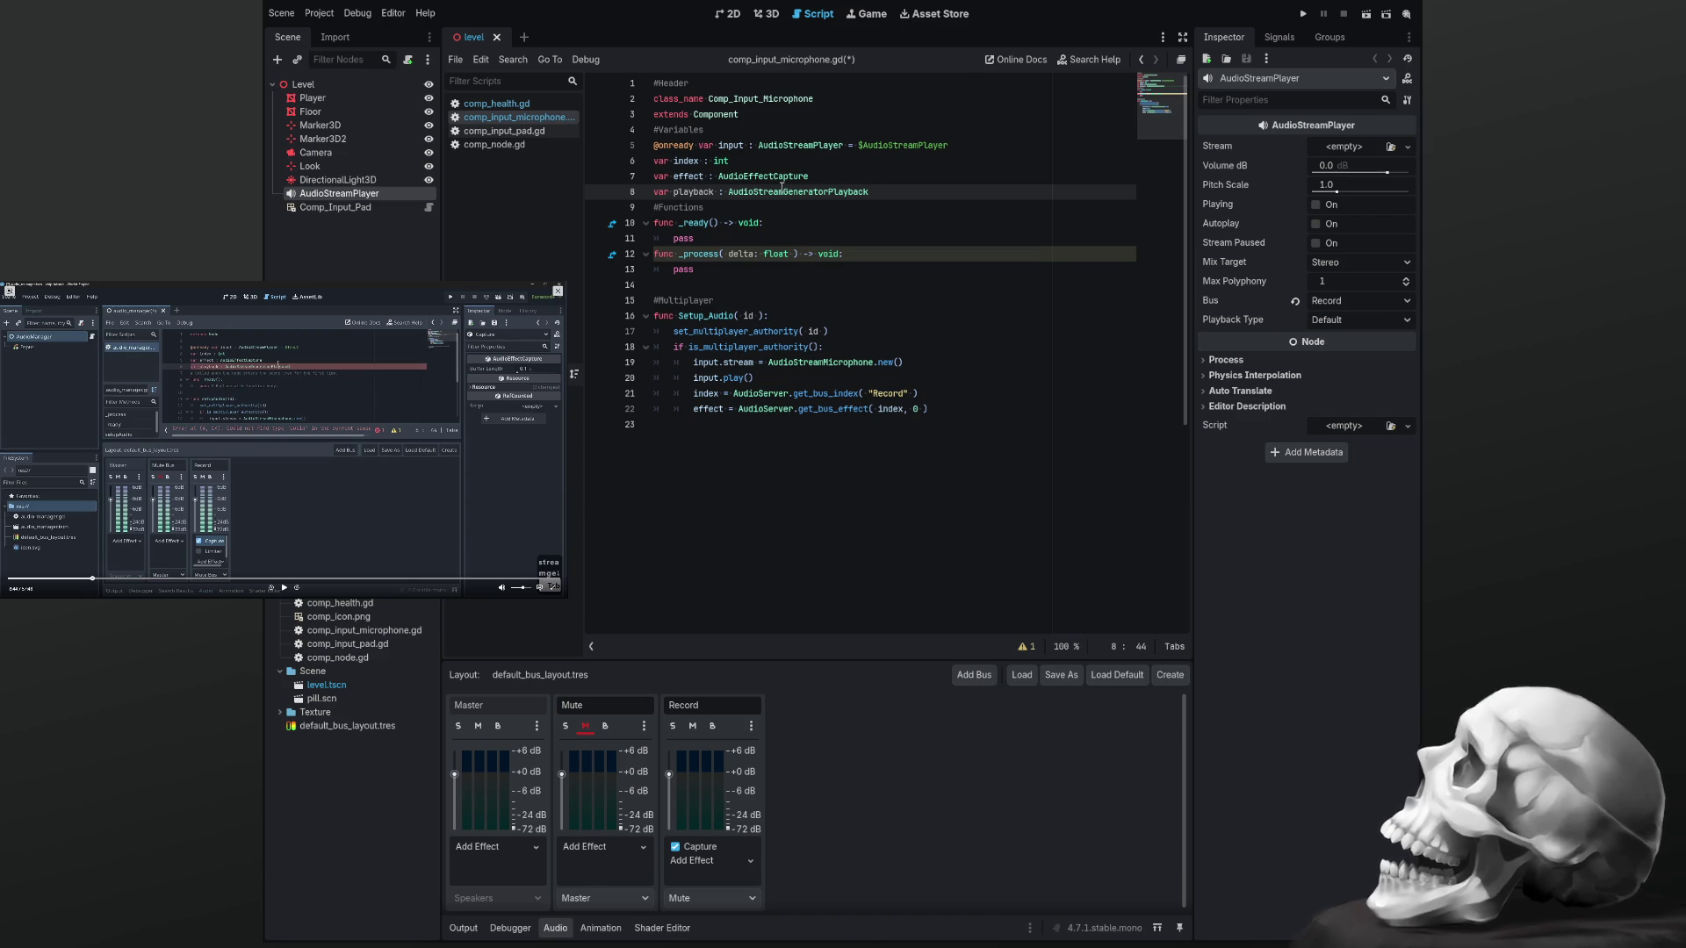
{"action": "left_click", "coordinate": [283, 587]}
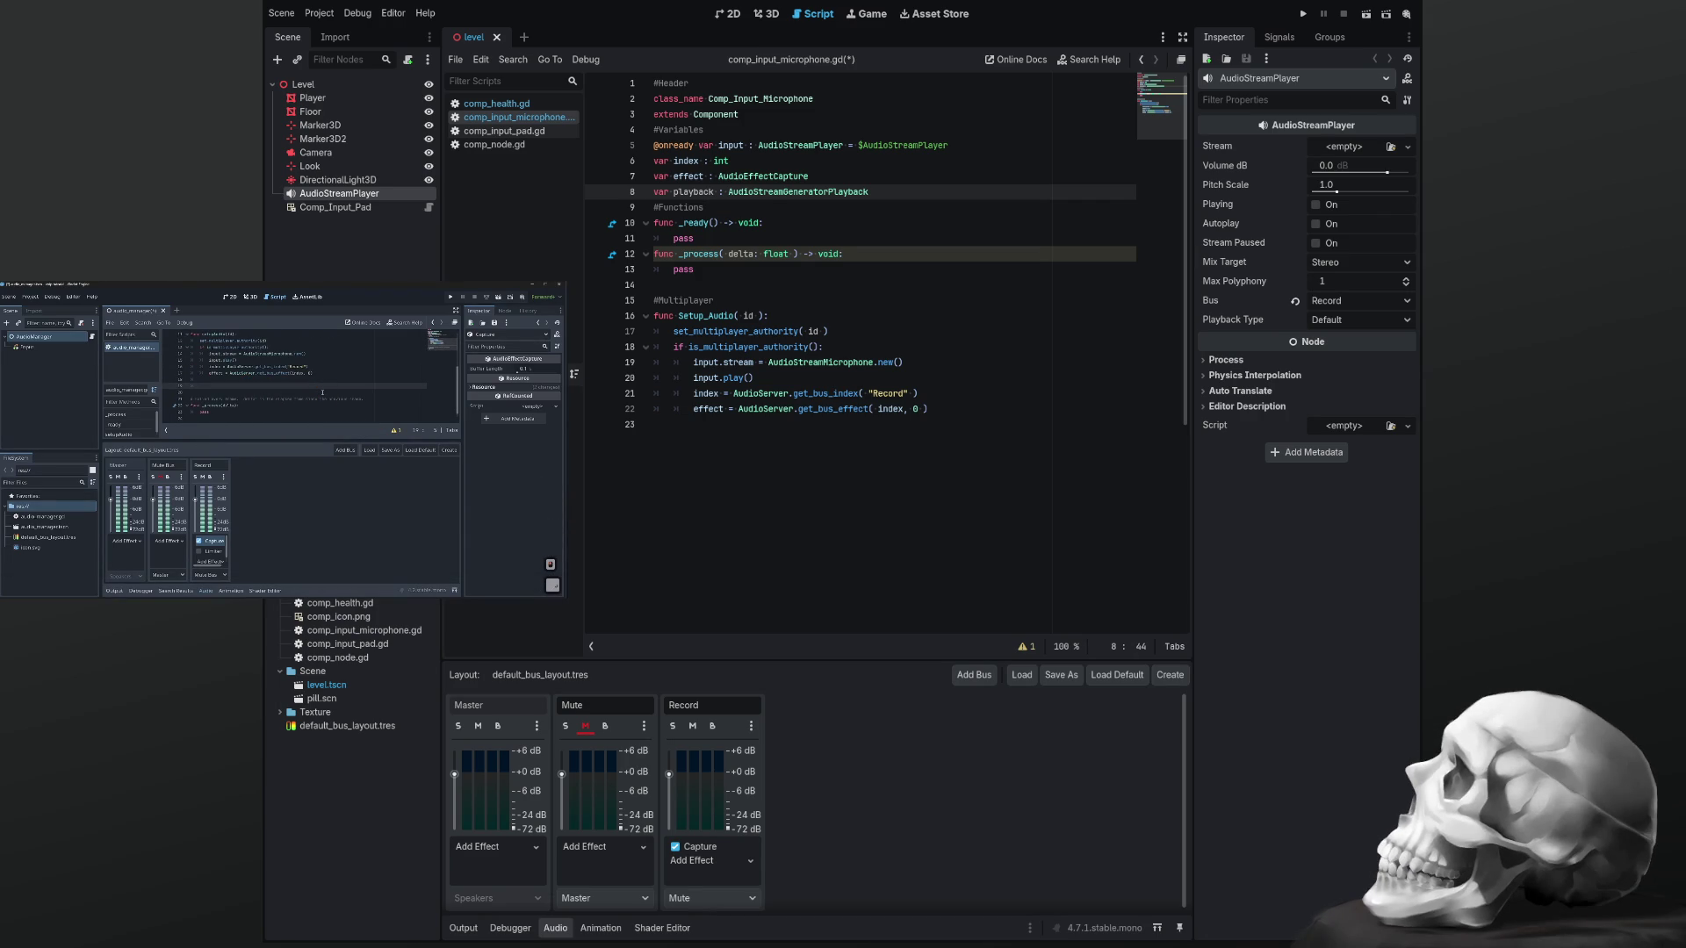
{"action": "left_click", "coordinate": [742, 442]}
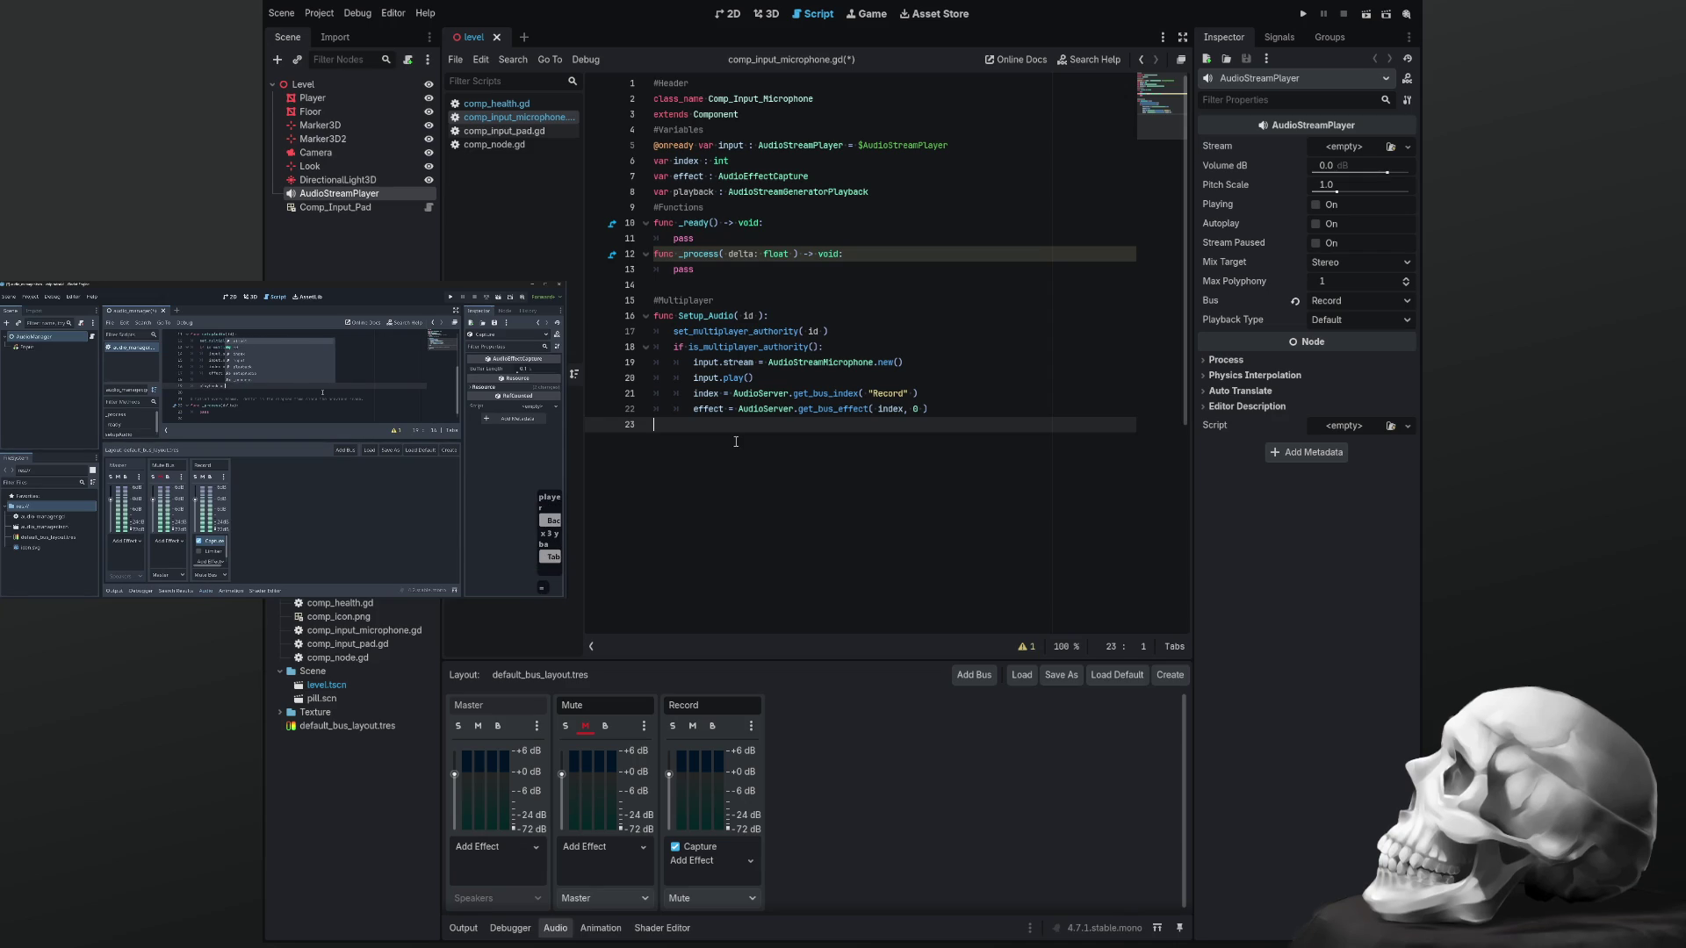
Step: Add an unfinished 'playback =' line at the end of Setup_Audio inside the authority block
{"action": "key", "text": "Return"}
{"action": "key", "text": "Tab"}
{"action": "key", "text": "Tab"}
{"action": "key", "text": "BackSpace"}
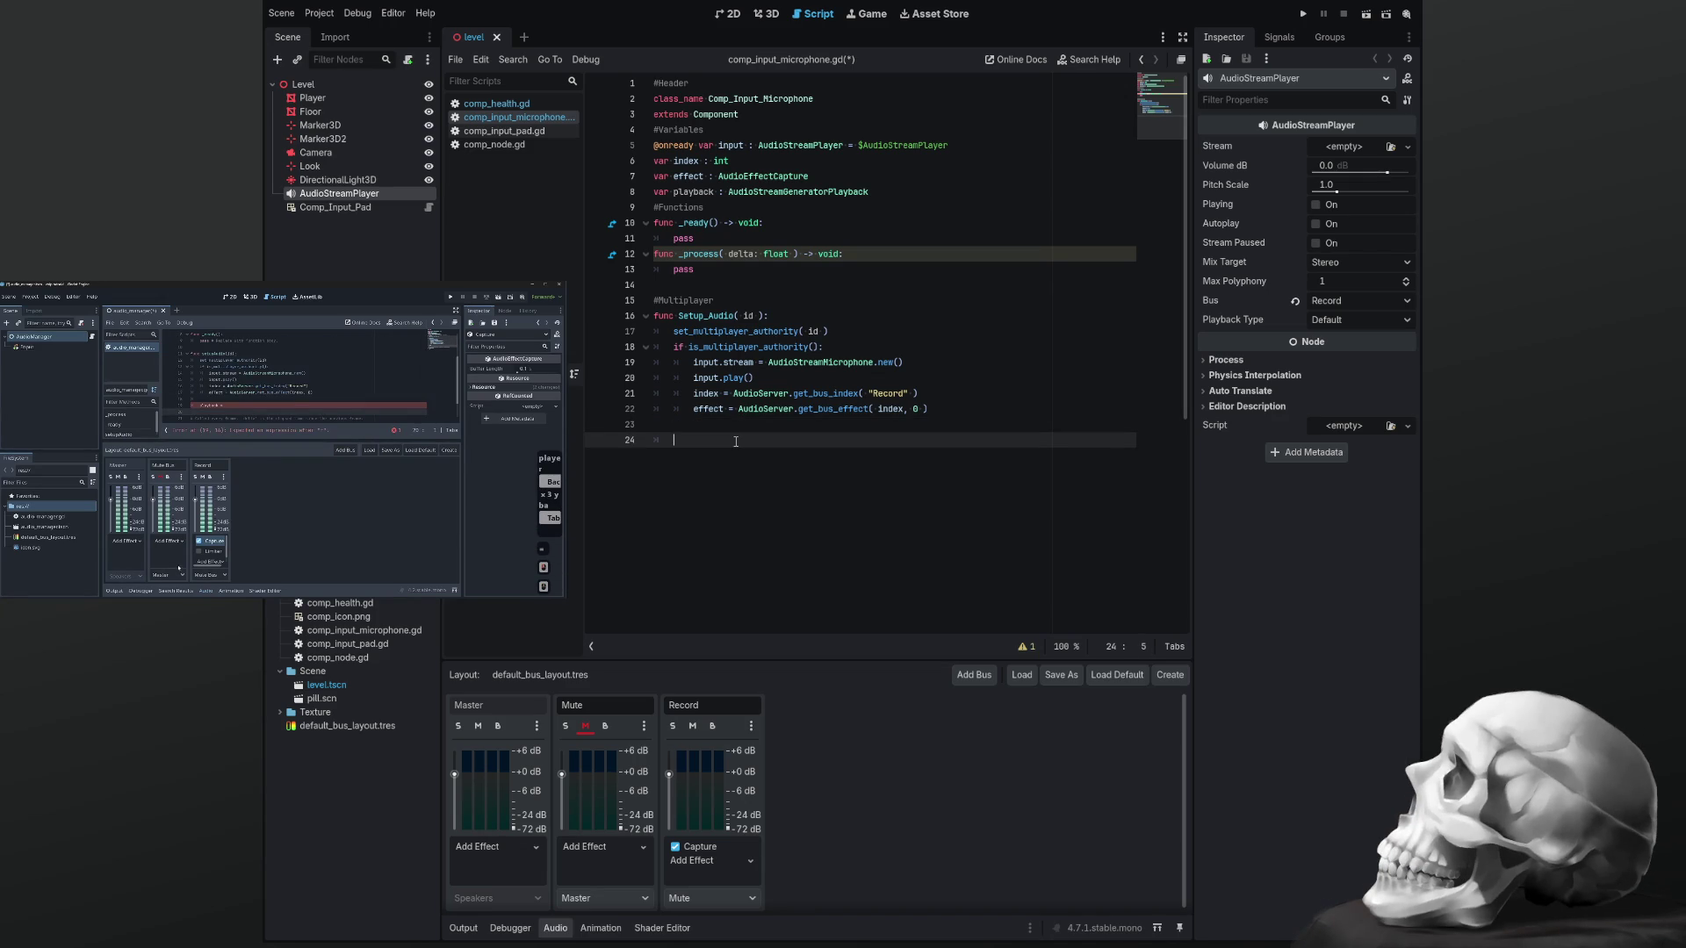
{"action": "type", "text": "play"}
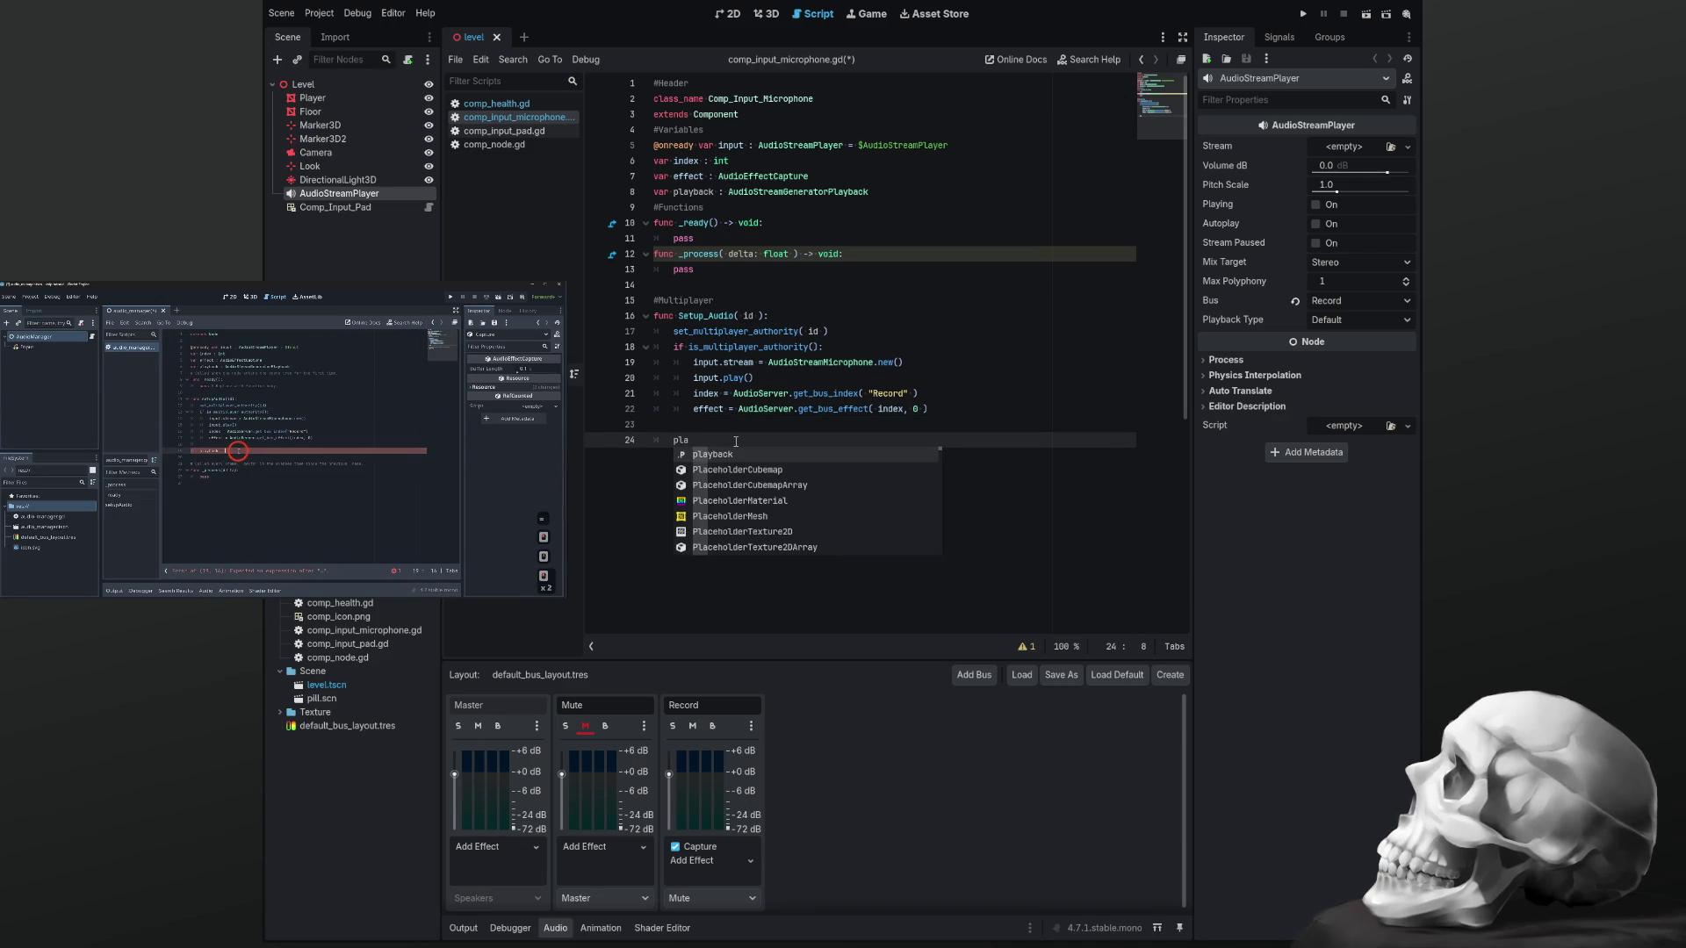
{"action": "type", "text": "back"}
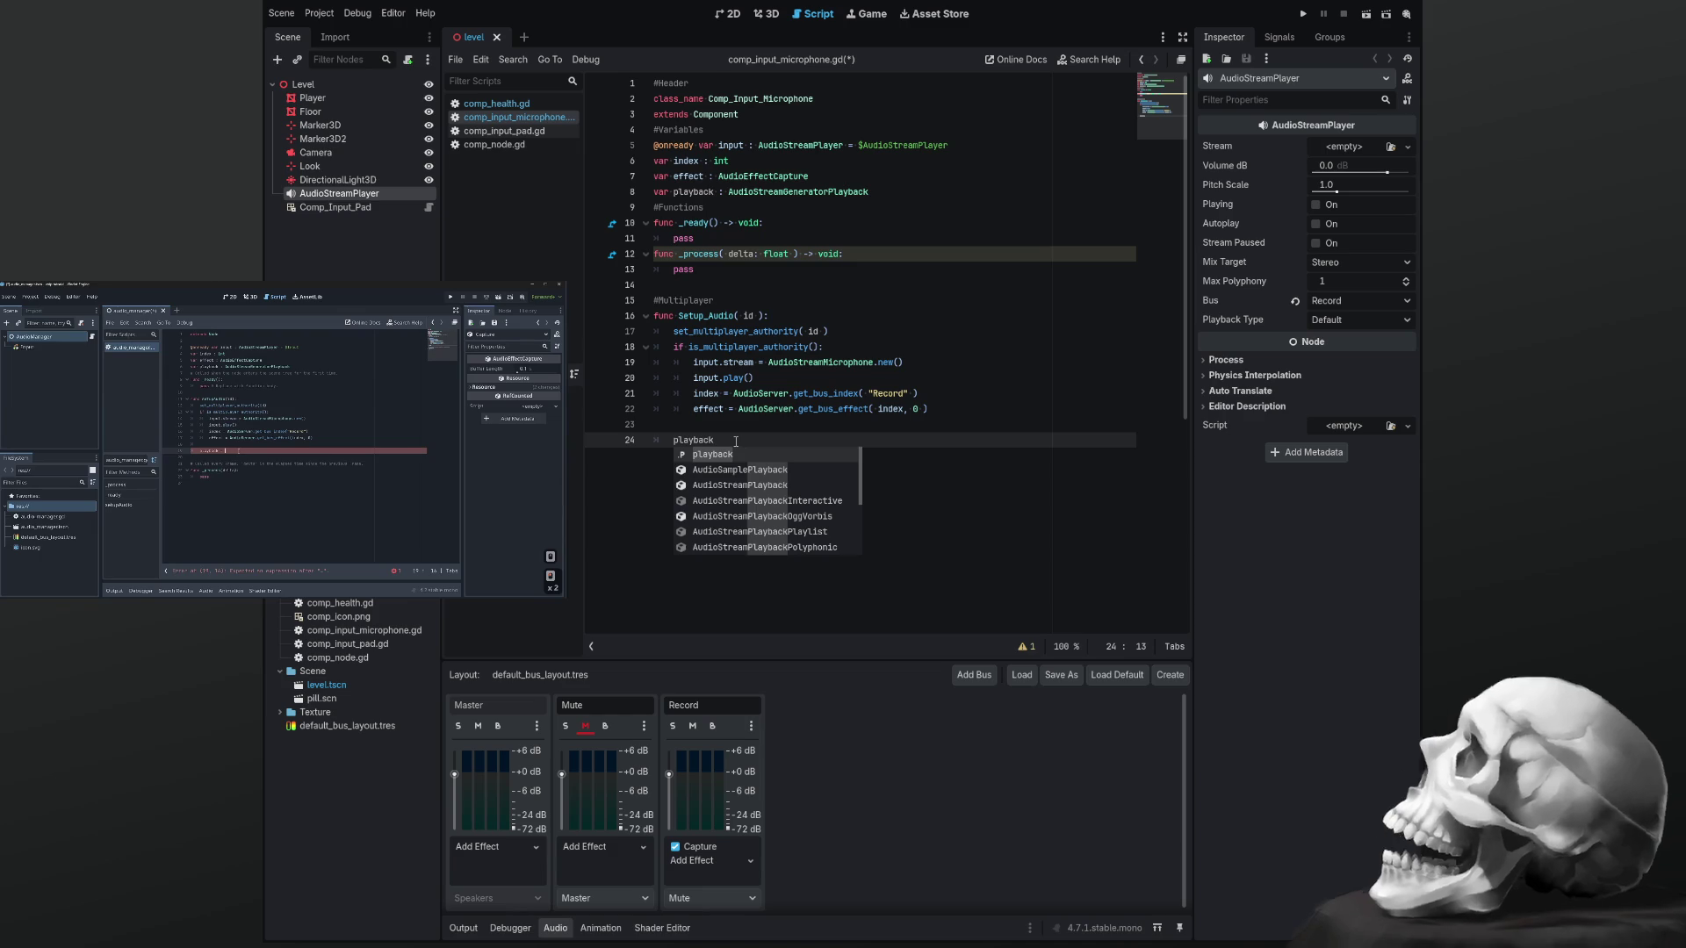
{"action": "key", "text": "Escape"}
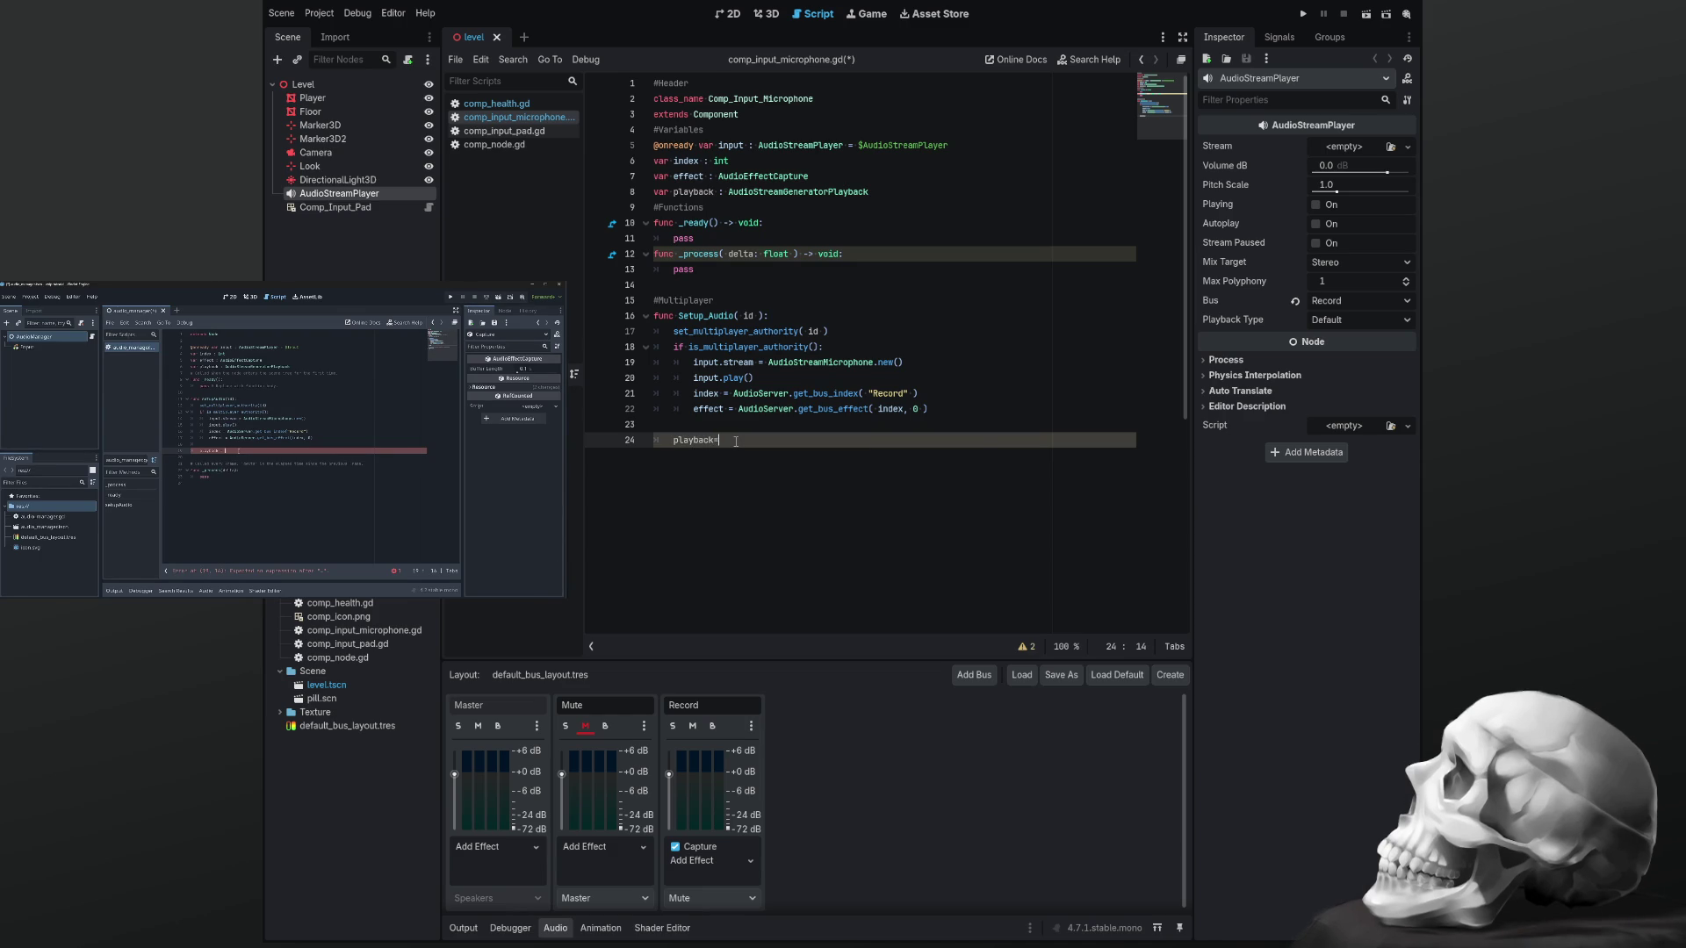
{"action": "type", "text": "="}
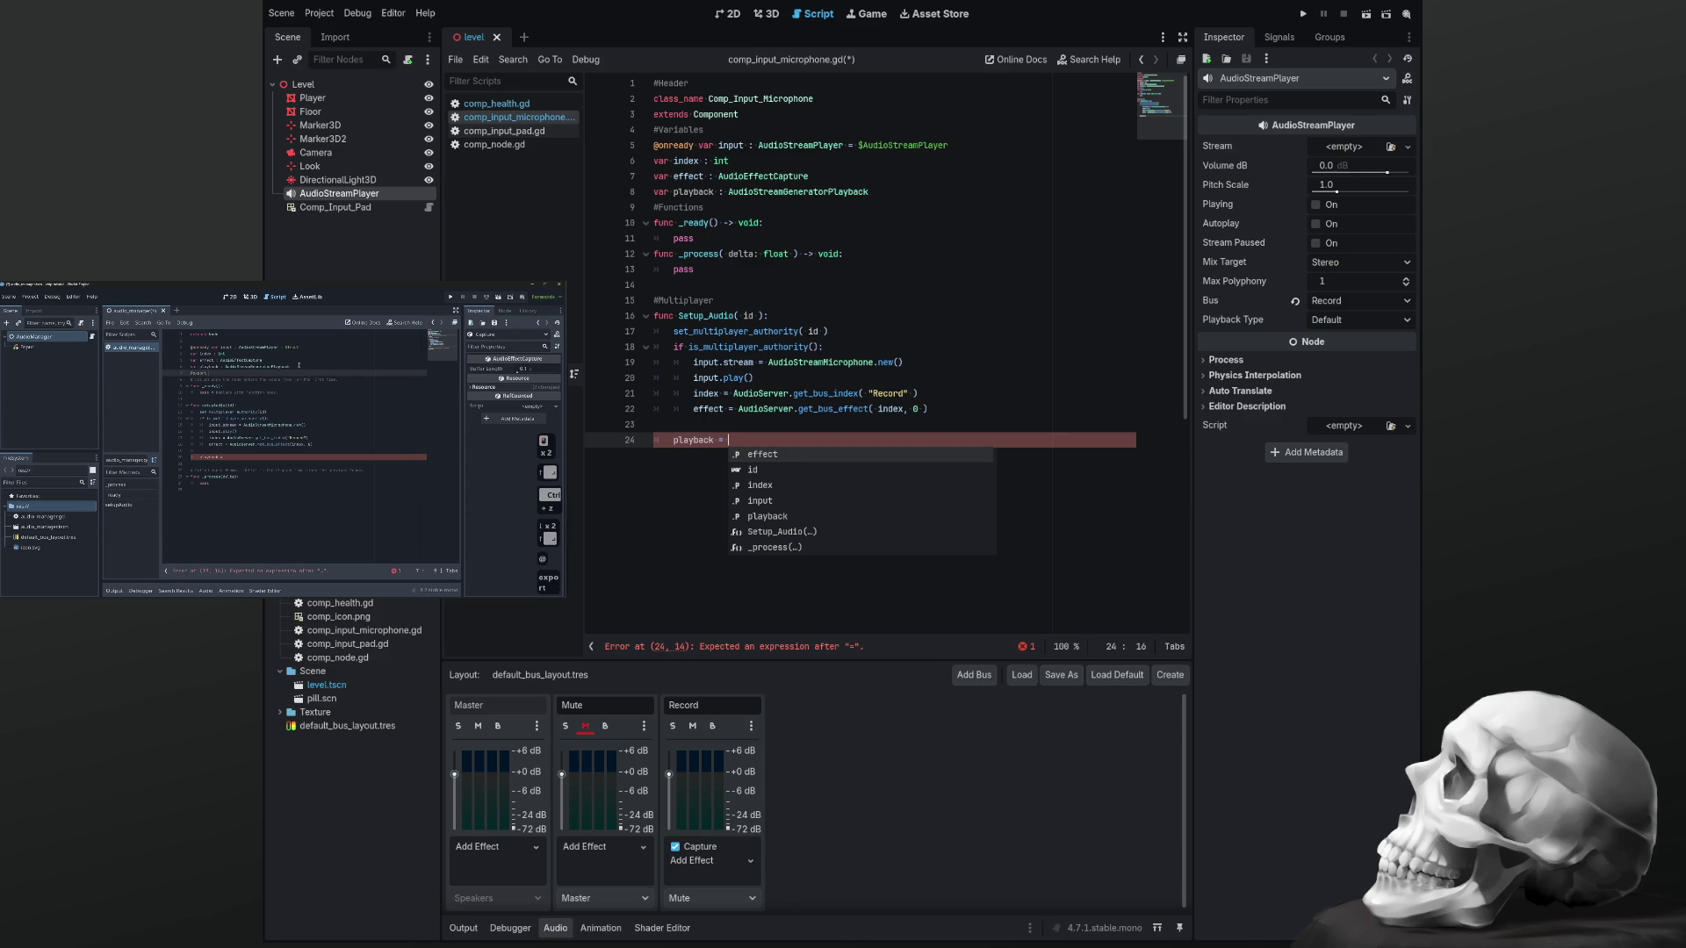
{"action": "mouse_move", "coordinate": [284, 587]}
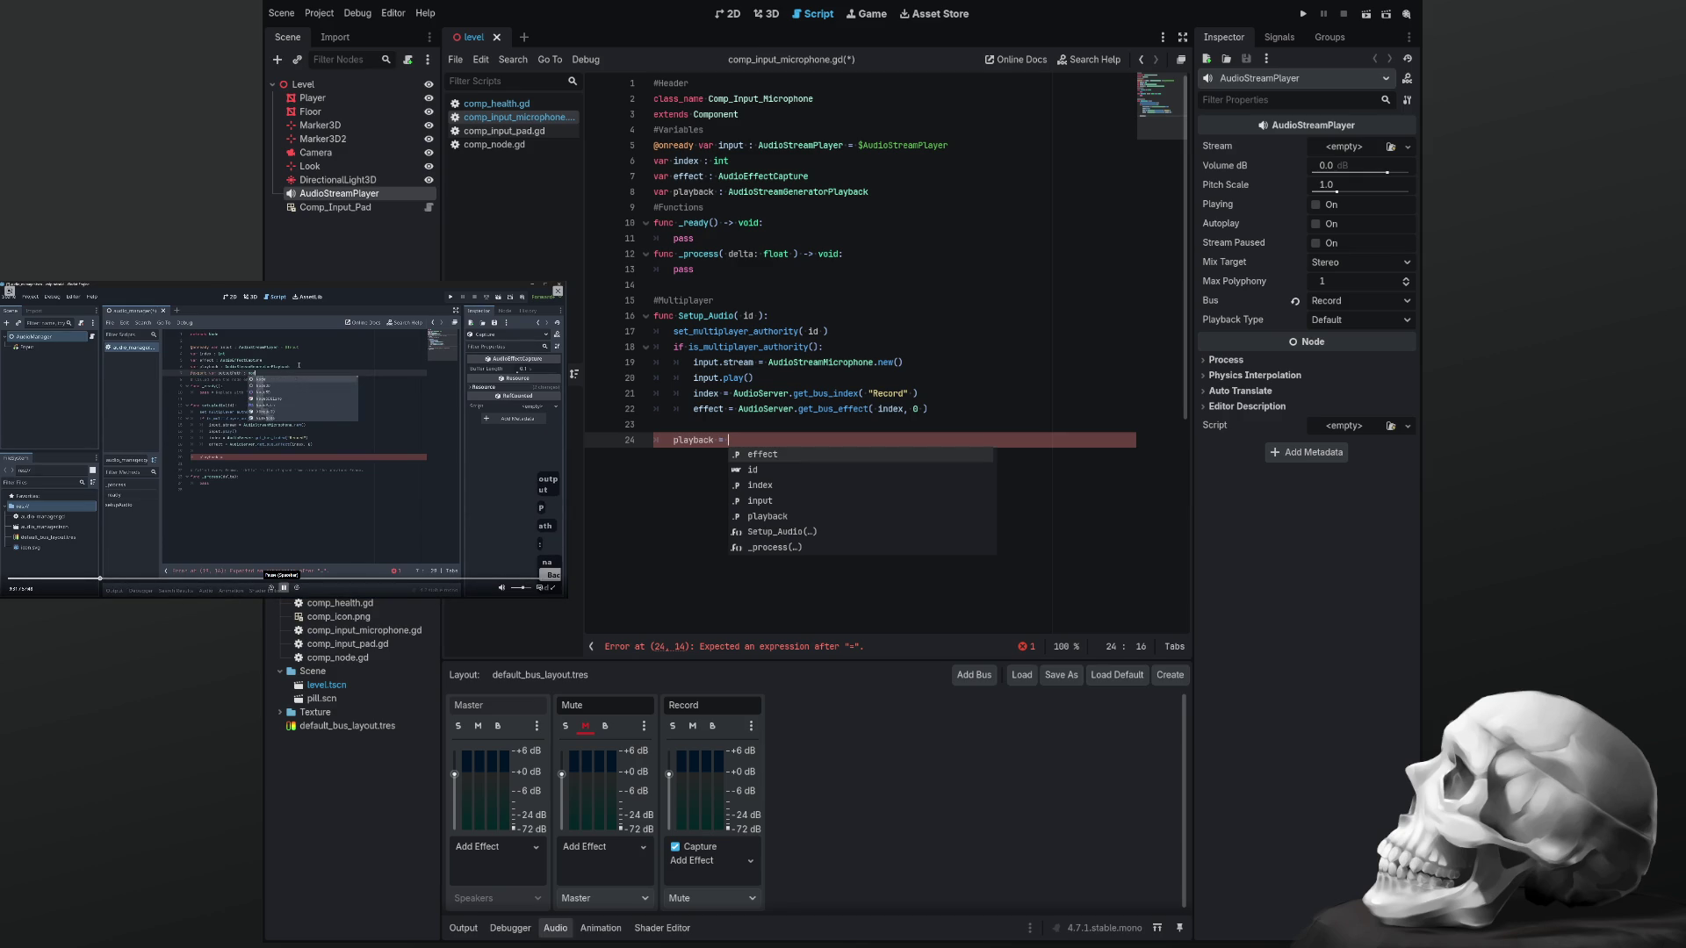
{"action": "left_click", "coordinate": [283, 587]}
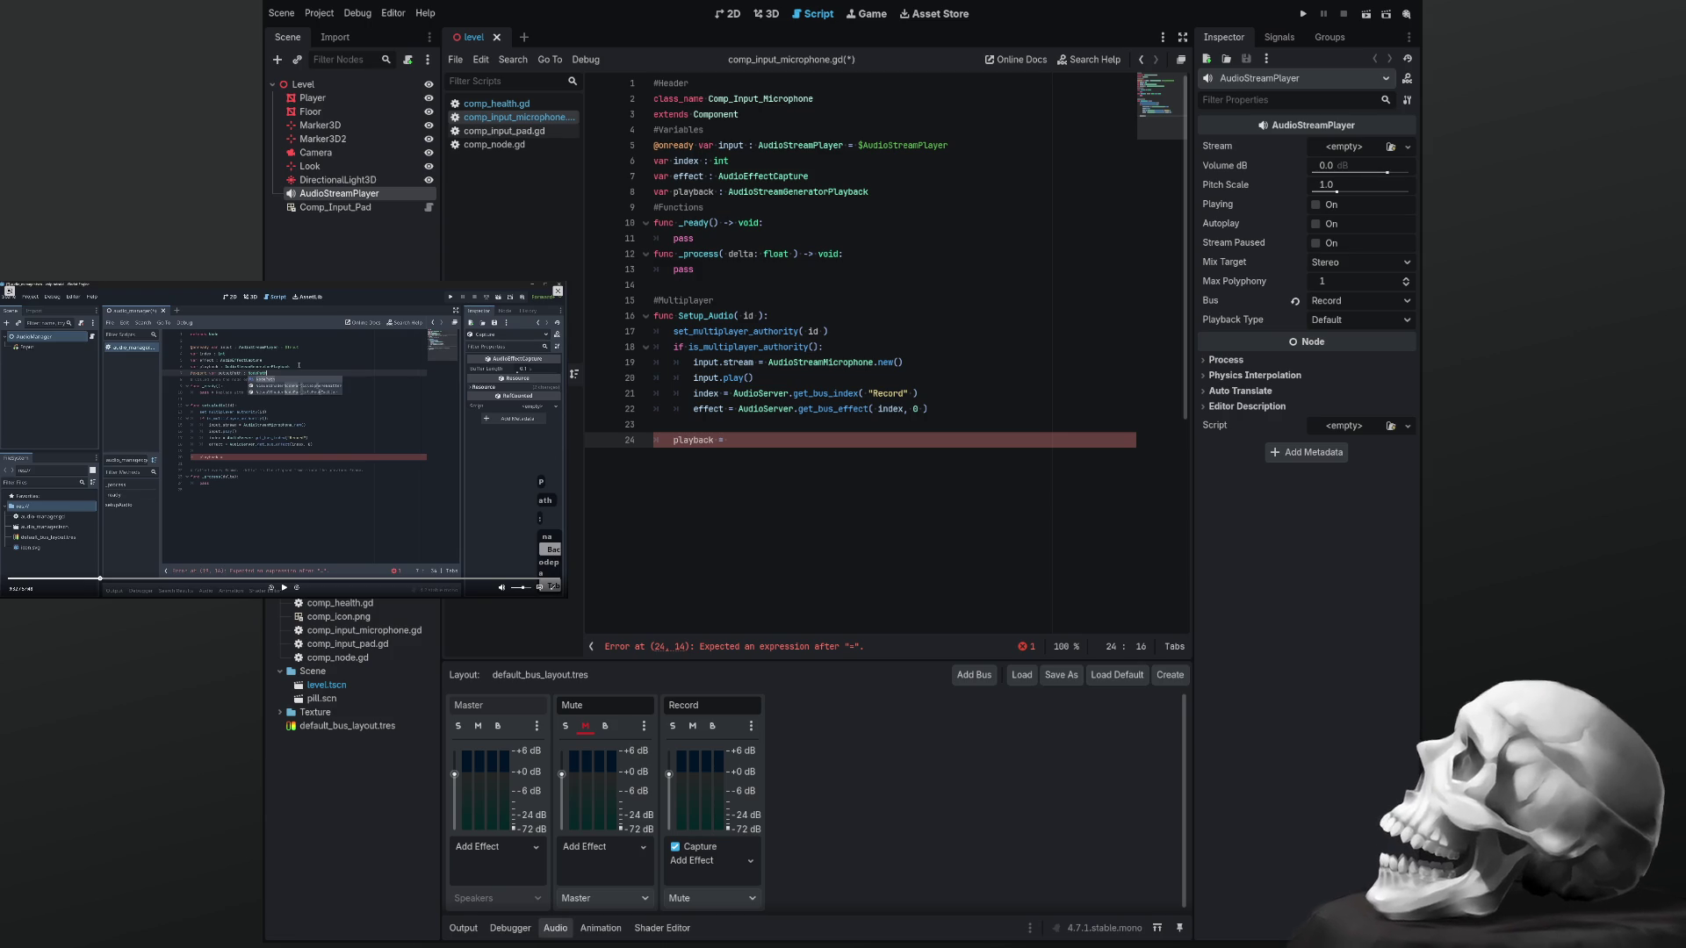
{"action": "left_click", "coordinate": [922, 190]}
{"action": "key", "text": "Return"}
{"action": "key", "text": "Return"}
{"action": "key", "text": "Return"}
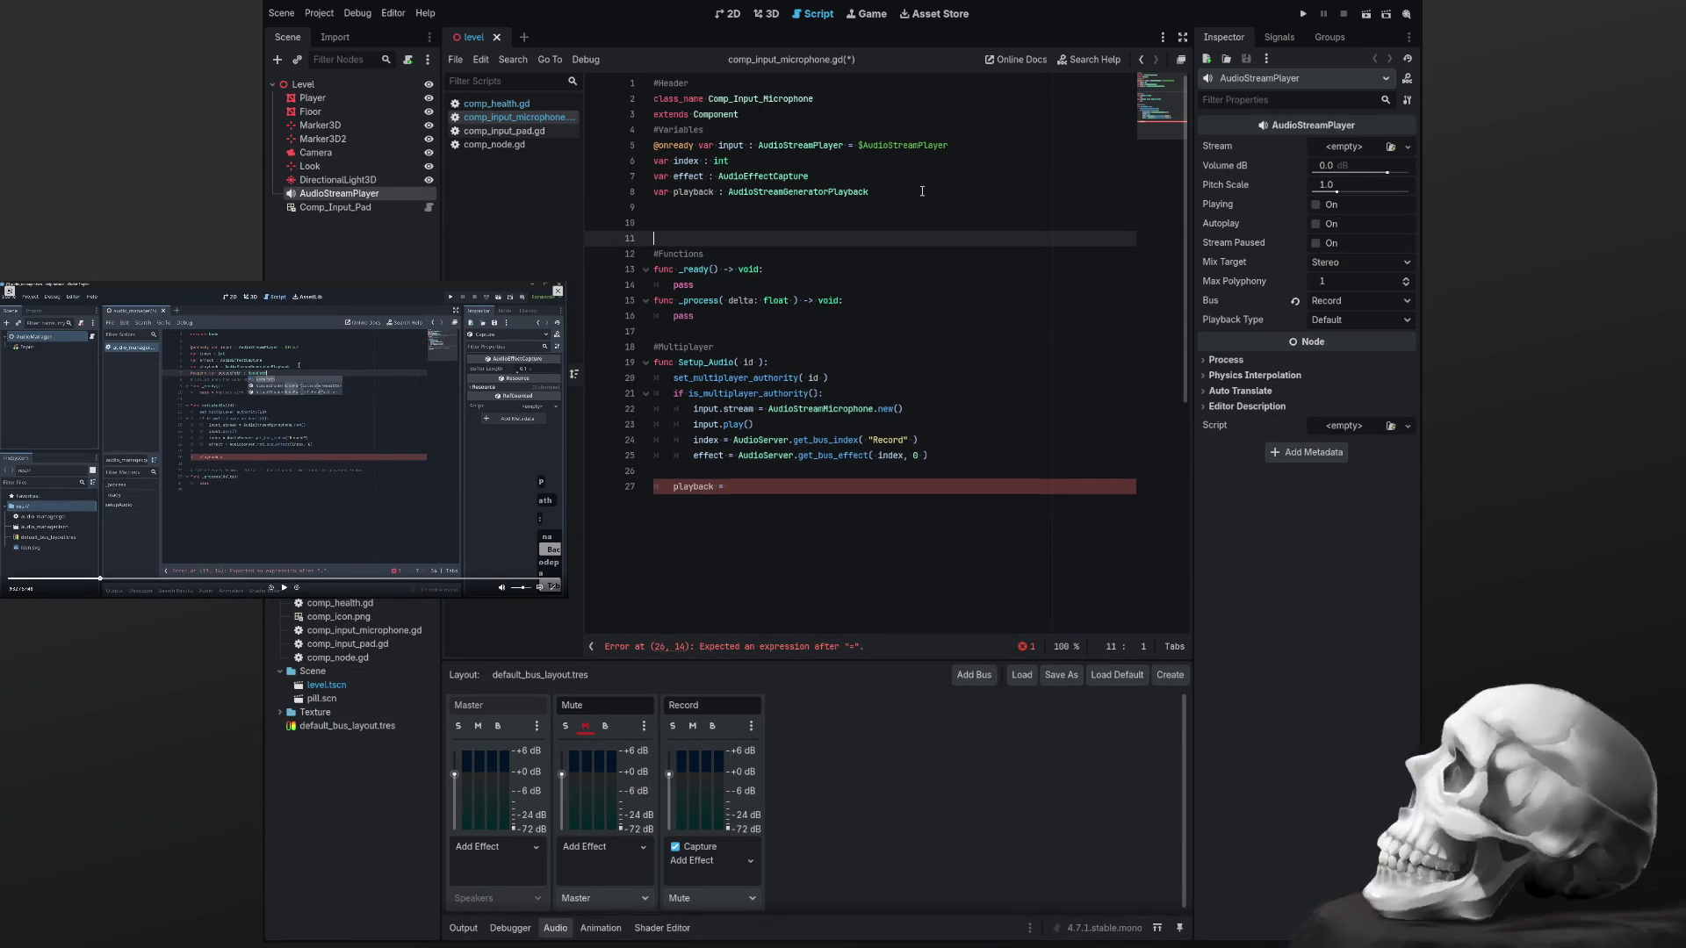
{"action": "key", "text": "Up"}
{"action": "key", "text": "Up"}
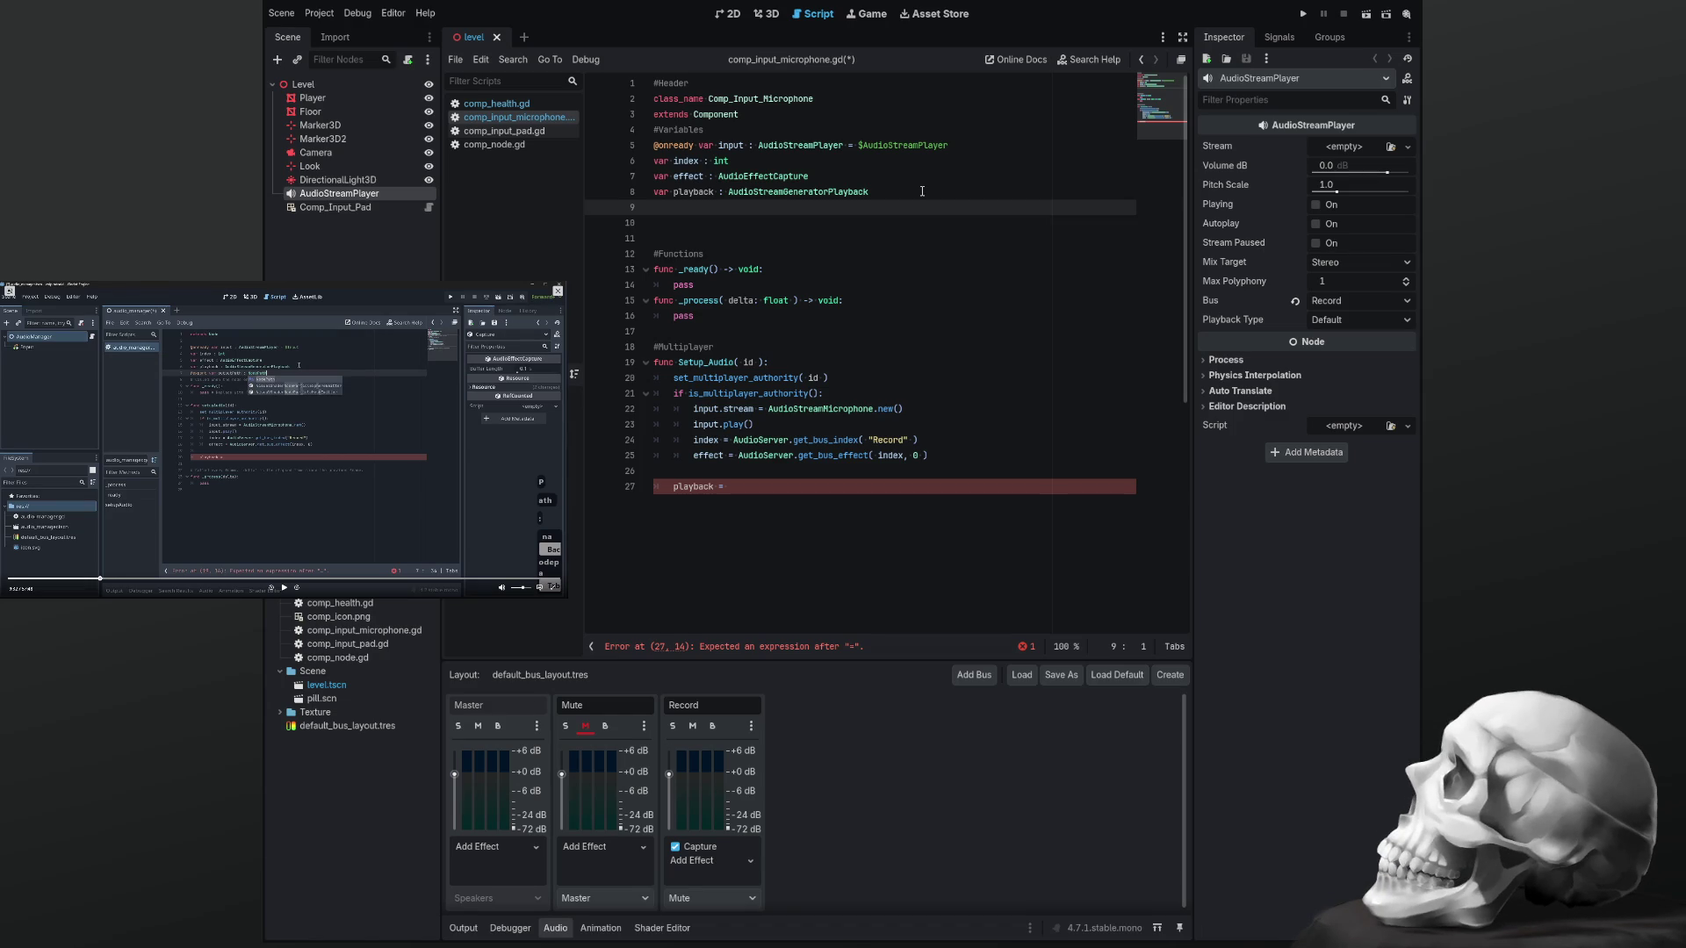
{"action": "type", "text": "@exp"}
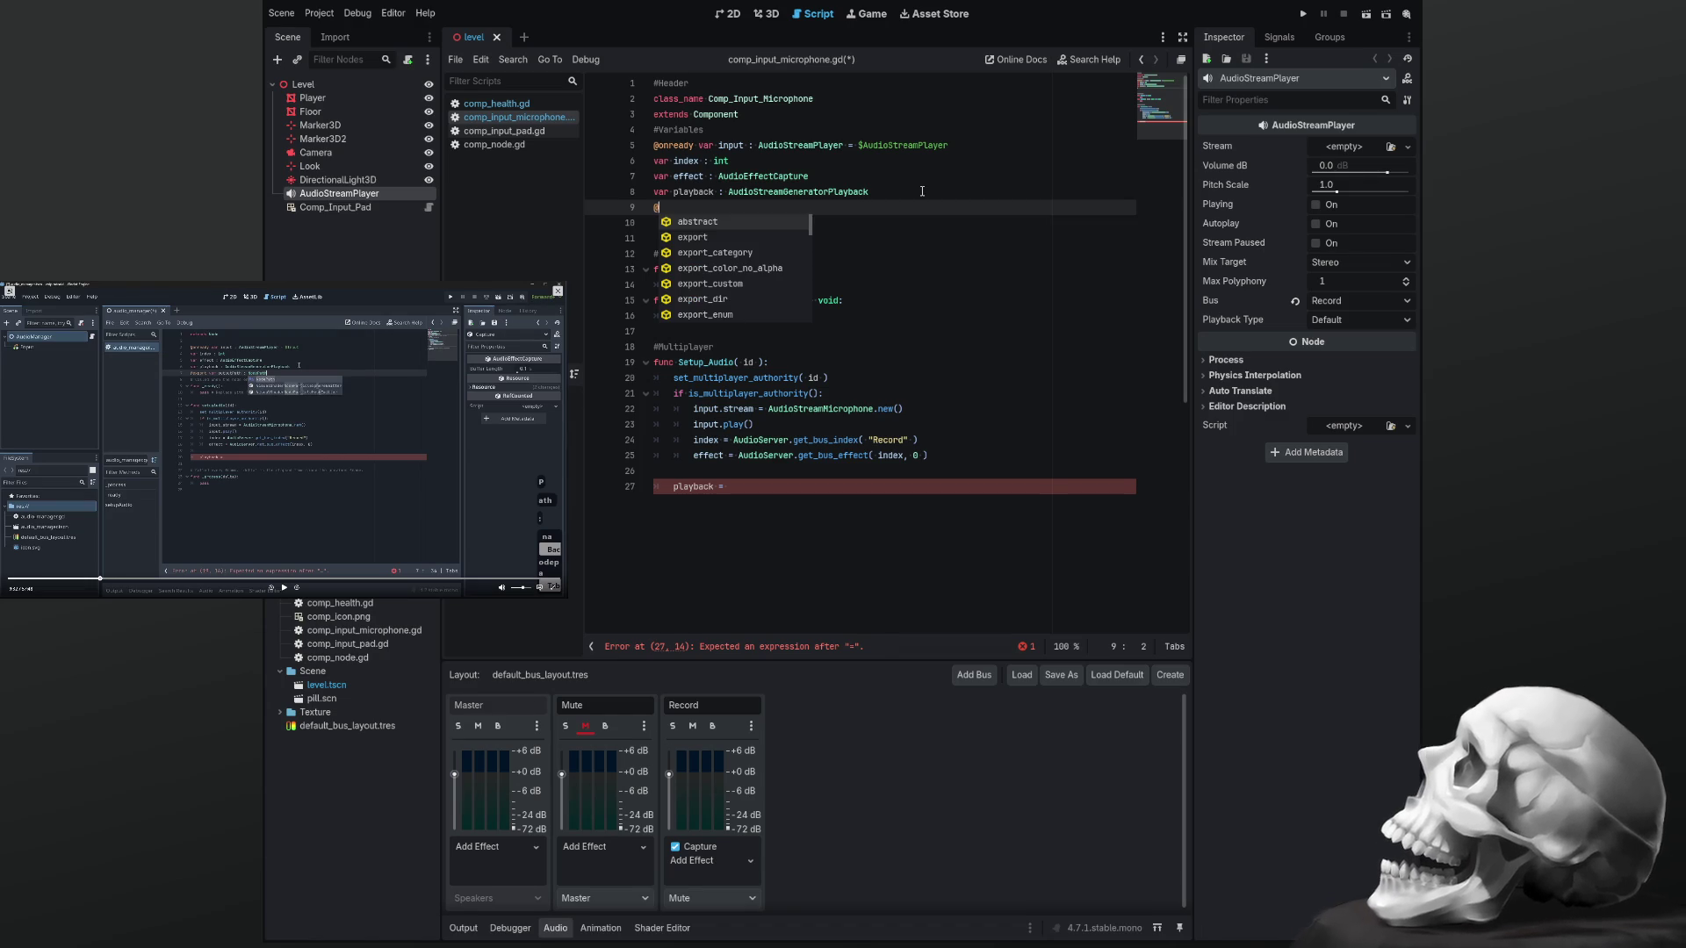
{"action": "type", "text": "ort"}
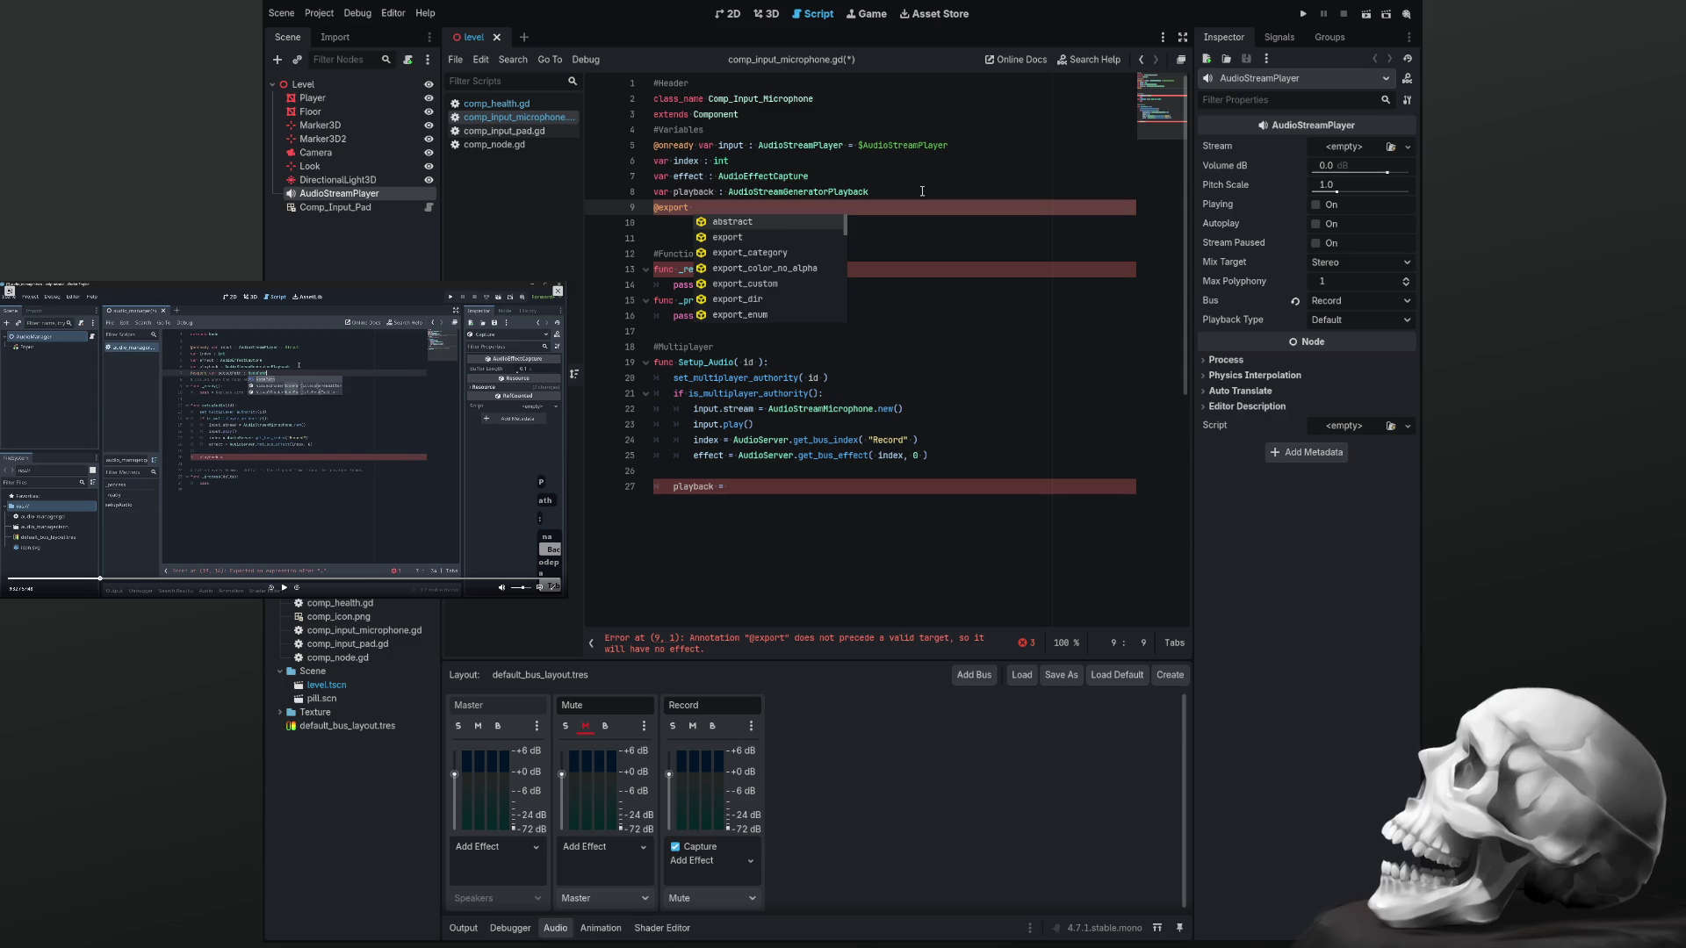
{"action": "type", "text": " var"}
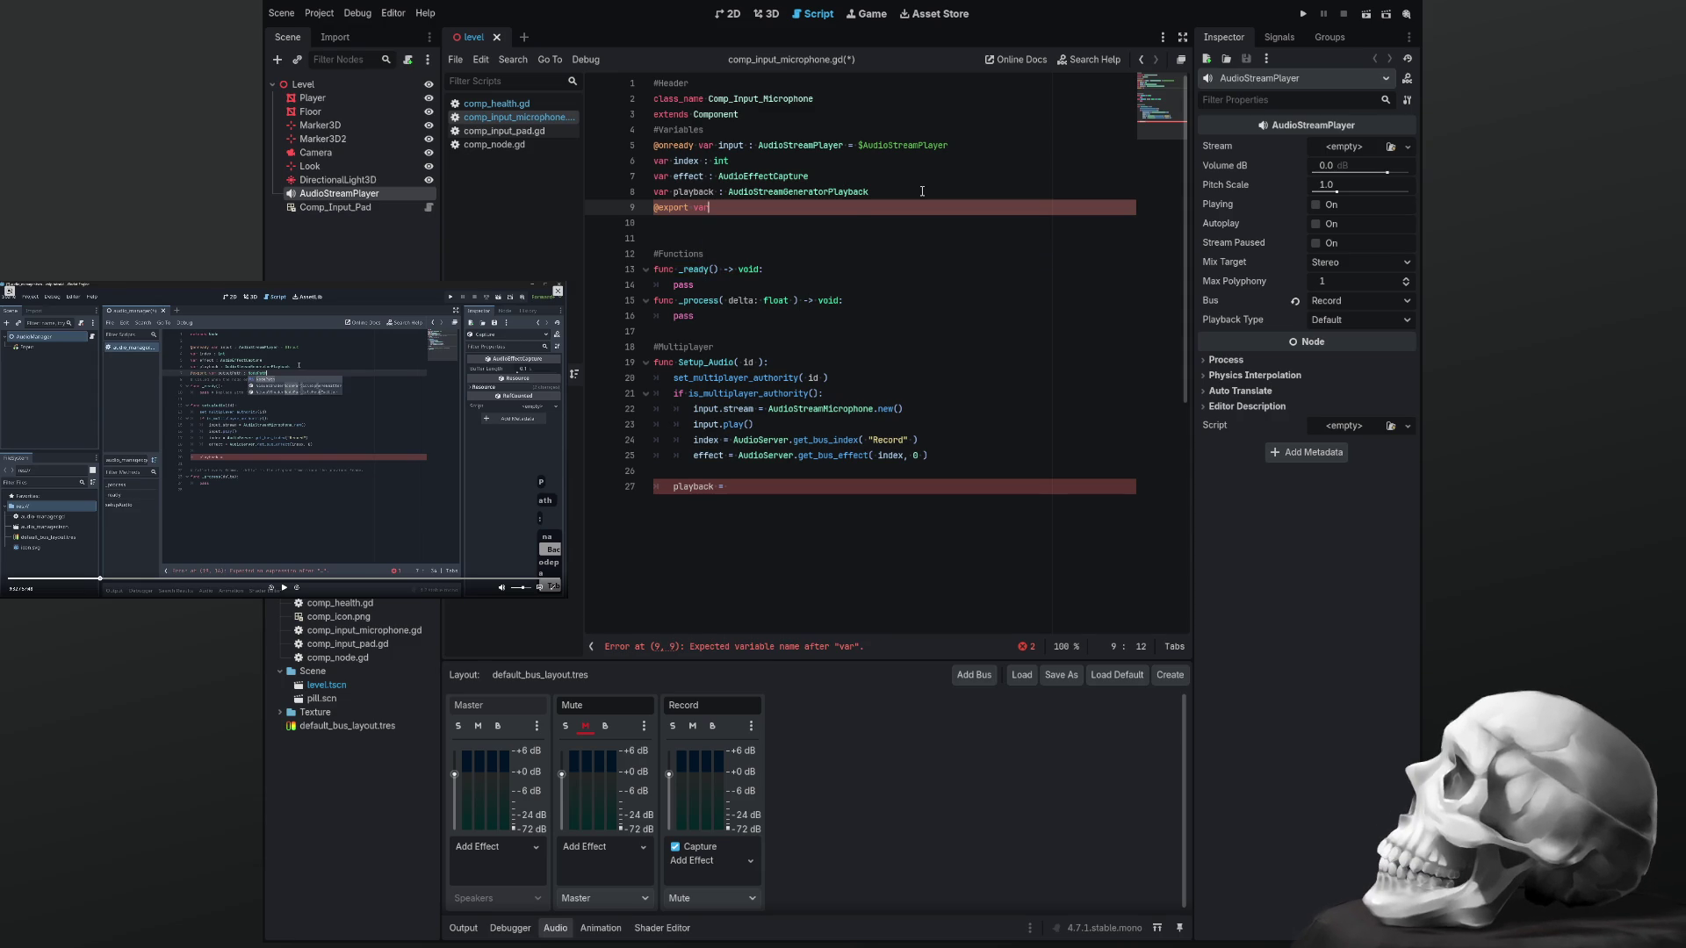
{"action": "type", "text": " outp"}
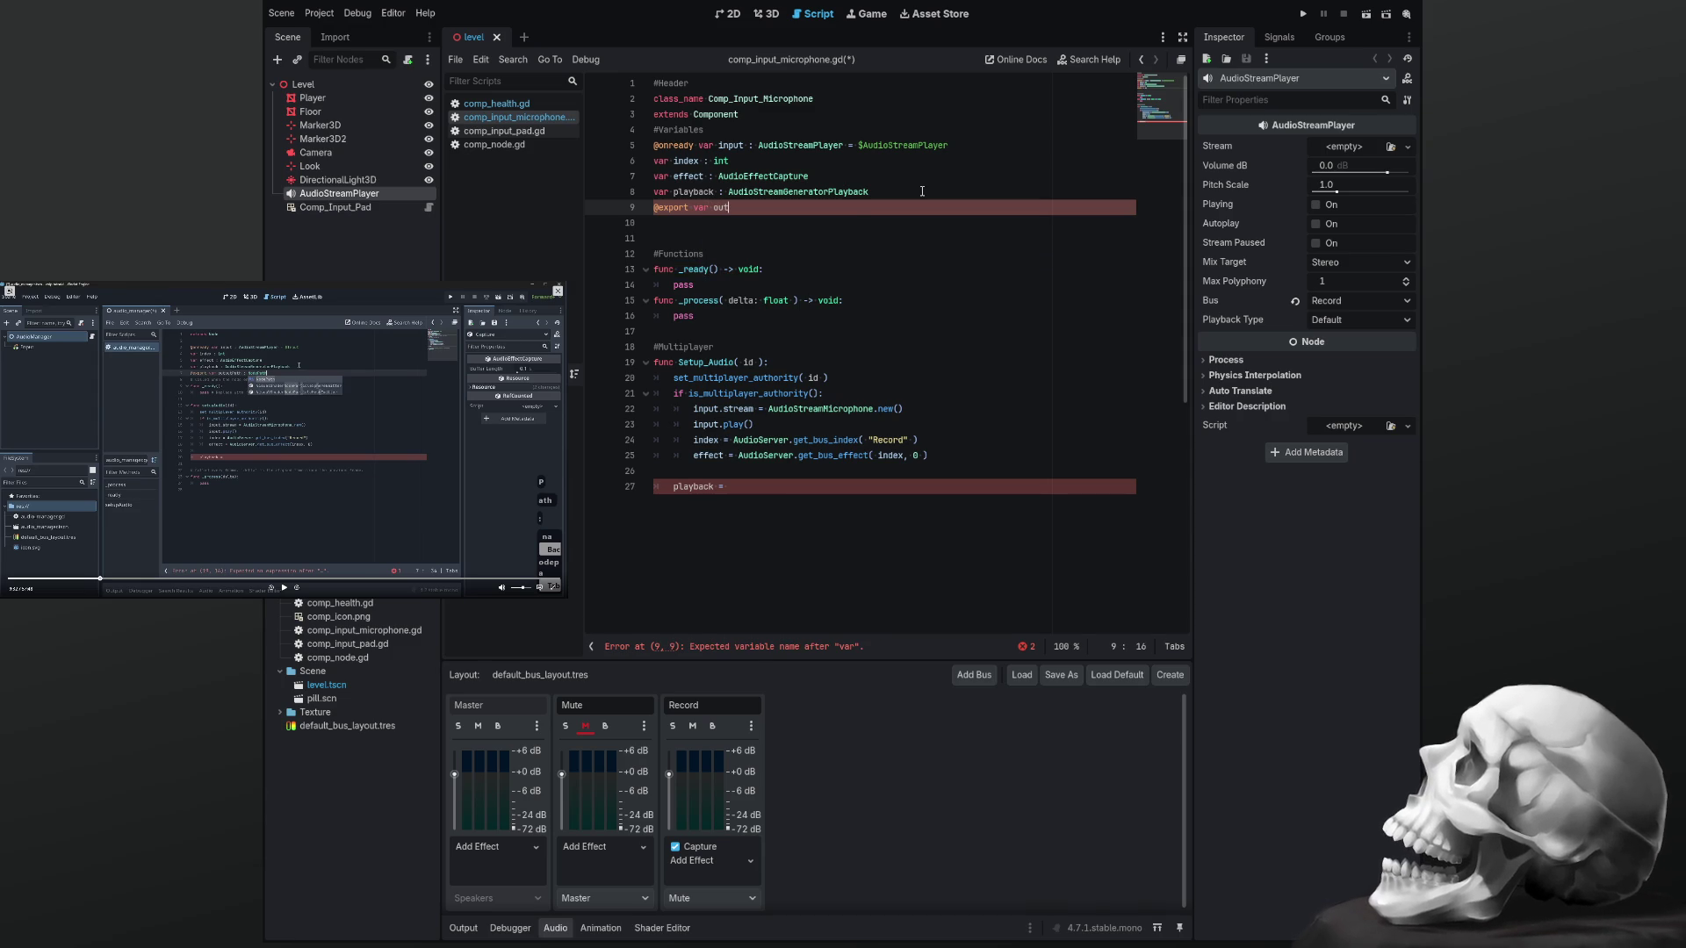
{"action": "type", "text": "ut"}
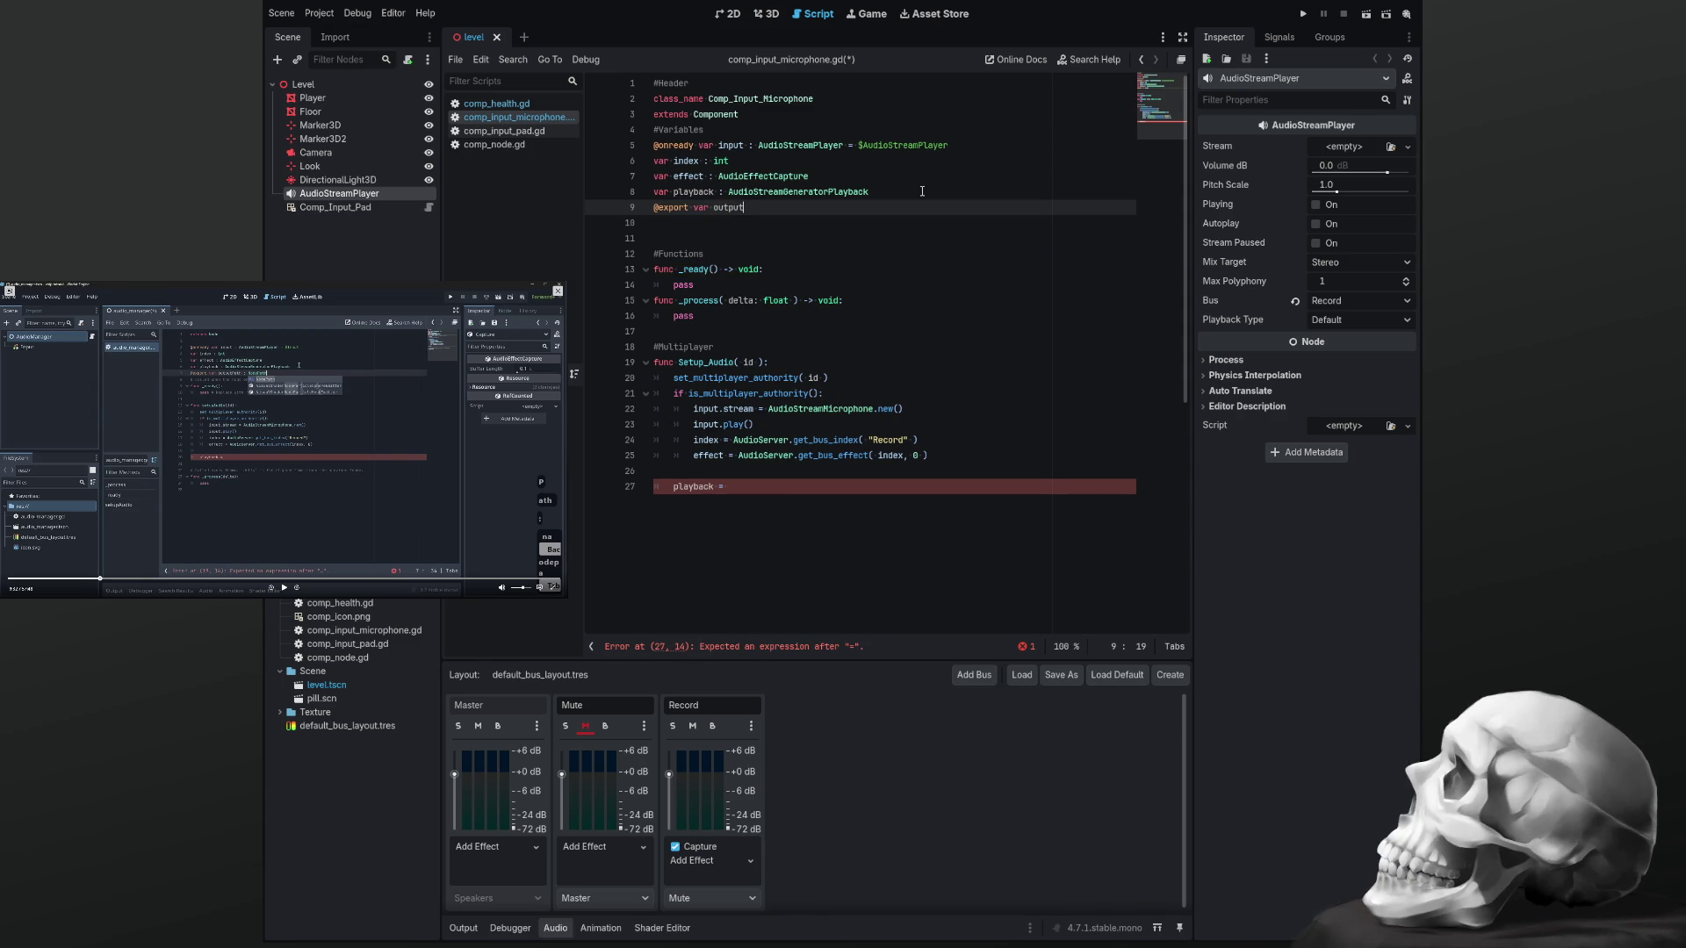
{"action": "type", "text": "_path : "}
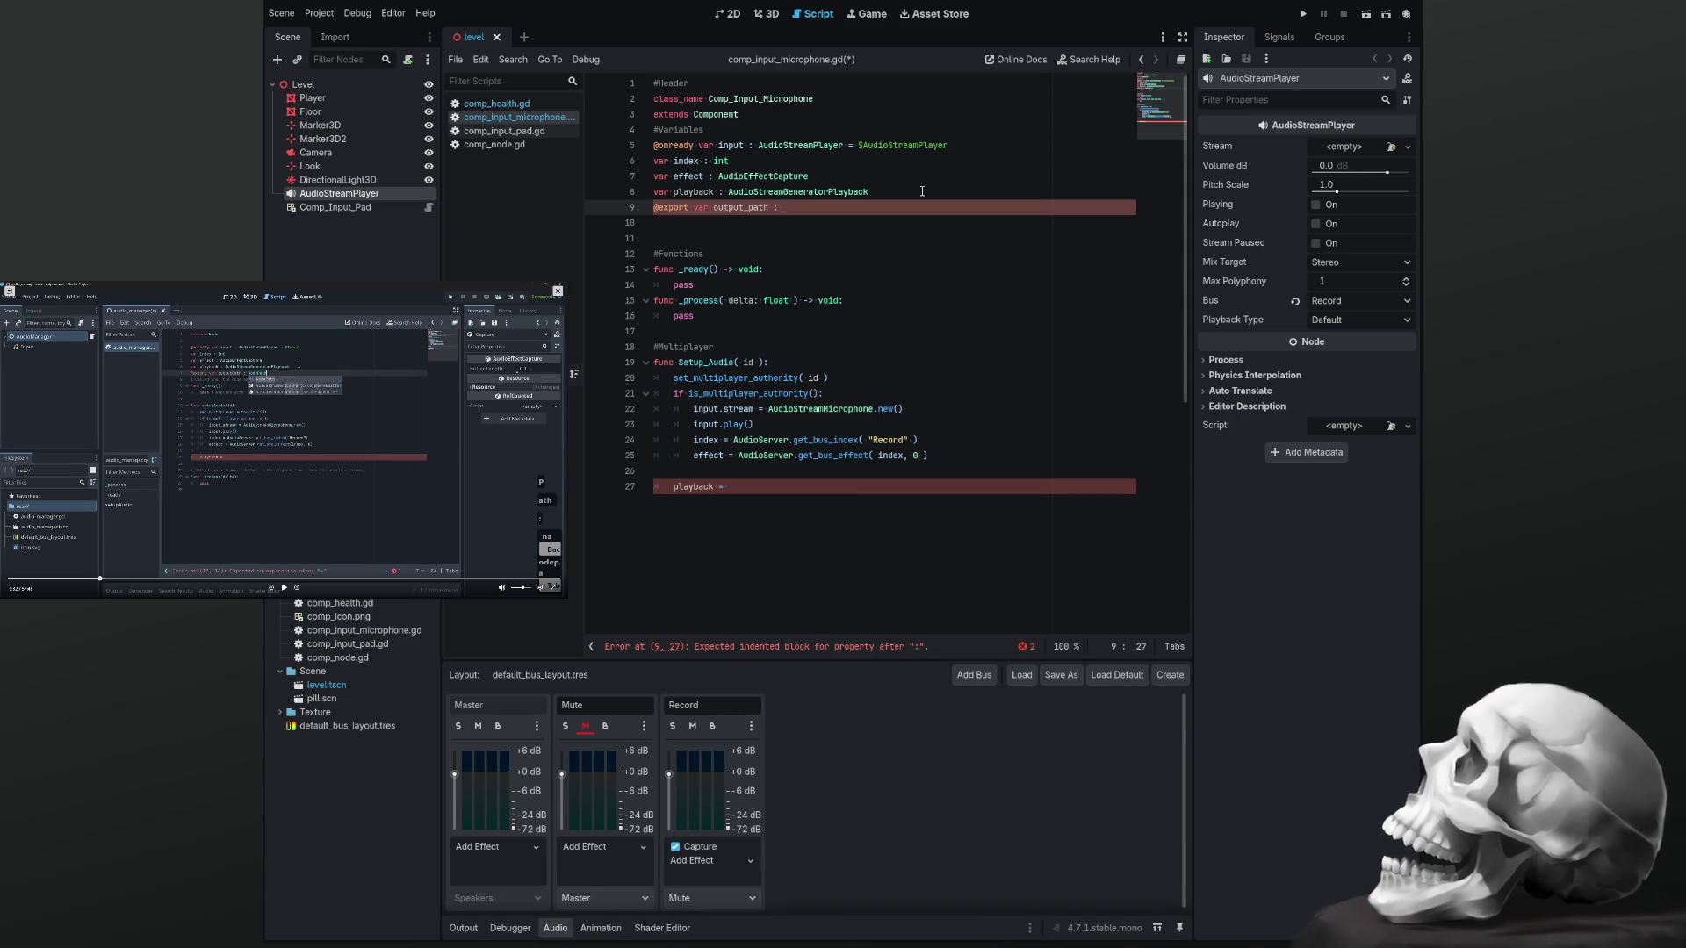
{"action": "type", "text": "NodePa"}
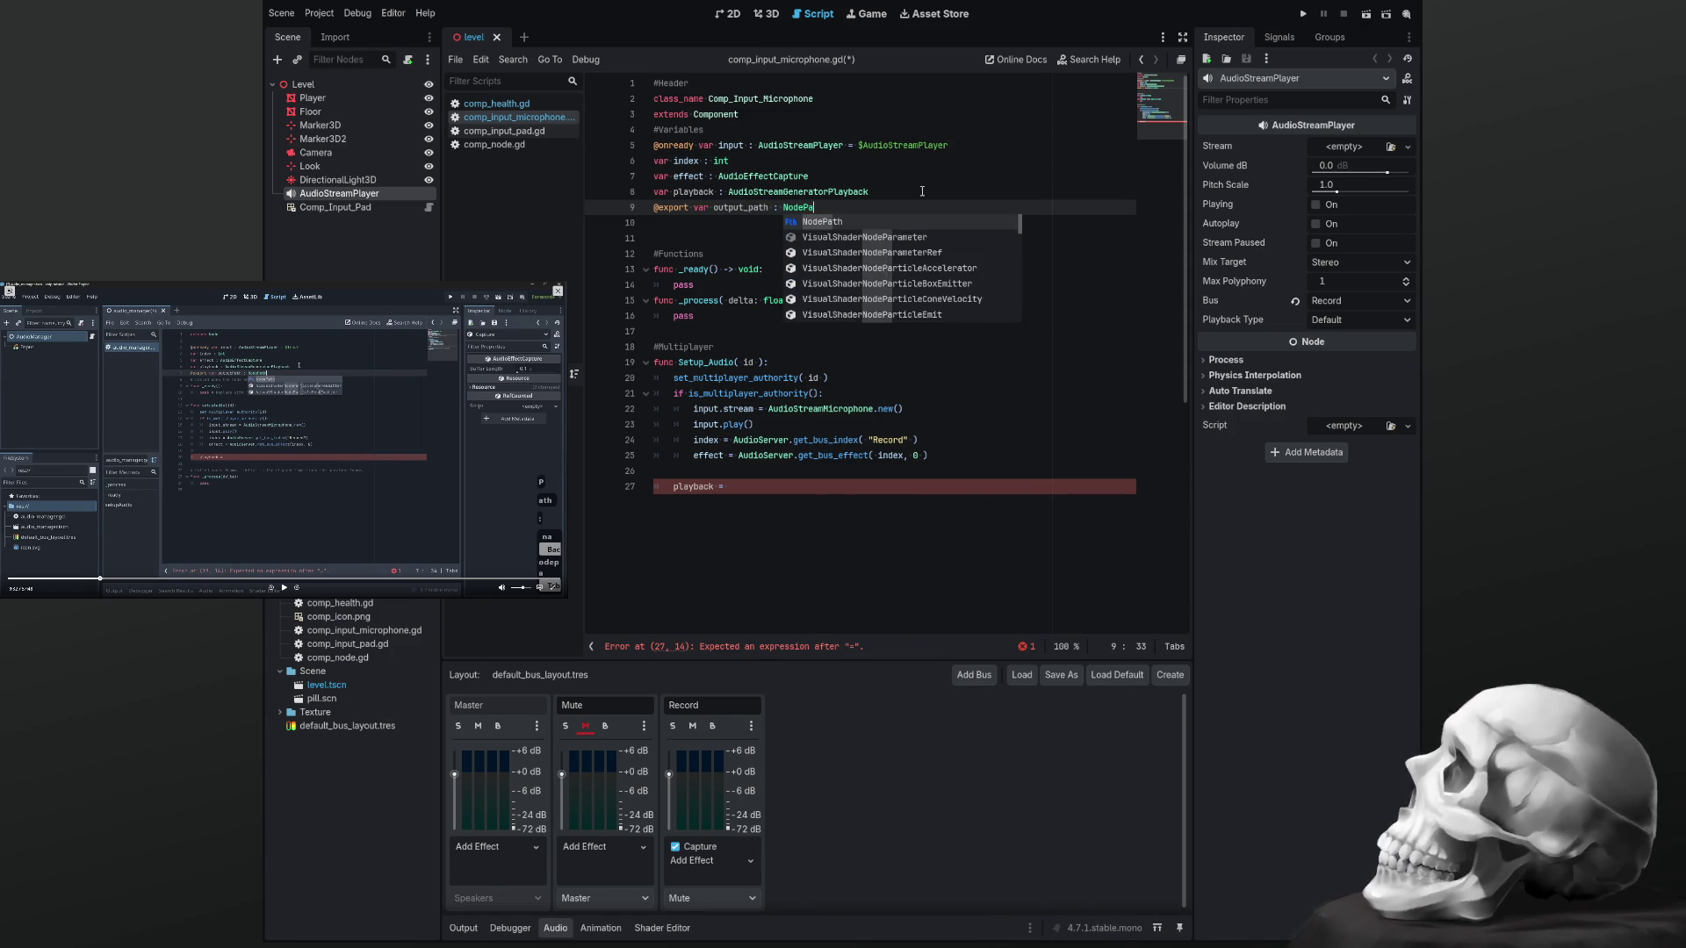
{"action": "type", "text": "th"}
{"action": "key", "text": "Escape"}
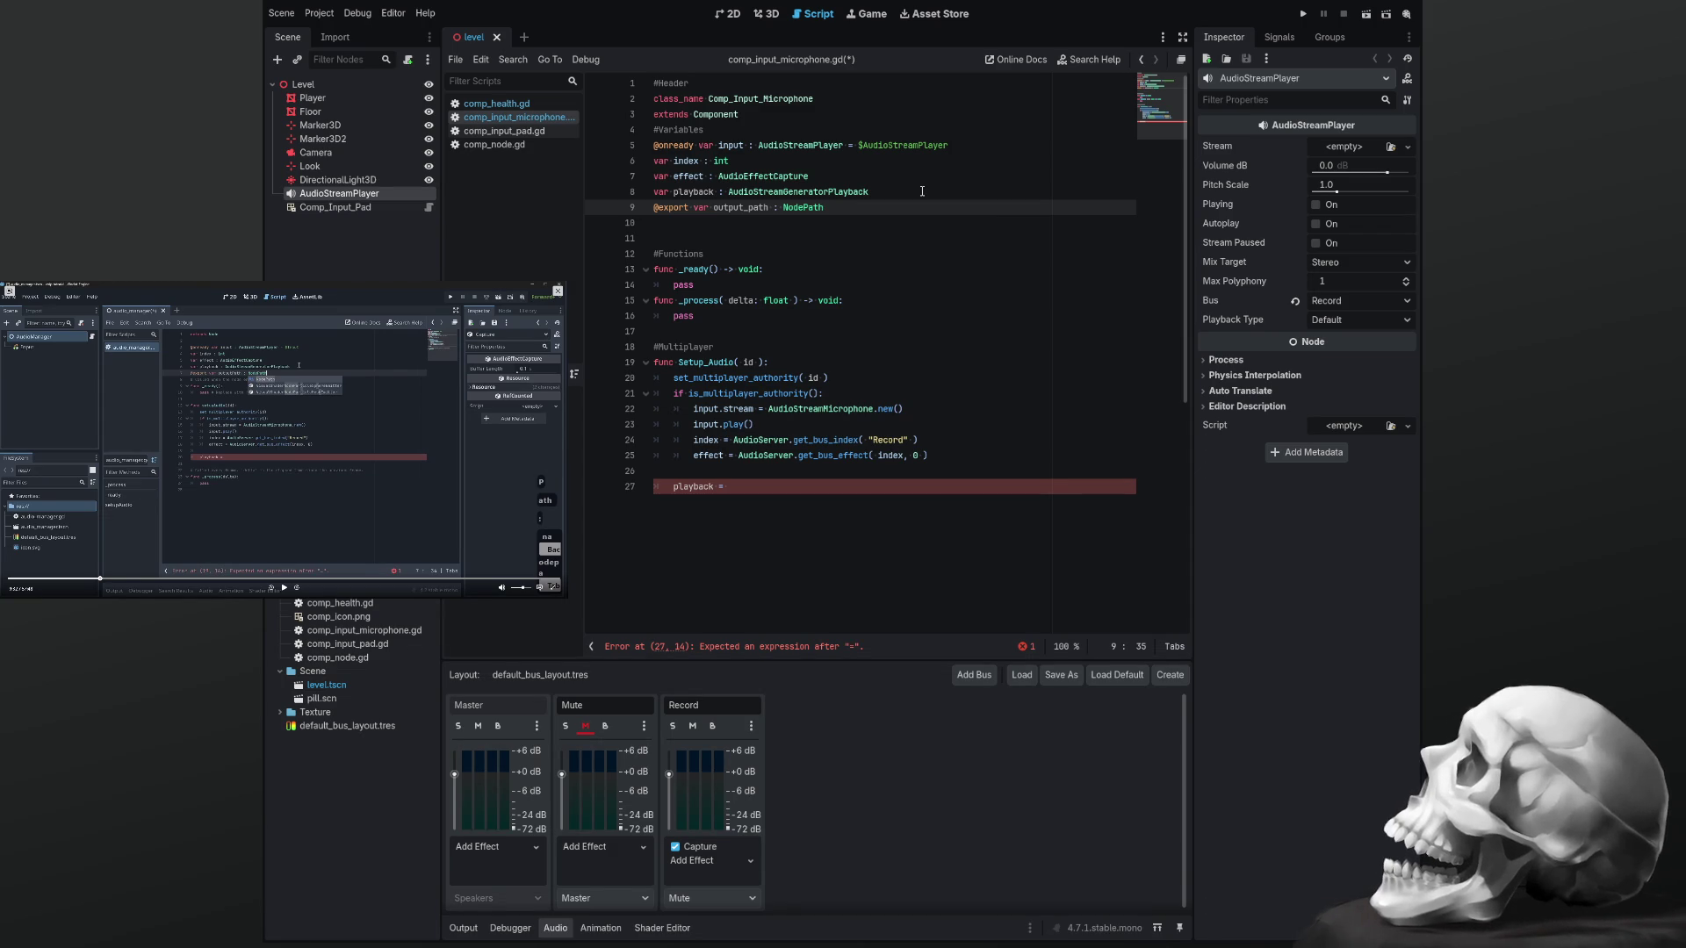
{"action": "key", "text": "Up"}
{"action": "key", "text": "Up"}
{"action": "key", "text": "Up"}
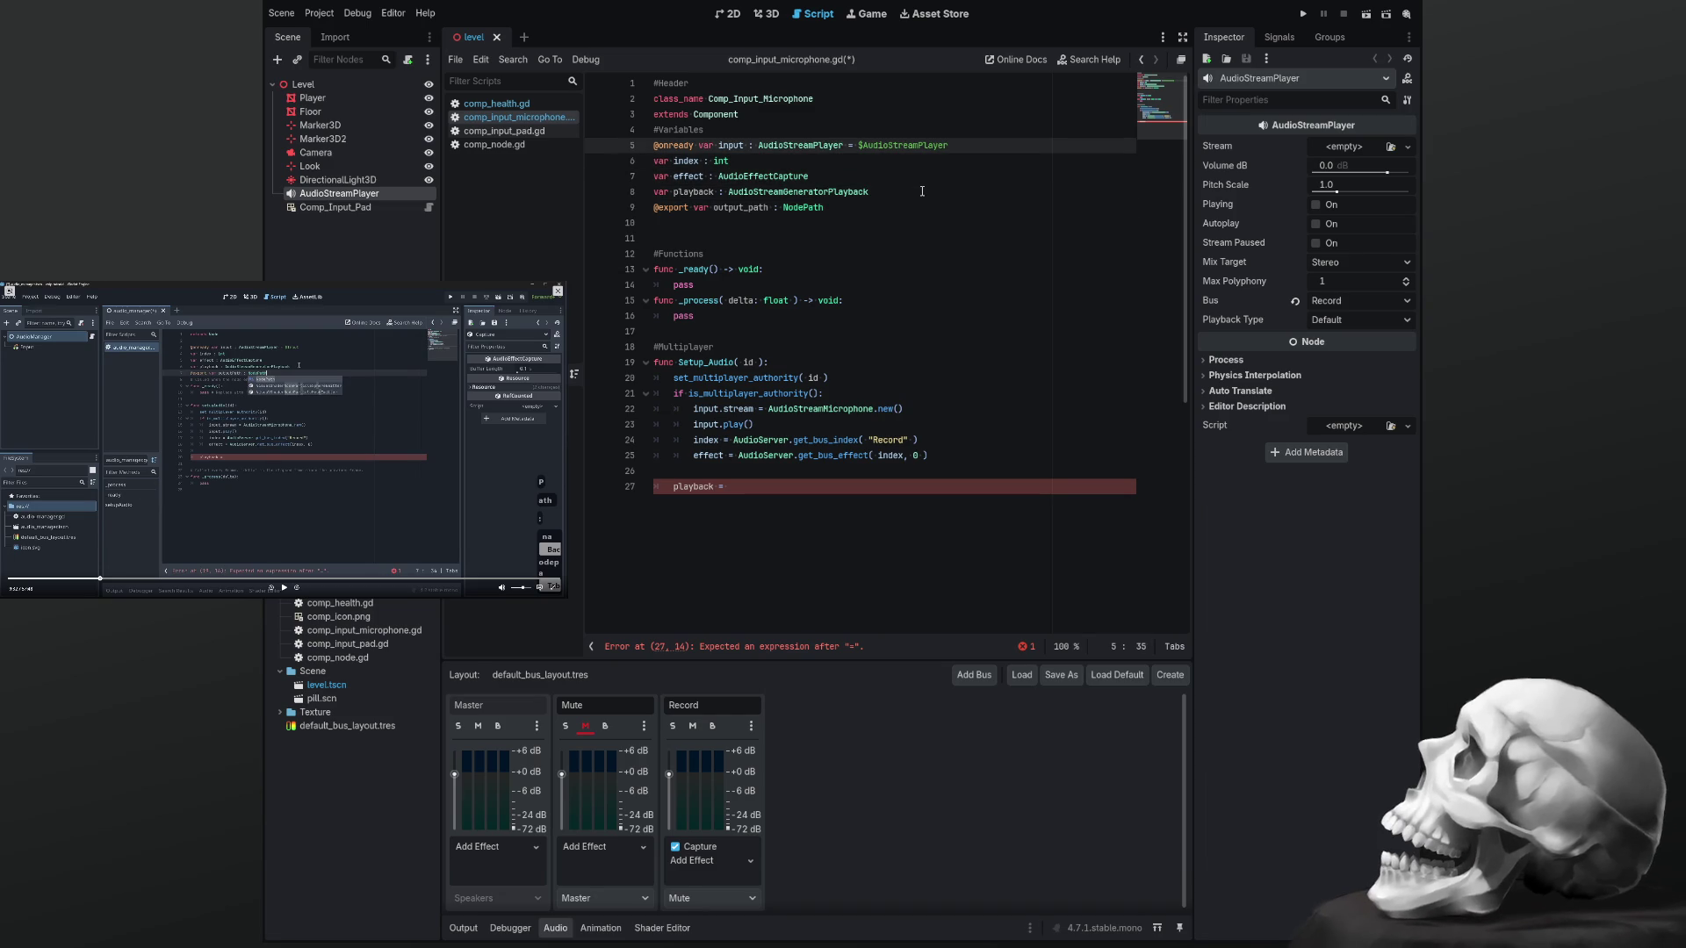
{"action": "key", "text": "Right"}
{"action": "key", "text": "Right"}
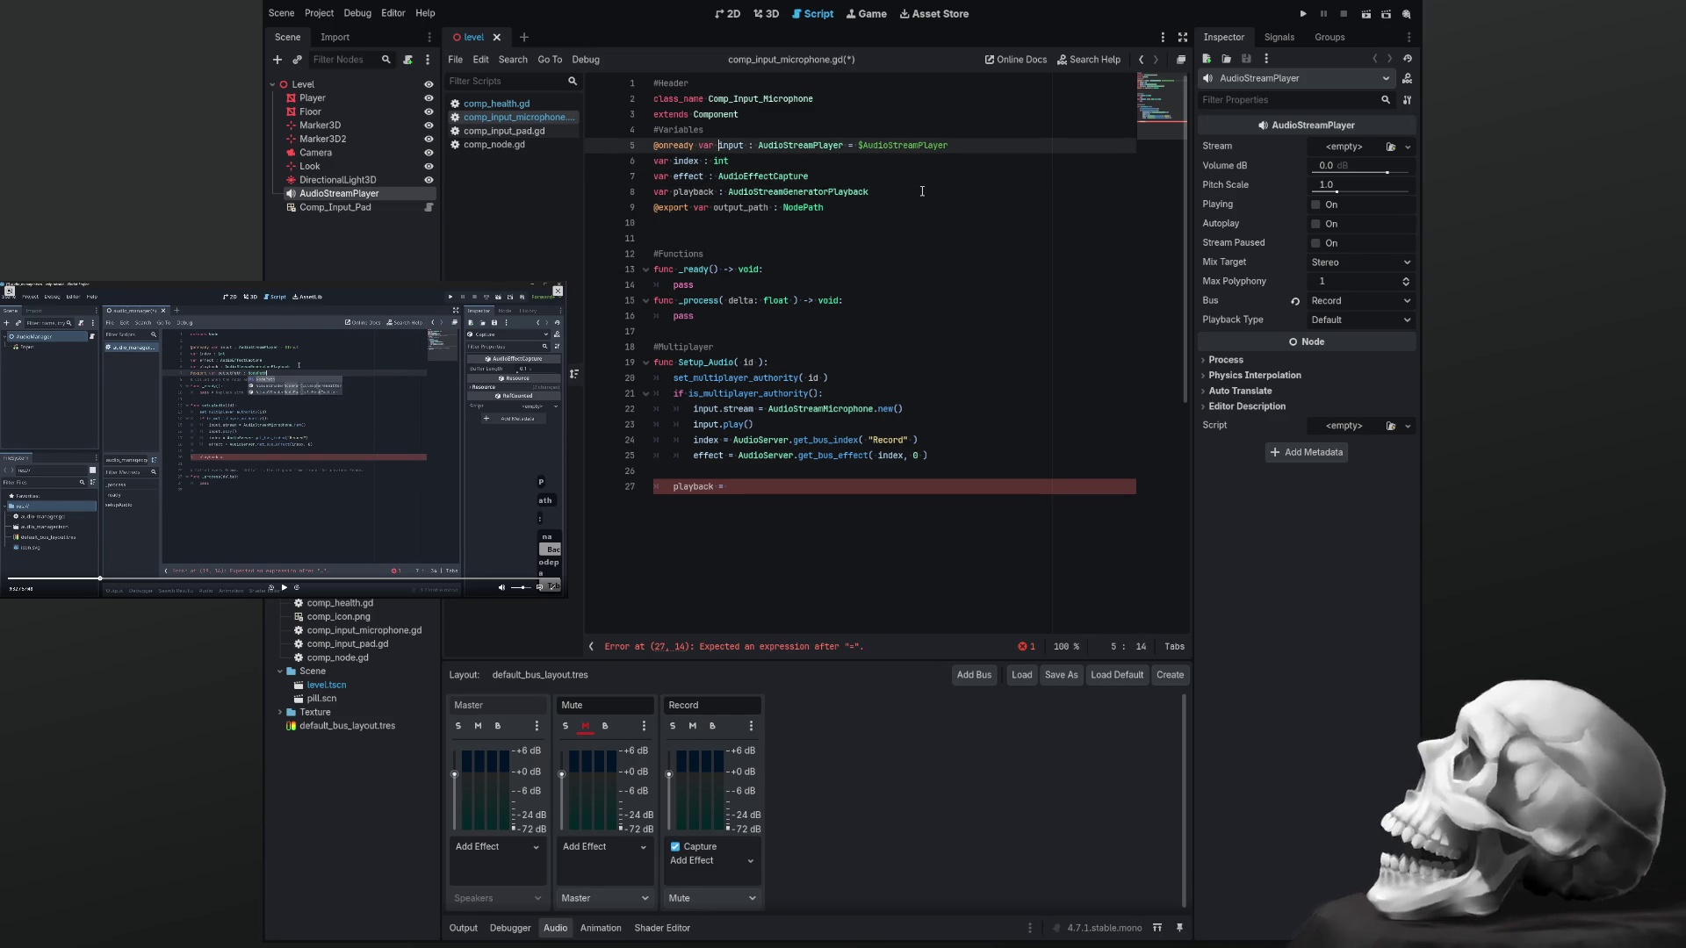
{"action": "key", "text": "Down"}
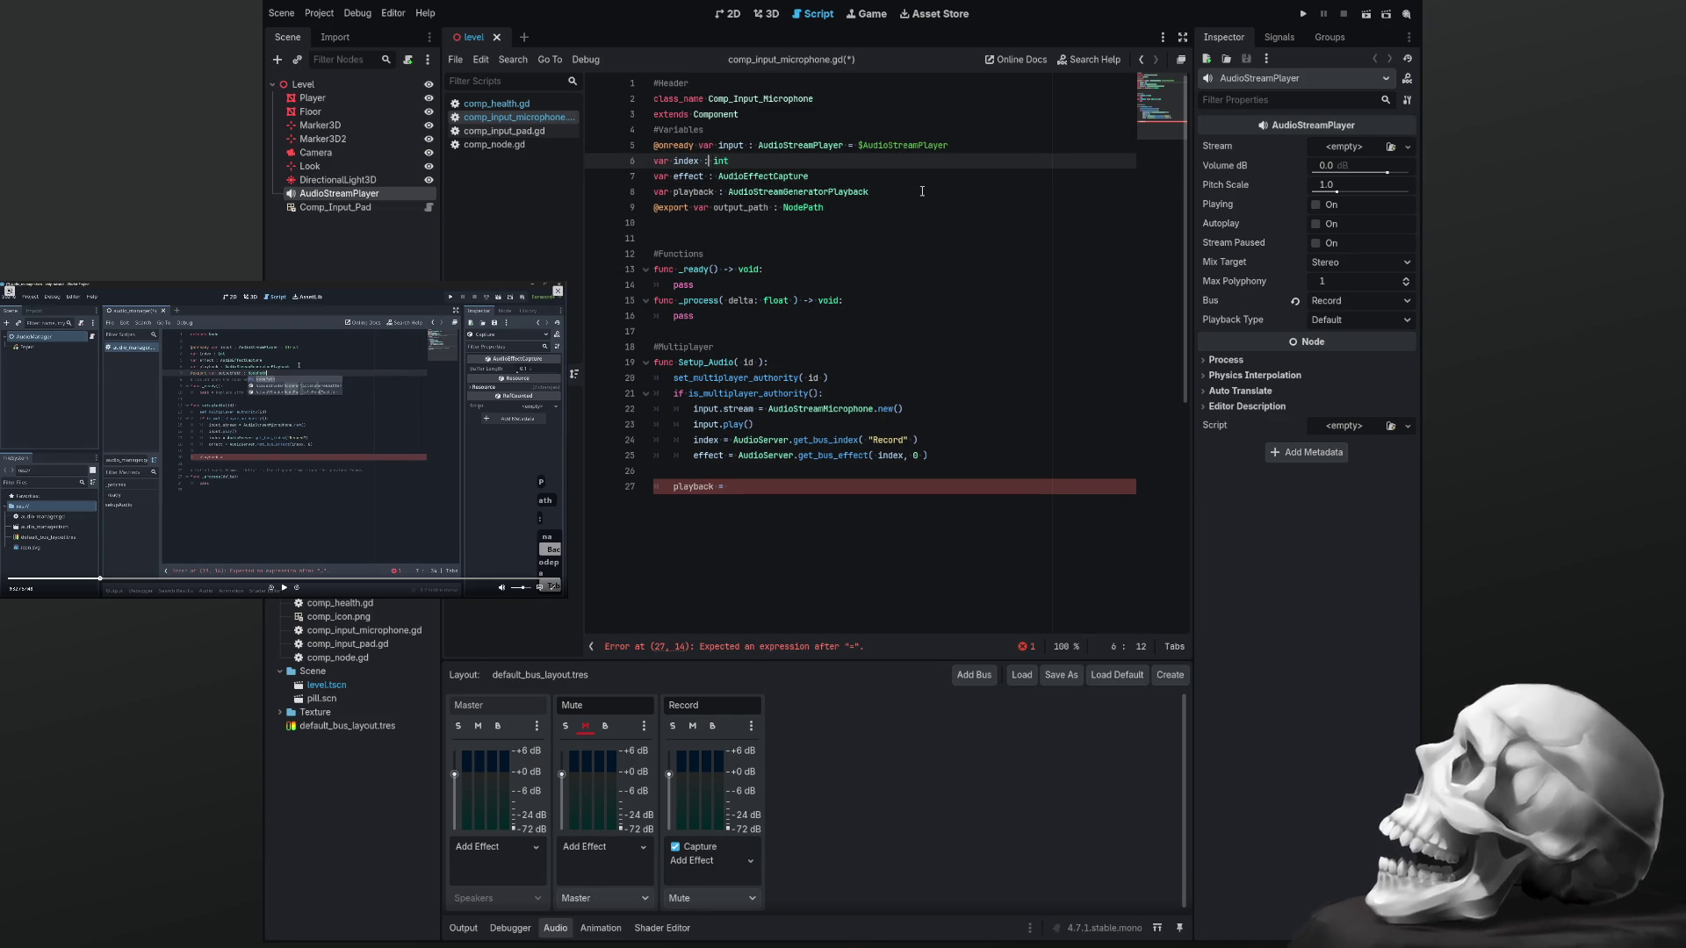
{"action": "key", "text": "Down"}
{"action": "key", "text": "Down"}
{"action": "key", "text": "Down"}
{"action": "key", "text": "Up"}
{"action": "key", "text": "Up"}
{"action": "key", "text": "Down"}
{"action": "key", "text": "Down"}
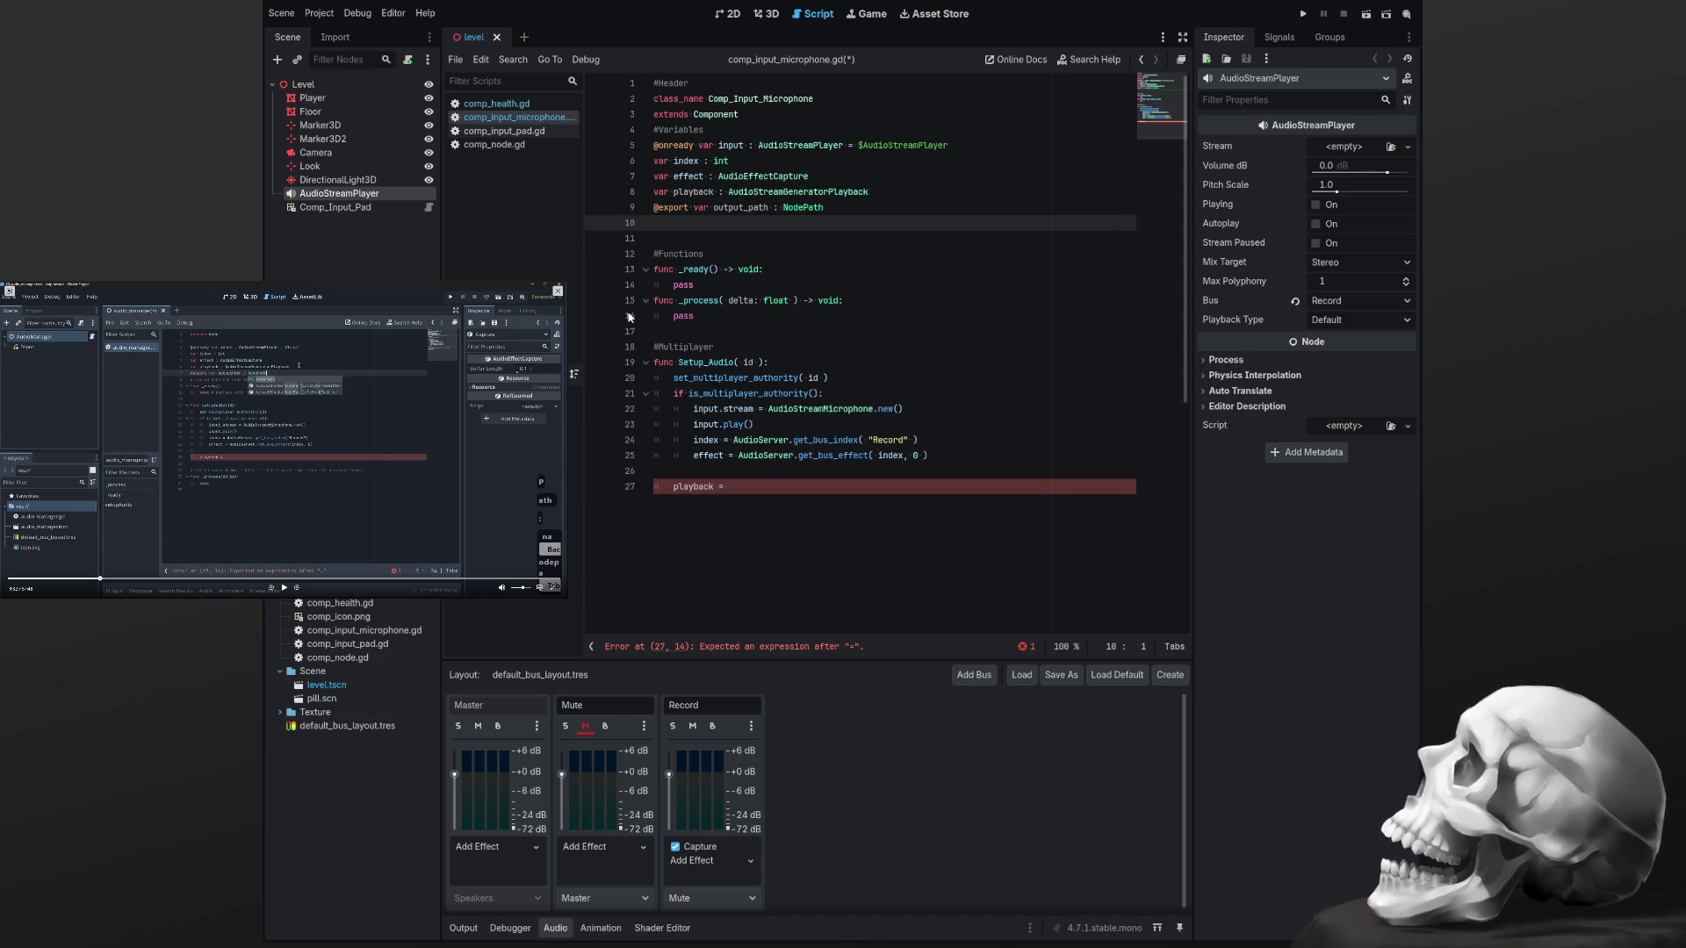
Step: Complete line 27 as playback = get_node( output_path ).get_stream_playback()
{"action": "left_click", "coordinate": [283, 588]}
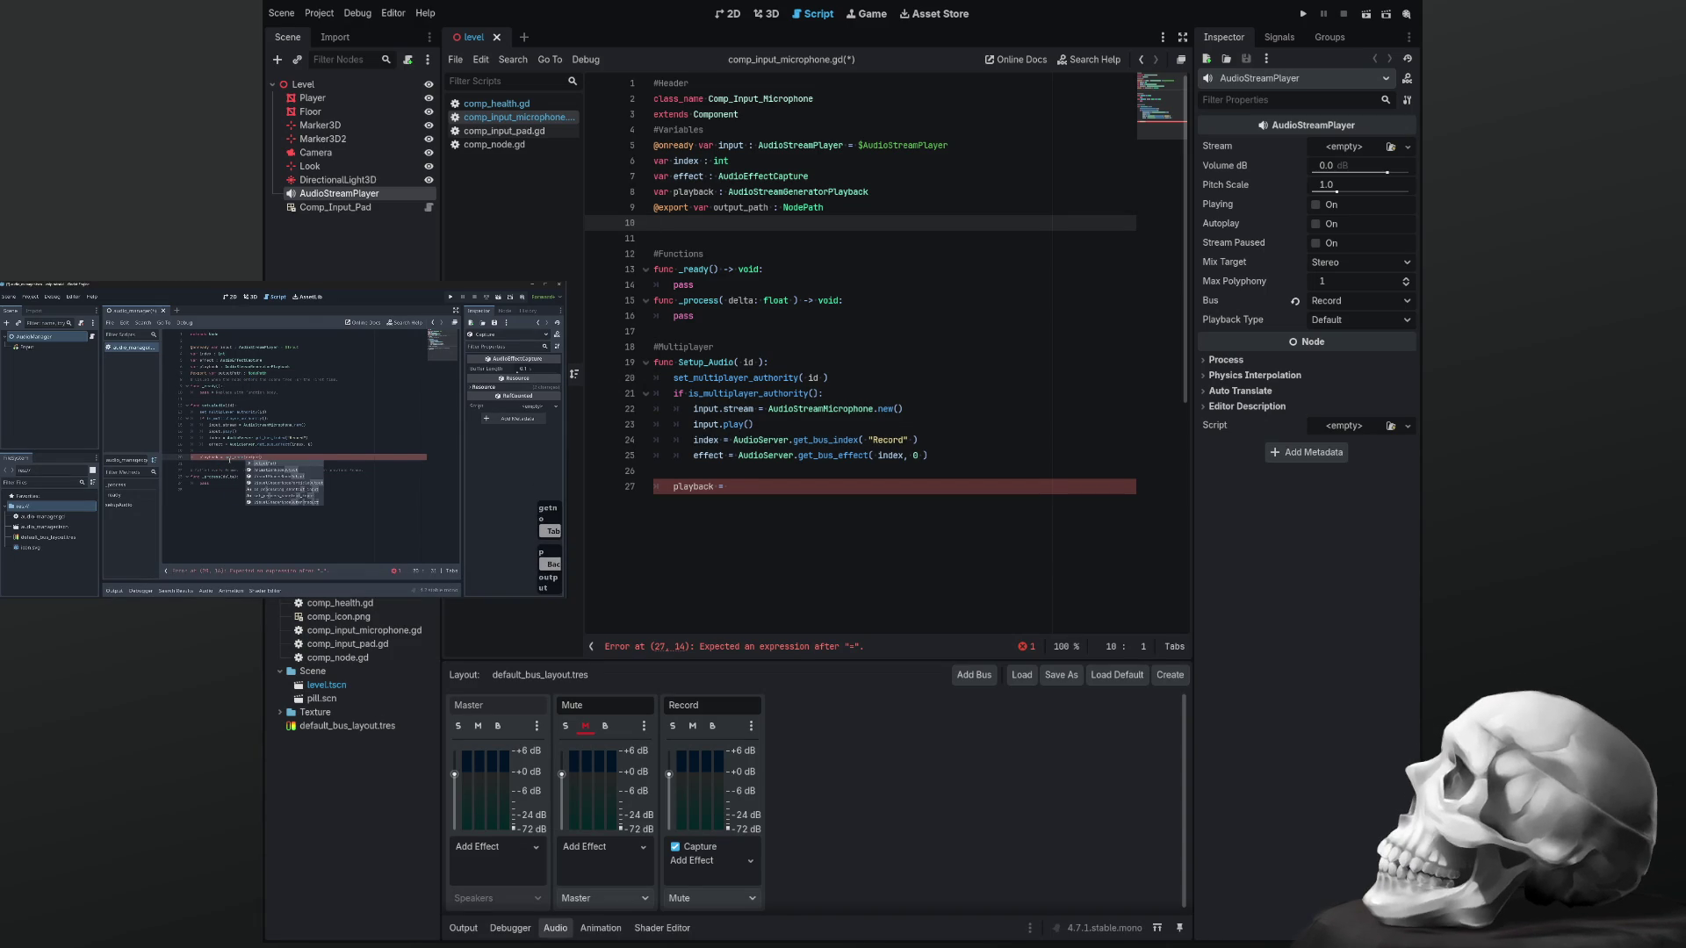
{"action": "left_click", "coordinate": [748, 488]}
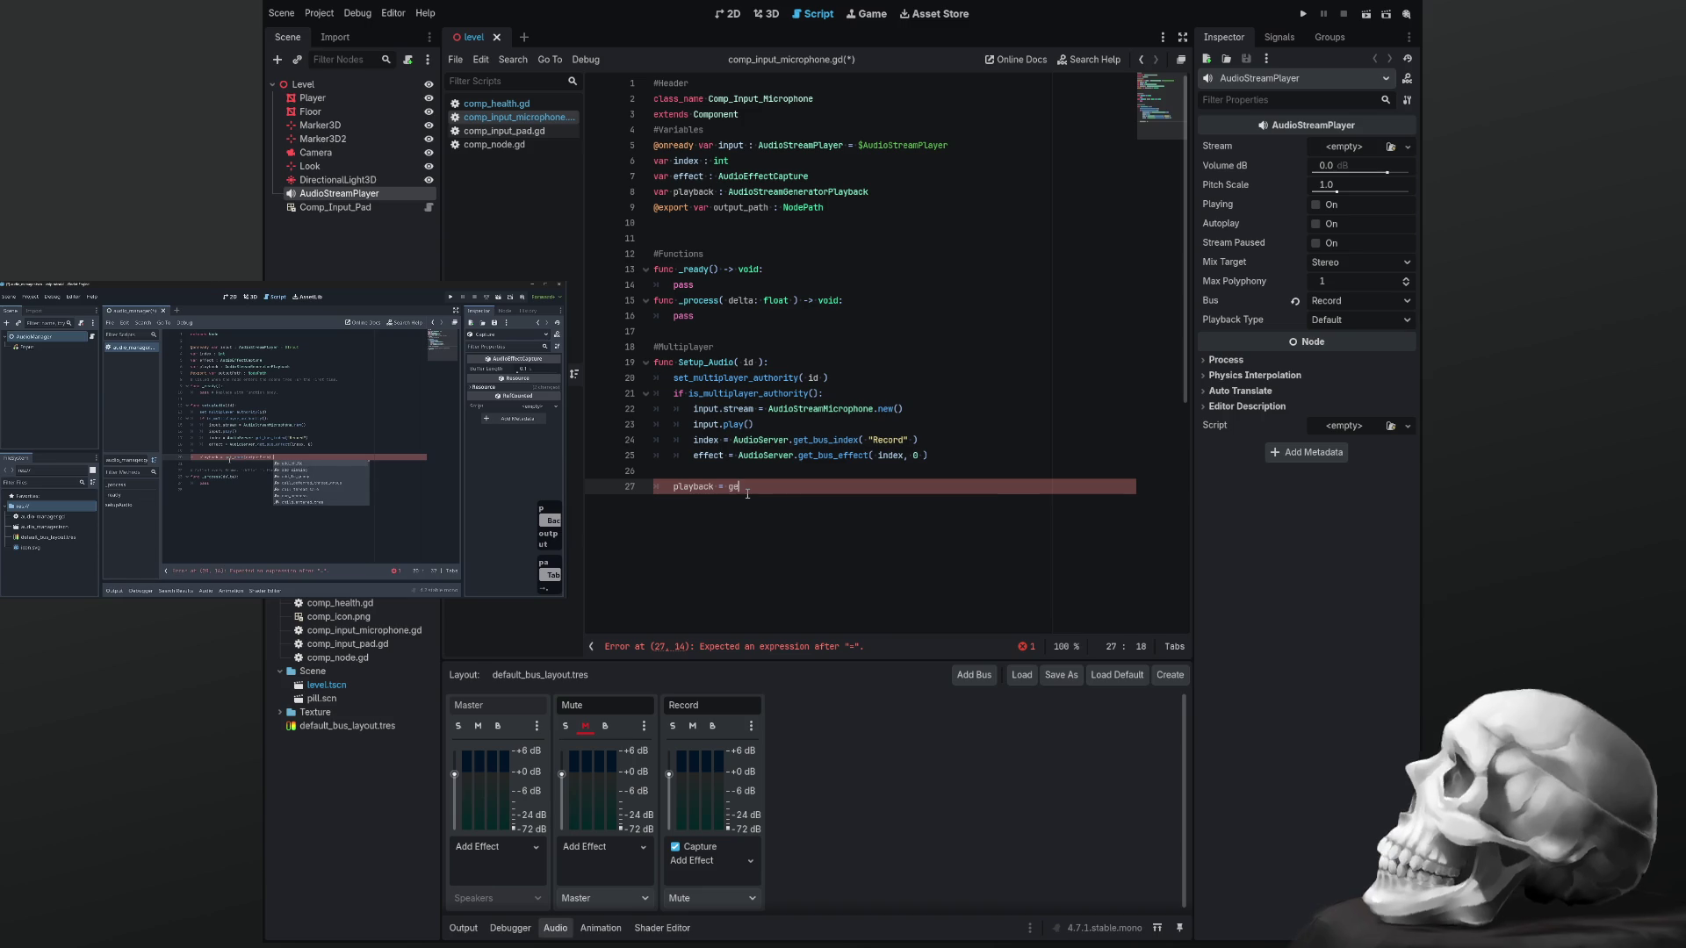
{"action": "type", "text": "get_node"}
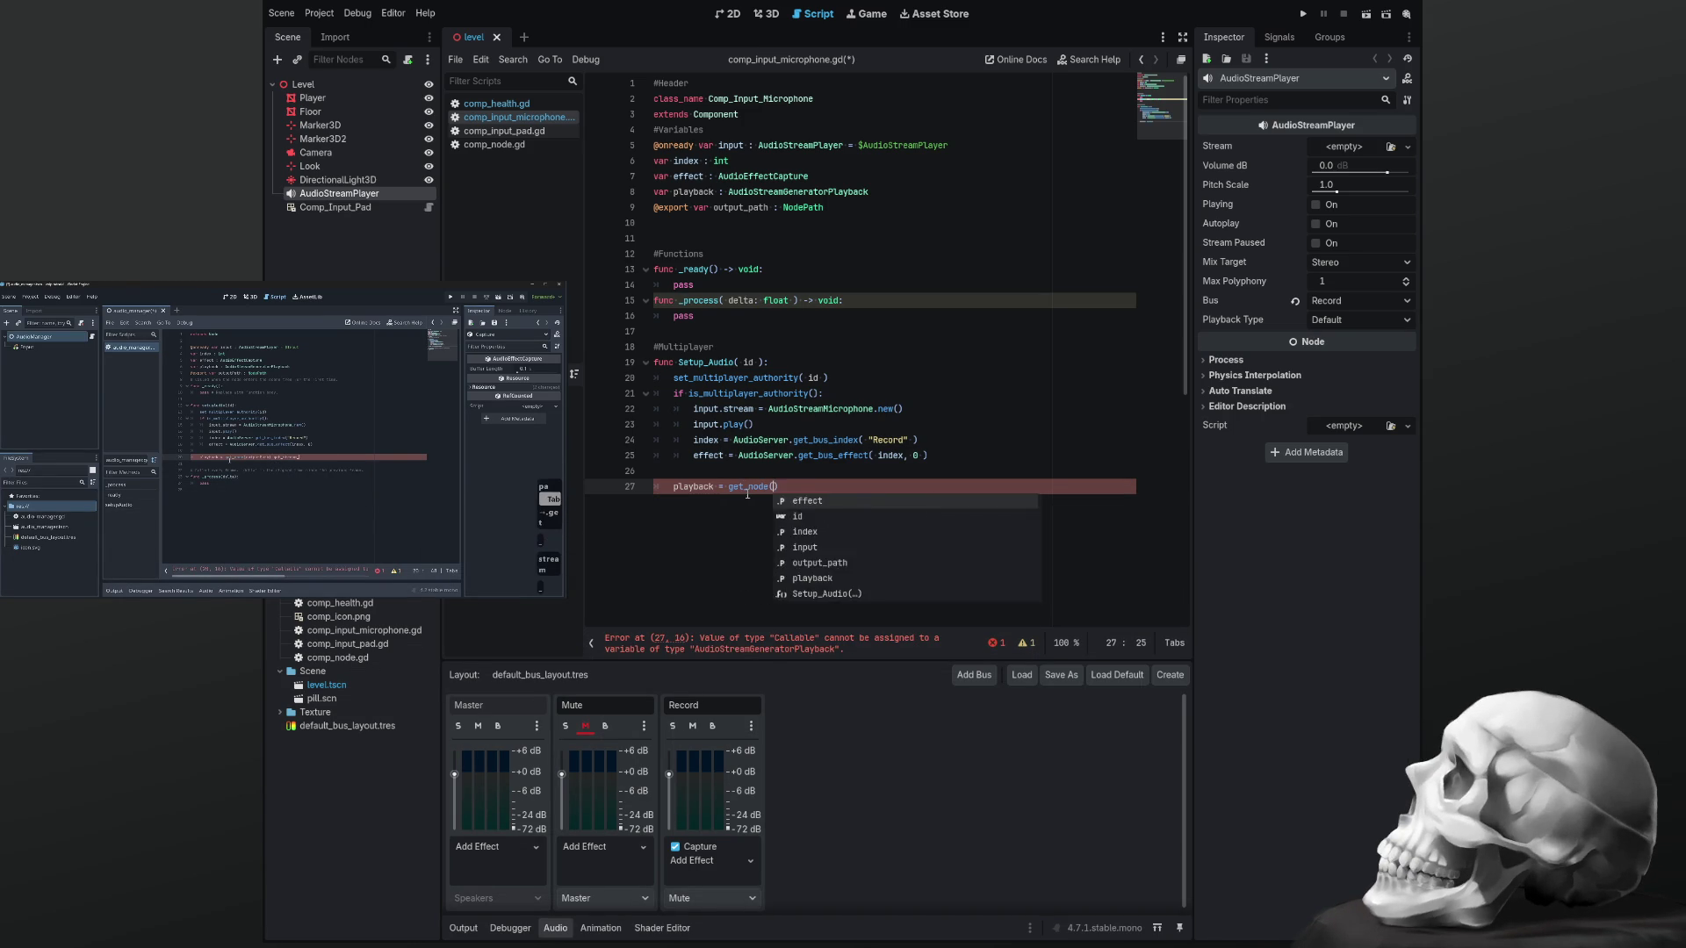
{"action": "type", "text": "( outp"}
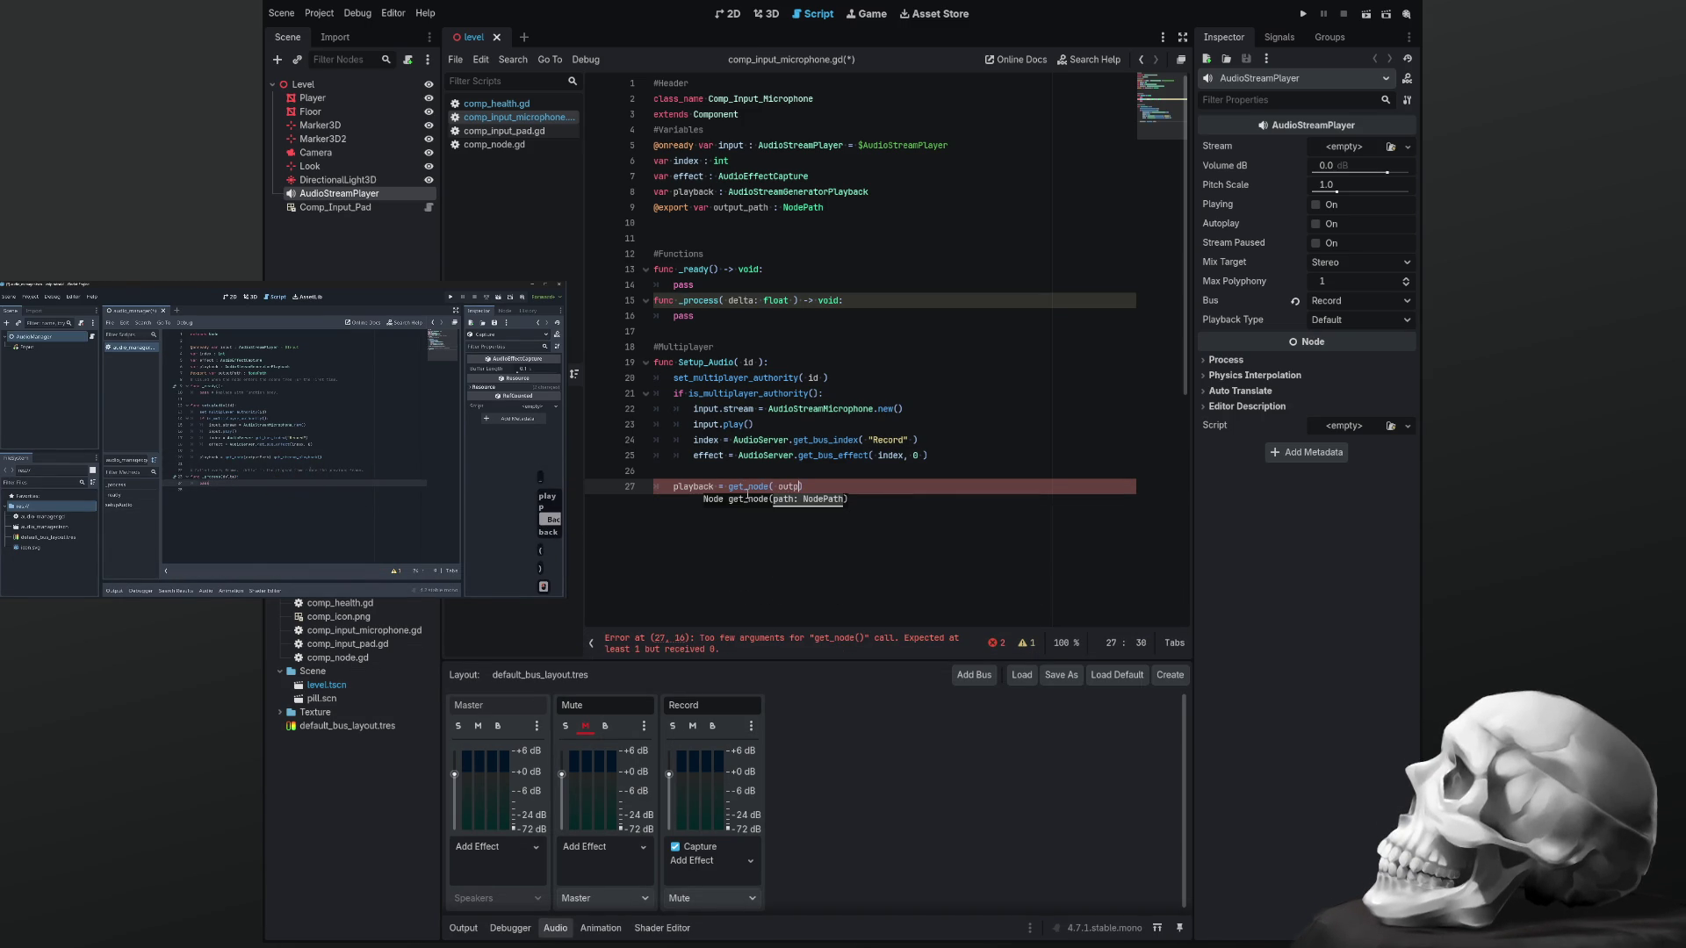
{"action": "type", "text": "ut_path"}
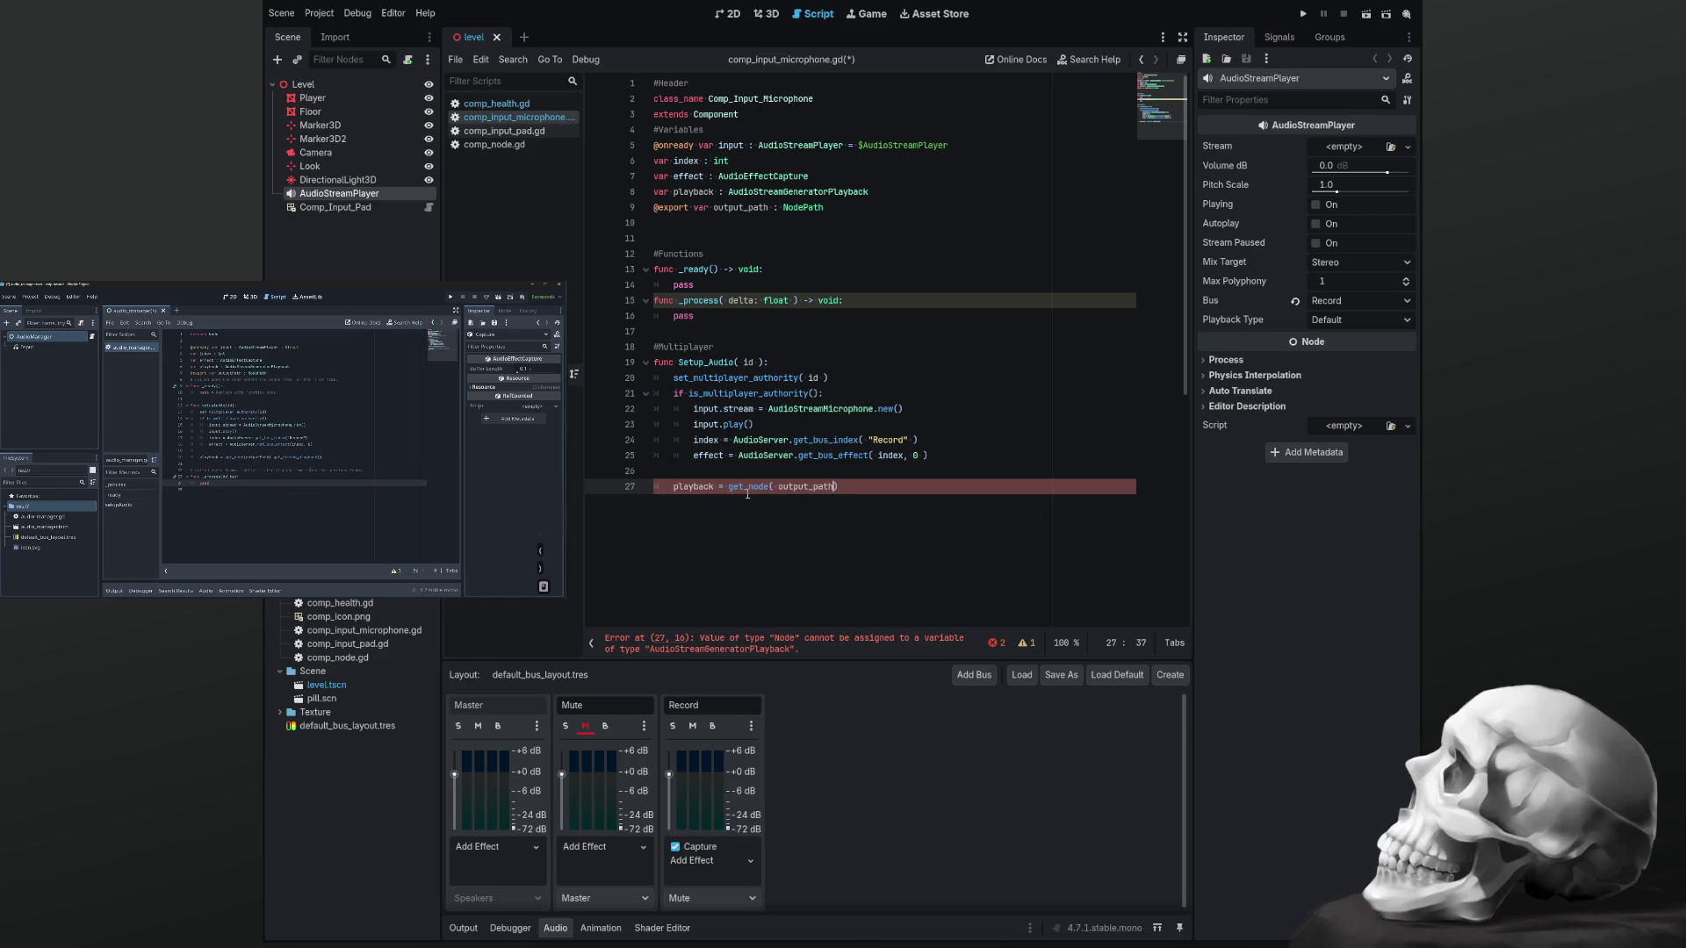
{"action": "type", "text": " )"}
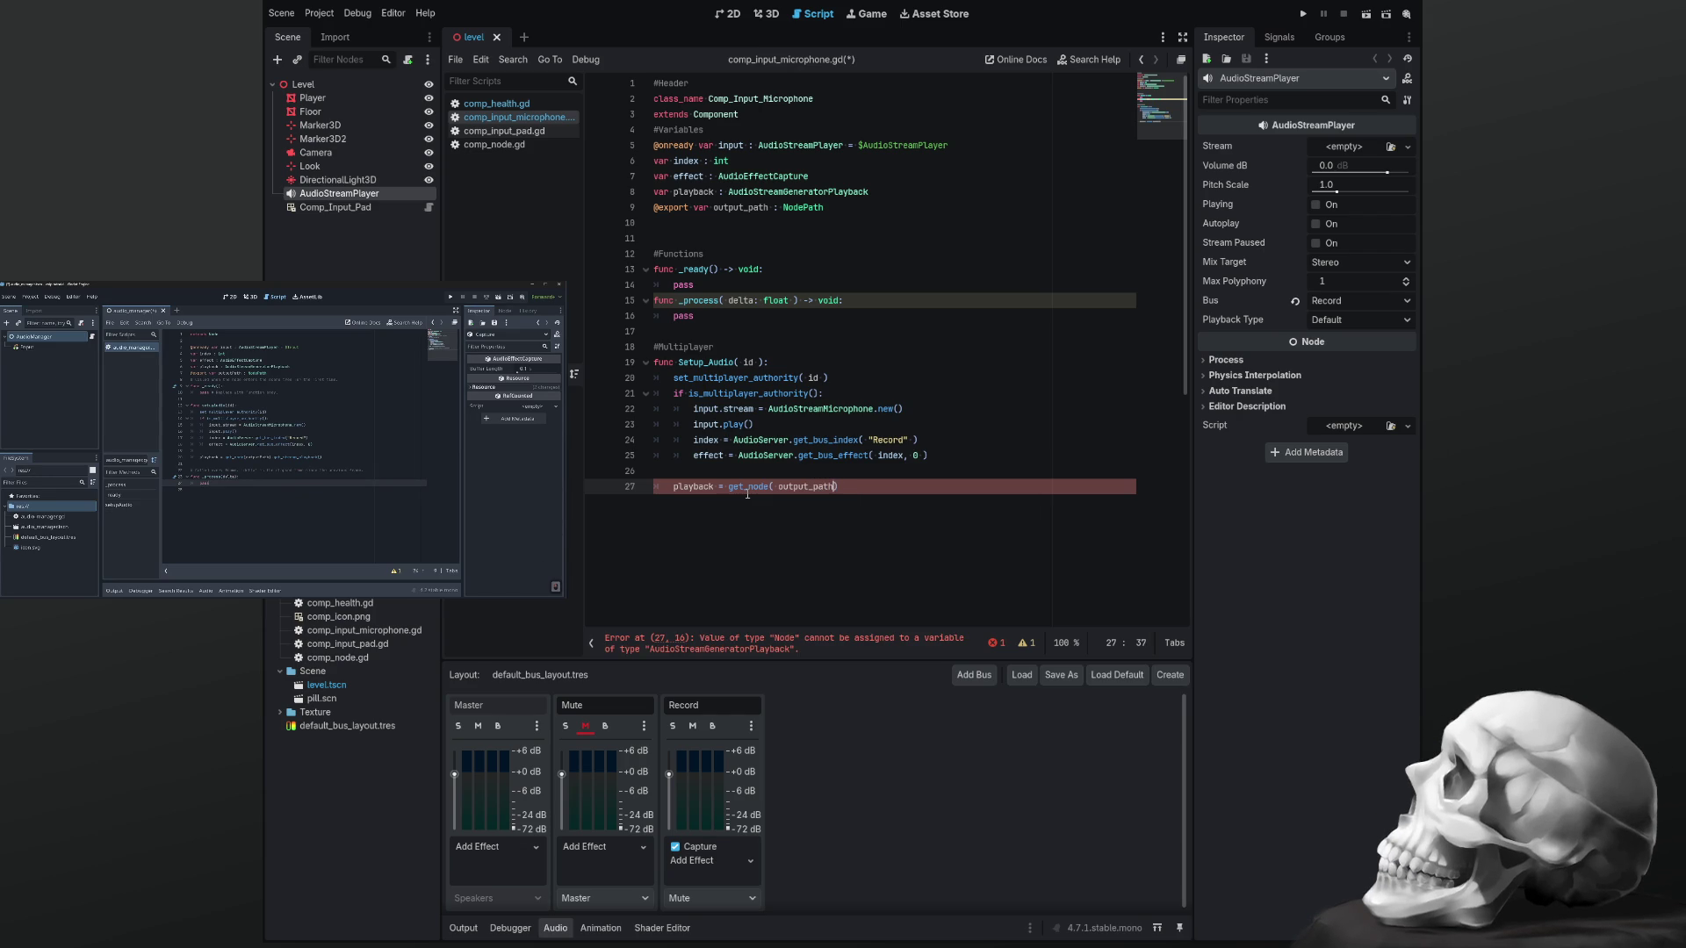
{"action": "type", "text": ".get"}
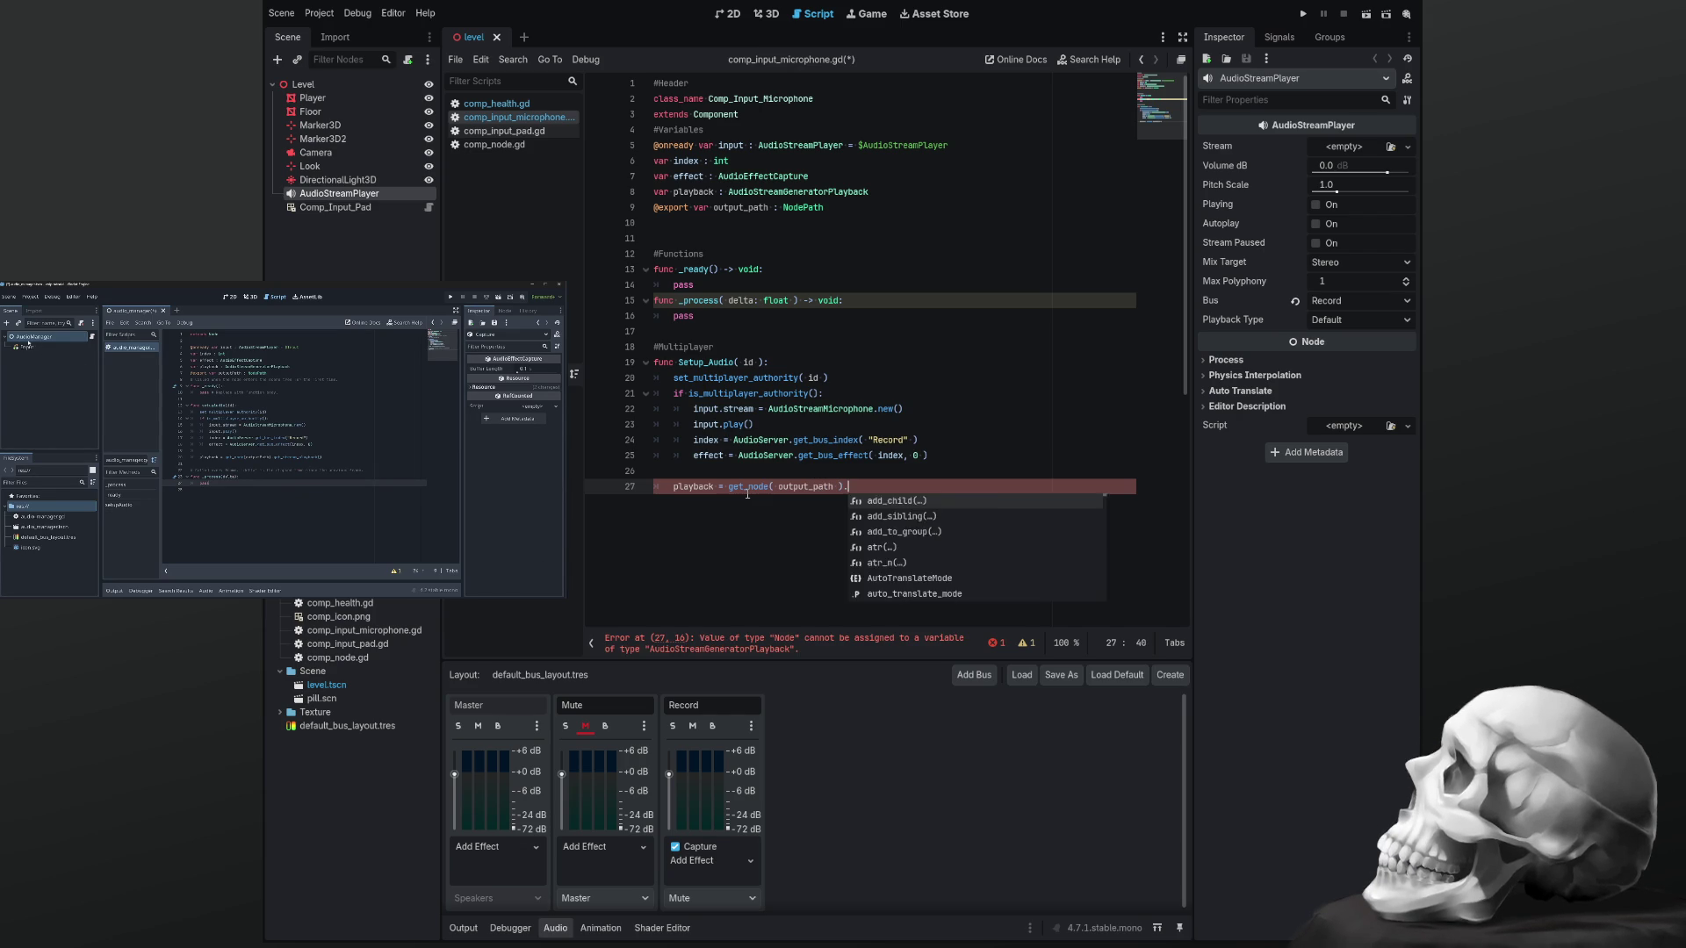
{"action": "type", "text": "_stream"}
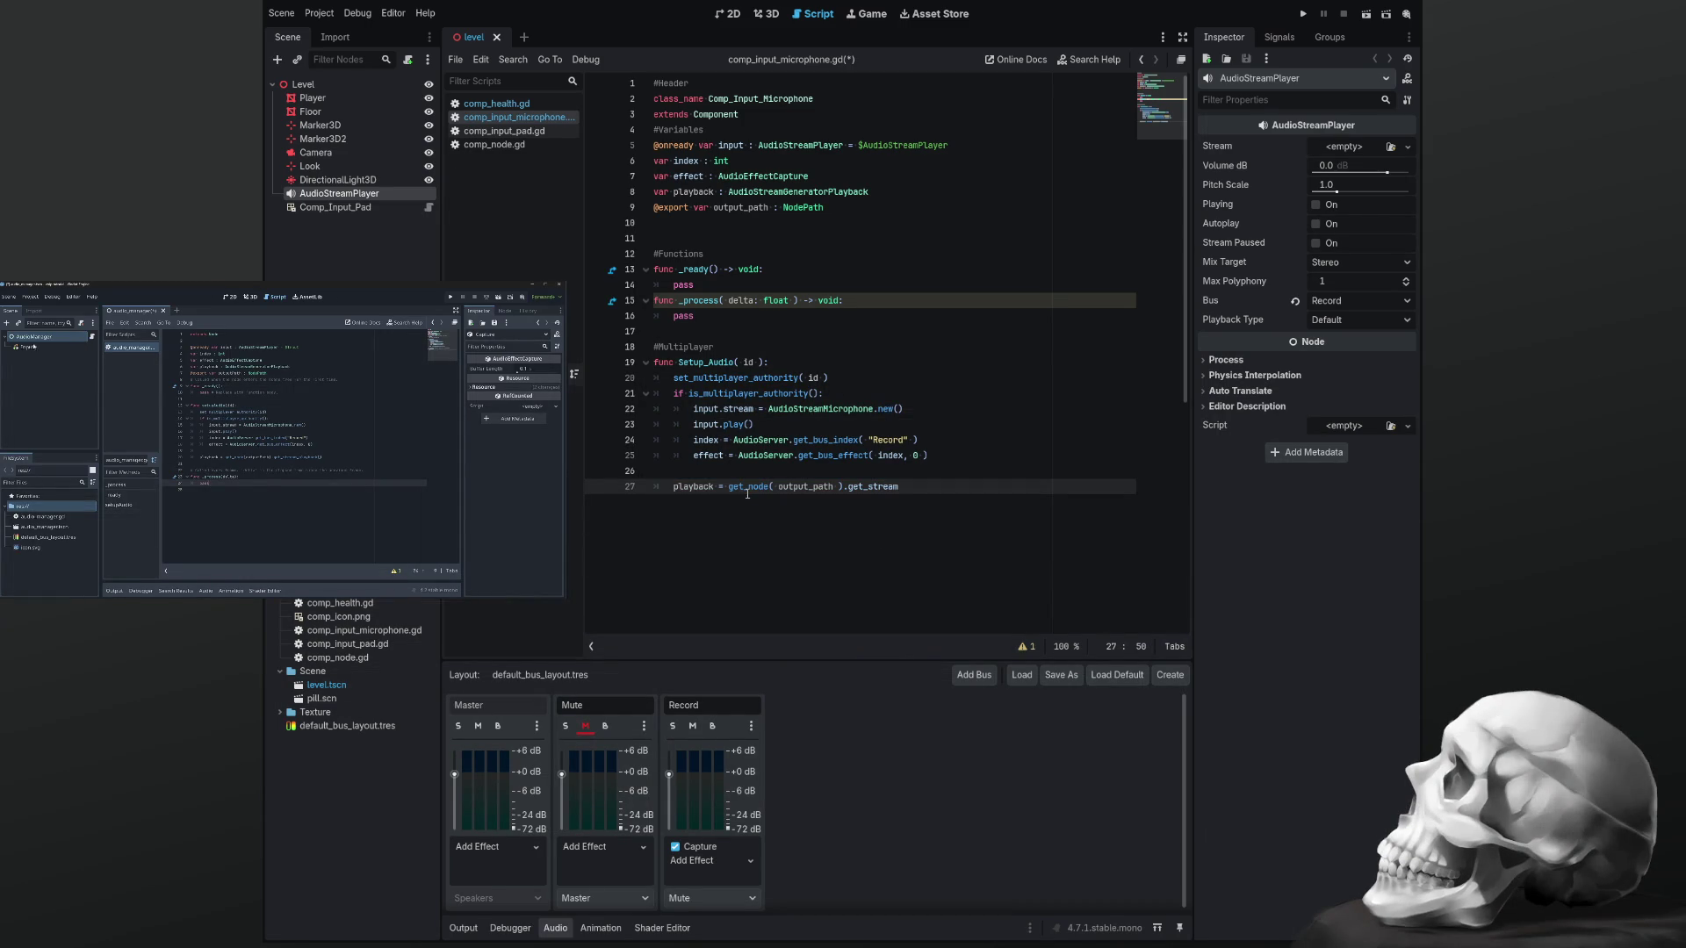
{"action": "type", "text": "_"}
{"action": "type", "text": "pla"}
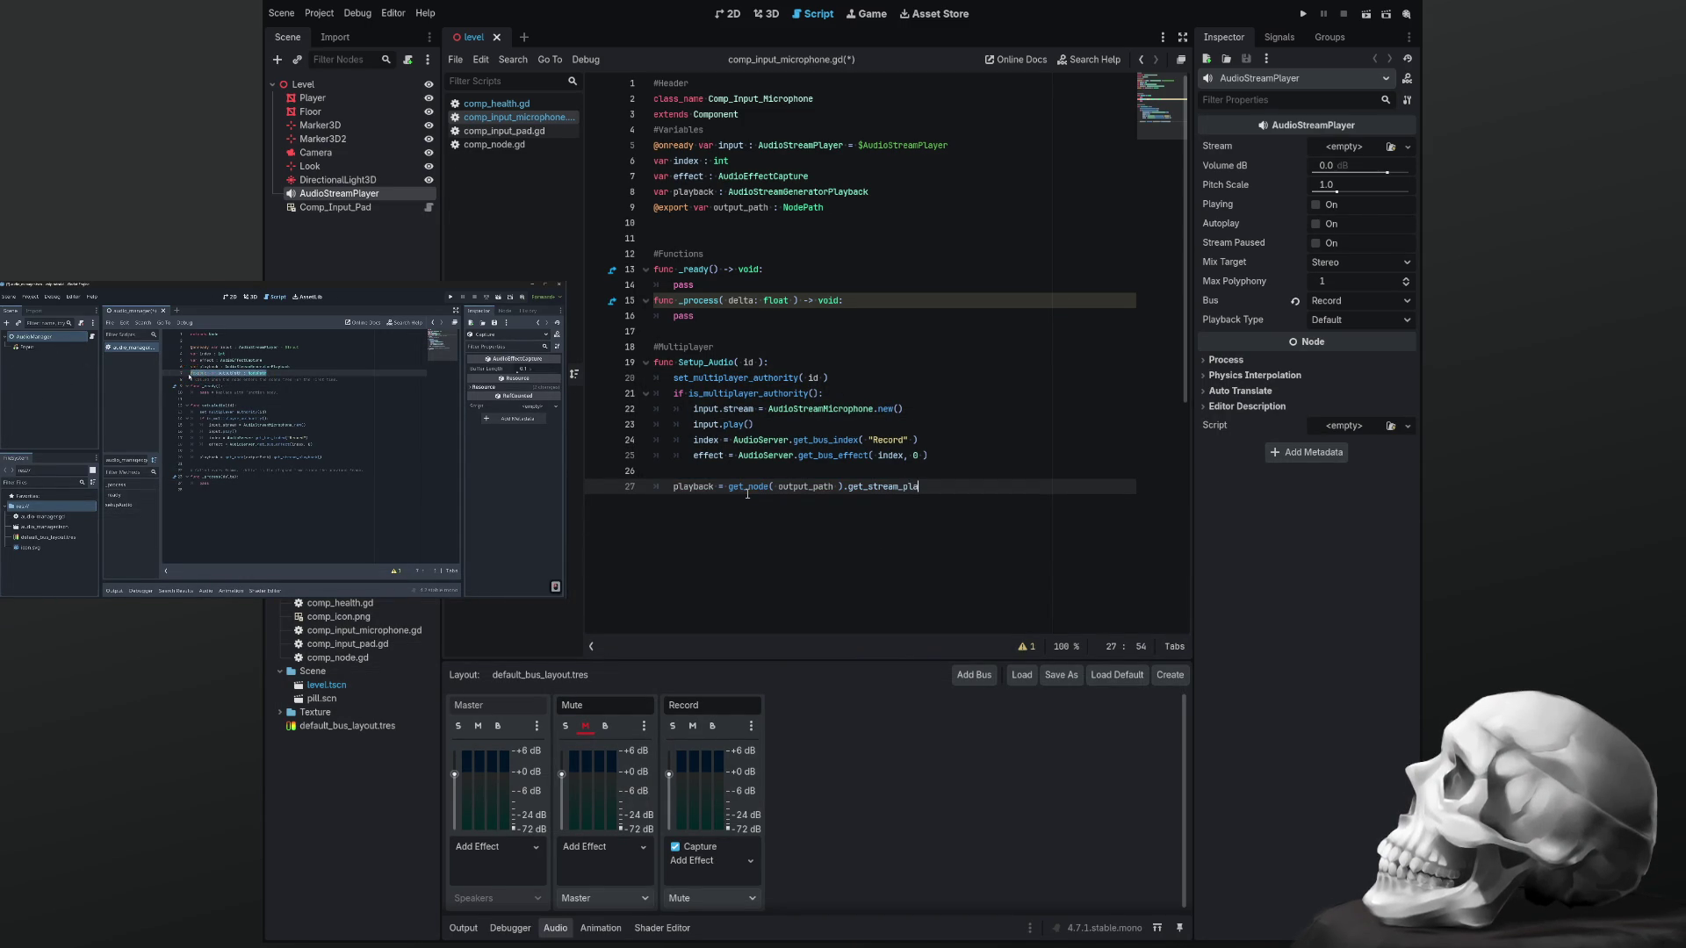
{"action": "type", "text": "yback"}
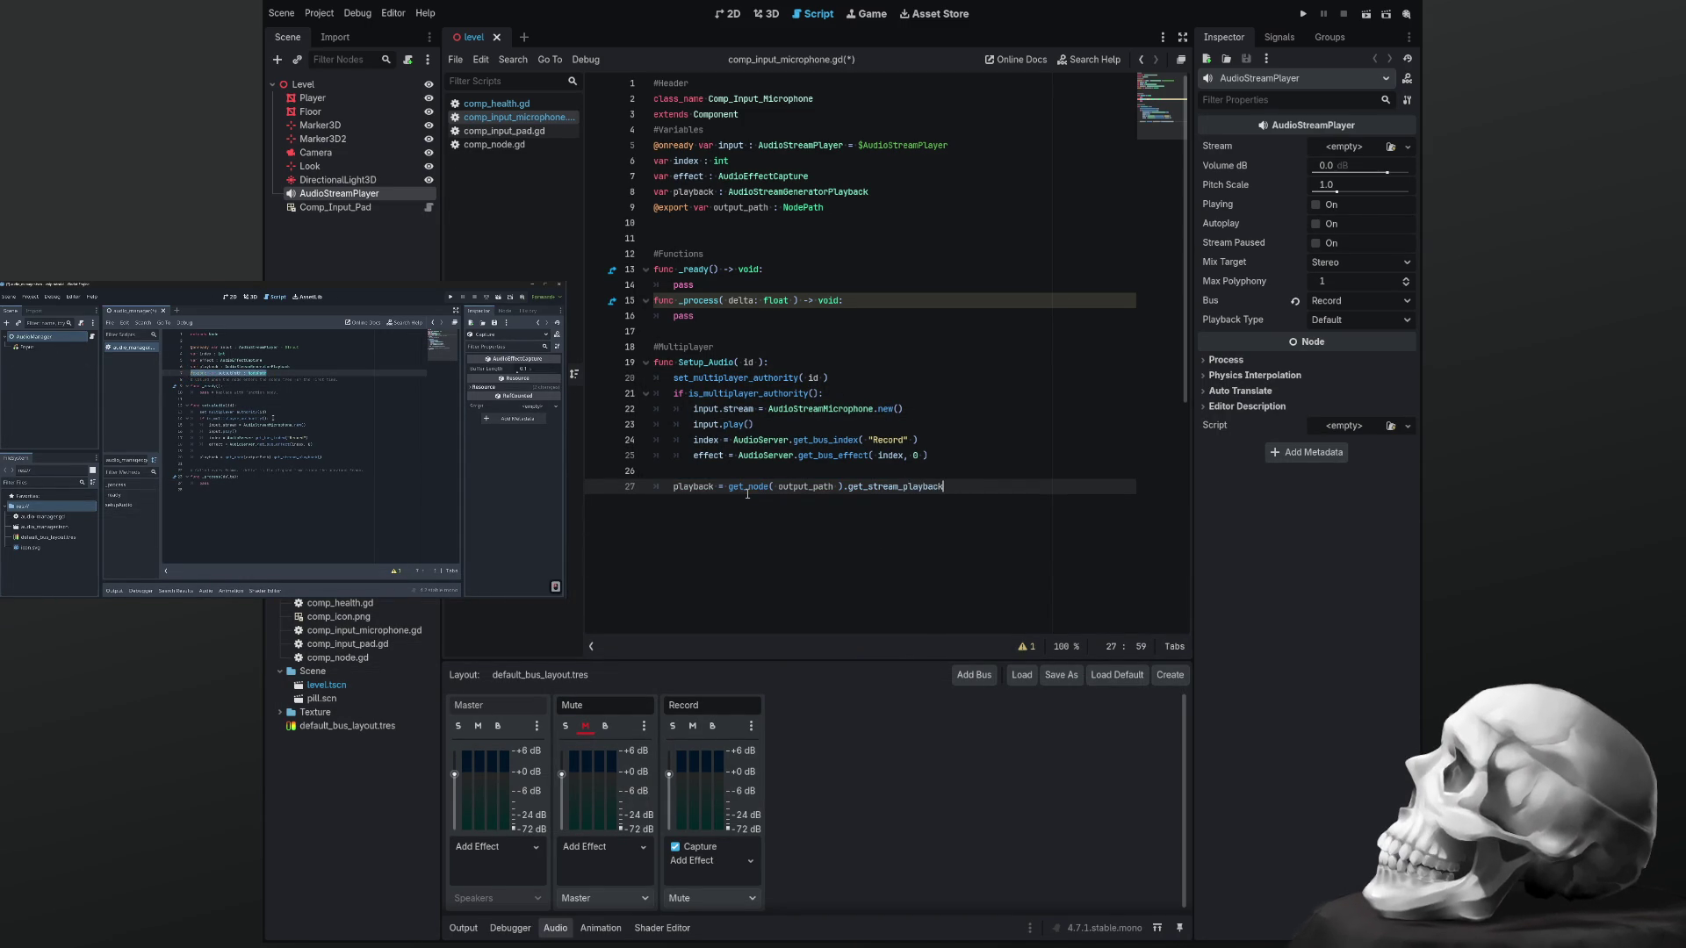
{"action": "type", "text": "()"}
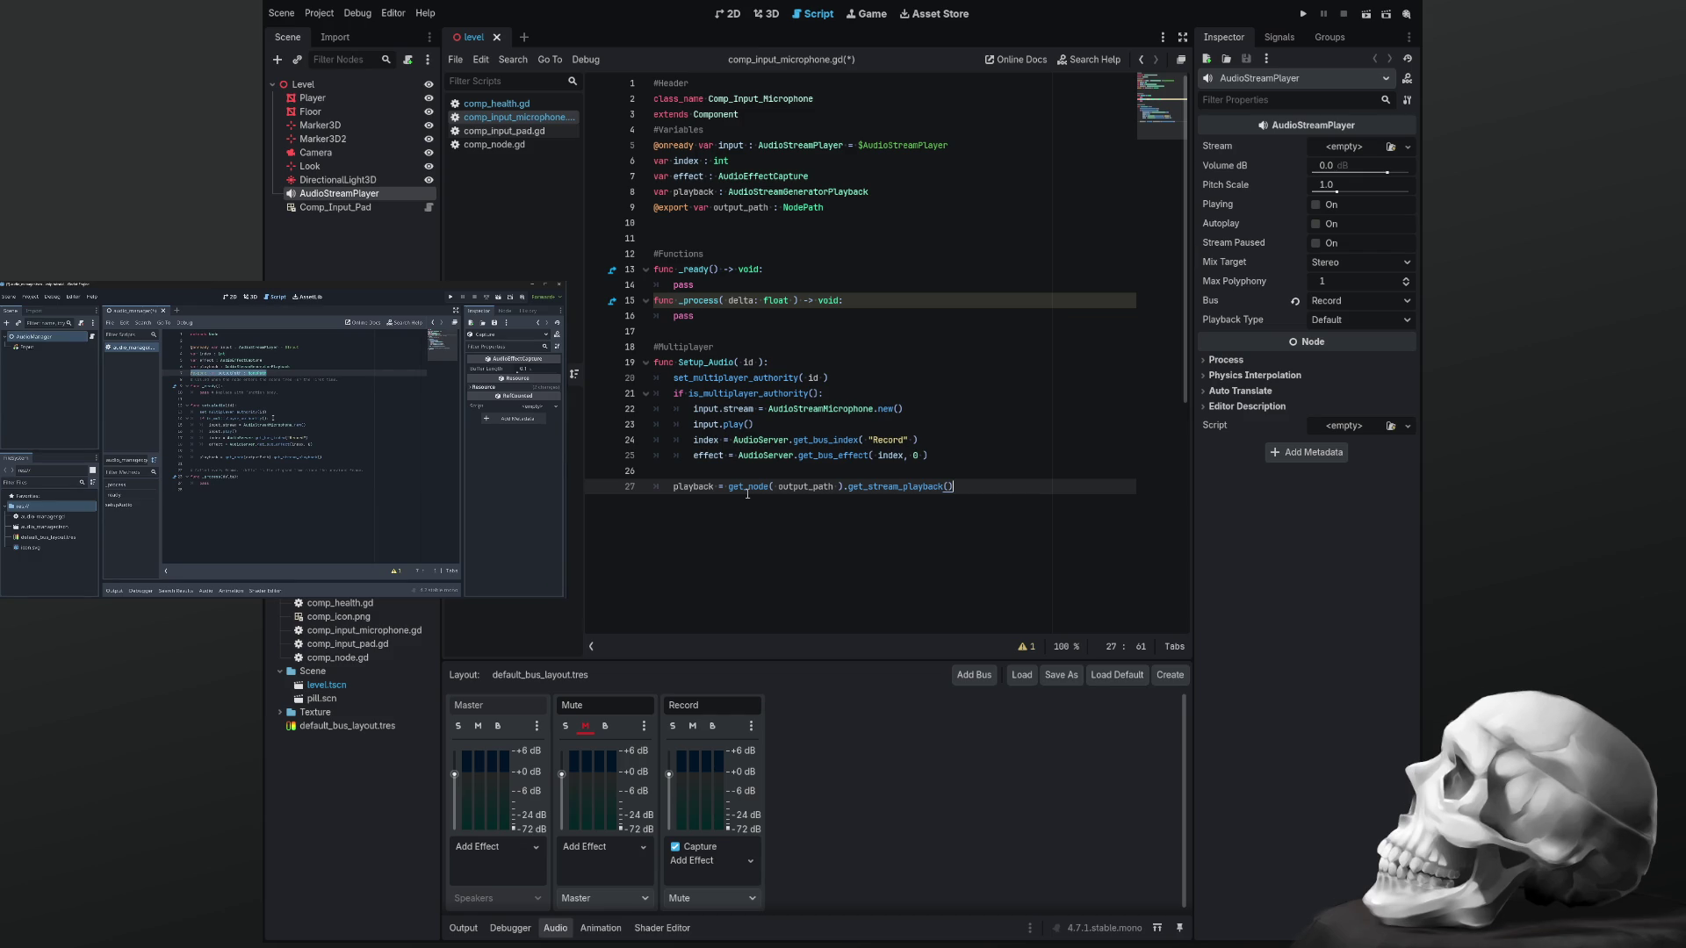
{"action": "key", "text": "Return"}
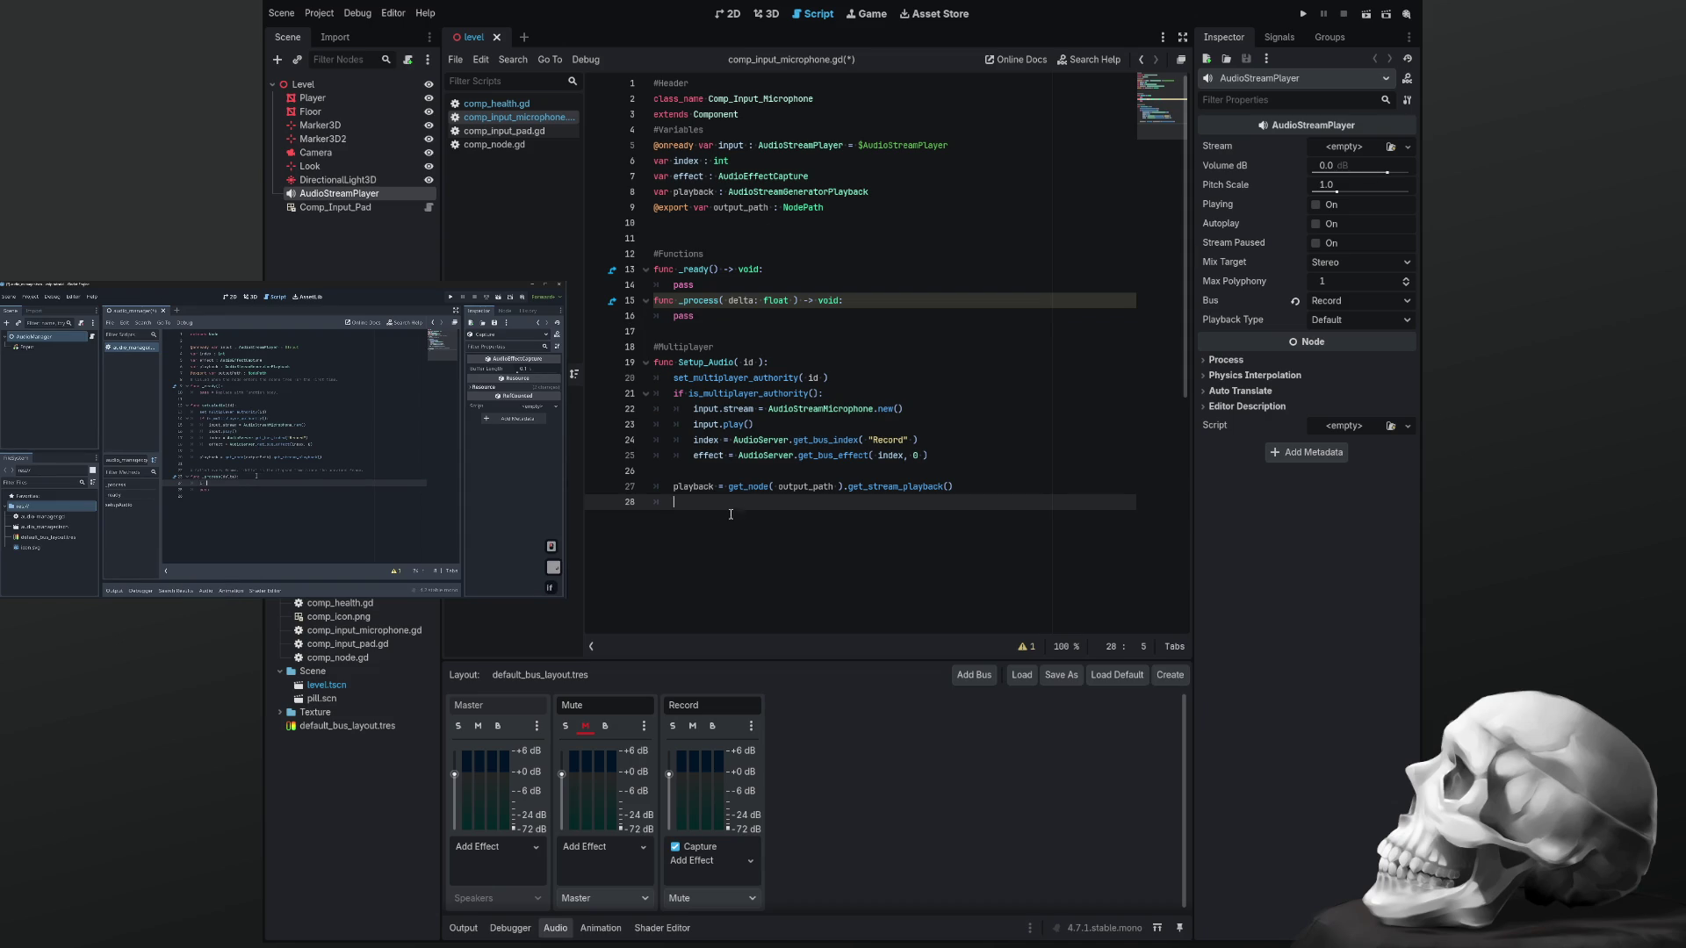
Step: Move the #Multiplayer Setup_Audio block above #Functions with Alt+Up and remove the stray indent
{"action": "left_click_drag", "start_coordinate": [716, 505], "coordinate": [636, 353]}
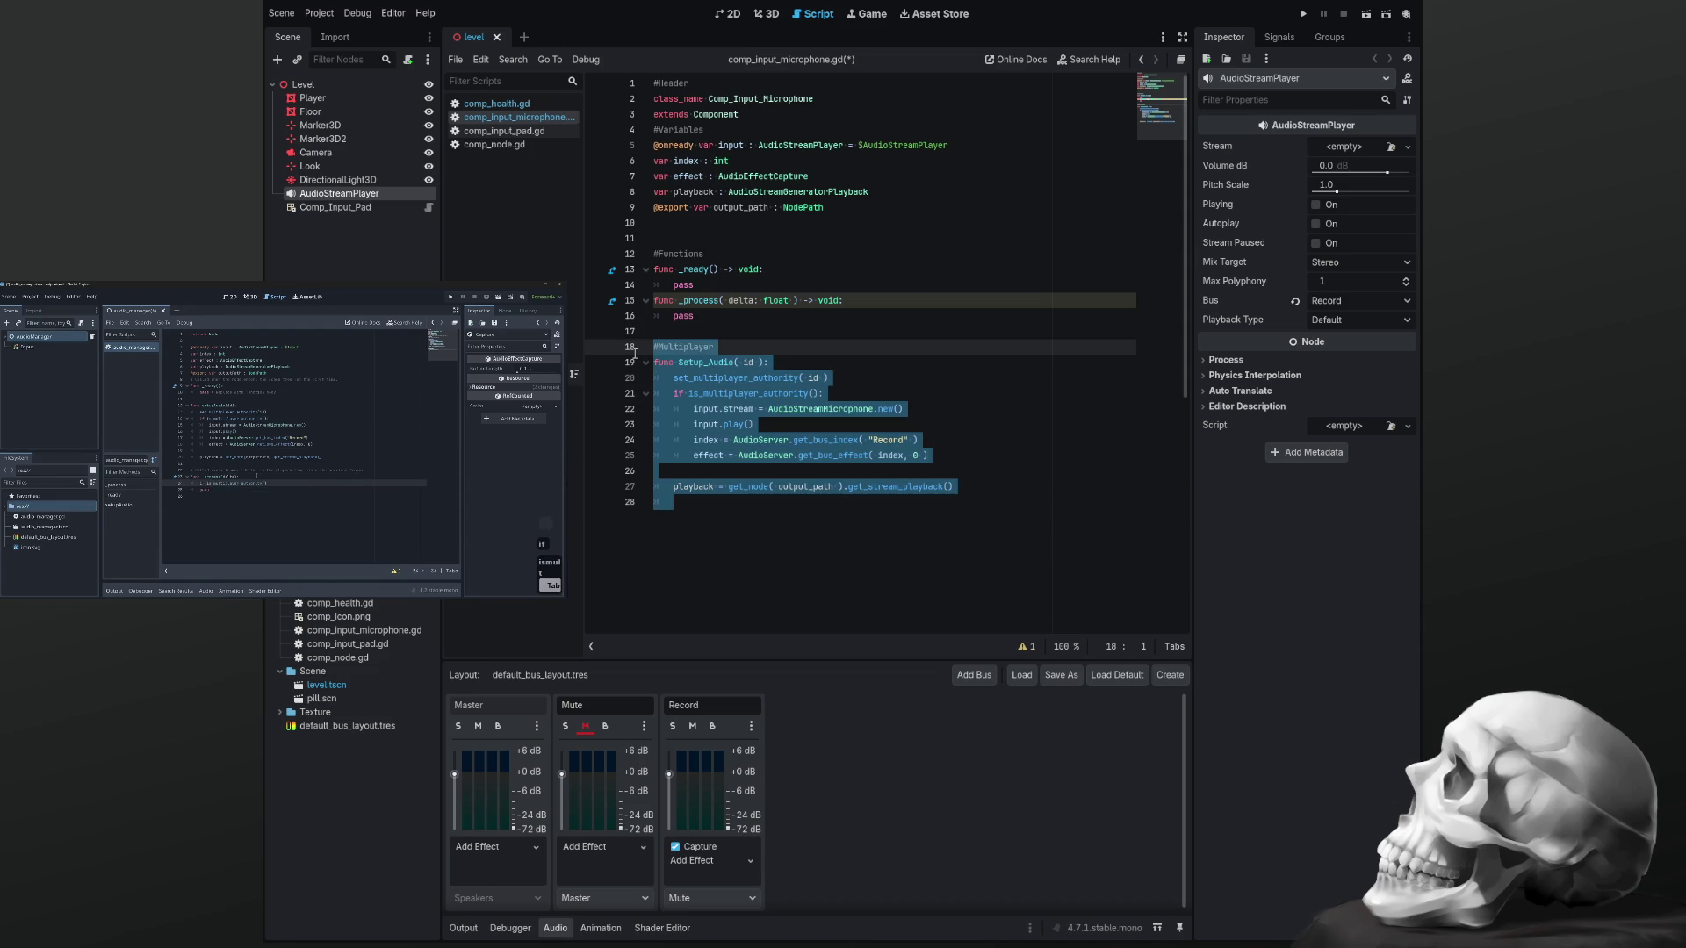
{"action": "key", "text": "alt+Up"}
{"action": "key", "text": "alt+Up"}
{"action": "key", "text": "alt+Up"}
{"action": "key", "text": "alt+Up"}
{"action": "key", "text": "alt+Up"}
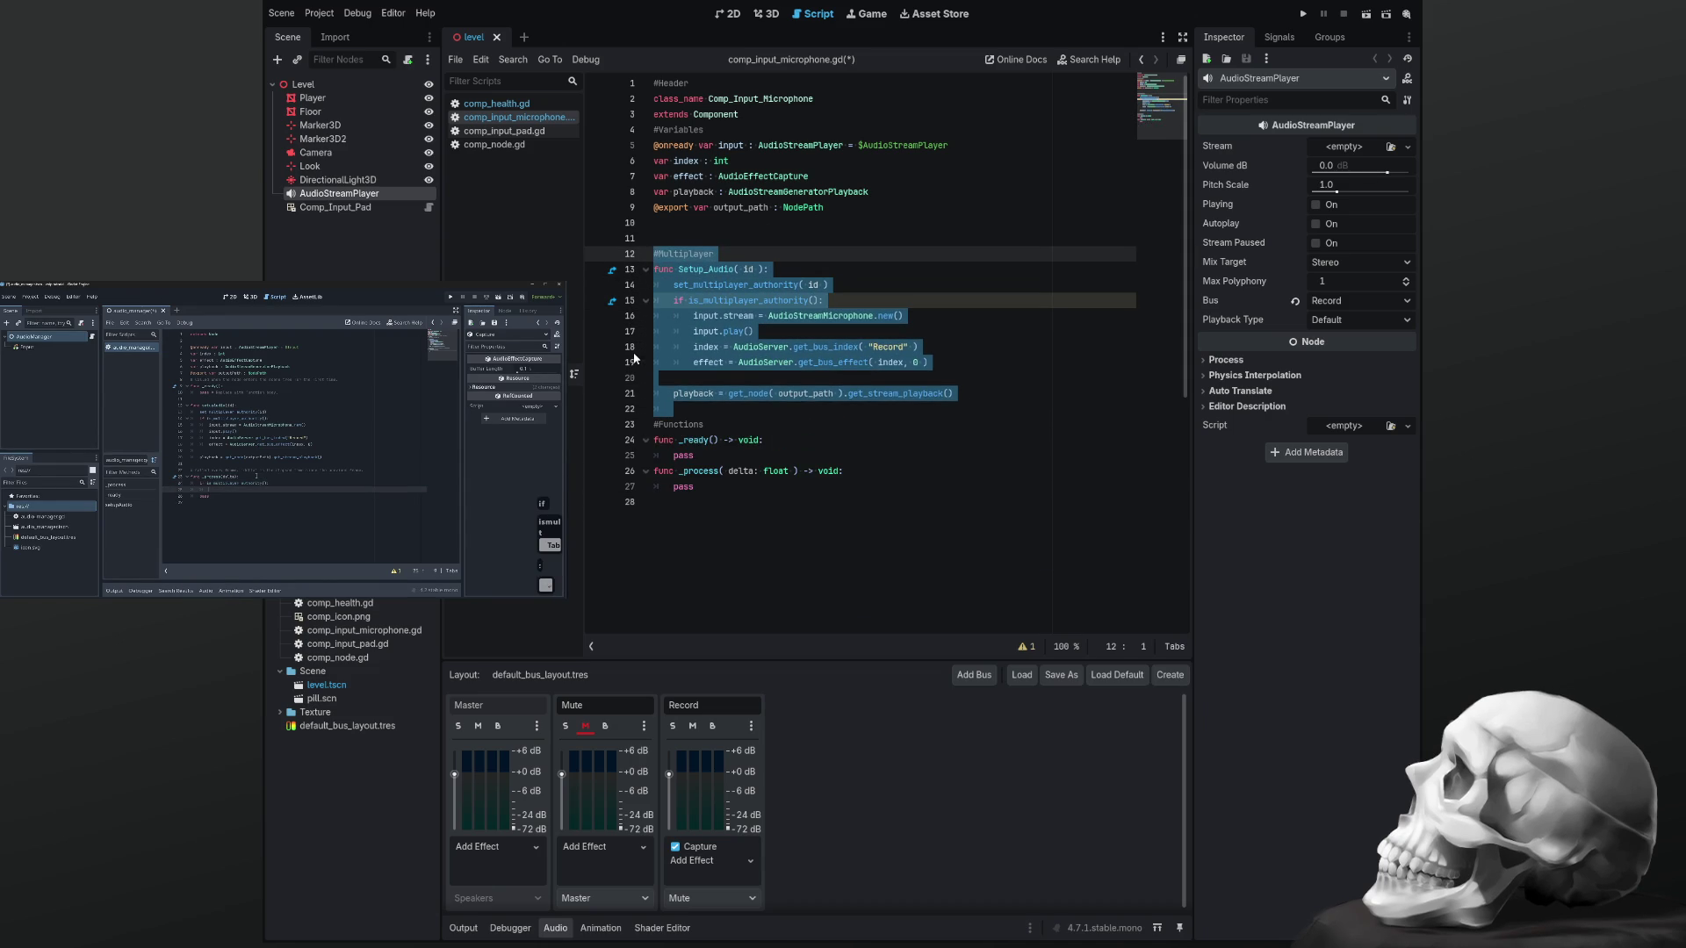
{"action": "key", "text": "Right"}
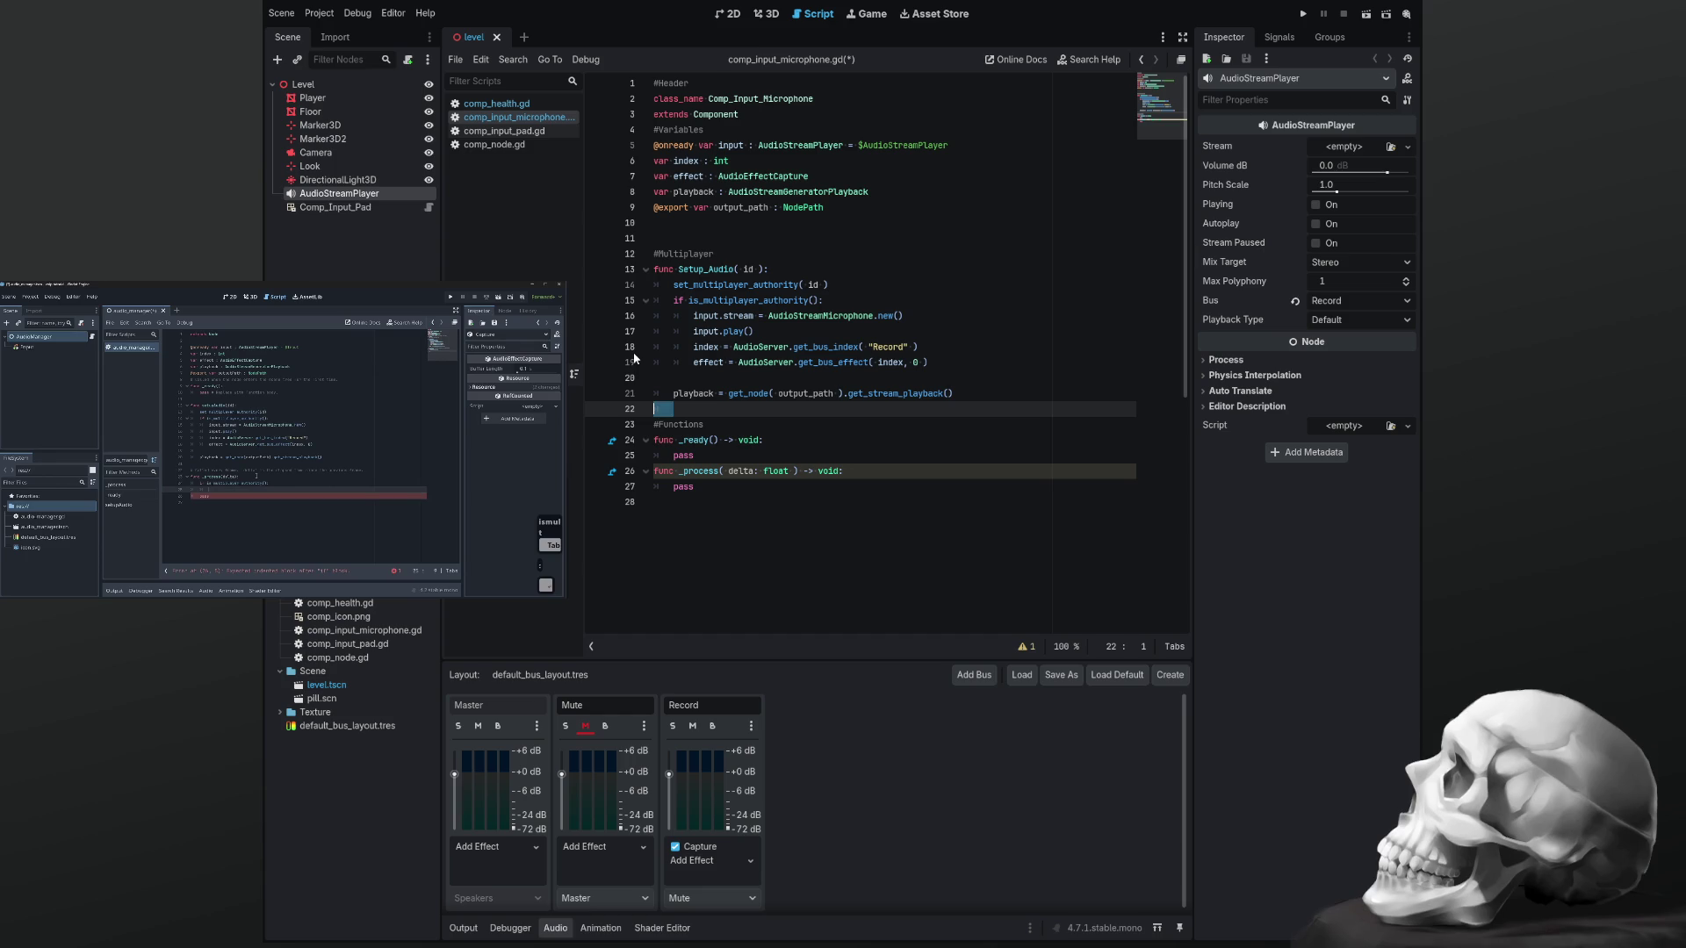
{"action": "key", "text": "BackSpace"}
{"action": "key", "text": "Down"}
{"action": "key", "text": "Down"}
{"action": "key", "text": "Down"}
{"action": "key", "text": "Down"}
{"action": "key", "text": "Down"}
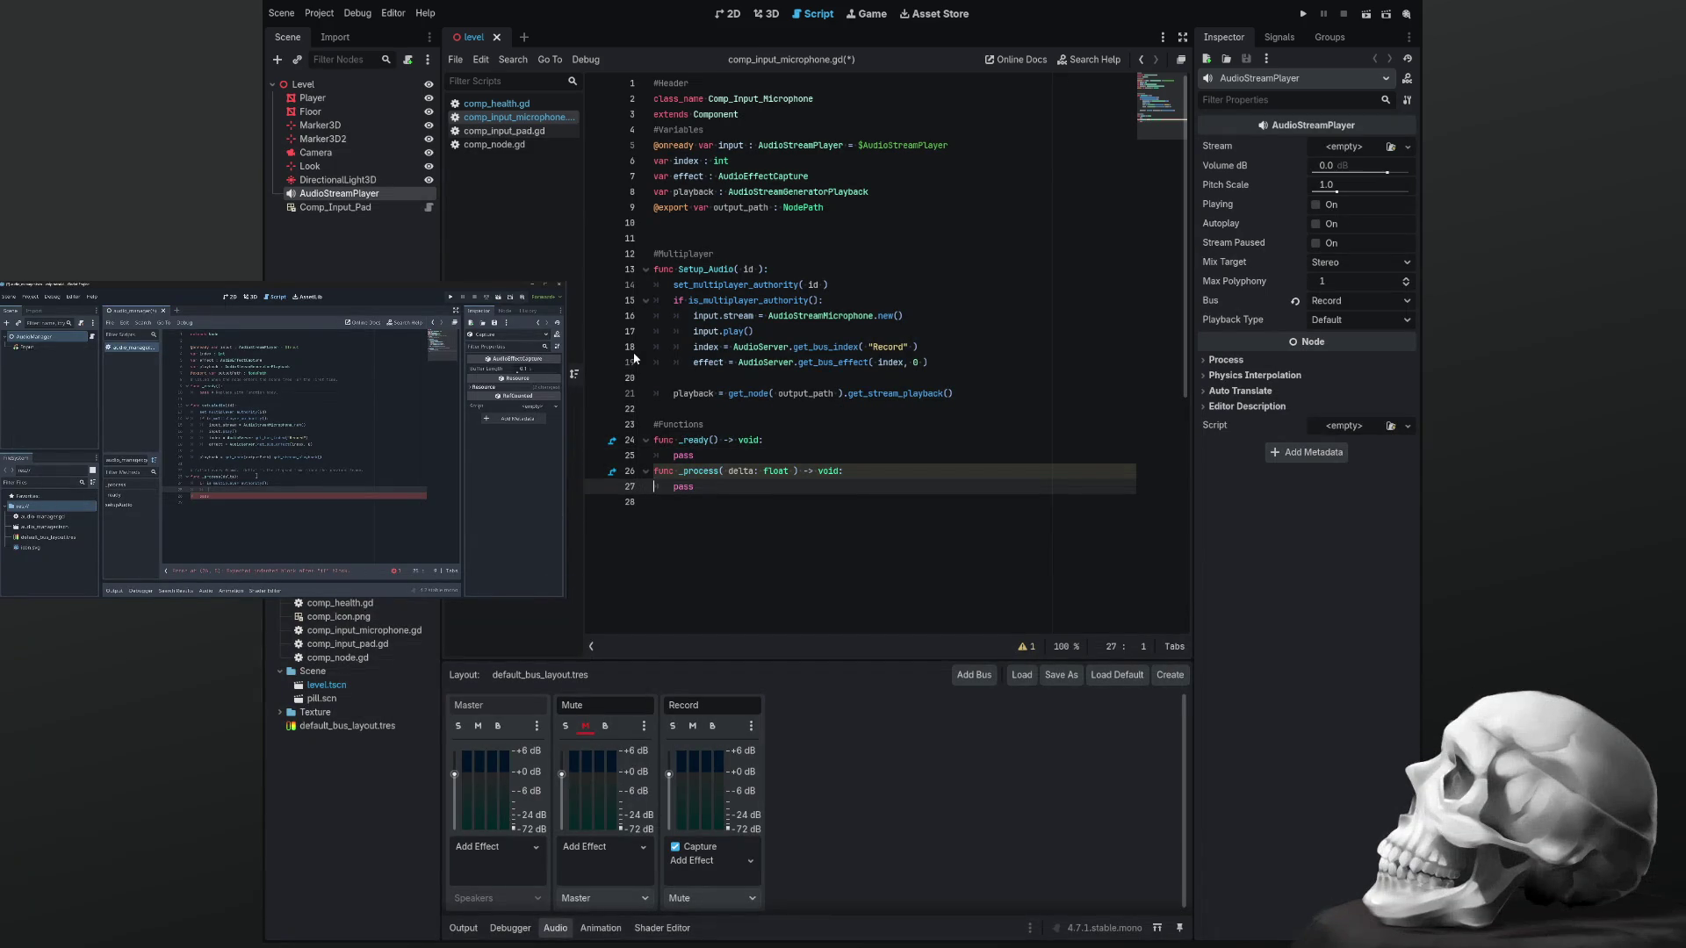
{"action": "key", "text": "ctrl+shift+Left"}
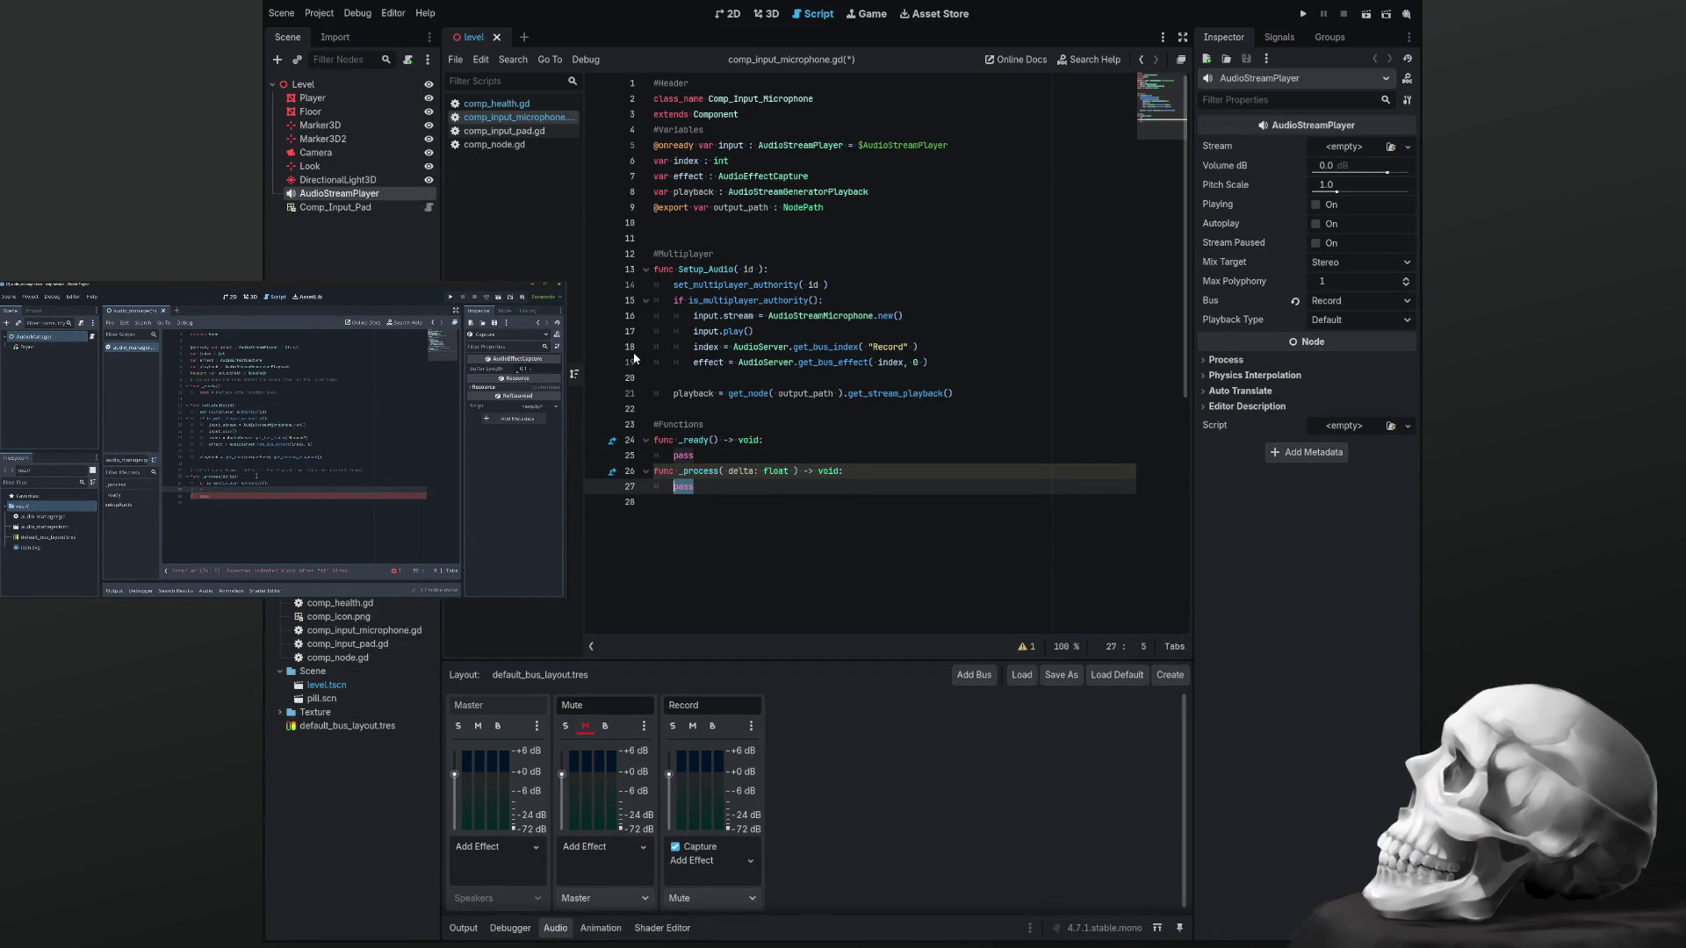
Step: Replace pass in _process with 'if is_multiplayer_authority():' and an indented processMic() call
{"action": "type", "text": "if "}
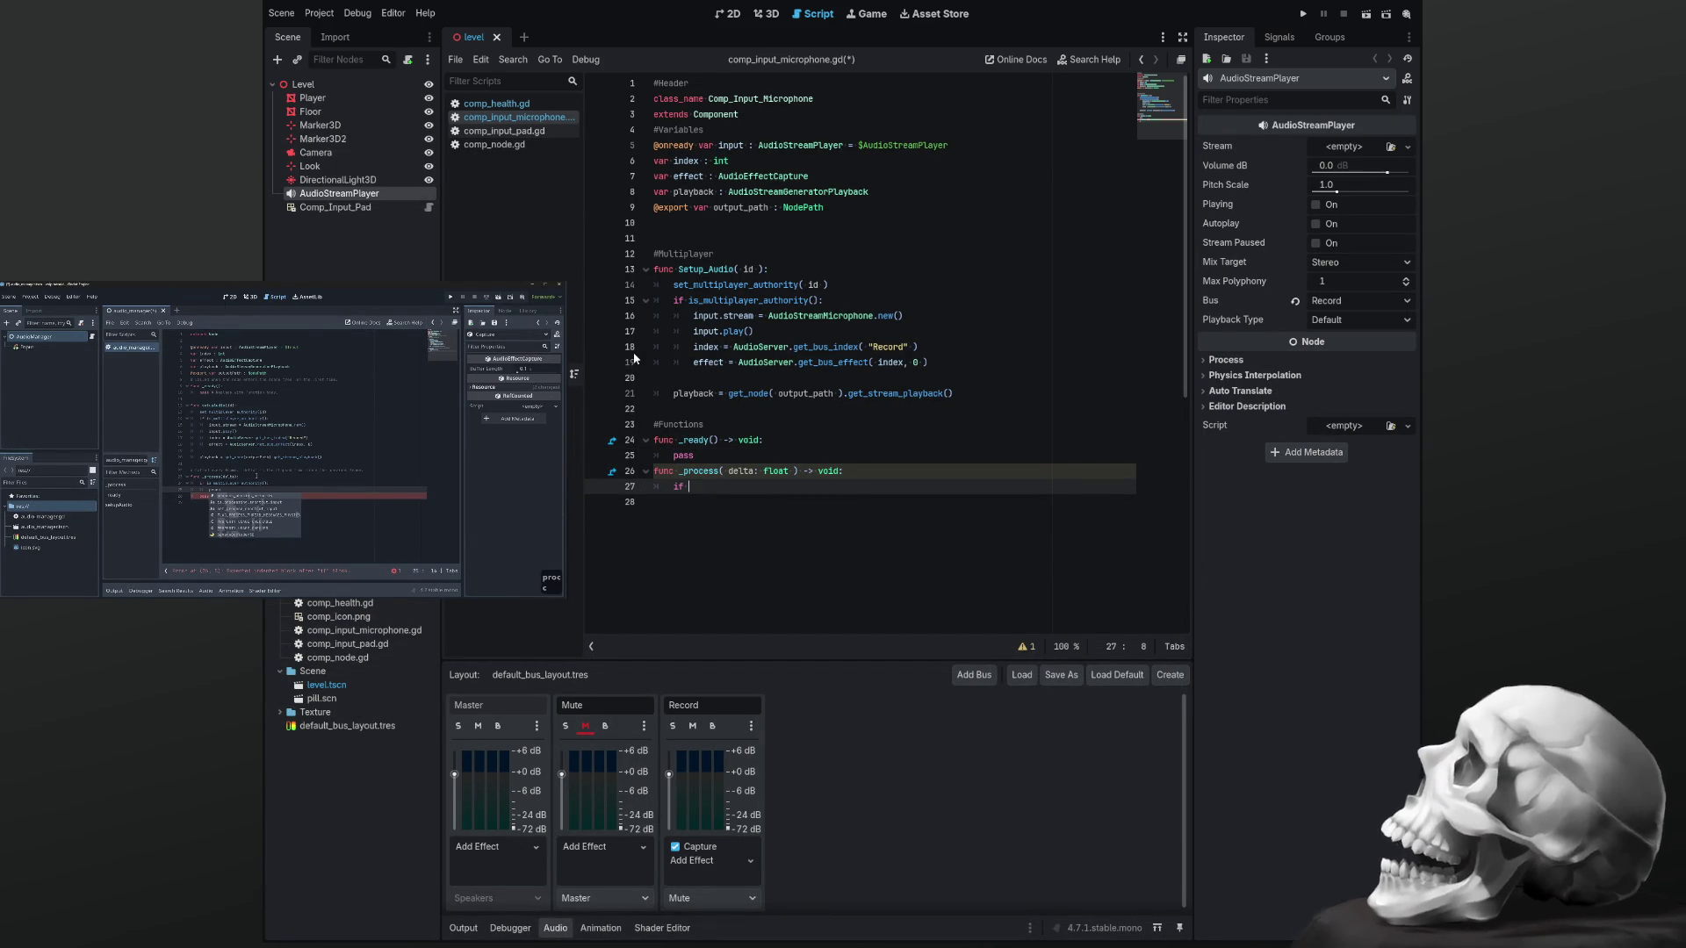
{"action": "type", "text": "is_"}
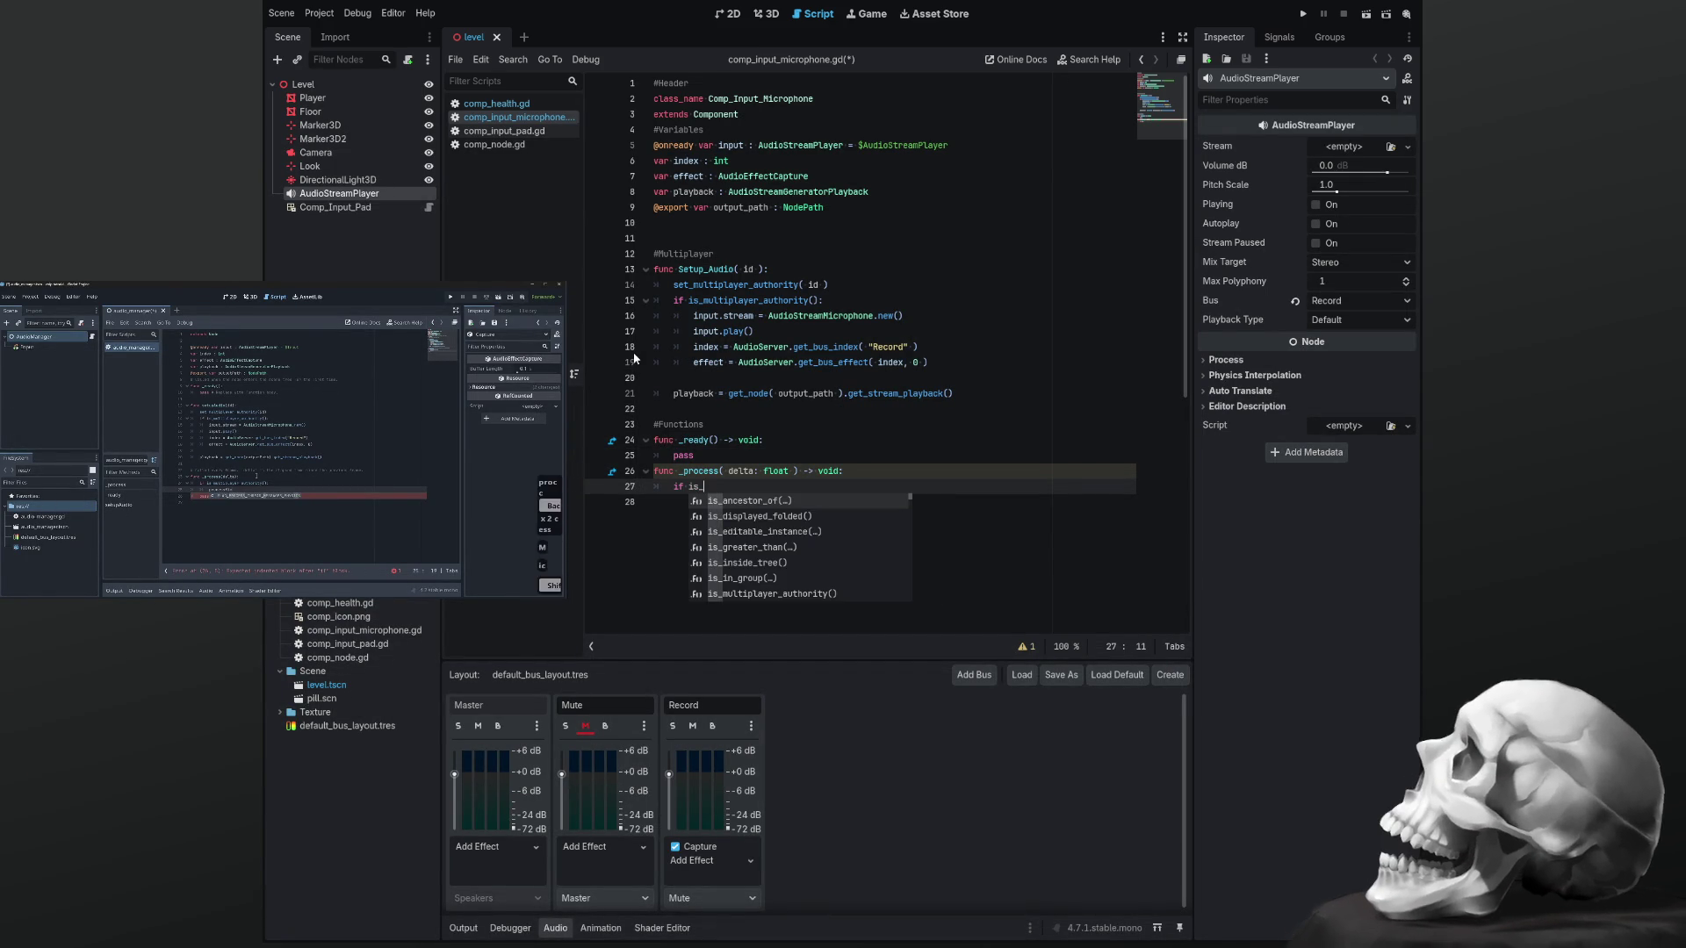
{"action": "type", "text": "multip"}
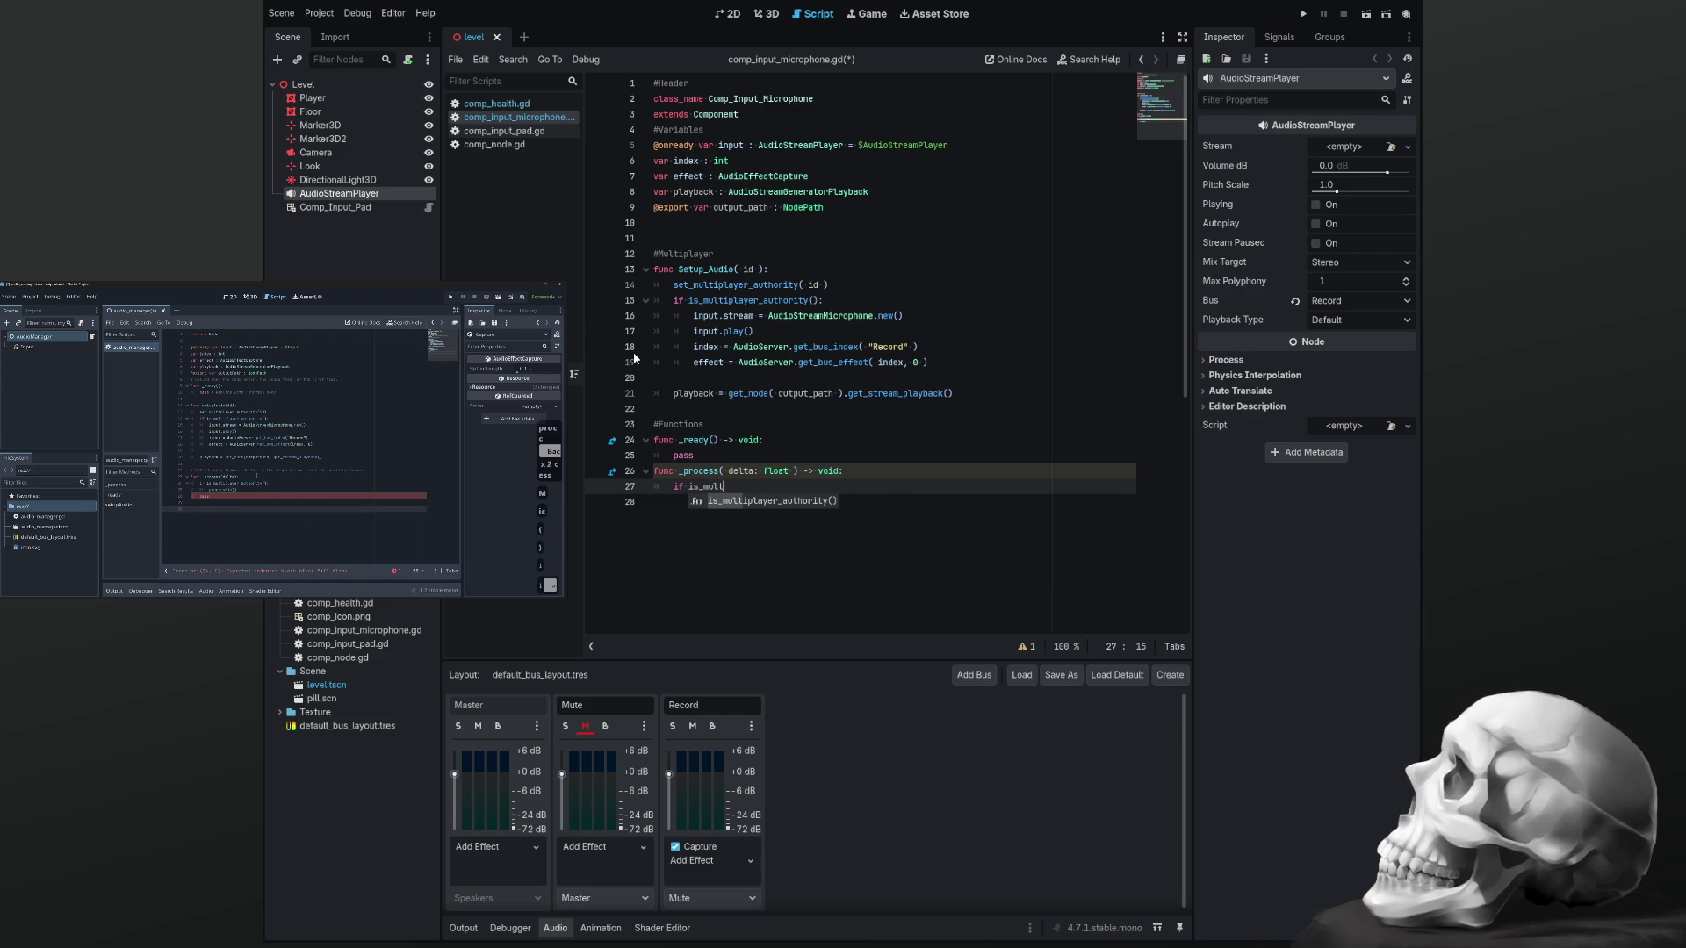
{"action": "type", "text": "layer"}
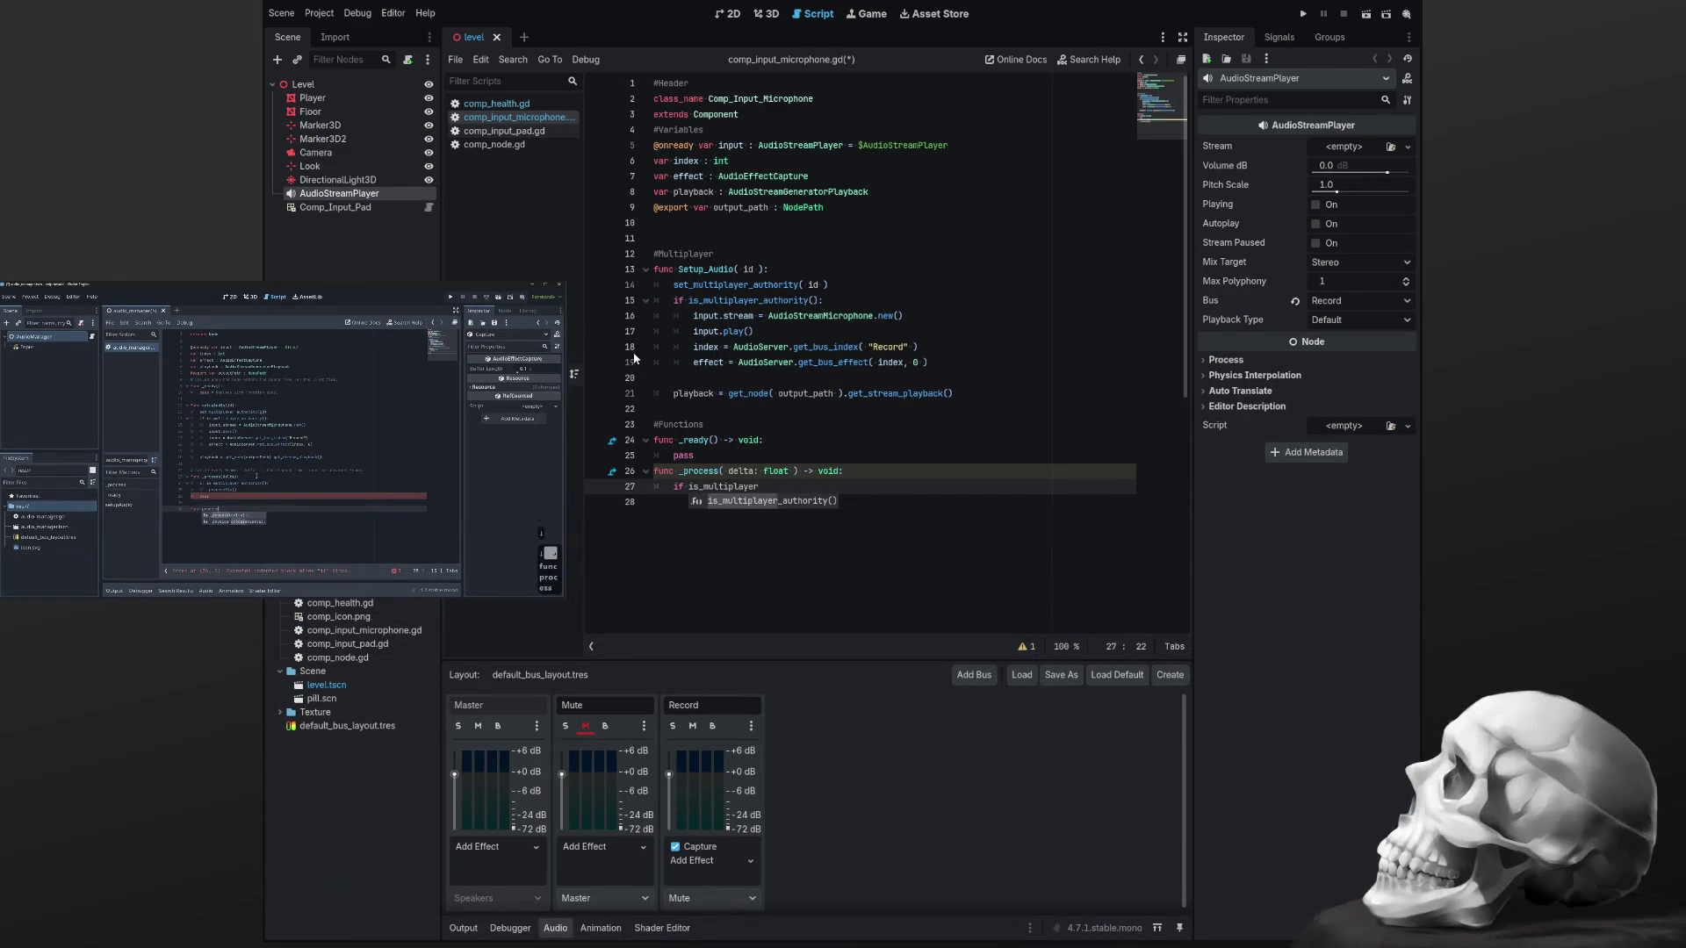
{"action": "key", "text": "Return"}
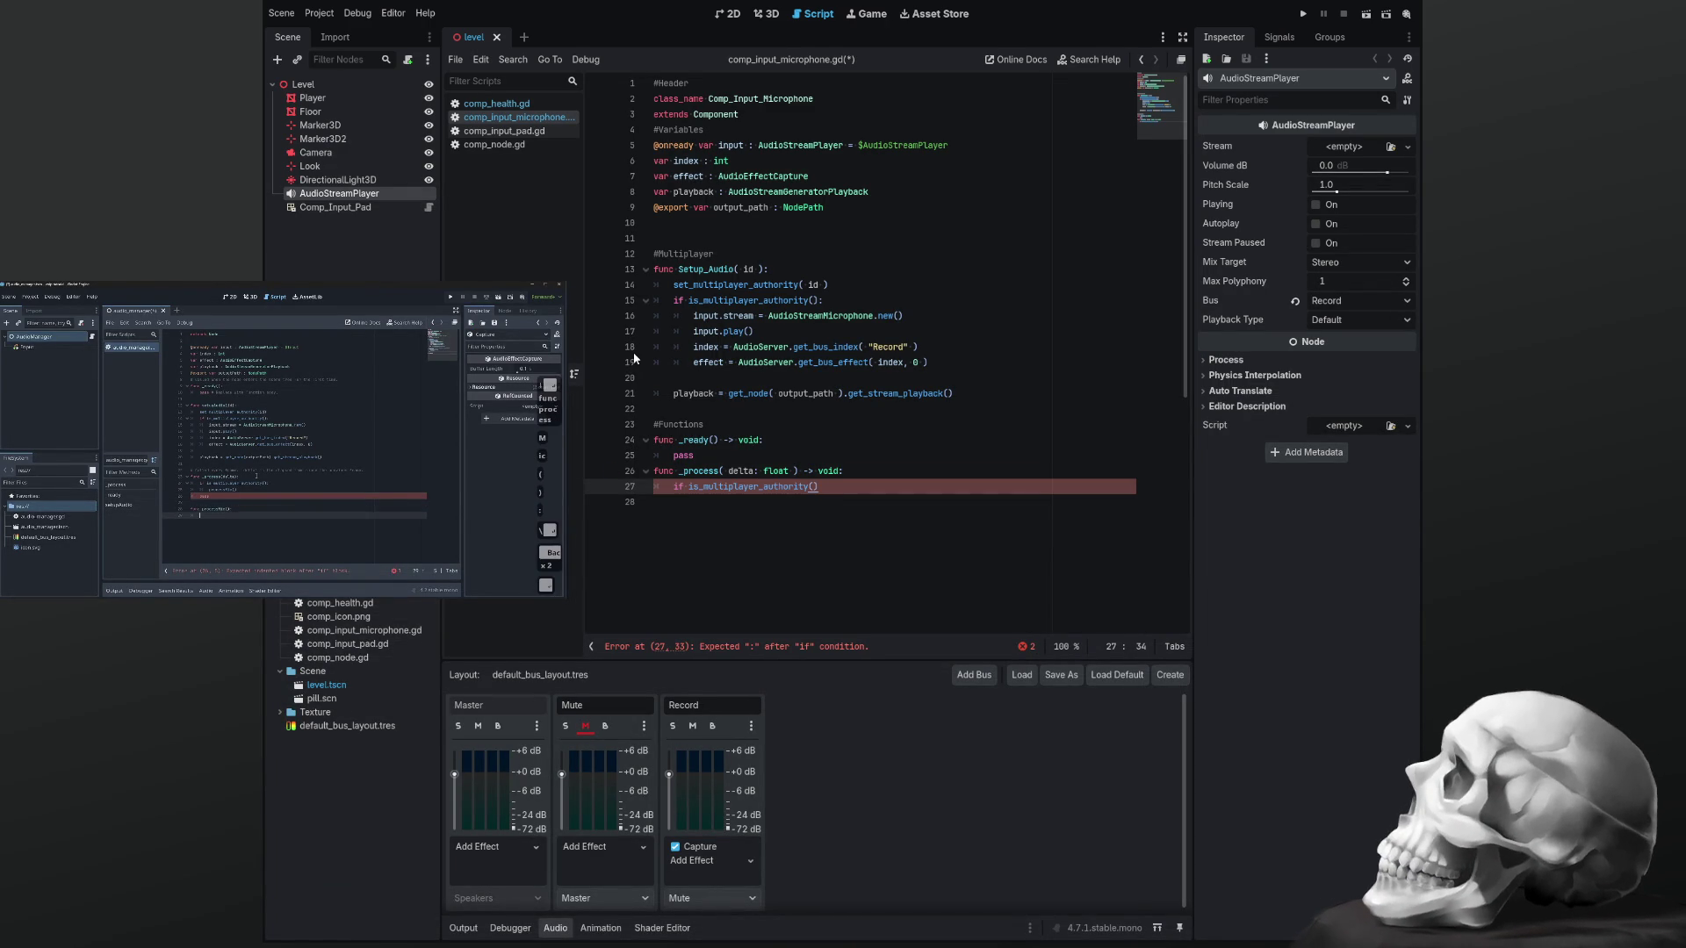
{"action": "type", "text": ":"}
{"action": "key", "text": "Return"}
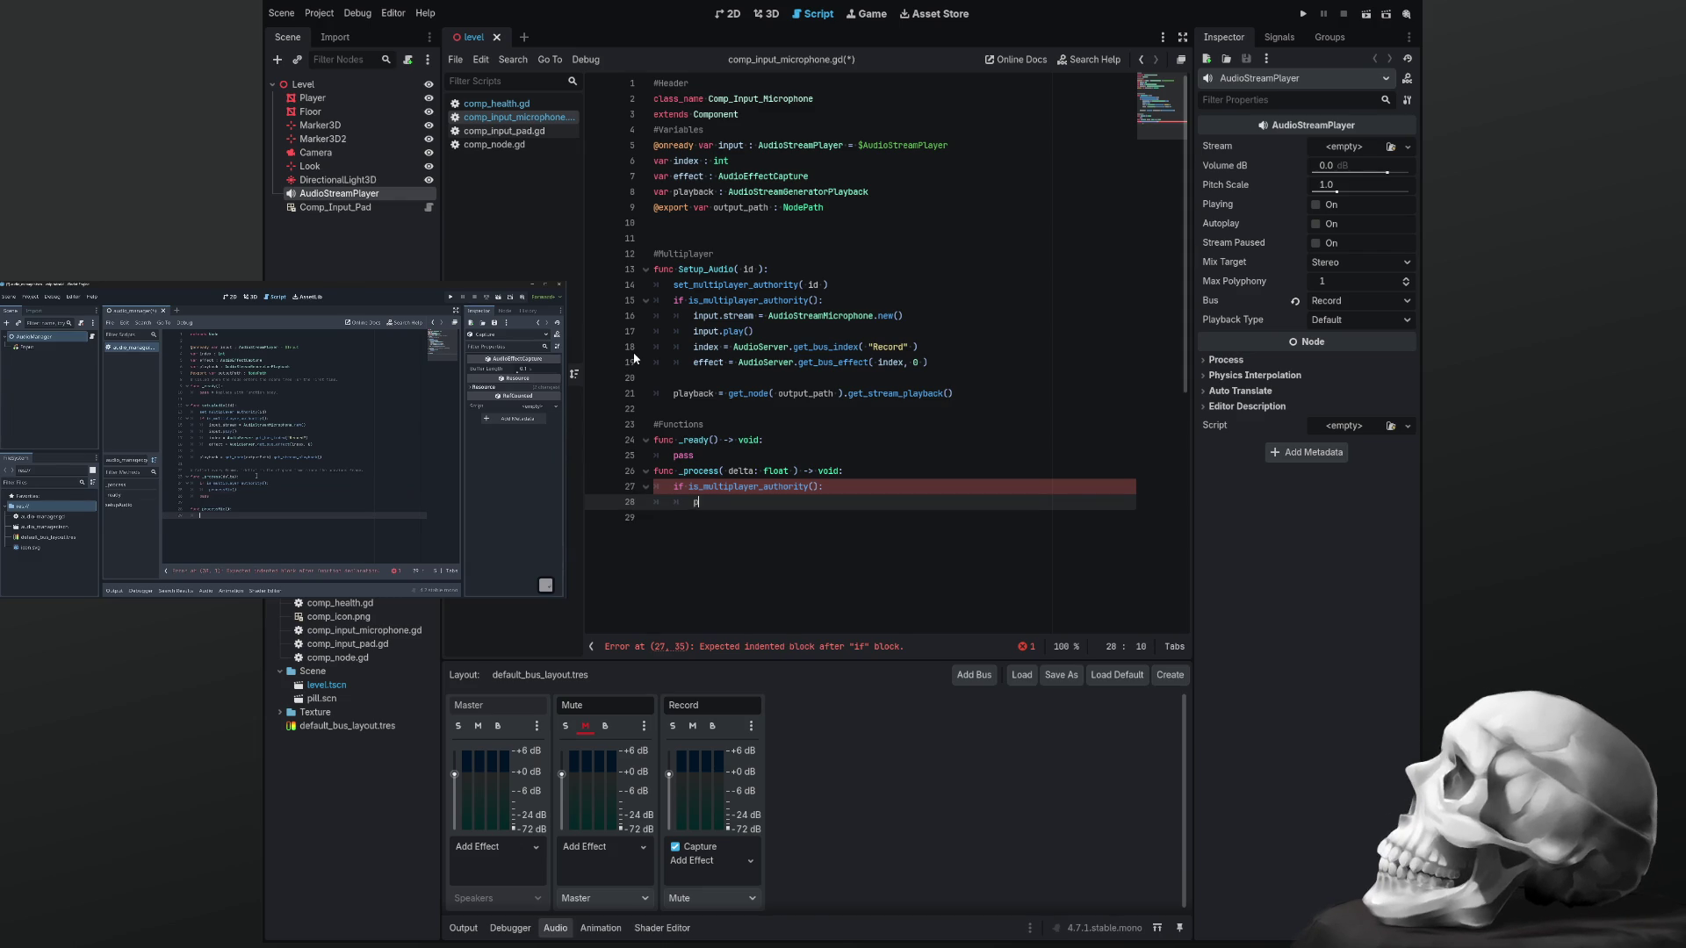
{"action": "type", "text": "processMic"}
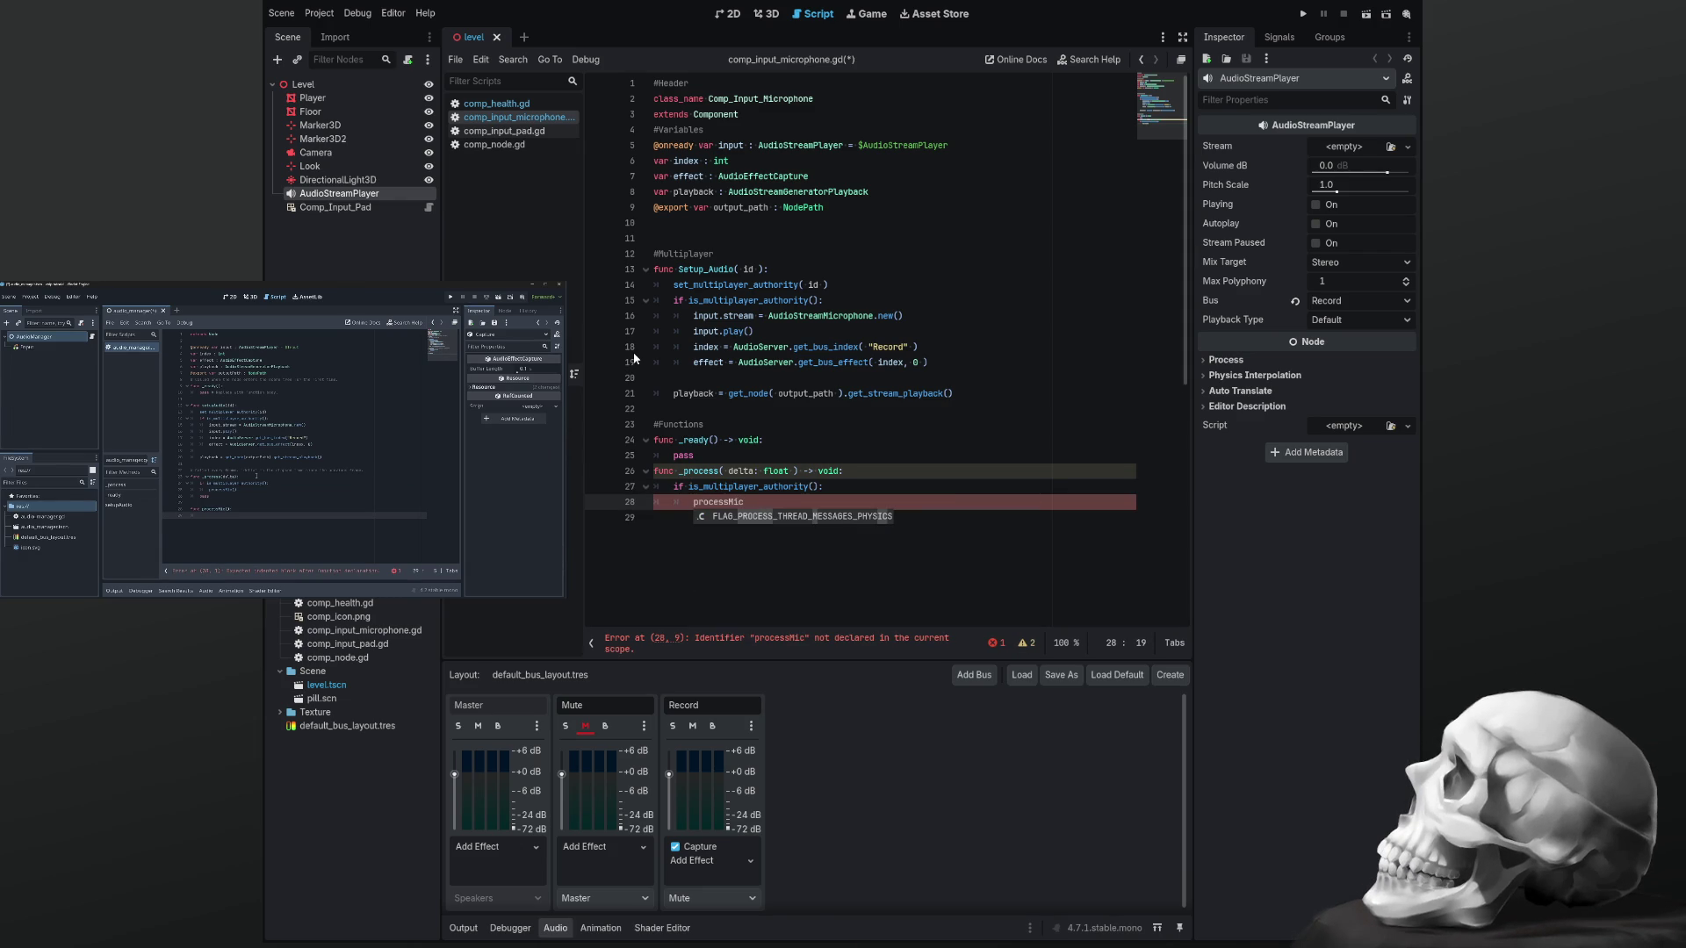
{"action": "key", "text": "BackSpace"}
{"action": "key", "text": "BackSpace"}
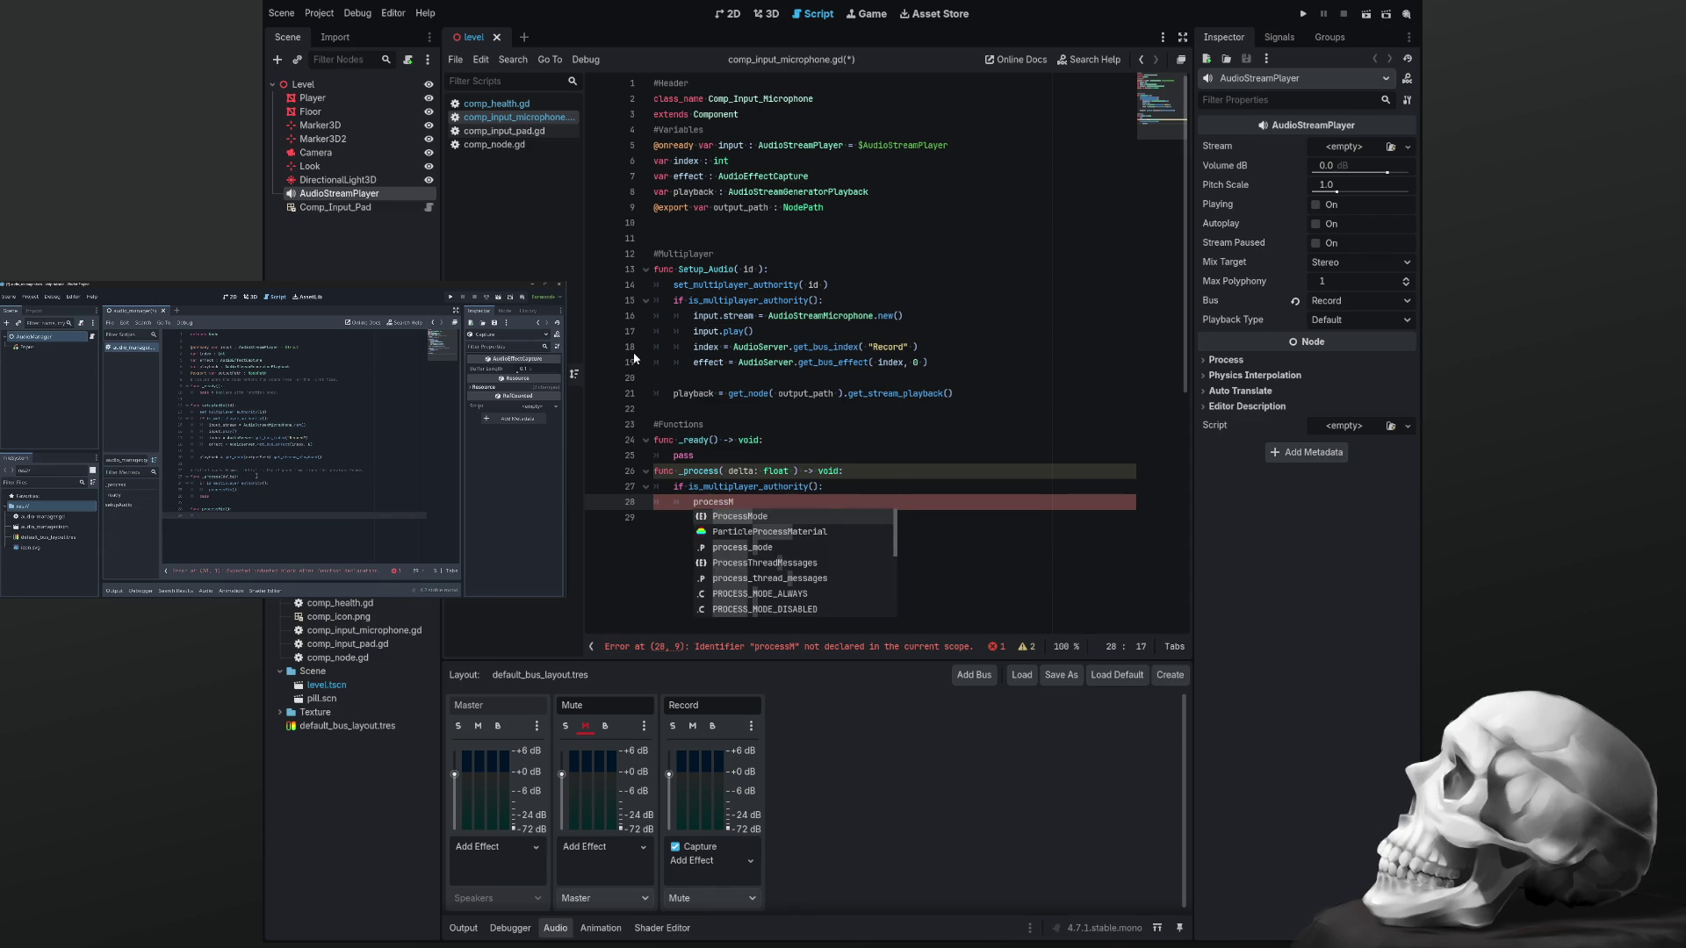
{"action": "type", "text": "ic()"}
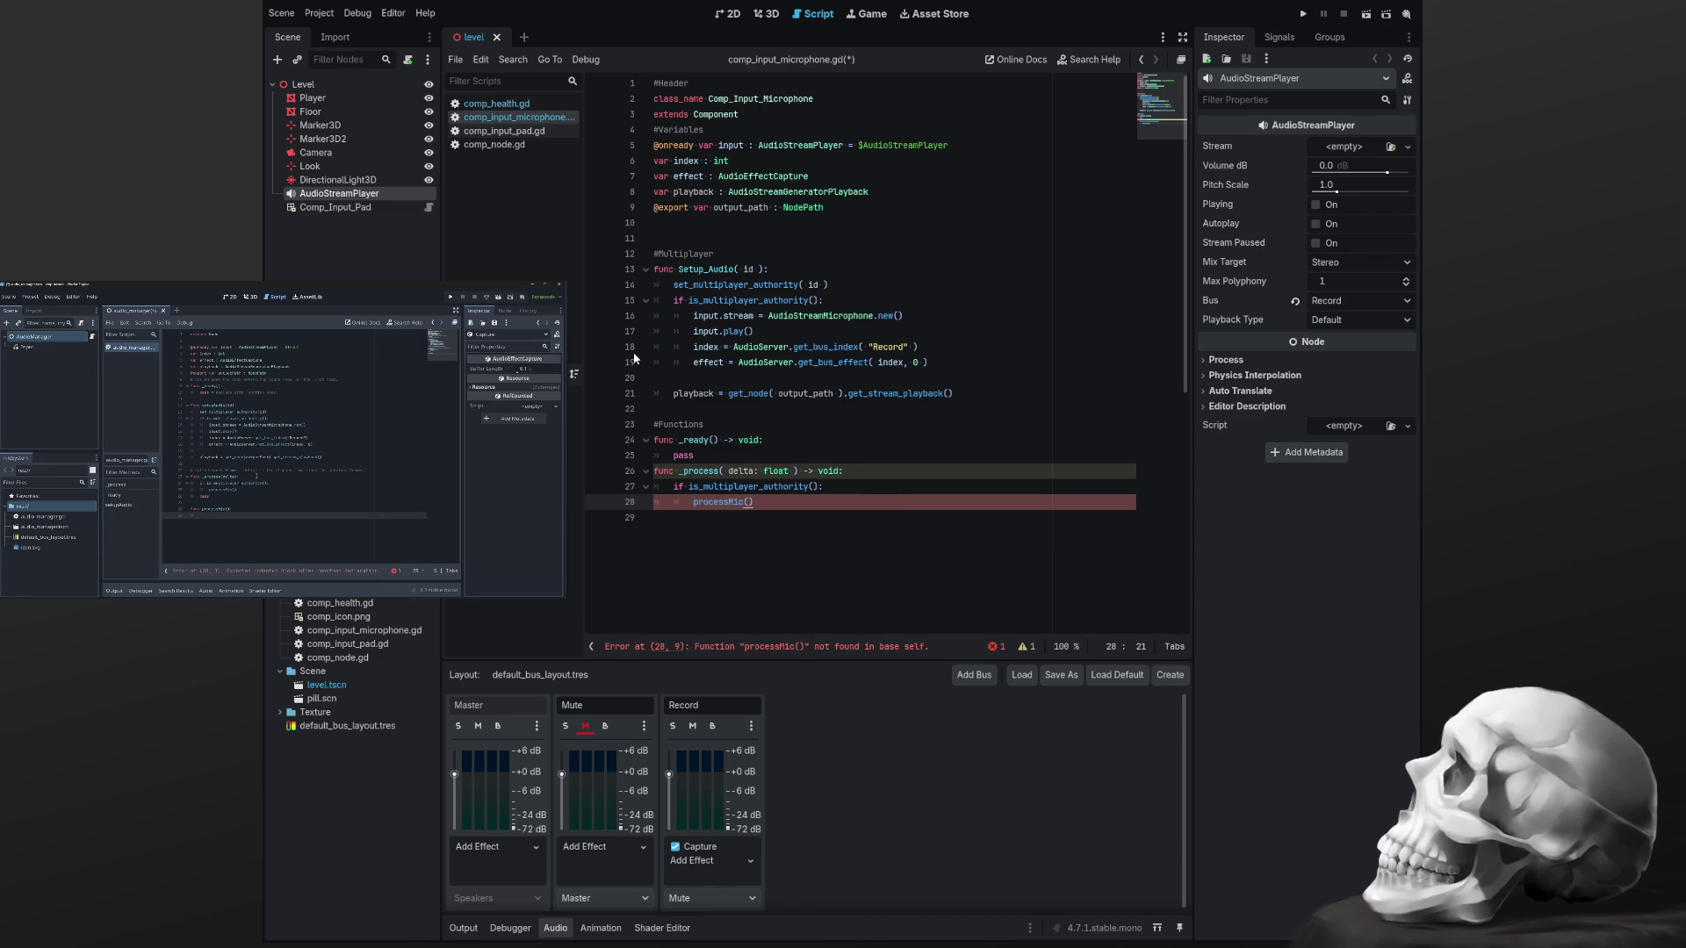
{"action": "mouse_move", "coordinate": [281, 439]}
{"action": "left_click", "coordinate": [284, 588]}
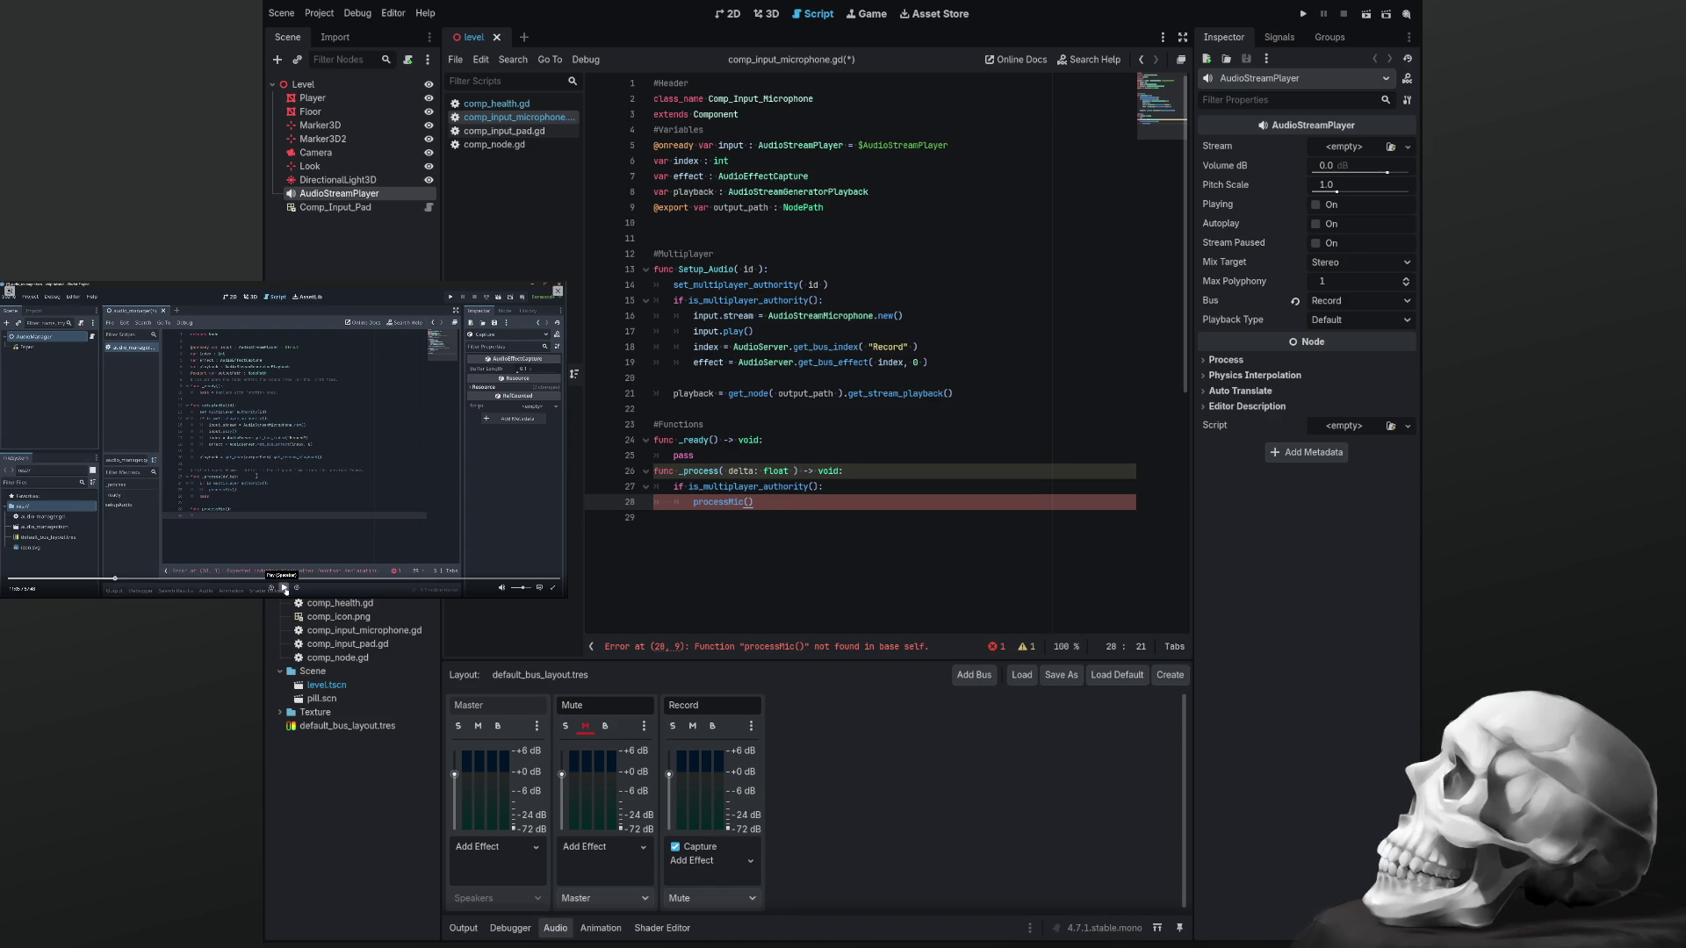
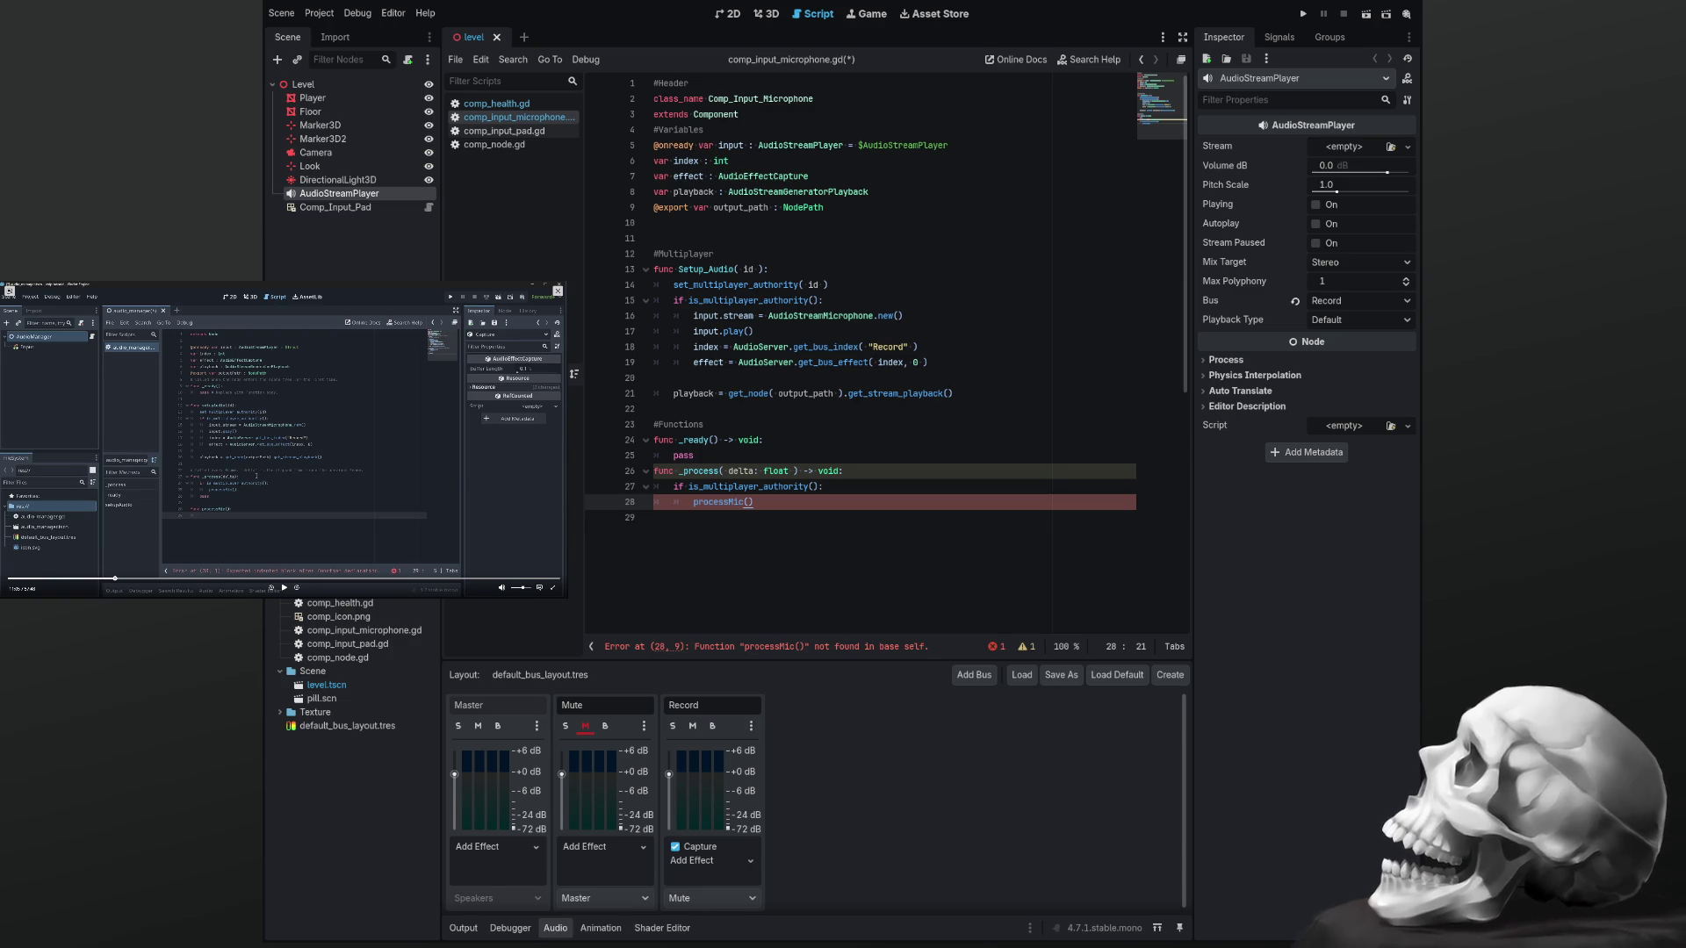
Step: Add a 'pass' line on empty line 29 under the processMic() call in _process
{"action": "left_click", "coordinate": [284, 588]}
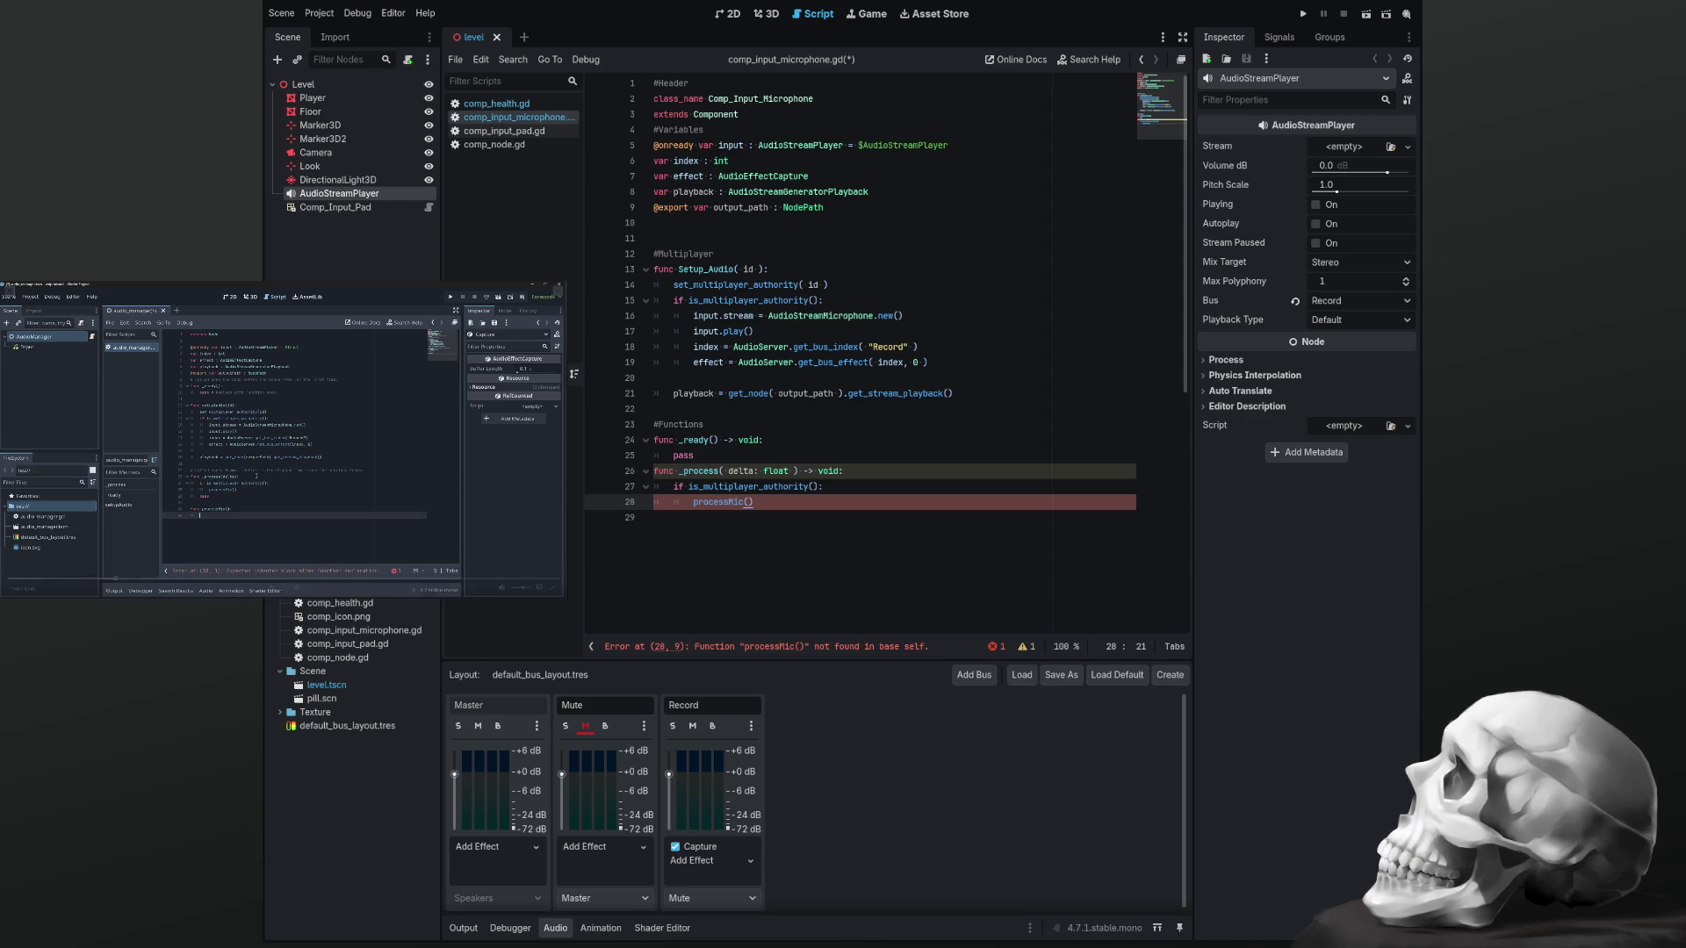
{"action": "left_click", "coordinate": [786, 512]}
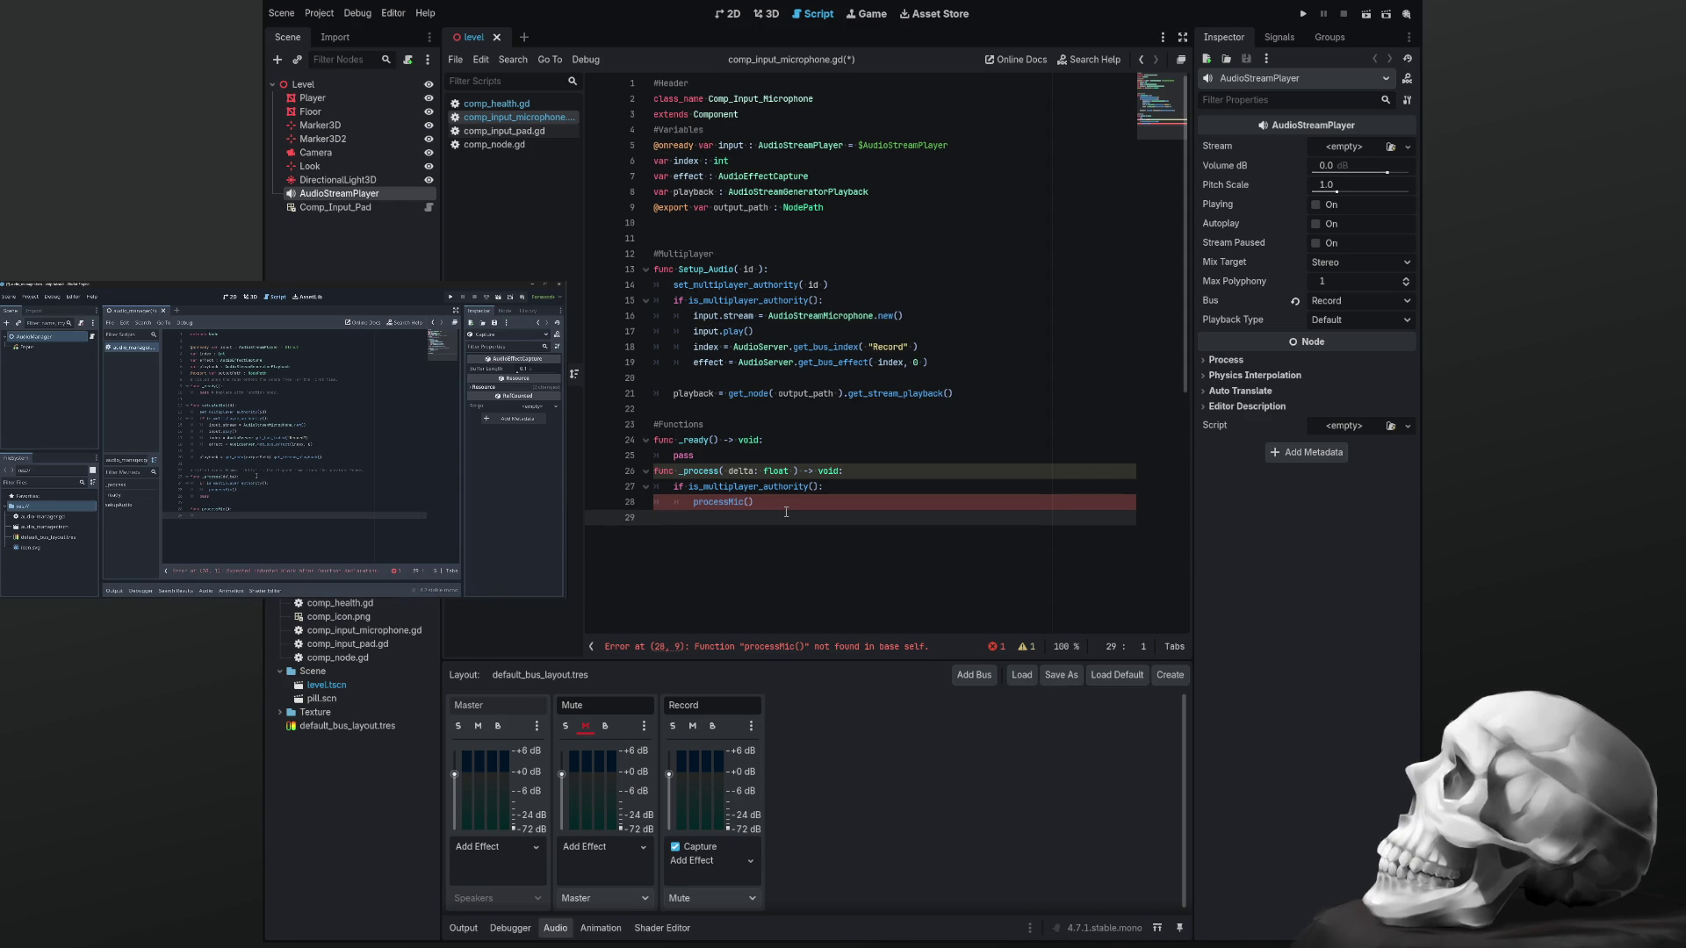
{"action": "type", "text": "pass"}
{"action": "mouse_move", "coordinate": [283, 588]}
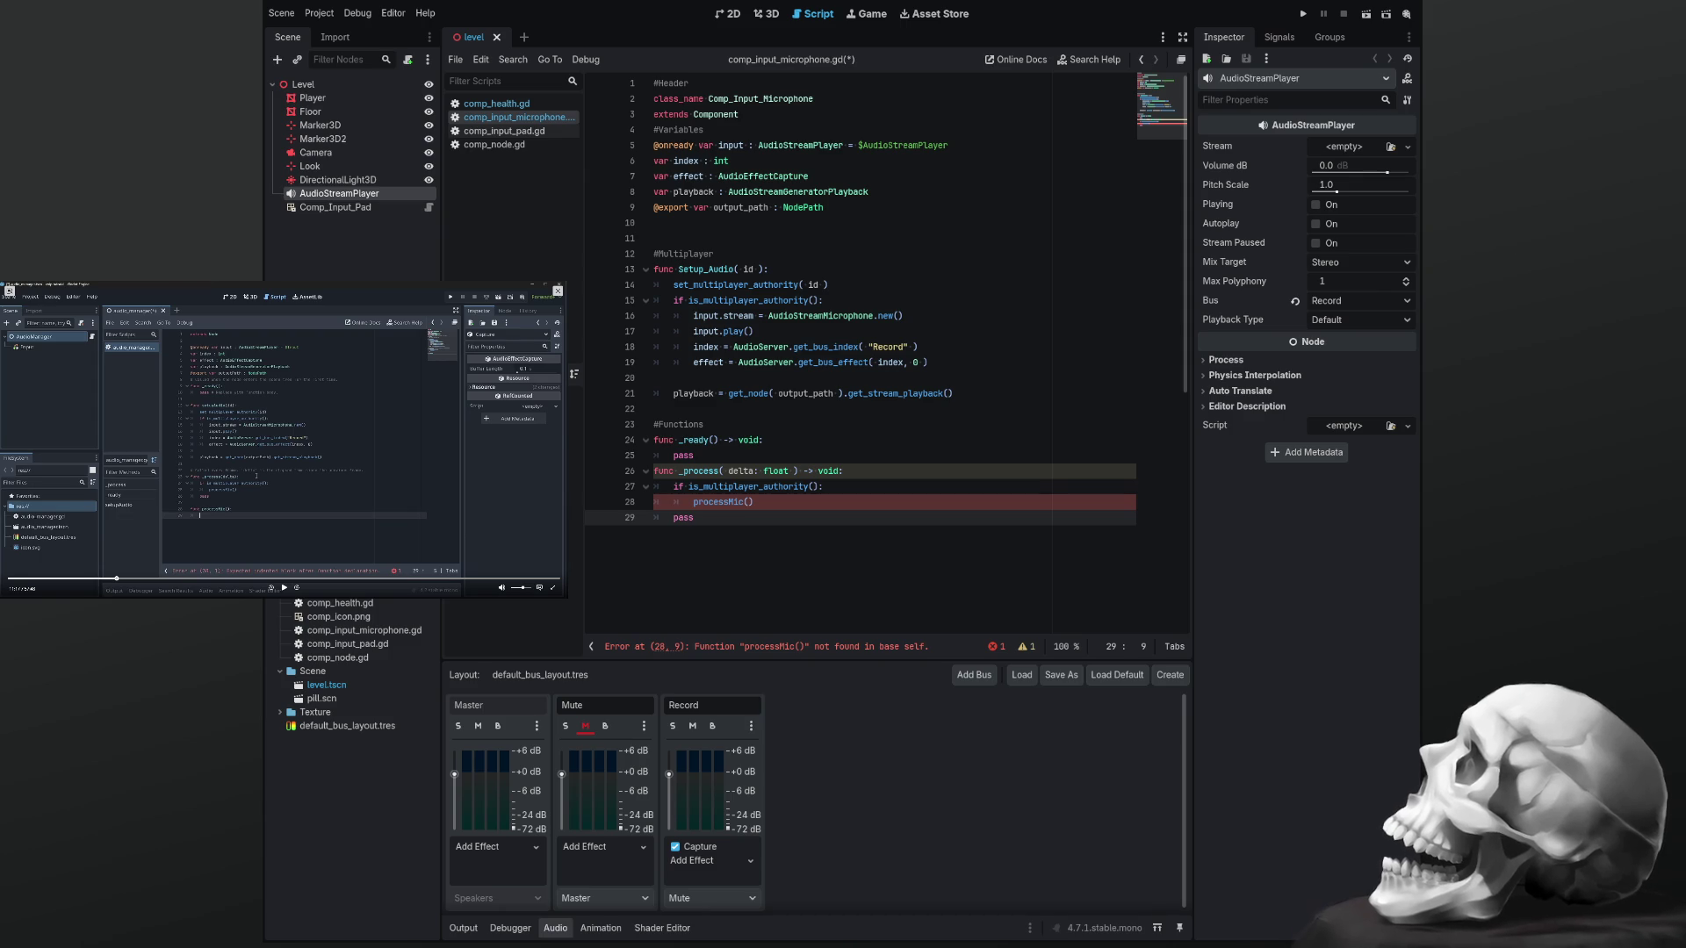
Step: Trim the processMic() call on line 28 down to proce() to bring up autocomplete
{"action": "double_click", "coordinate": [714, 487]}
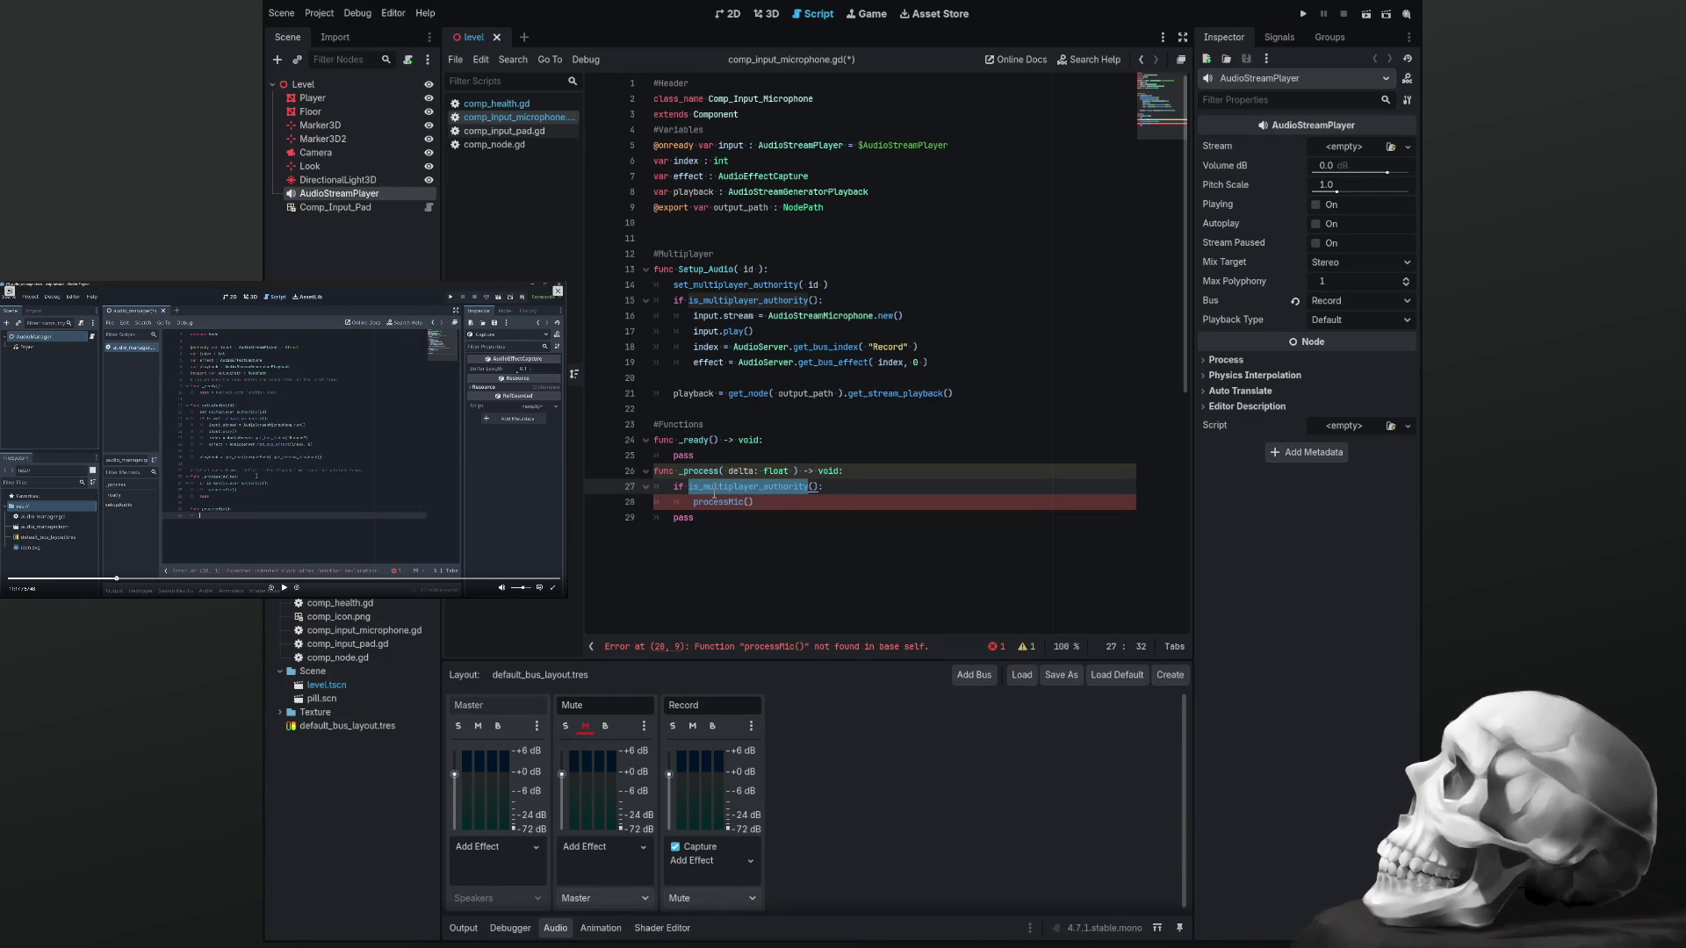
{"action": "double_click", "coordinate": [713, 501]}
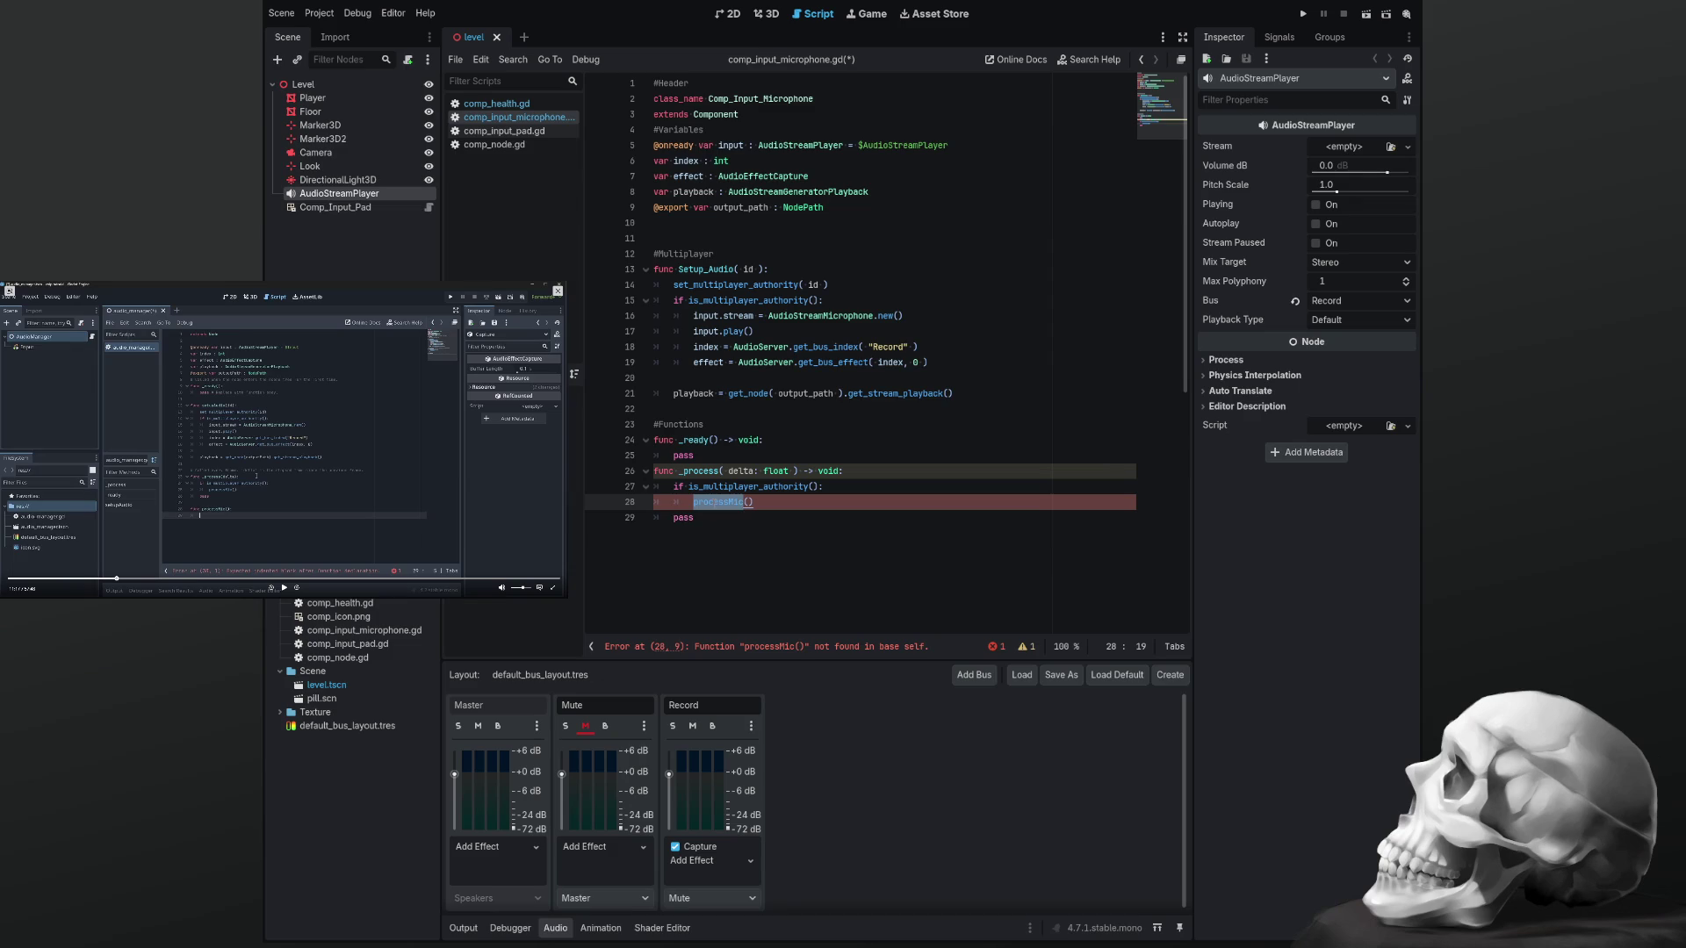
{"action": "key", "text": "Right"}
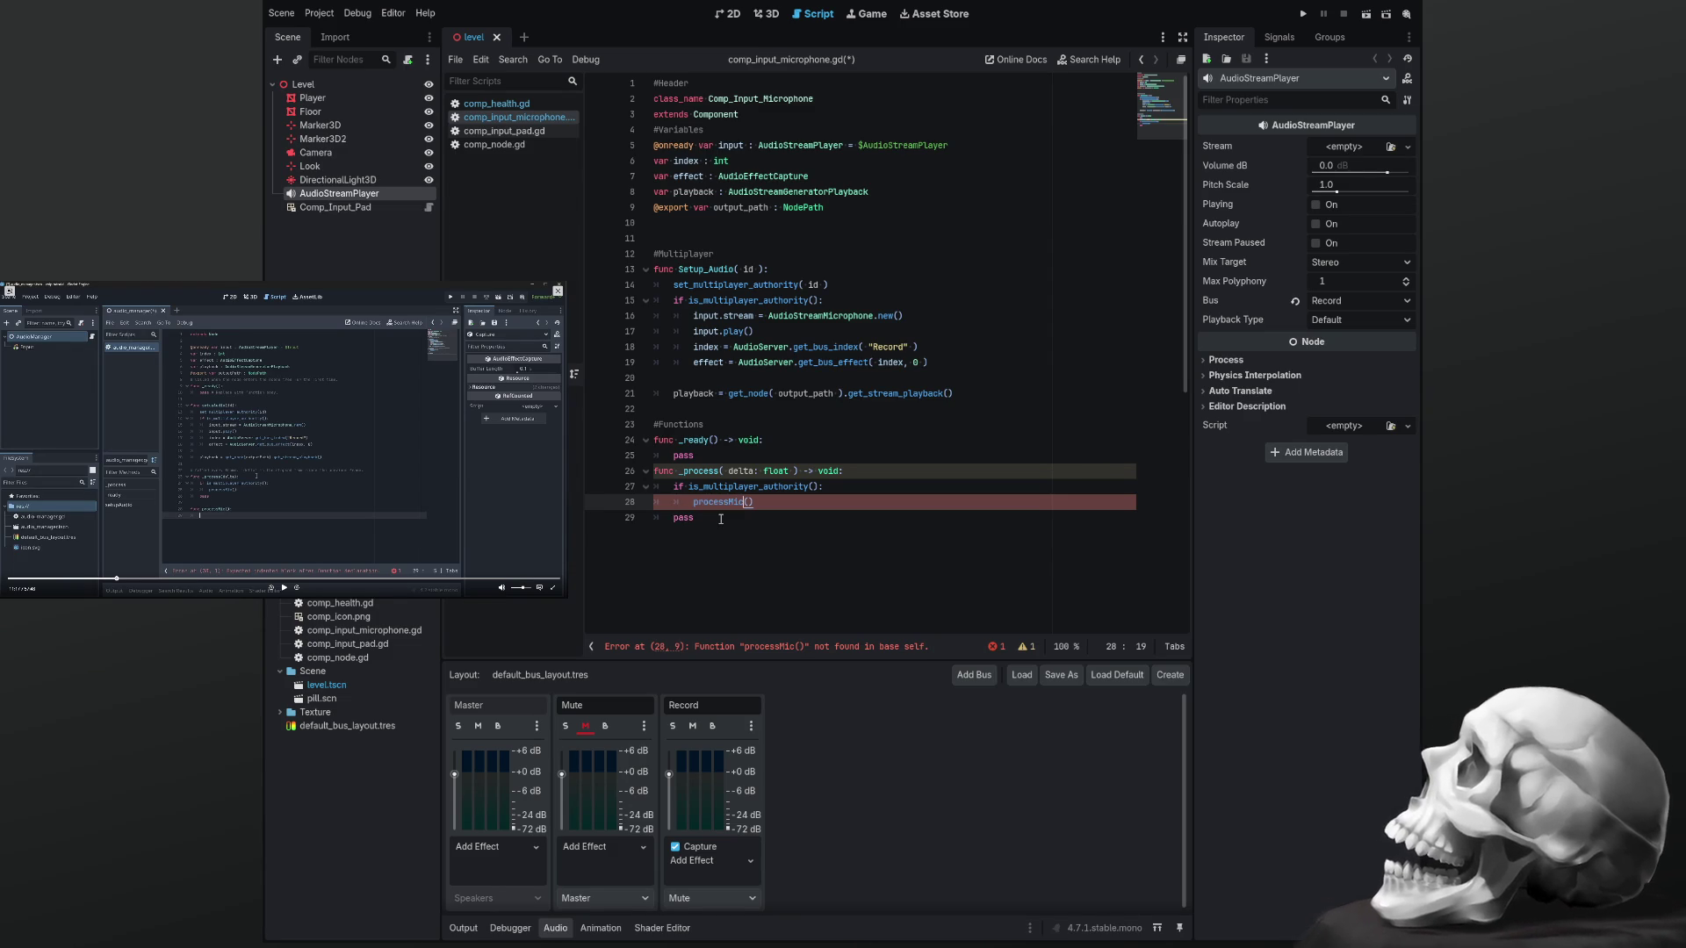
{"action": "key", "text": "BackSpace"}
{"action": "key", "text": "BackSpace"}
{"action": "key", "text": "BackSpace"}
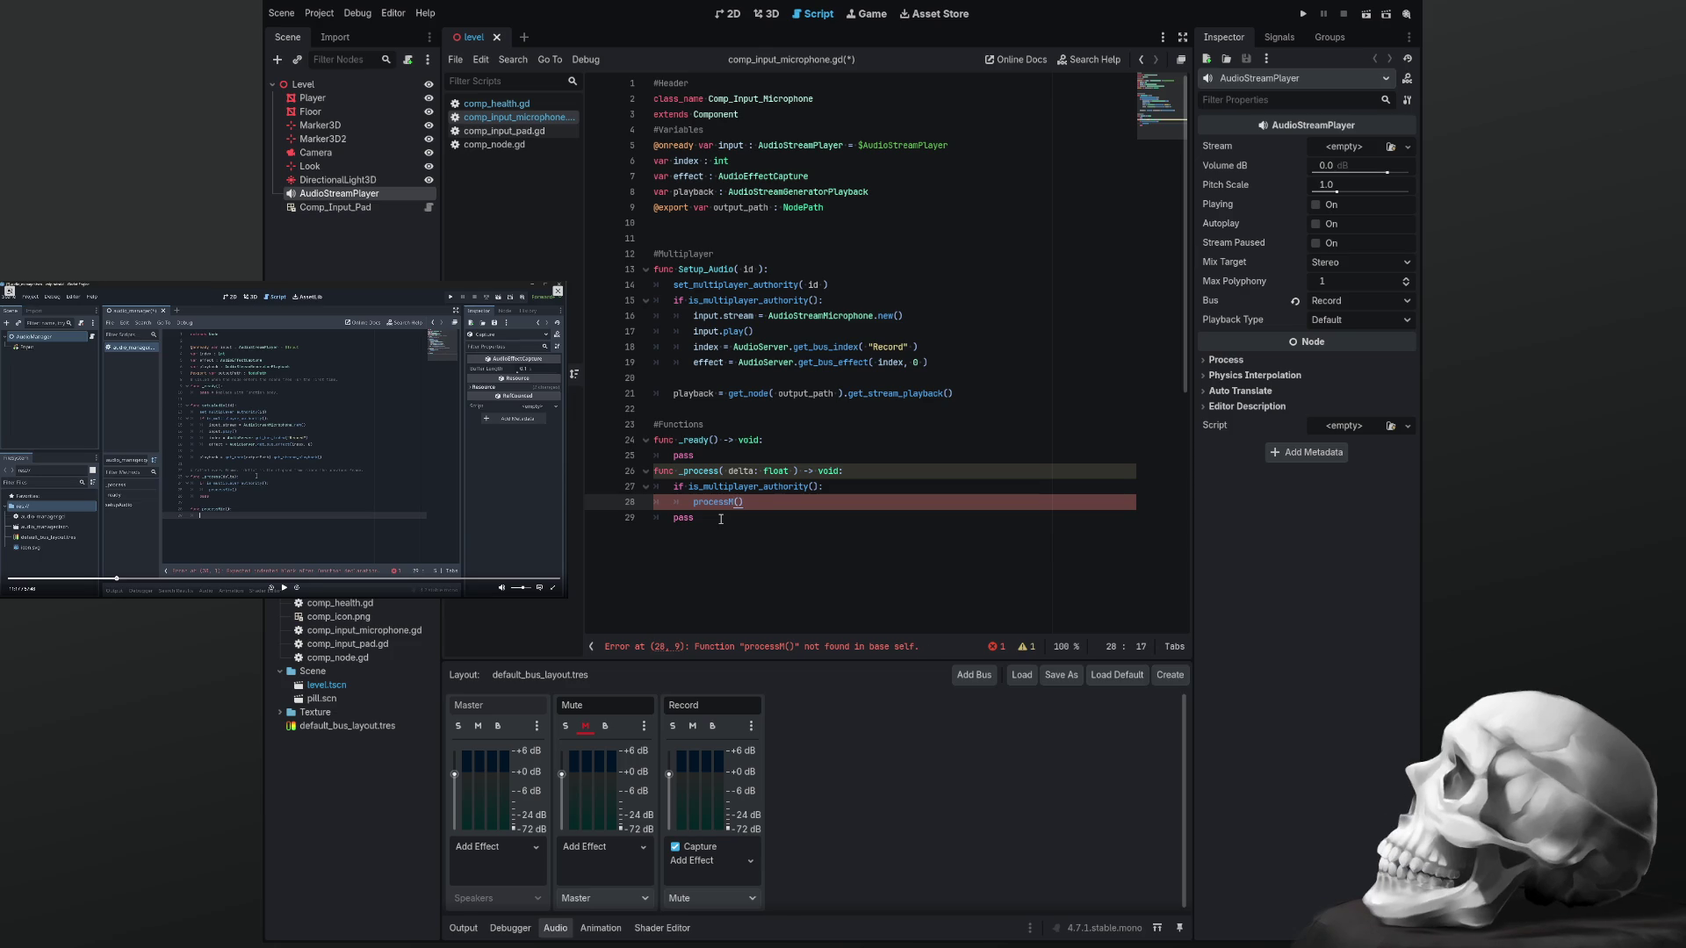
{"action": "key", "text": "BackSpace"}
{"action": "key", "text": "BackSpace"}
{"action": "type", "text": "e"}
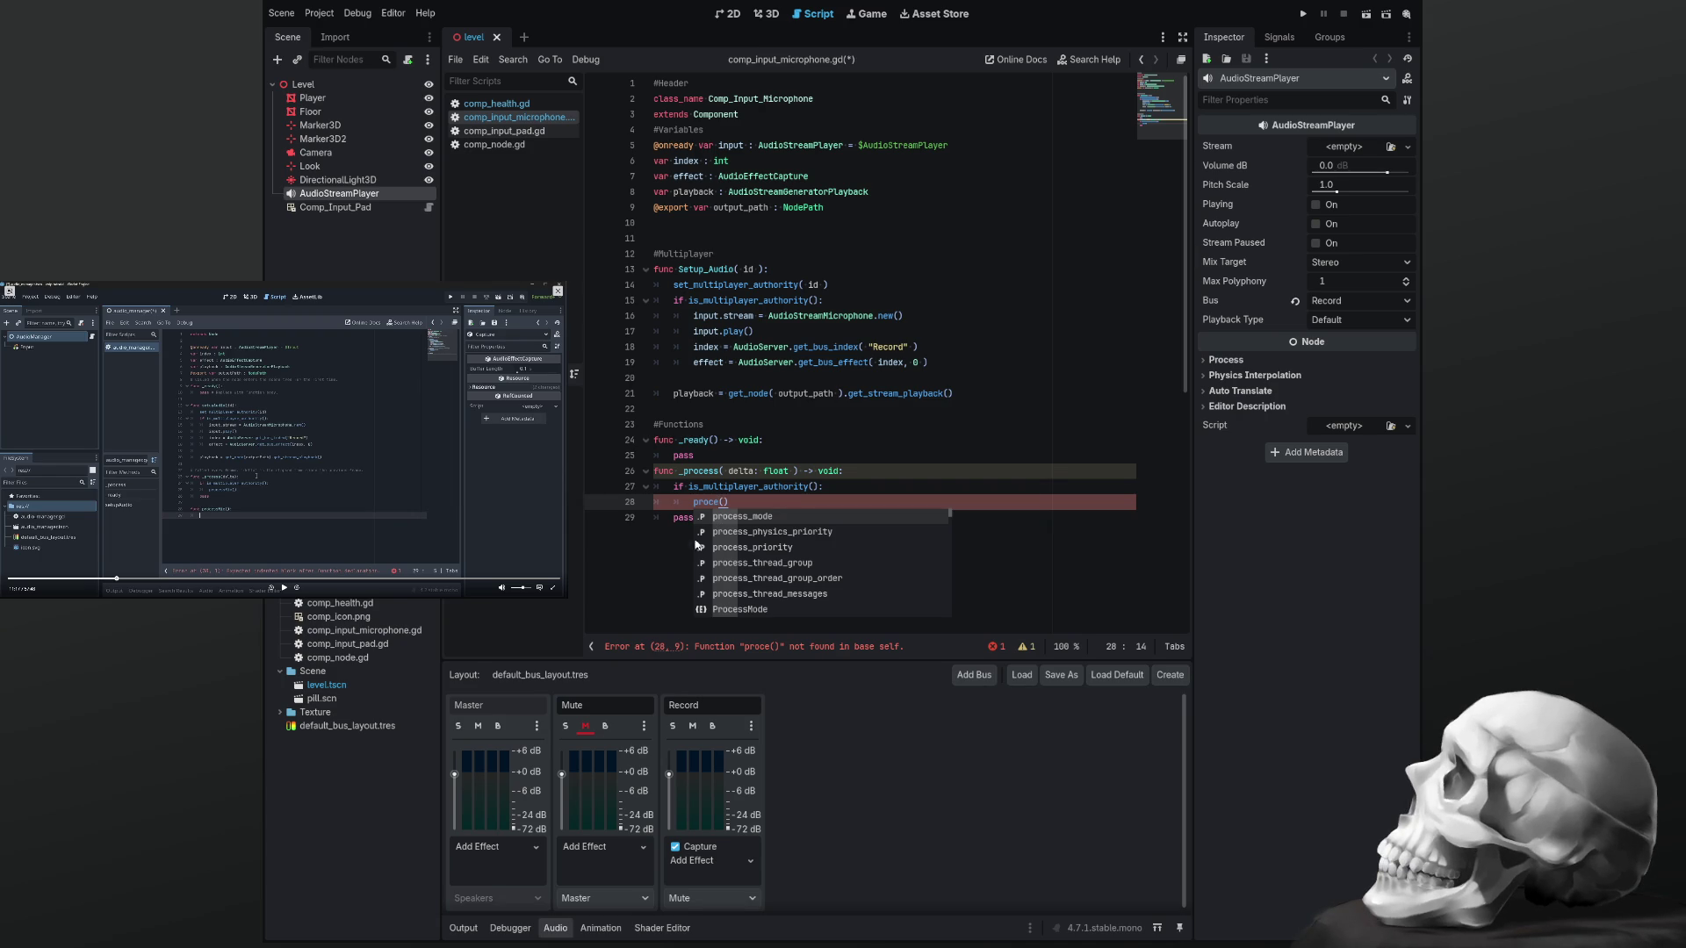
Step: Browse the autocomplete suggestions offered for the proce() call
{"action": "key", "text": "Down"}
{"action": "key", "text": "Down"}
{"action": "key", "text": "Down"}
{"action": "key", "text": "Down"}
{"action": "key", "text": "Down"}
{"action": "key", "text": "Down"}
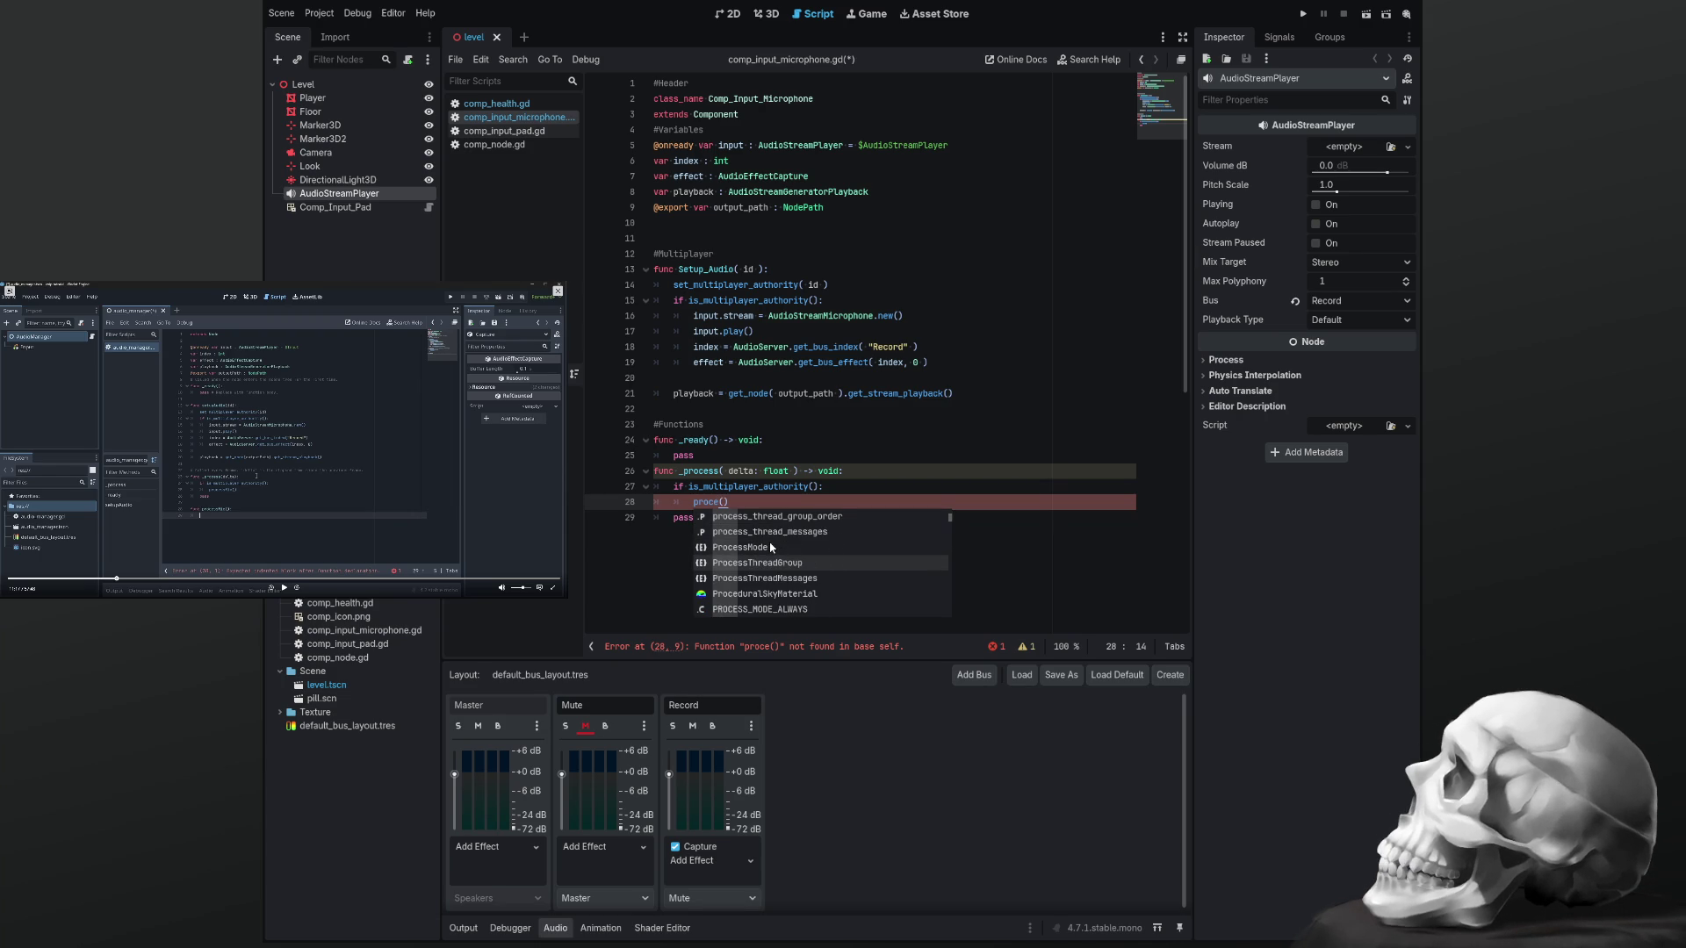
{"action": "key", "text": "Down"}
{"action": "key", "text": "Down"}
{"action": "key", "text": "Down"}
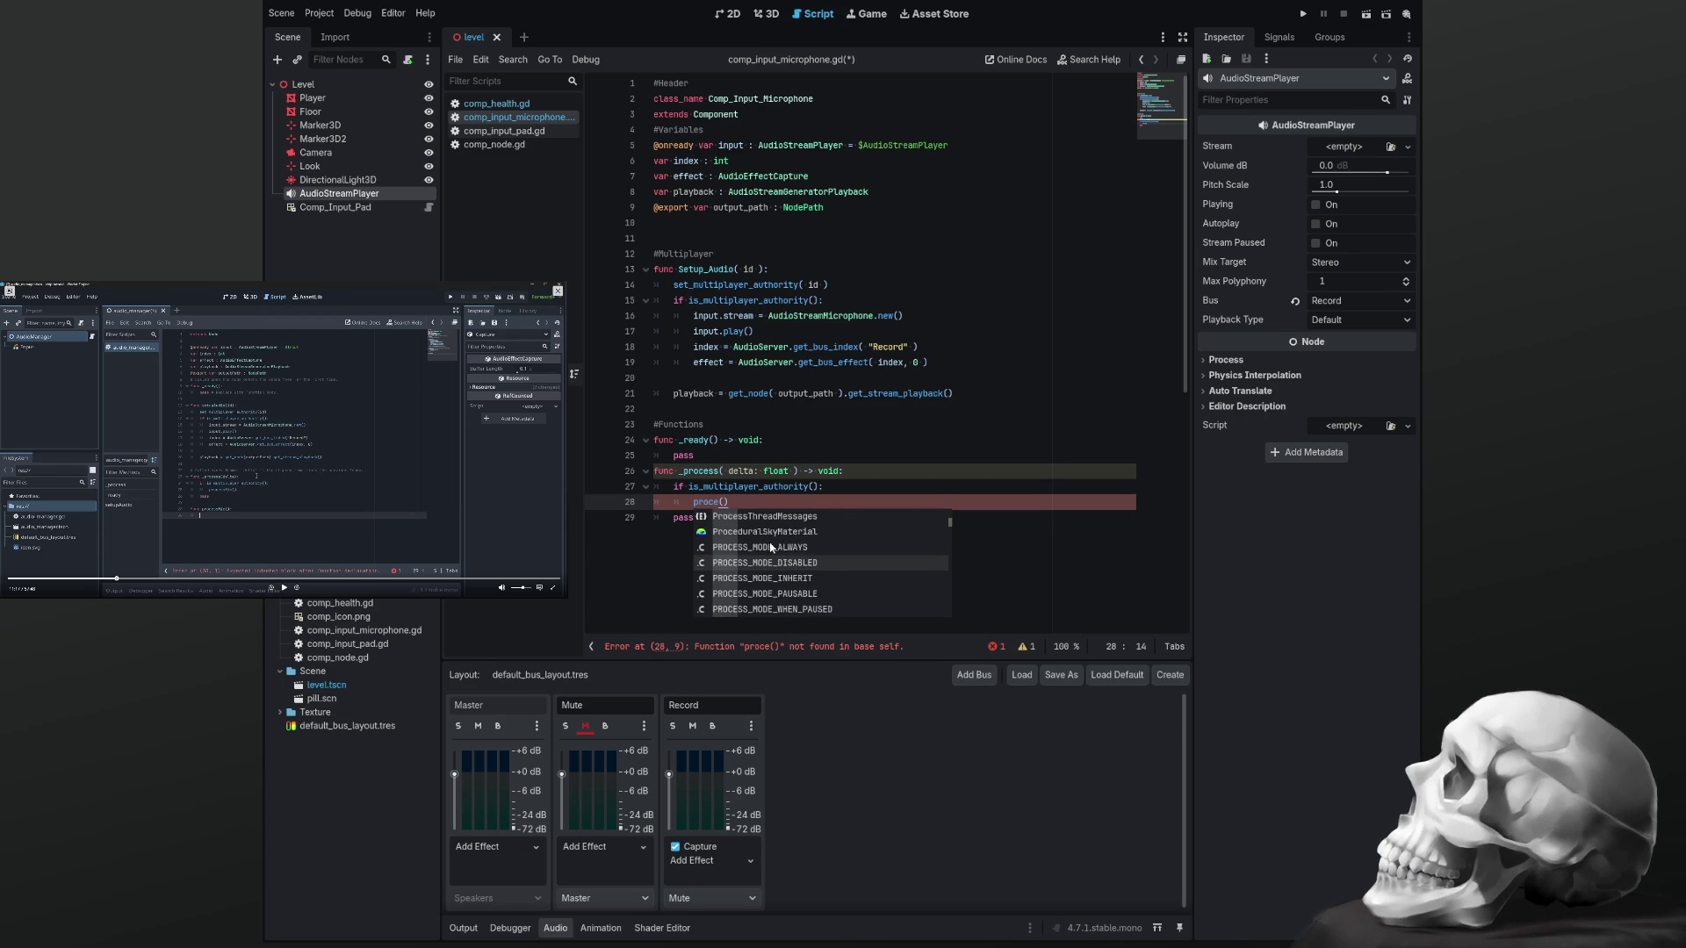
{"action": "key", "text": "Down"}
{"action": "key", "text": "Down"}
{"action": "key", "text": "Down"}
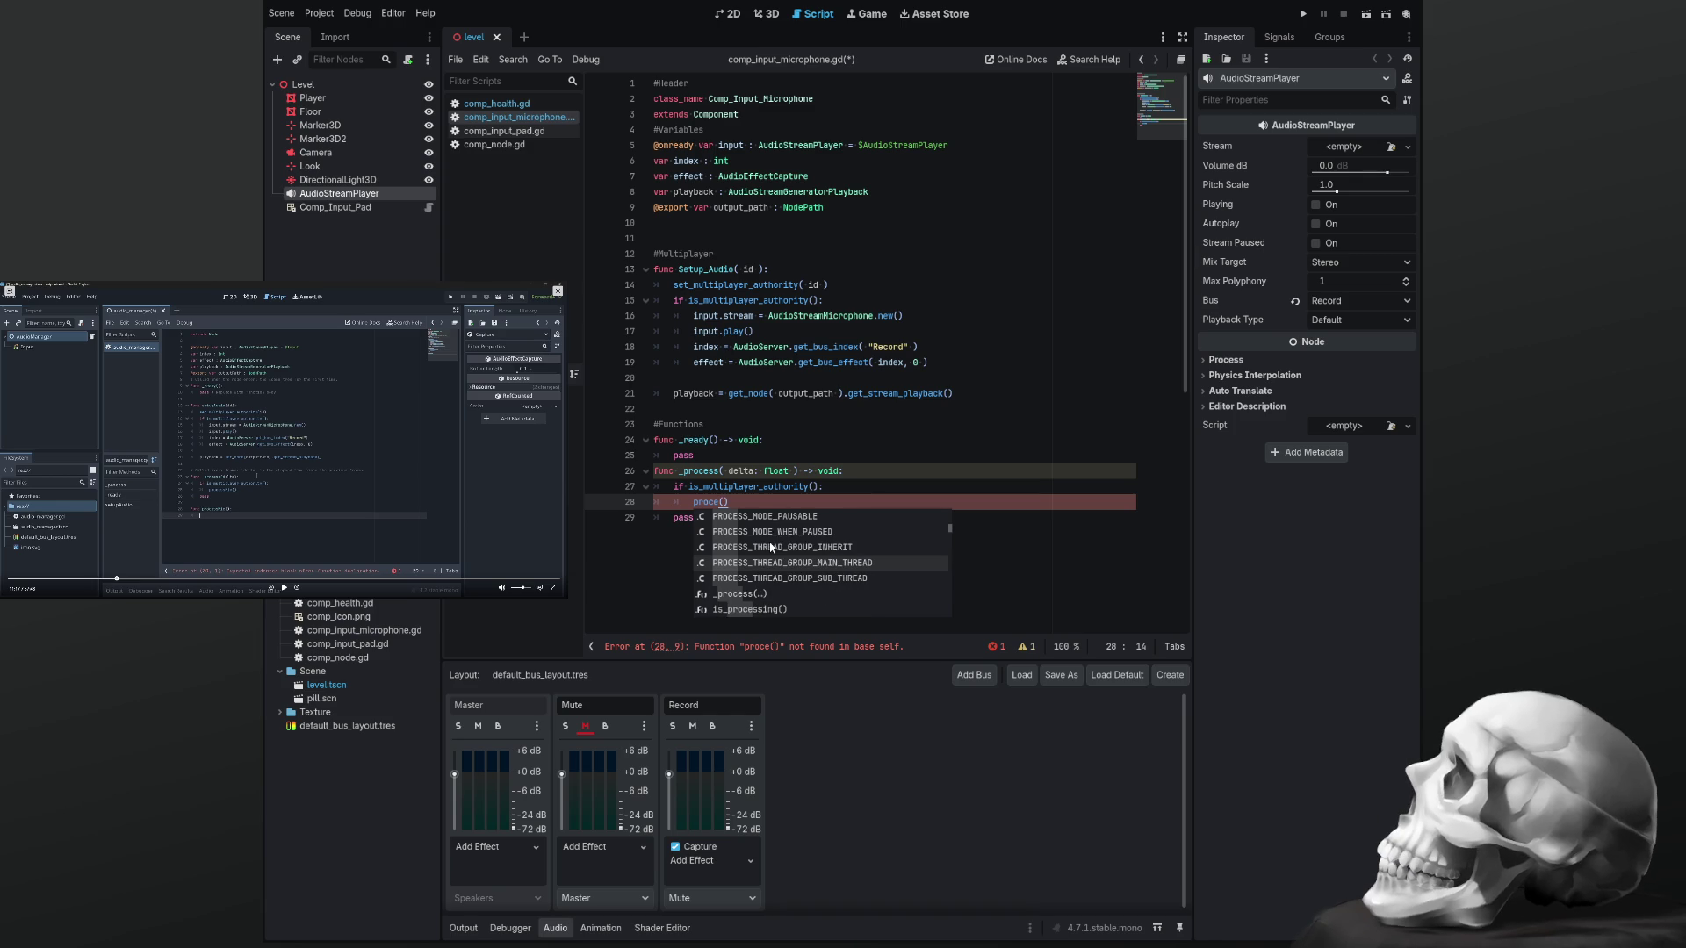
{"action": "key", "text": "Down"}
{"action": "key", "text": "Down"}
{"action": "key", "text": "Down"}
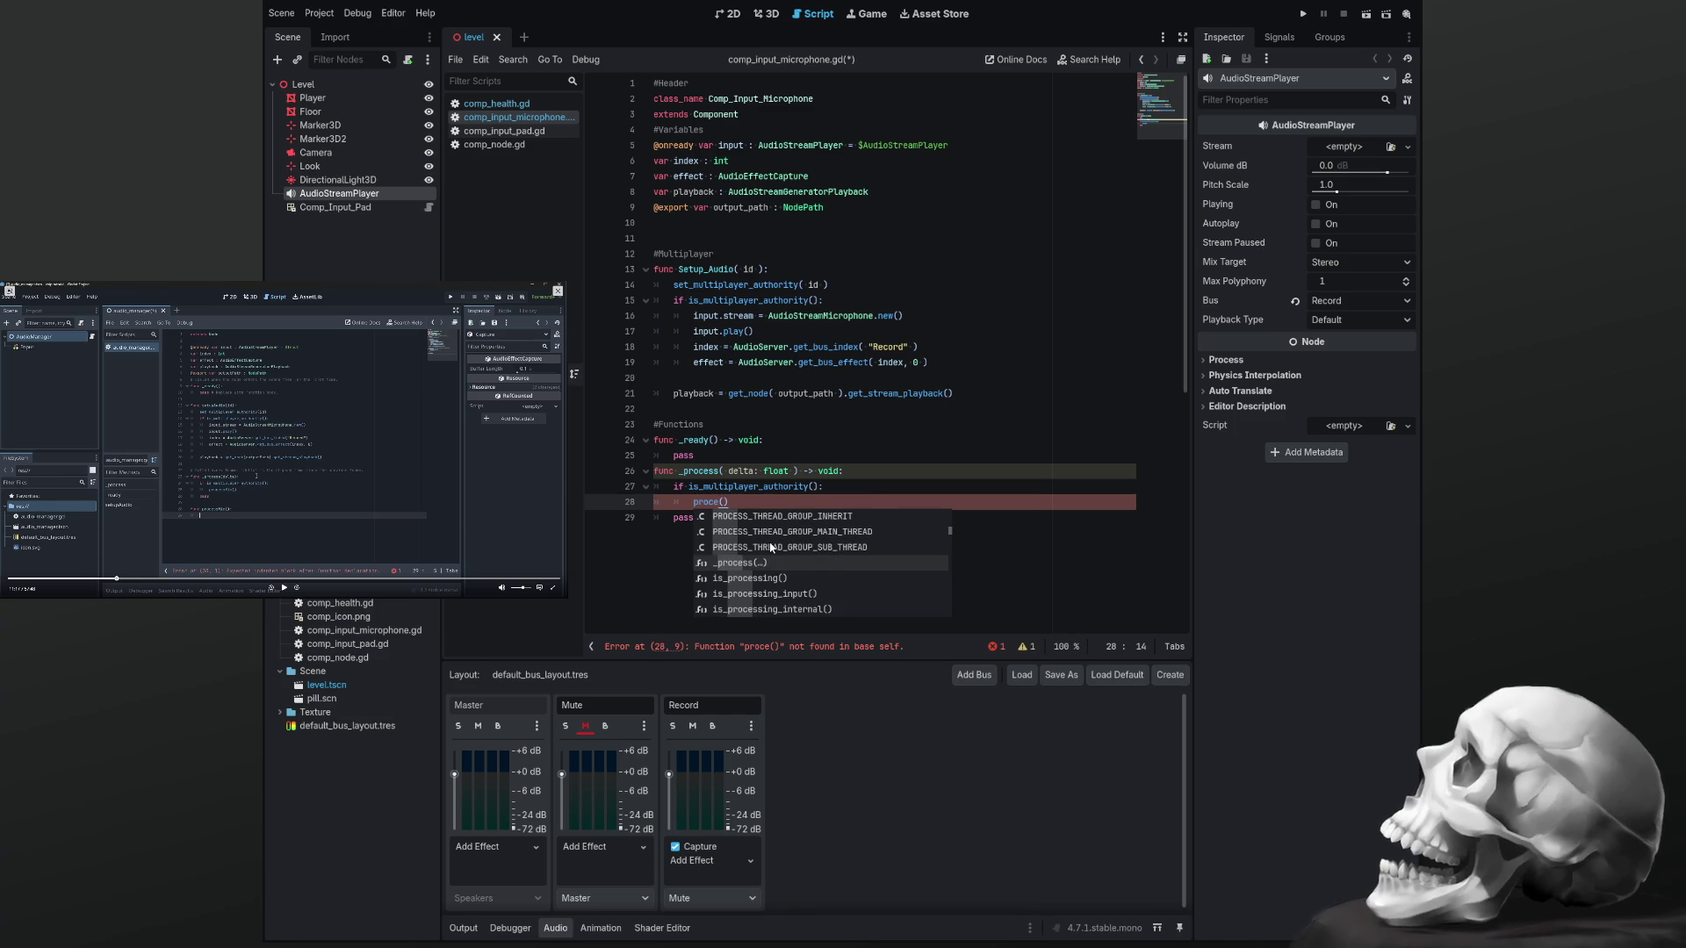
{"action": "key", "text": "Down"}
{"action": "key", "text": "Down"}
{"action": "key", "text": "Down"}
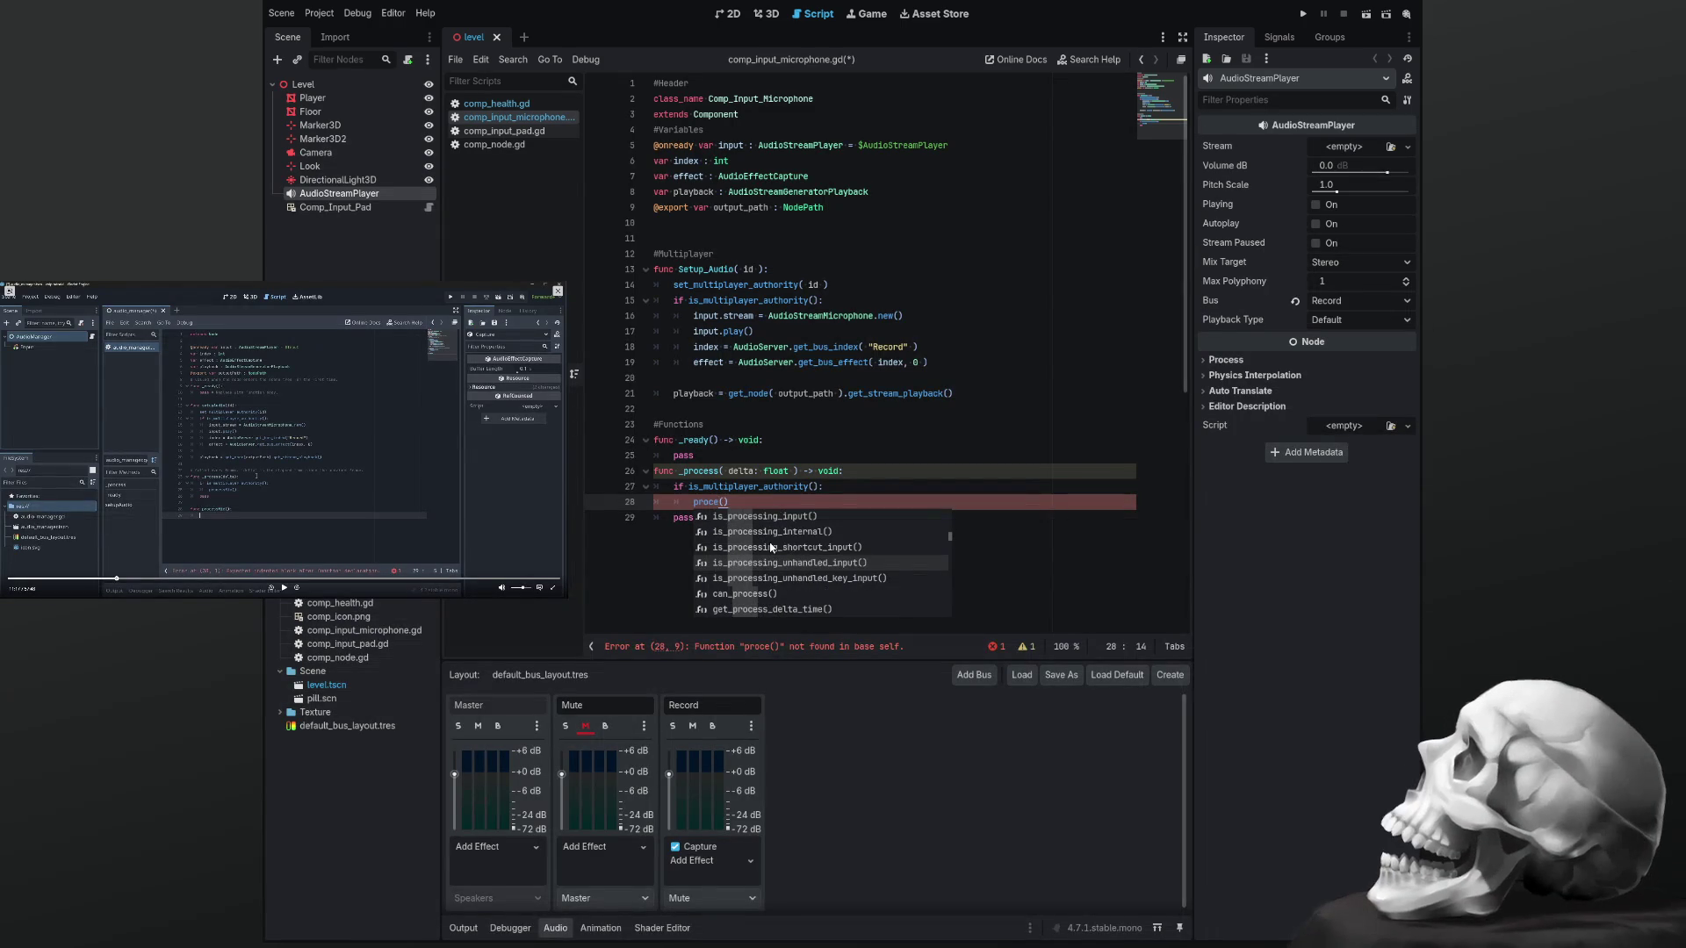
{"action": "key", "text": "Down"}
{"action": "key", "text": "Down"}
{"action": "key", "text": "Down"}
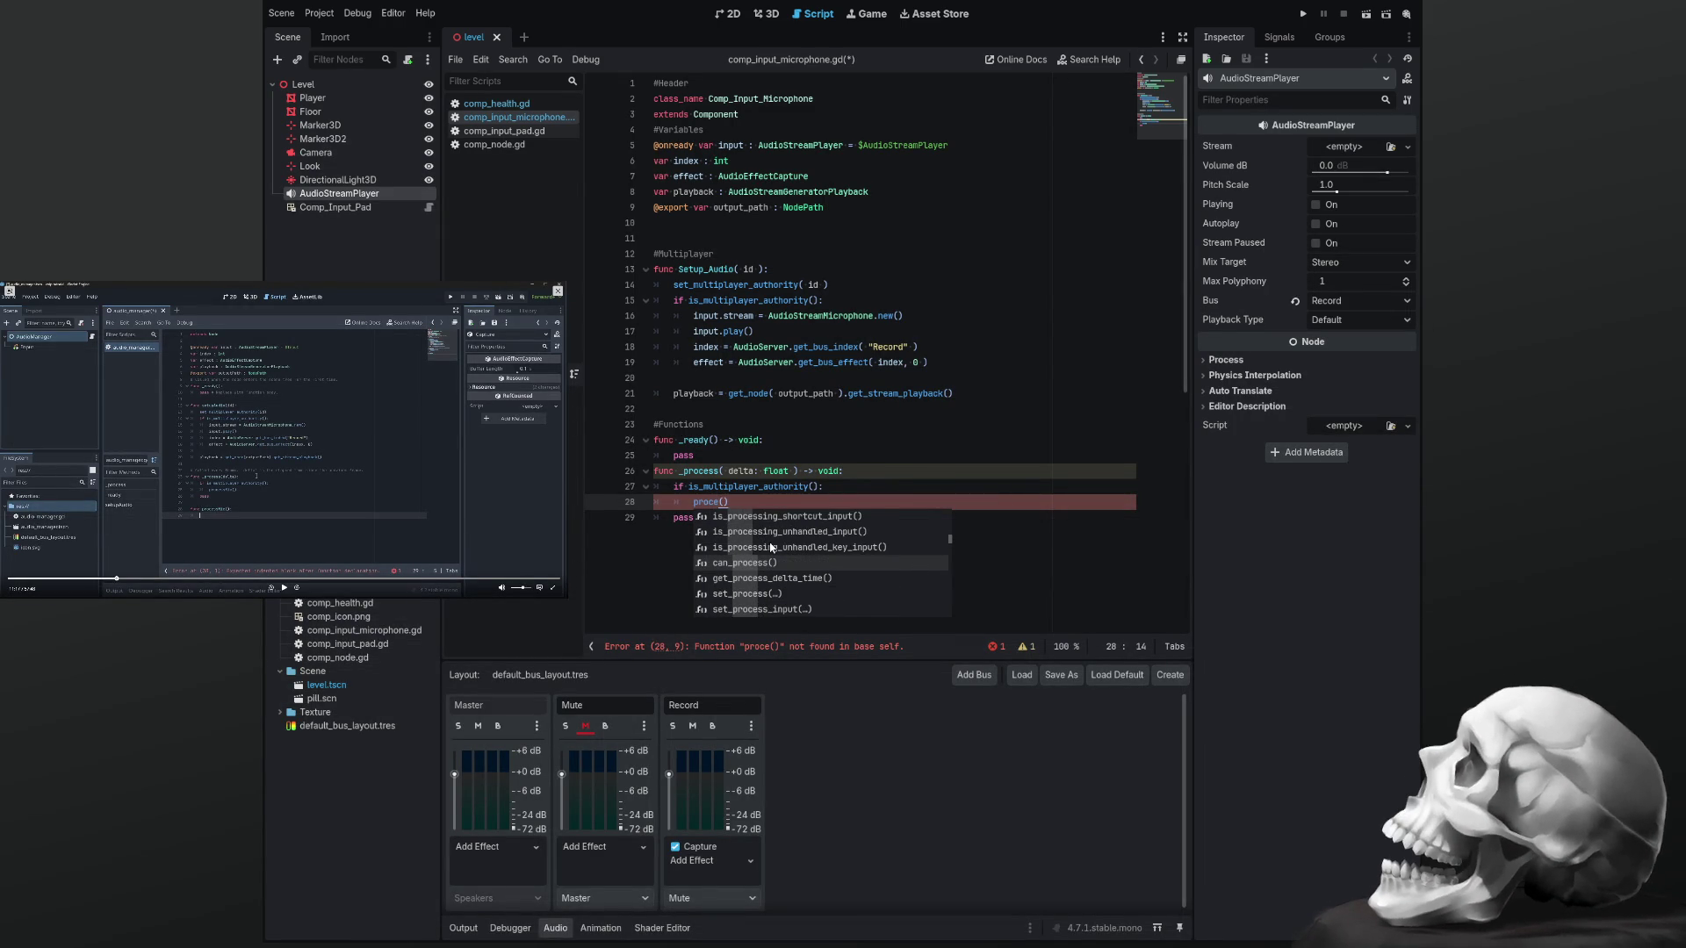
{"action": "key", "text": "Down"}
{"action": "key", "text": "Down"}
{"action": "key", "text": "Down"}
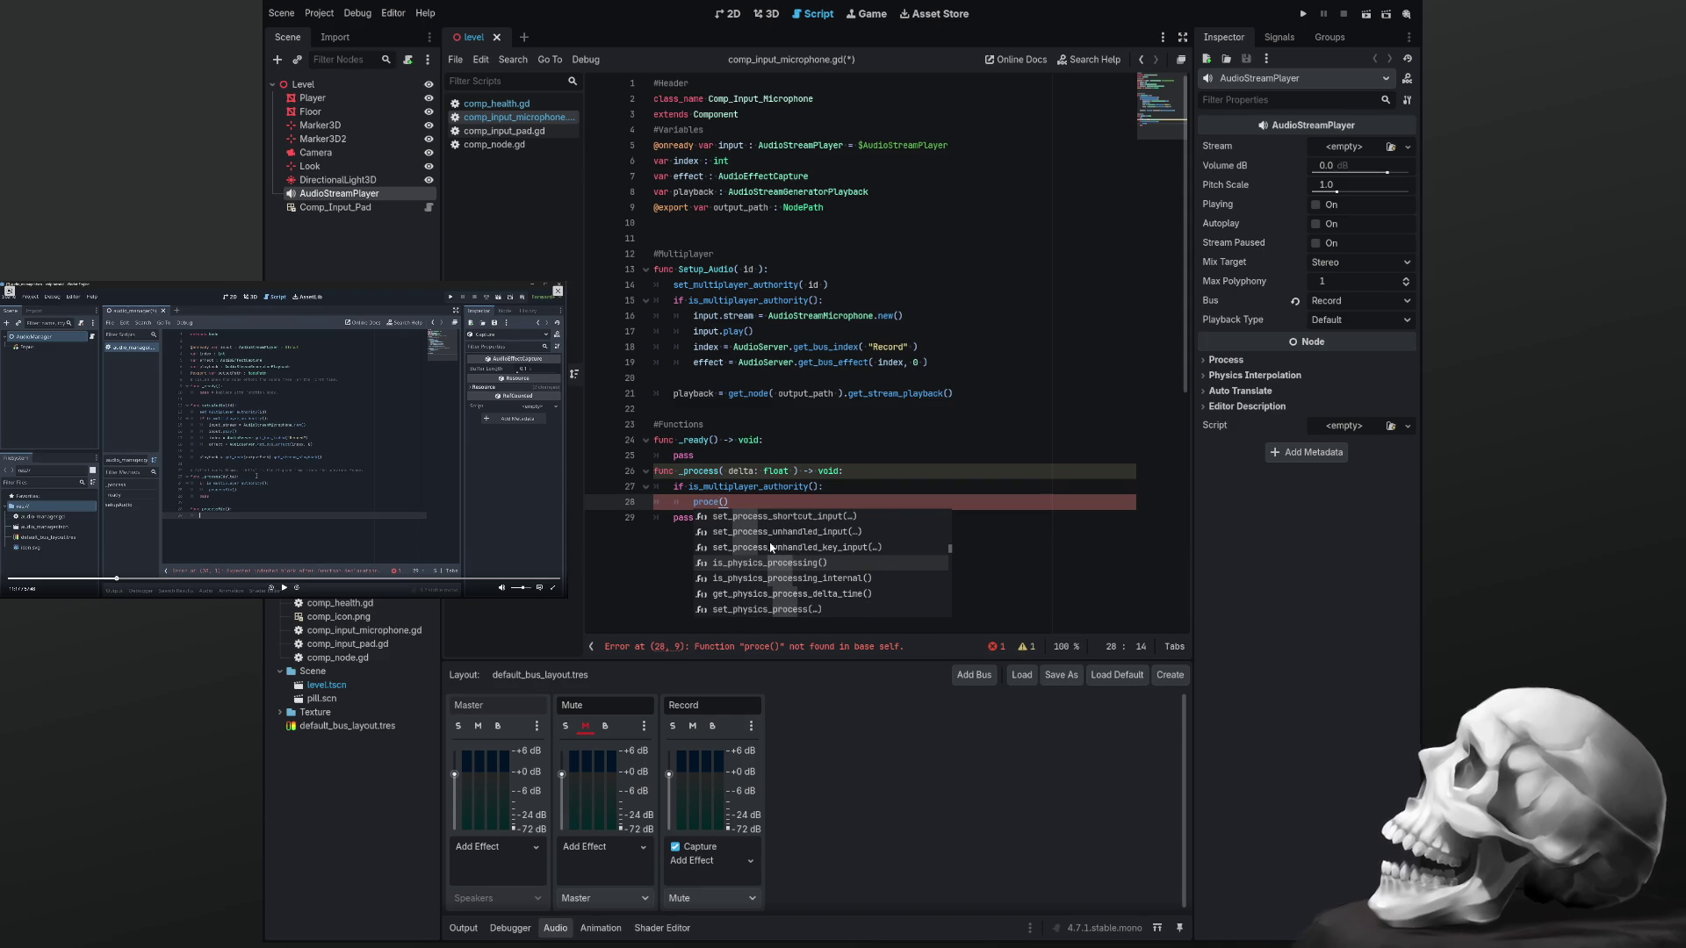
{"action": "key", "text": "Down"}
{"action": "key", "text": "Down"}
{"action": "key", "text": "Down"}
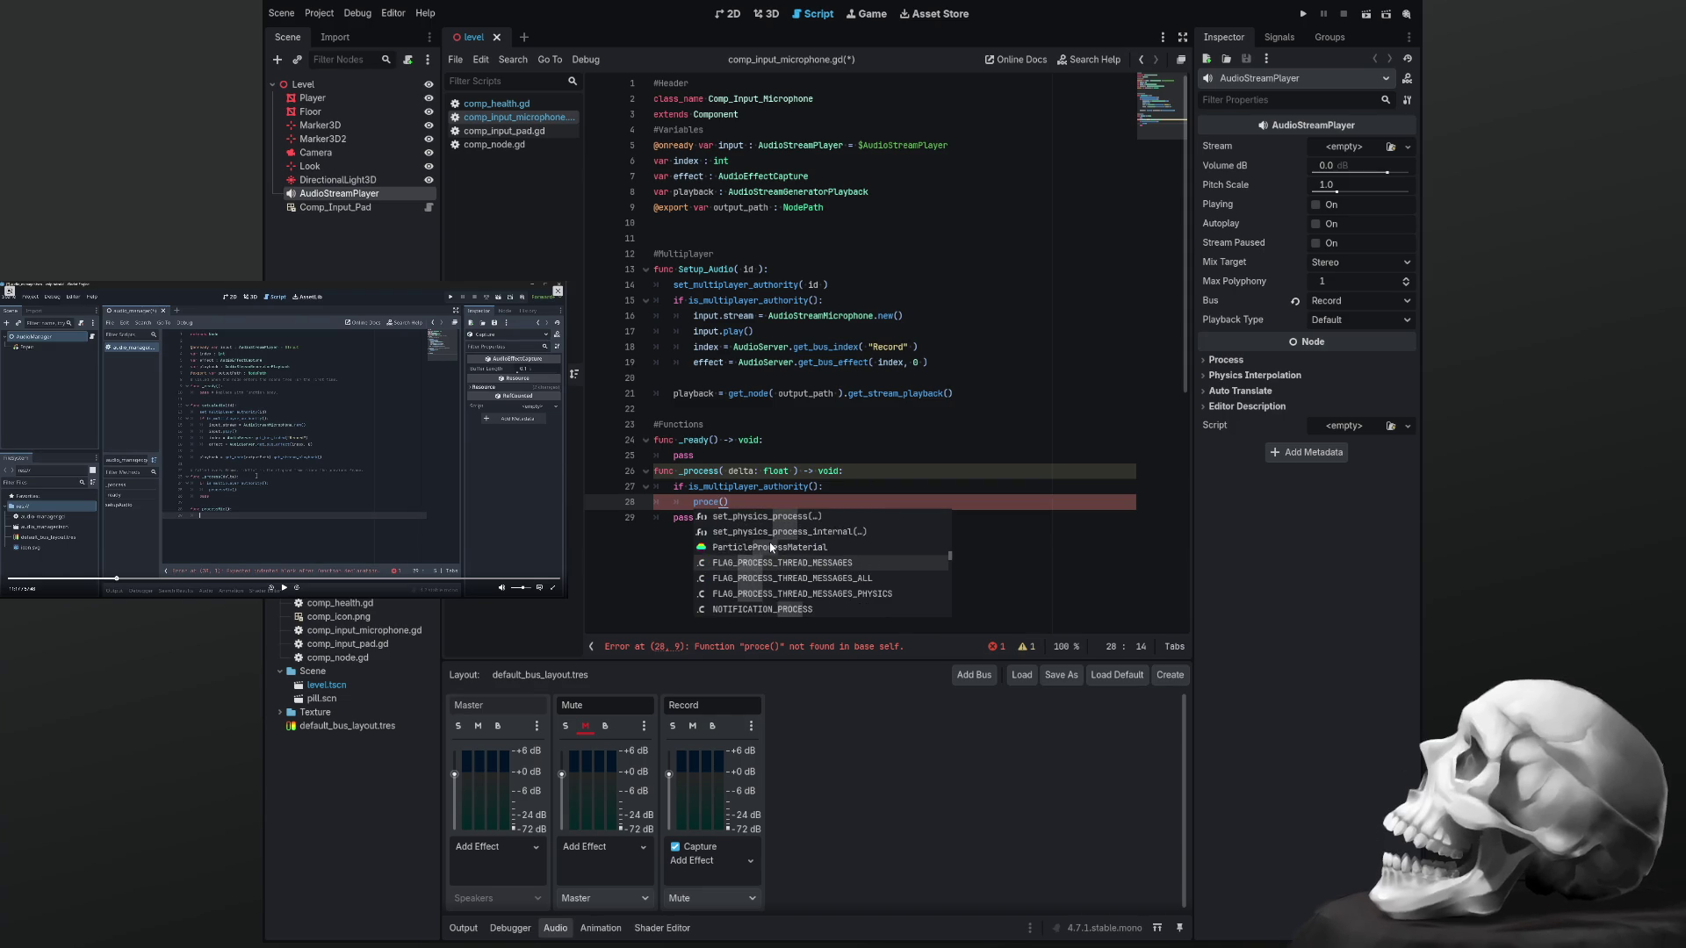
{"action": "key", "text": "Down"}
{"action": "key", "text": "Down"}
{"action": "key", "text": "Down"}
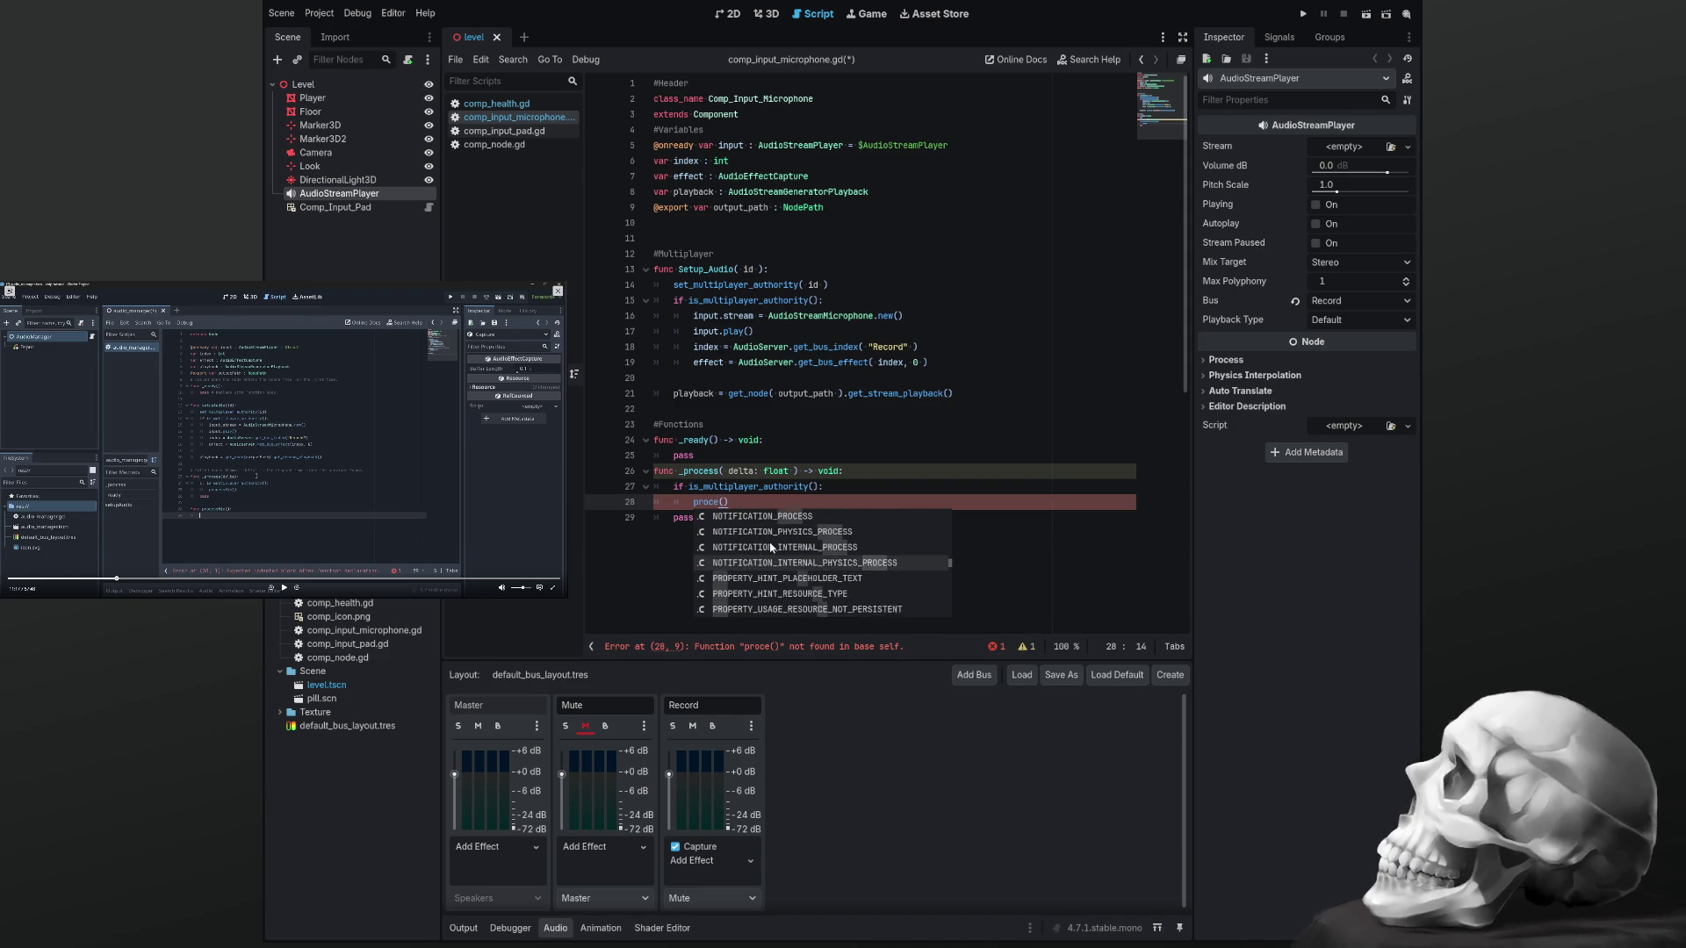
{"action": "key", "text": "Down"}
{"action": "key", "text": "Down"}
{"action": "key", "text": "Down"}
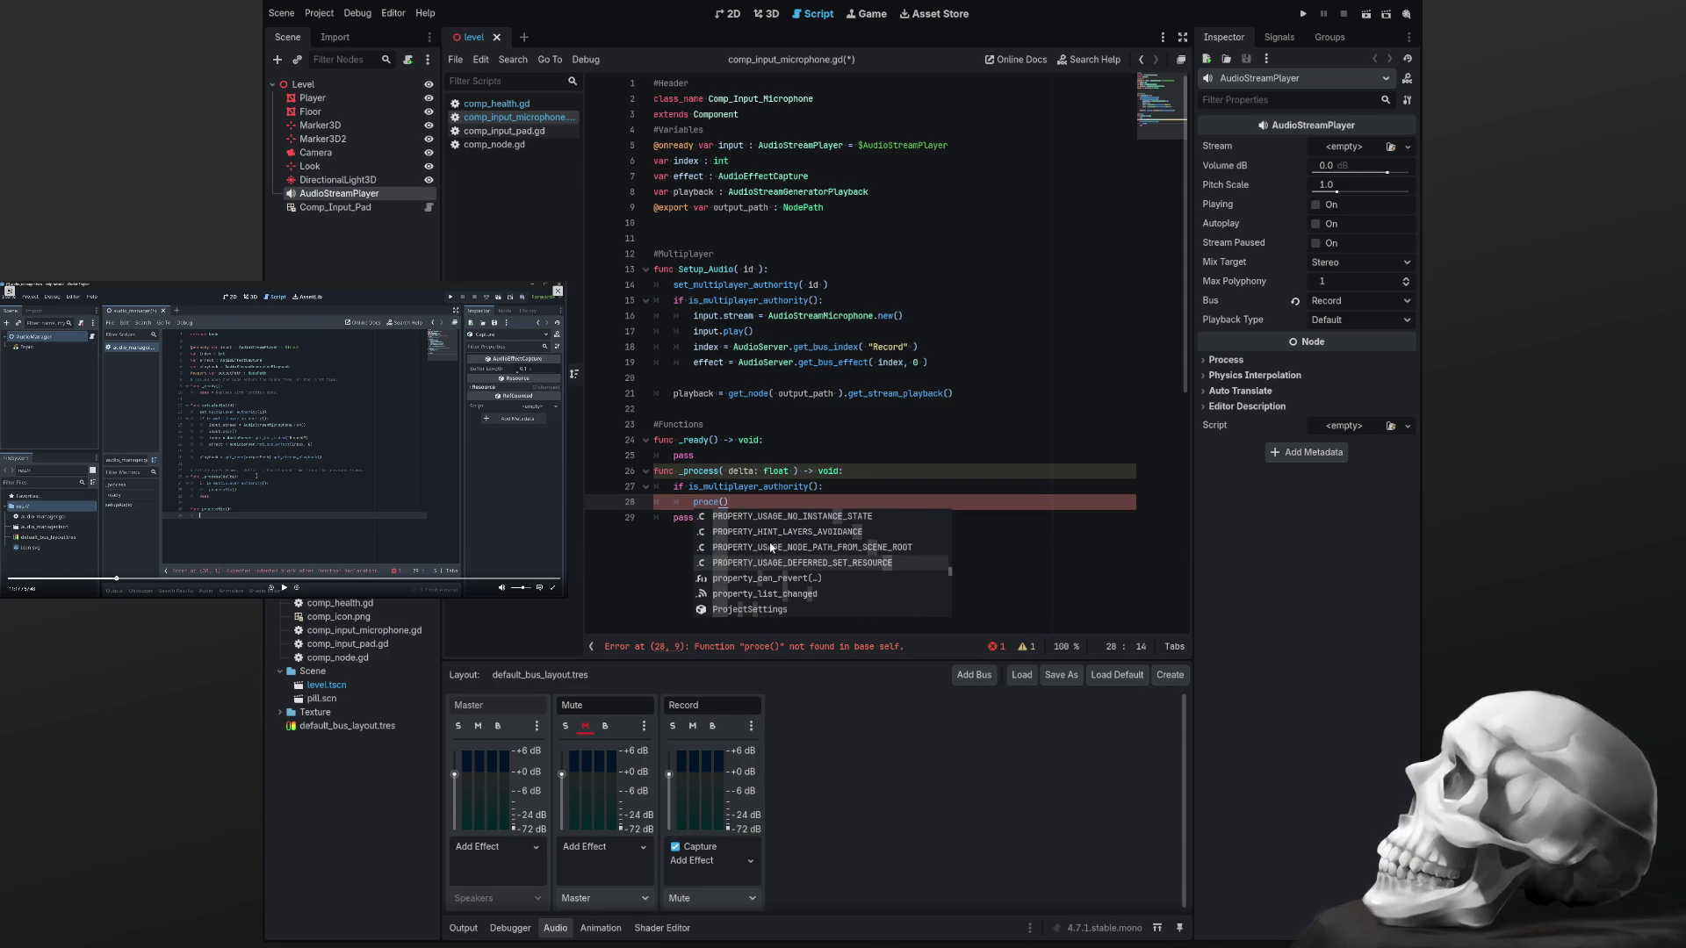
{"action": "key", "text": "Down"}
{"action": "key", "text": "Down"}
{"action": "key", "text": "Down"}
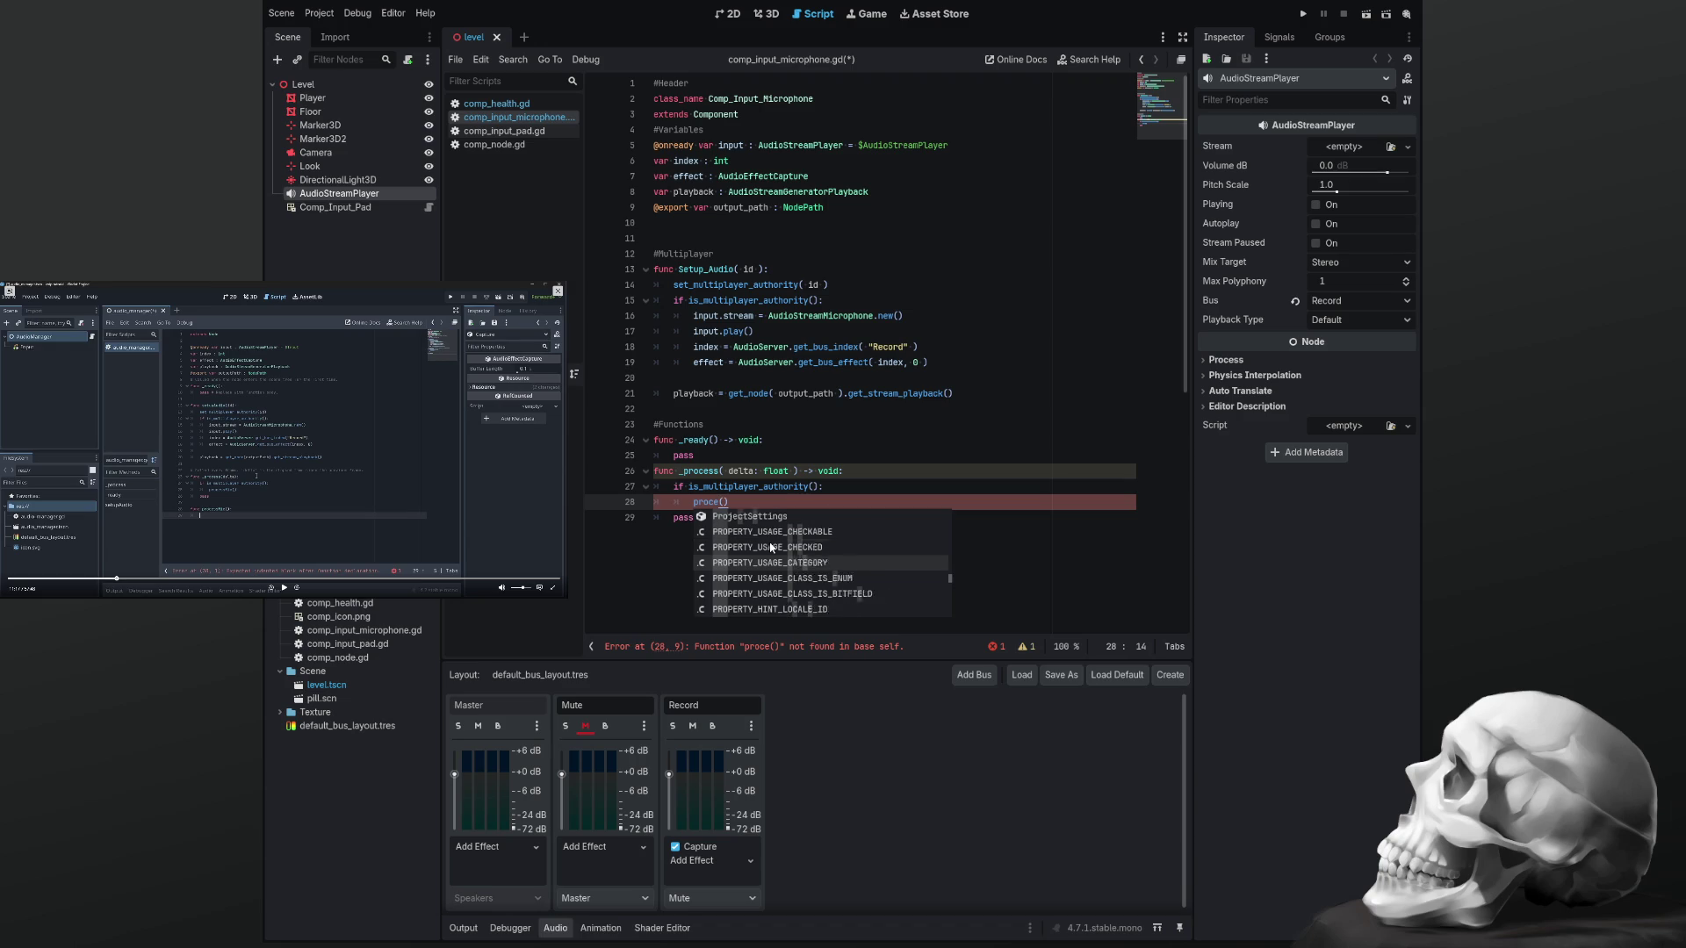
{"action": "key", "text": "Down"}
{"action": "key", "text": "Down"}
{"action": "key", "text": "Down"}
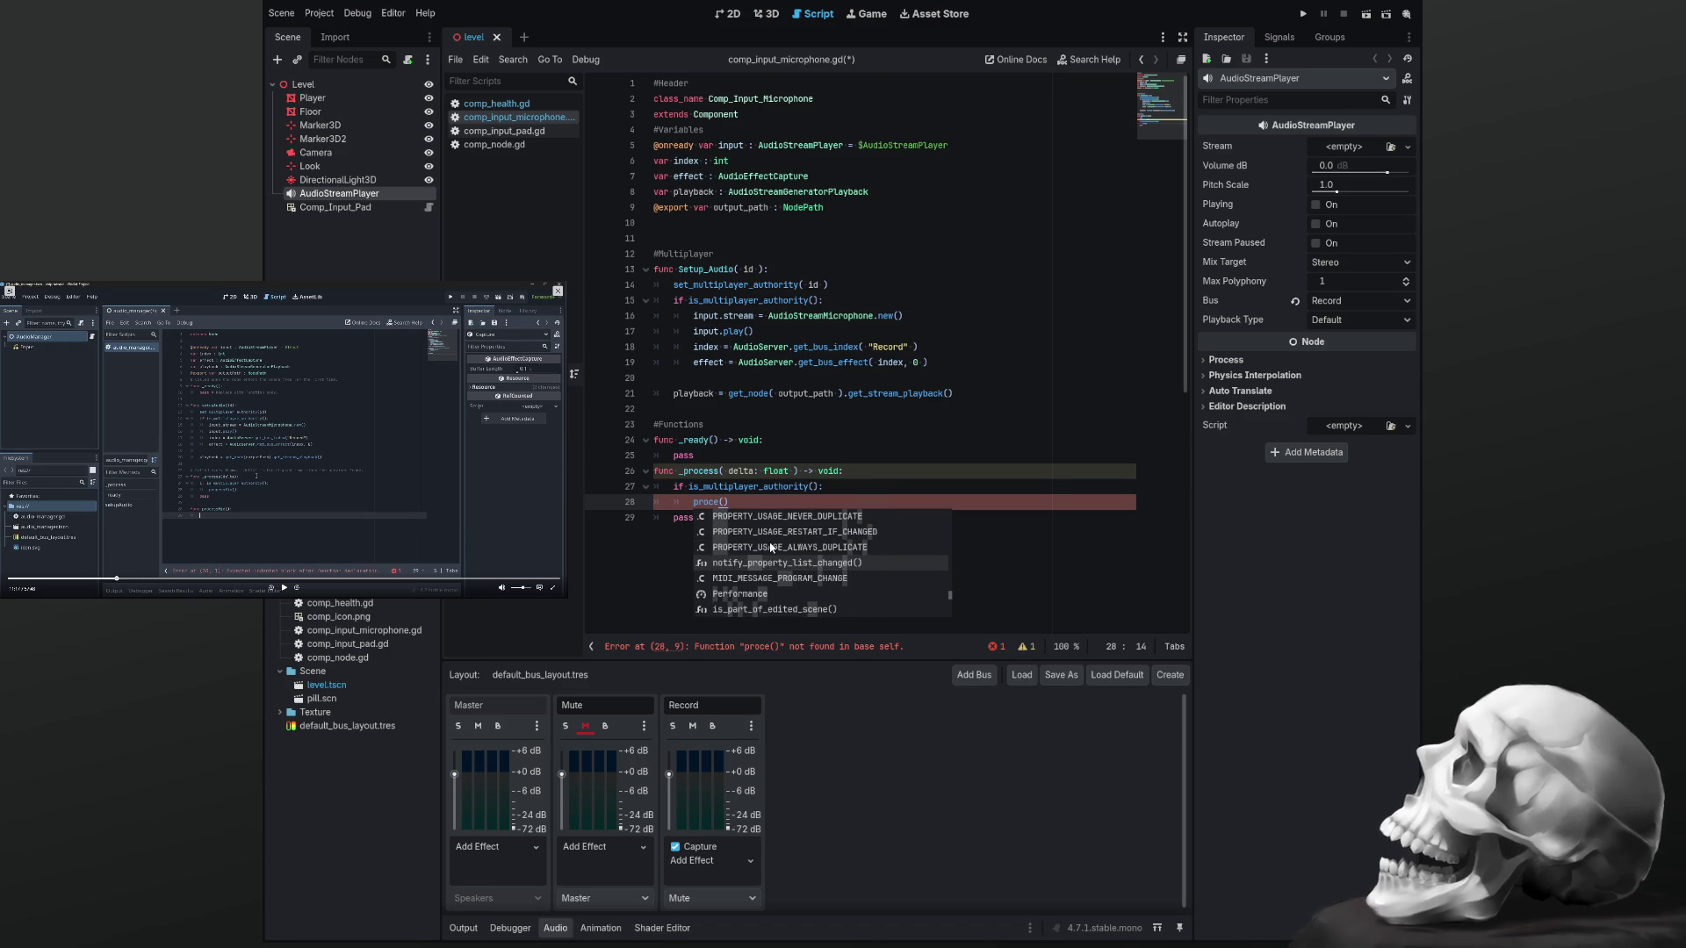
{"action": "key", "text": "Down"}
{"action": "key", "text": "Down"}
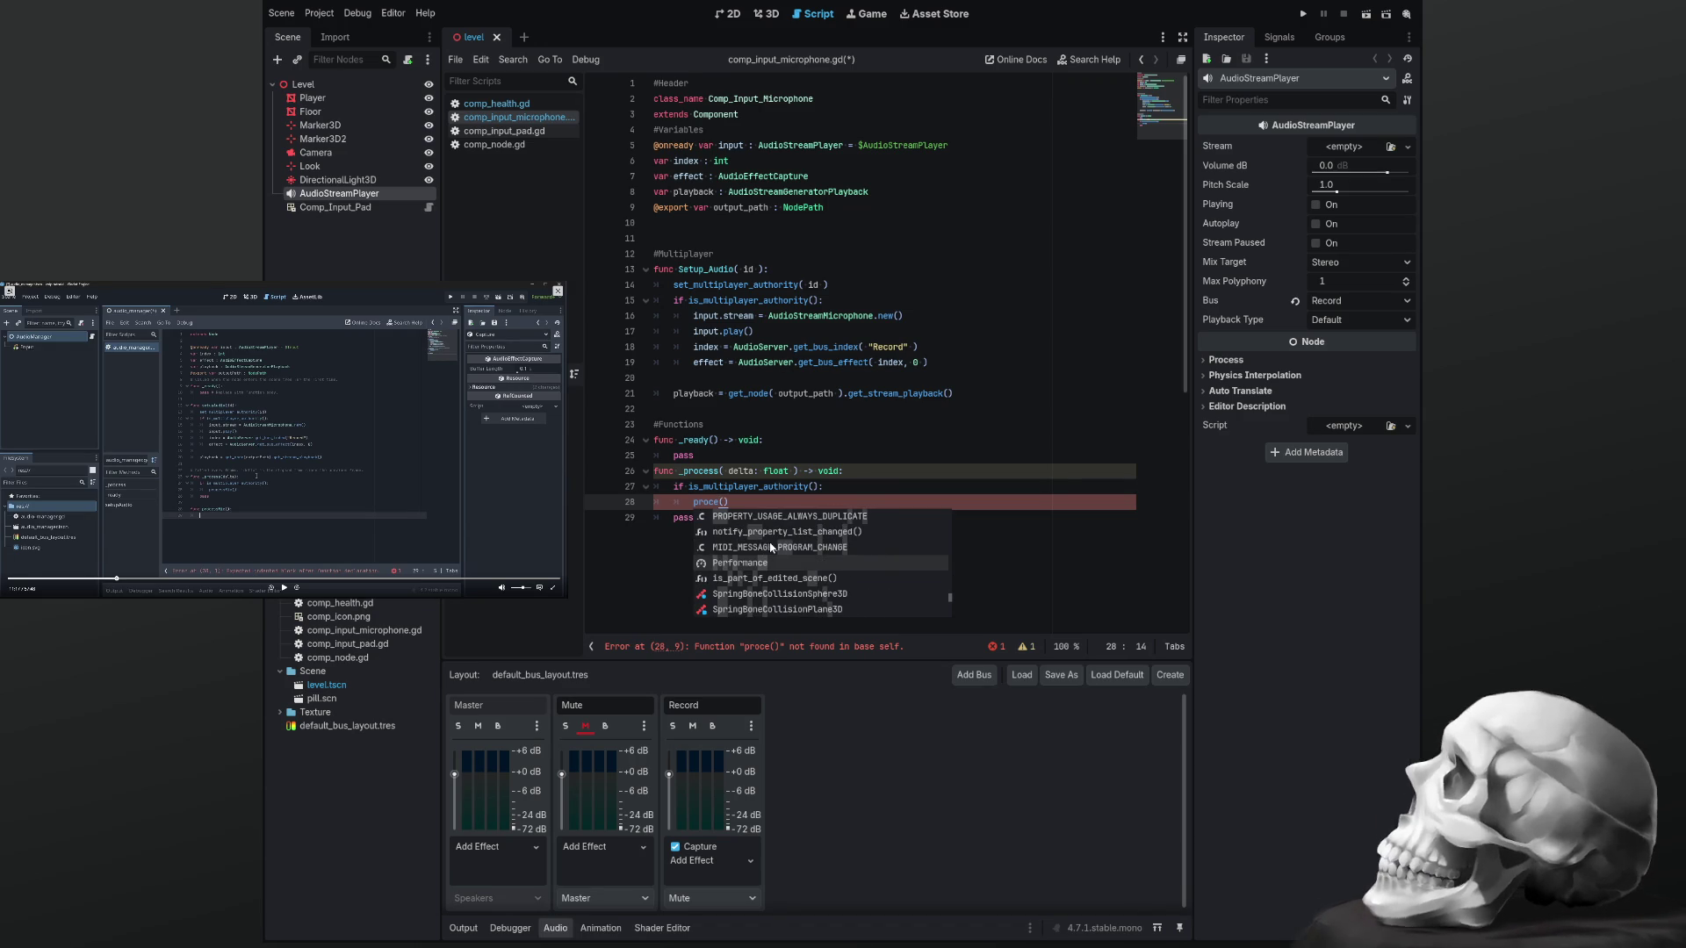
{"action": "key", "text": "Down"}
{"action": "key", "text": "Down"}
{"action": "key", "text": "Down"}
{"action": "key", "text": "Down"}
{"action": "key", "text": "Down"}
{"action": "key", "text": "Down"}
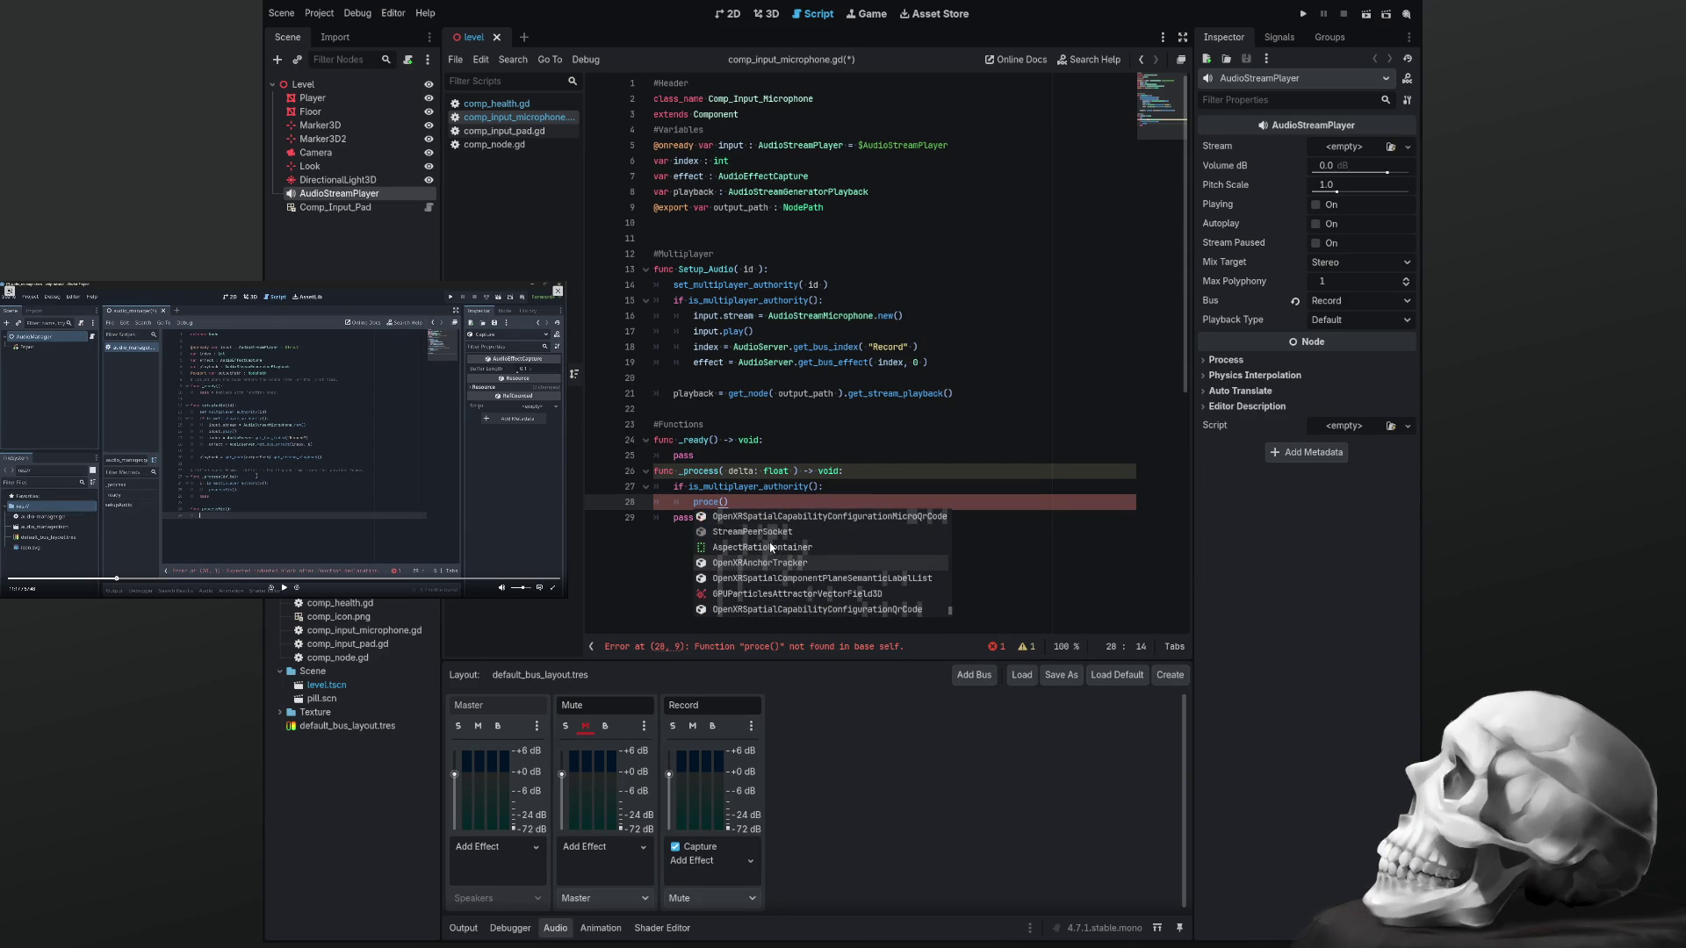
{"action": "key", "text": "Down"}
{"action": "key", "text": "Down"}
{"action": "key", "text": "Down"}
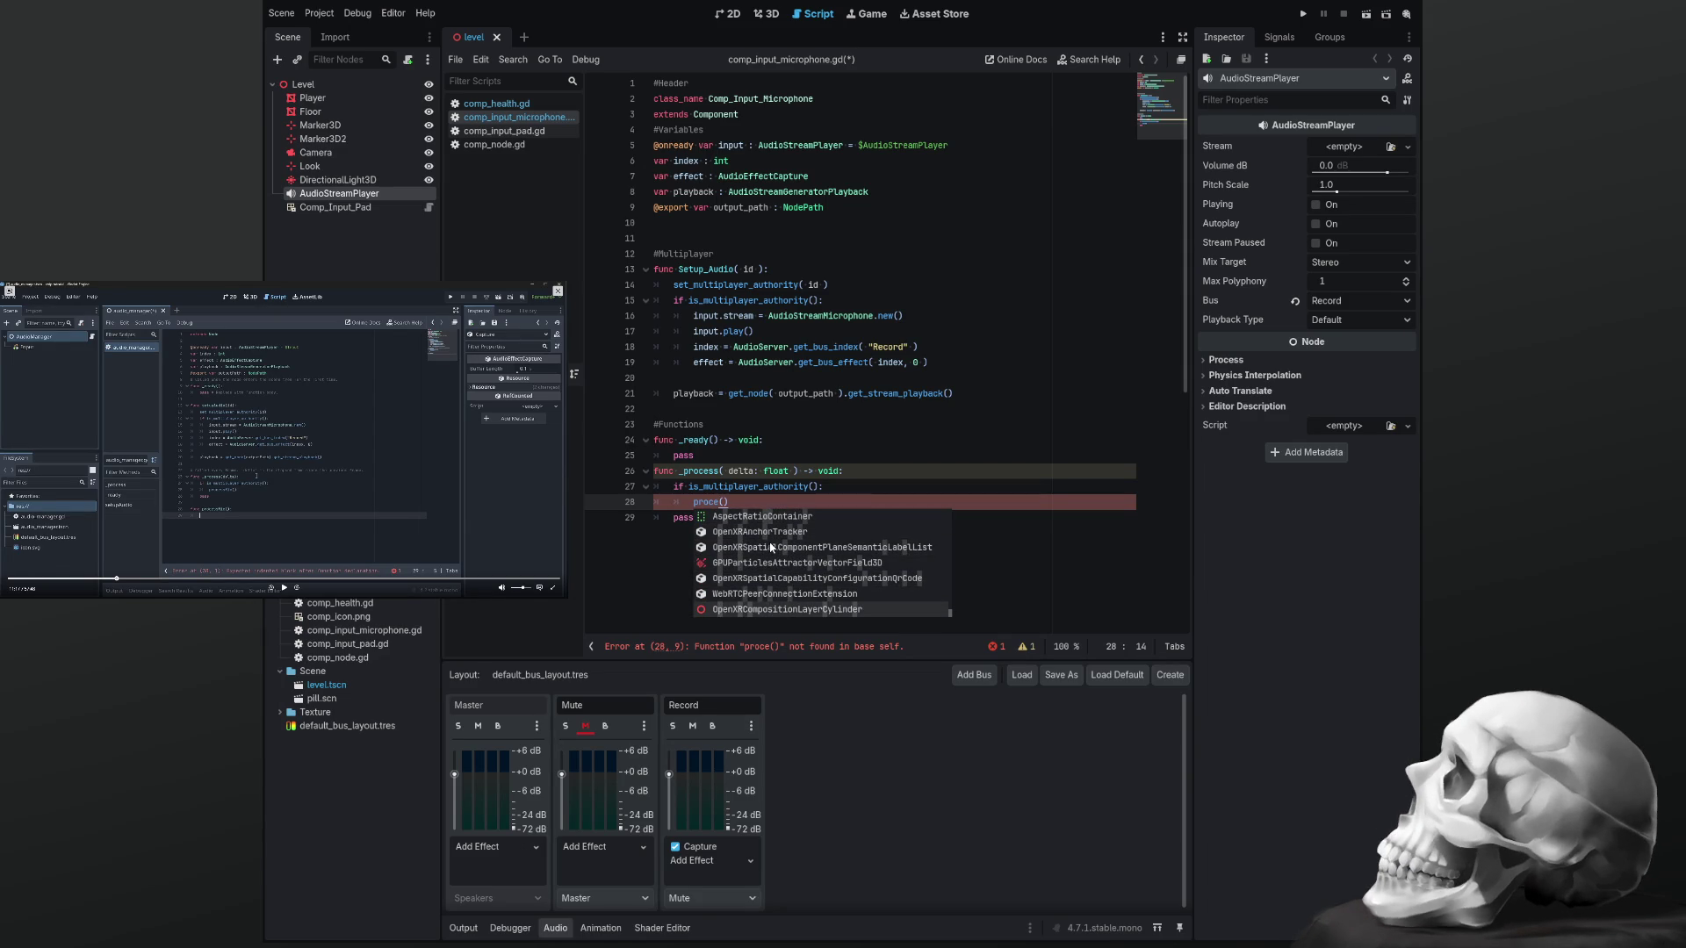
{"action": "scroll", "coordinate": [771, 547], "scroll_direction": "up", "scroll_amount": 15}
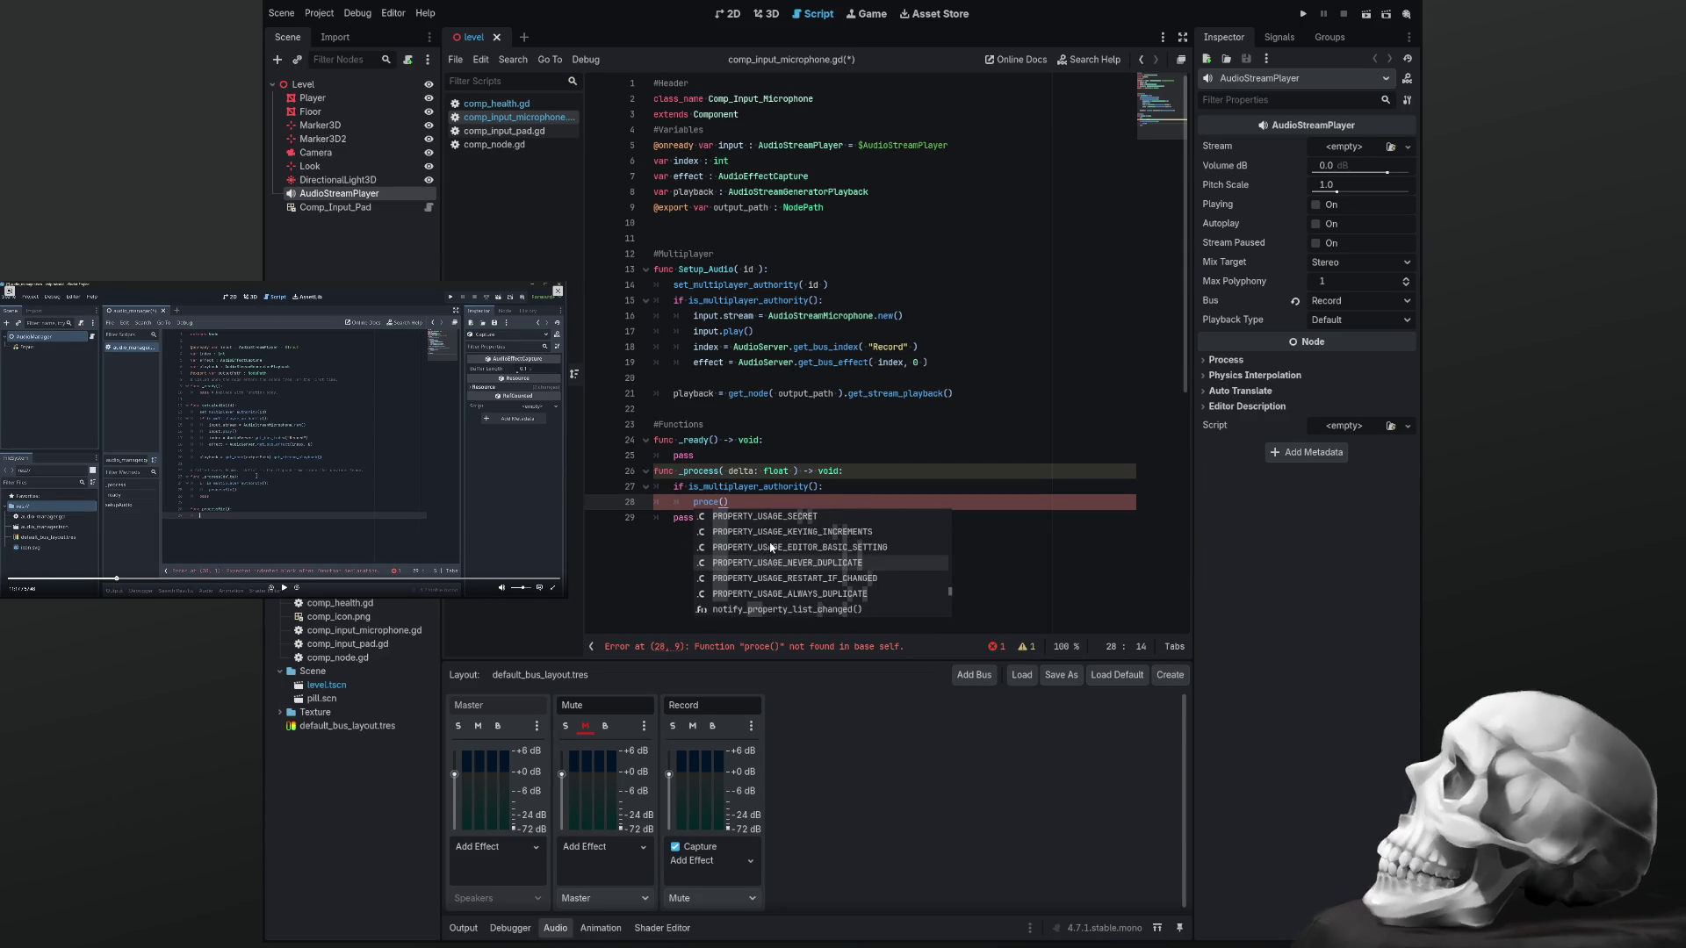
{"action": "scroll", "coordinate": [771, 548], "scroll_direction": "up", "scroll_amount": 5}
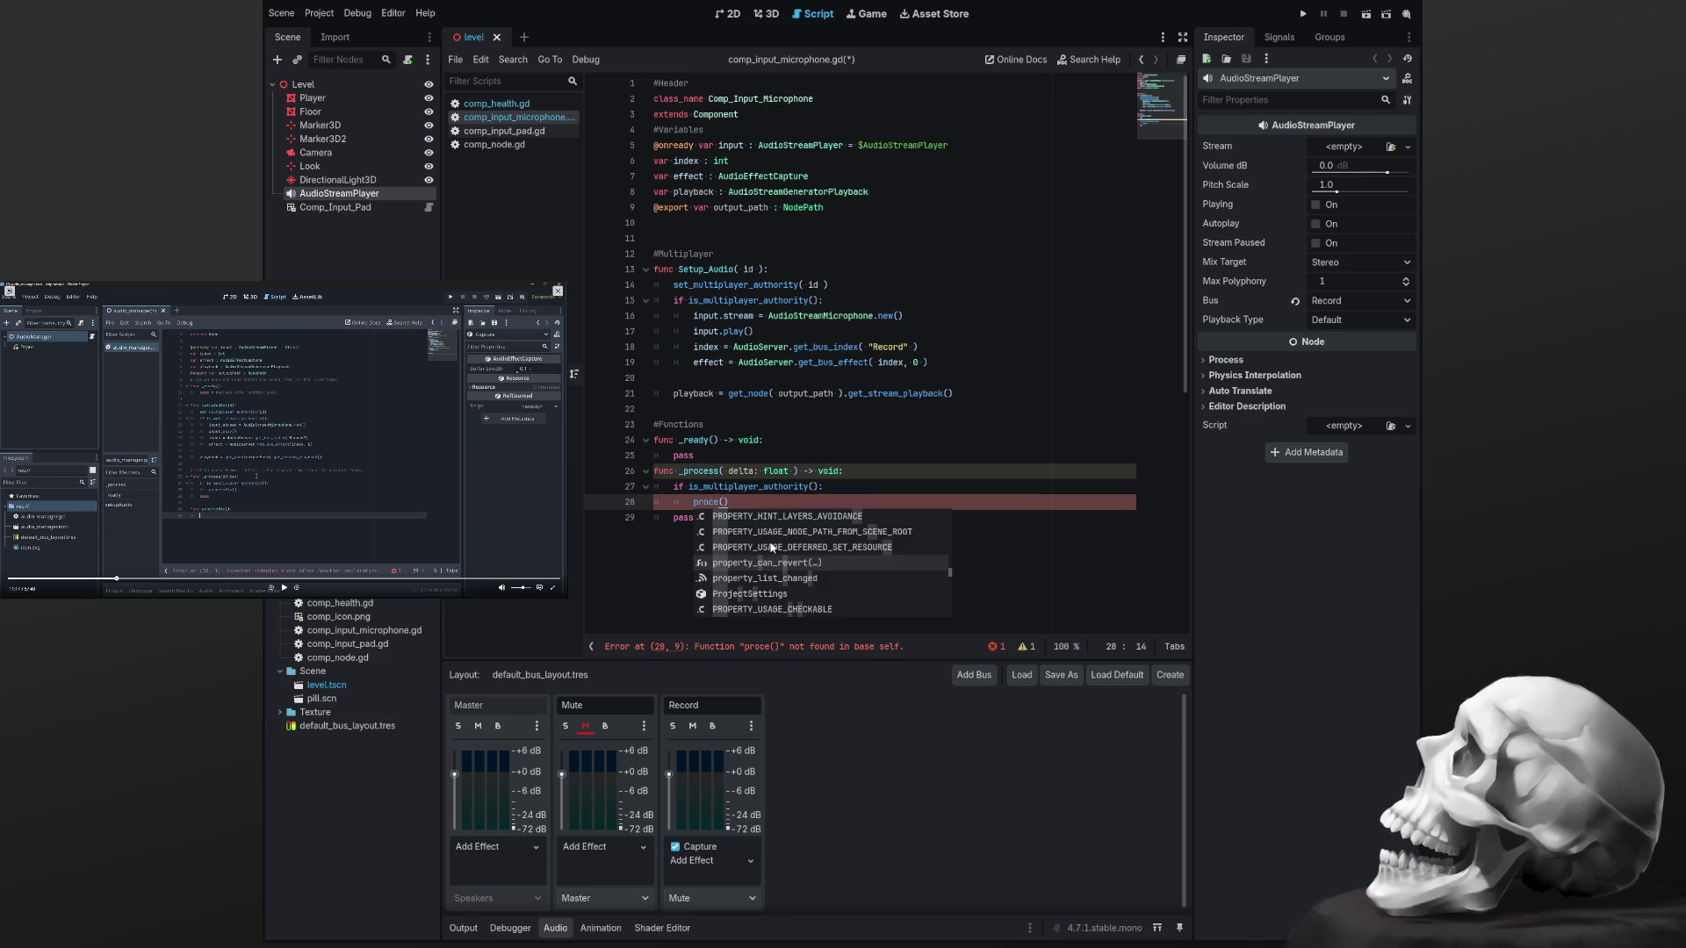
Step: Retype the call as processMic() and dismiss the completion hint
{"action": "left_click", "coordinate": [755, 502]}
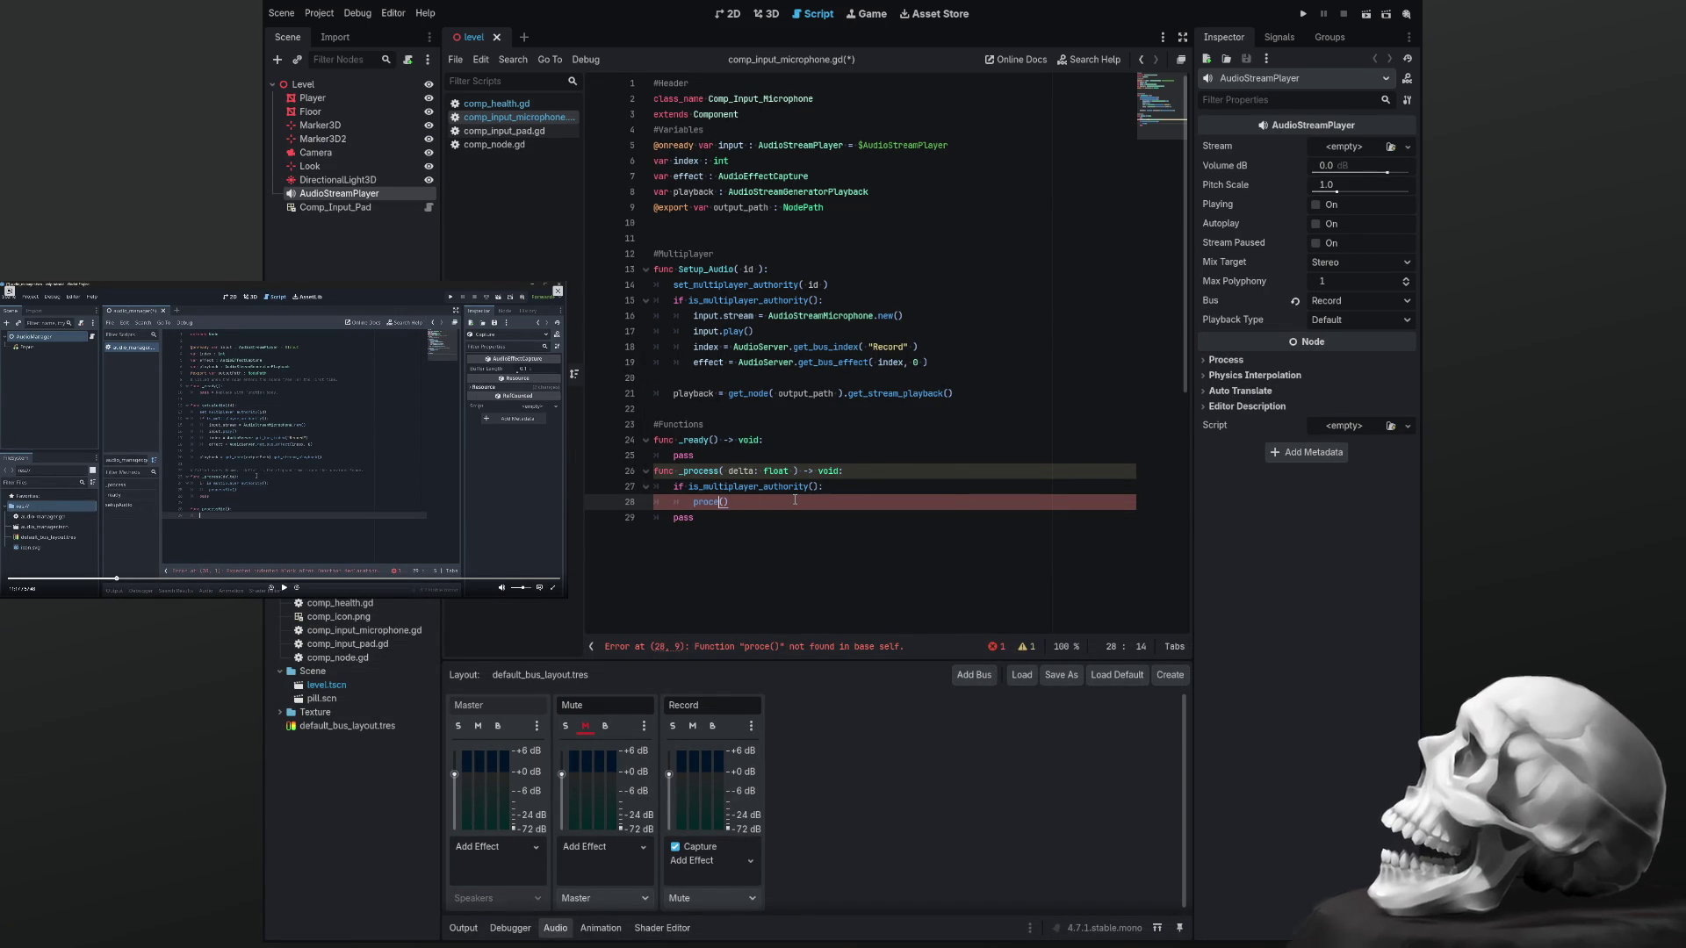
{"action": "type", "text": "ssMix"}
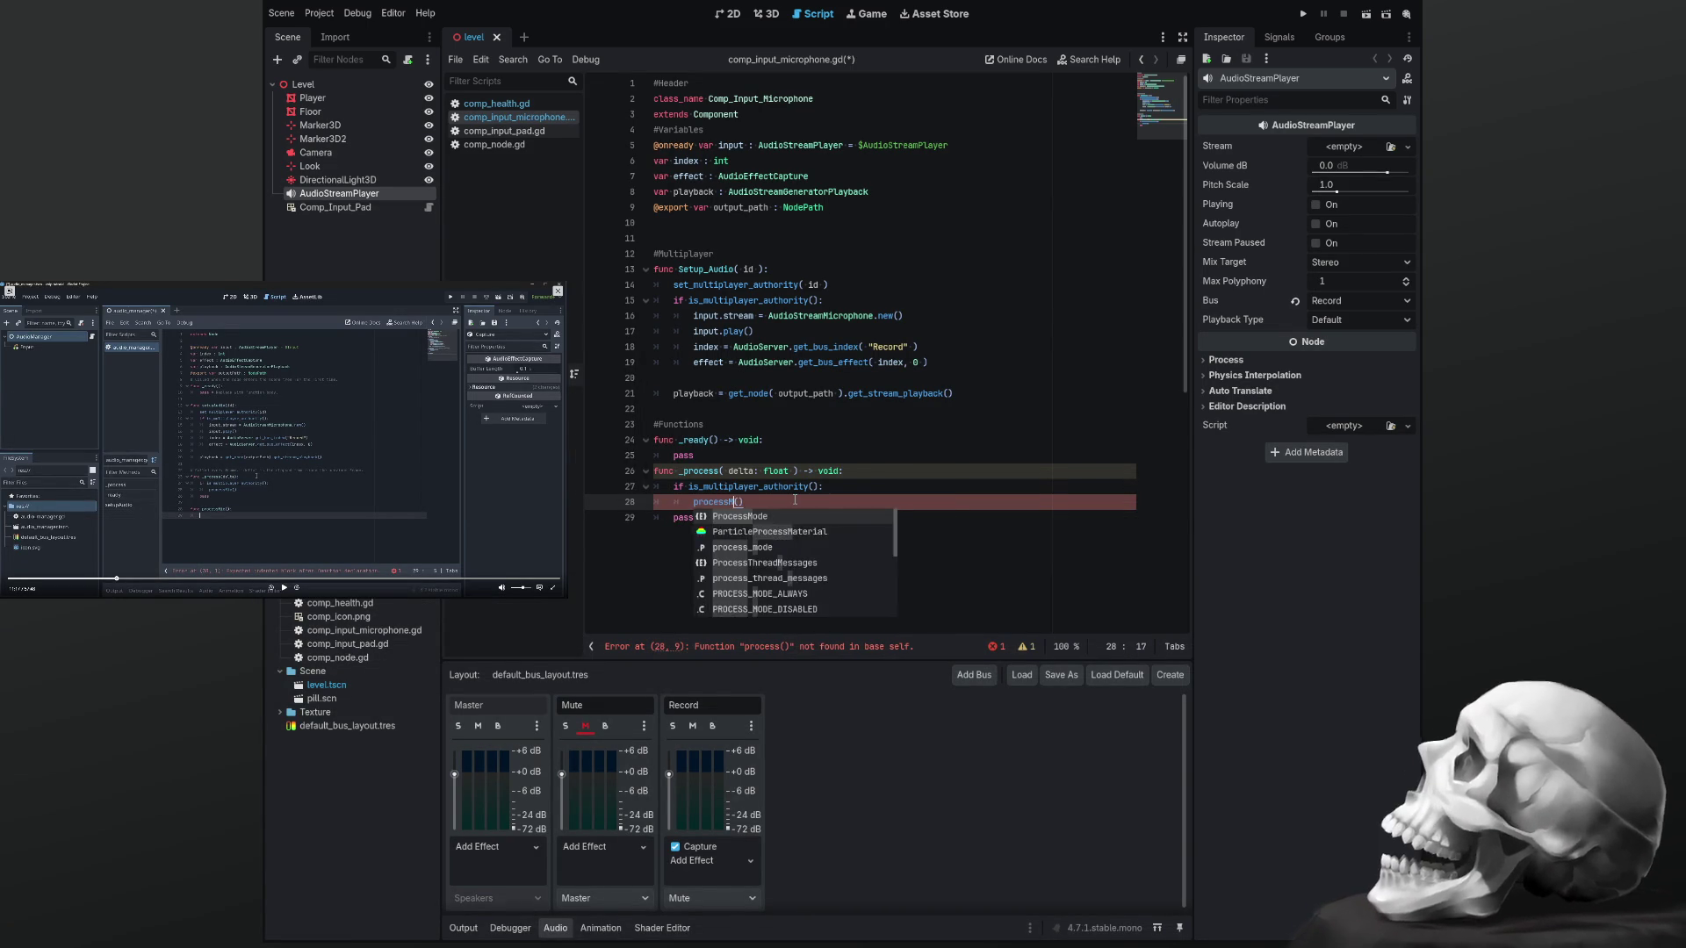
{"action": "key", "text": "BackSpace"}
{"action": "type", "text": "c"}
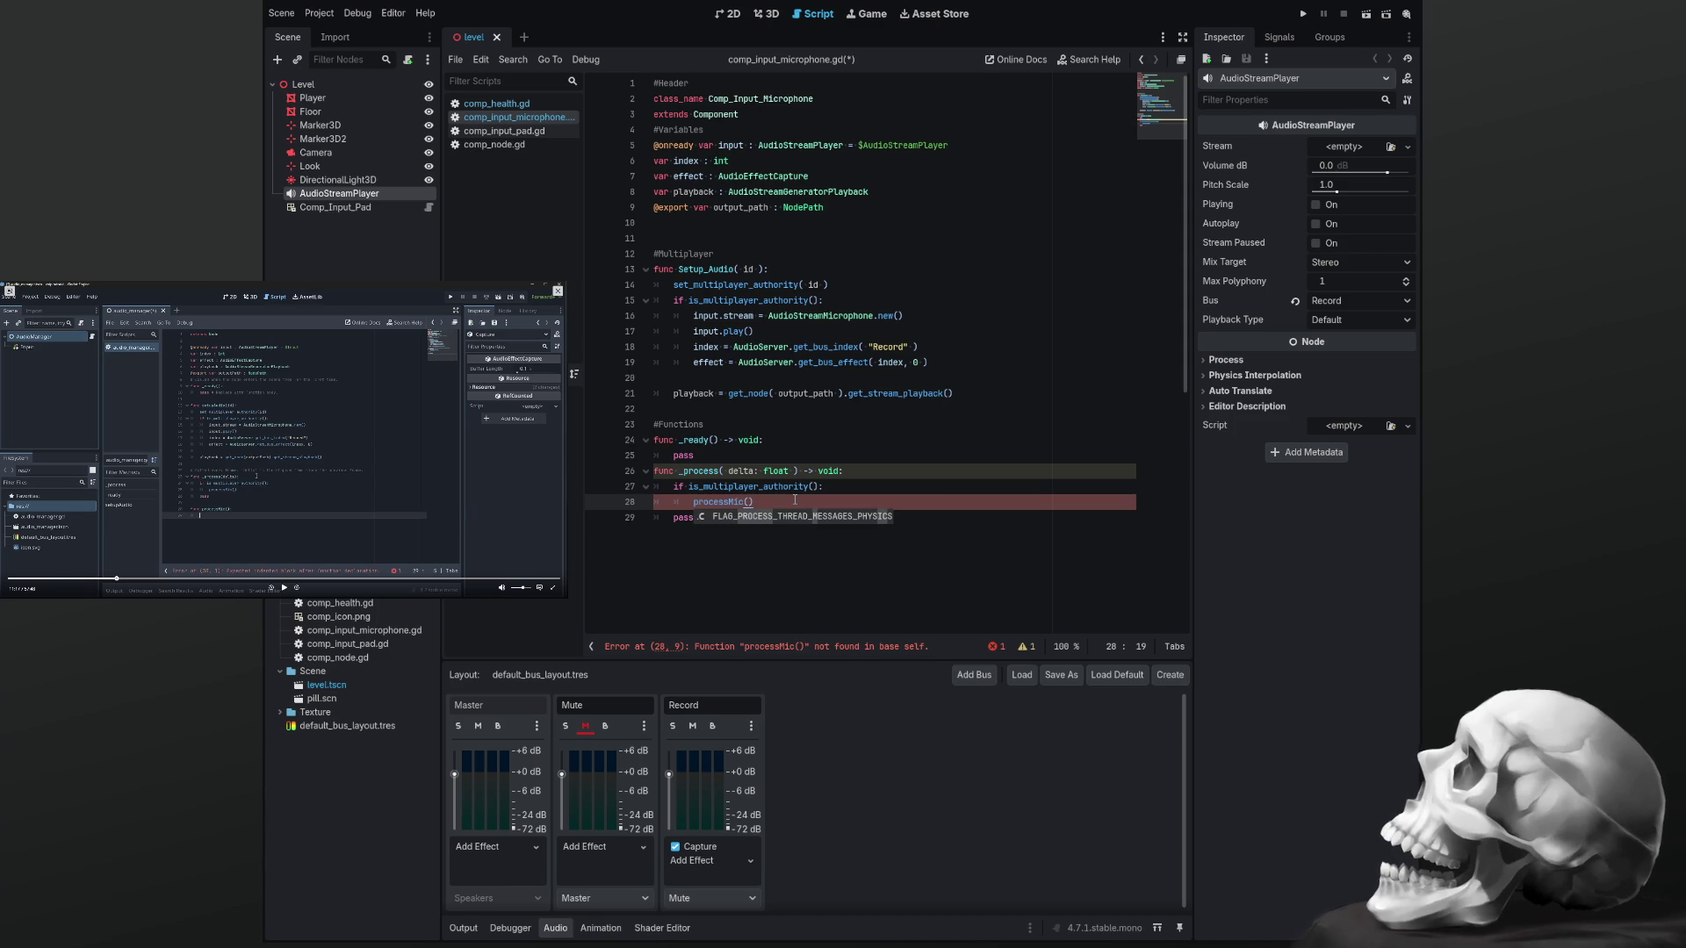
{"action": "key", "text": "Escape"}
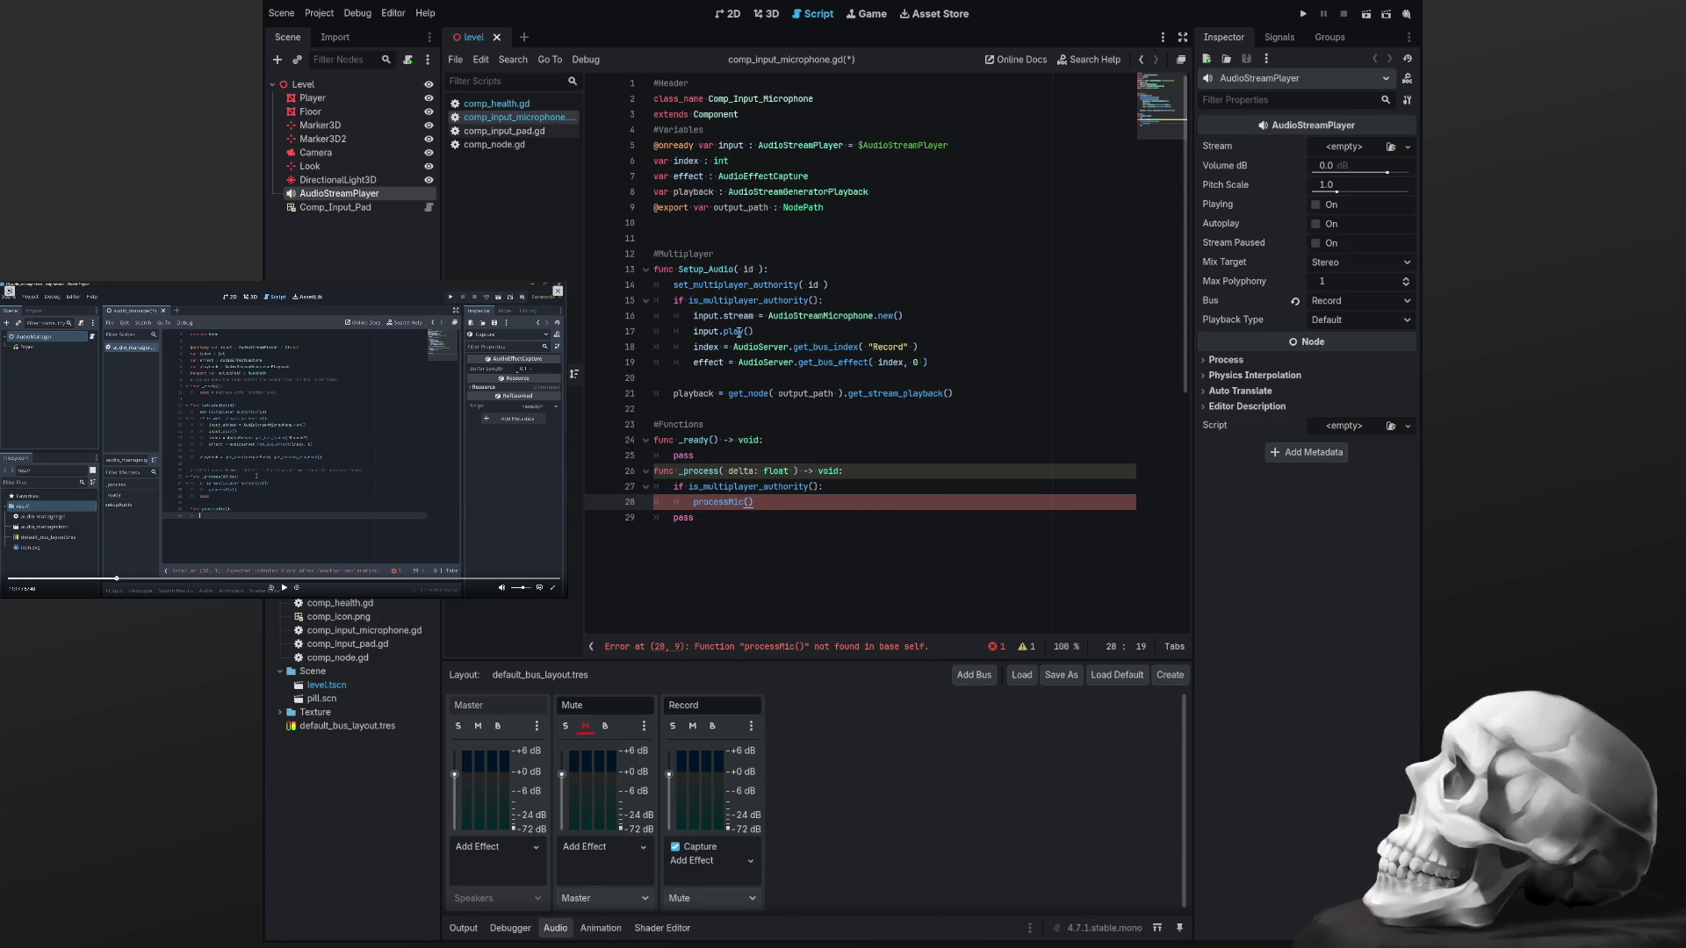
Step: Review the script's variable types: AudioStreamPlayer, AudioStreamGeneratorPlayback, NodePath, and the Functions section
{"action": "double_click", "coordinate": [710, 115]}
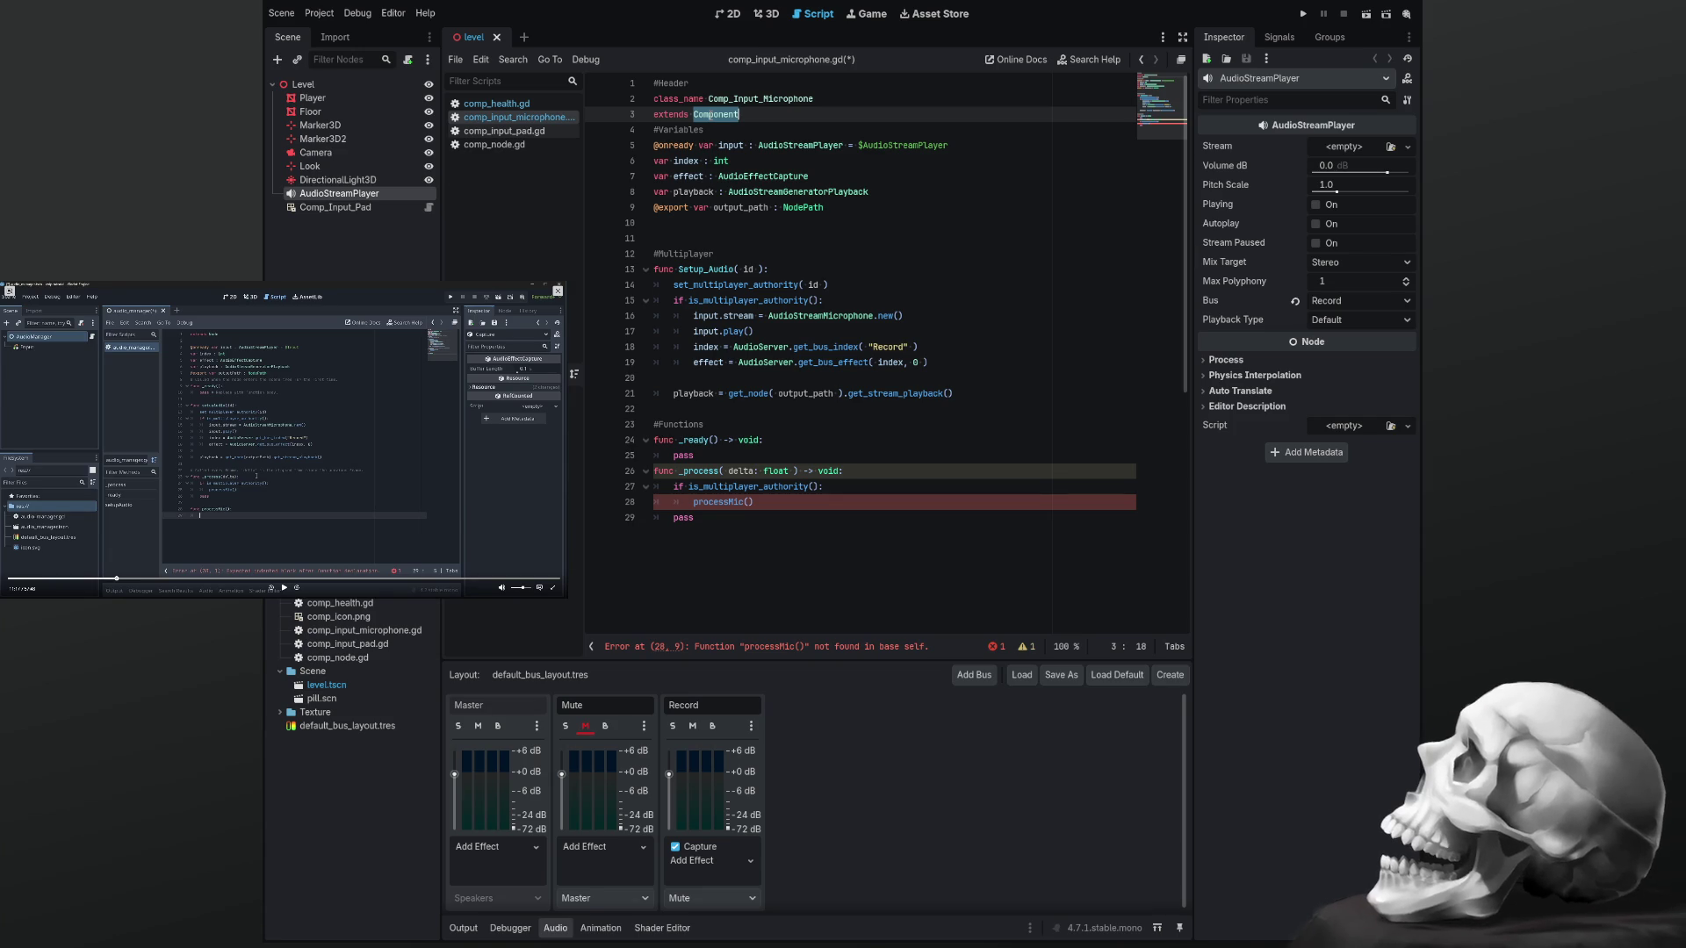
{"action": "left_click", "coordinate": [948, 166]}
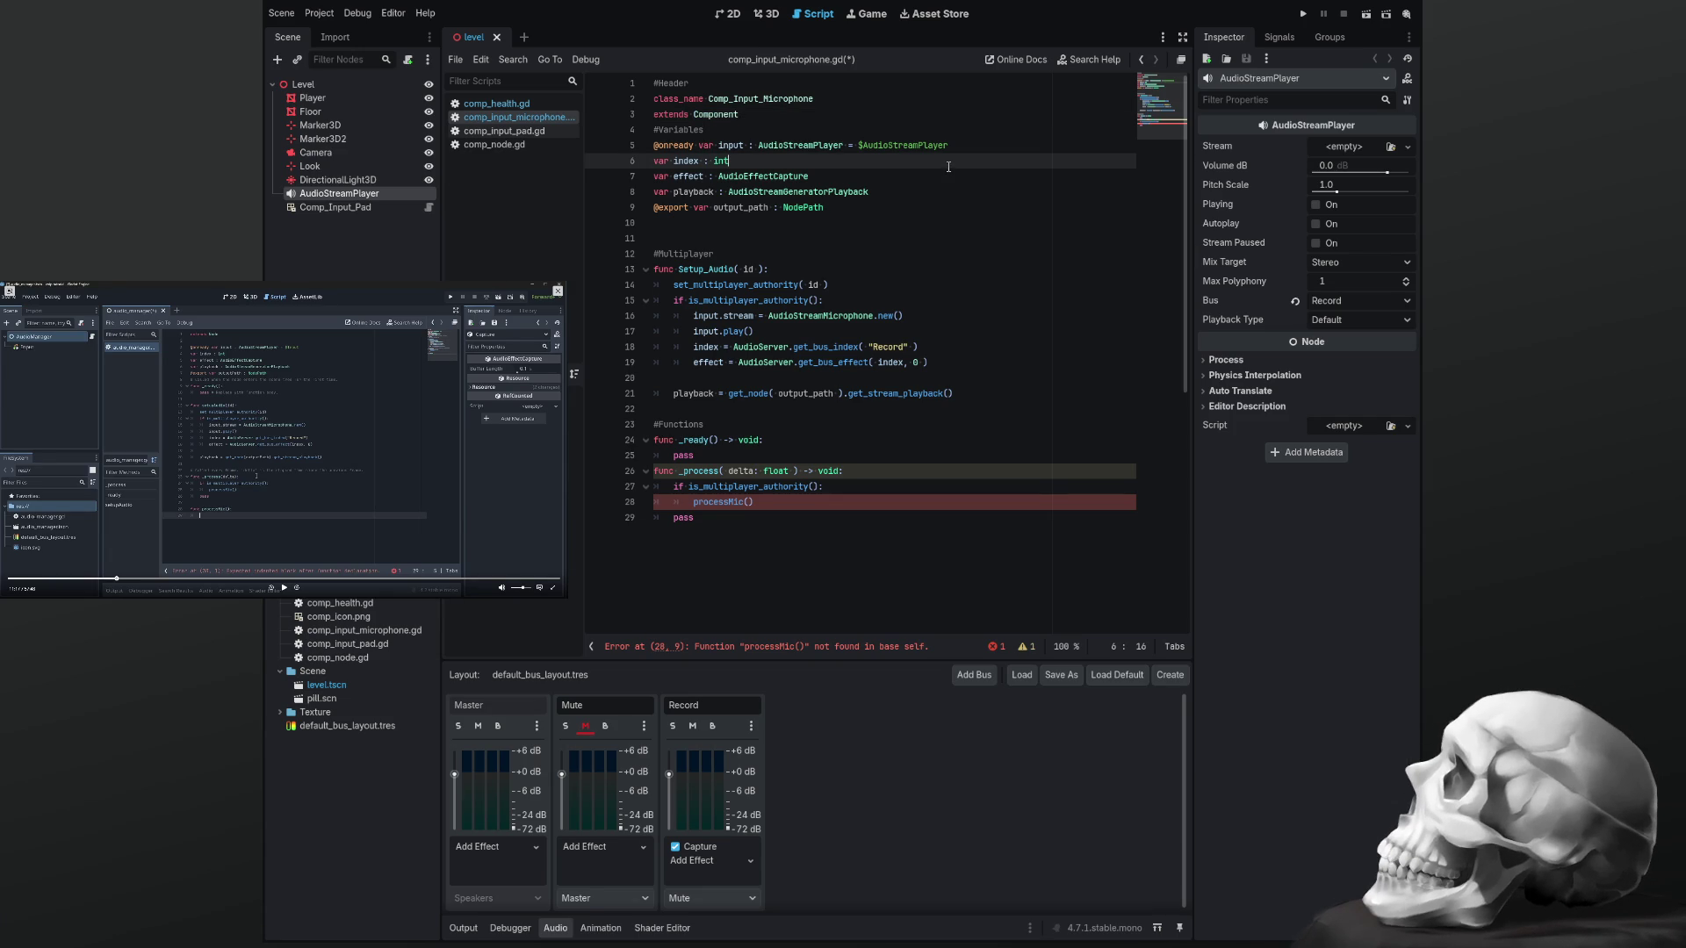
{"action": "left_click", "coordinate": [735, 146]}
{"action": "double_click", "coordinate": [815, 143]}
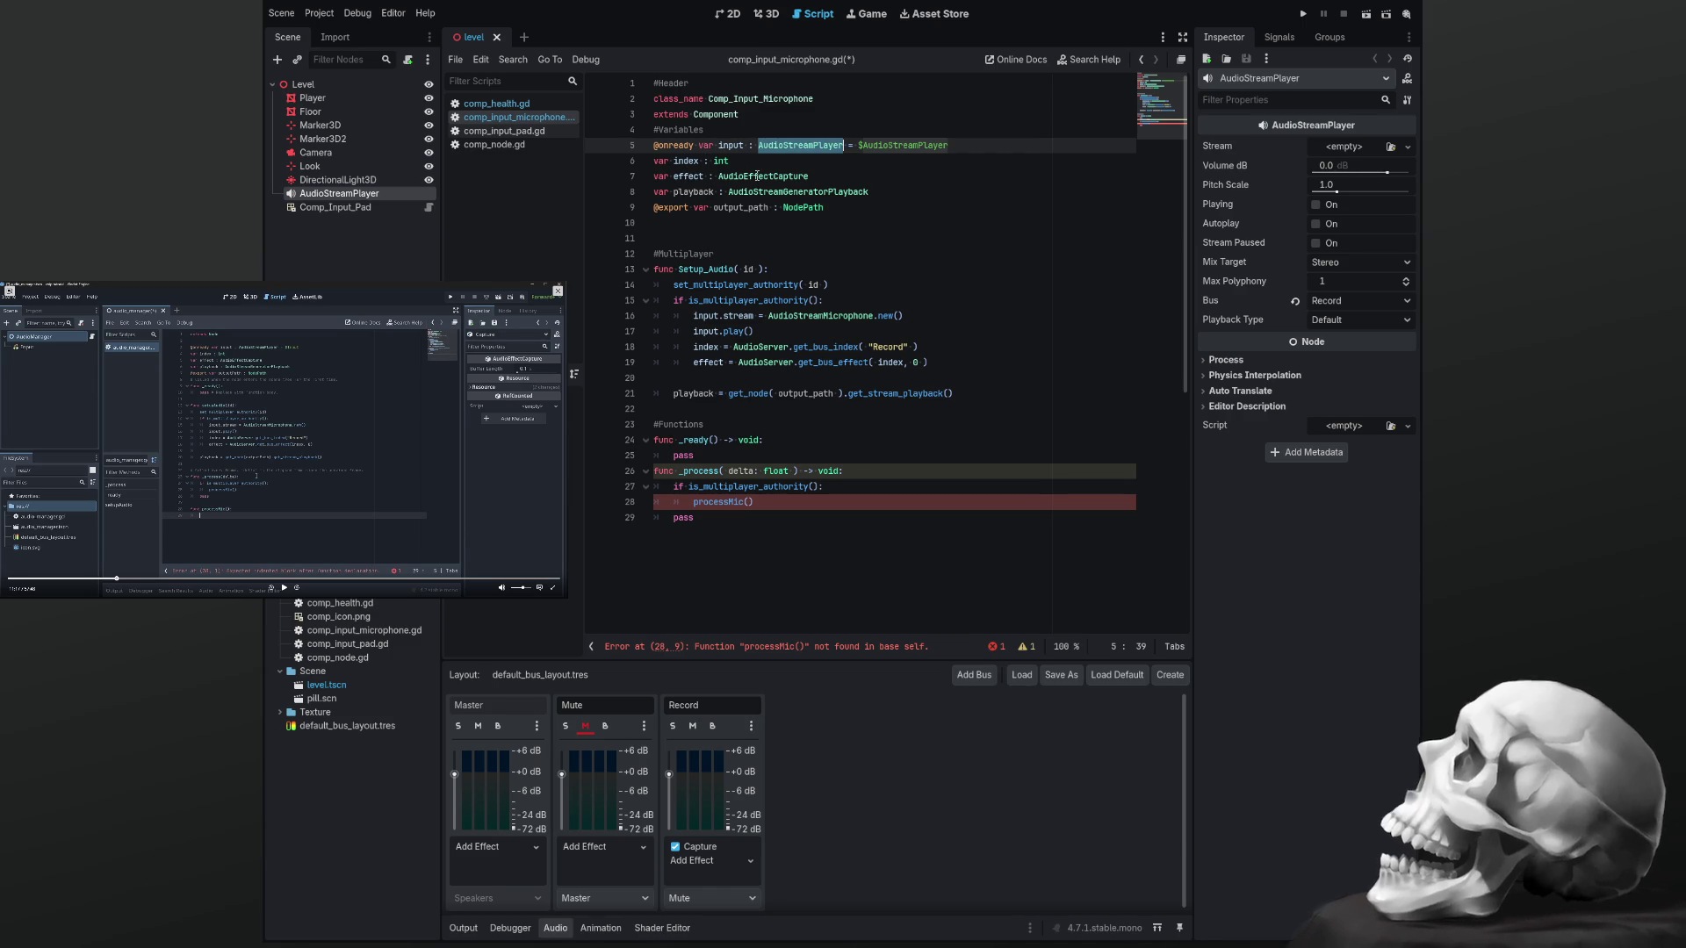
{"action": "double_click", "coordinate": [702, 190]}
{"action": "double_click", "coordinate": [747, 190]}
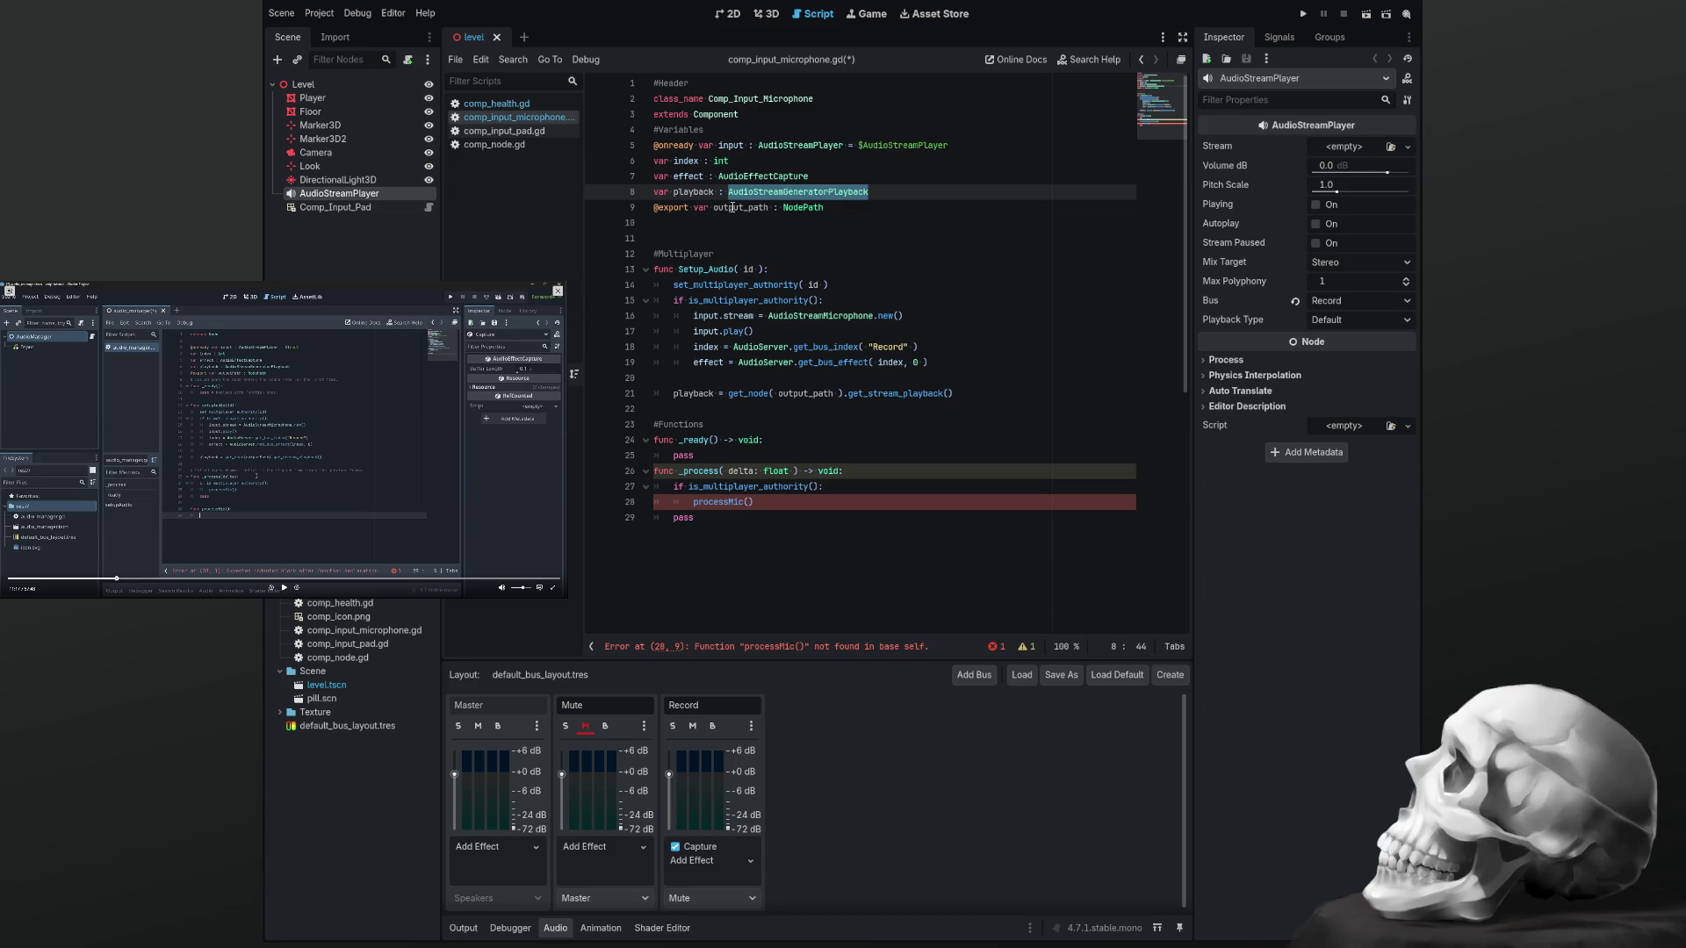
{"action": "double_click", "coordinate": [796, 211]}
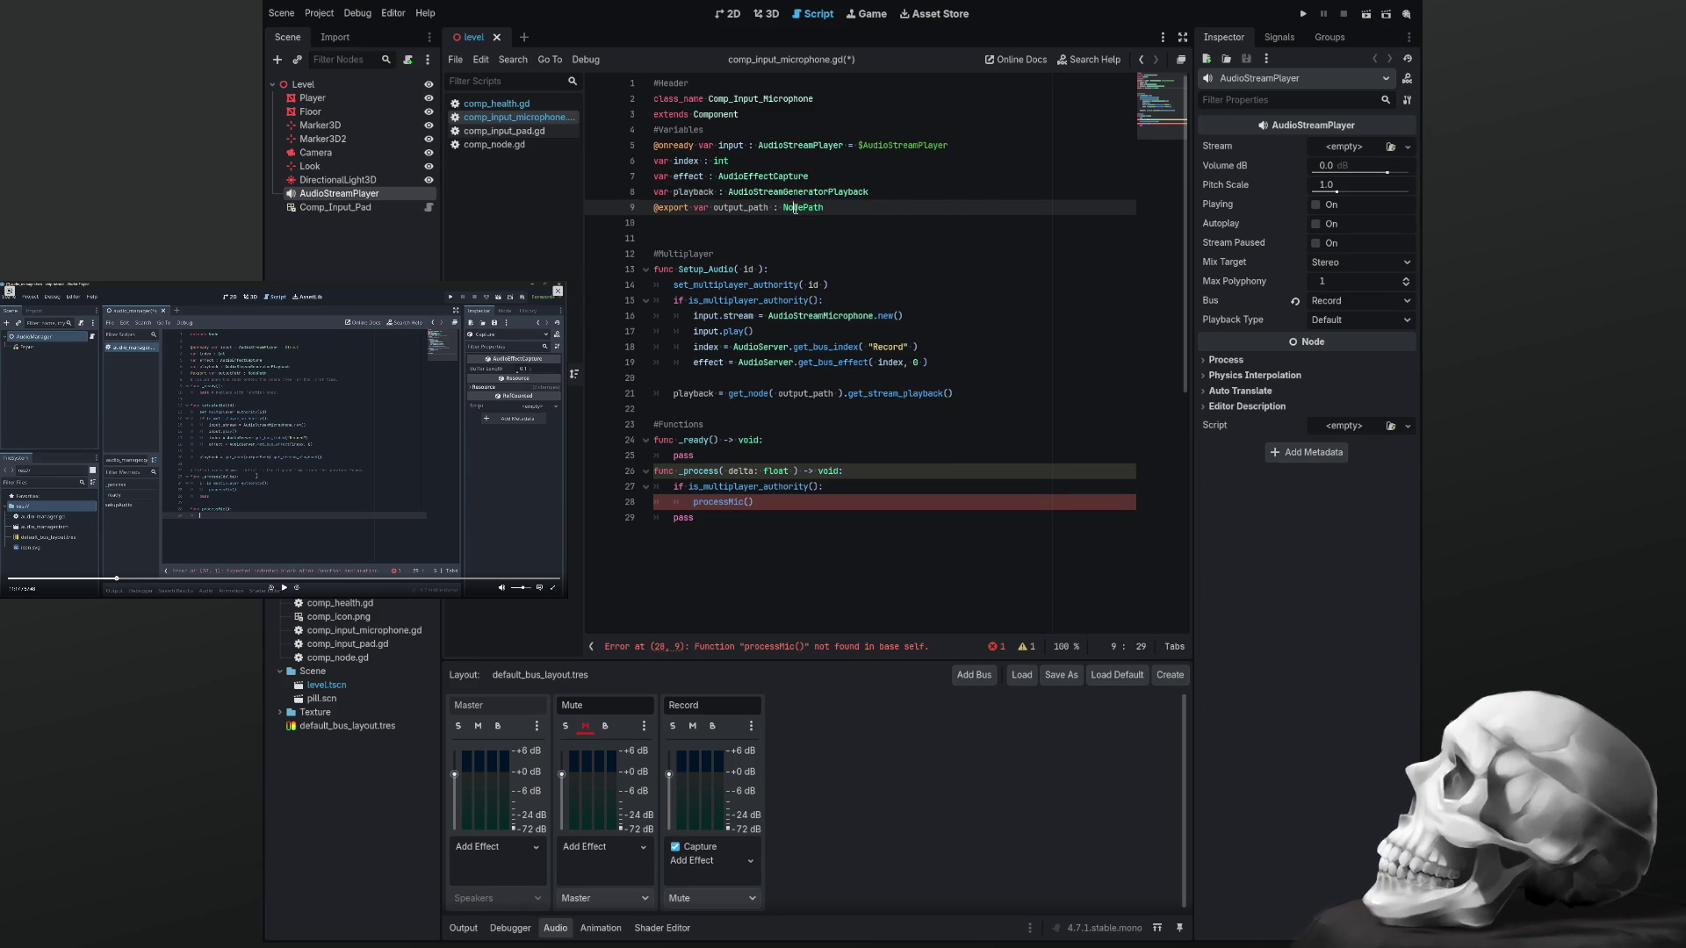
{"action": "left_click", "coordinate": [751, 226]}
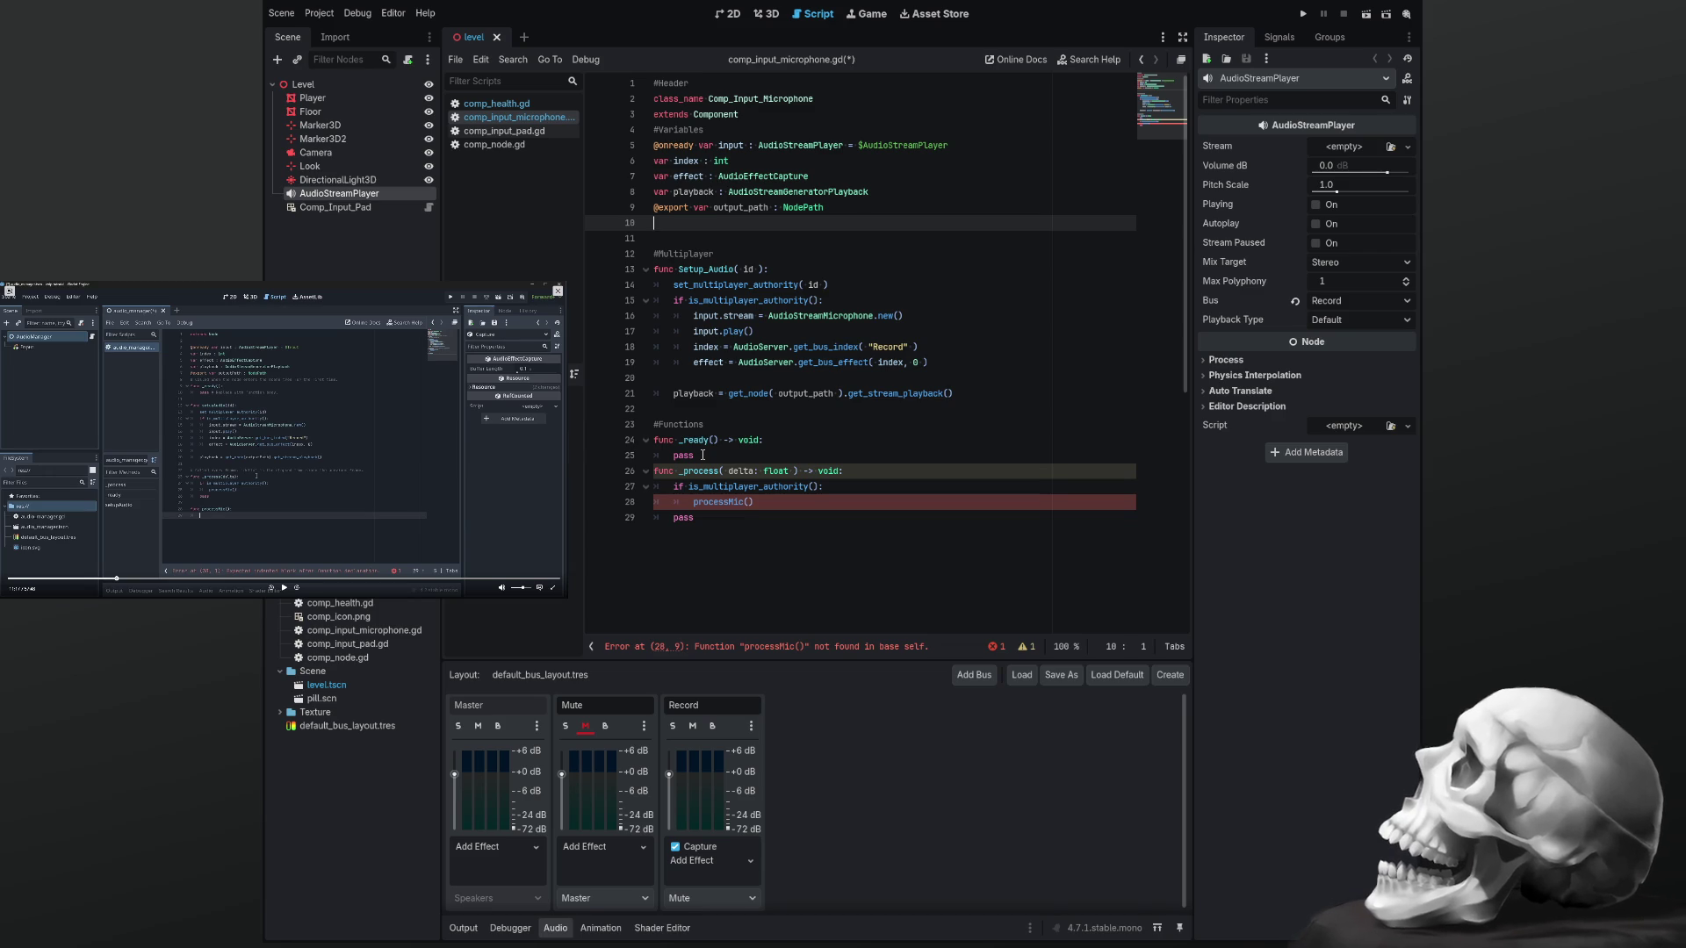
{"action": "left_click_drag", "start_coordinate": [694, 455], "coordinate": [653, 426]}
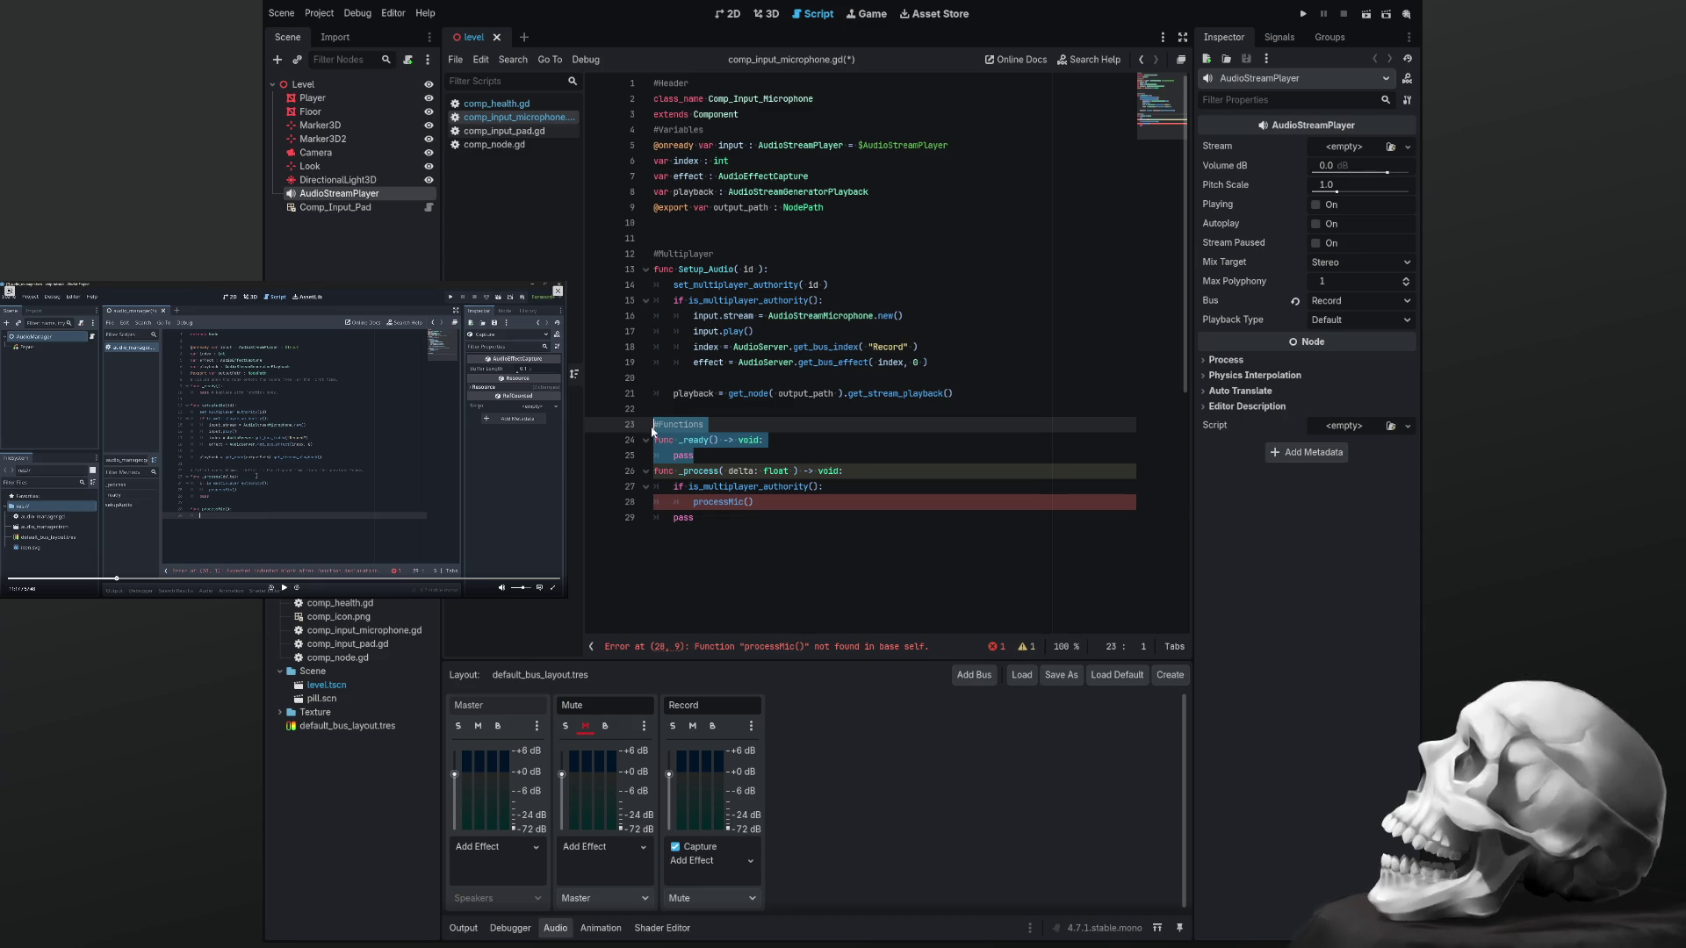
Step: Open a new line after the playback assignment and start a func declaration
{"action": "left_click", "coordinate": [992, 396]}
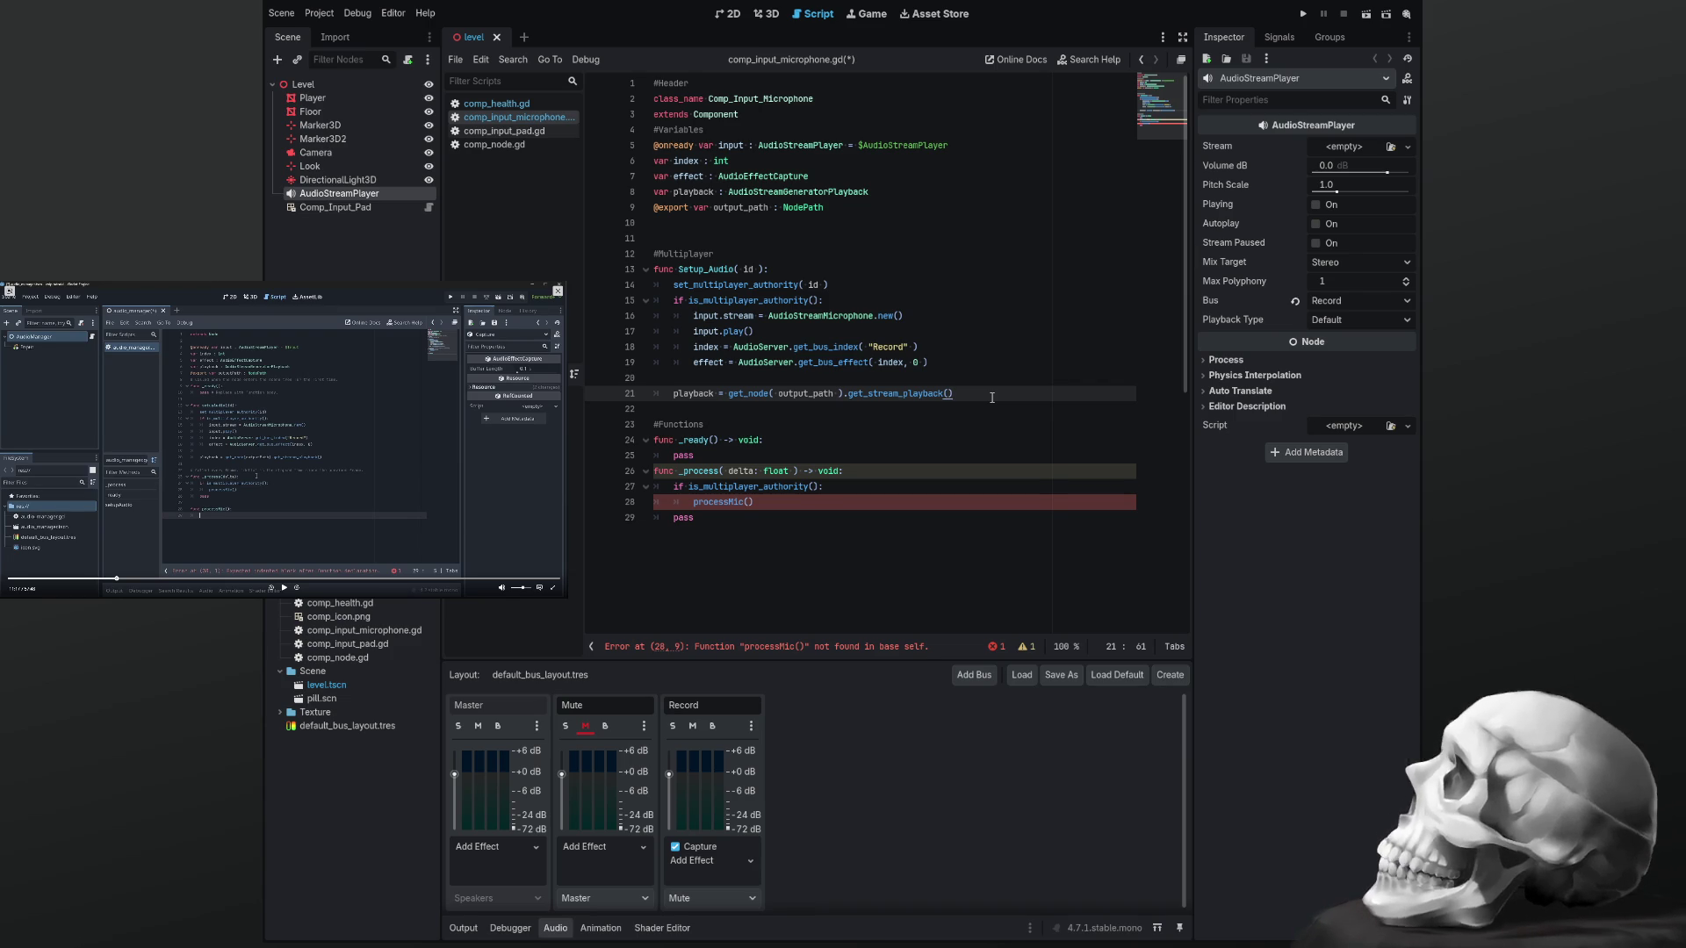
{"action": "key", "text": "Return"}
{"action": "type", "text": "func"}
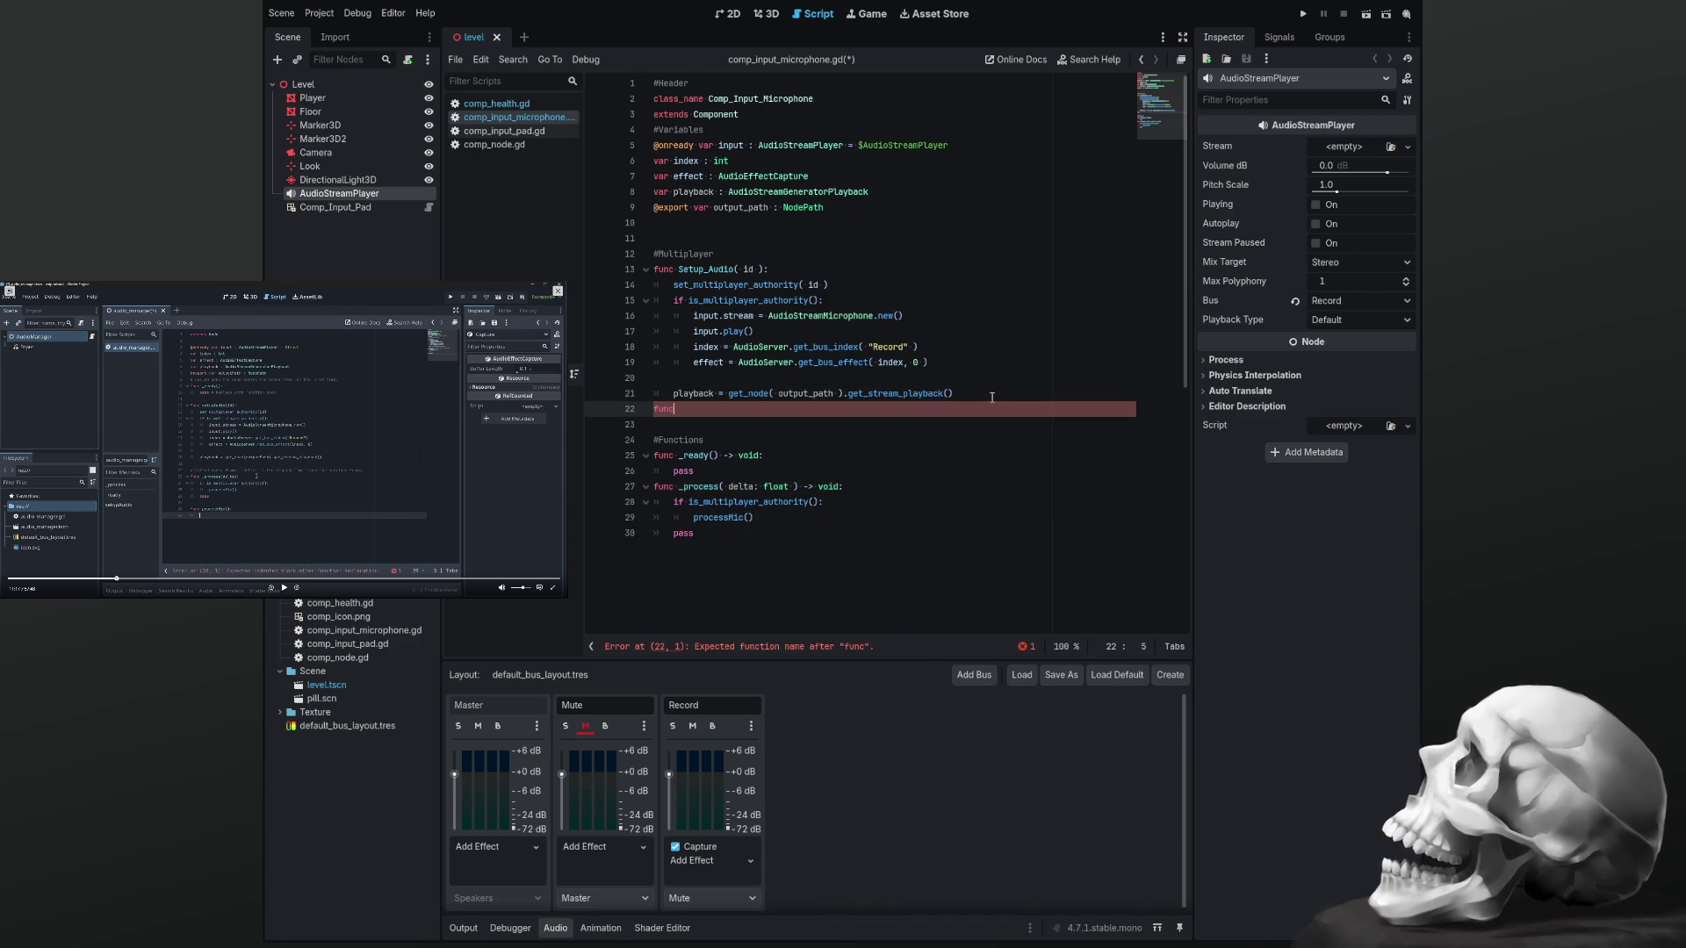
{"action": "type", "text": "Pro"}
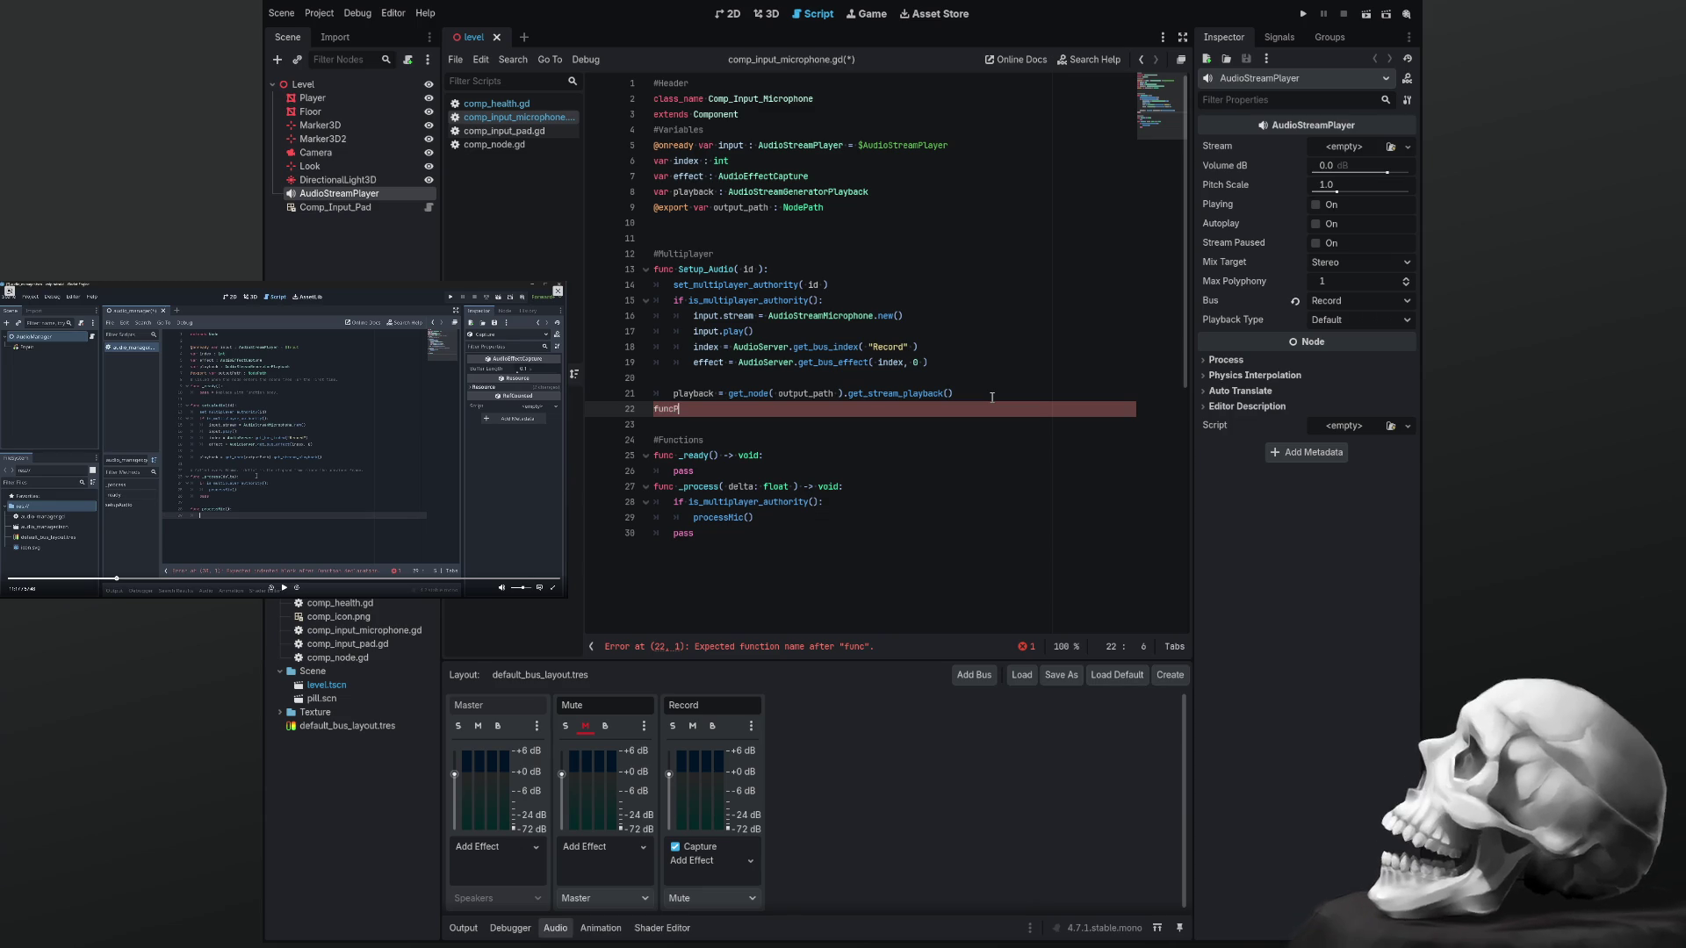
{"action": "type", "text": "ss"}
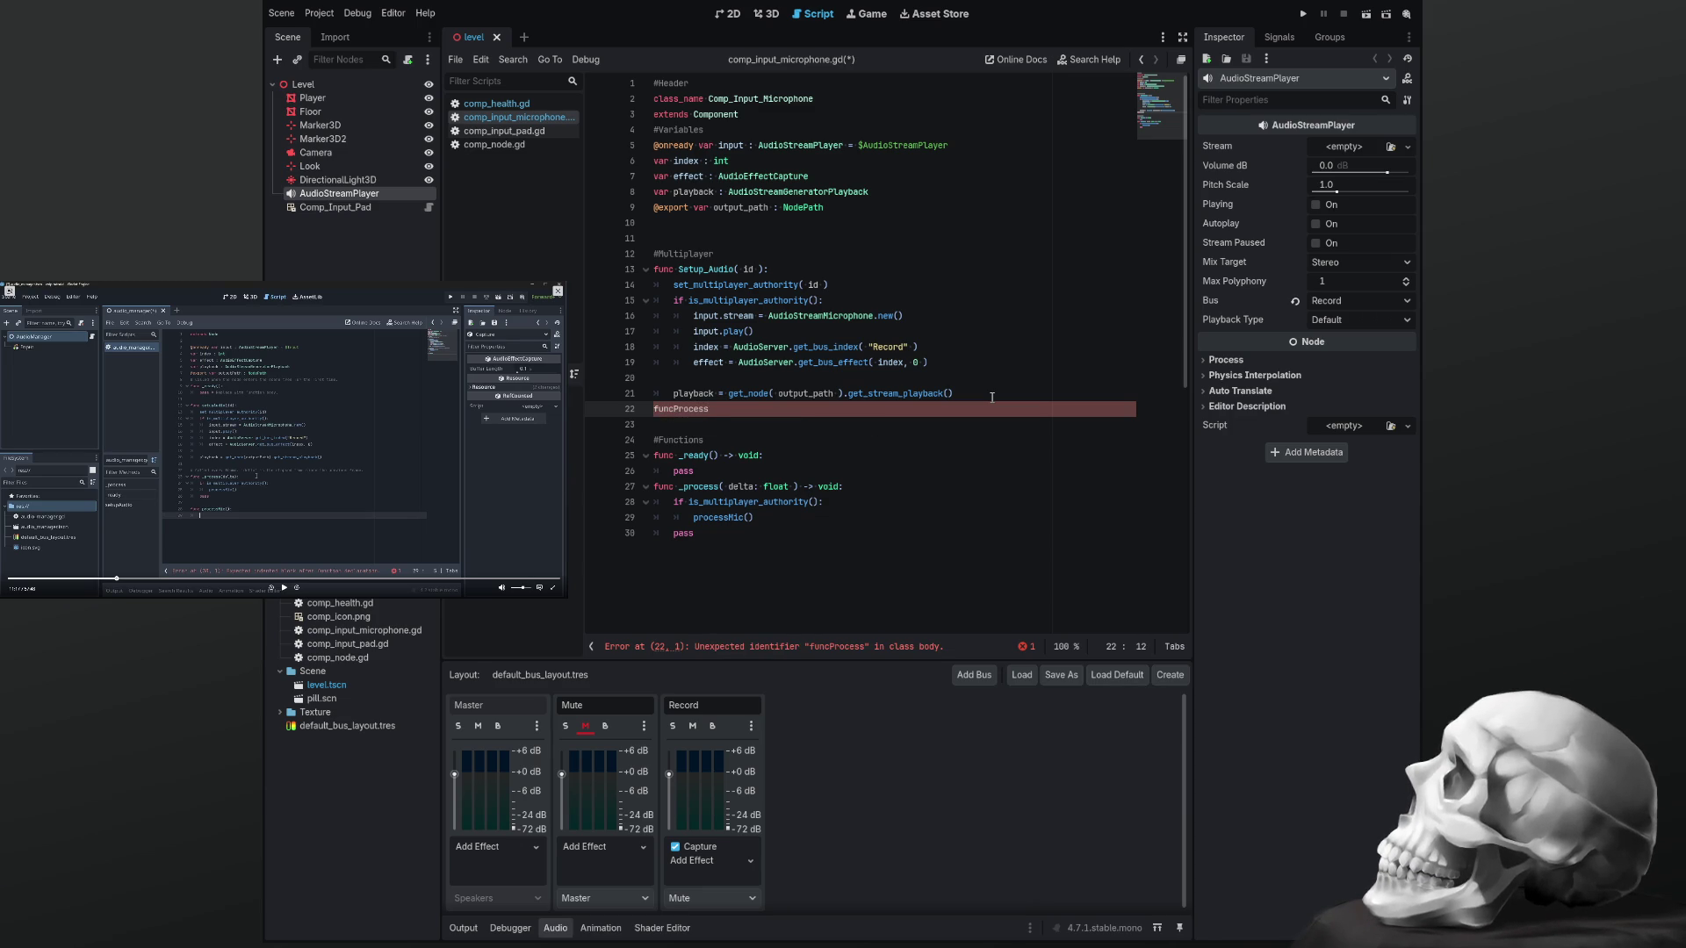
Step: Define func Process_Mic(): with a pass body on line 22
{"action": "key", "text": "End"}
{"action": "type", "text": "Mic"}
{"action": "type", "text": "("}
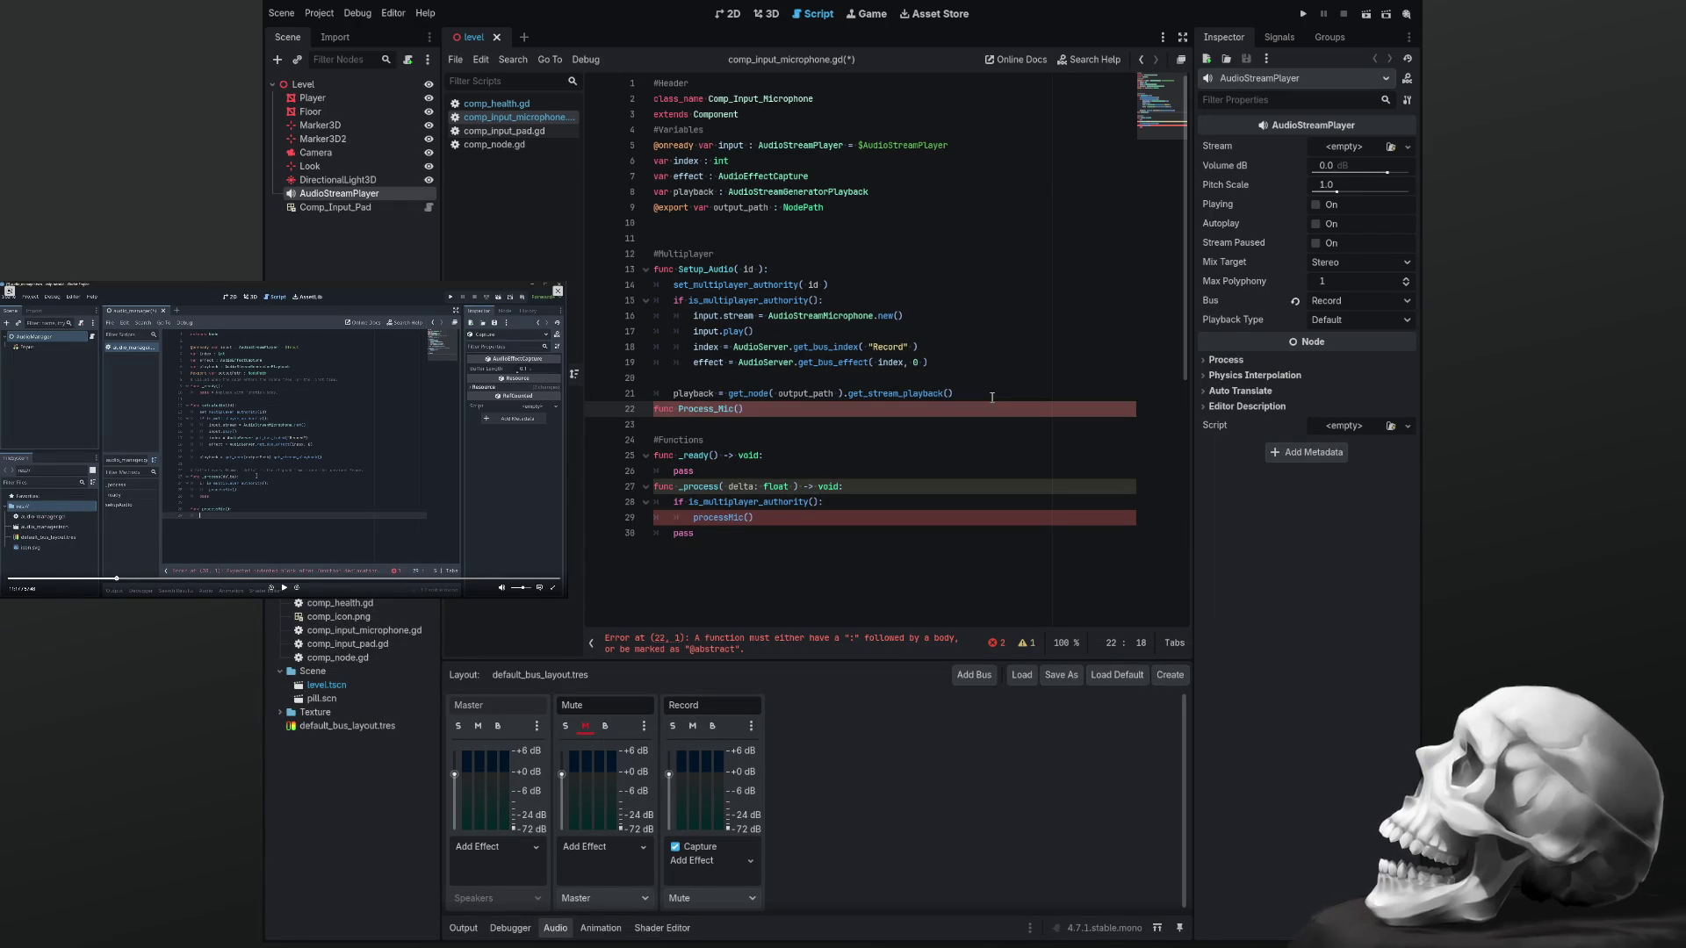
{"action": "type", "text": ":"}
{"action": "key", "text": "Return"}
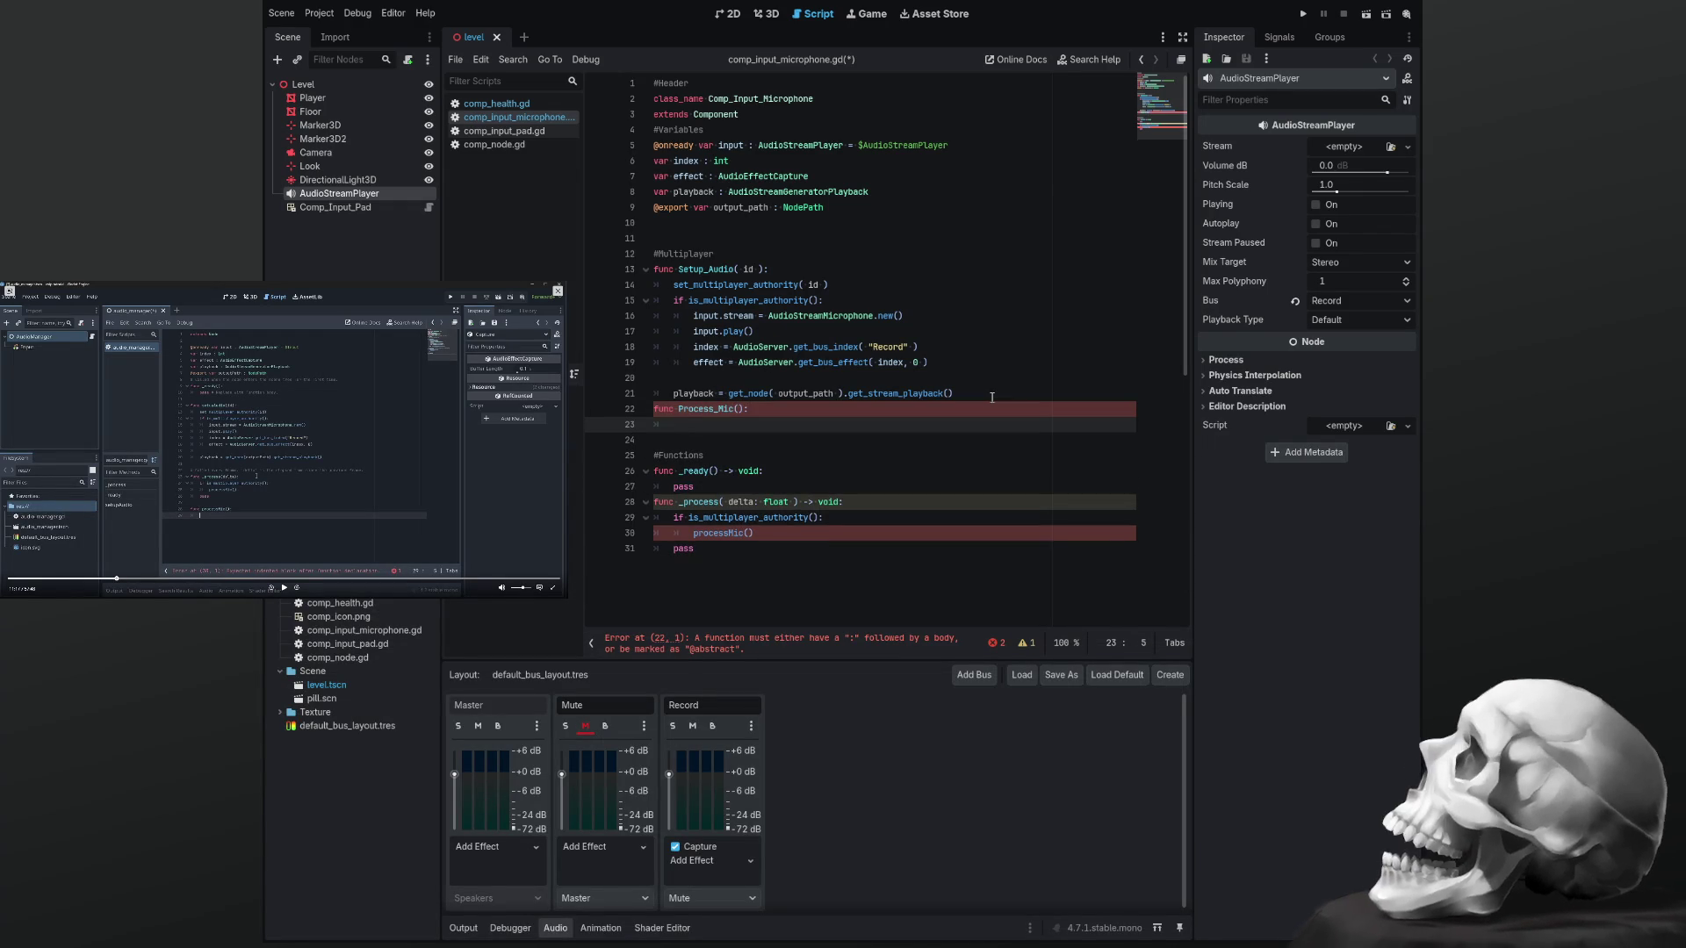
{"action": "type", "text": "pass"}
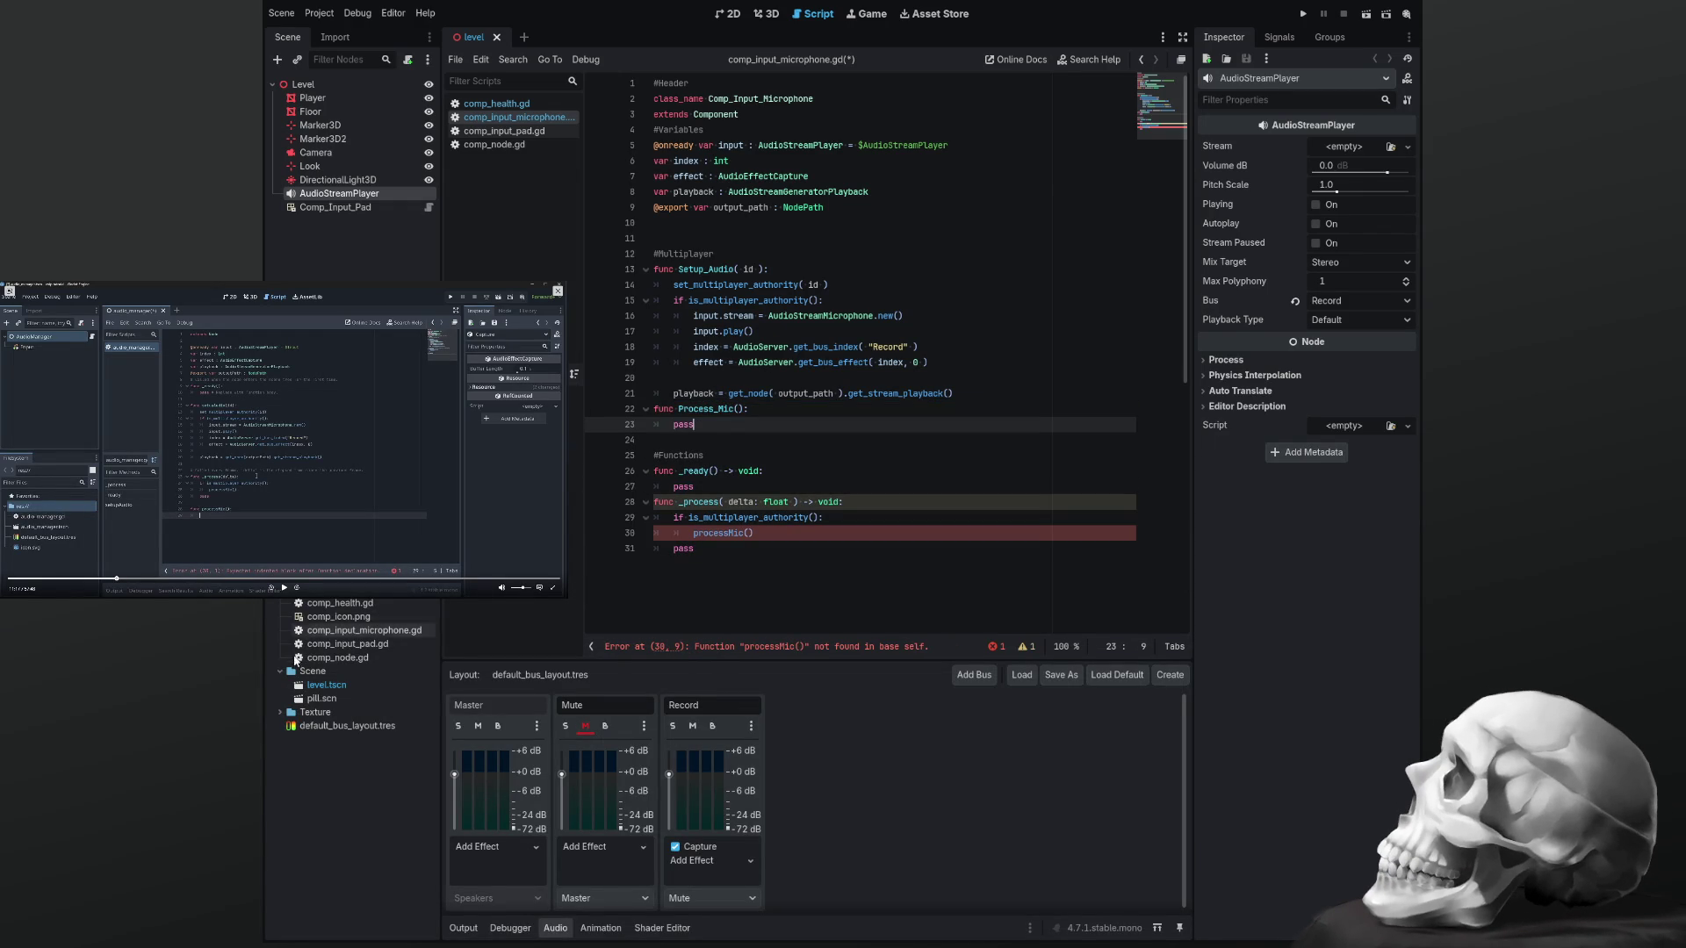
Step: Rename the call on line 30 to Process_Mic()
{"action": "left_click", "coordinate": [283, 588]}
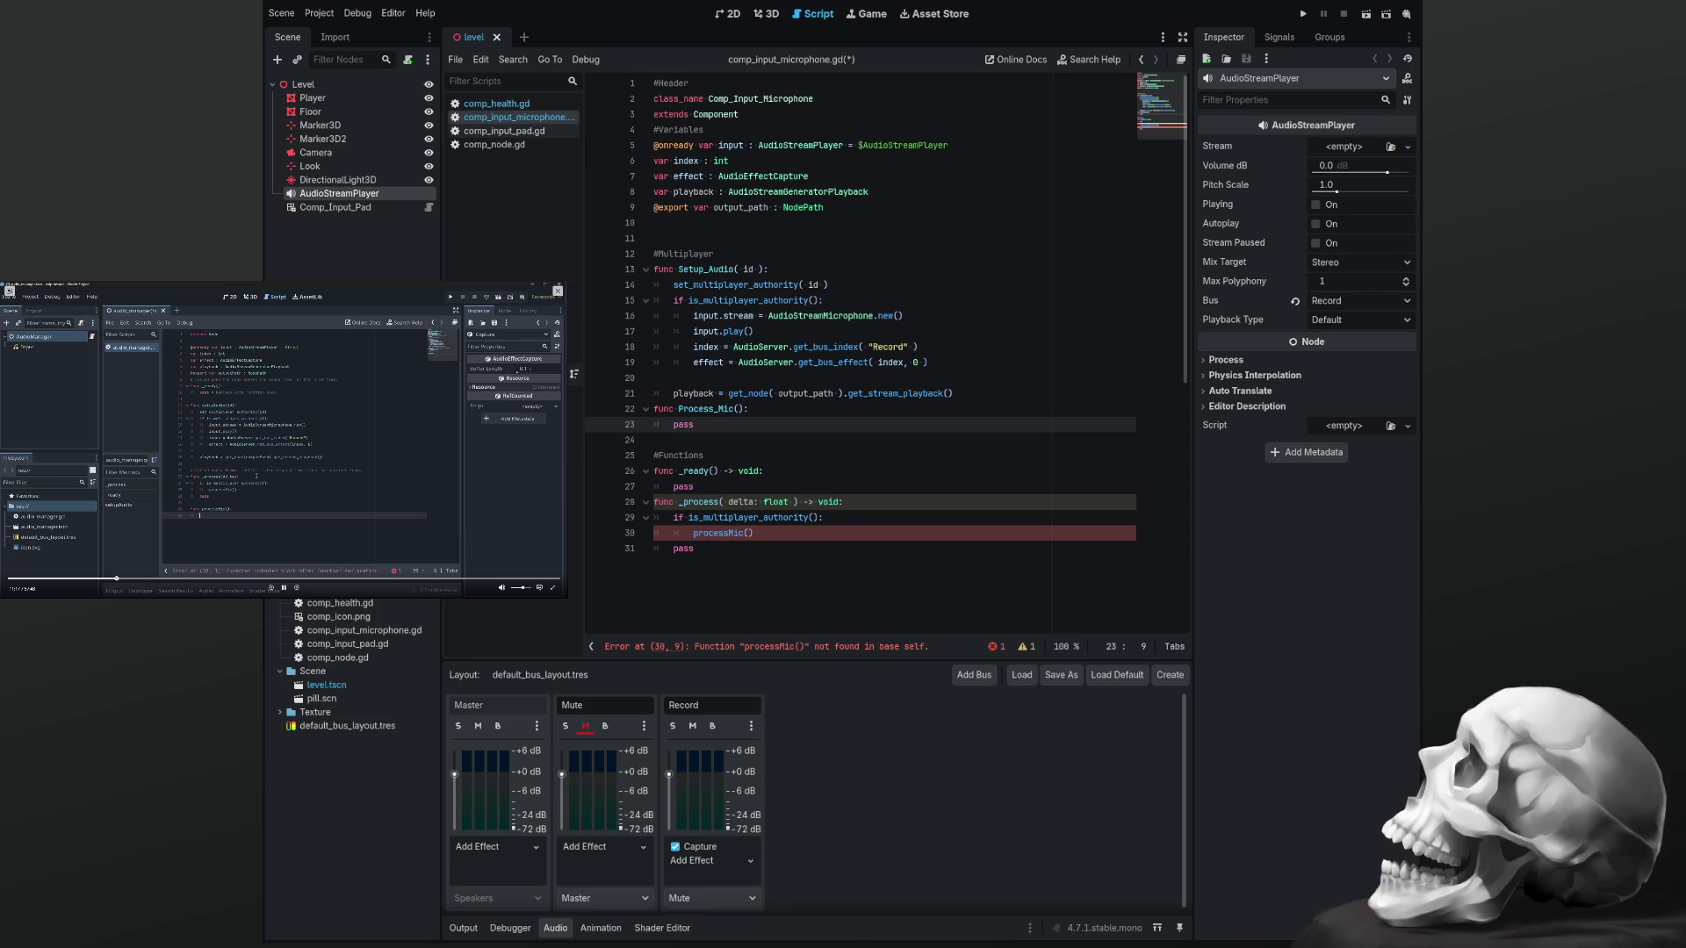
{"action": "left_click", "coordinate": [729, 533]}
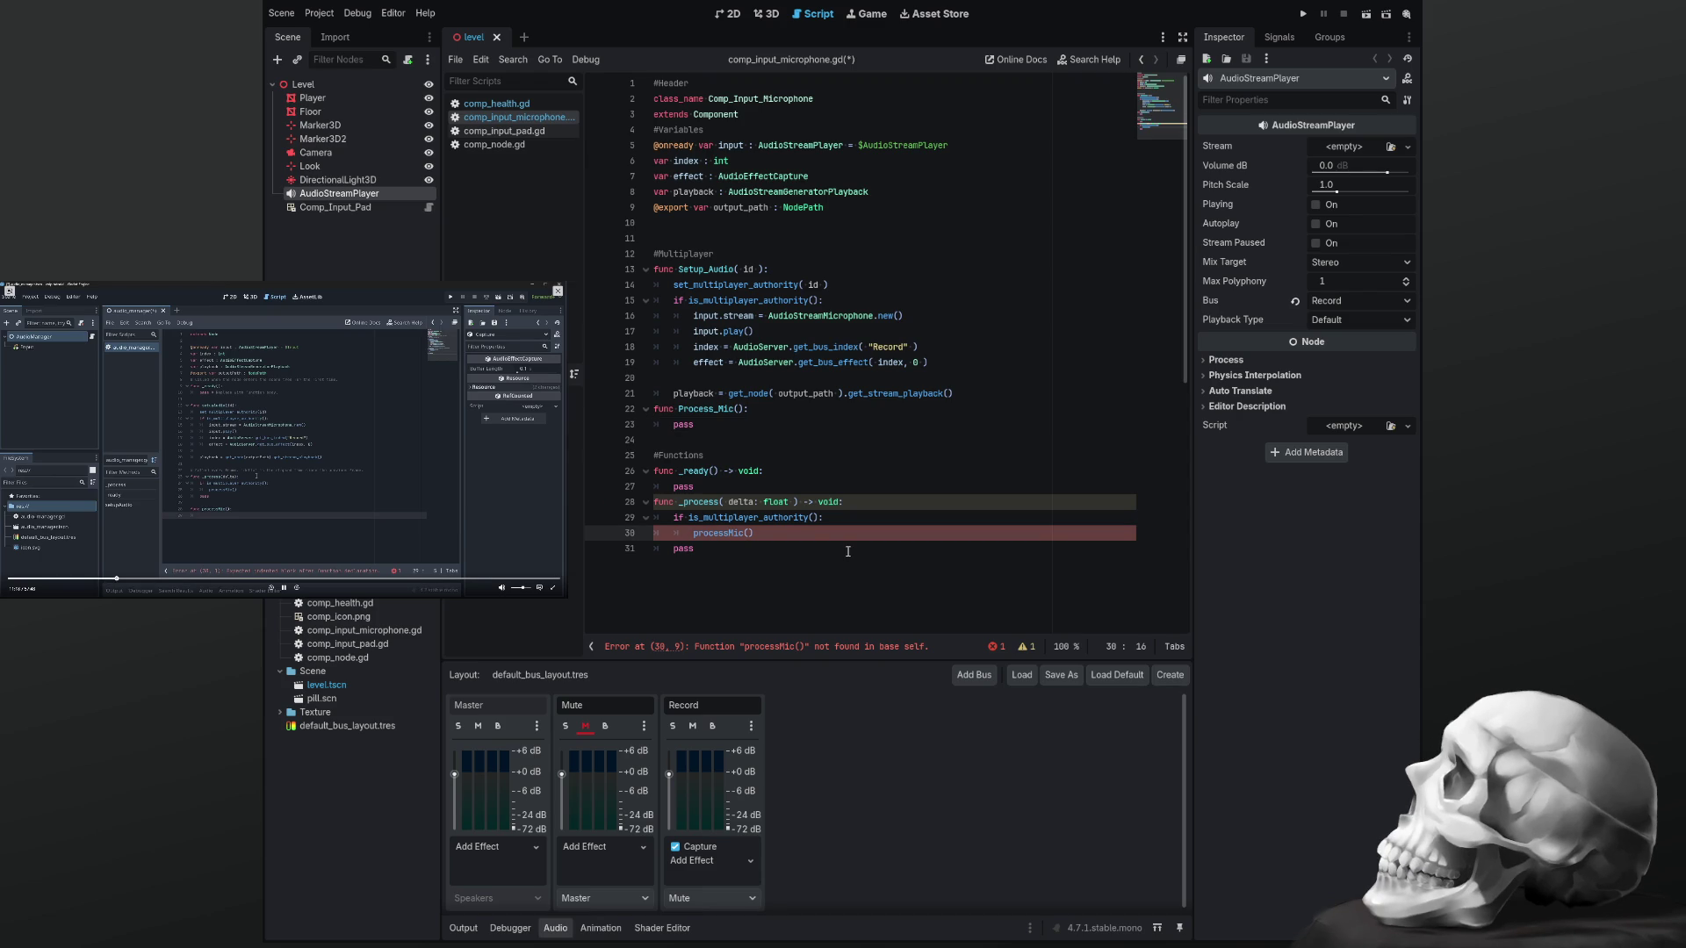
{"action": "type", "text": "_"}
{"action": "key", "text": "Escape"}
{"action": "key", "text": "Home"}
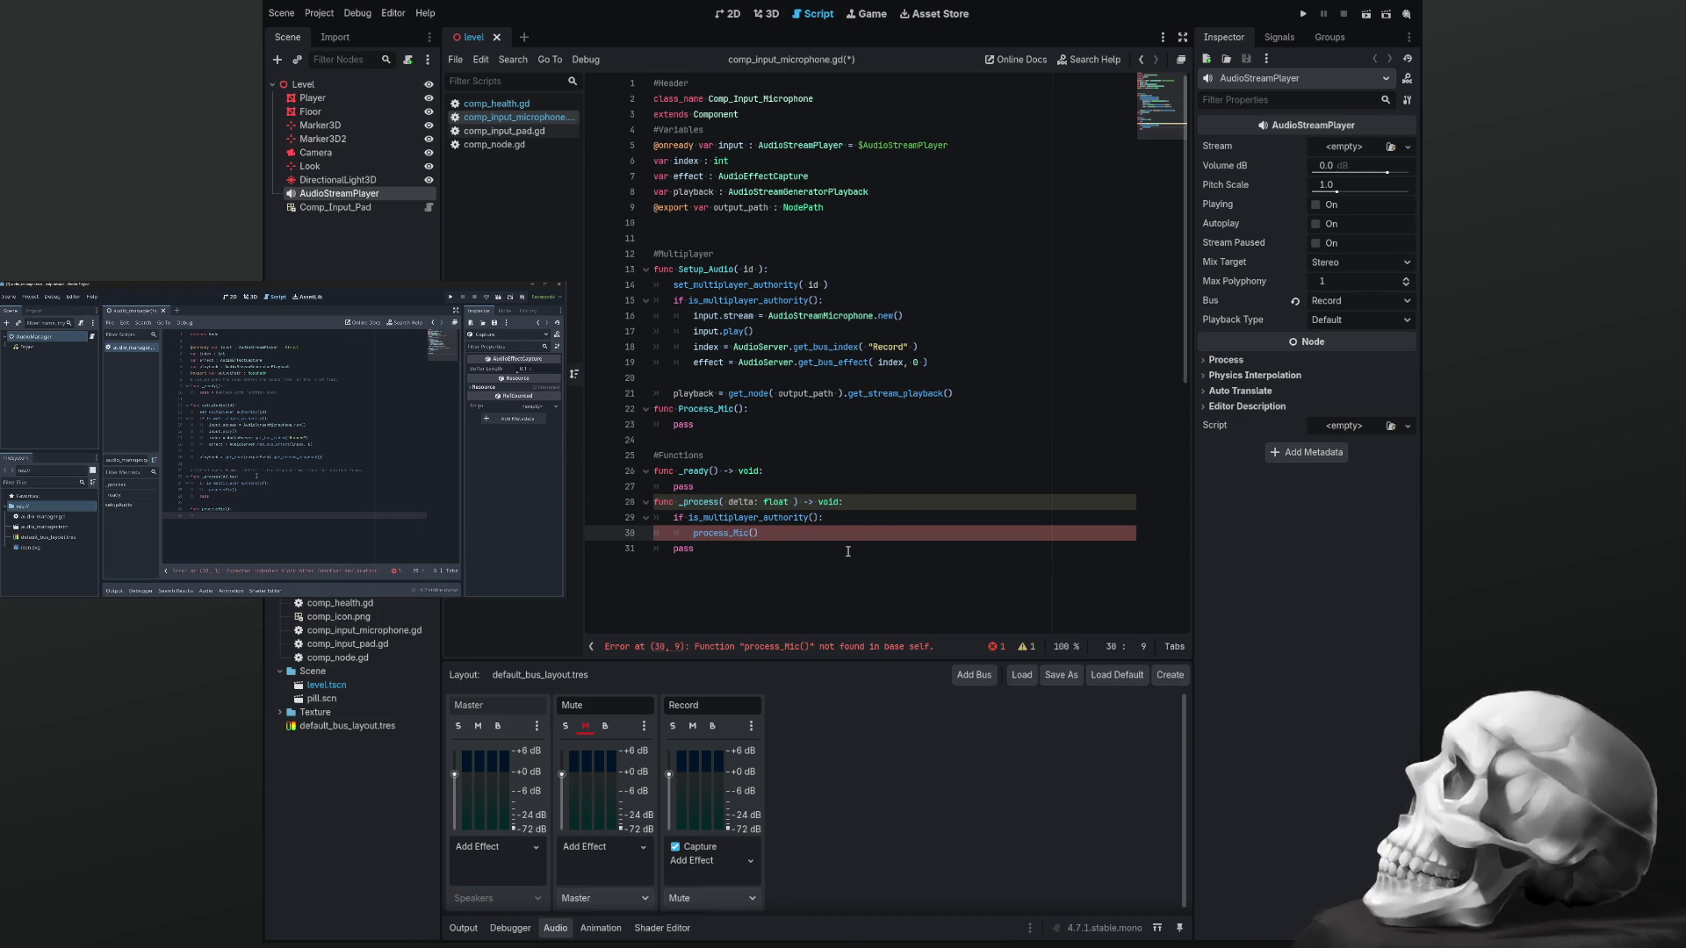
{"action": "key", "text": "Delete"}
{"action": "type", "text": "P"}
{"action": "key", "text": "Escape"}
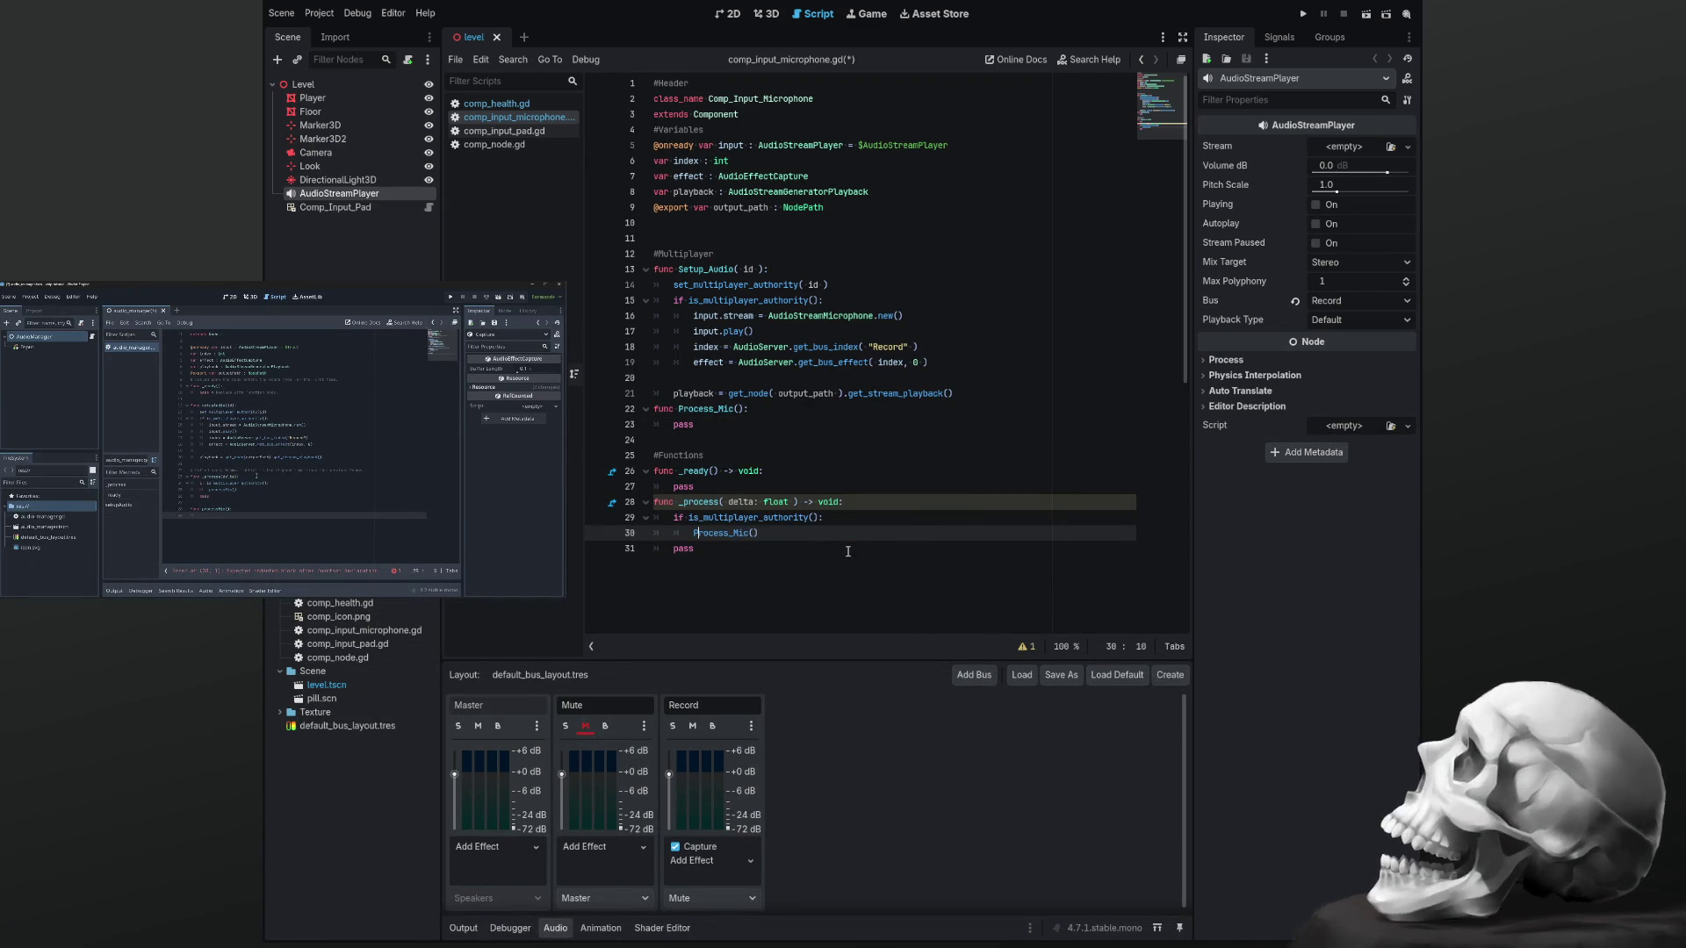
Step: Replace the placeholder pass in Process_Mic with 'var sterioData :'
{"action": "key", "text": "Up"}
{"action": "key", "text": "Up"}
{"action": "key", "text": "Up"}
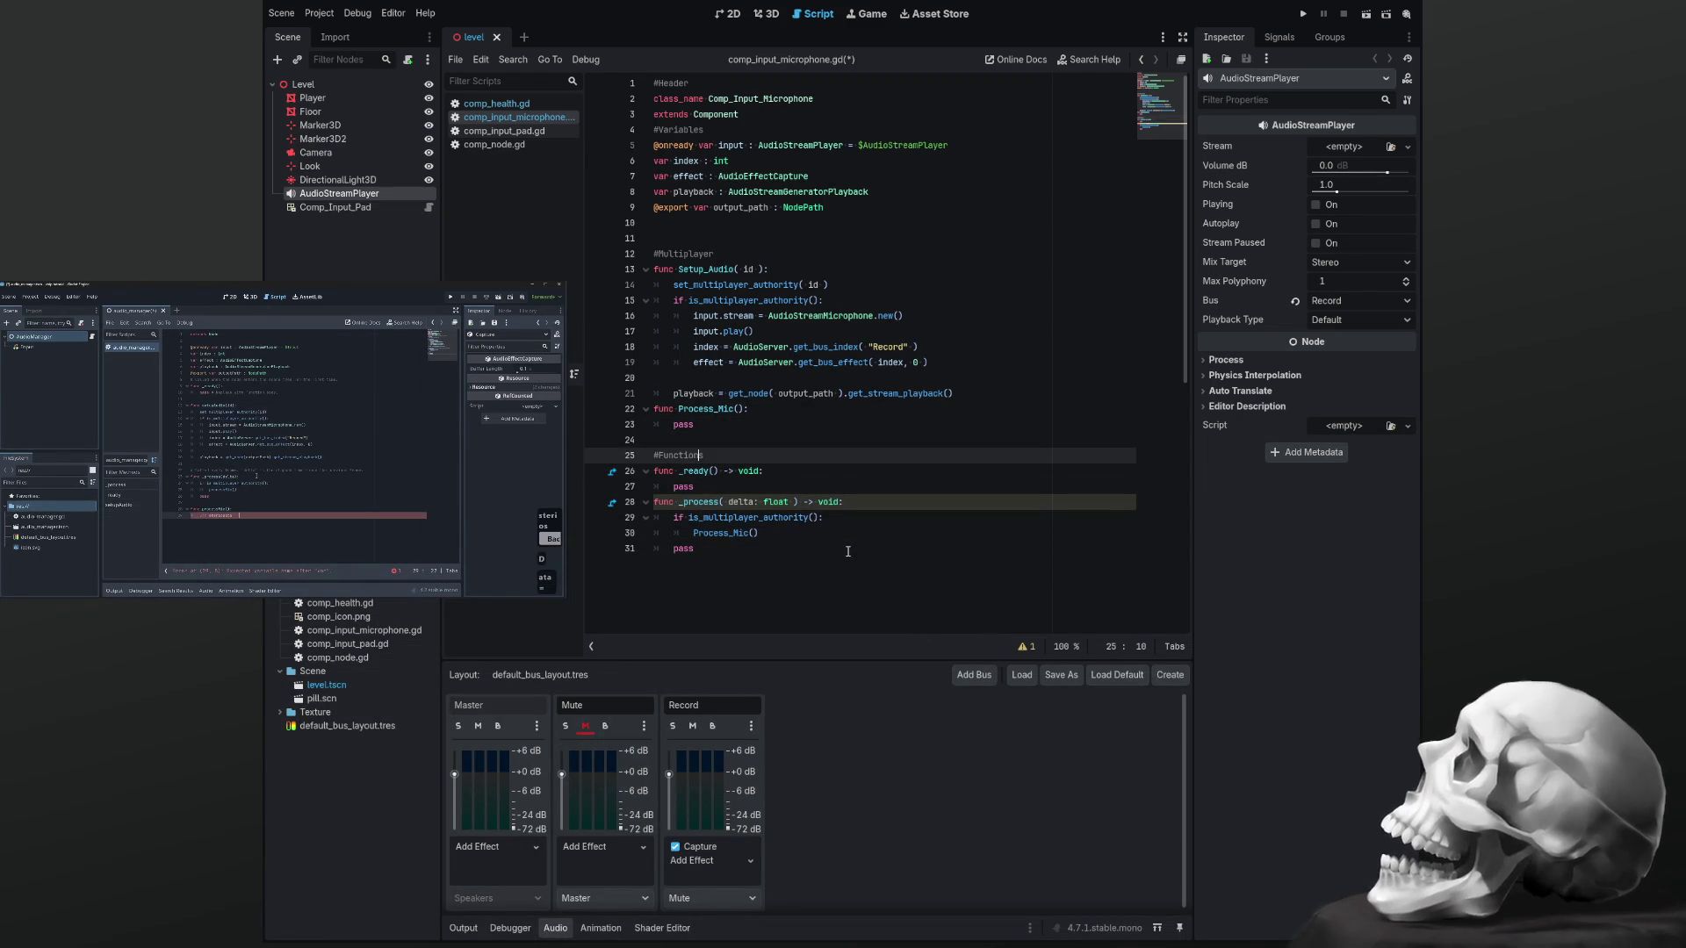
{"action": "key", "text": "Down"}
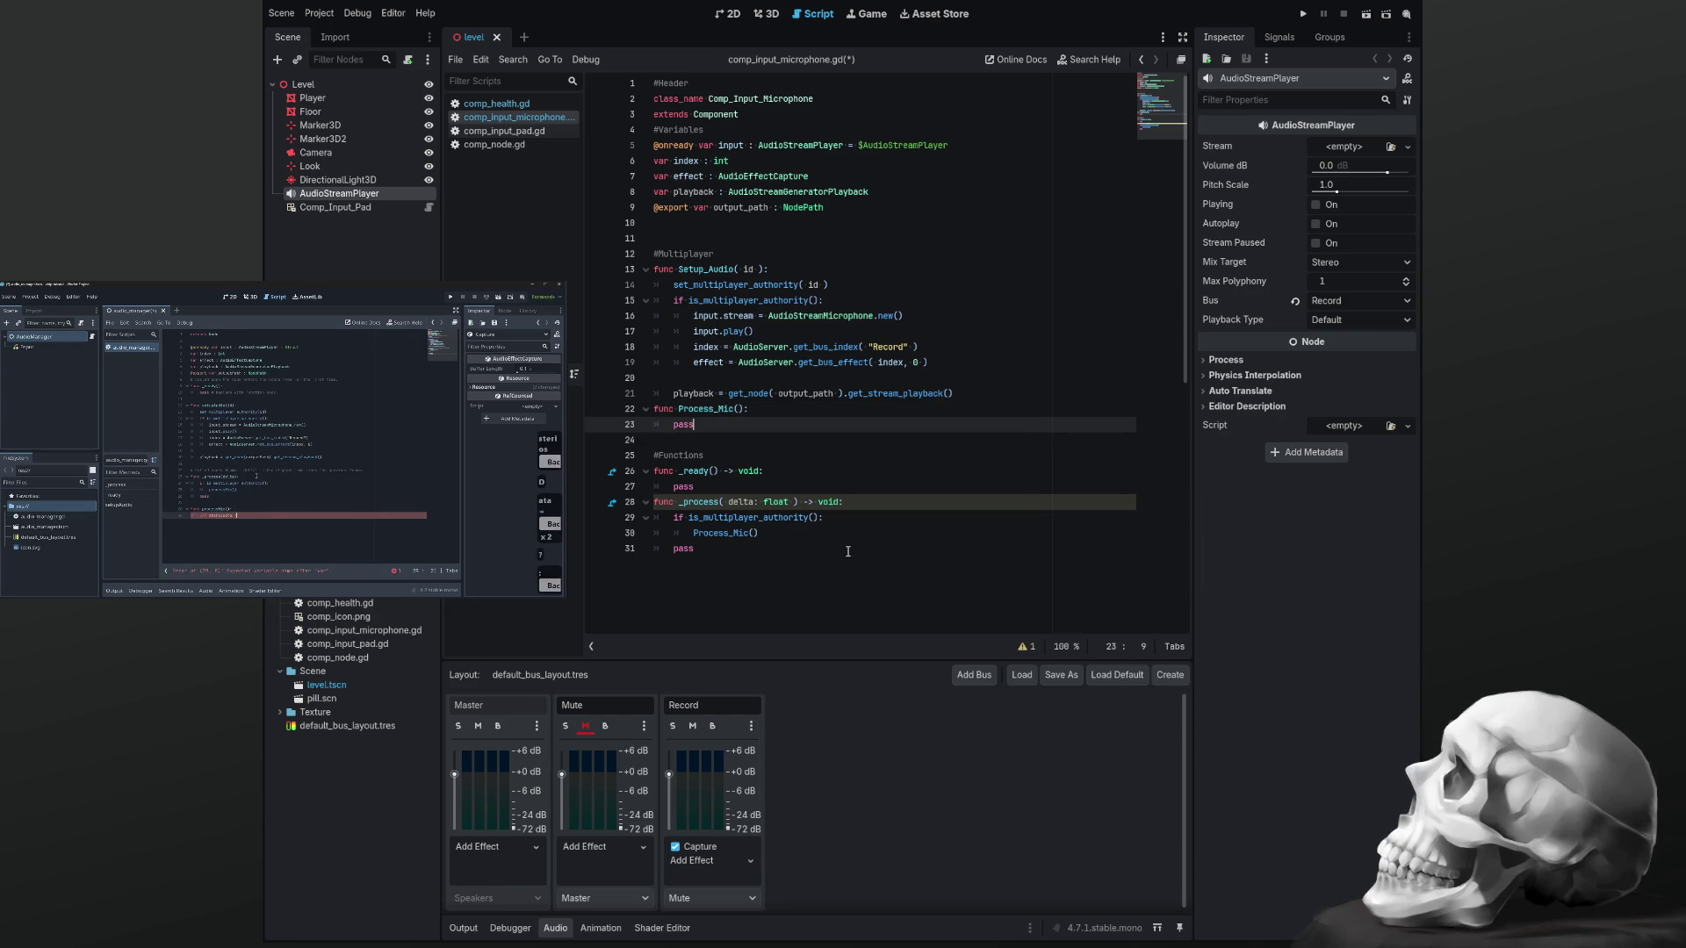
{"action": "key", "text": "shift+Home"}
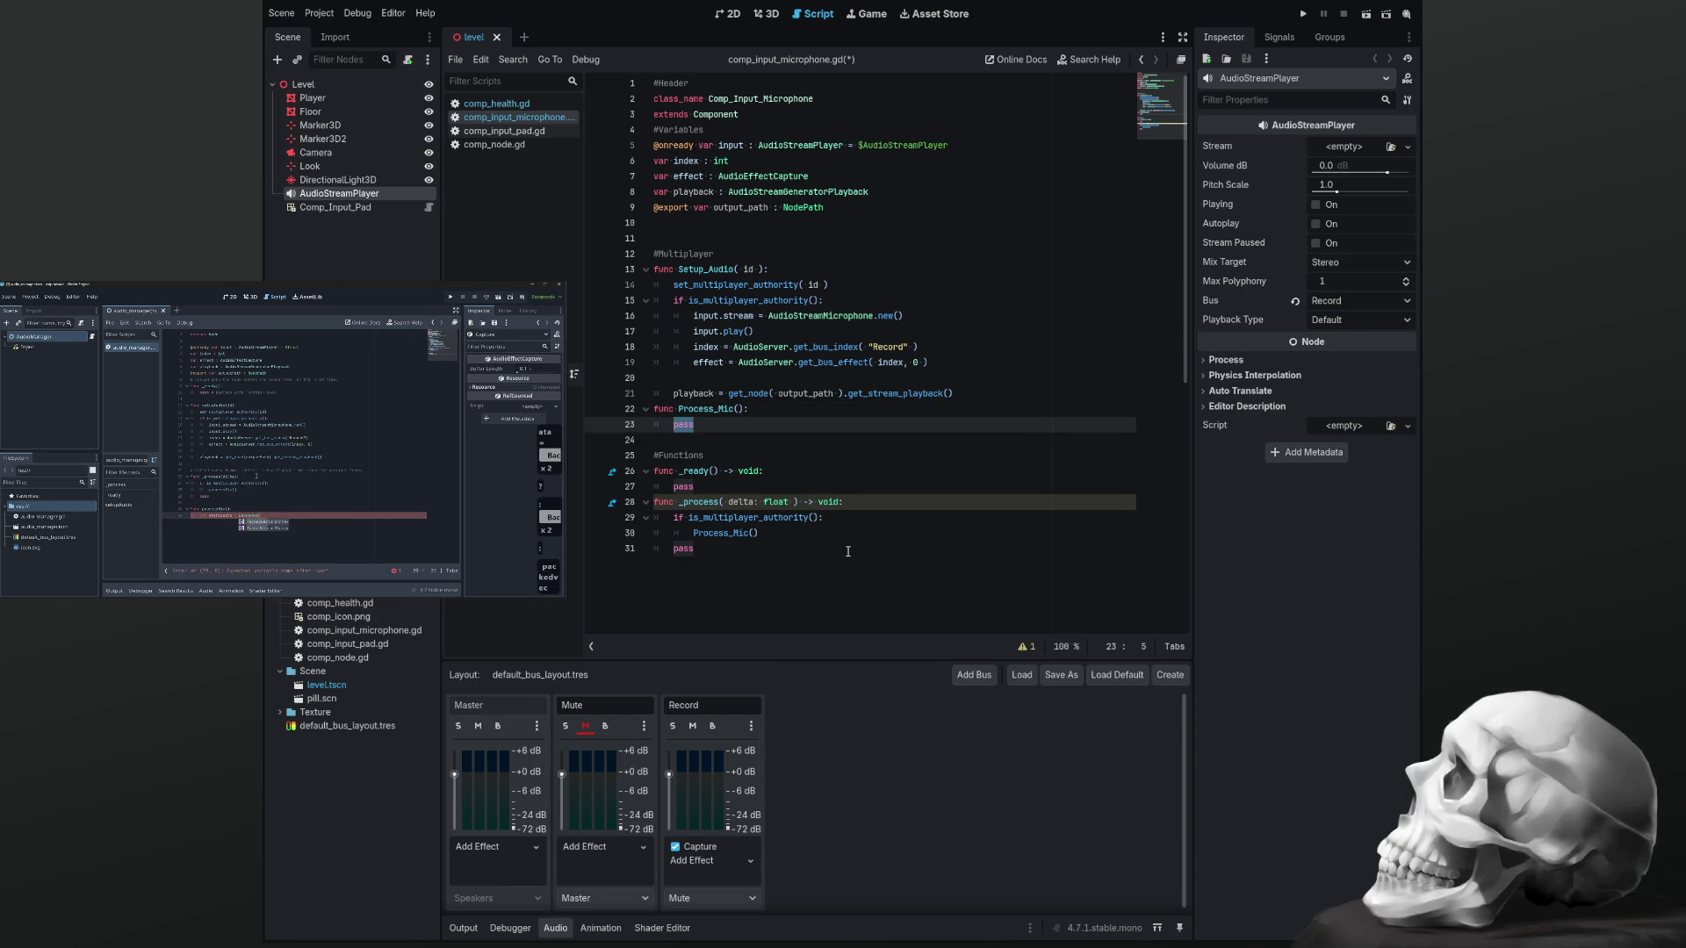
{"action": "type", "text": "var "}
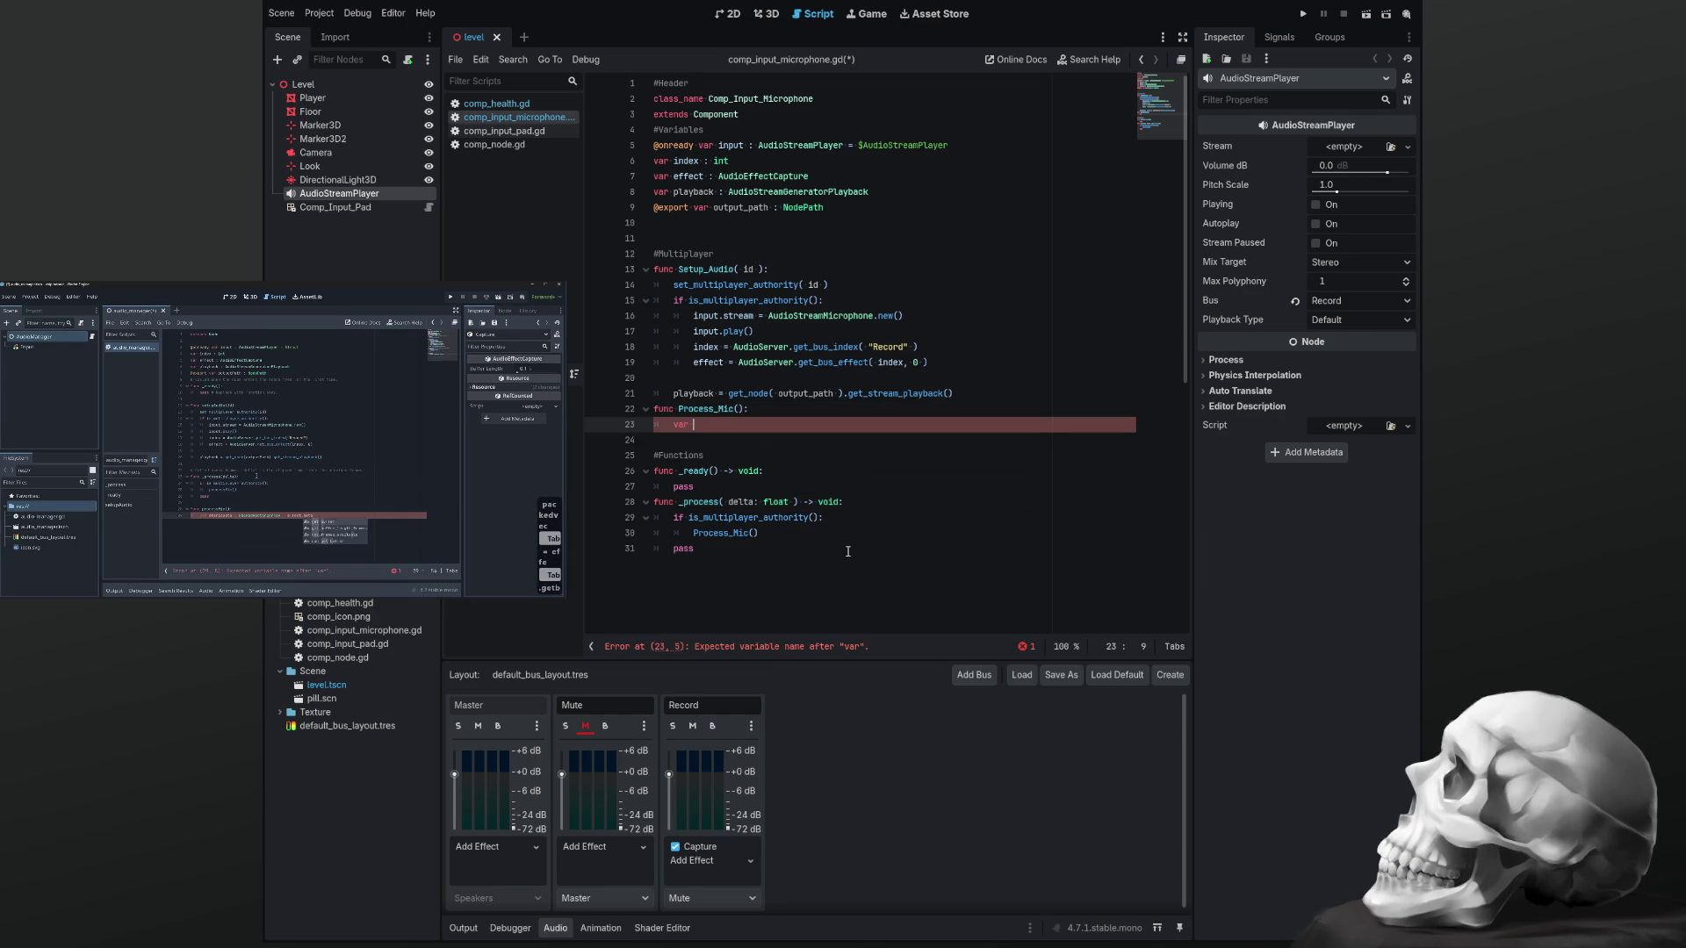
{"action": "type", "text": "ste"}
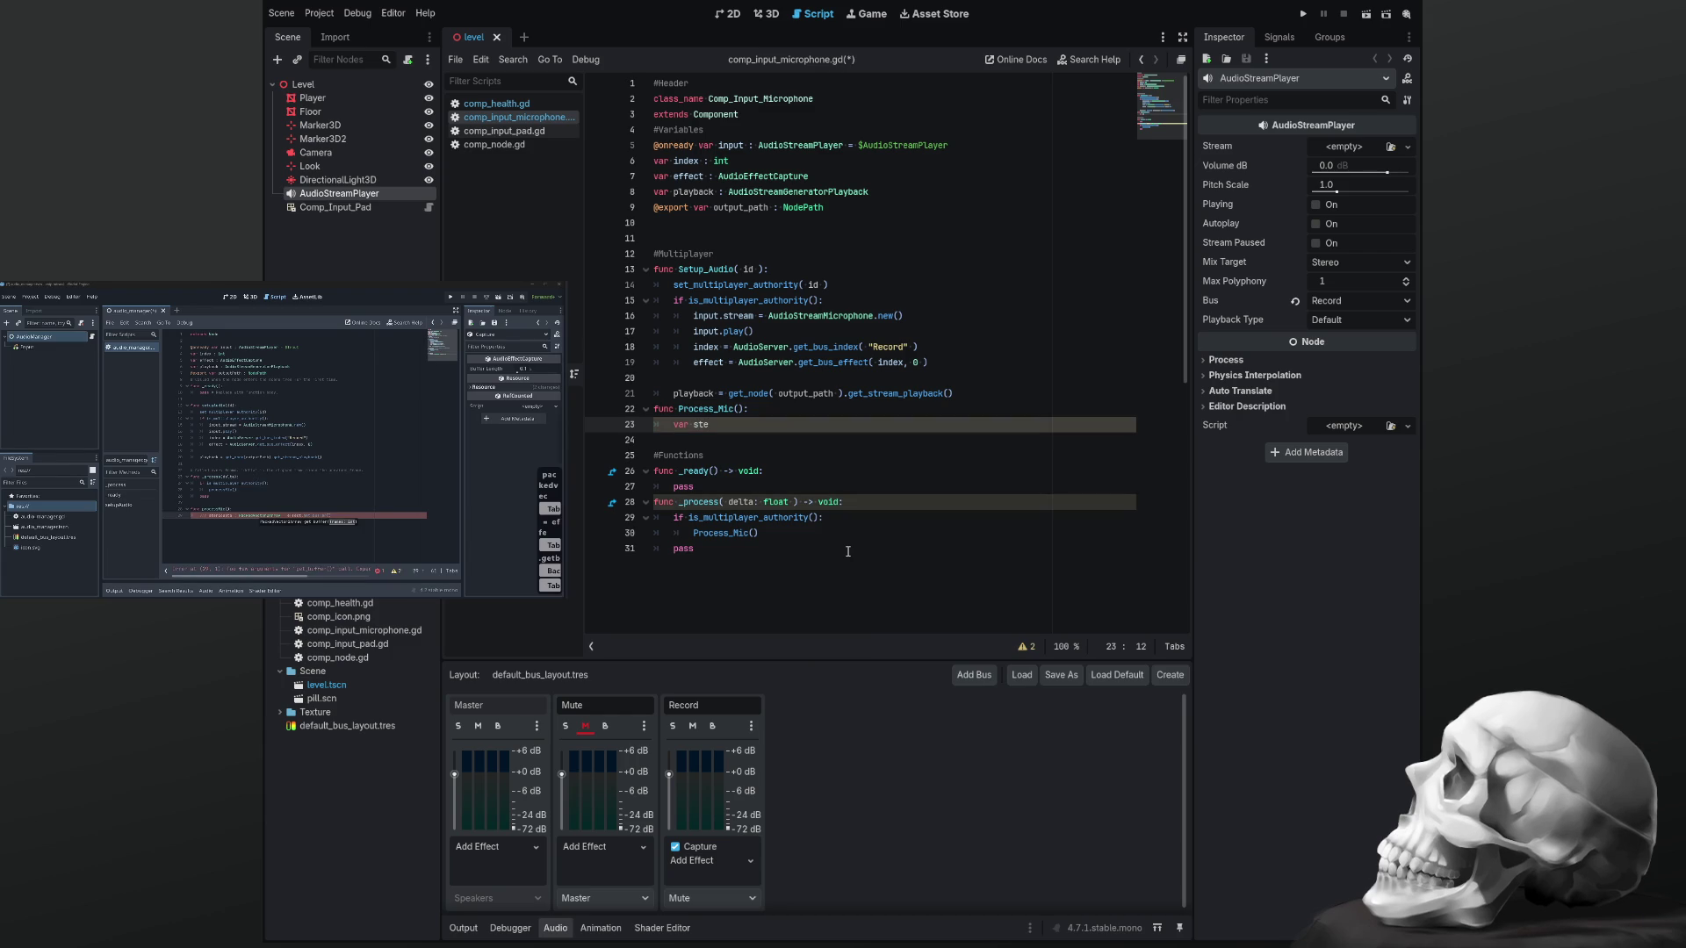
{"action": "type", "text": "ri"}
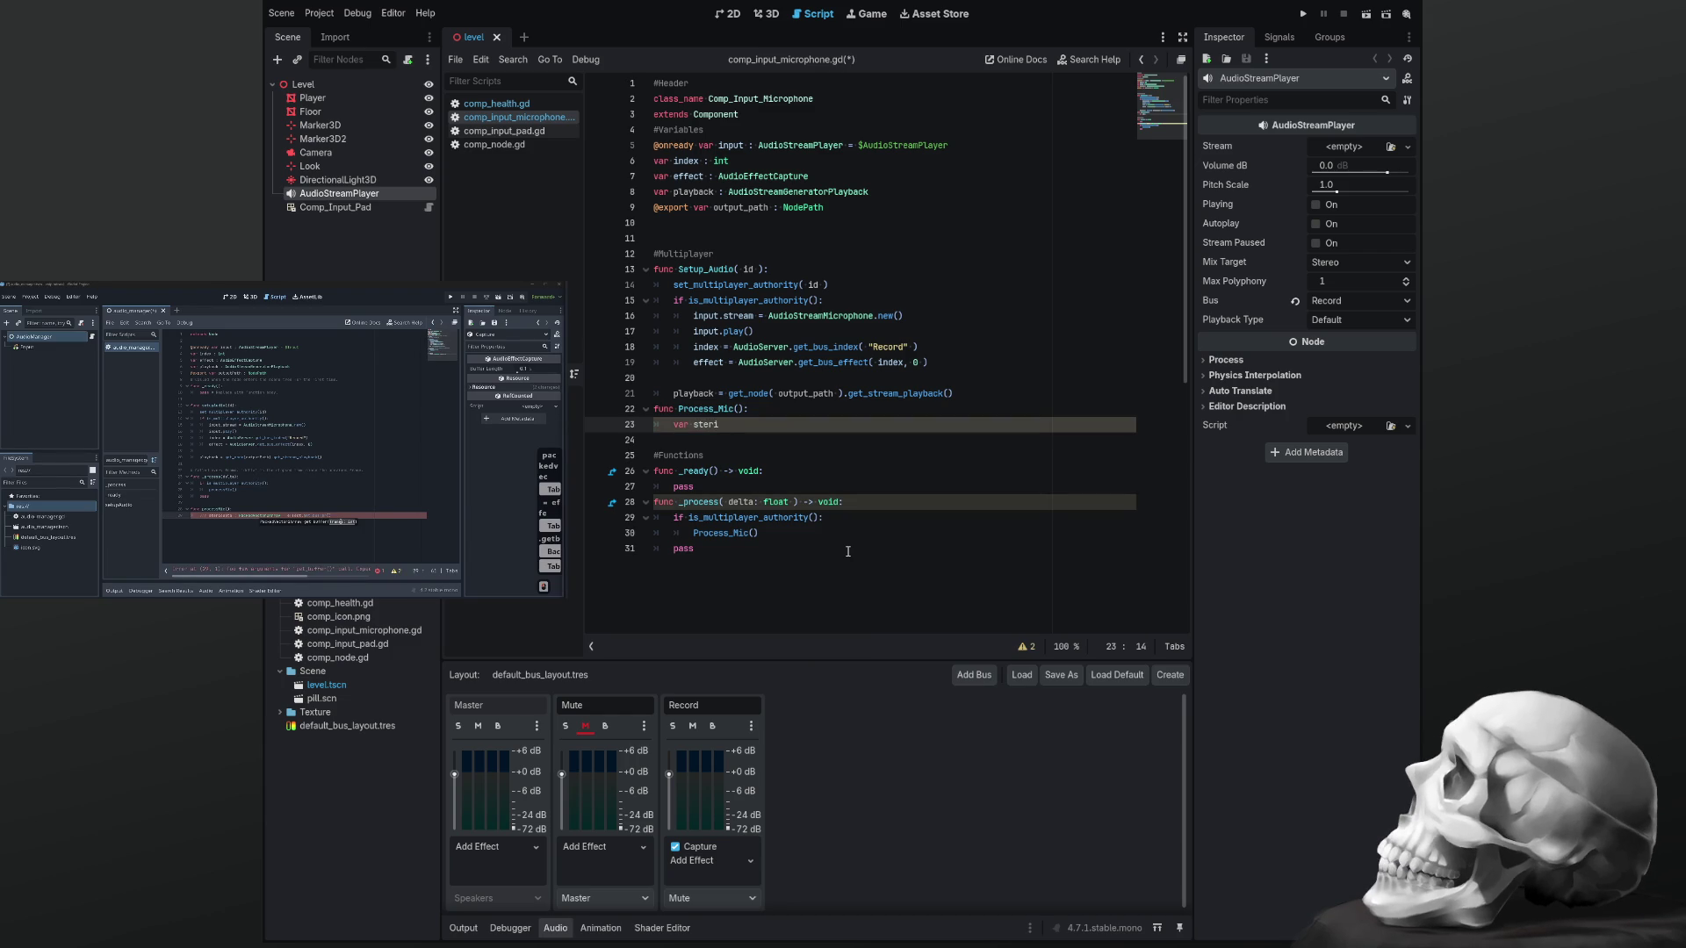
{"action": "type", "text": "o"}
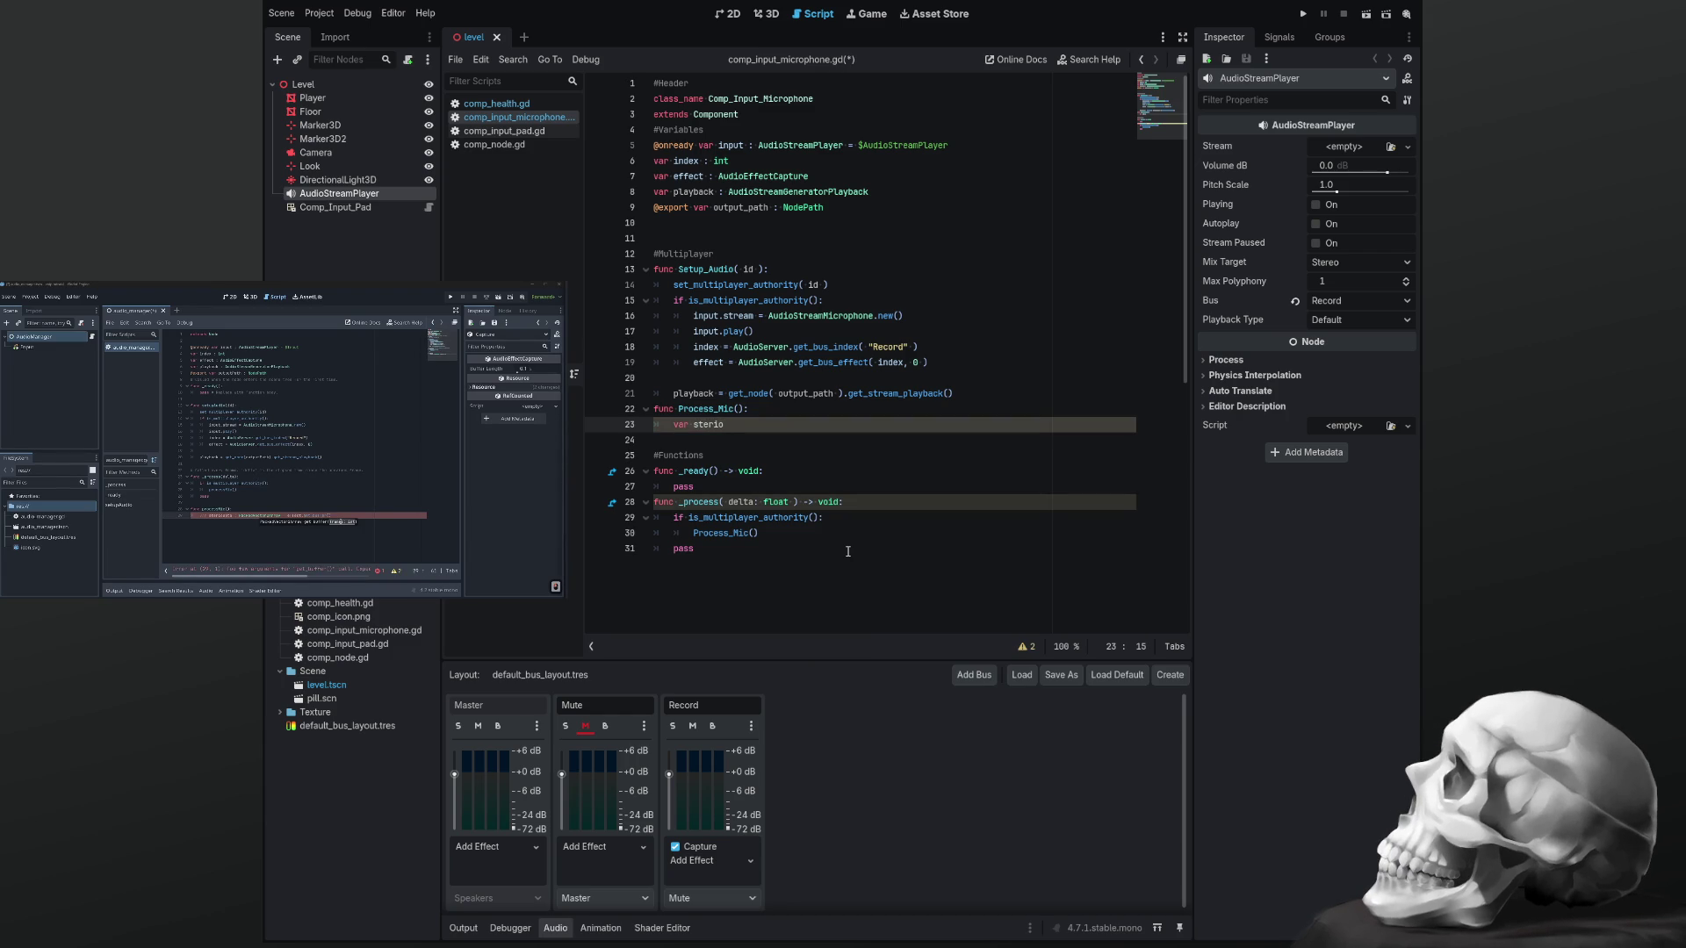
{"action": "type", "text": "Data"}
{"action": "type", "text": " :"}
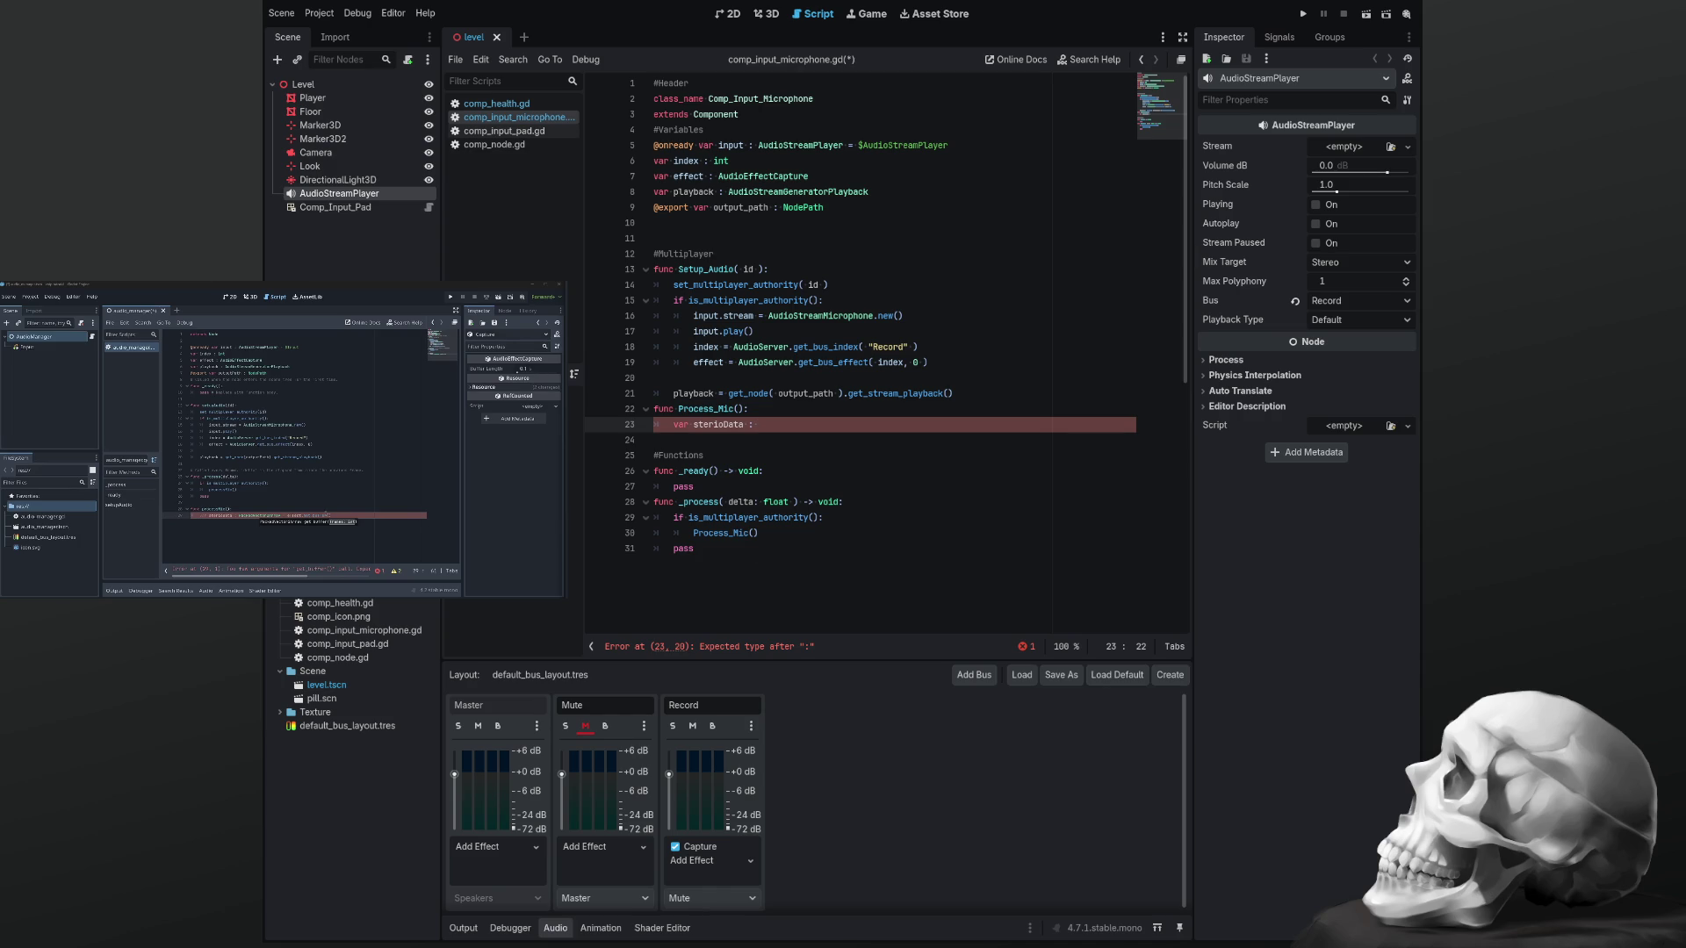
Step: Give sterioData the PackedVector2Array type hint via autocomplete
{"action": "mouse_move", "coordinate": [283, 588]}
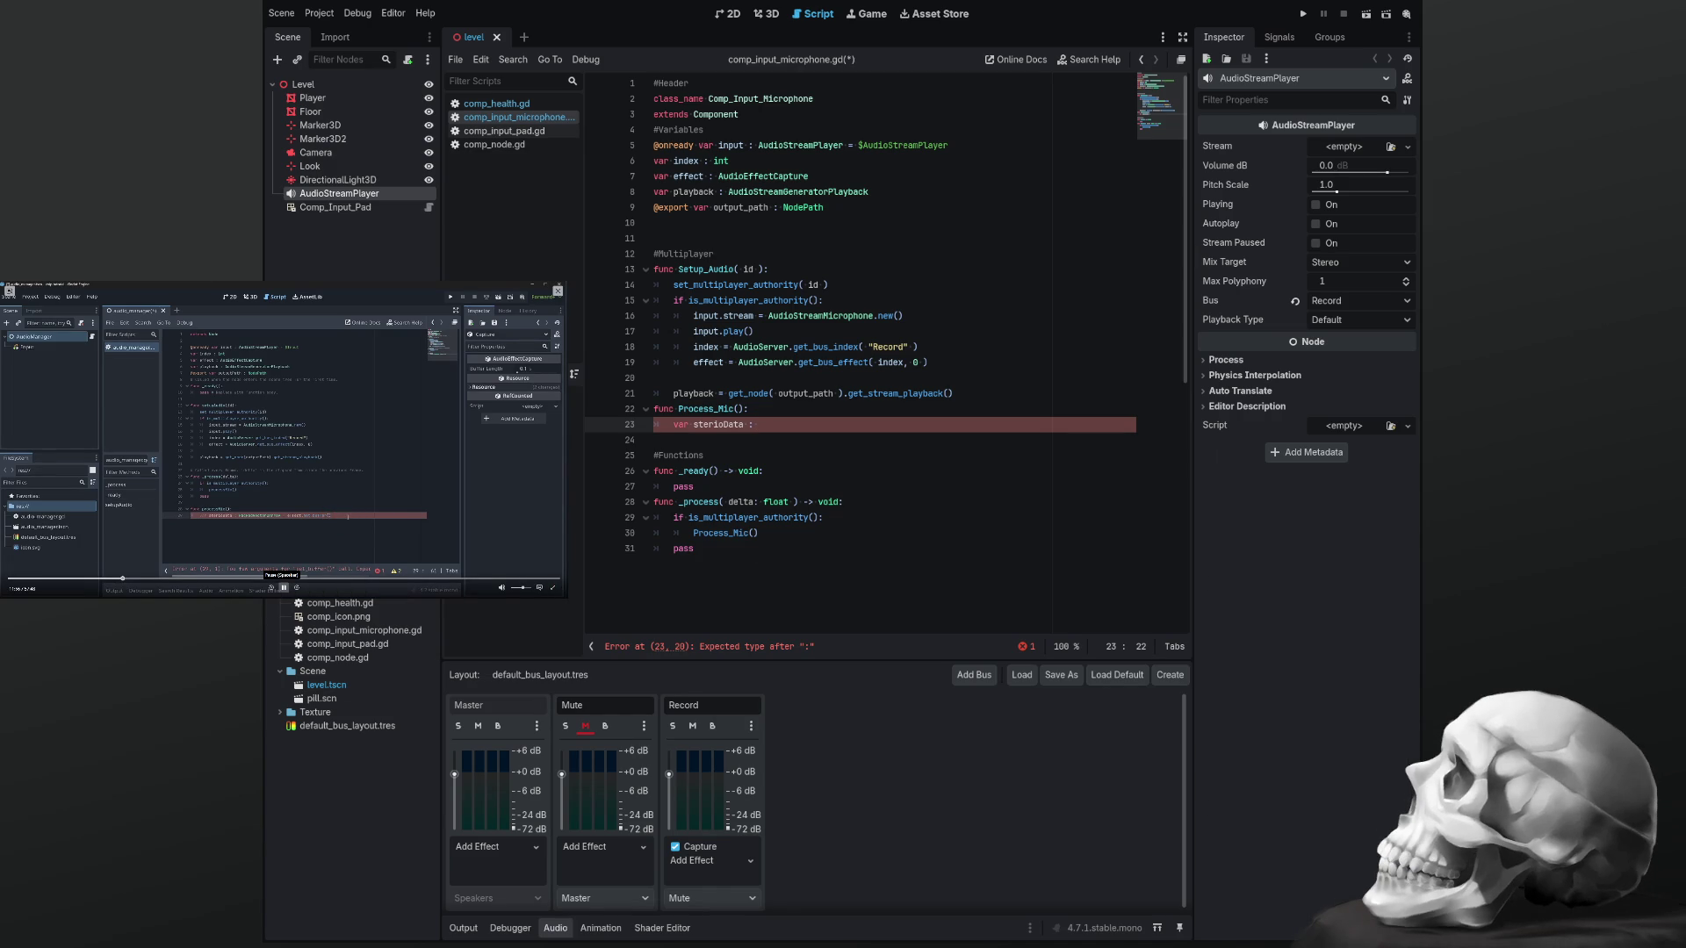
{"action": "left_click", "coordinate": [284, 588]}
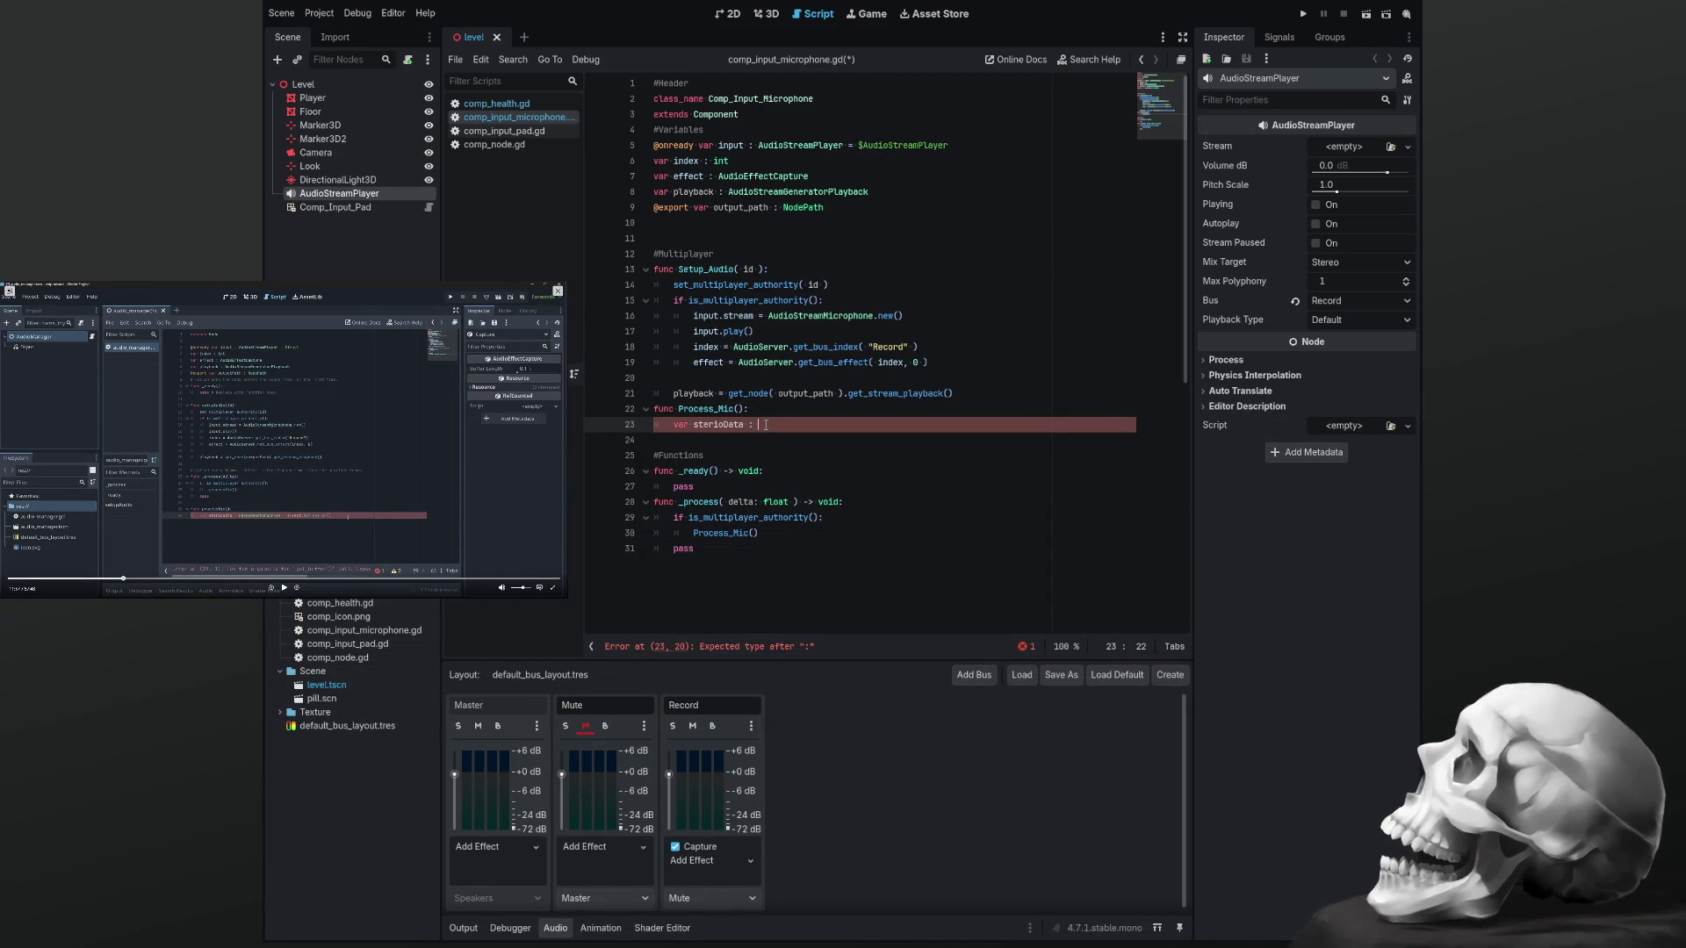
{"action": "type", "text": "Packed"}
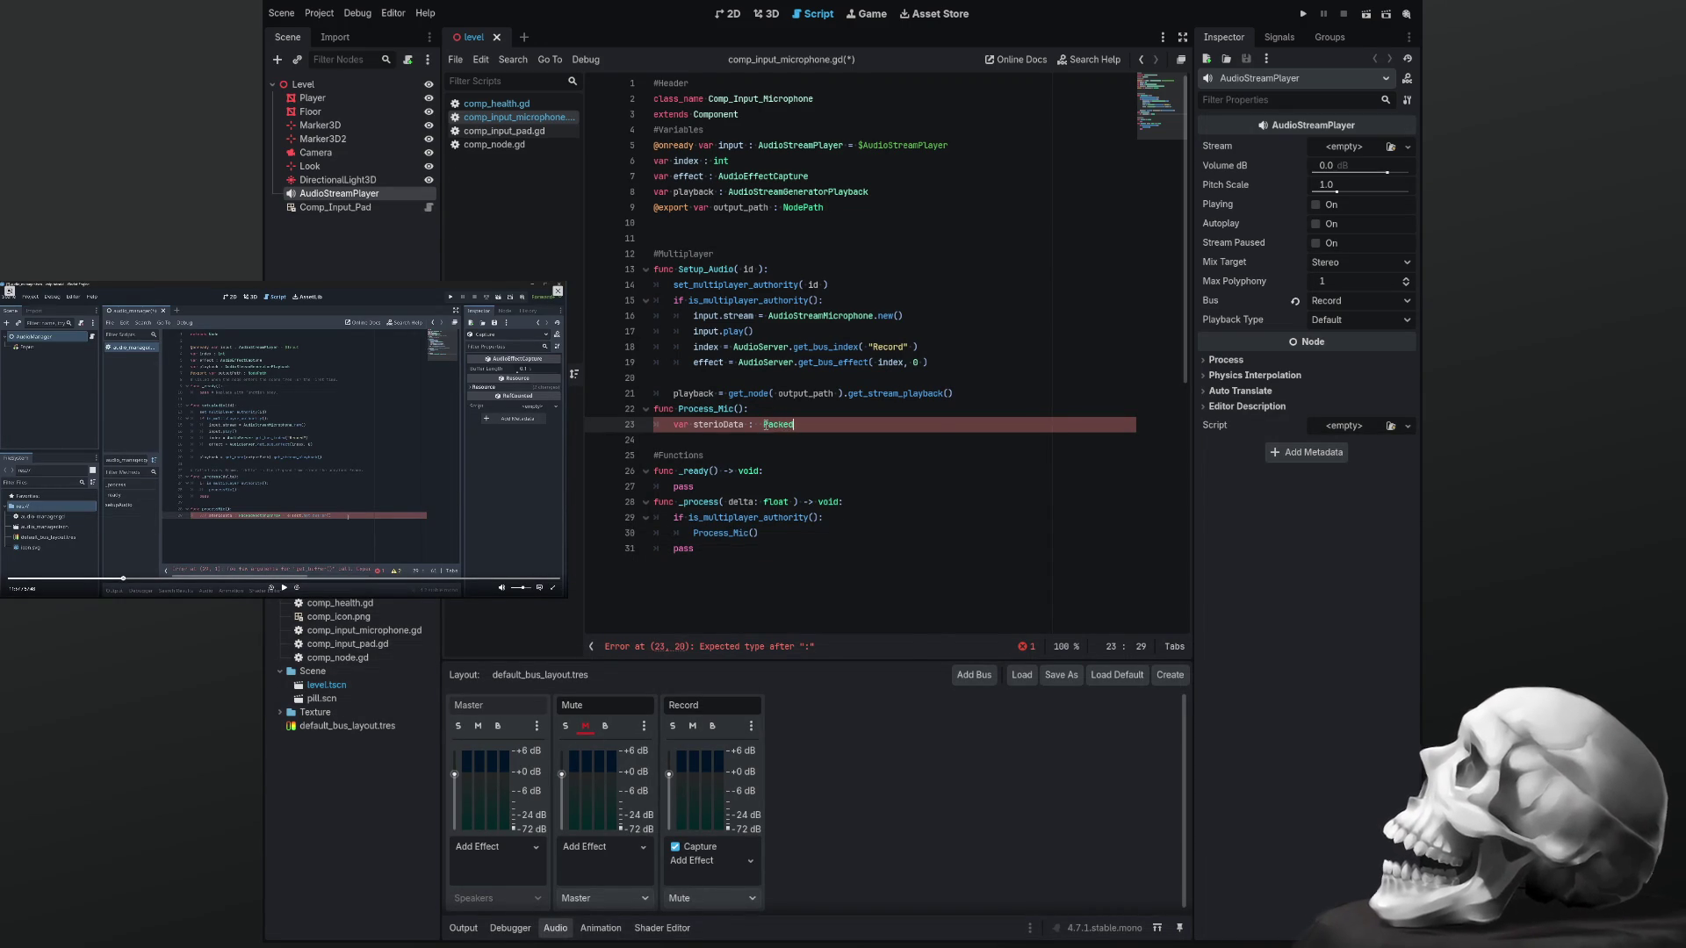
{"action": "type", "text": "Vector"}
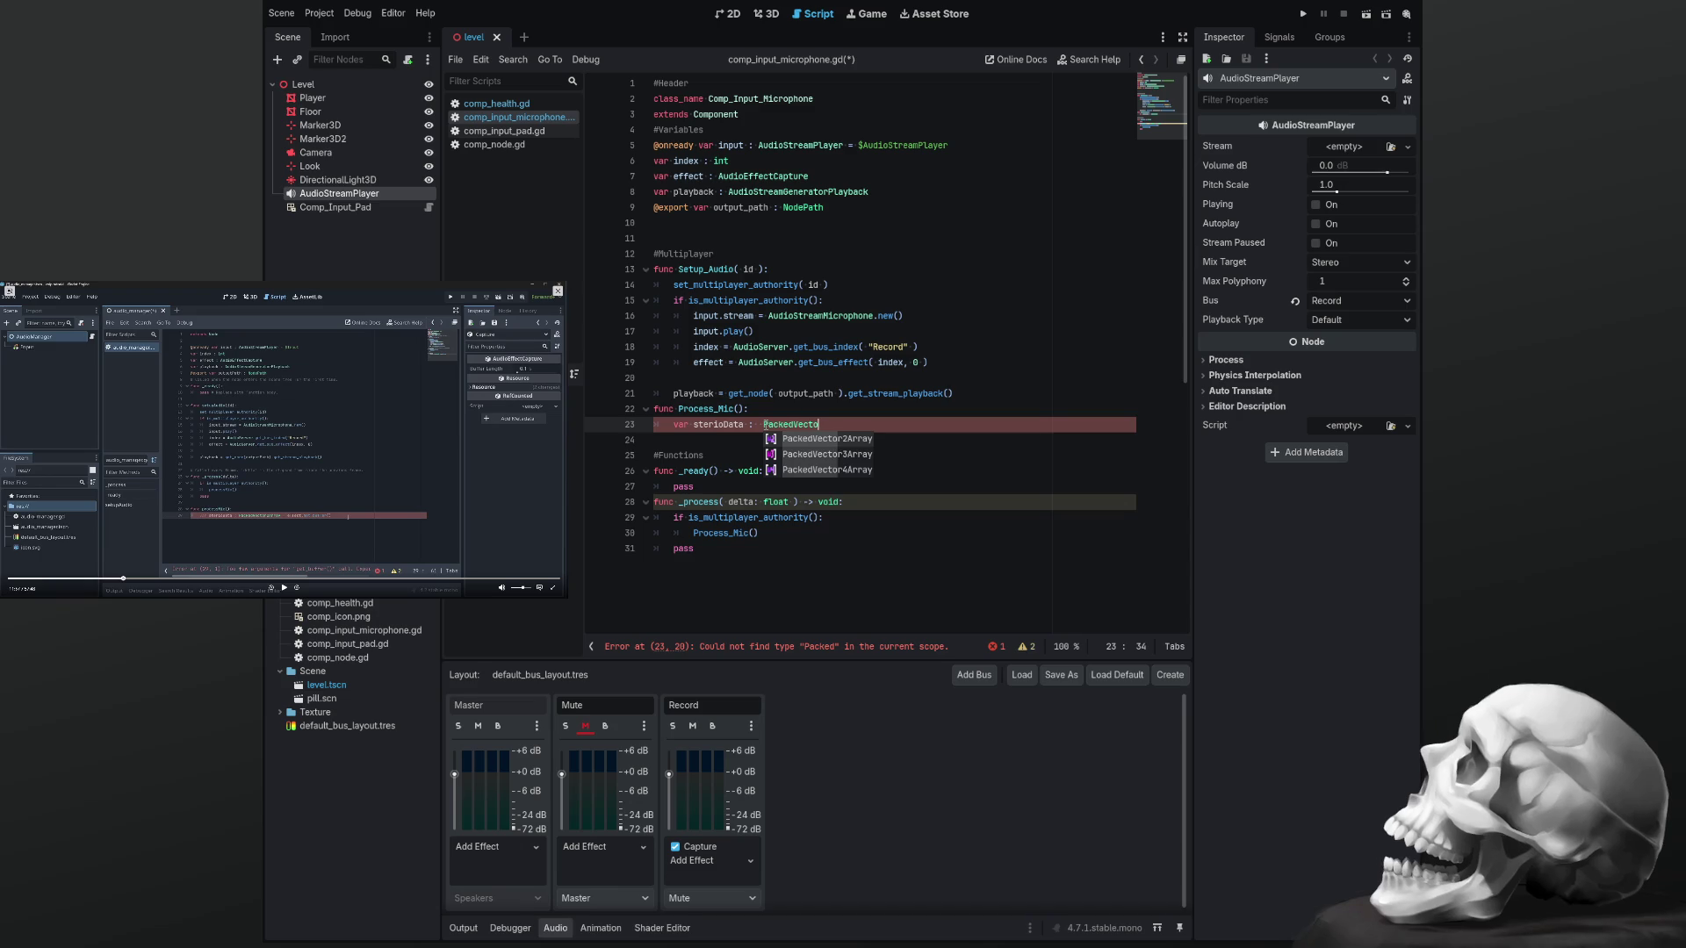
{"action": "type", "text": "2"}
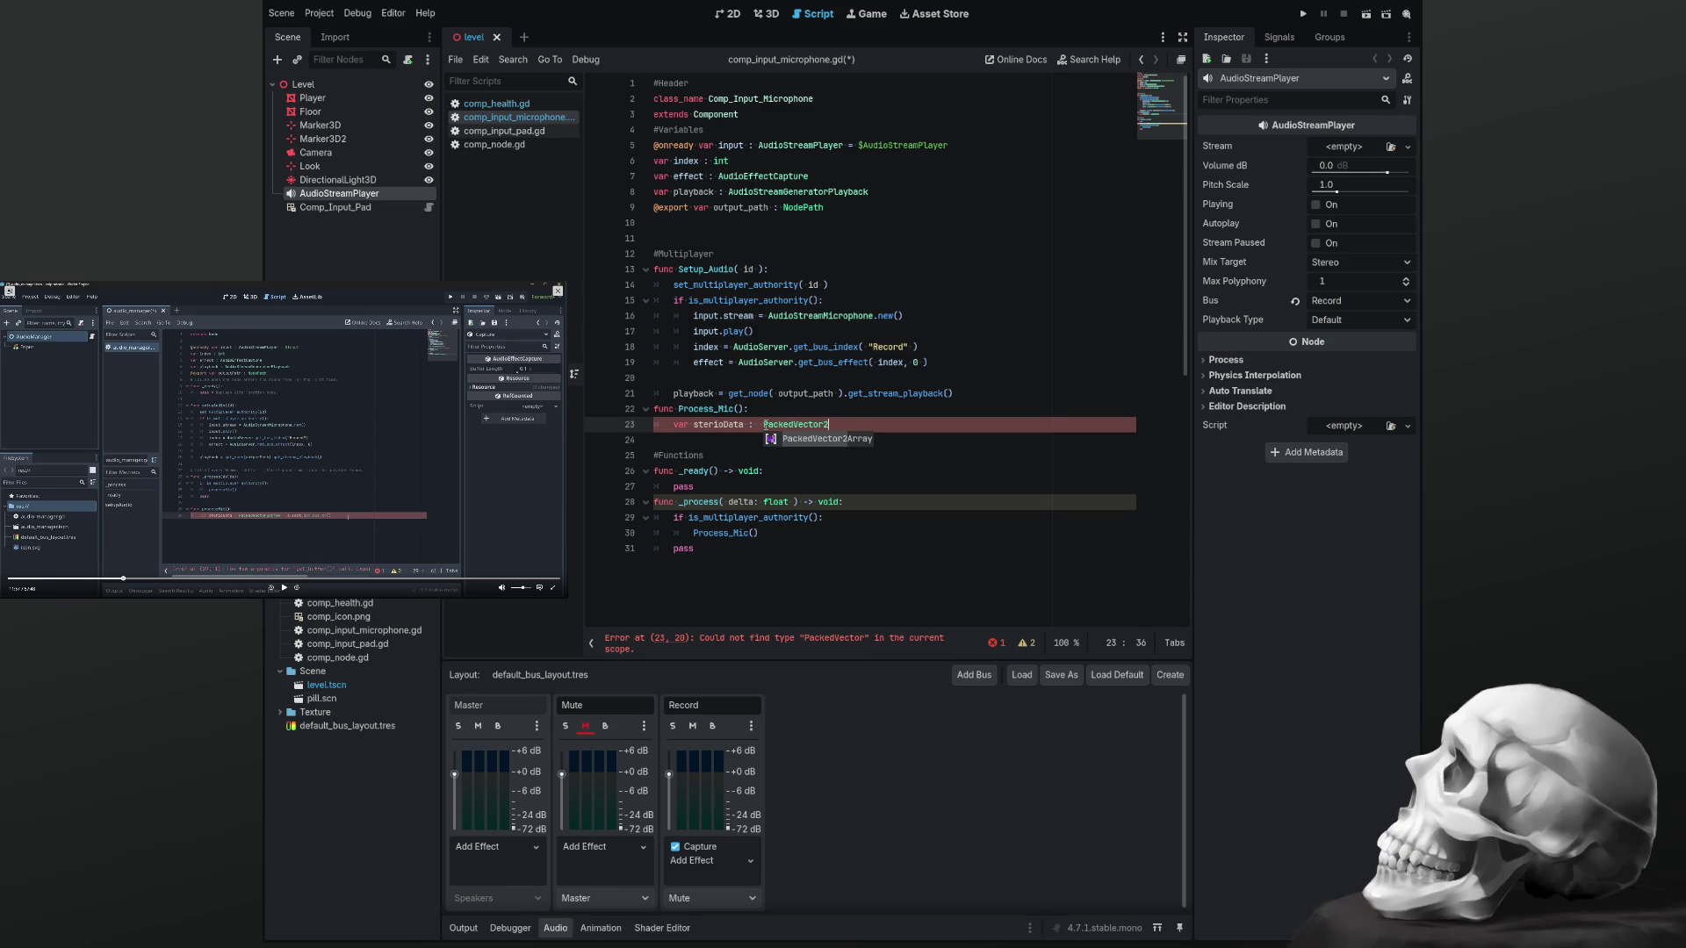
{"action": "key", "text": "Return"}
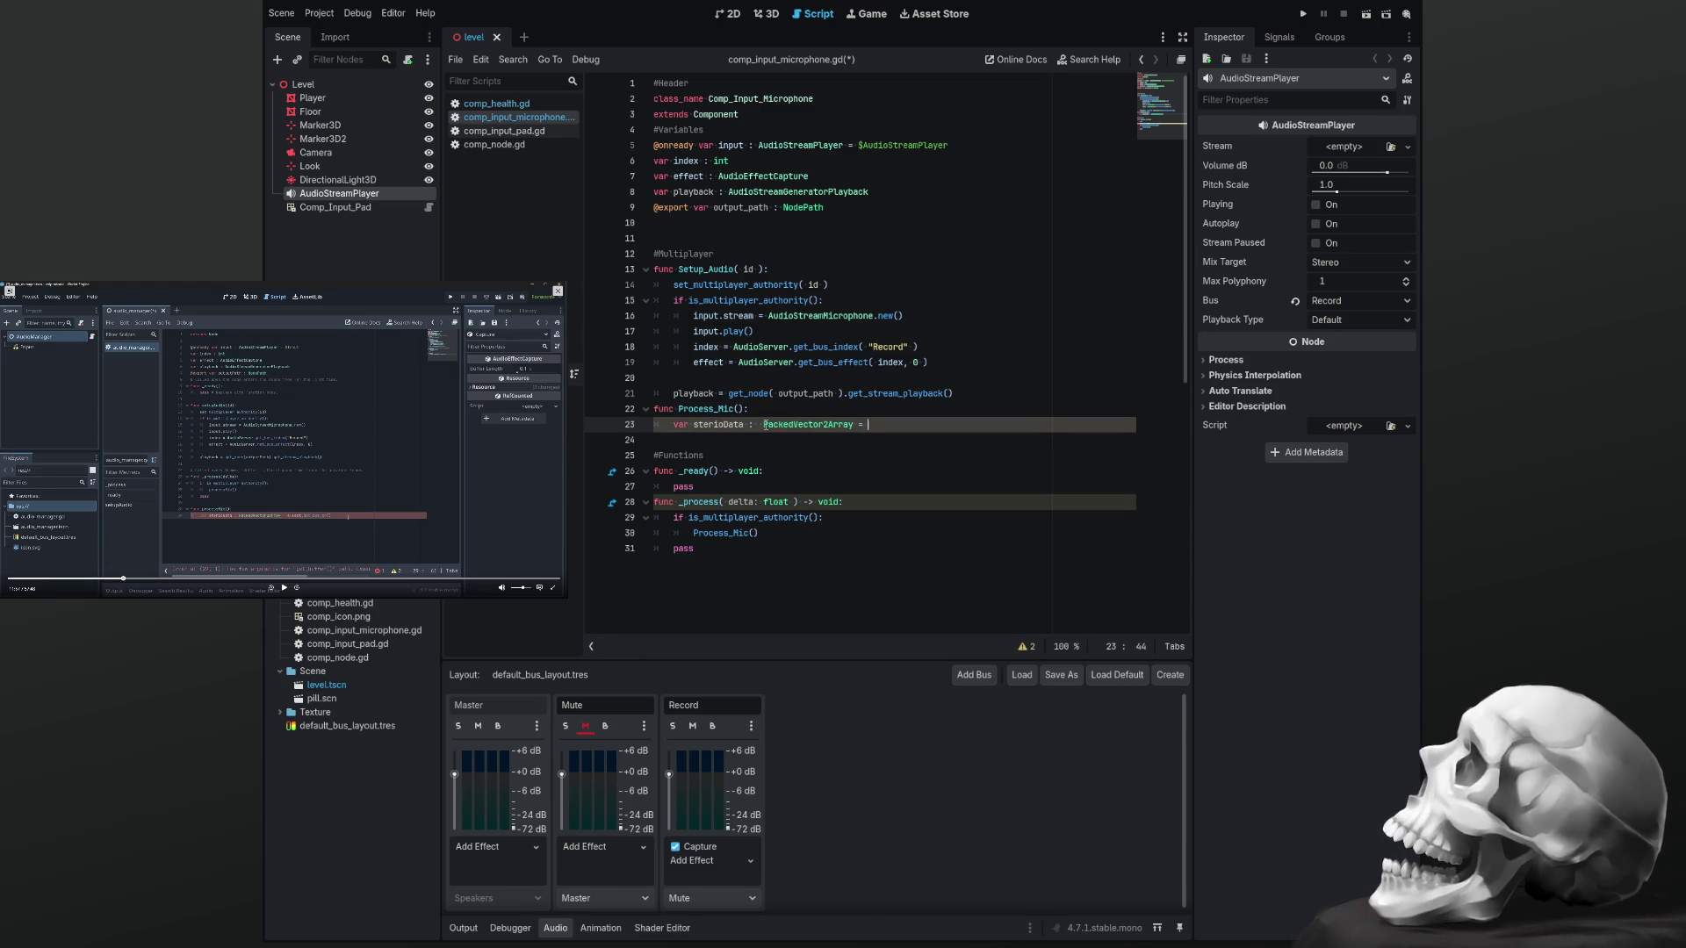
Step: Write effect.get_buffer() with effect.get_frames_available() nested as its argument on line 23
{"action": "type", "text": "effect"}
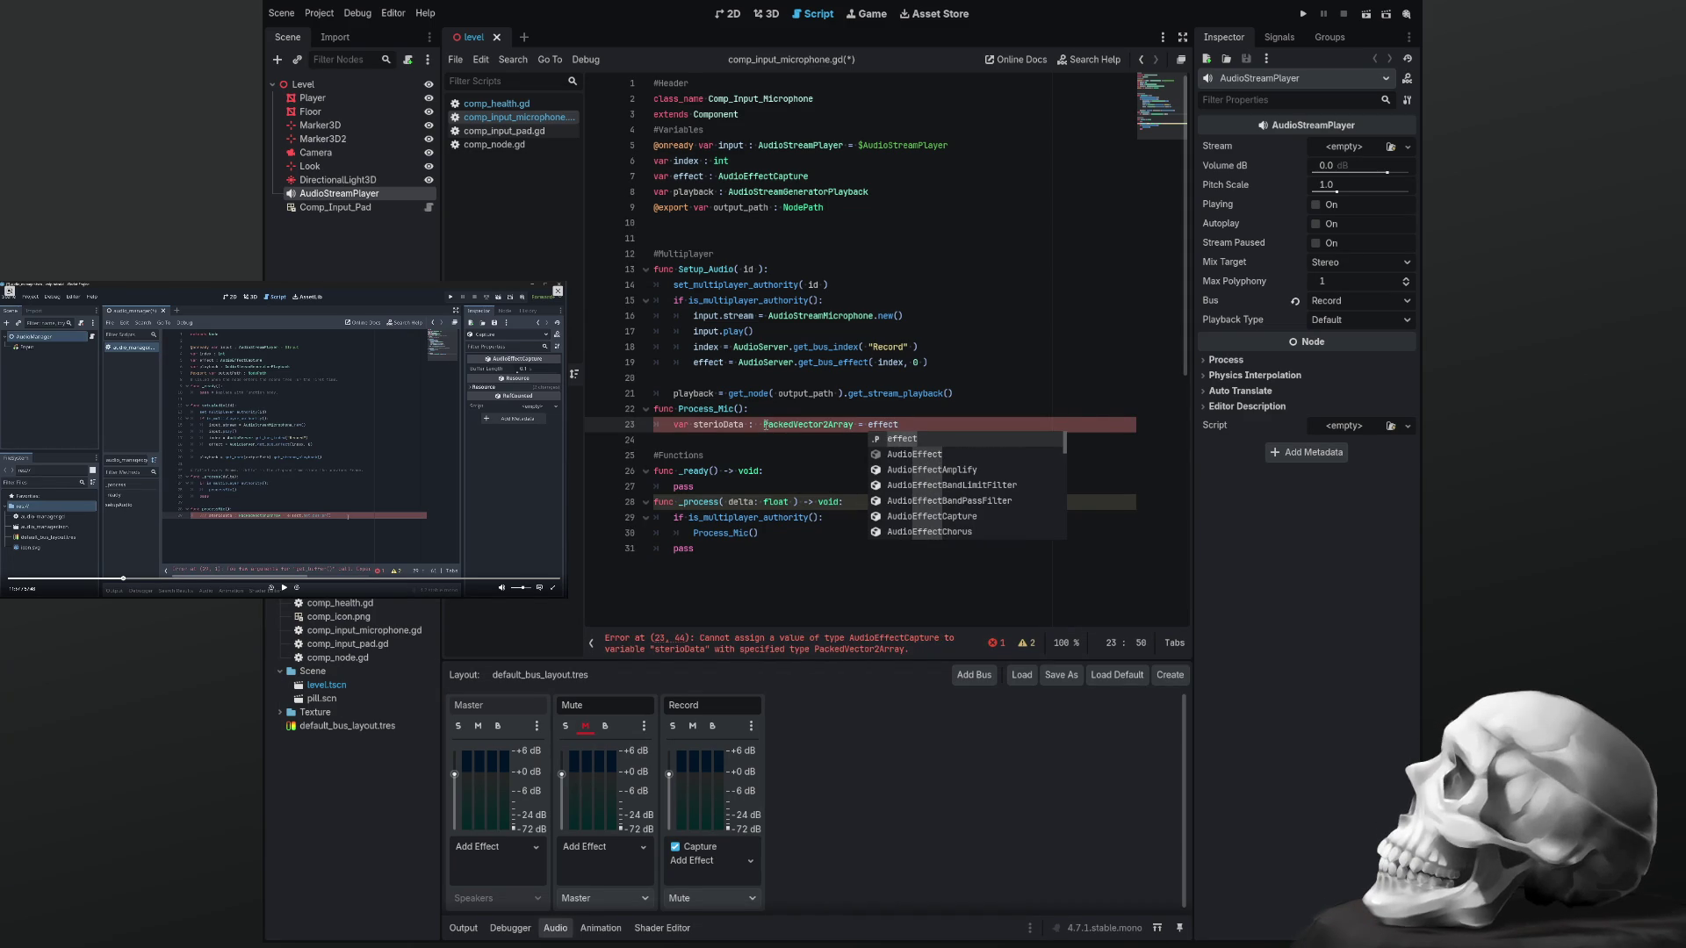
{"action": "type", "text": ".get_b"}
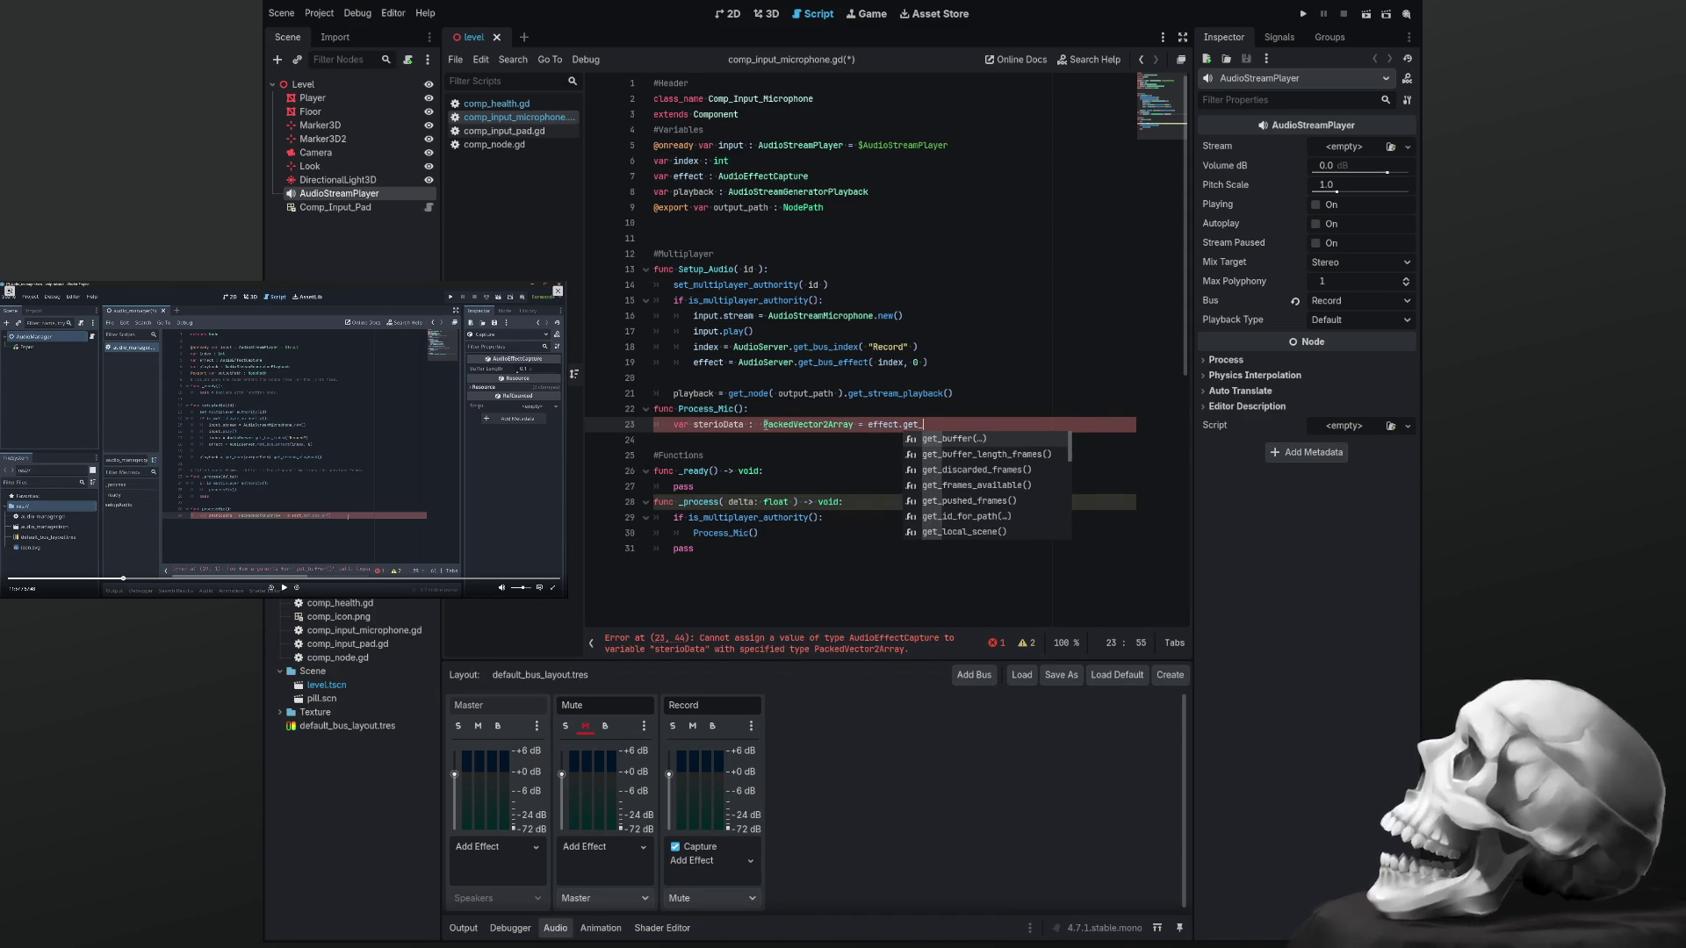
{"action": "type", "text": "uffer("}
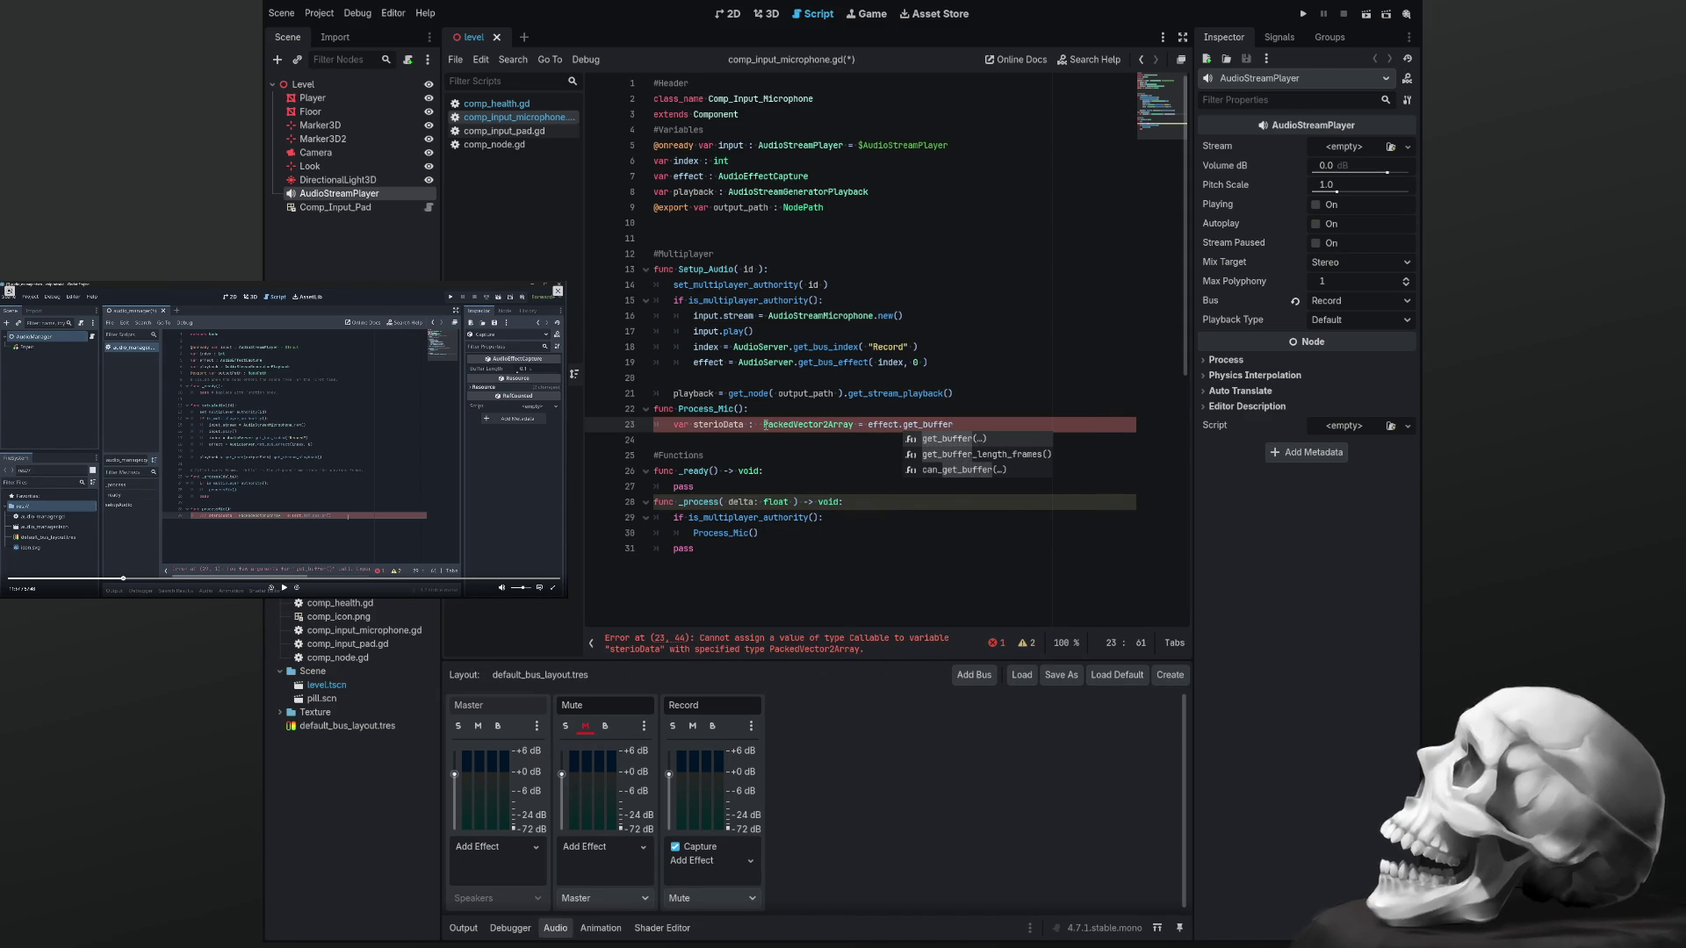
{"action": "type", "text": ")"}
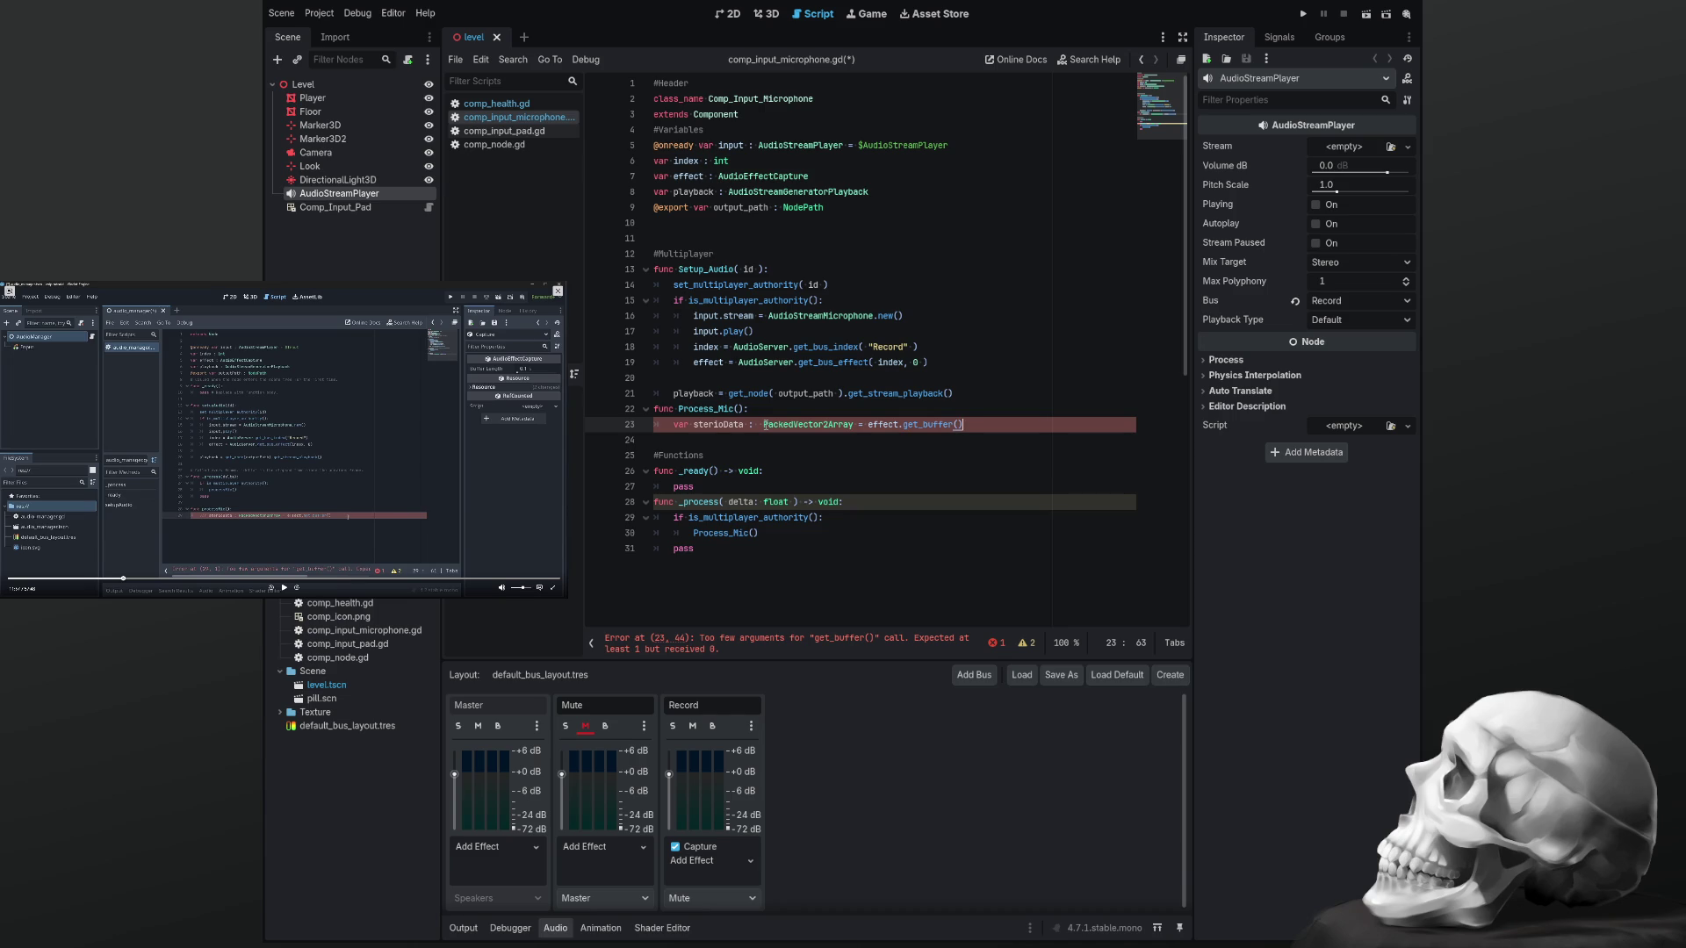
{"action": "key", "text": "Home"}
{"action": "left_click", "coordinate": [284, 588]}
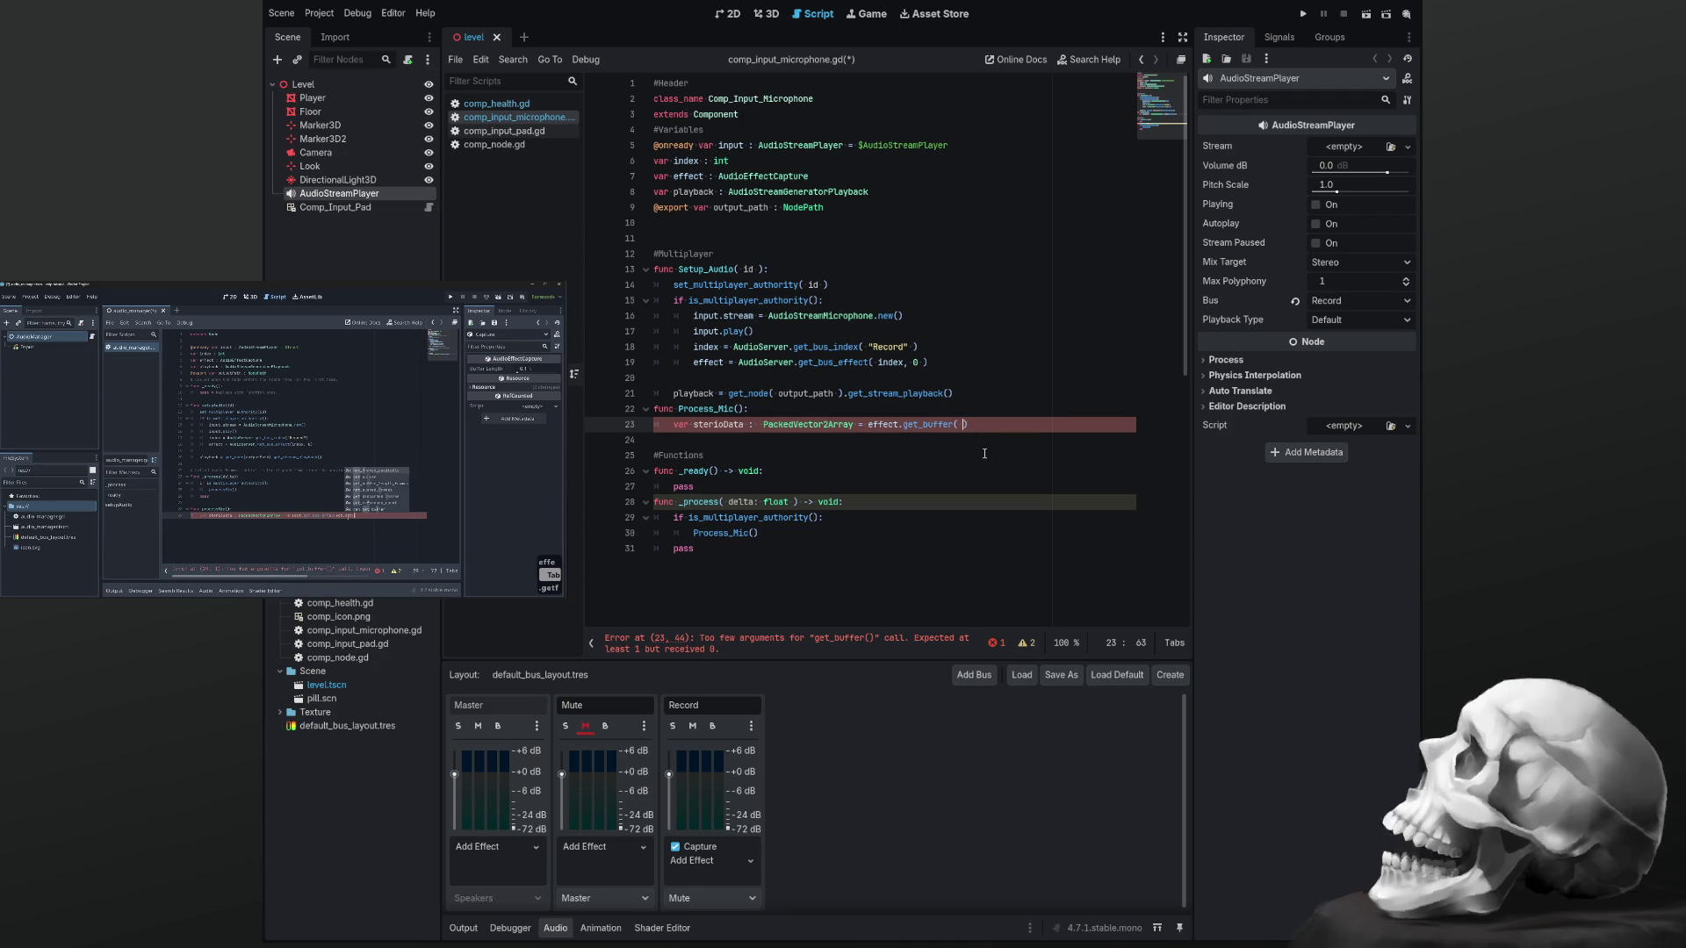
{"action": "type", "text": "effect."}
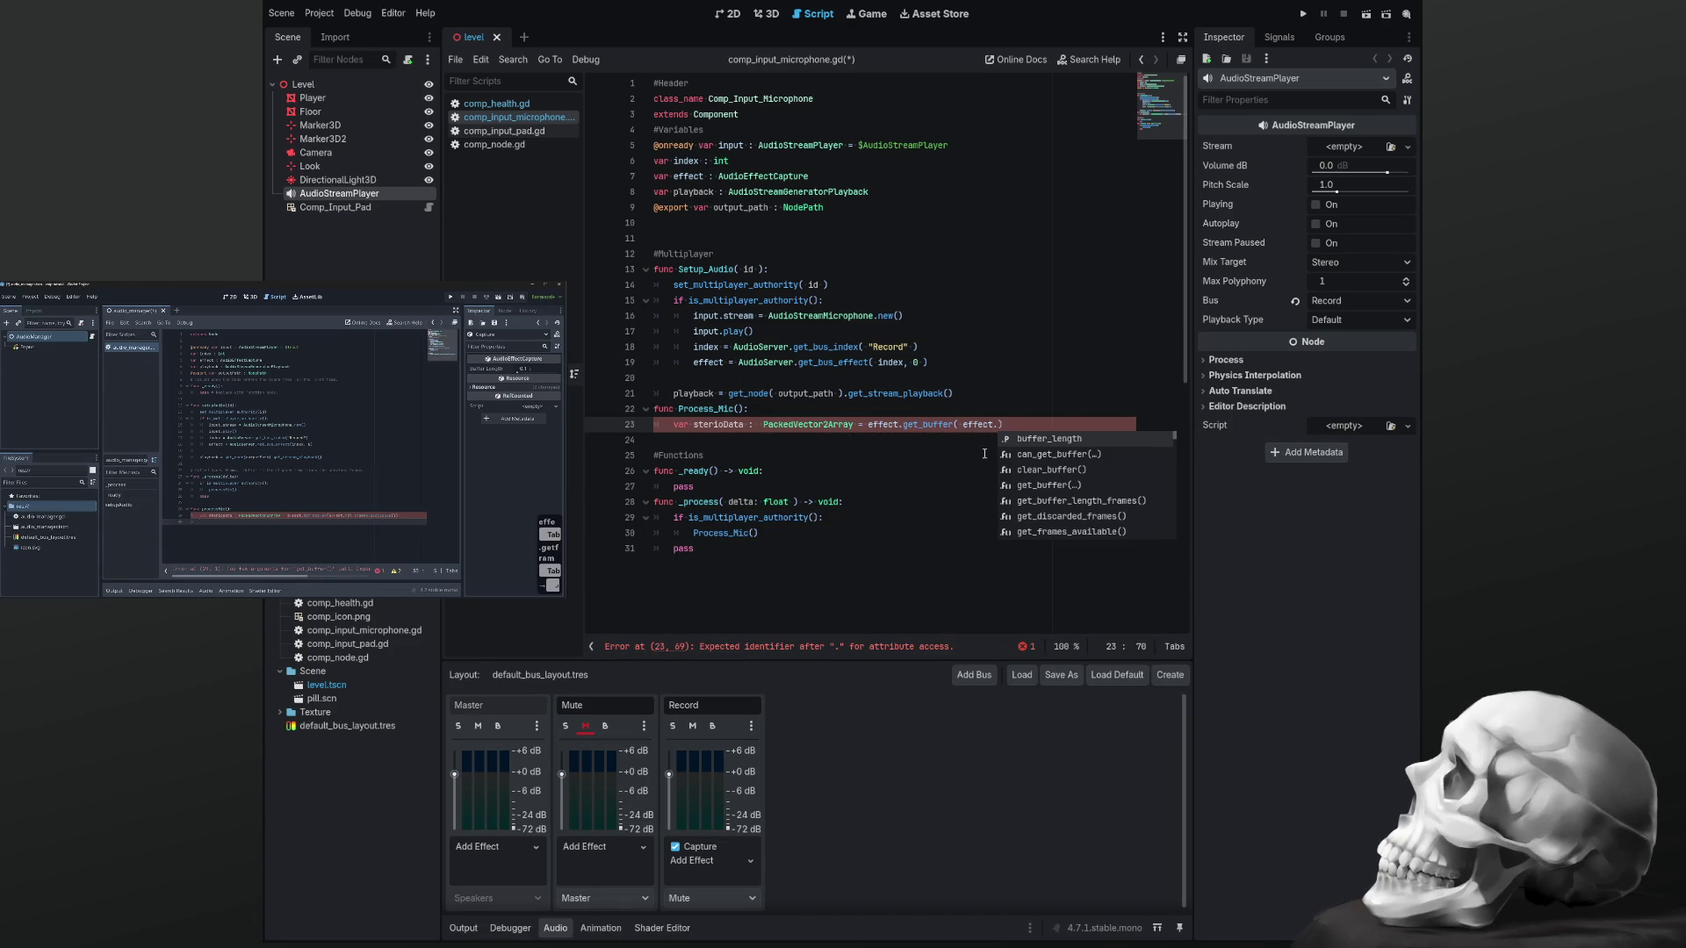
{"action": "type", "text": "get_frames"}
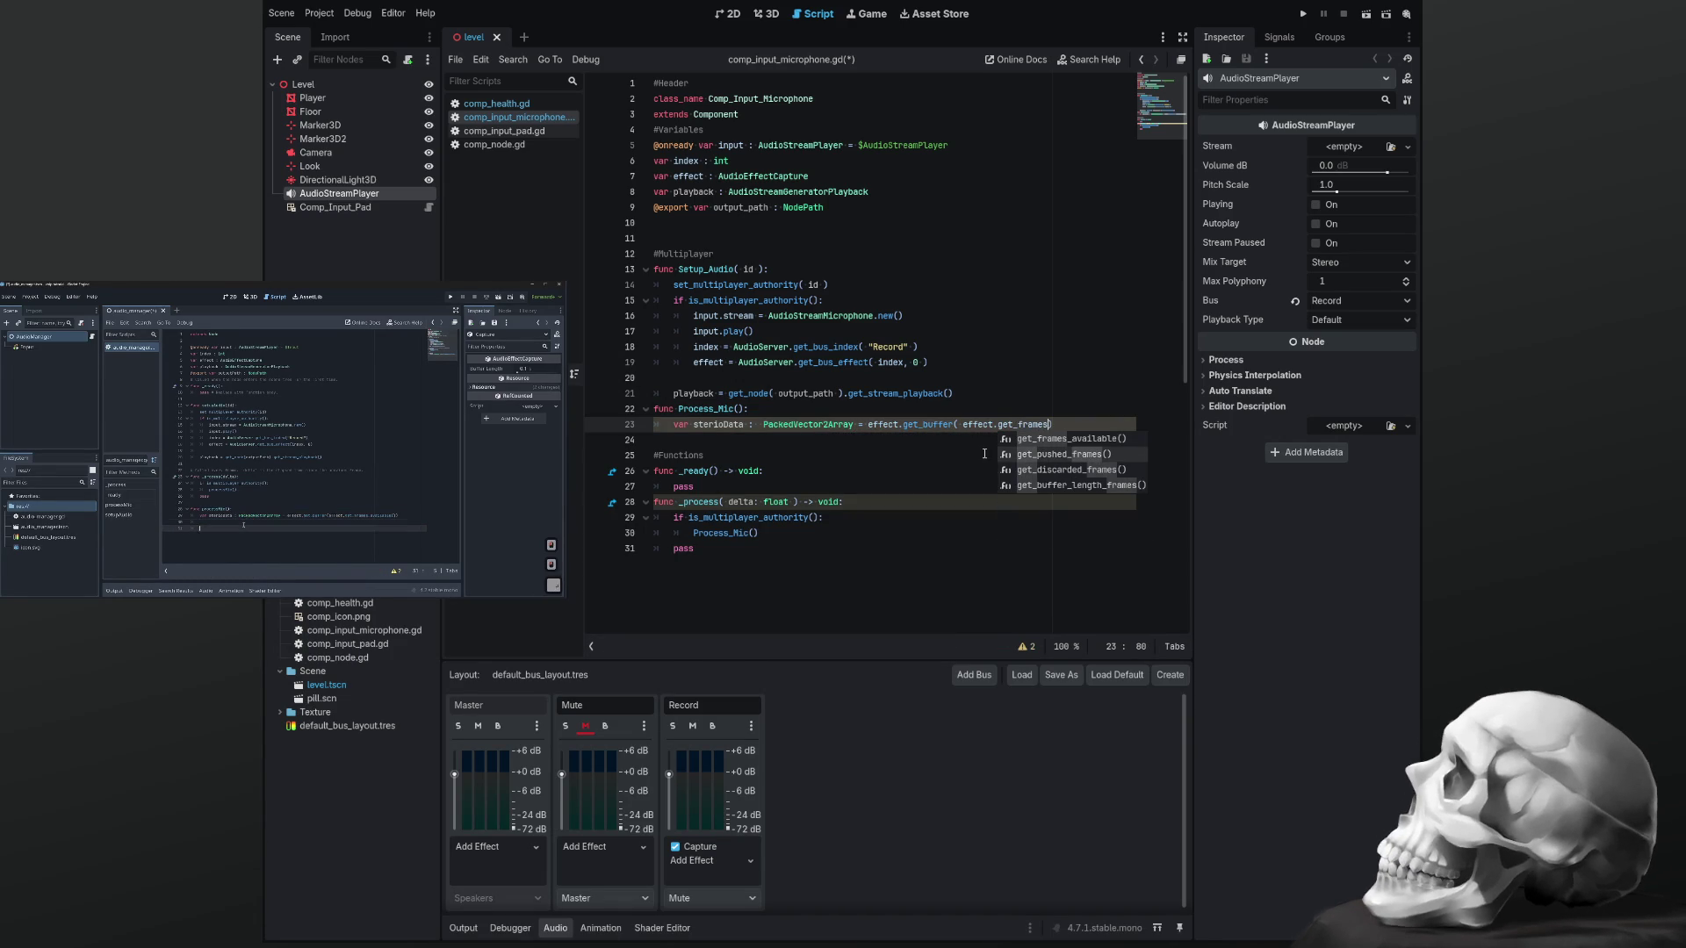
{"action": "key", "text": "Return"}
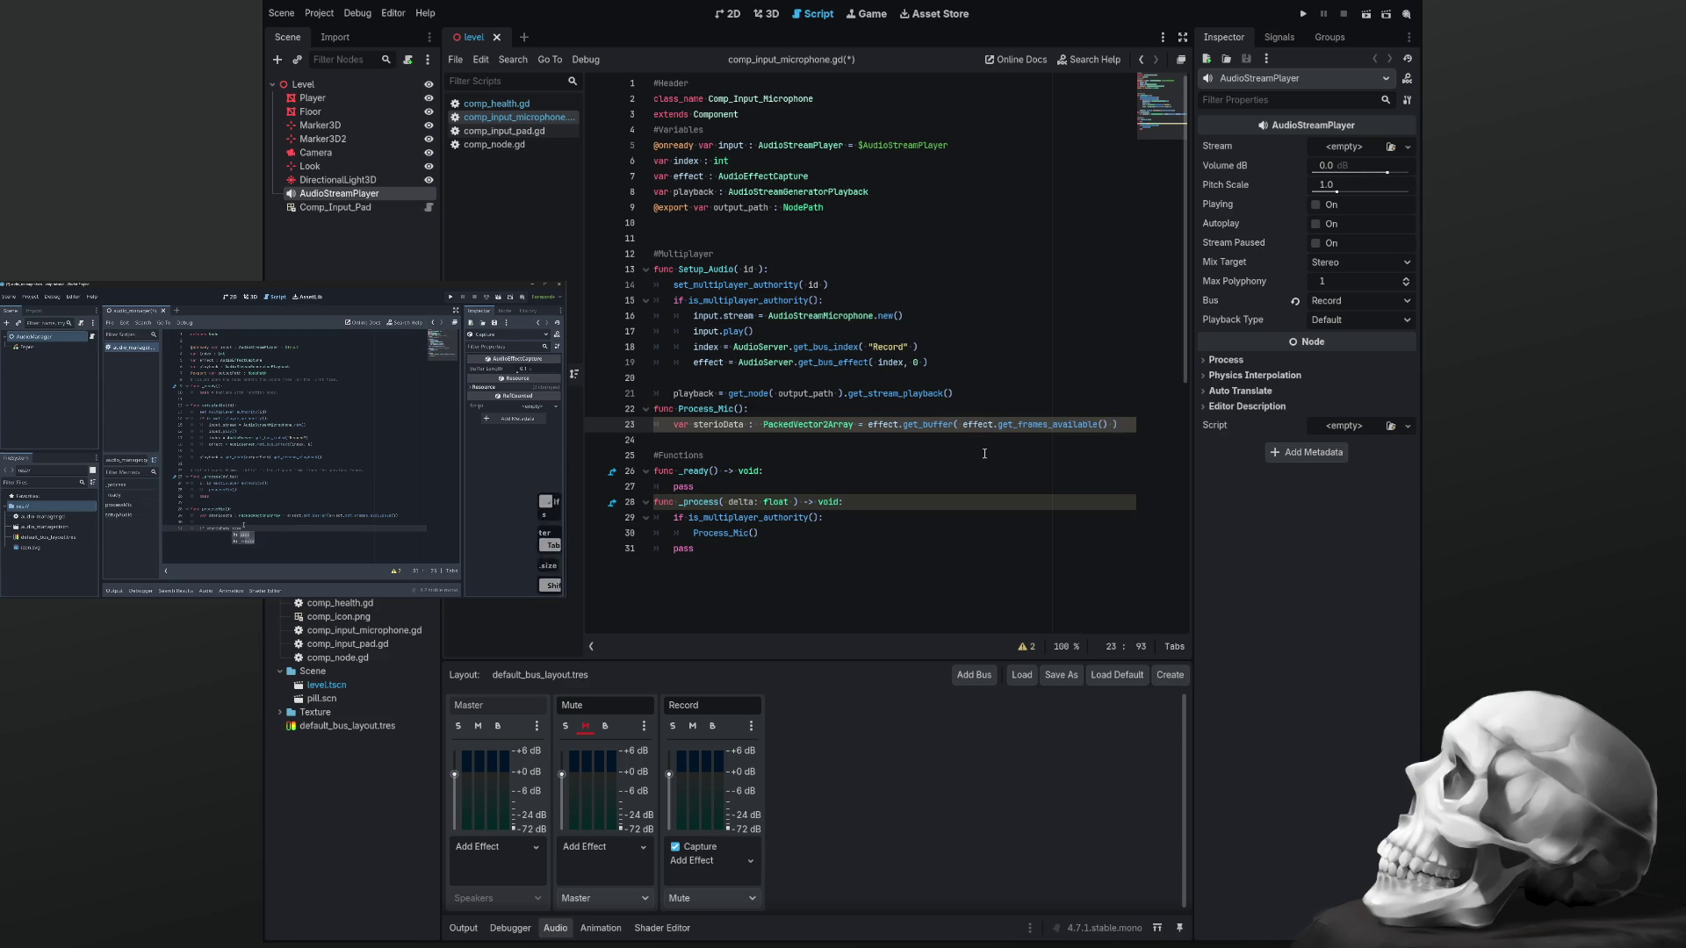
Step: Add an 'if sterioData.size() > 0:' block with a placeholder pass
{"action": "key", "text": "Return"}
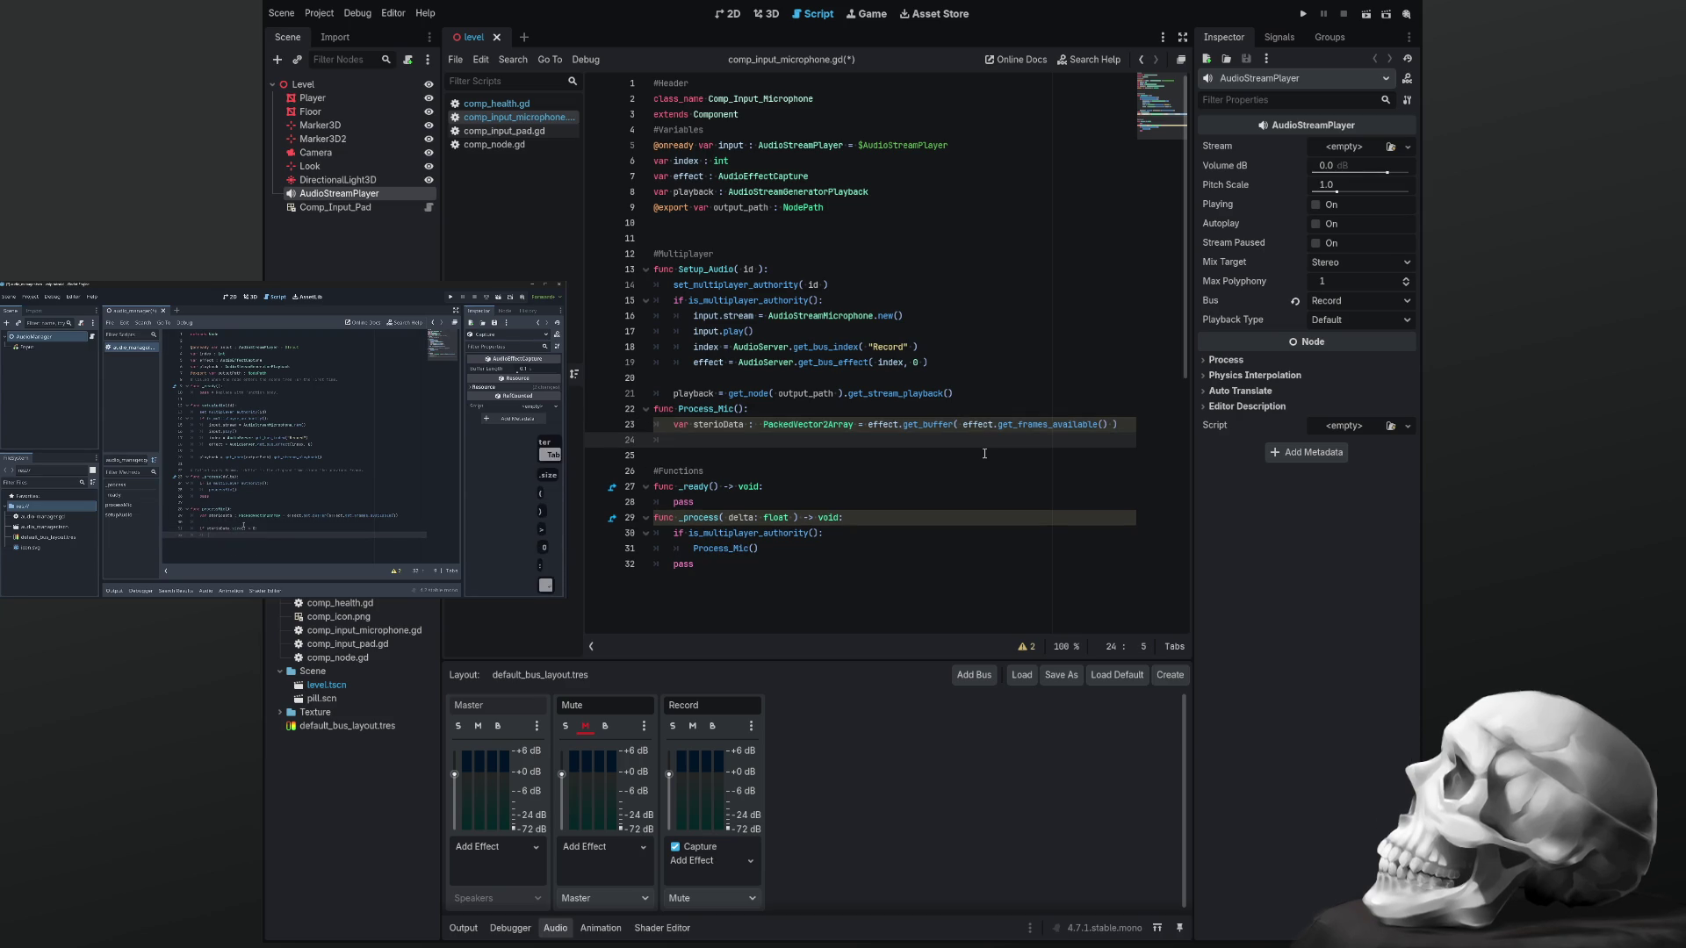
{"action": "type", "text": "if ster"}
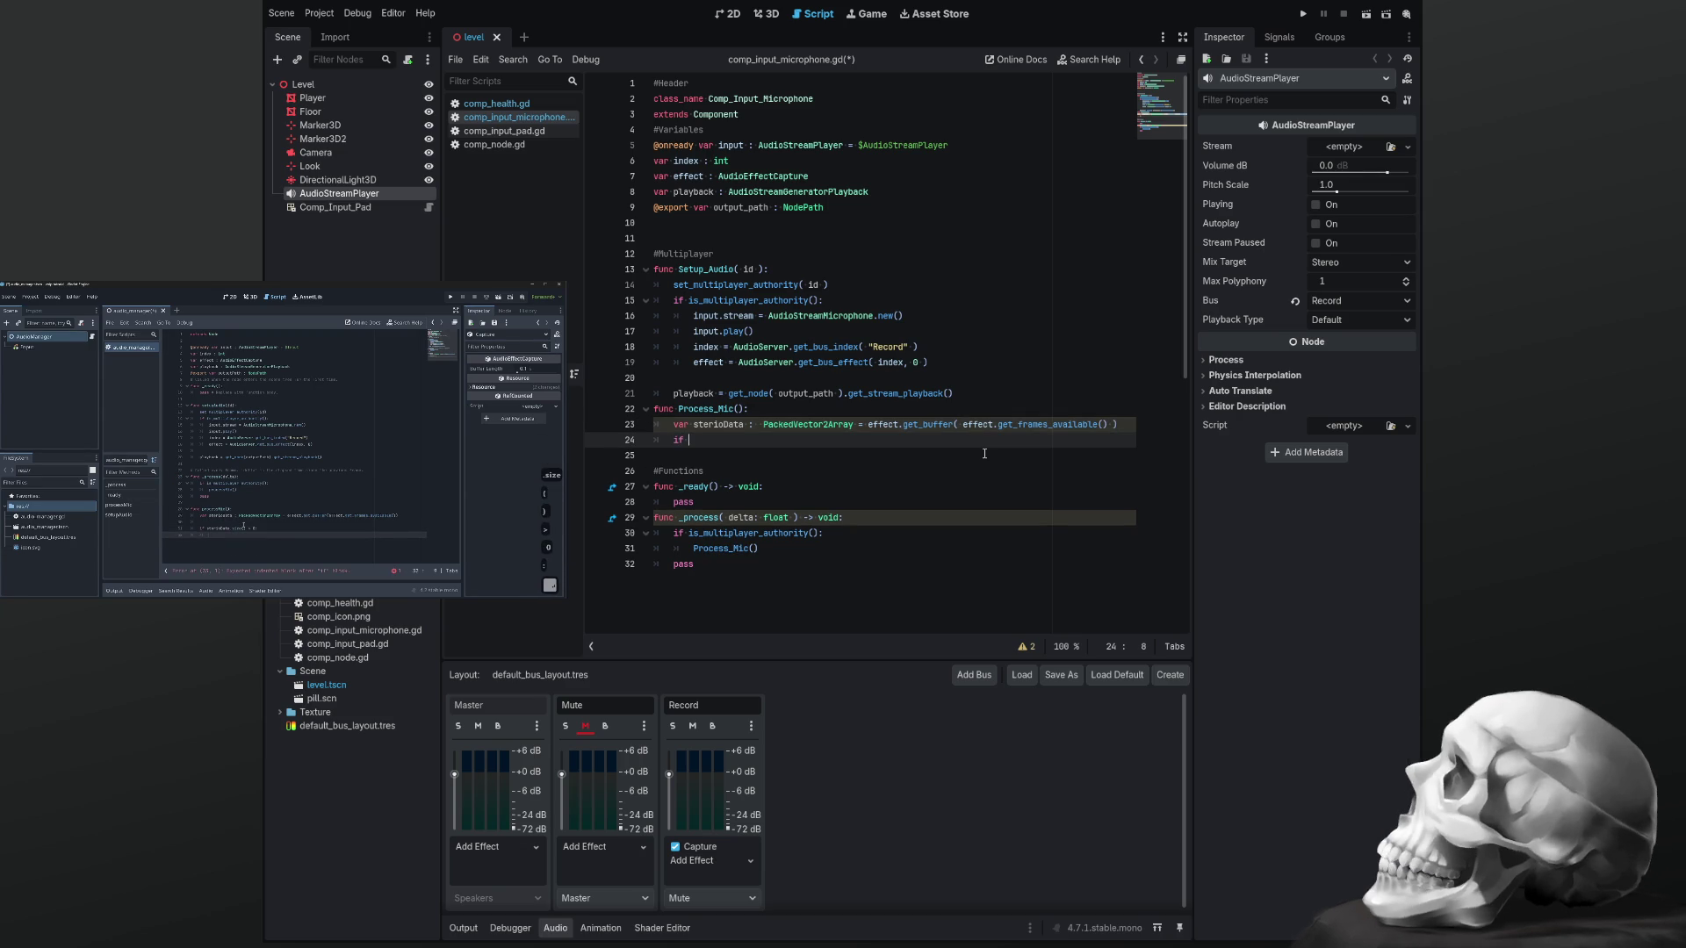
{"action": "type", "text": "ioD"}
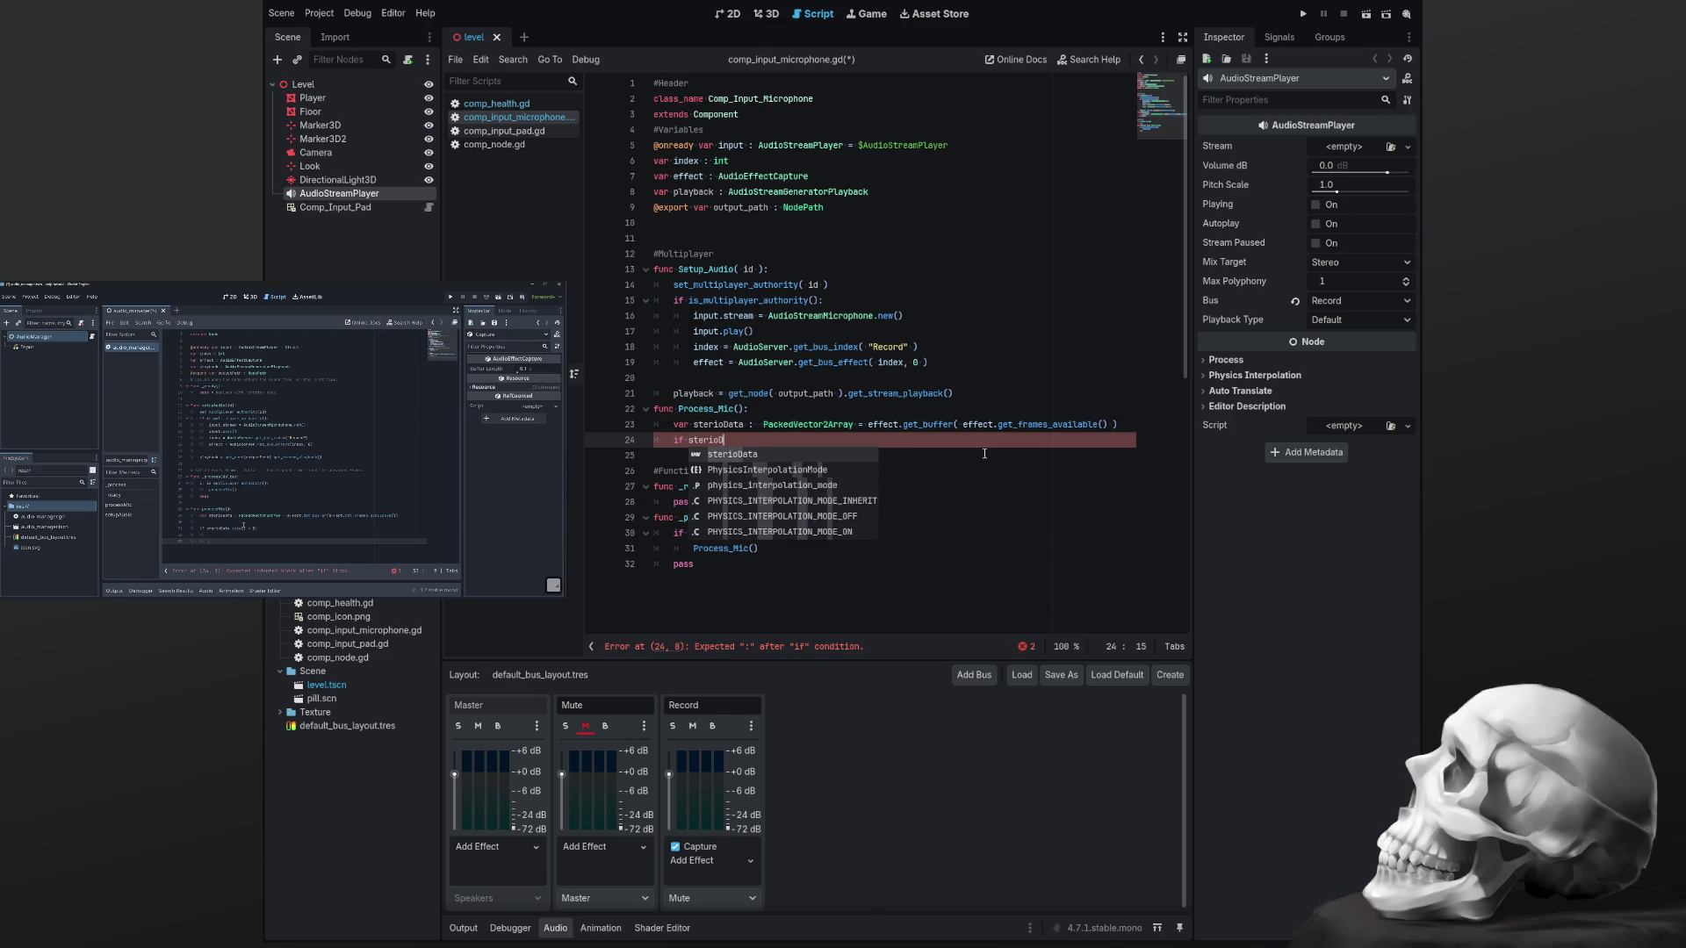
{"action": "key", "text": "Tab"}
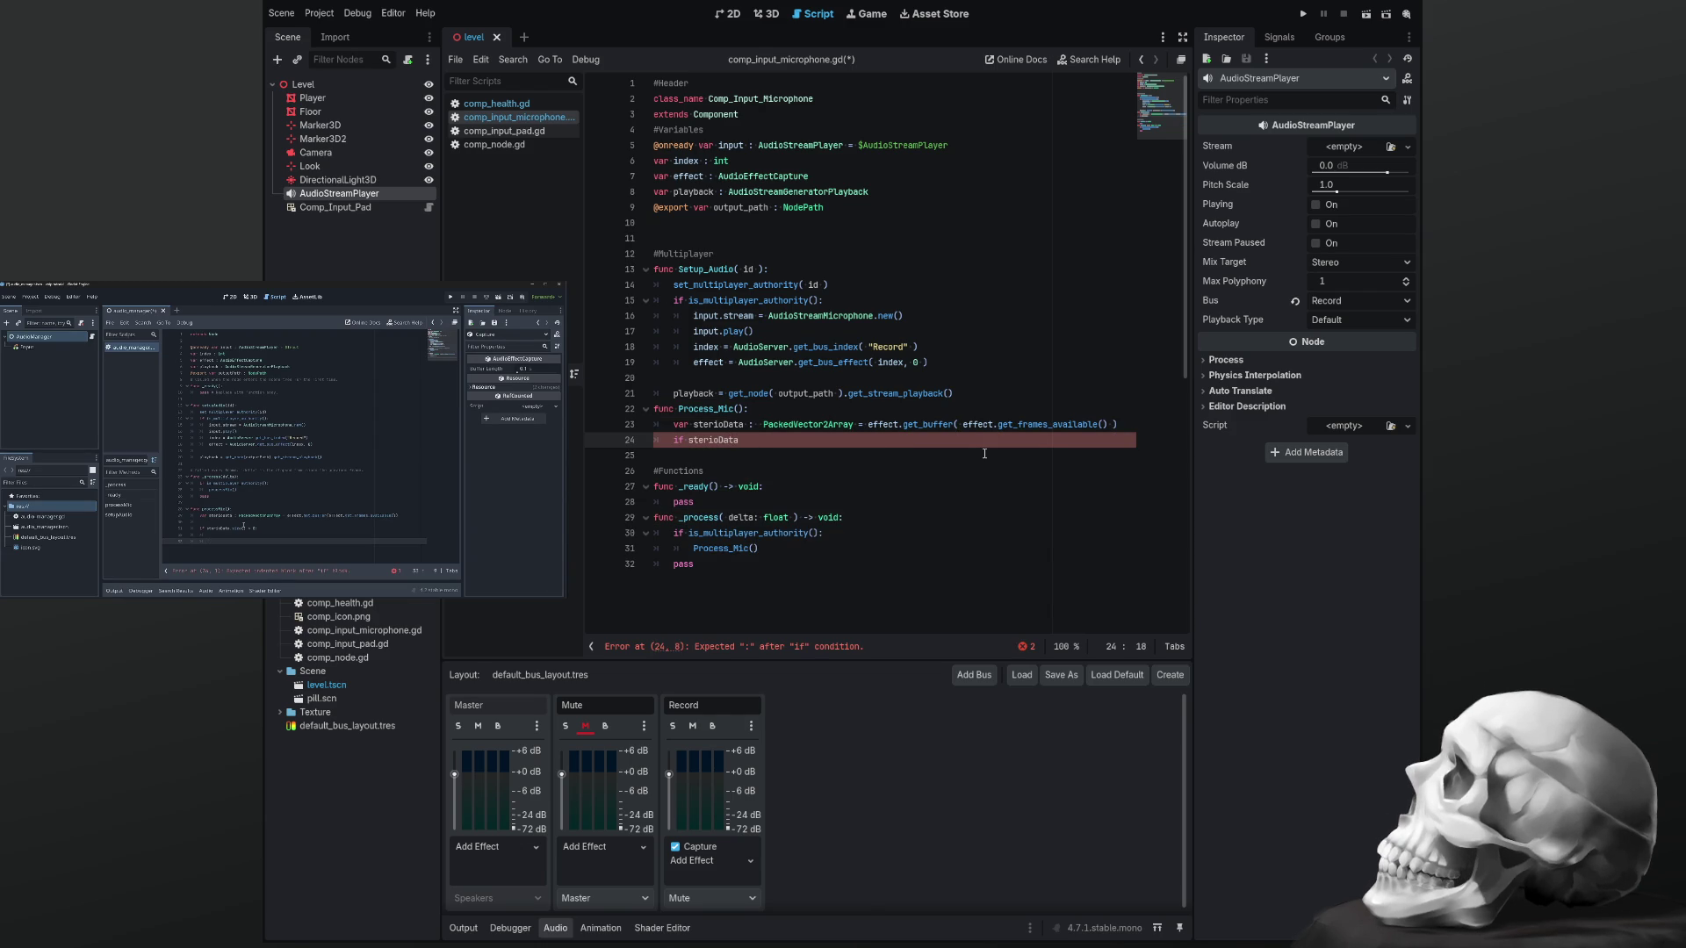
{"action": "type", "text": ".size"}
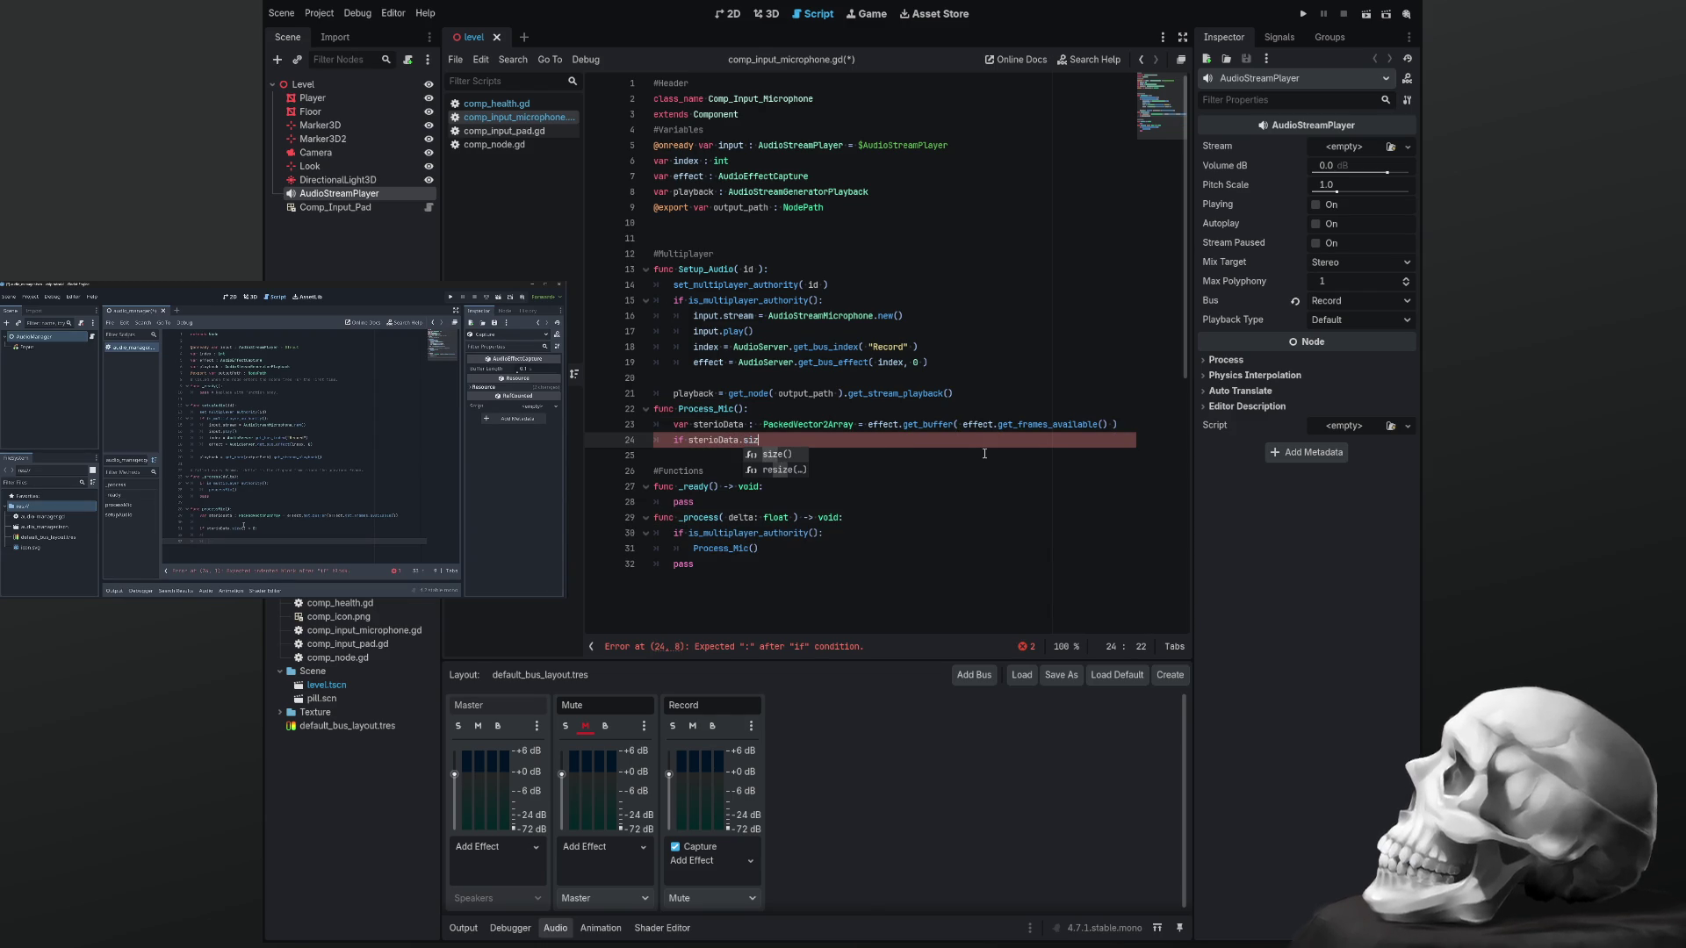
{"action": "key", "text": "Tab"}
{"action": "type", "text": "> "}
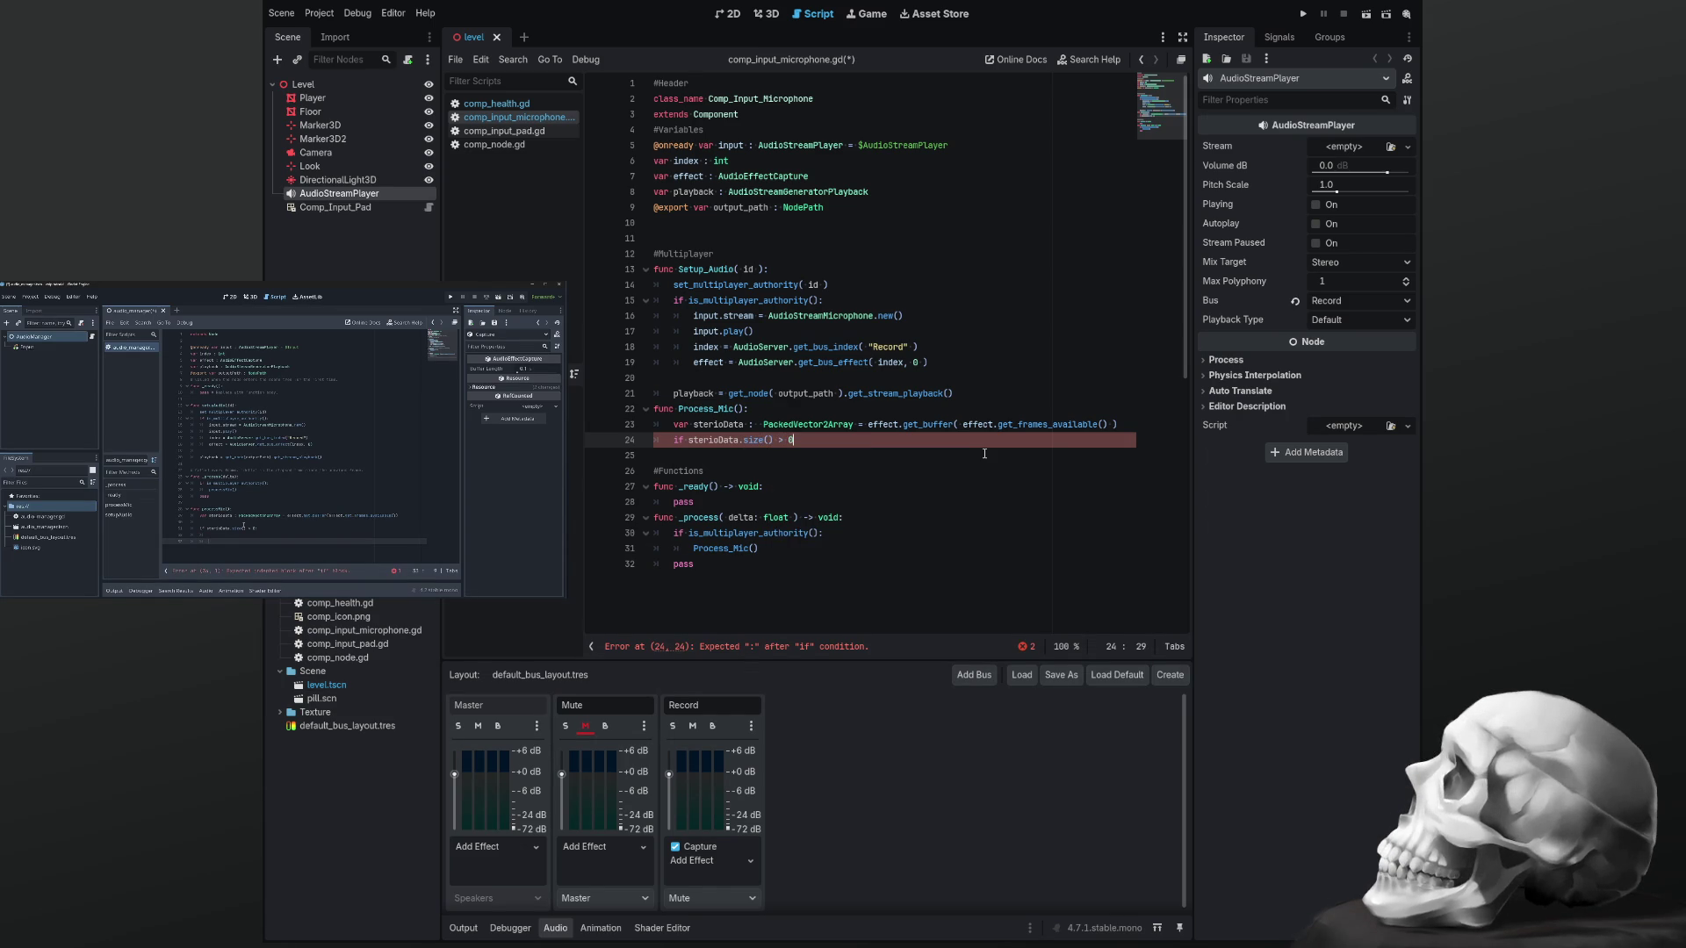
{"action": "type", "text": "0:"}
{"action": "key", "text": "Return"}
{"action": "type", "text": "pass"}
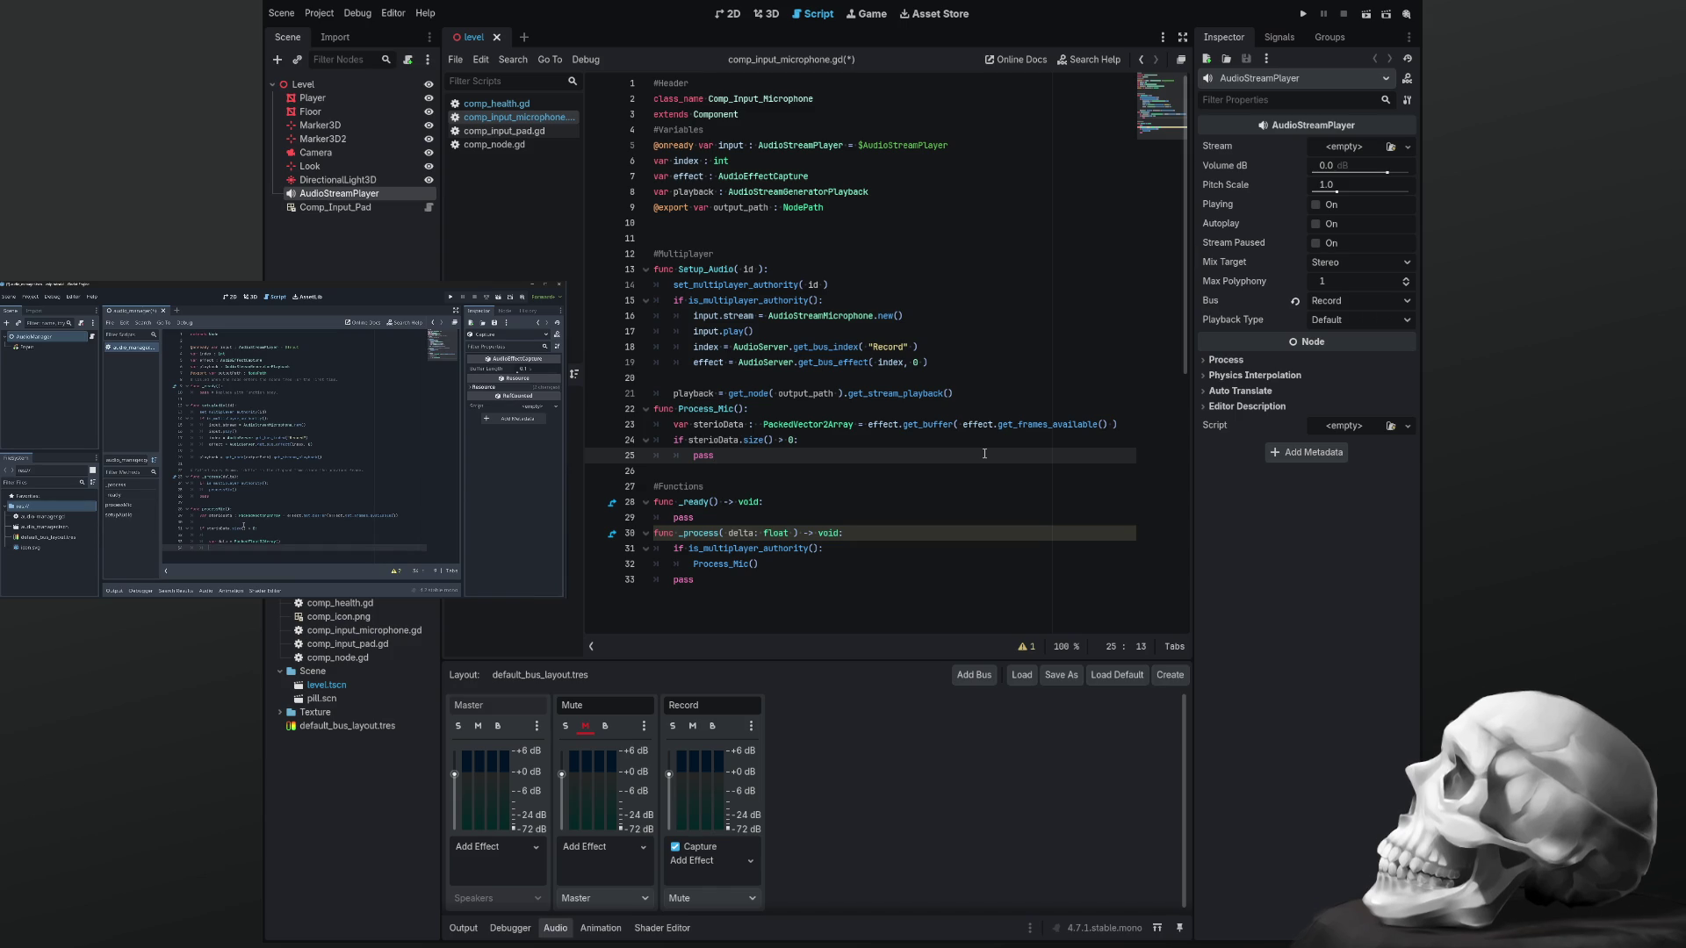
Step: Replace the pass with 'var data = PackedFloat32Array()', fixing typos along the way
{"action": "key", "text": "ctrl+shift+Left"}
{"action": "key", "text": "BackSpace"}
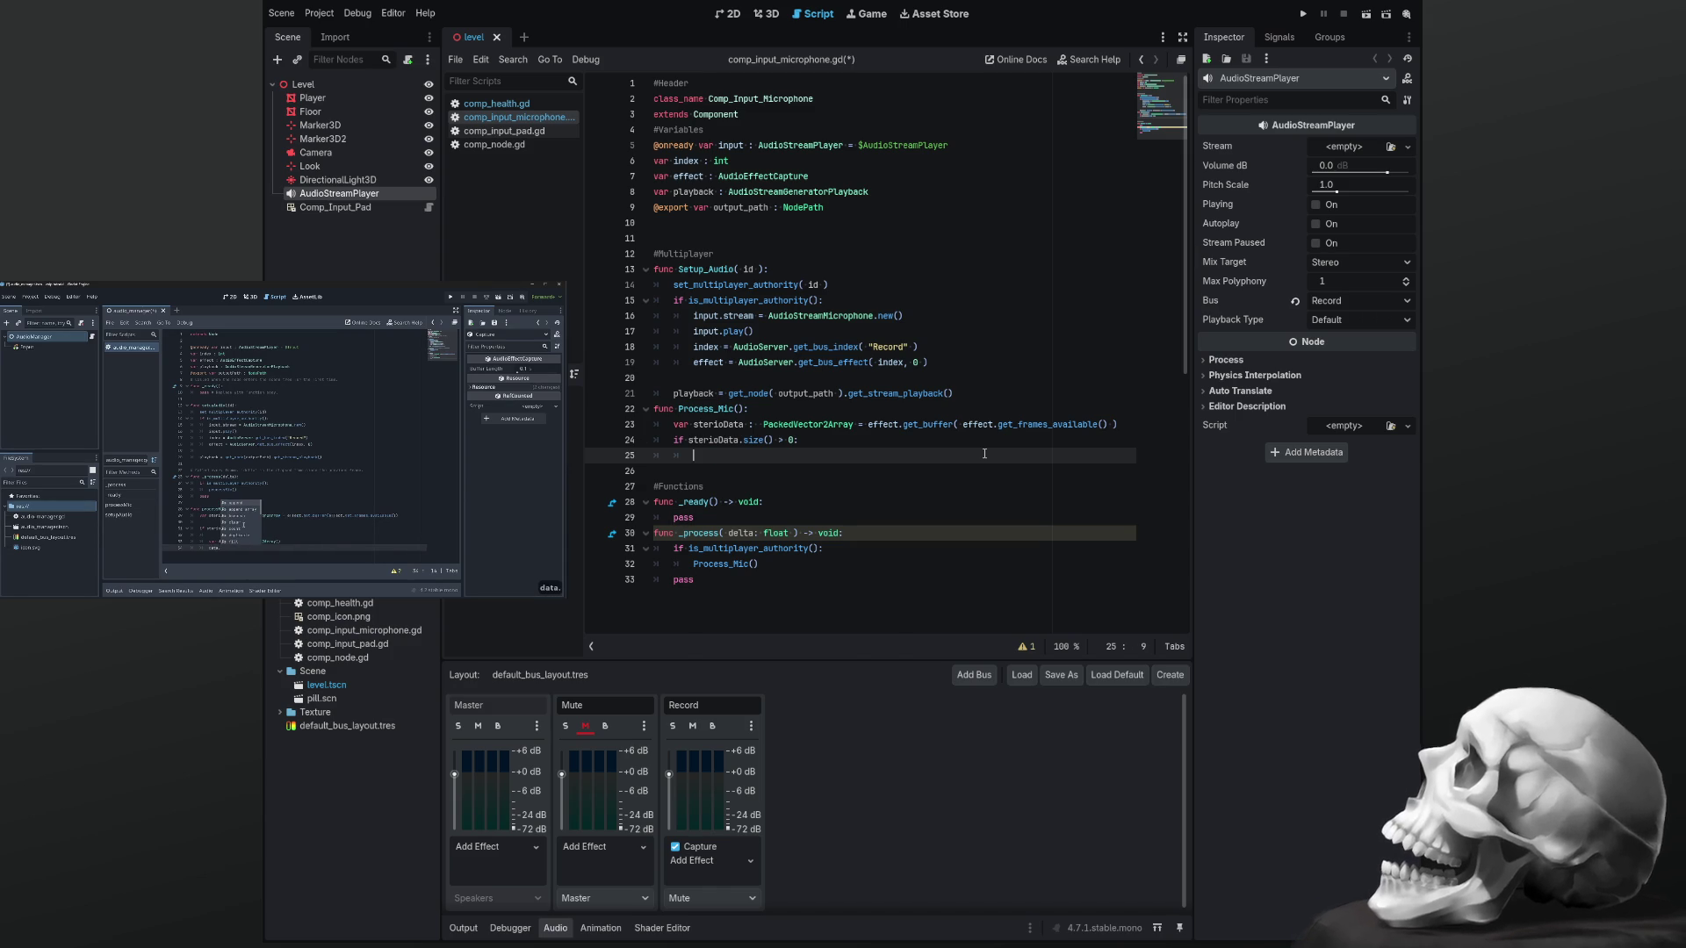
{"action": "type", "text": "var d"}
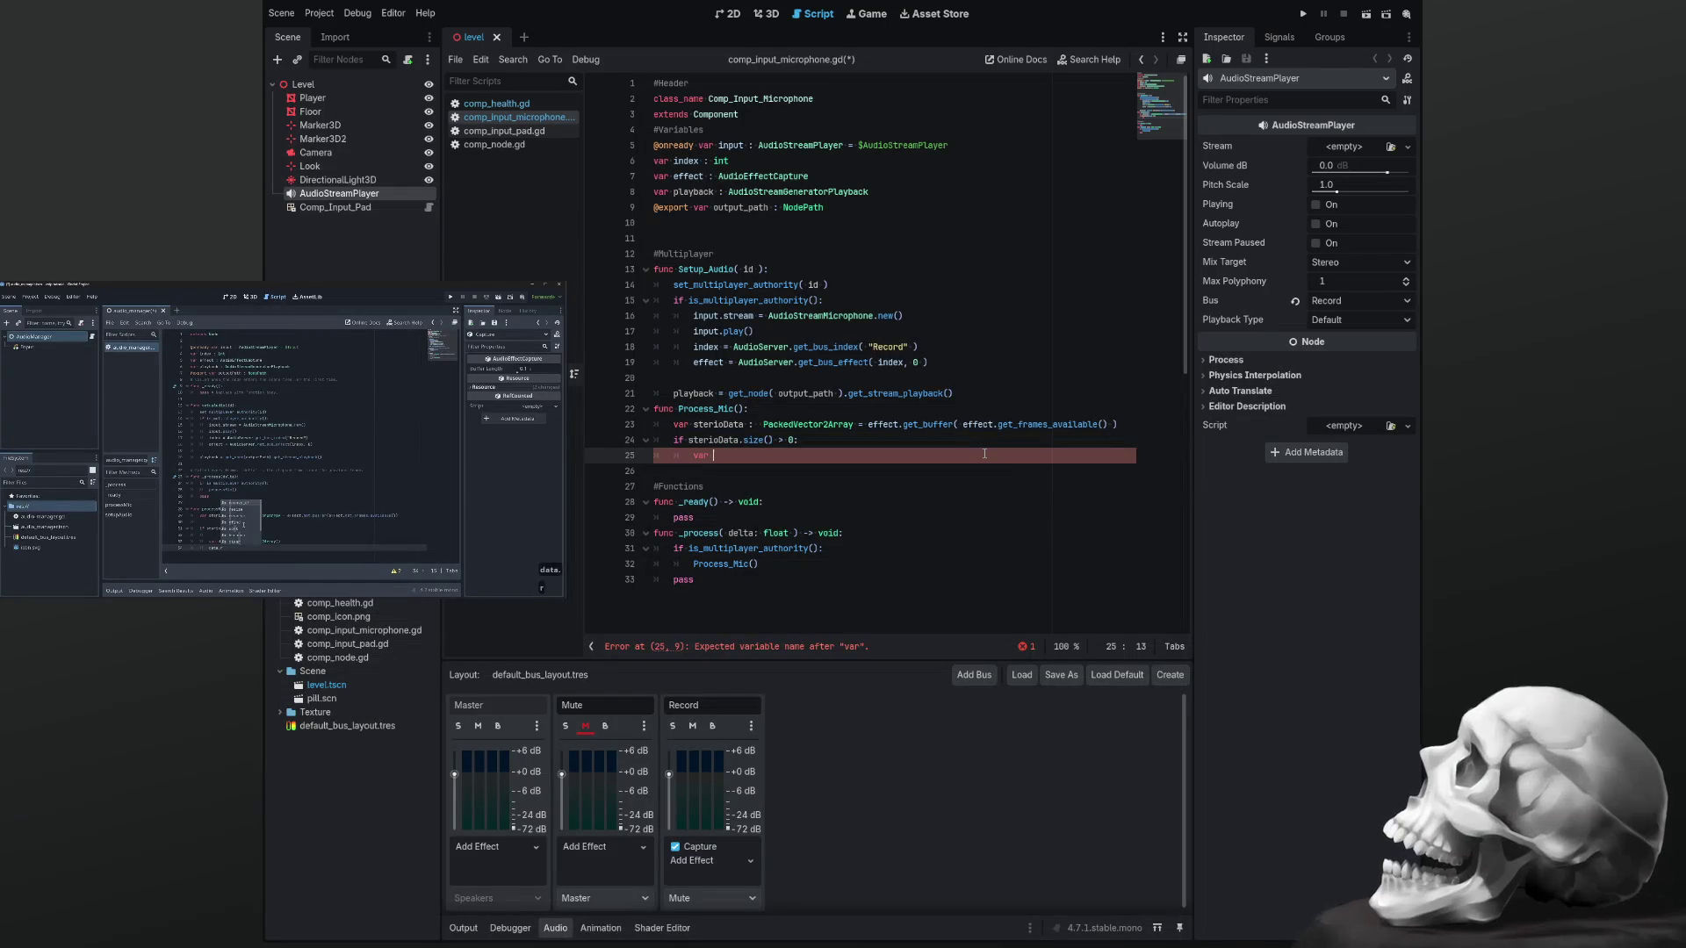
{"action": "type", "text": "ata = "}
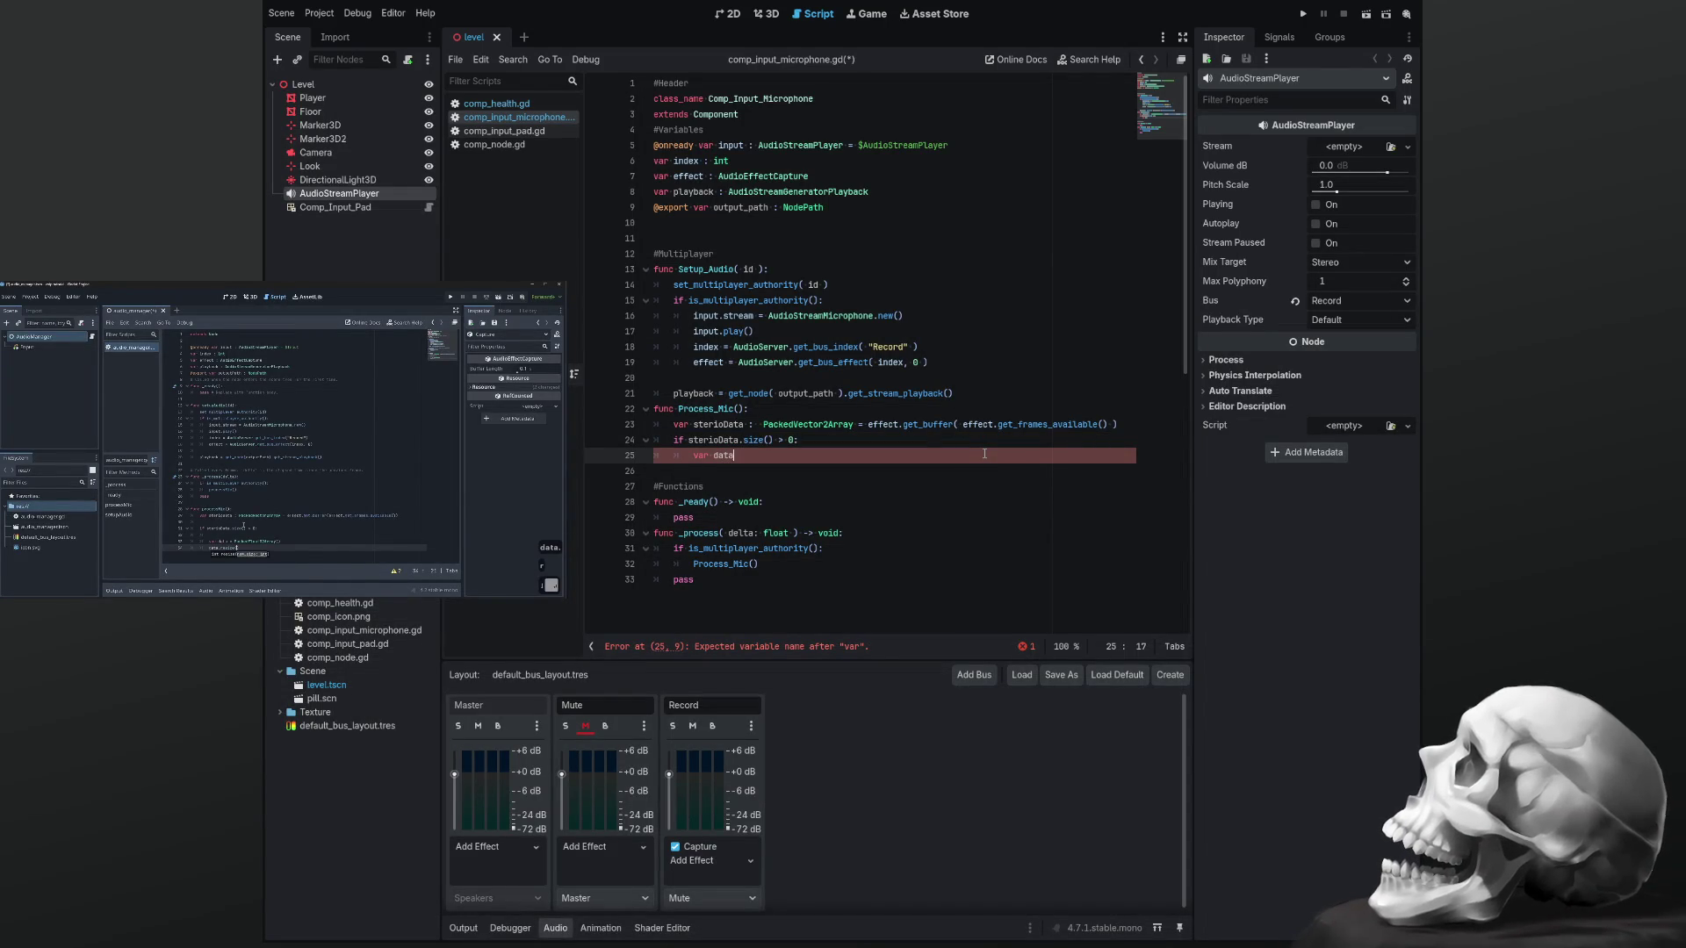
{"action": "type", "text": "PackedA"}
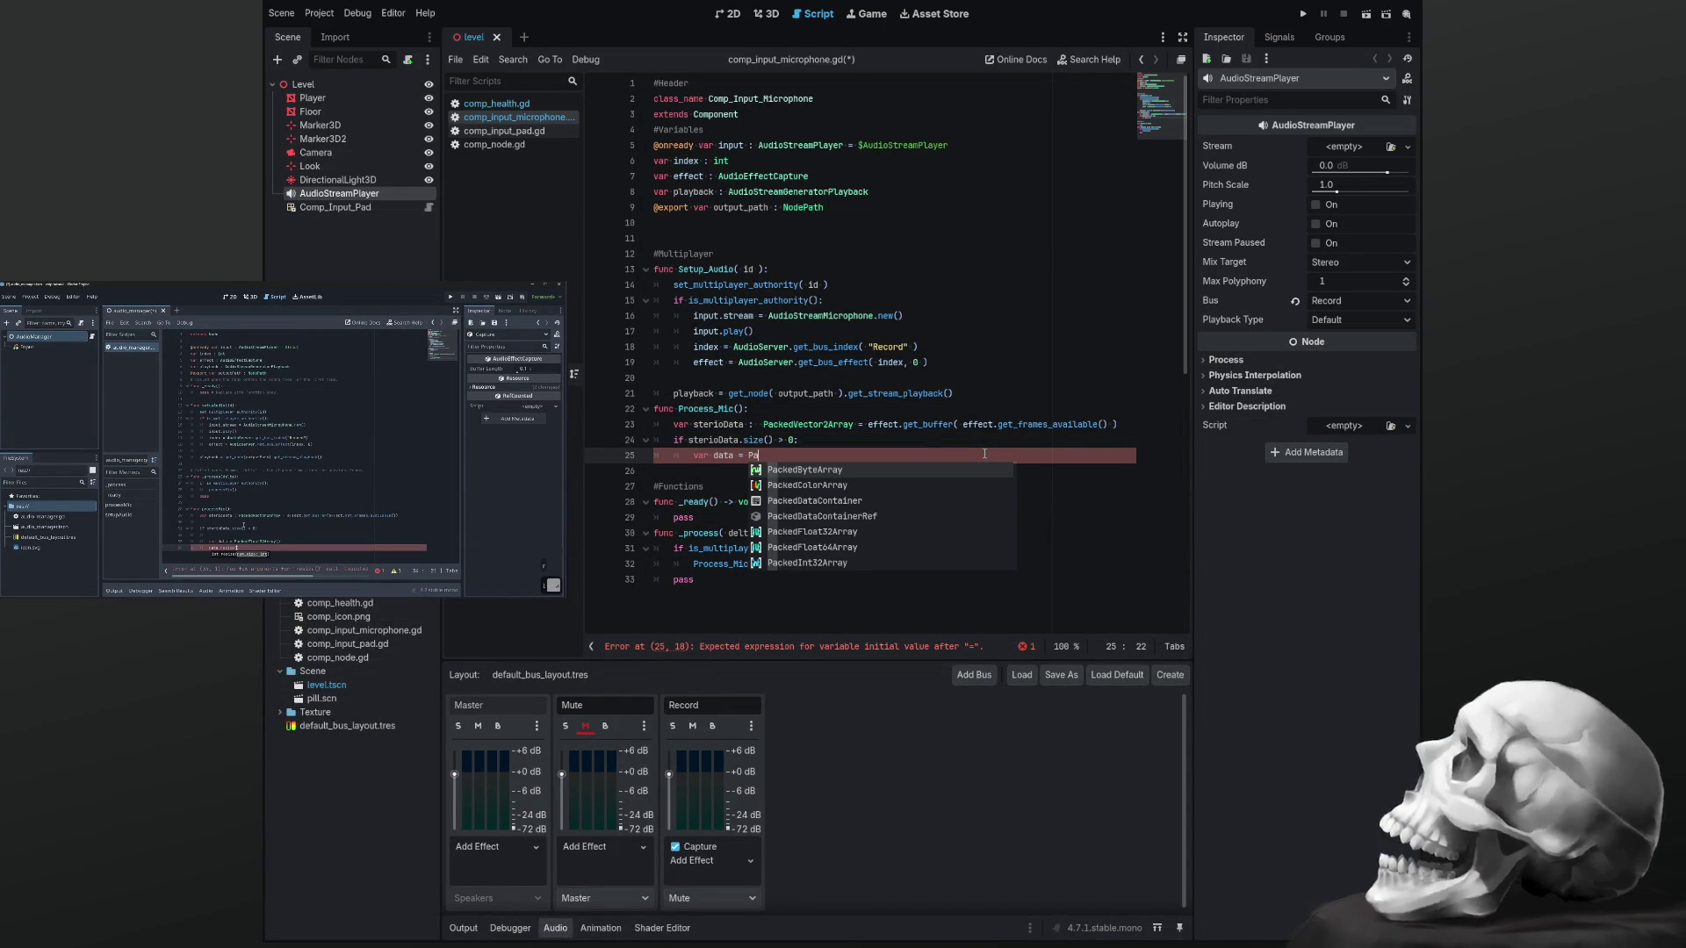
{"action": "key", "text": "BackSpace"}
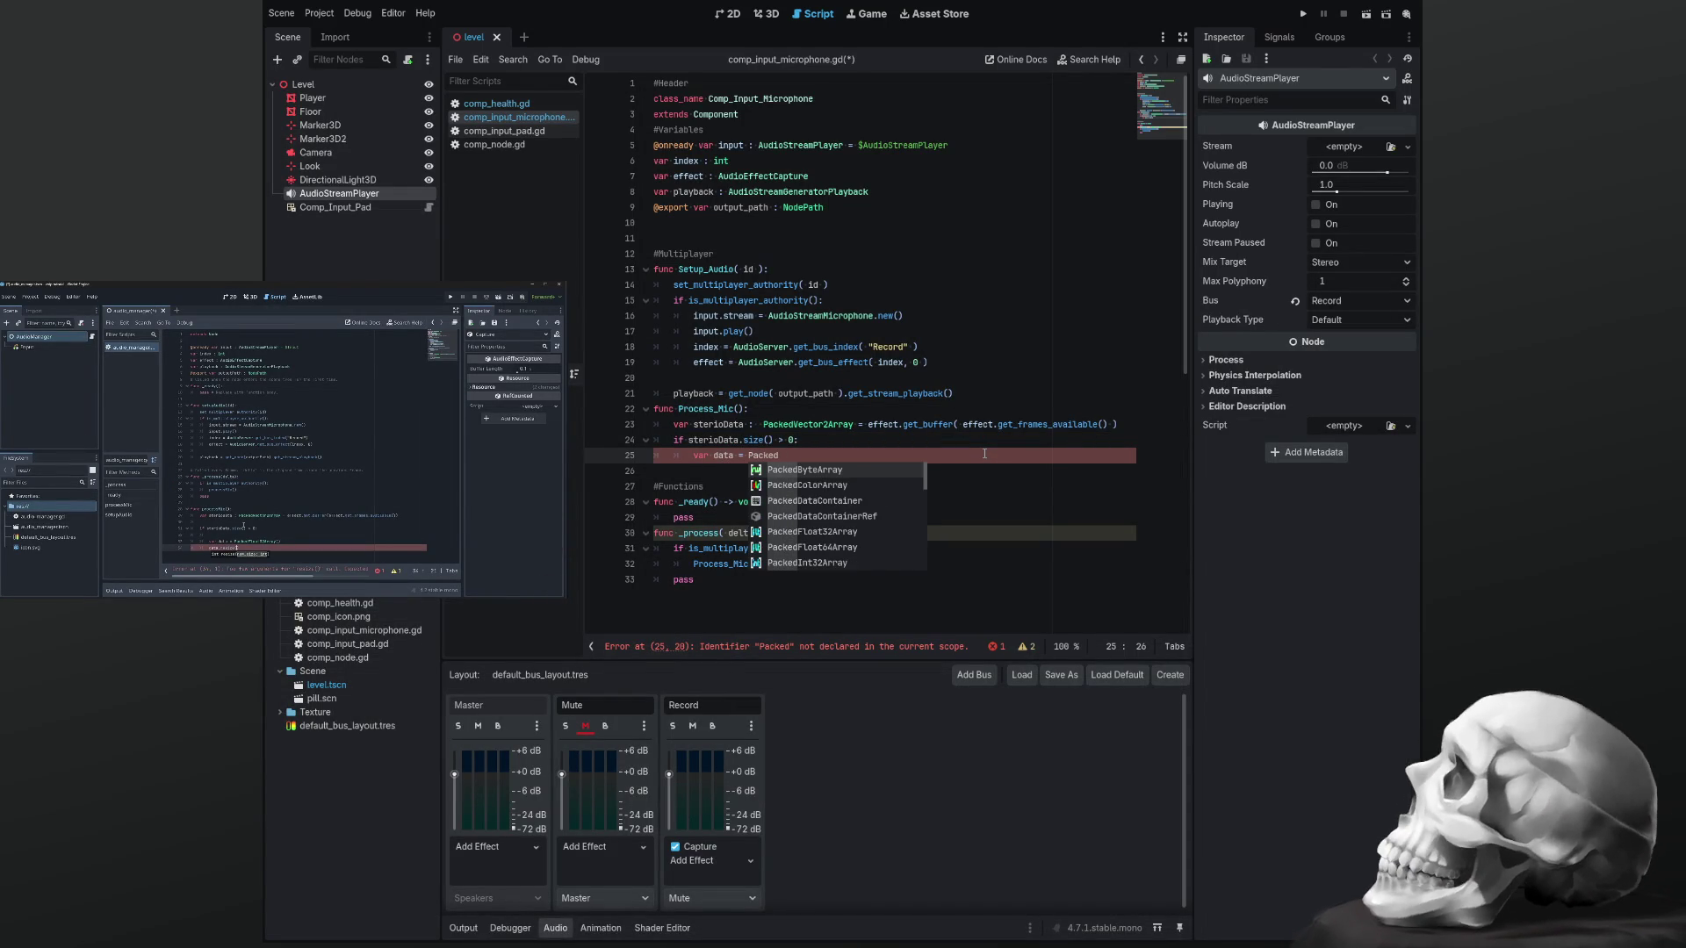
{"action": "type", "text": "Fload"}
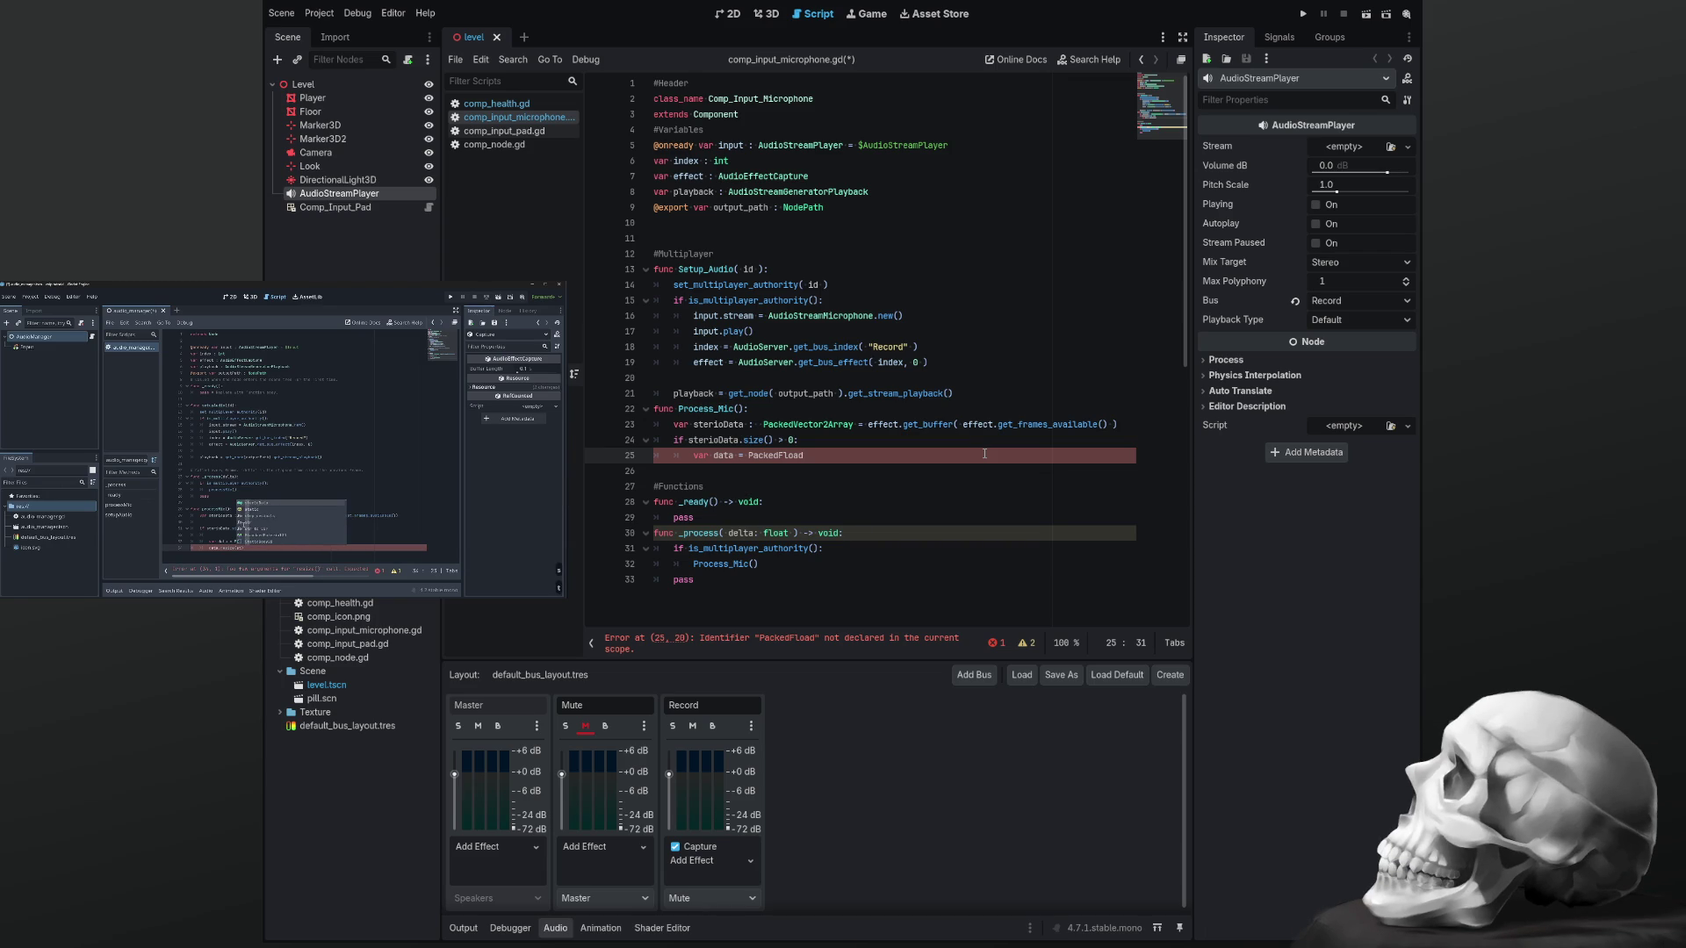
{"action": "type", "text": "32A"}
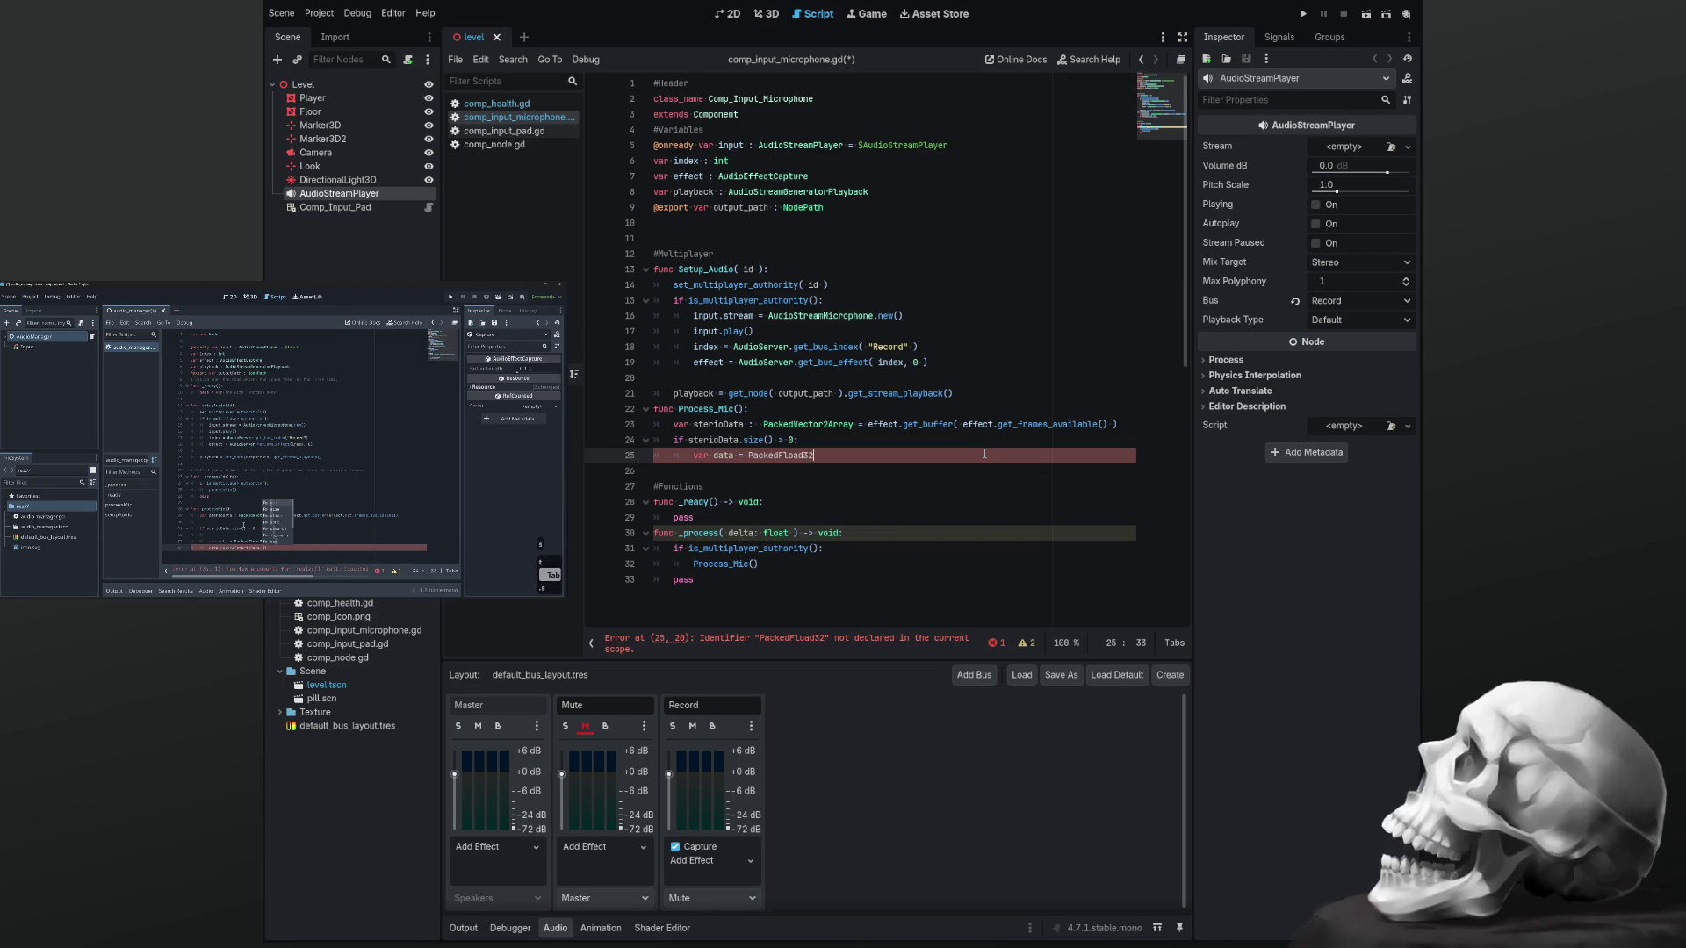
{"action": "type", "text": "ray"}
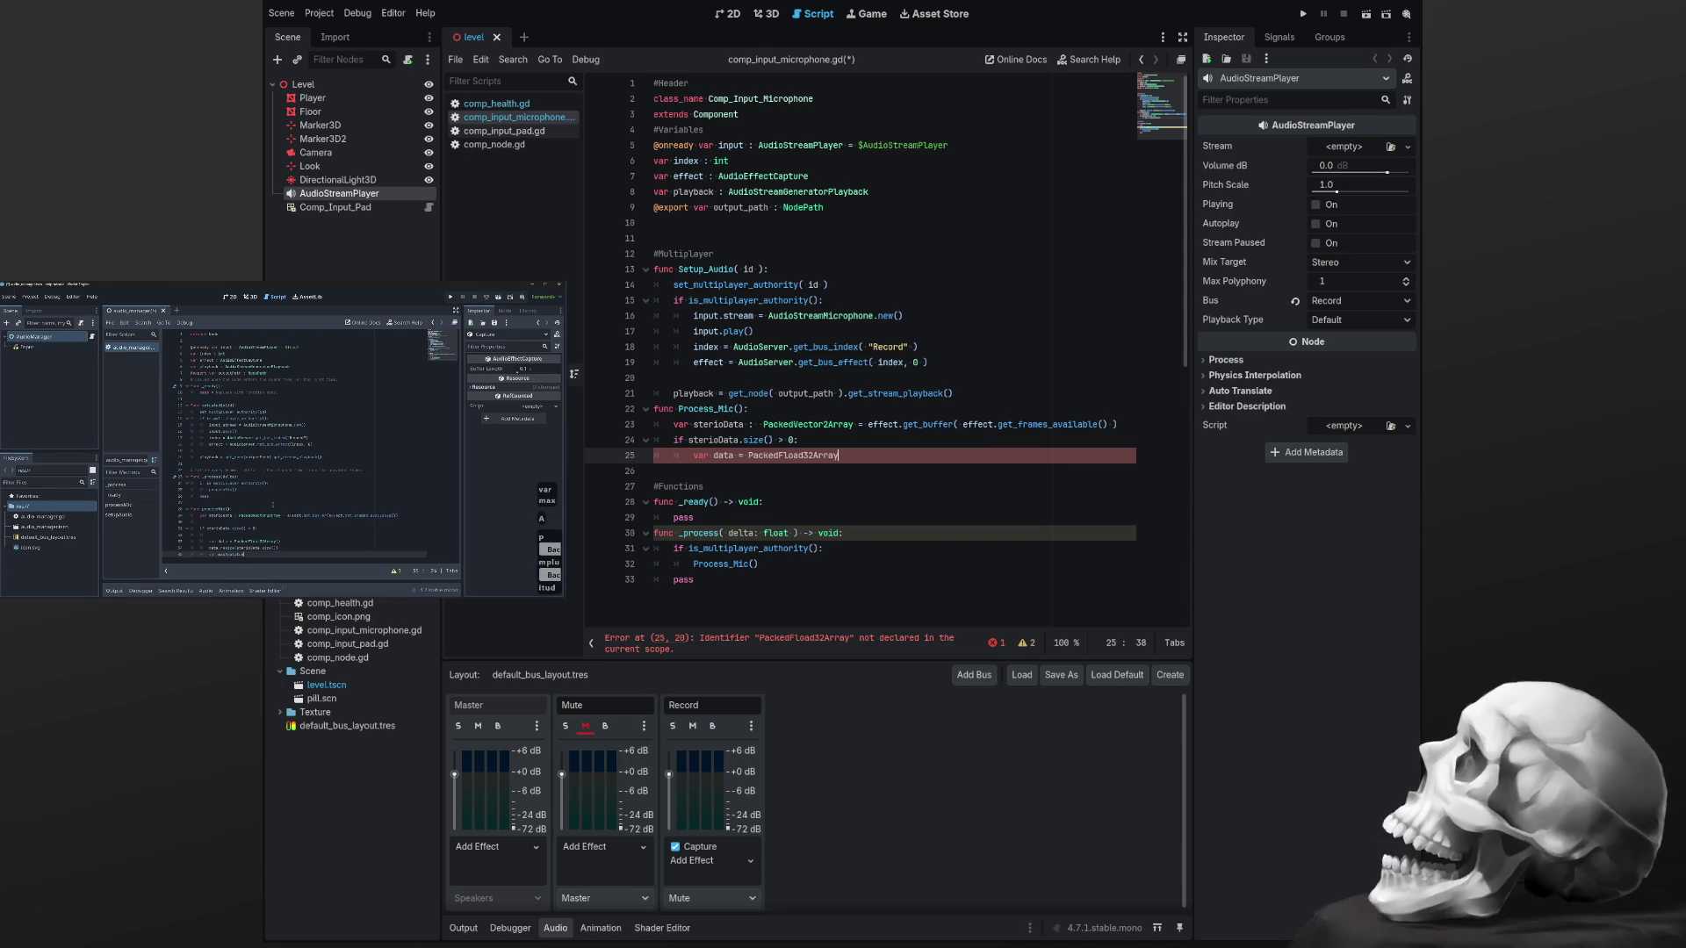
{"action": "mouse_move", "coordinate": [215, 554]}
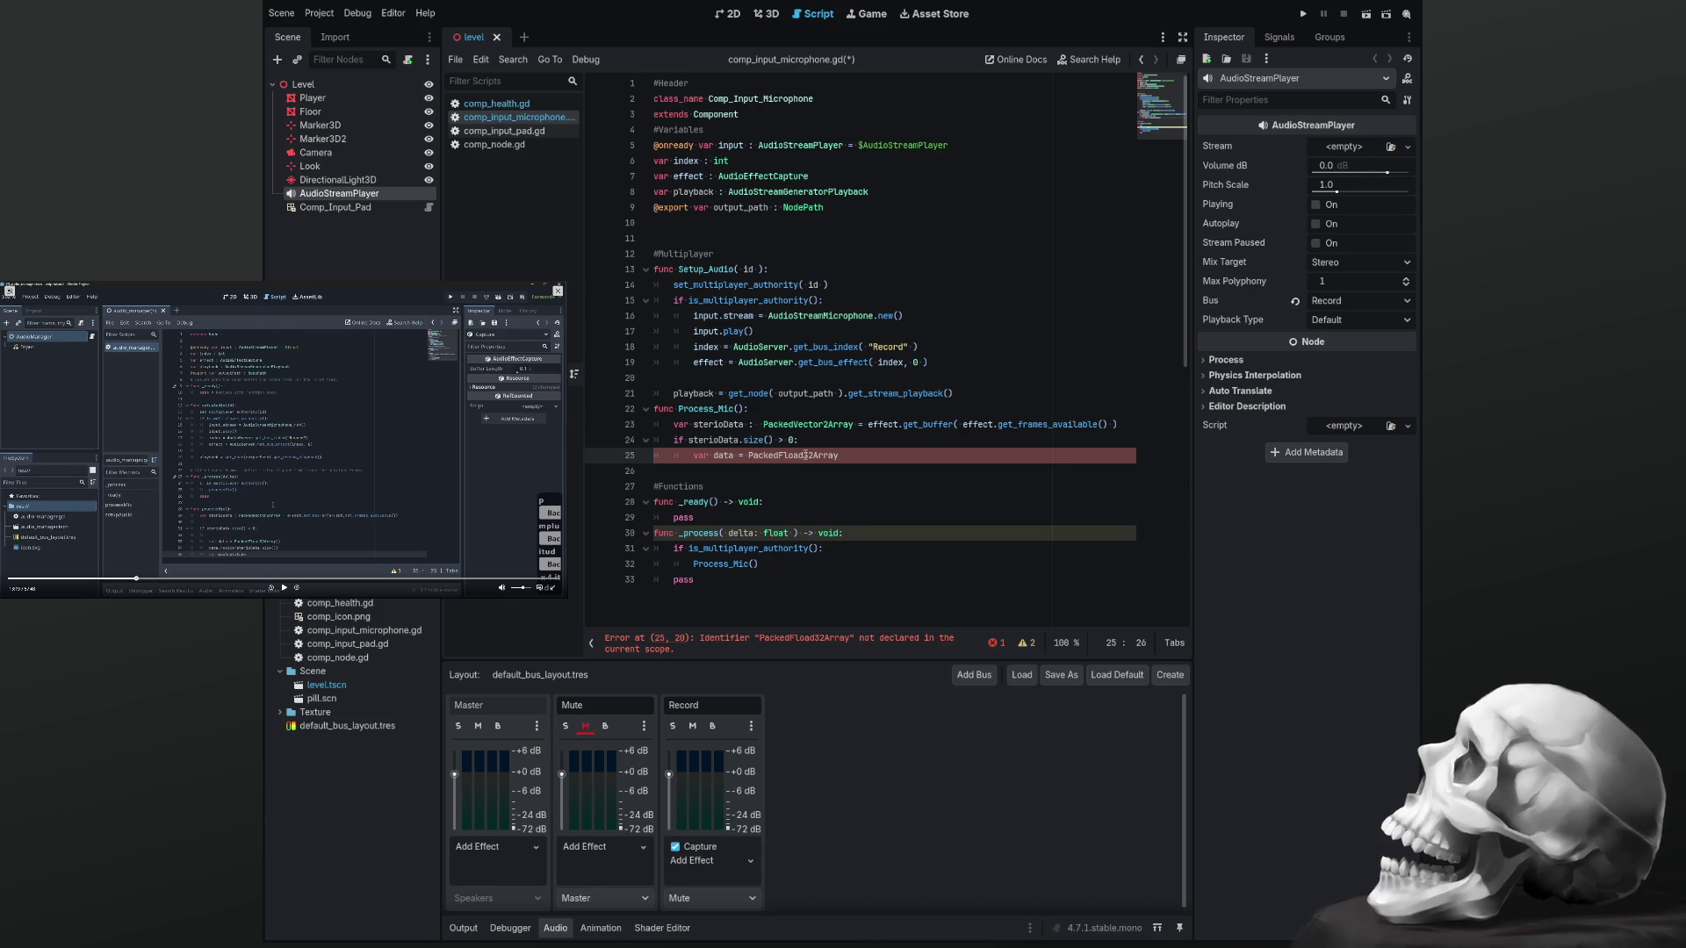
{"action": "key", "text": "BackSpace"}
{"action": "type", "text": "t"}
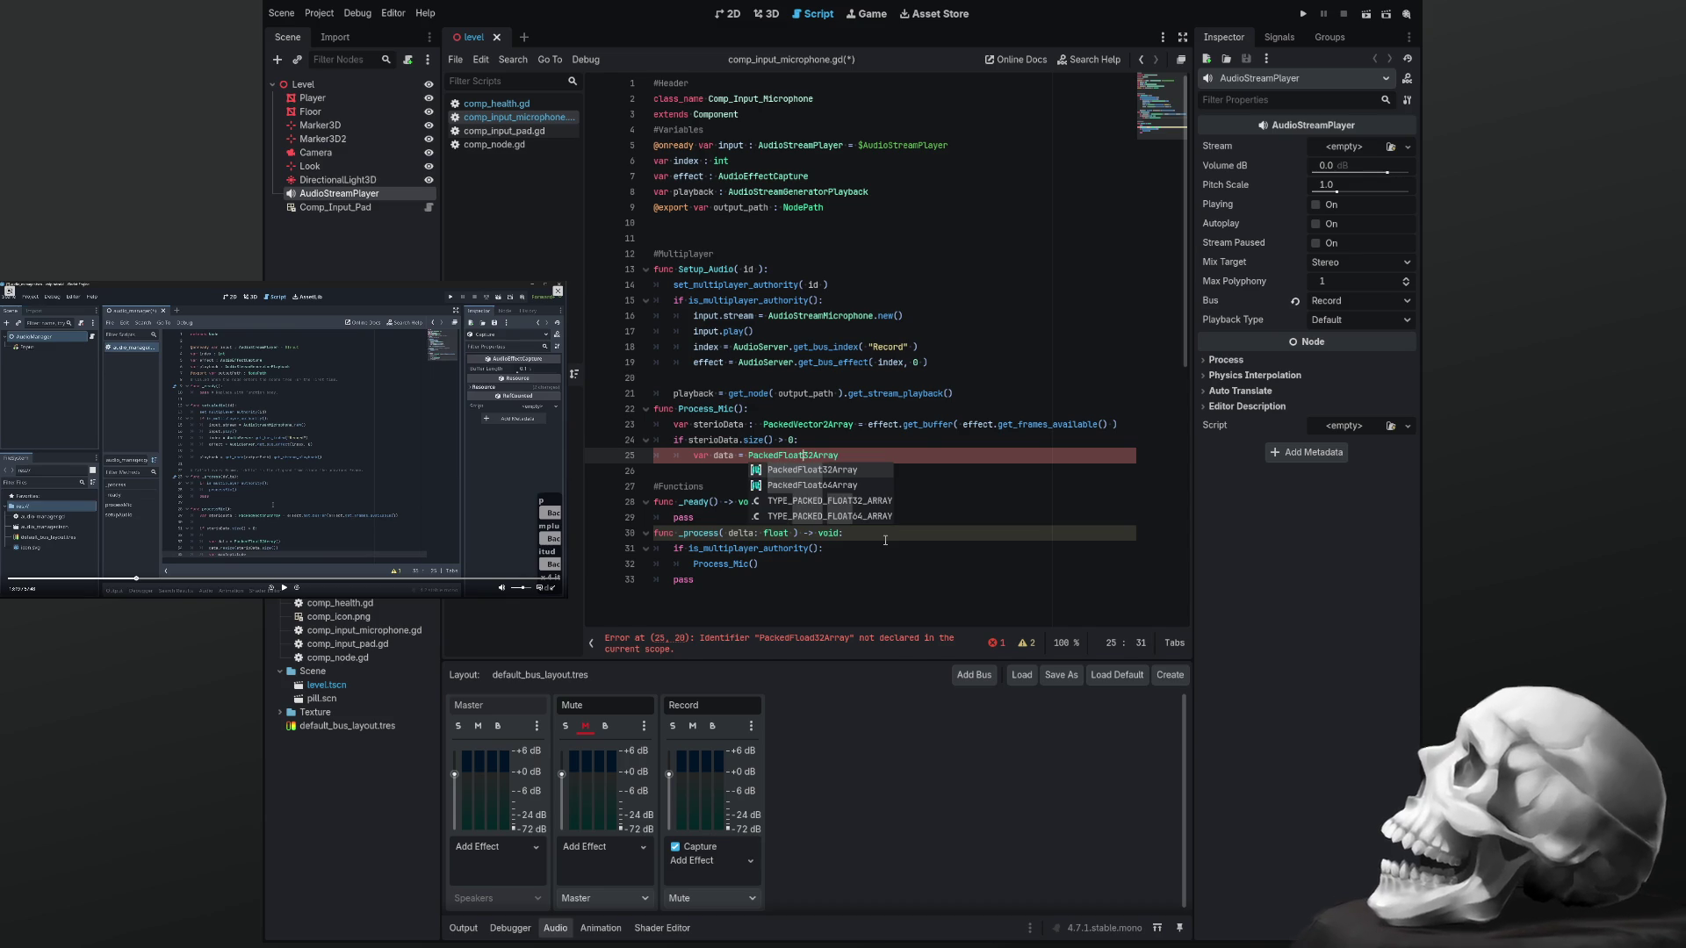
{"action": "key", "text": "Escape"}
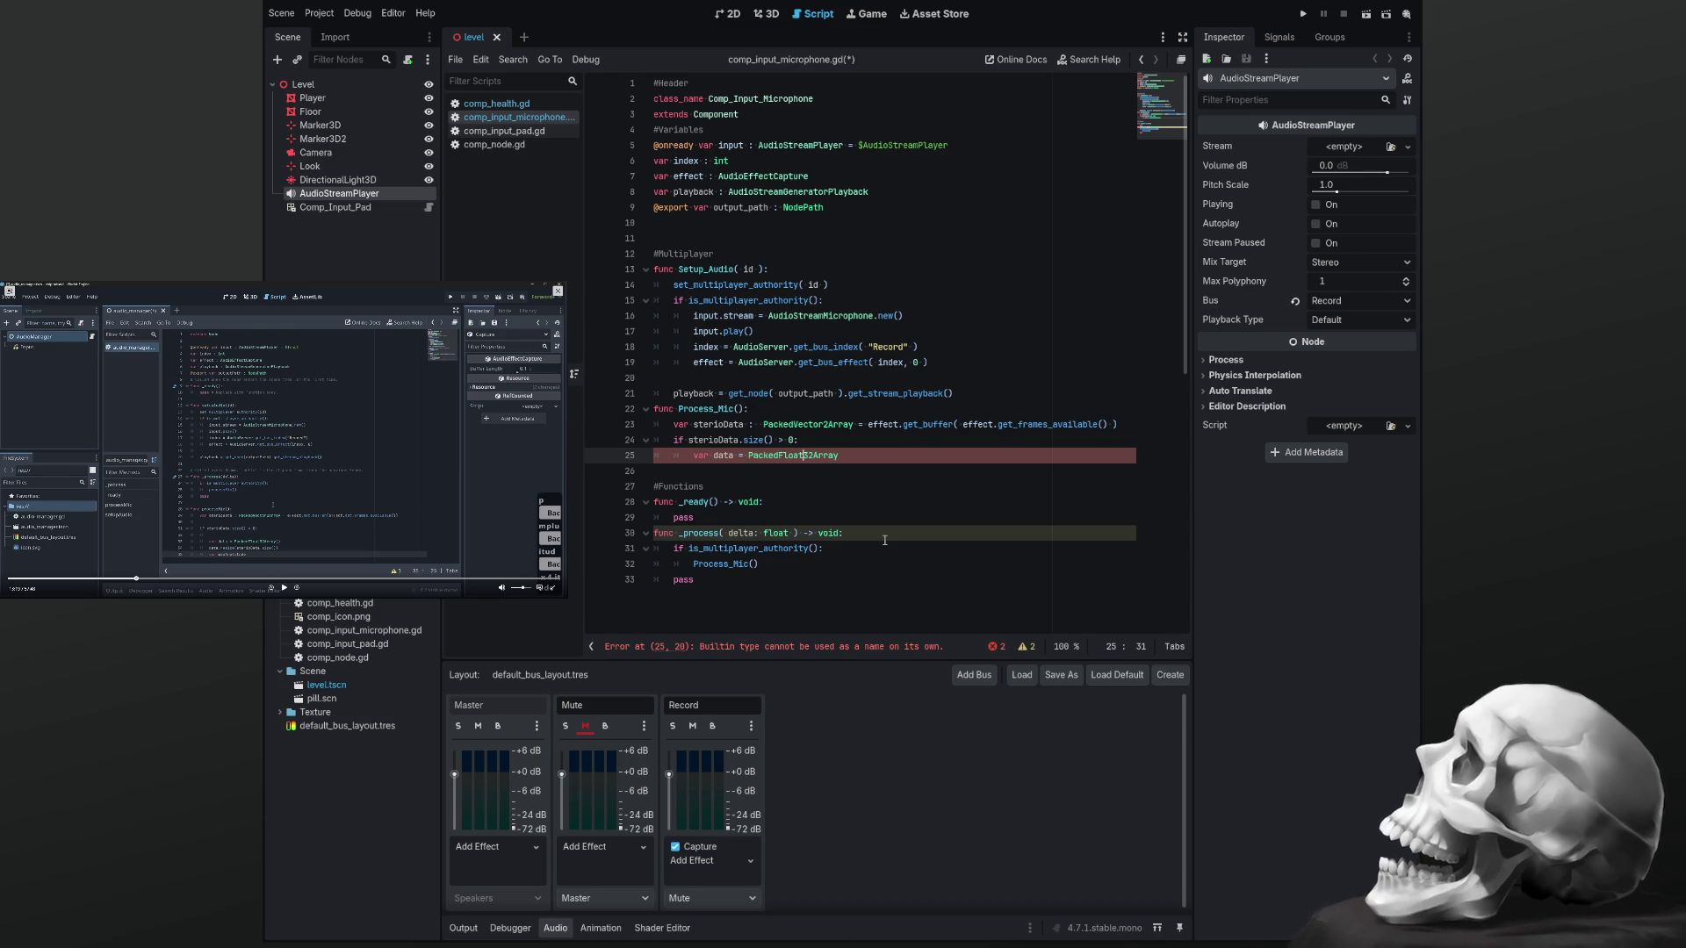
{"action": "type", "text": "()"}
{"action": "key", "text": "Return"}
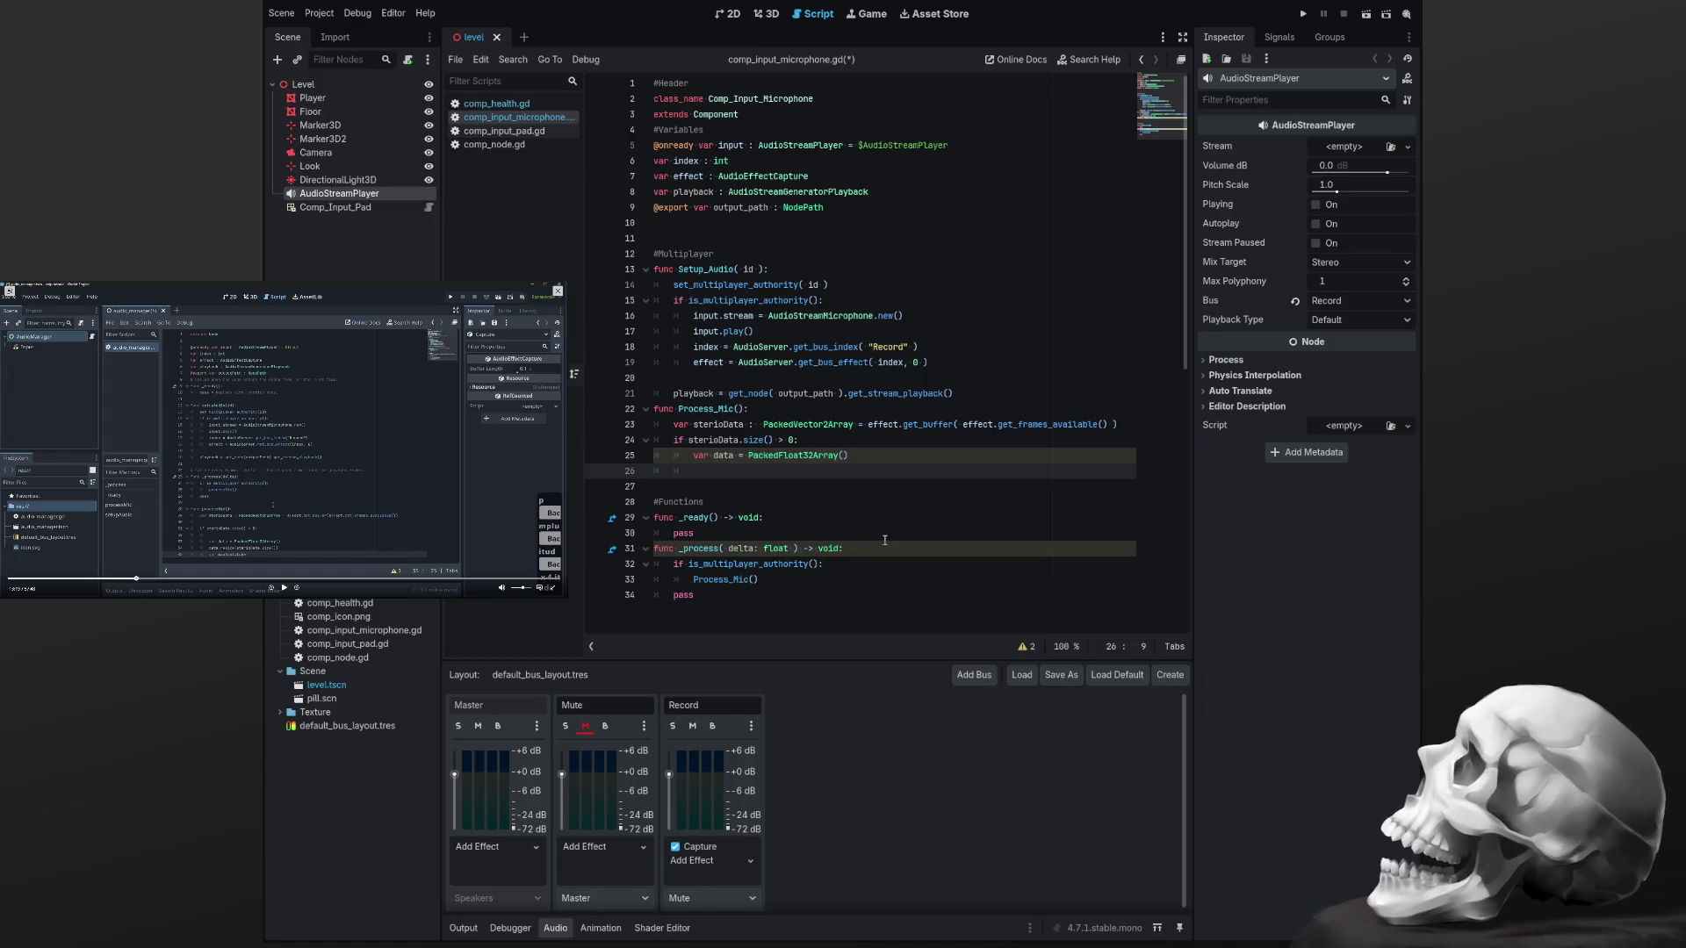
Step: Add data.resize( sterioData.size() ) on line 26, then begin declaring maxAmplitude
{"action": "type", "text": "data."}
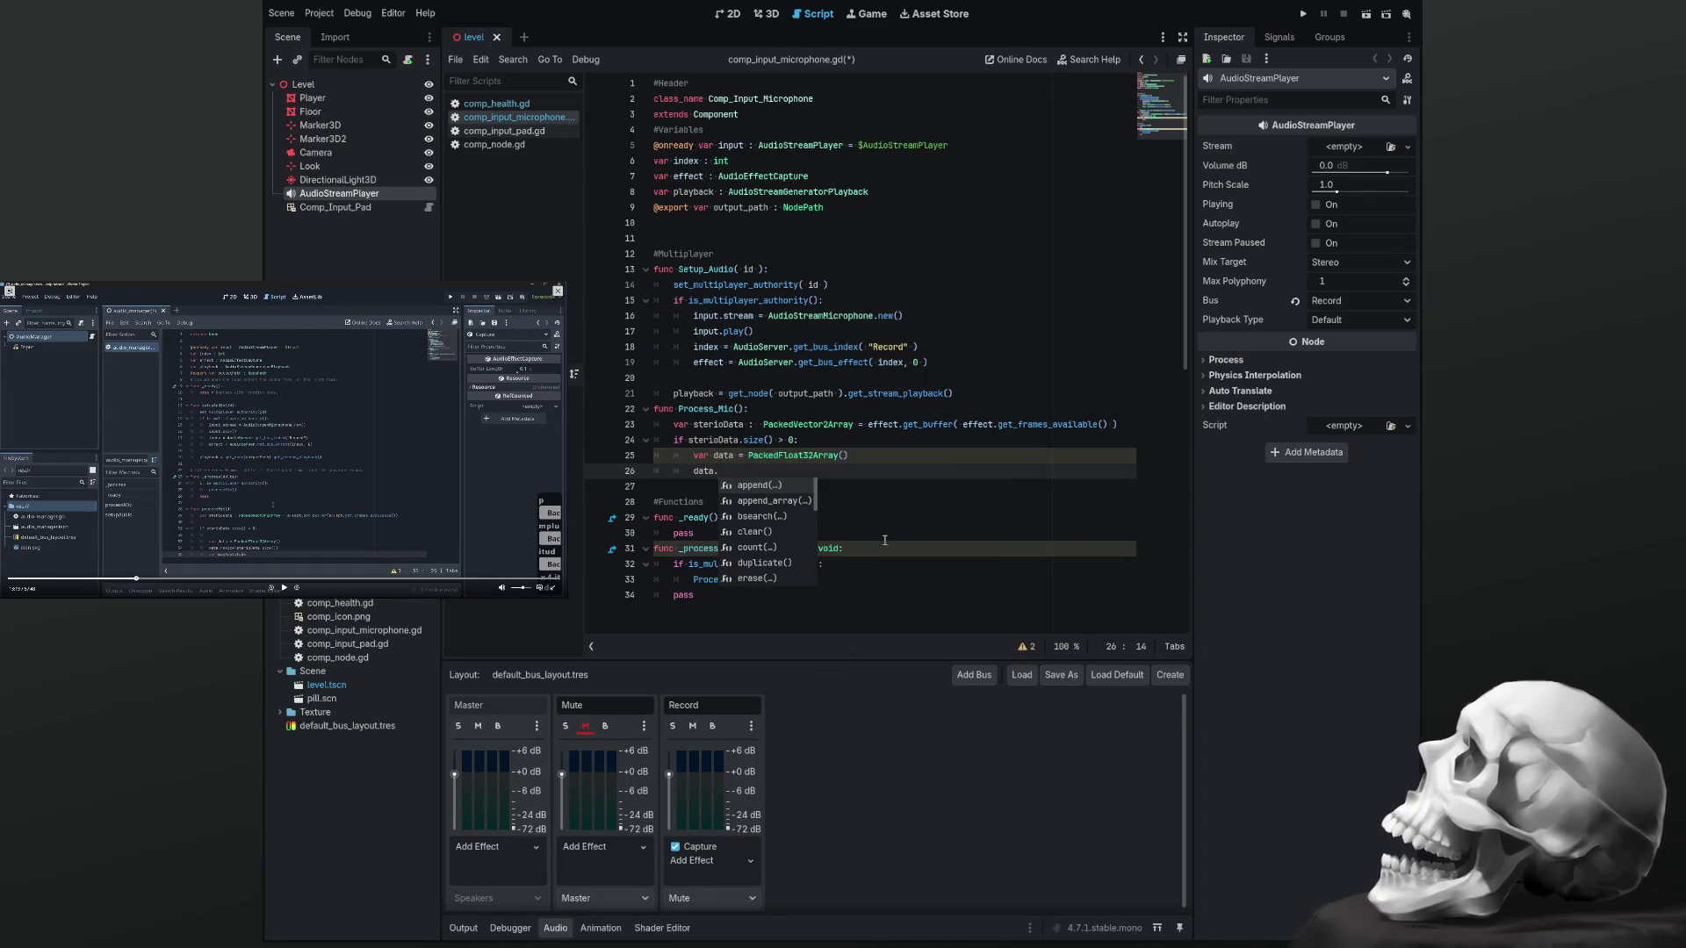
{"action": "type", "text": "resize"}
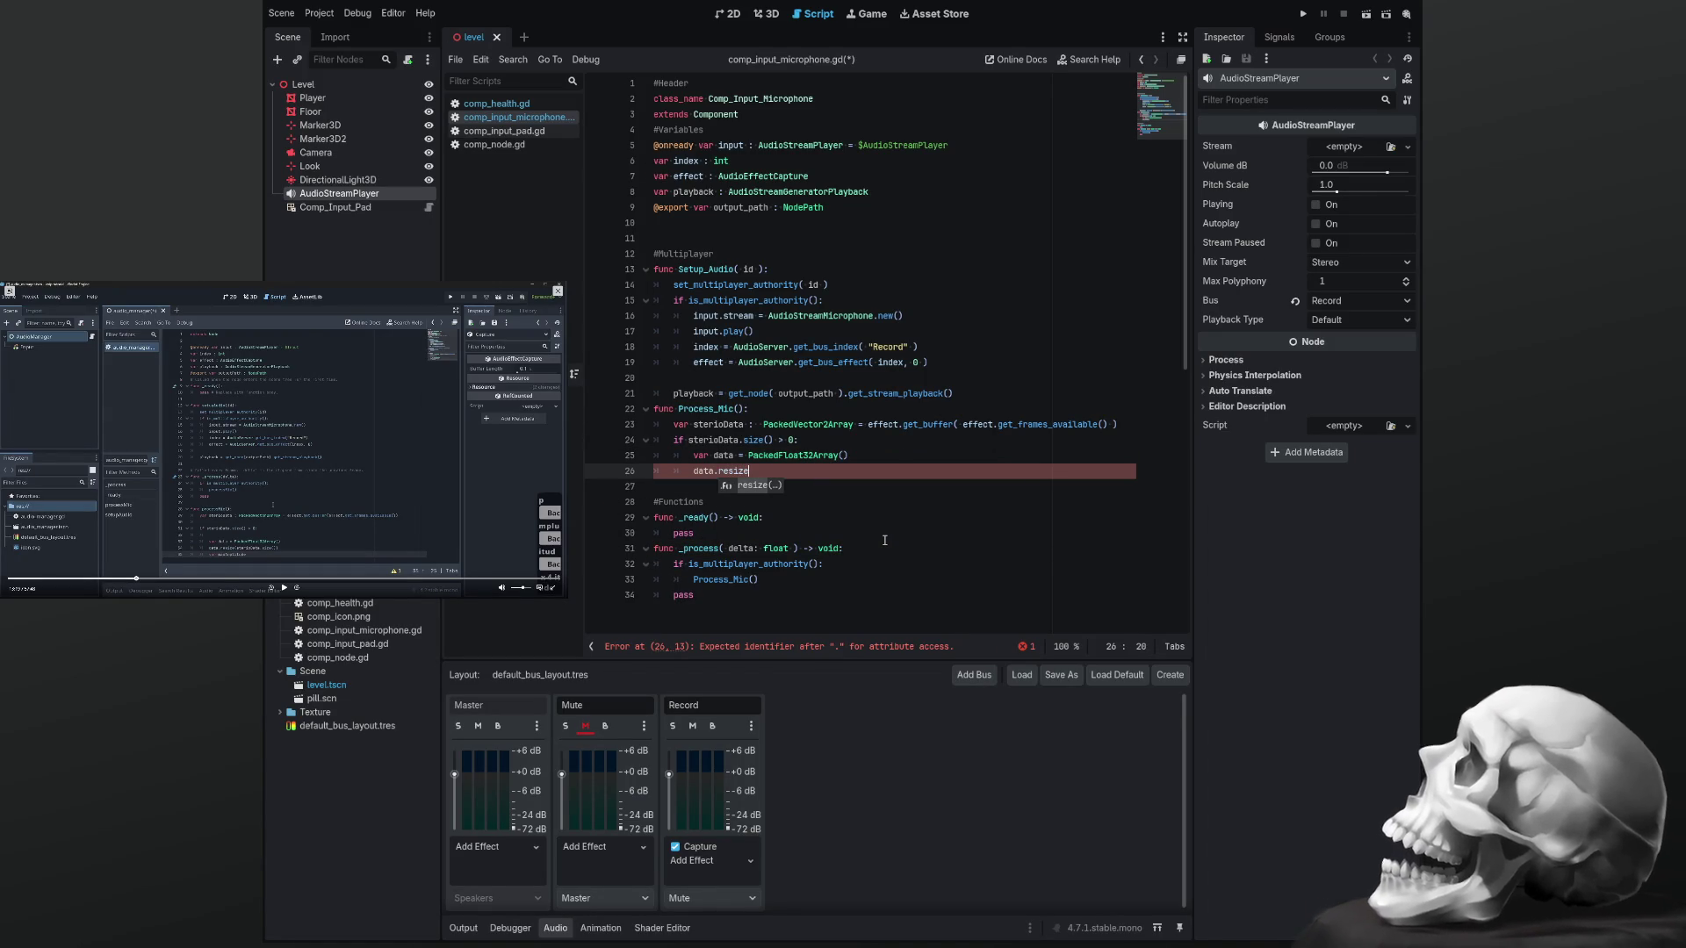
{"action": "type", "text": "( sterio"}
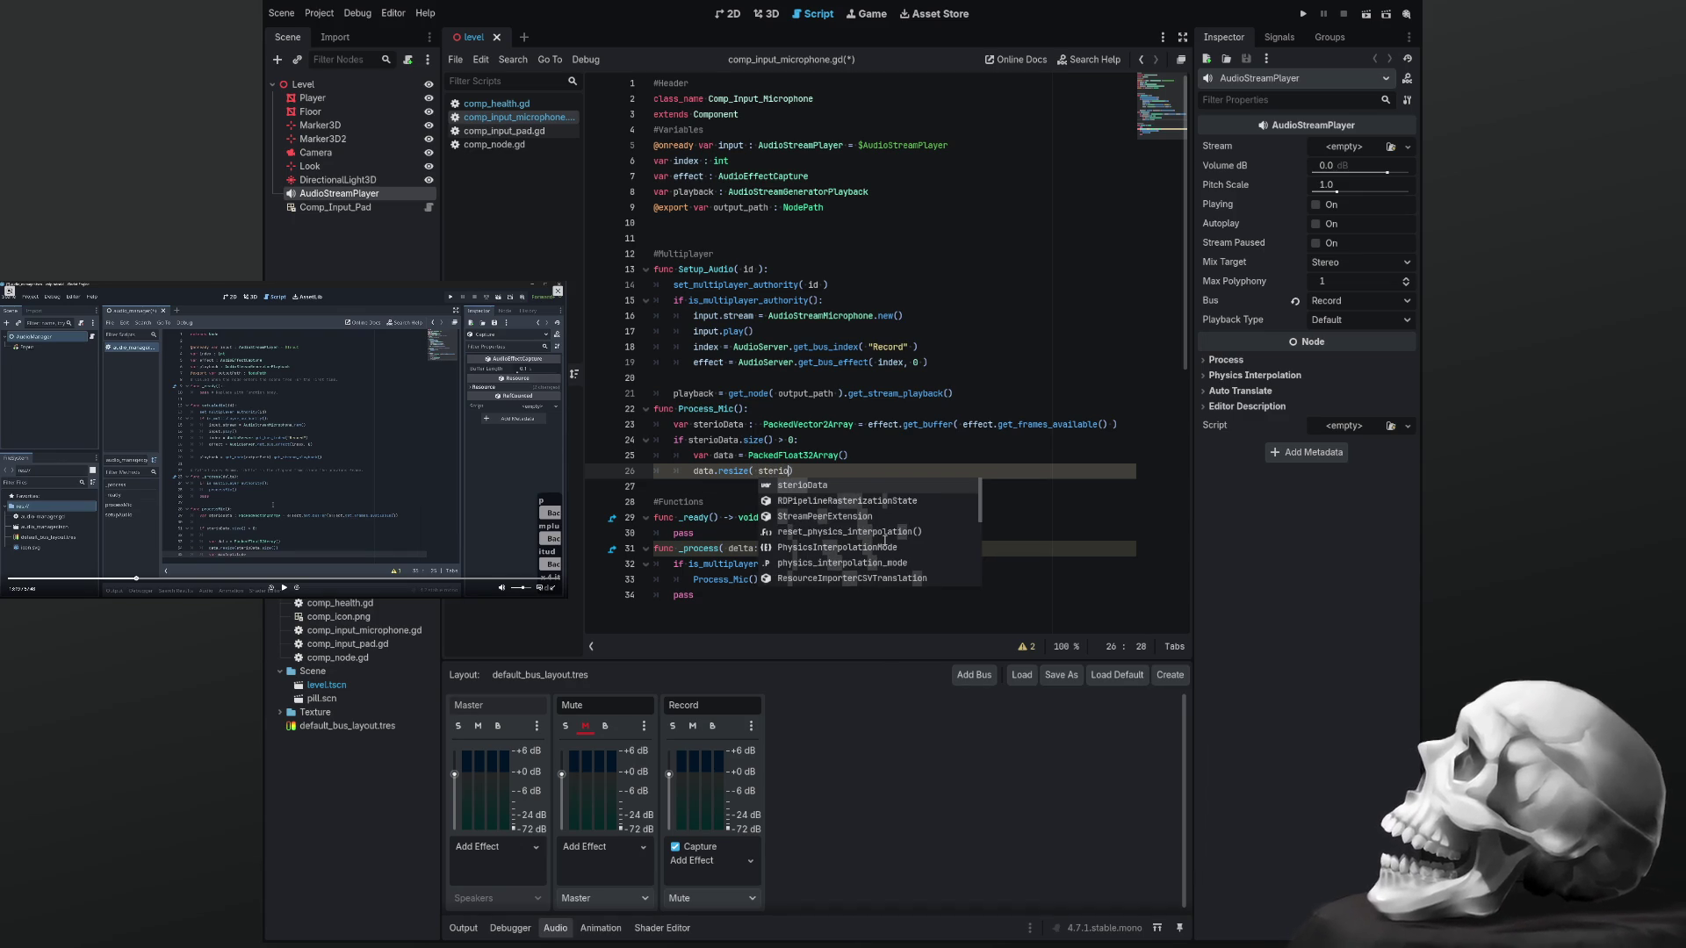
{"action": "key", "text": "Return"}
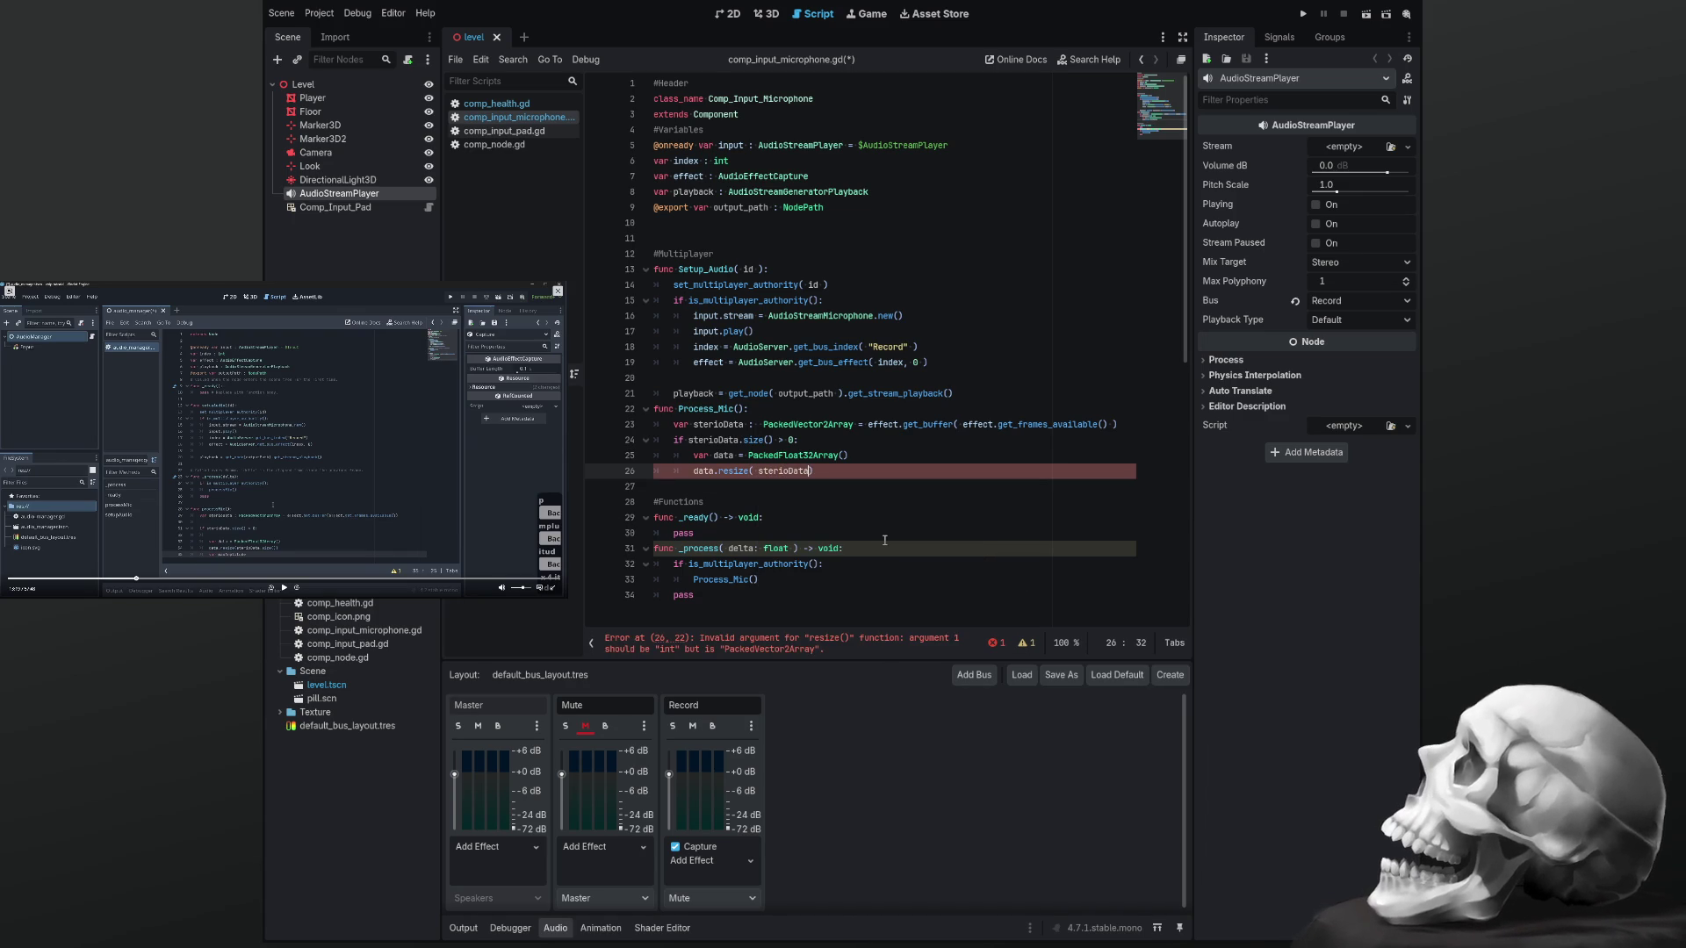
{"action": "type", "text": "size"}
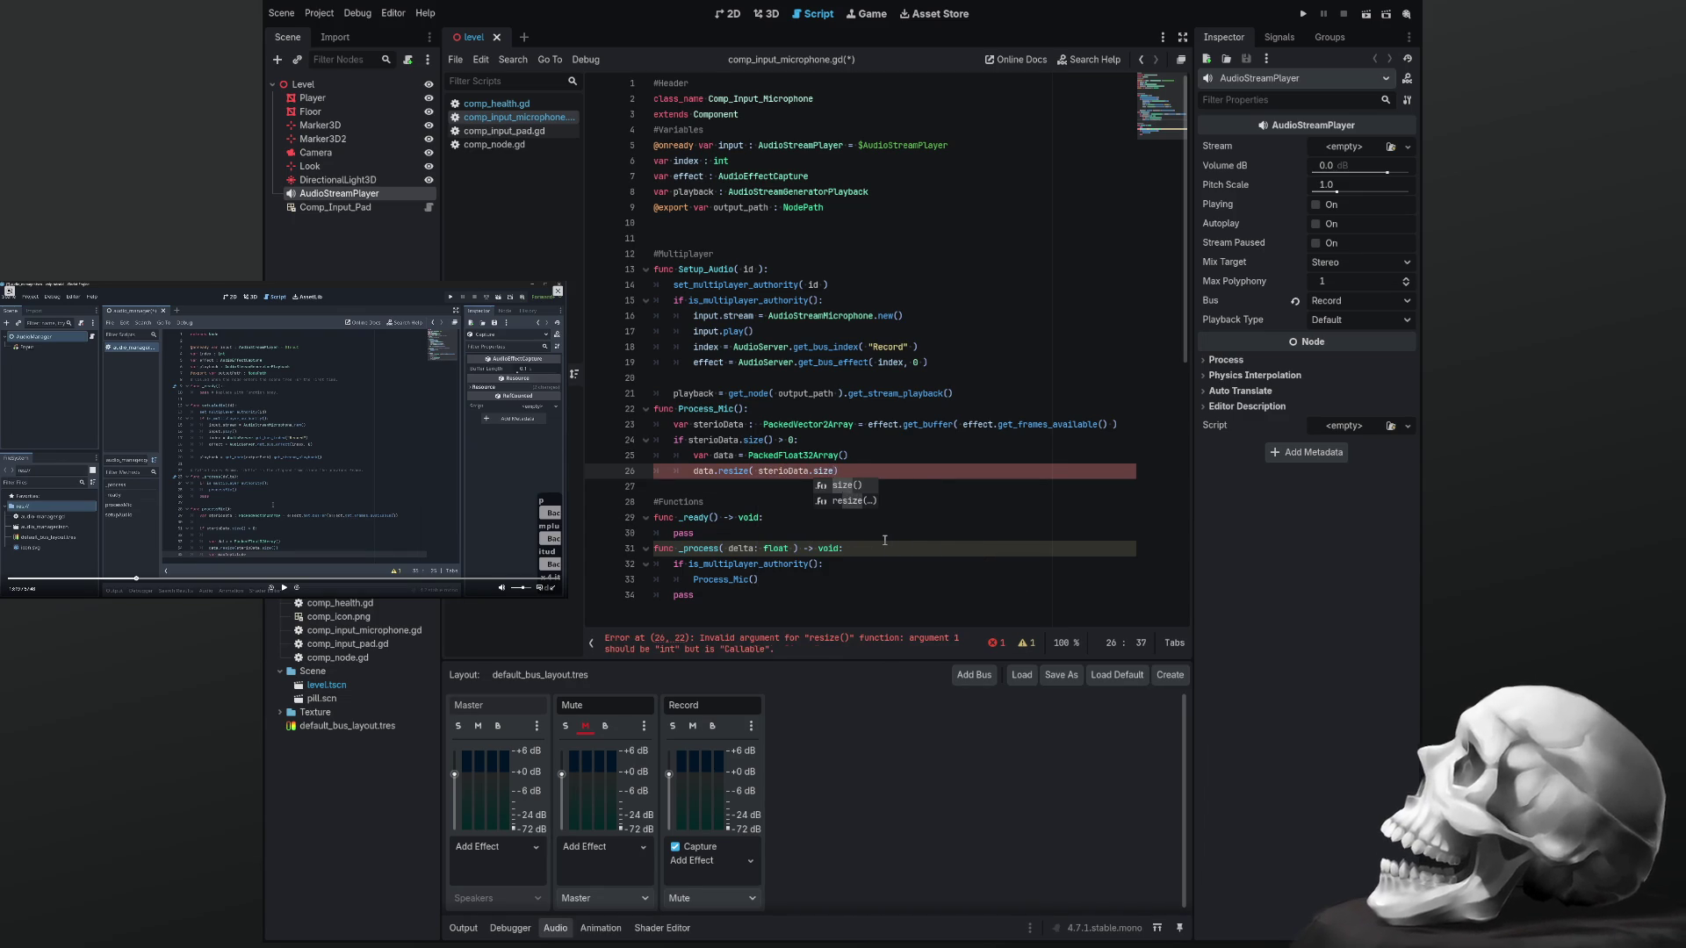
{"action": "key", "text": "Return"}
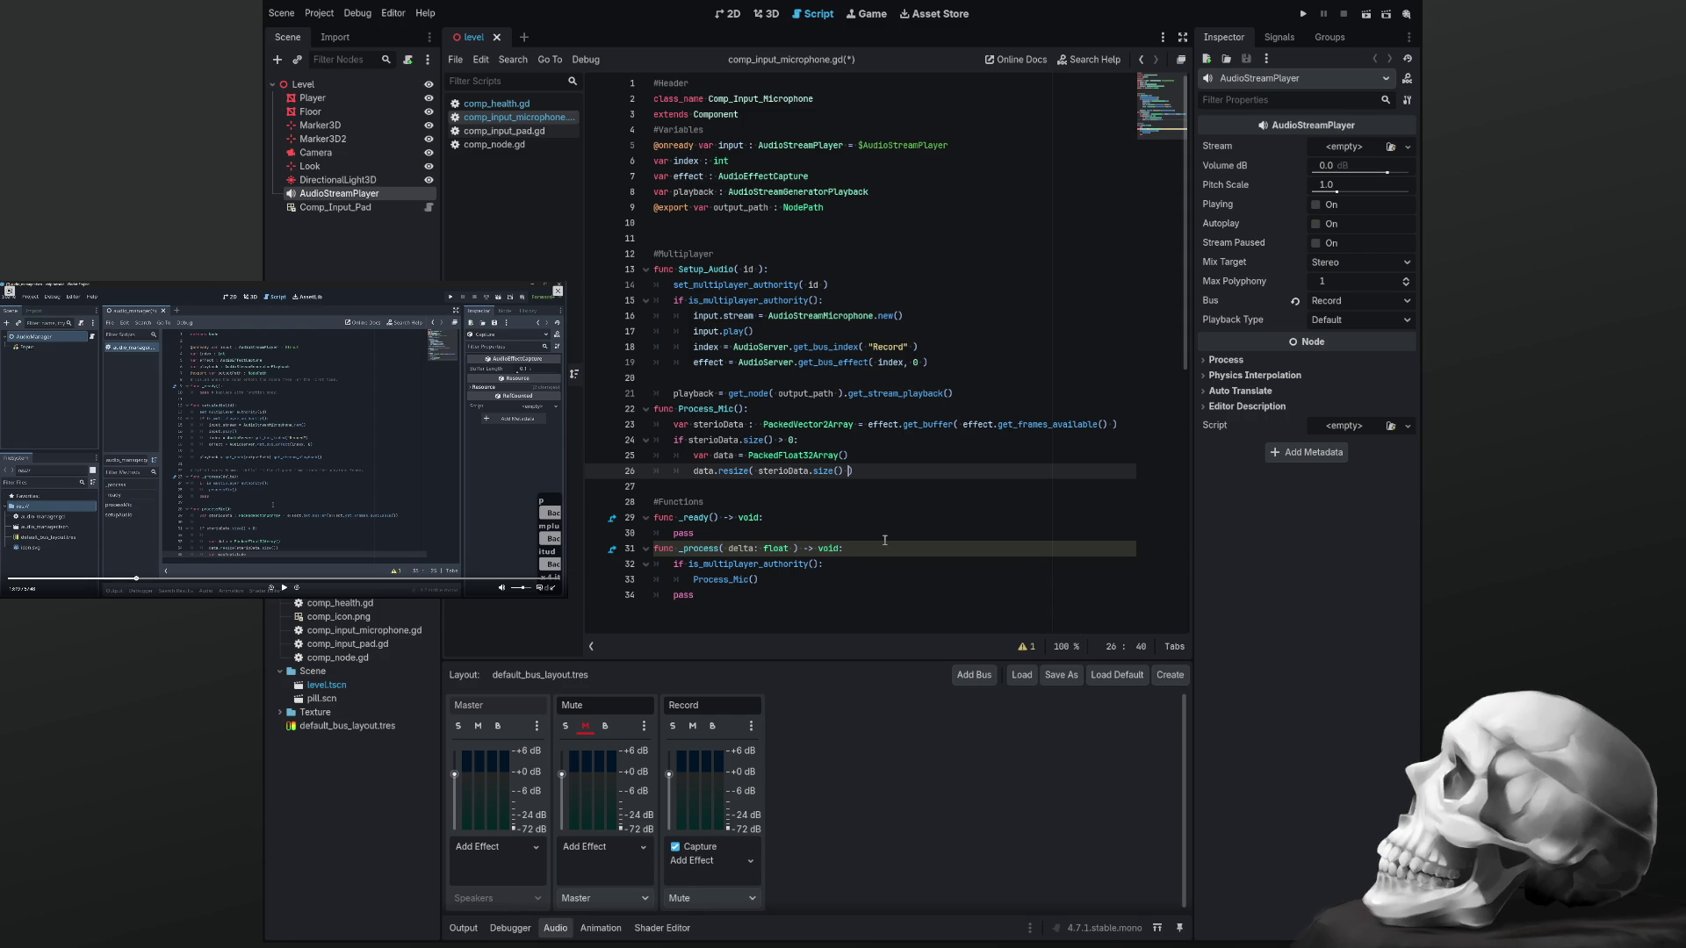
{"action": "type", "text": ")"}
{"action": "key", "text": "Return"}
{"action": "type", "text": "var"}
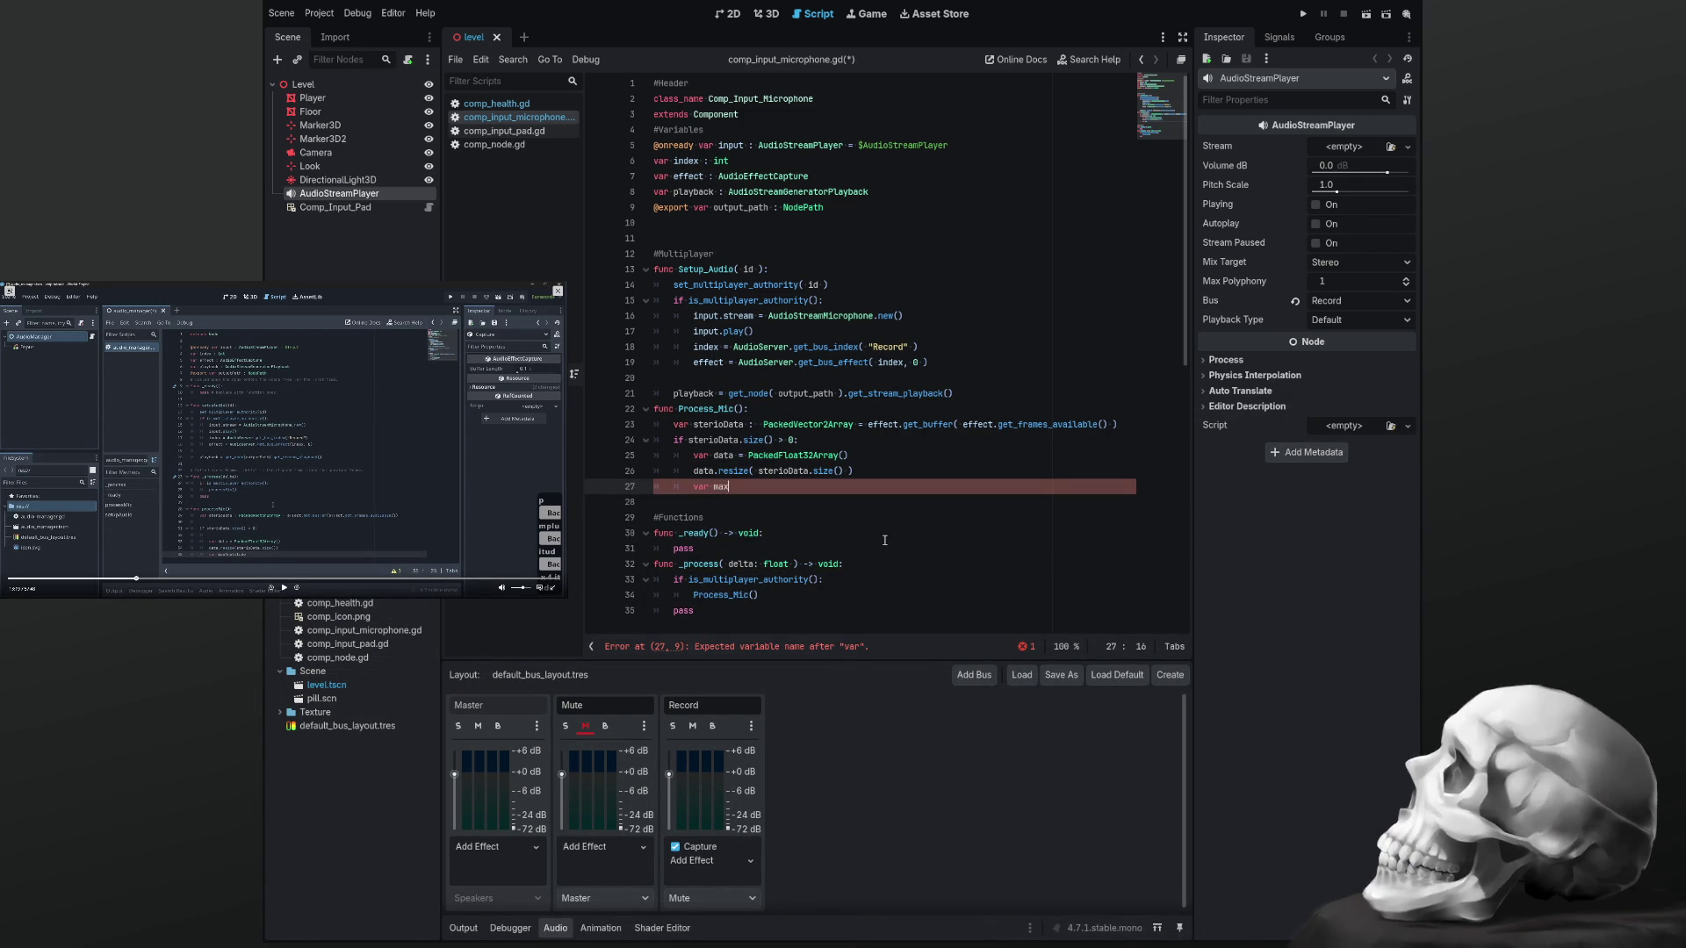
{"action": "type", "text": " max"}
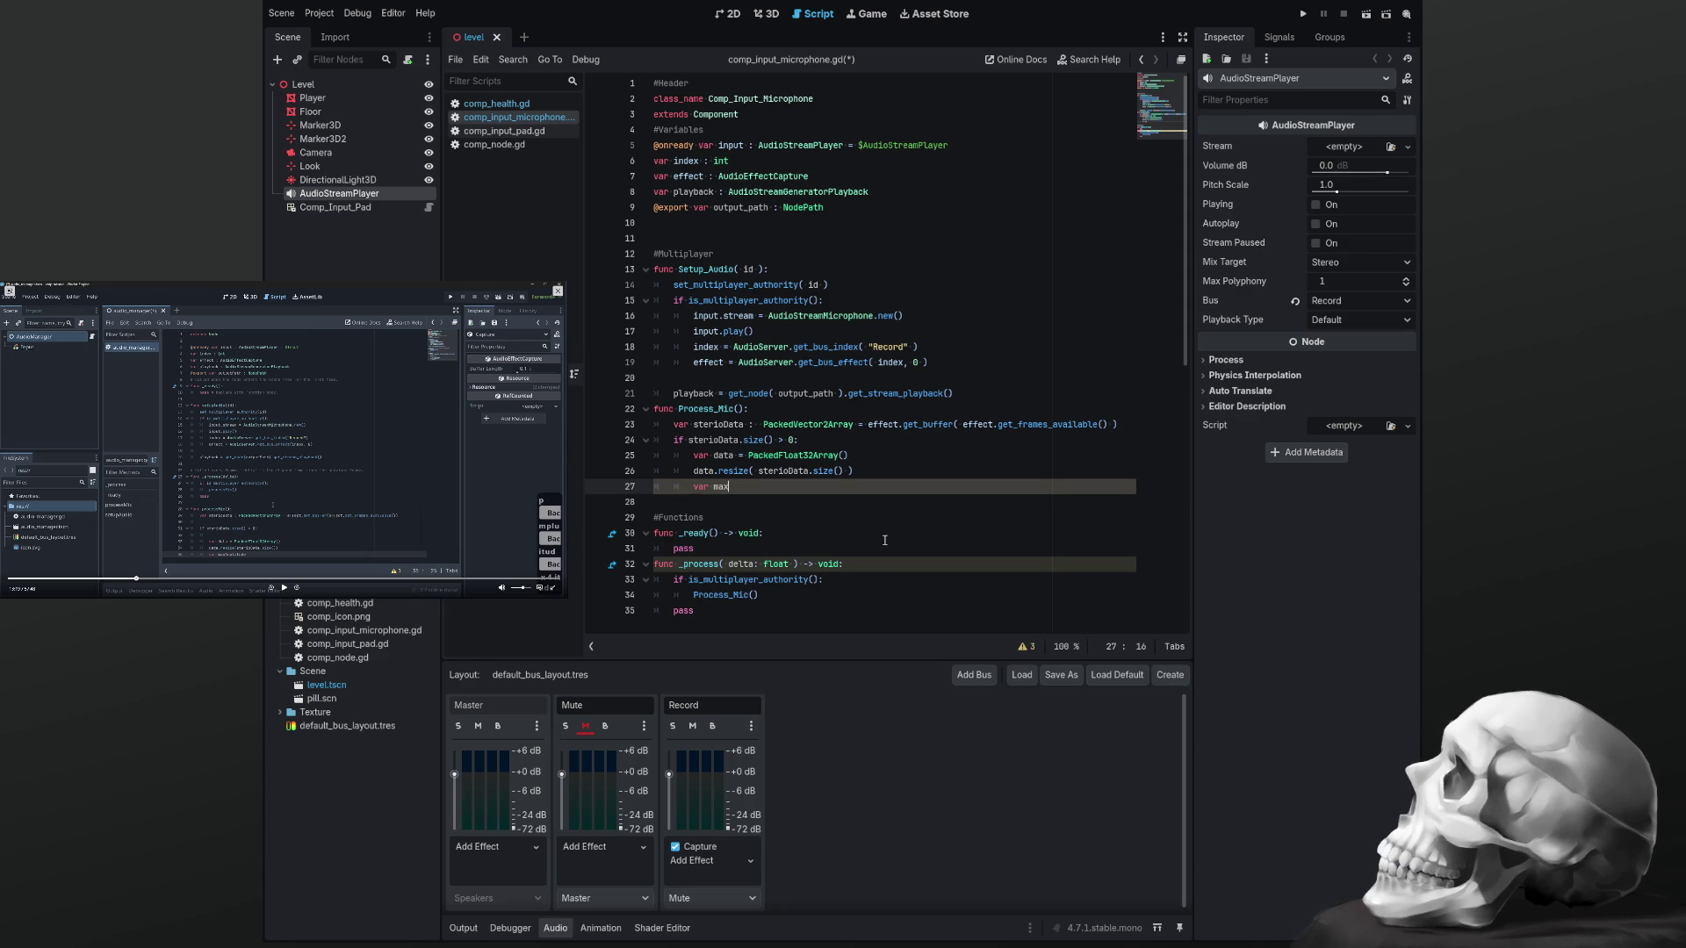
{"action": "type", "text": "Amplit"}
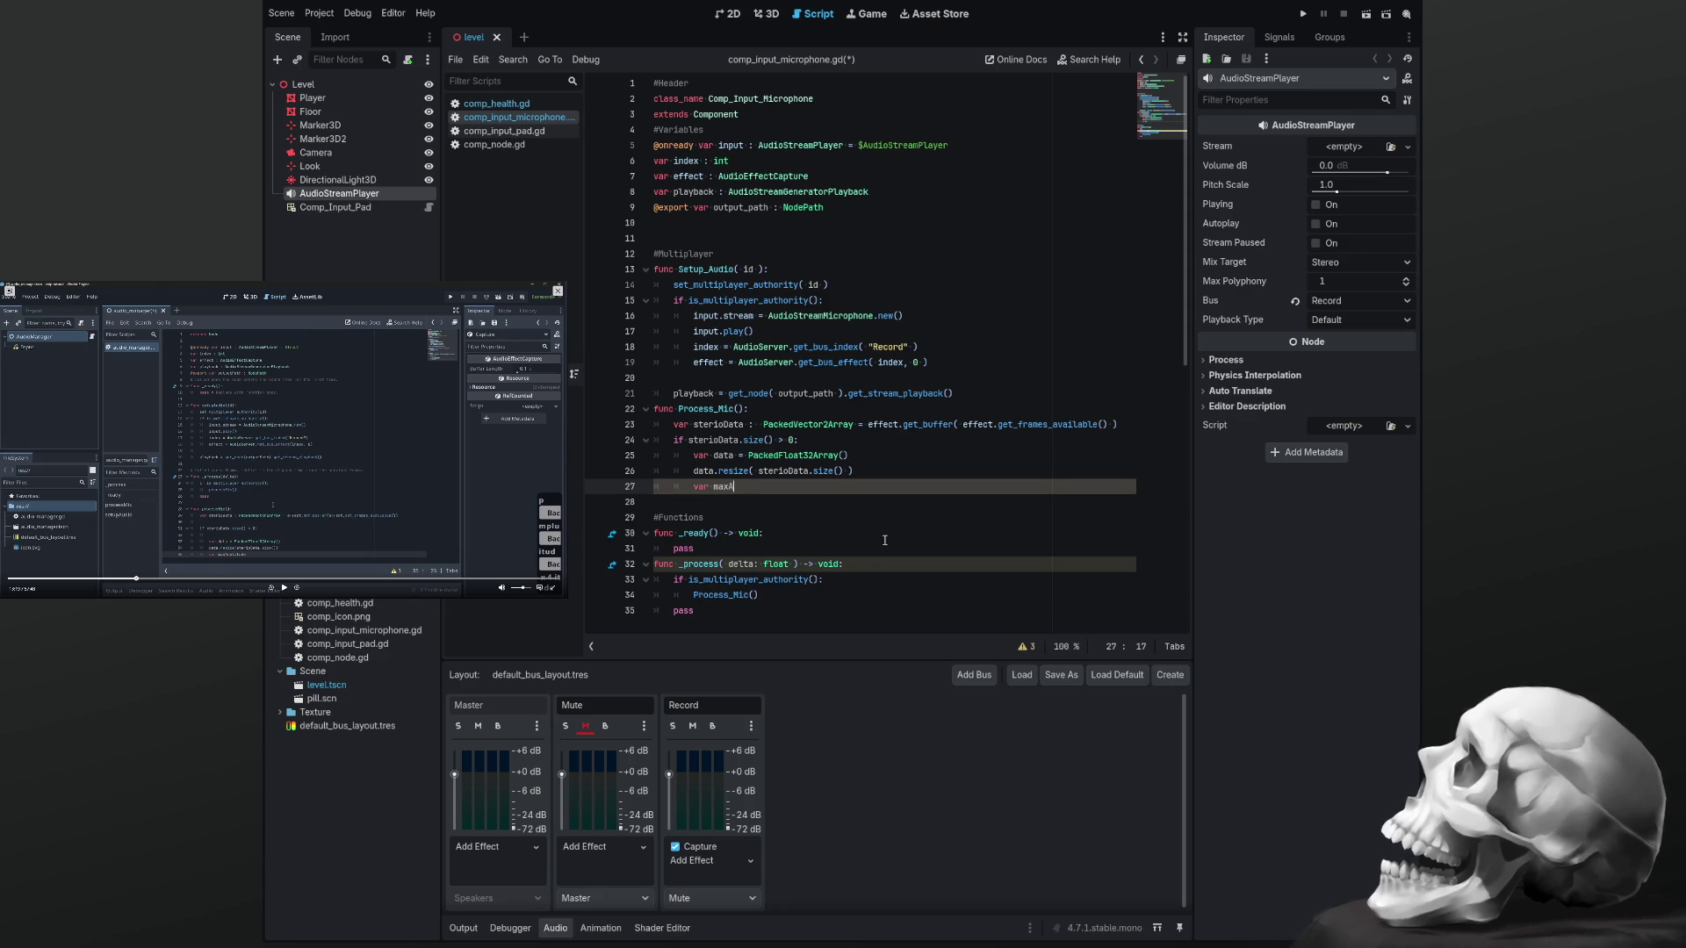
{"action": "type", "text": "ude"}
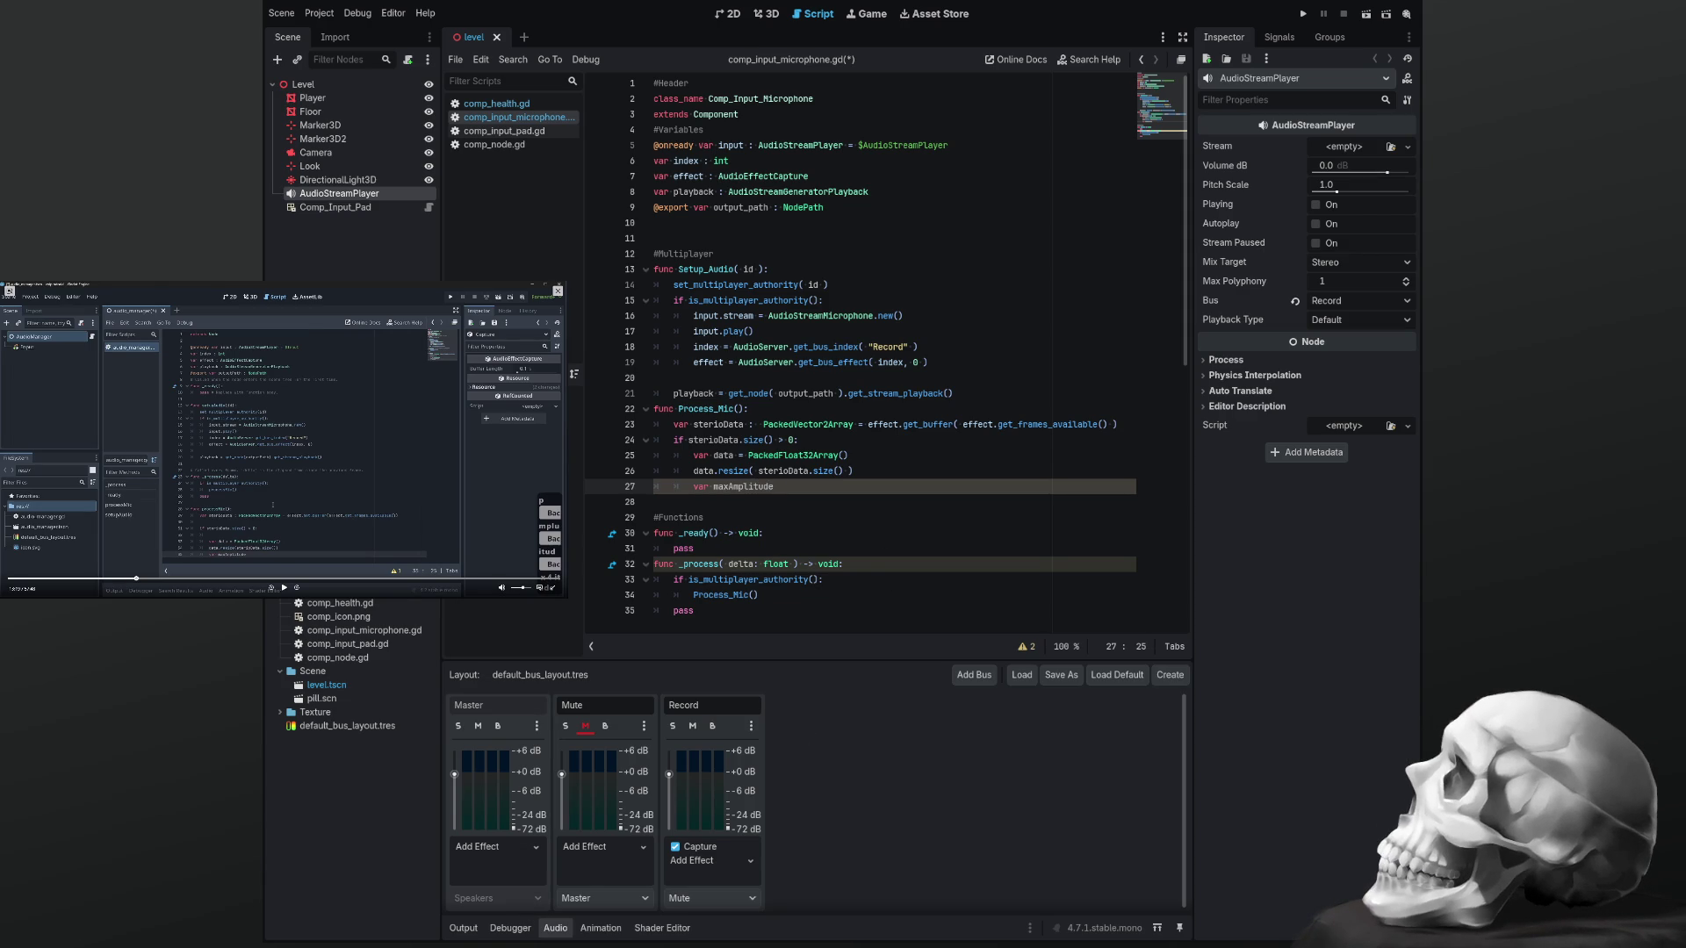
Step: Complete line 27 as 'var maxAmplitude : float = 0.0' and open a new line
{"action": "left_click", "coordinate": [283, 588]}
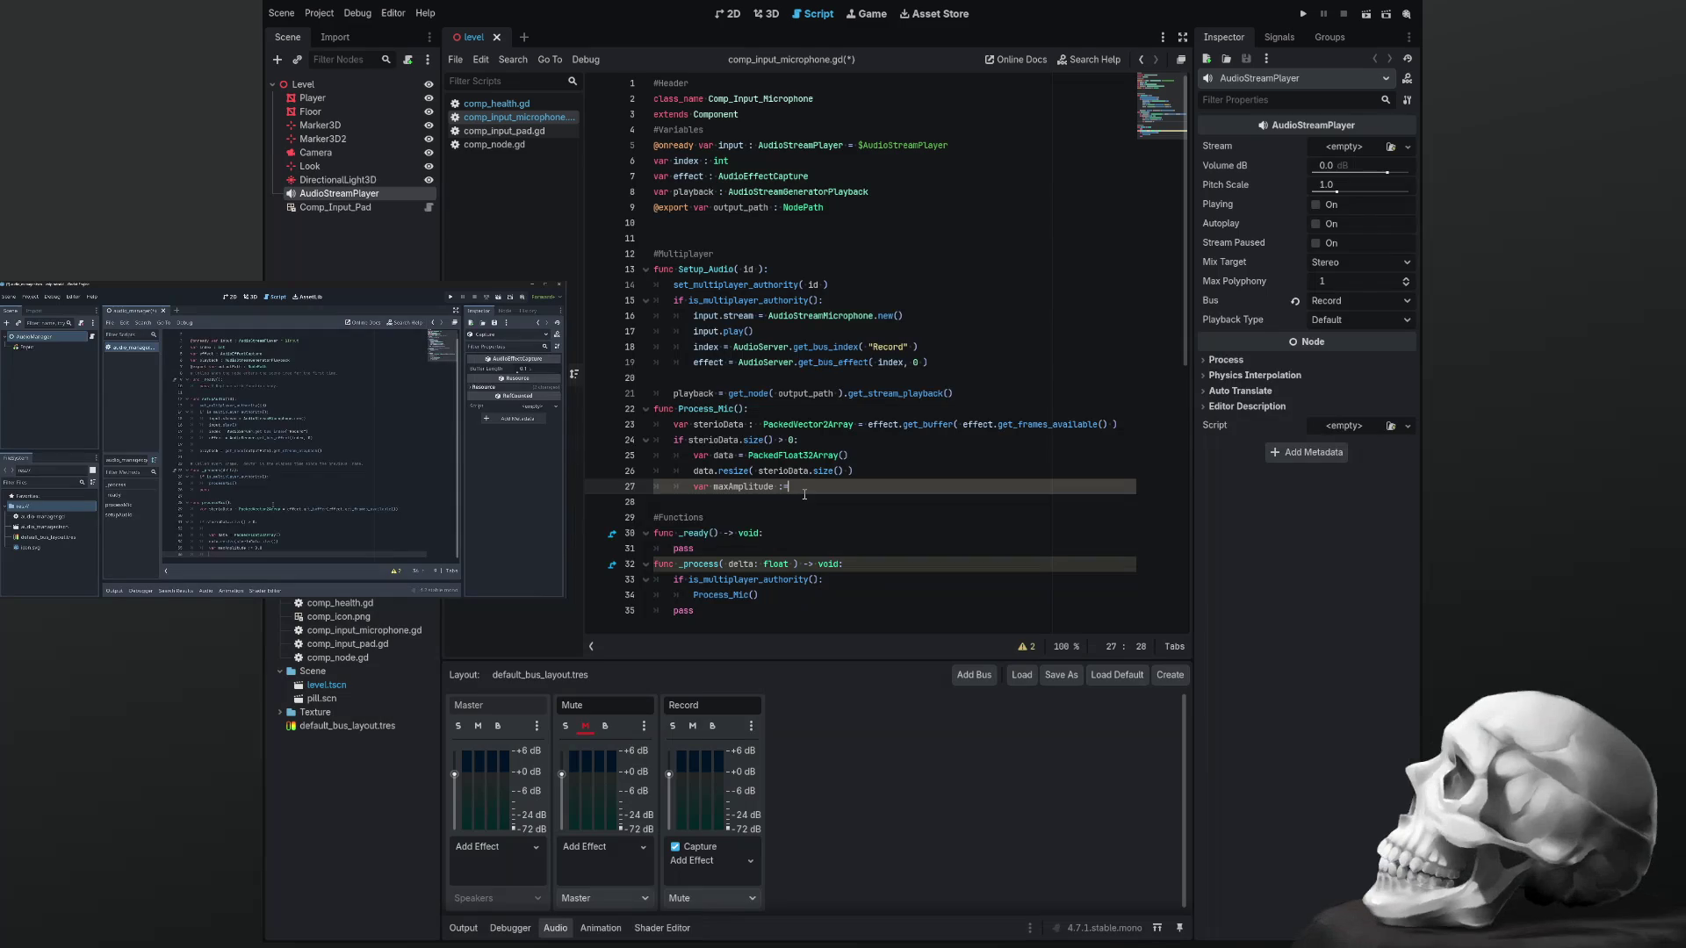
{"action": "type", "text": ":="}
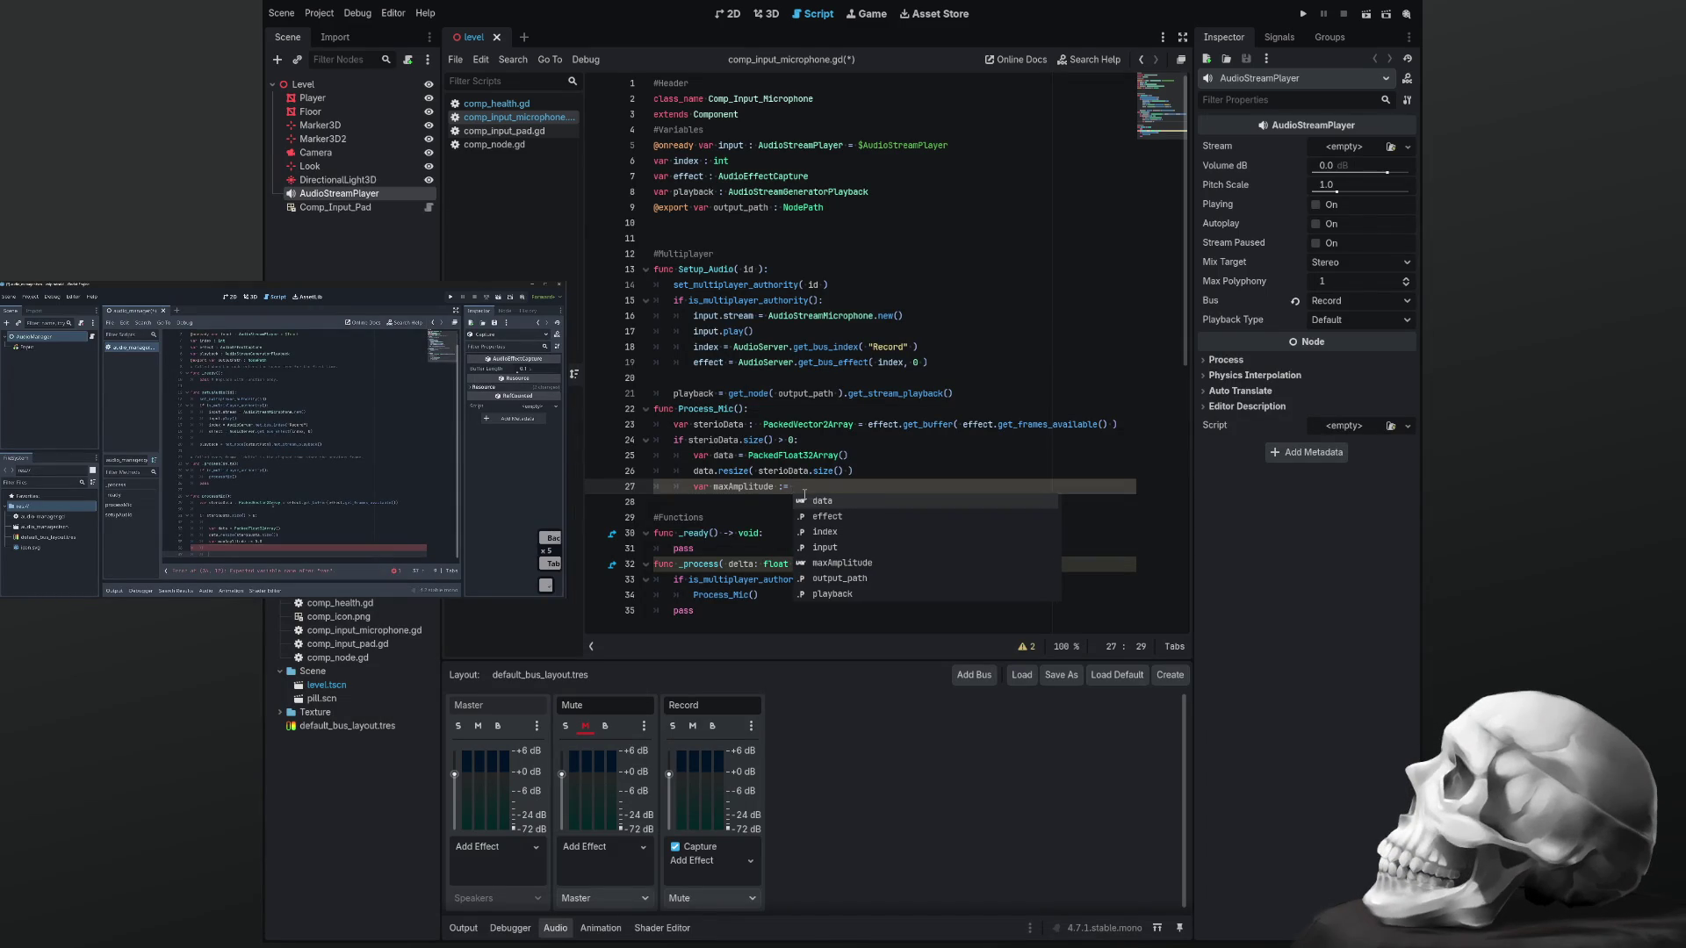
{"action": "key", "text": "BackSpace"}
{"action": "key", "text": "BackSpace"}
{"action": "type", "text": "floa"}
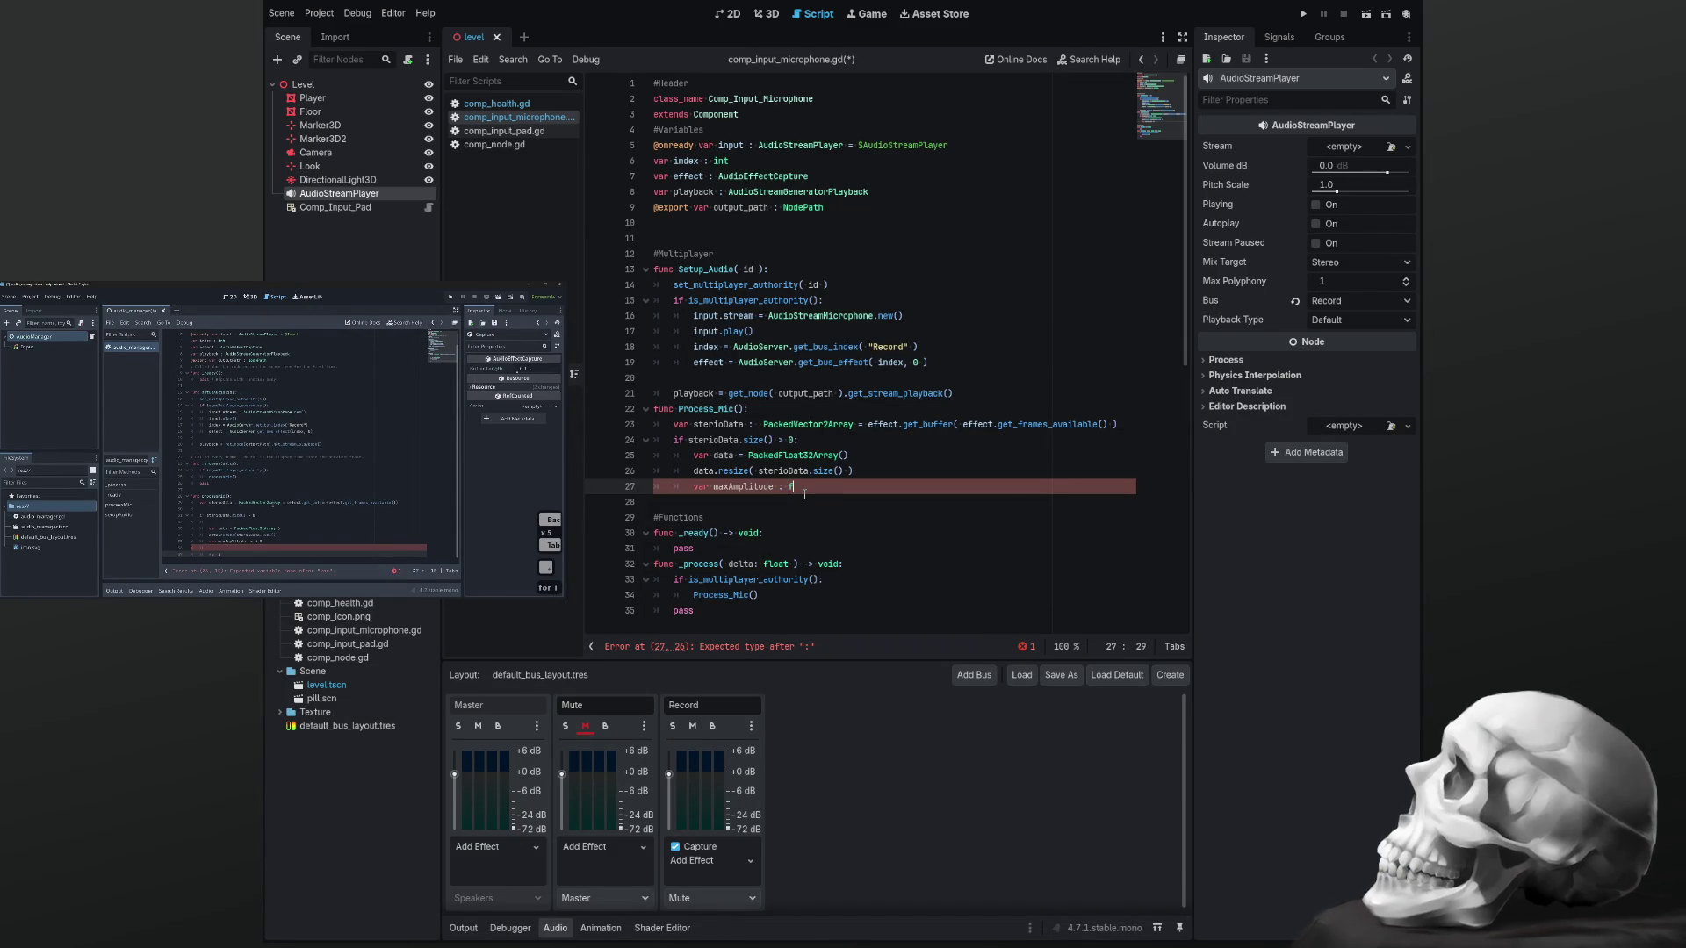
{"action": "type", "text": "t ="}
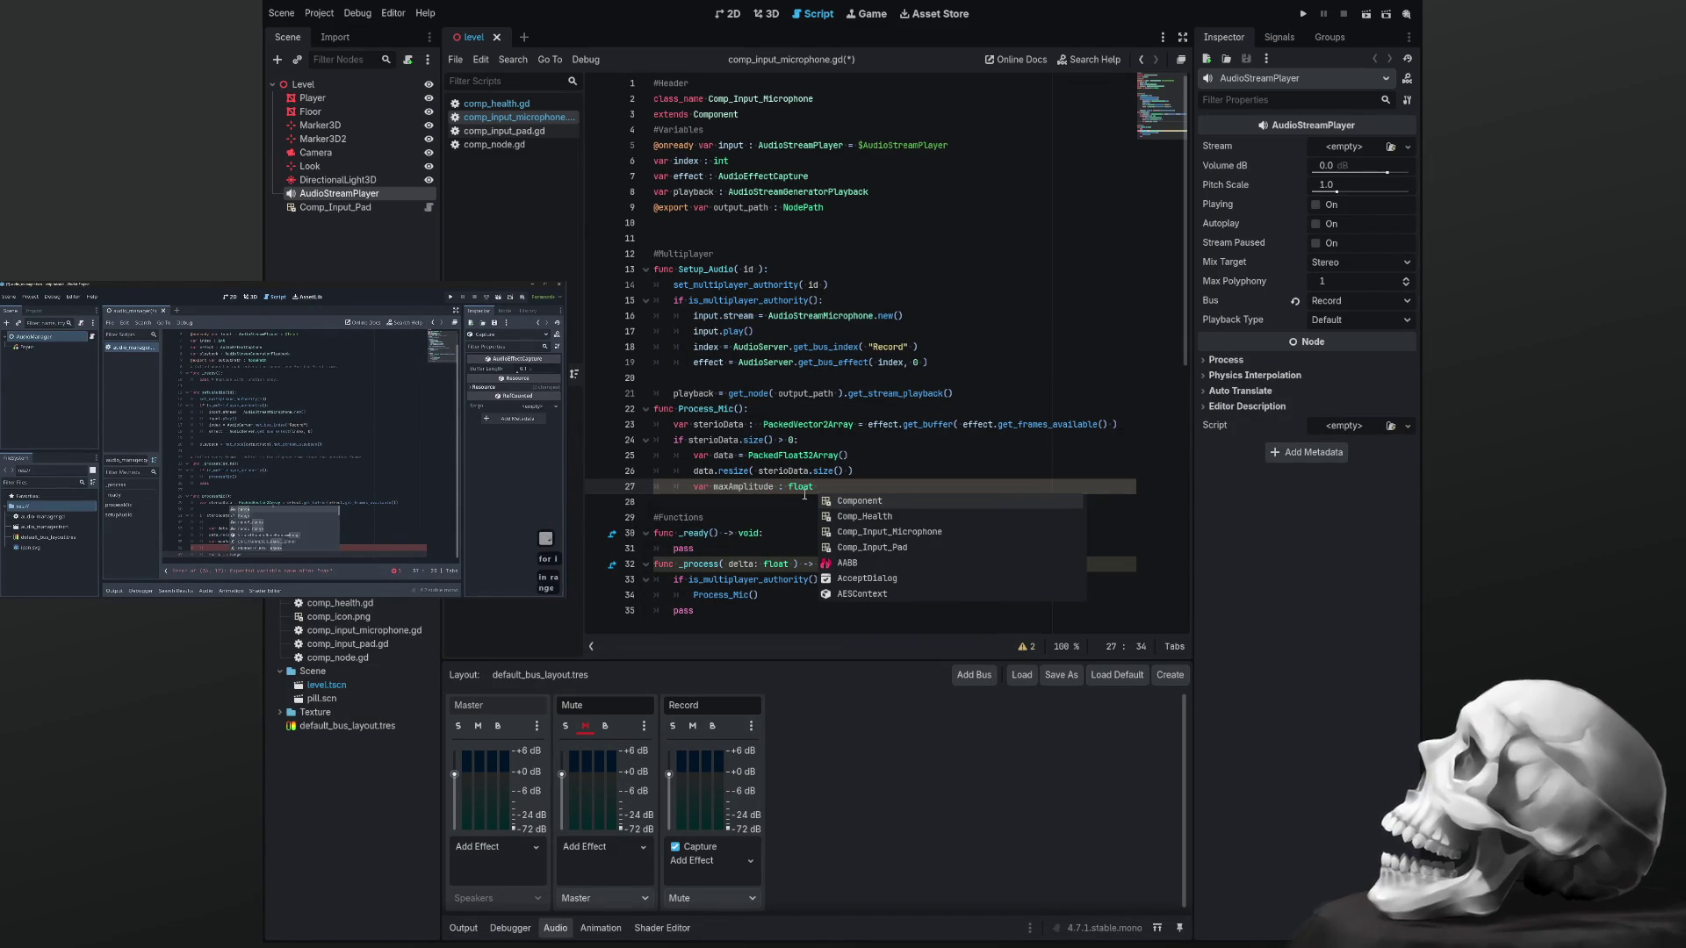
{"action": "type", "text": " 0.0"}
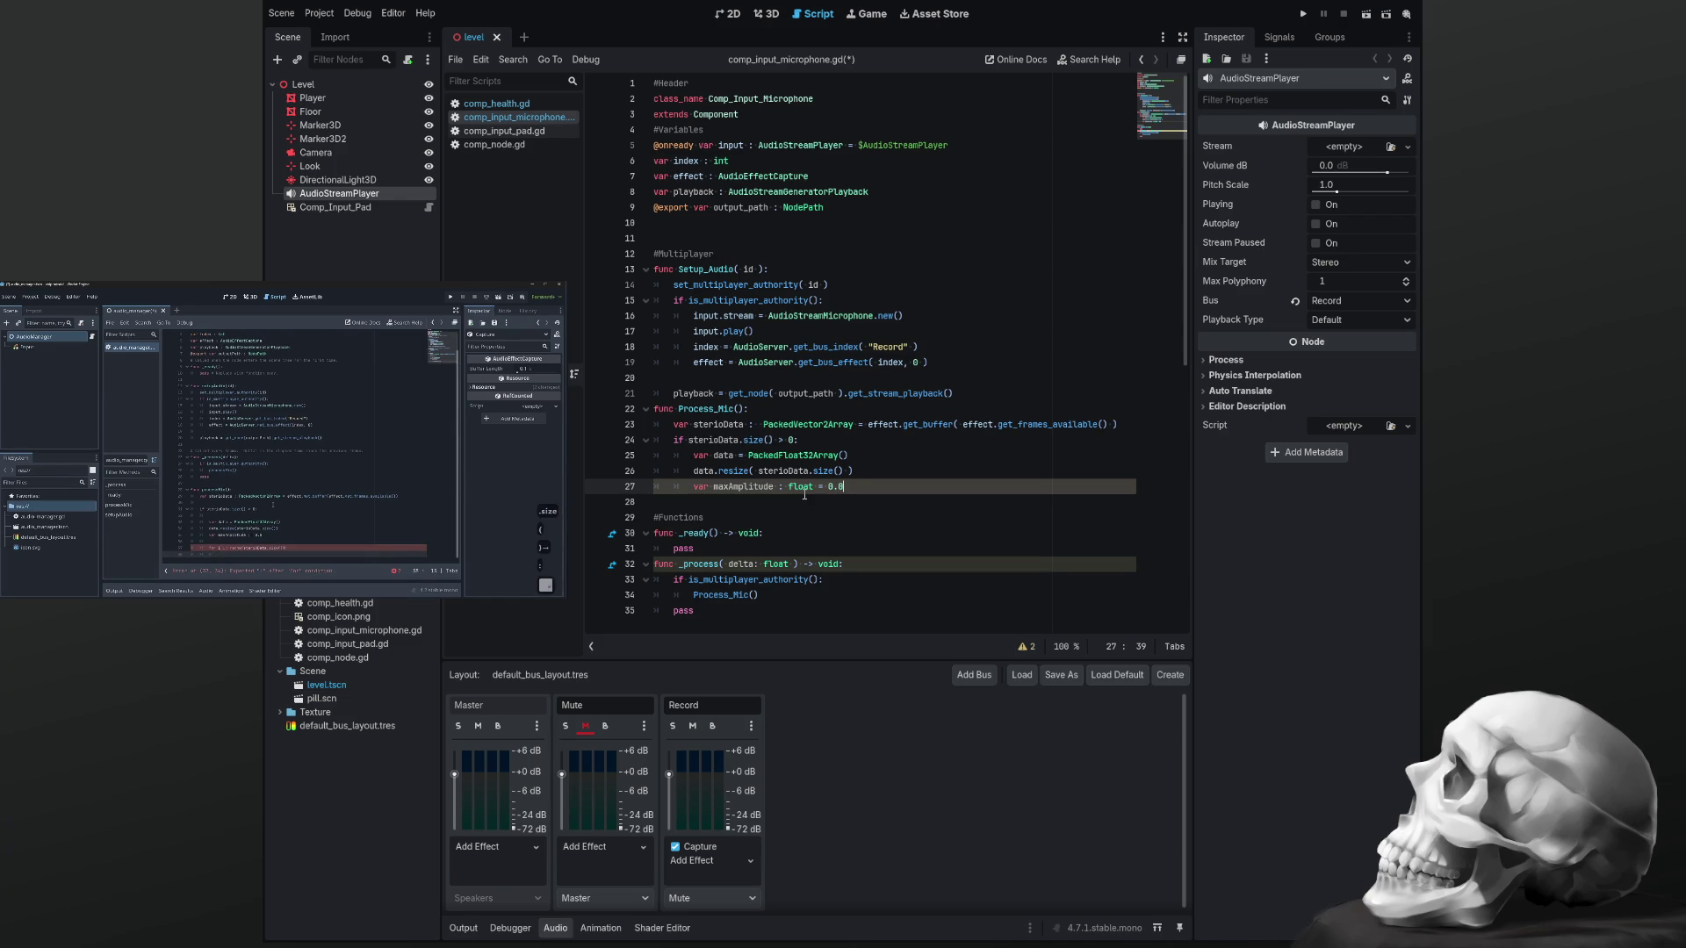
{"action": "key", "text": "Return"}
{"action": "key", "text": "Return"}
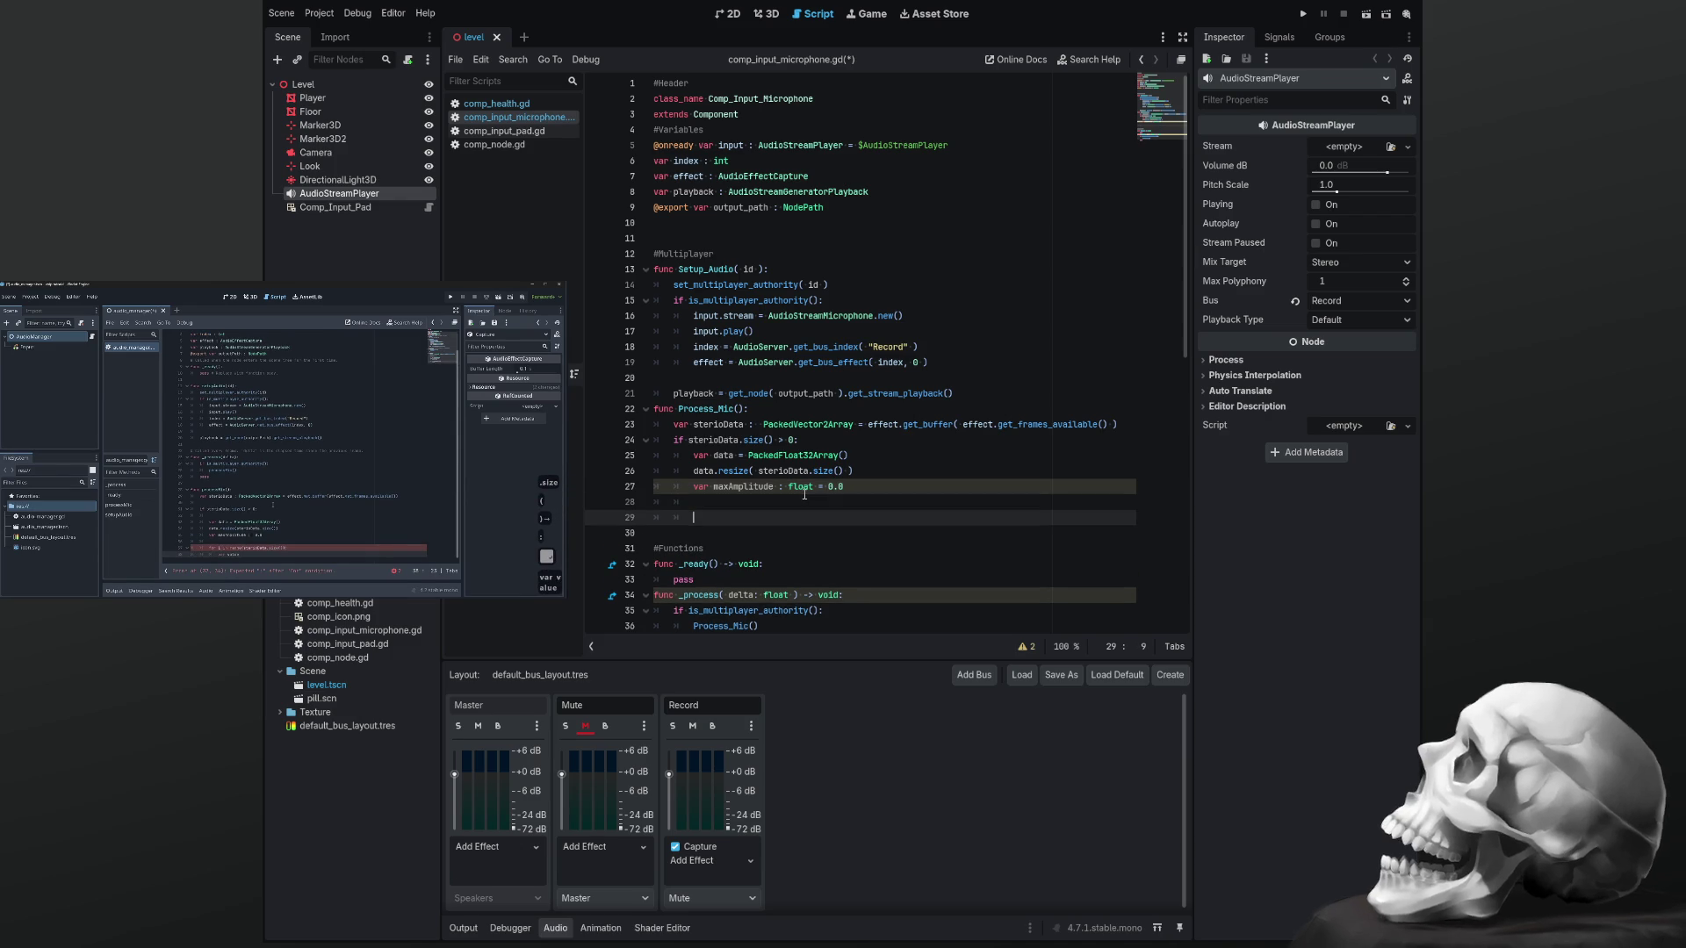
Step: Write the loop header 'for i in range( sterioData.size() ):' and start its body
{"action": "type", "text": "for in"}
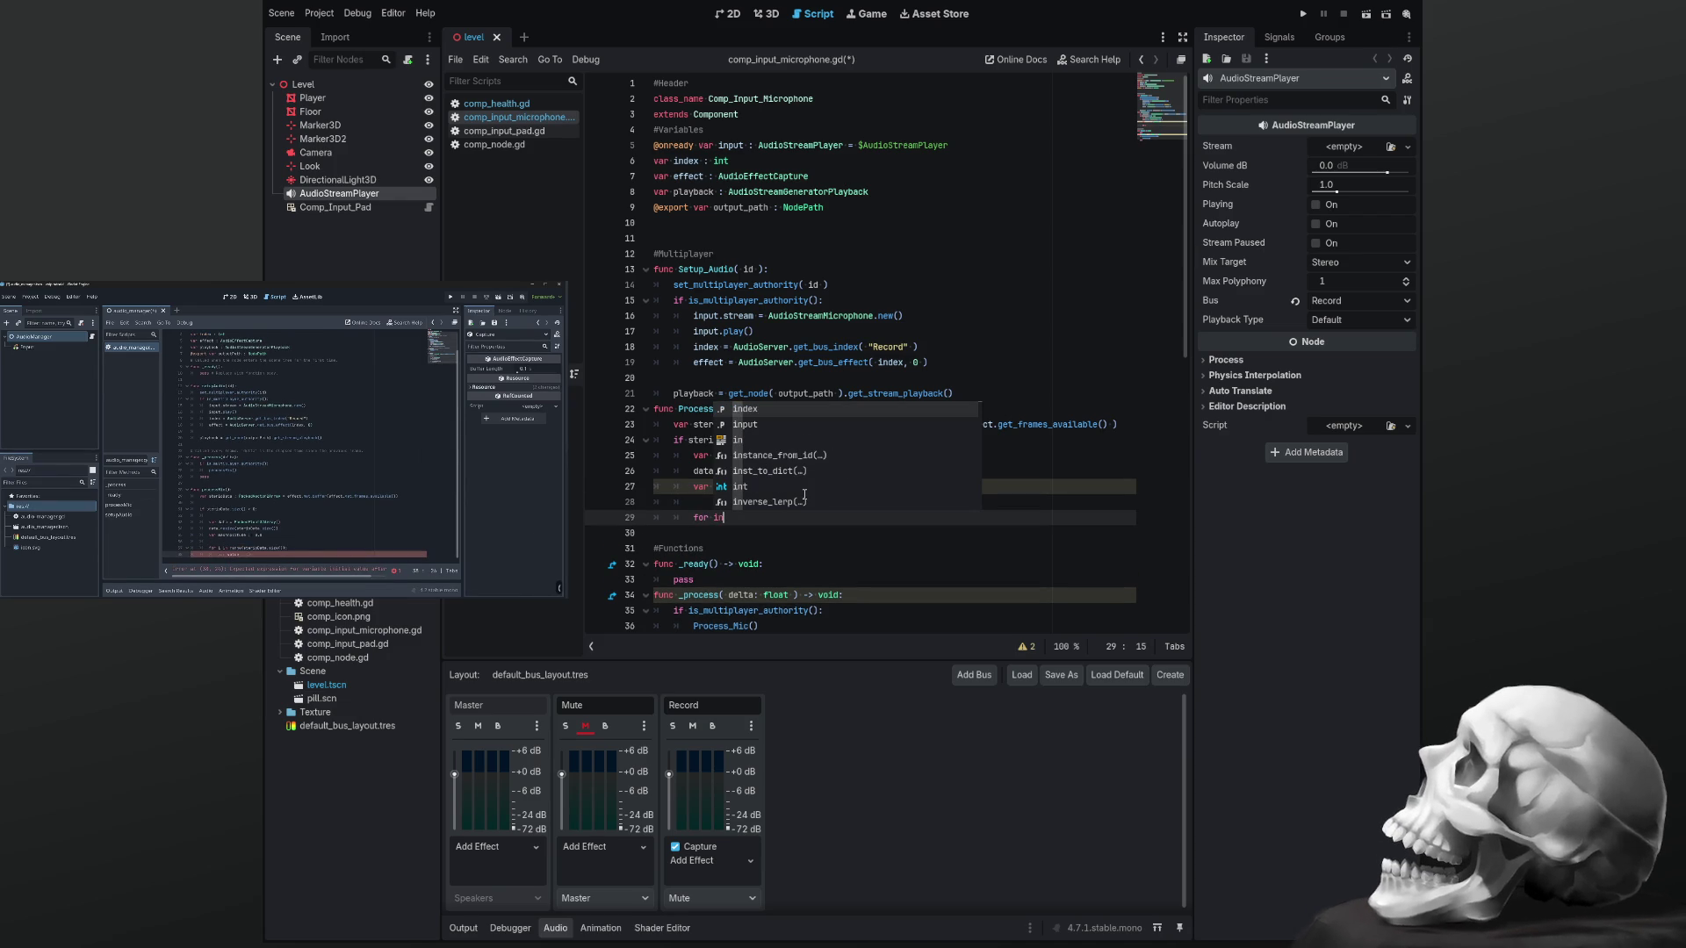
{"action": "key", "text": "BackSpace"}
{"action": "type", "text": "i"}
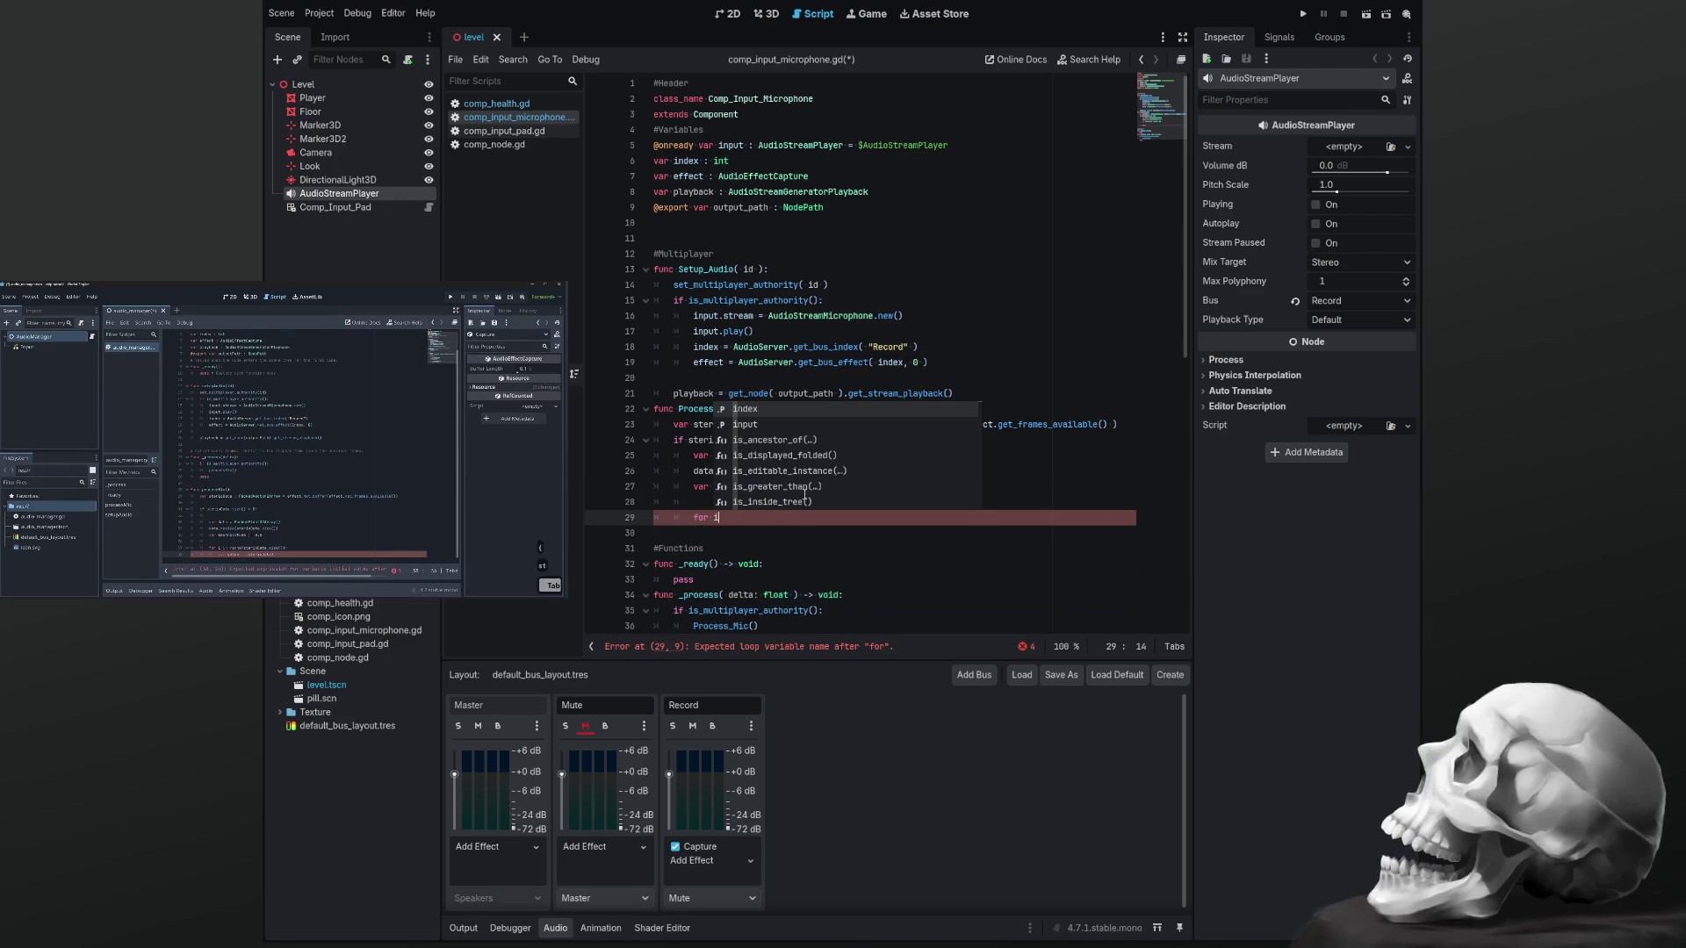
{"action": "type", "text": "n range"}
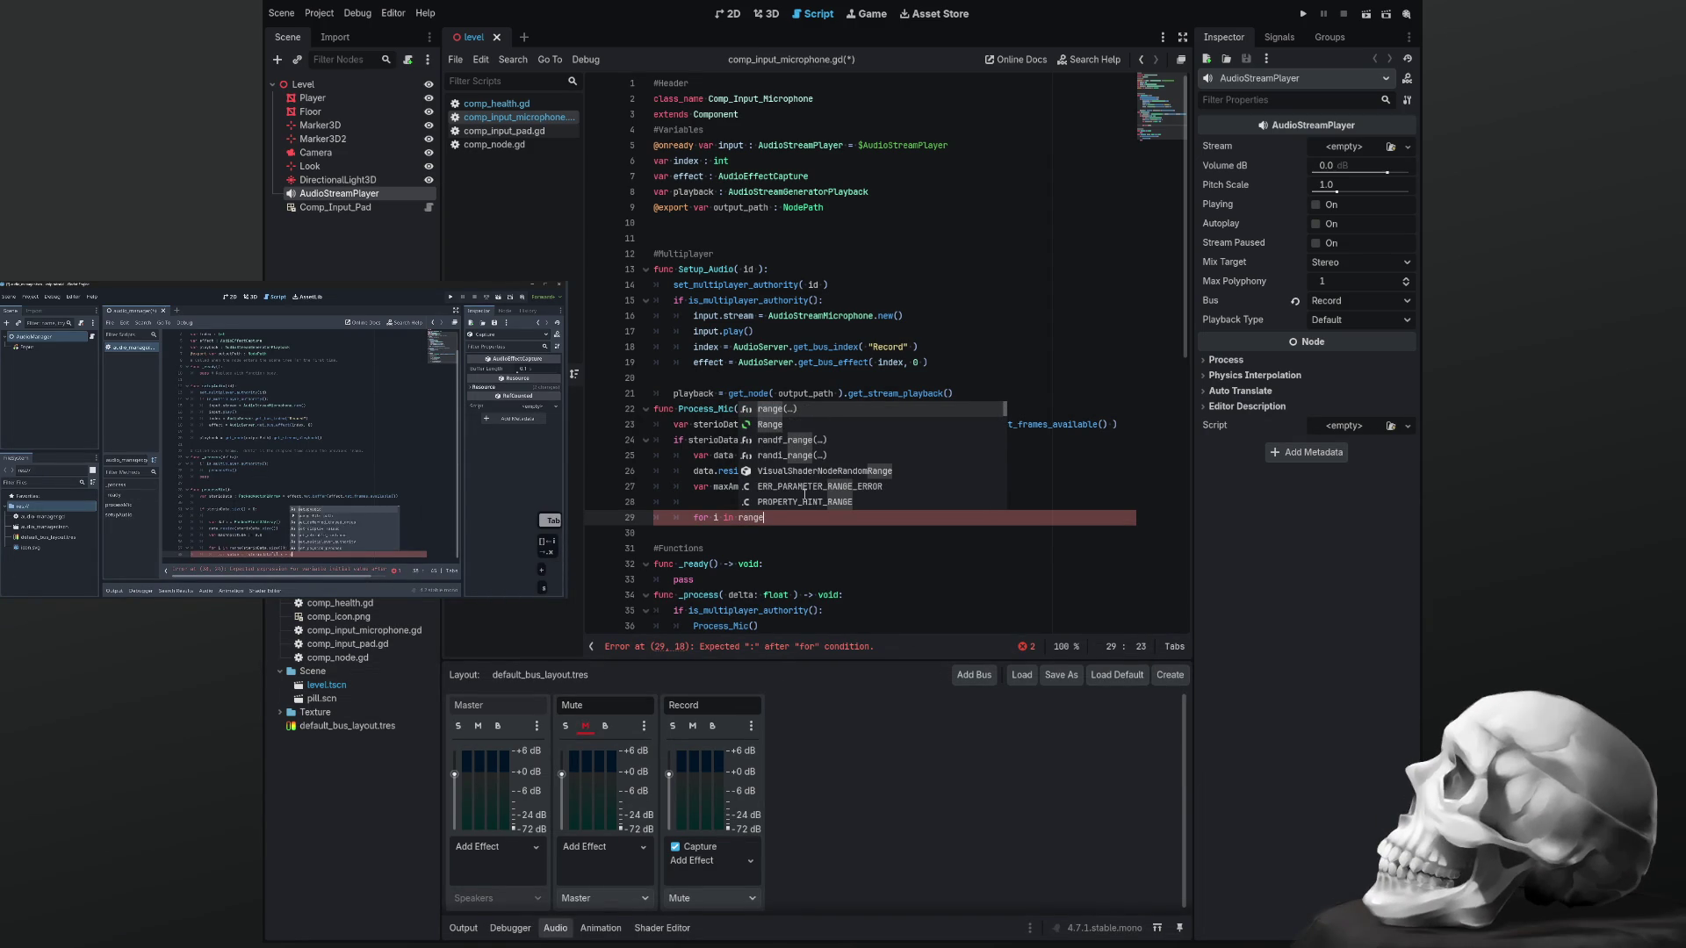
{"action": "key", "text": "Return"}
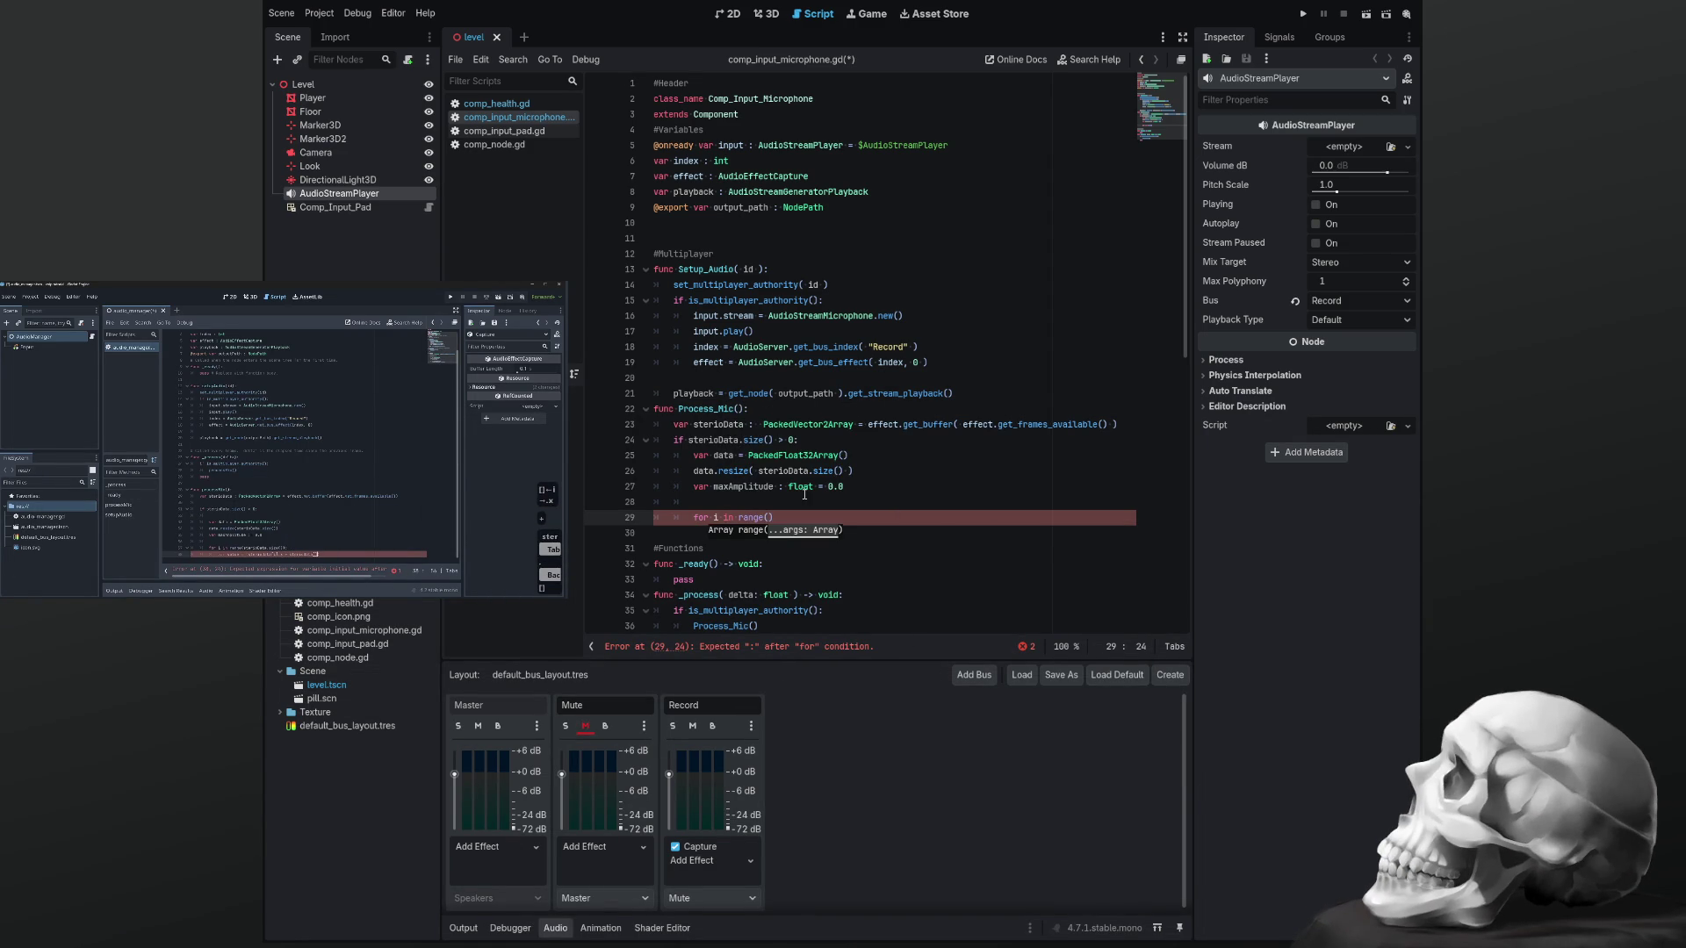
{"action": "mouse_move", "coordinate": [281, 439]}
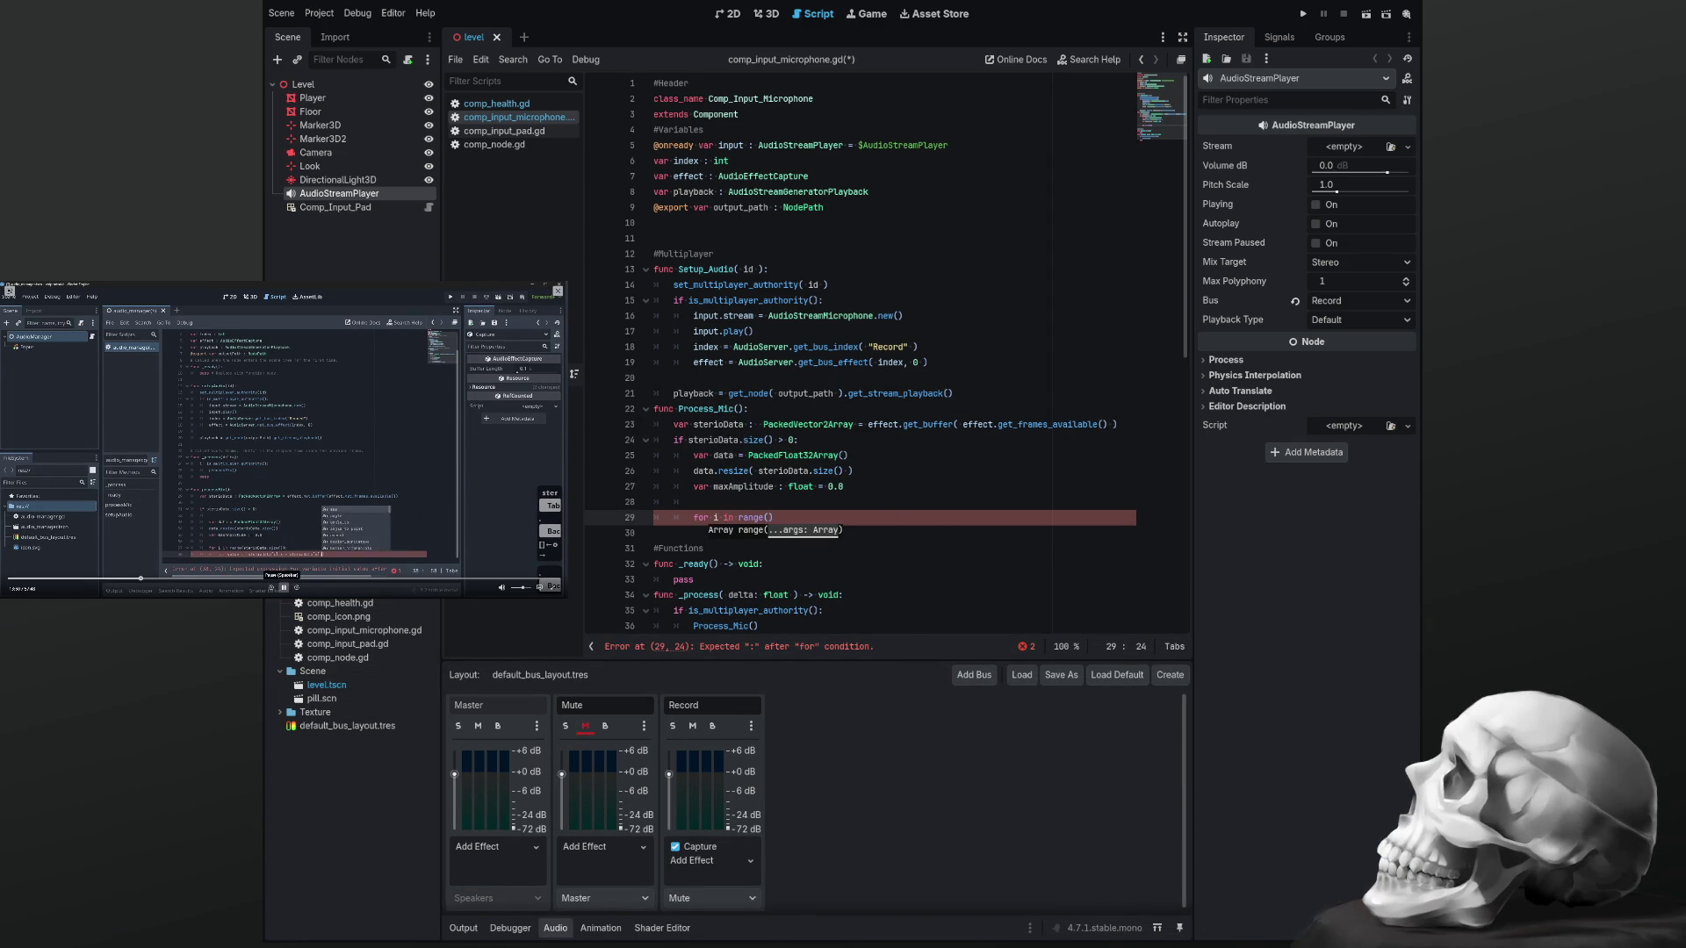
{"action": "left_click", "coordinate": [792, 518]}
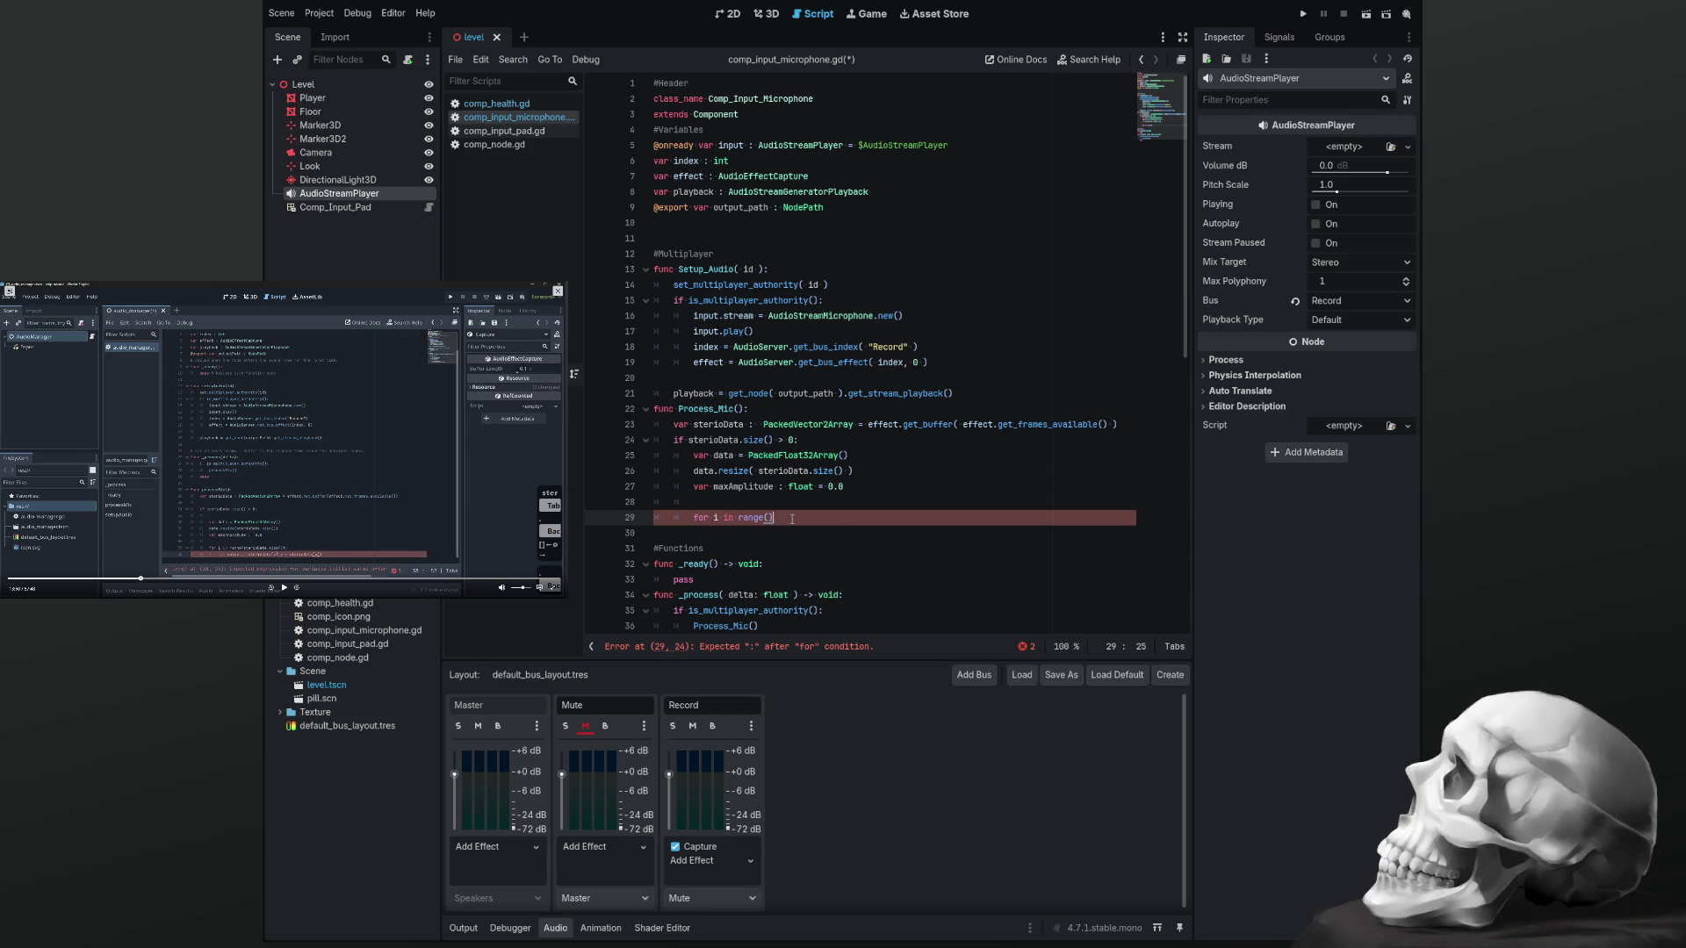
{"action": "type", "text": ":"}
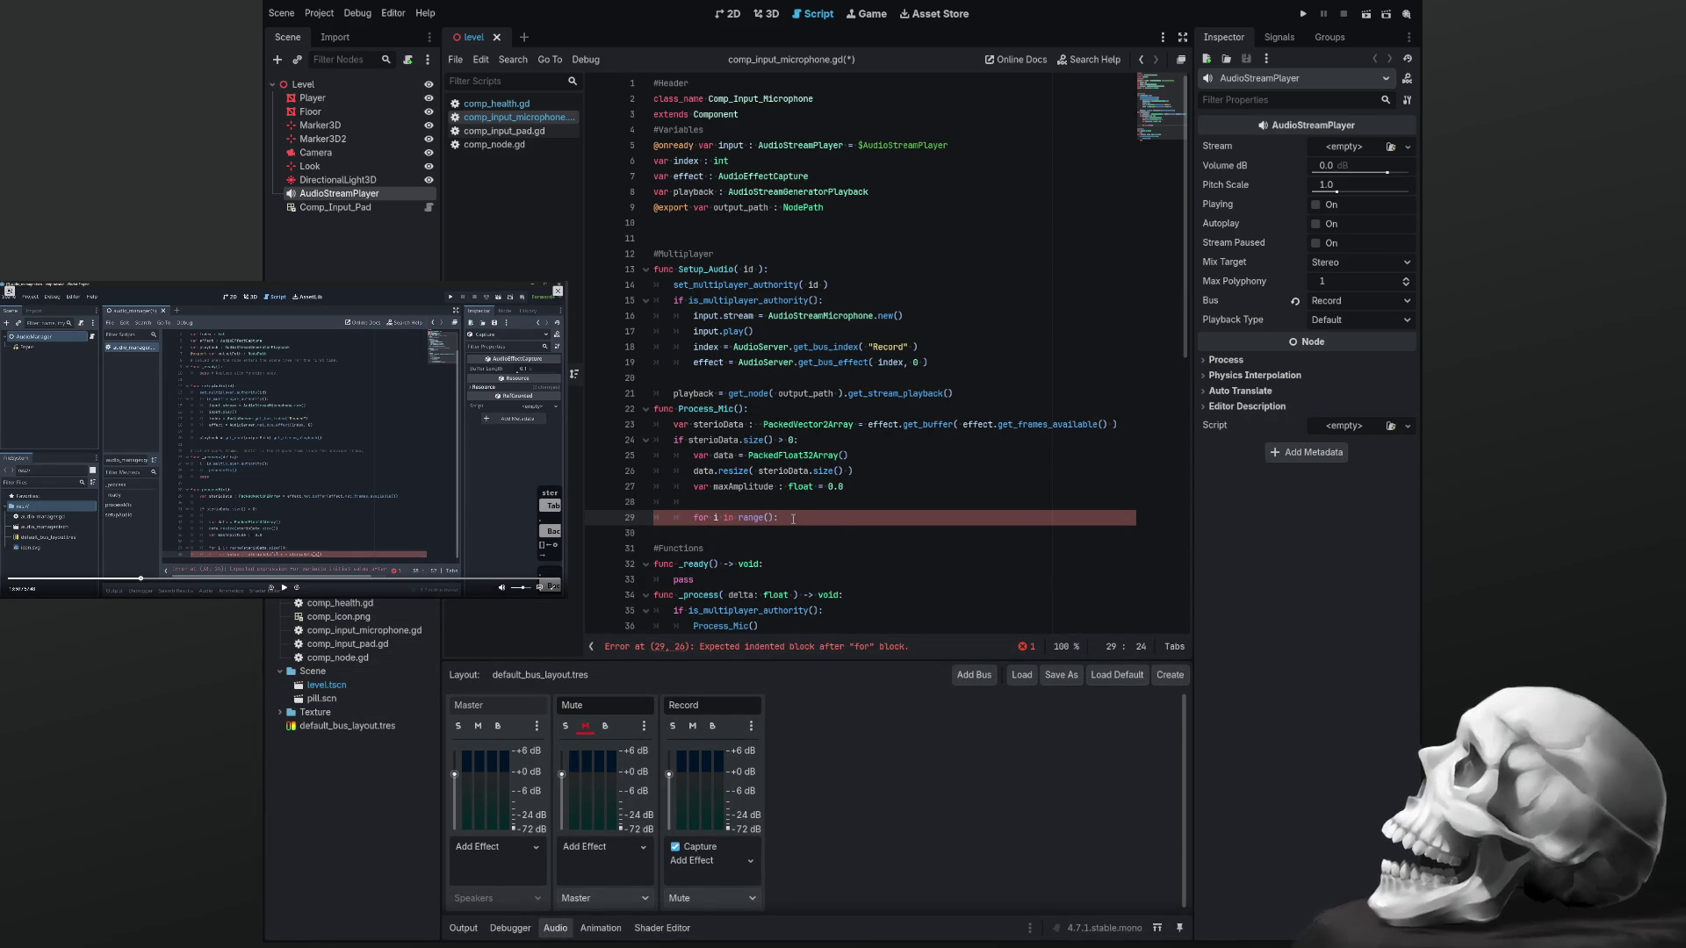
{"action": "type", "text": " sterioD"}
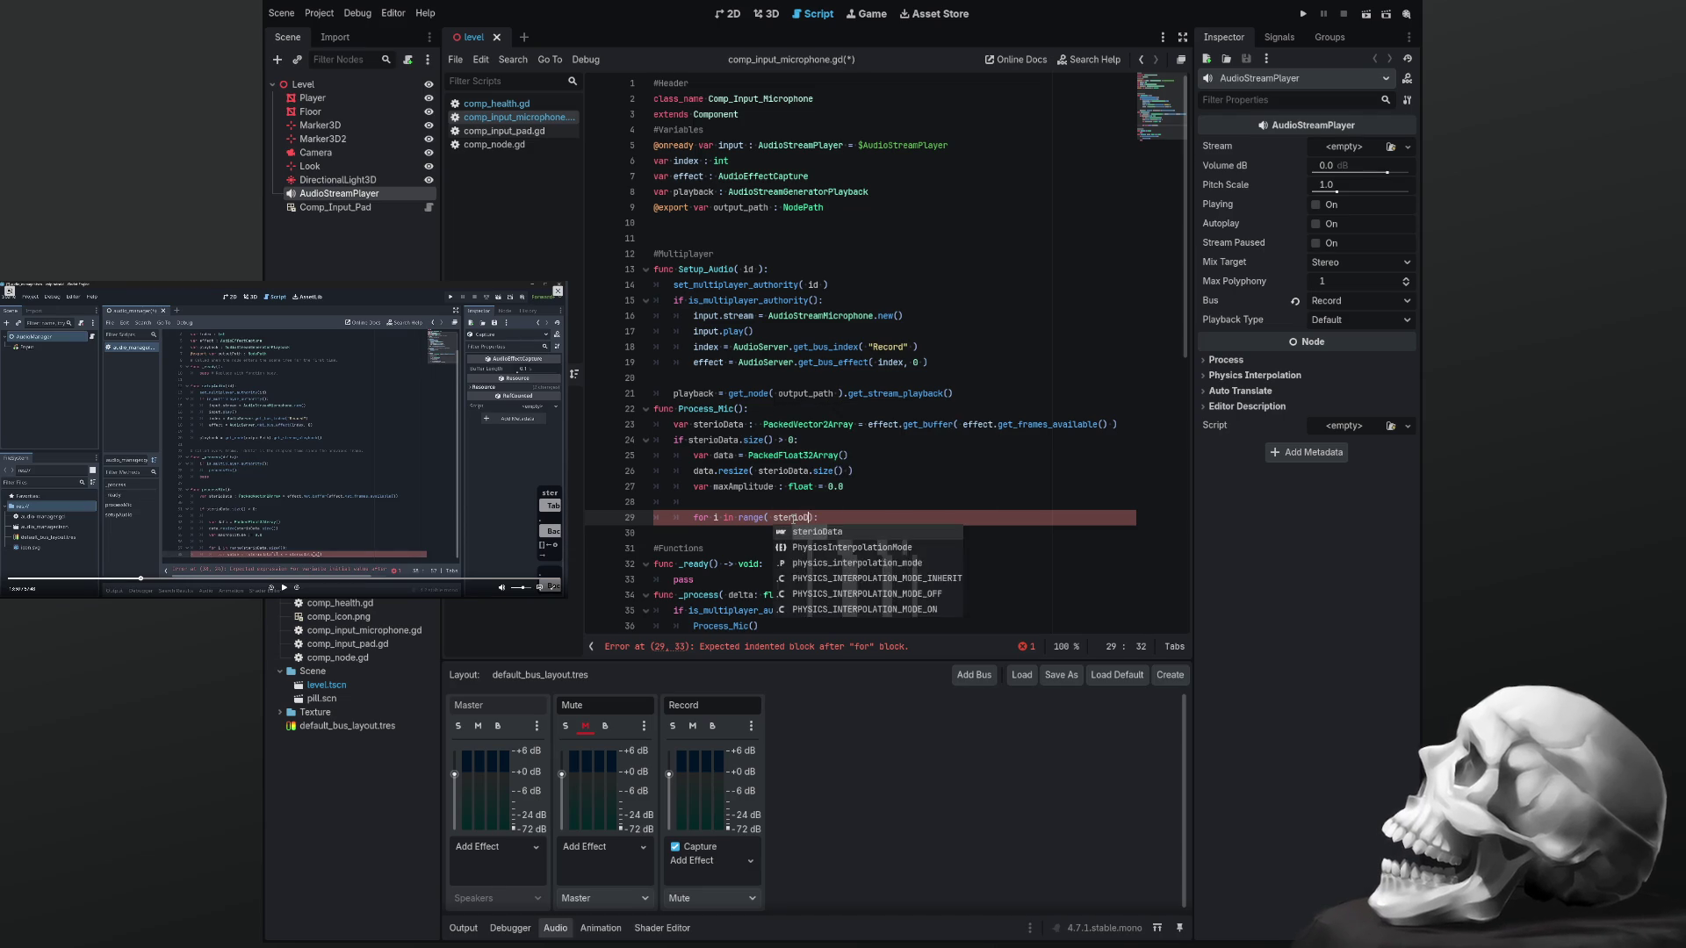
{"action": "key", "text": "Return"}
{"action": "type", "text": ".size()"}
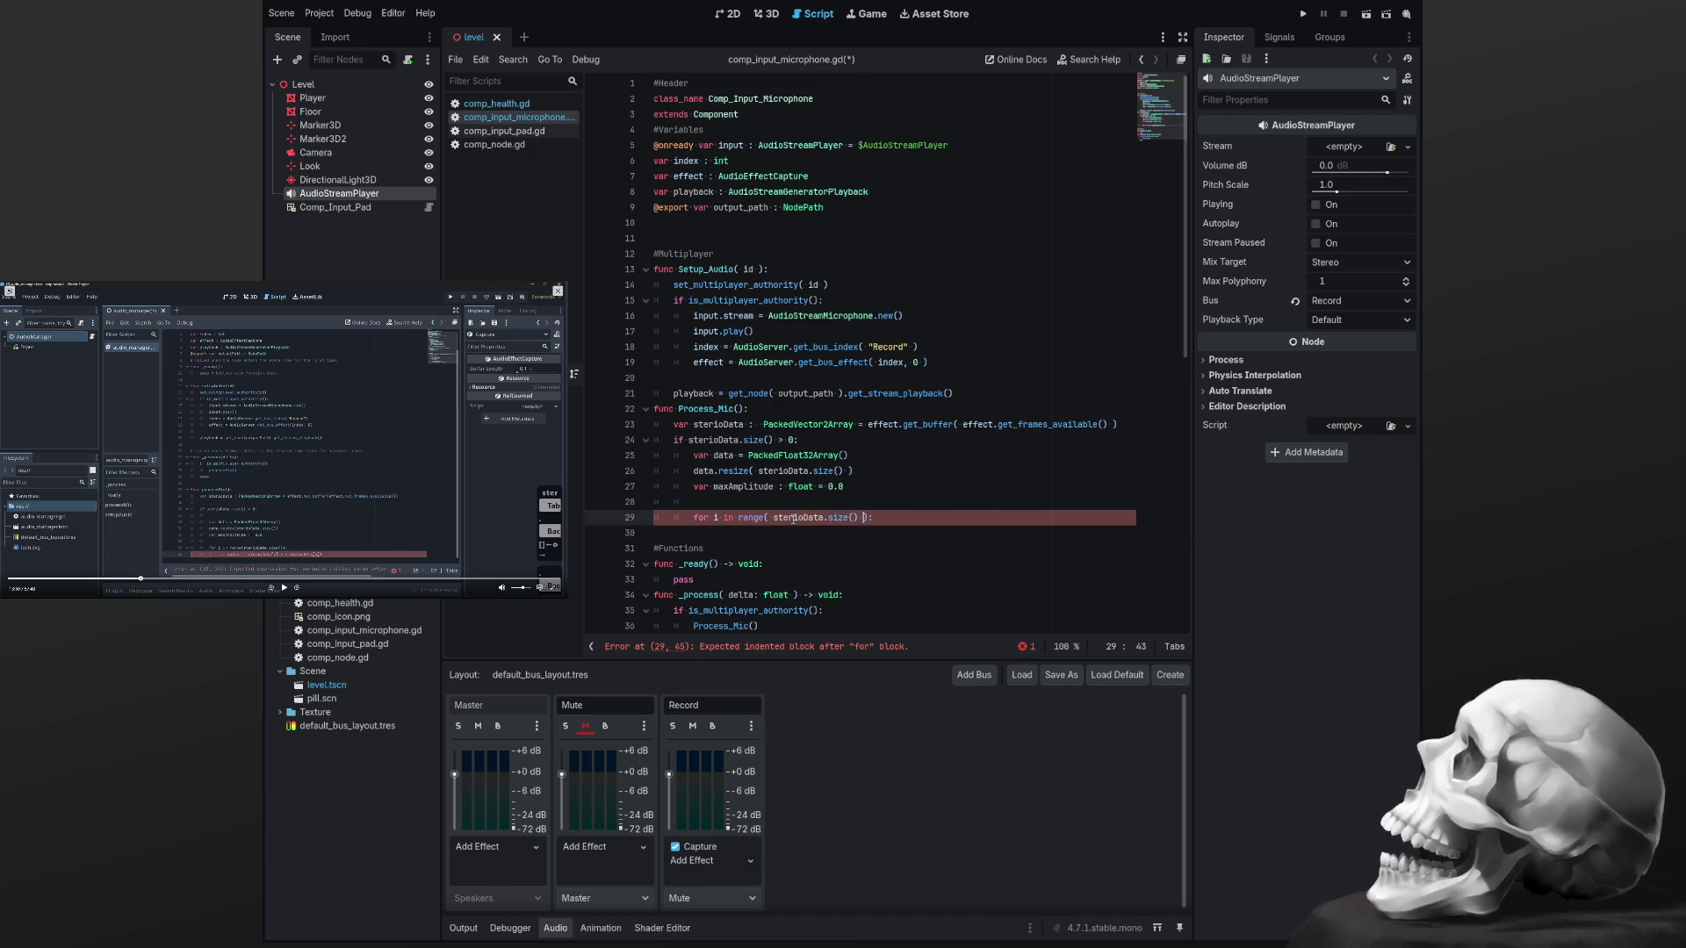
{"action": "key", "text": "Return"}
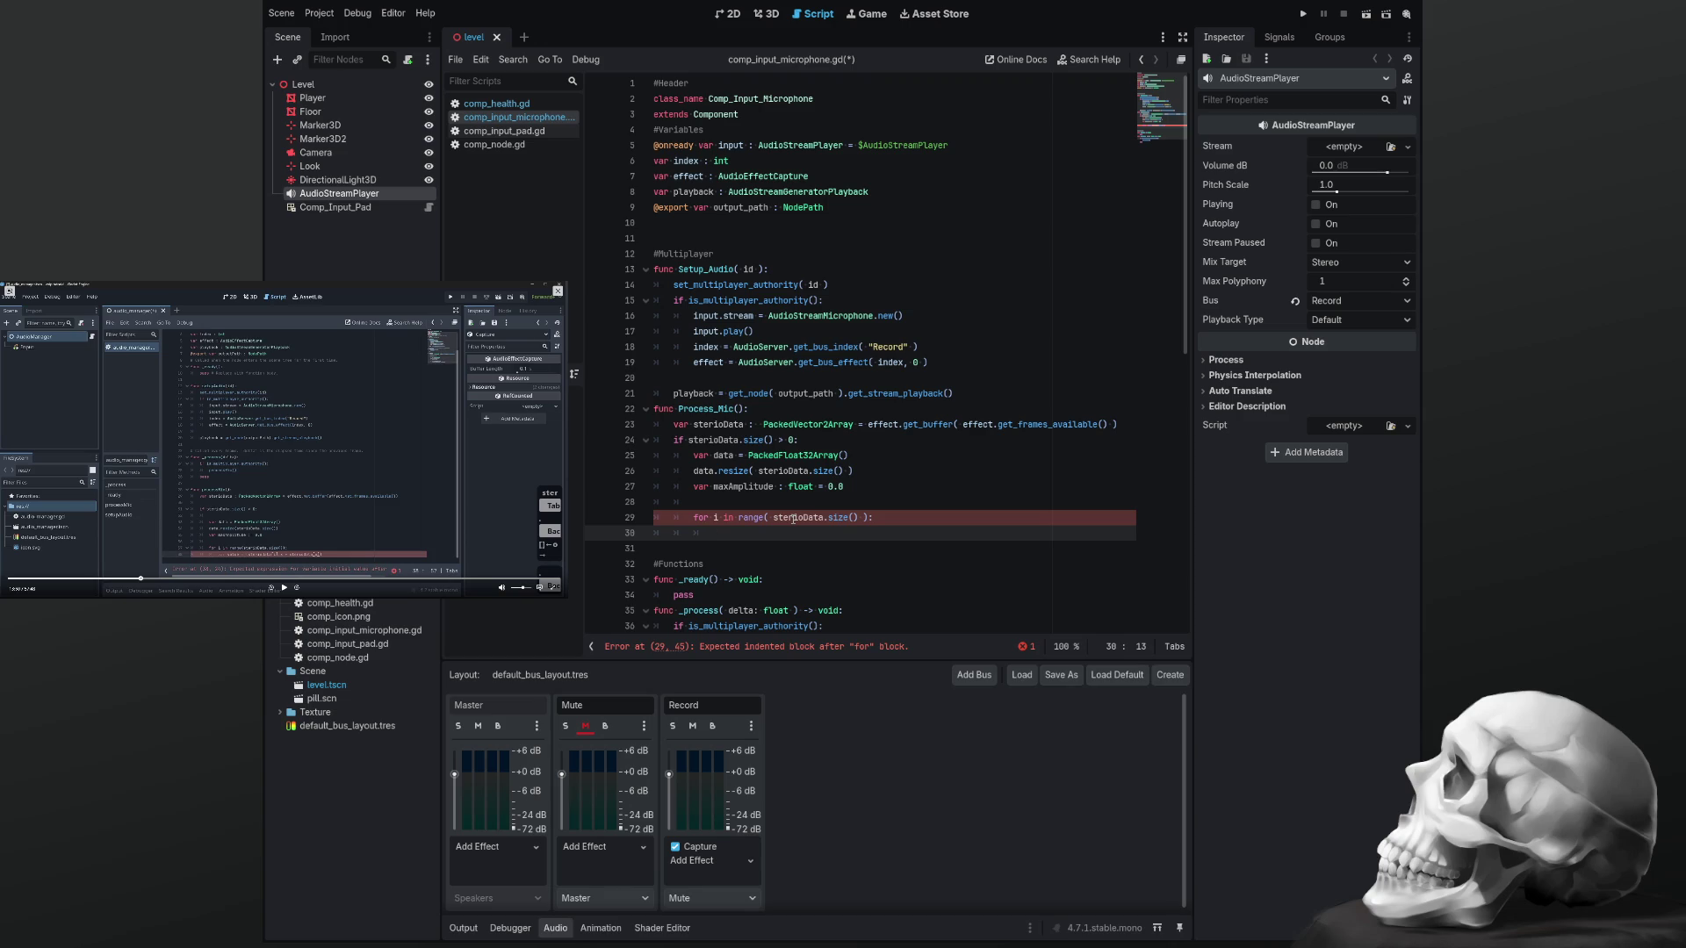
Step: On line 30, compute var value = ( sterioData[i].x + sterioData[i].y ) / 2
{"action": "type", "text": "var v"}
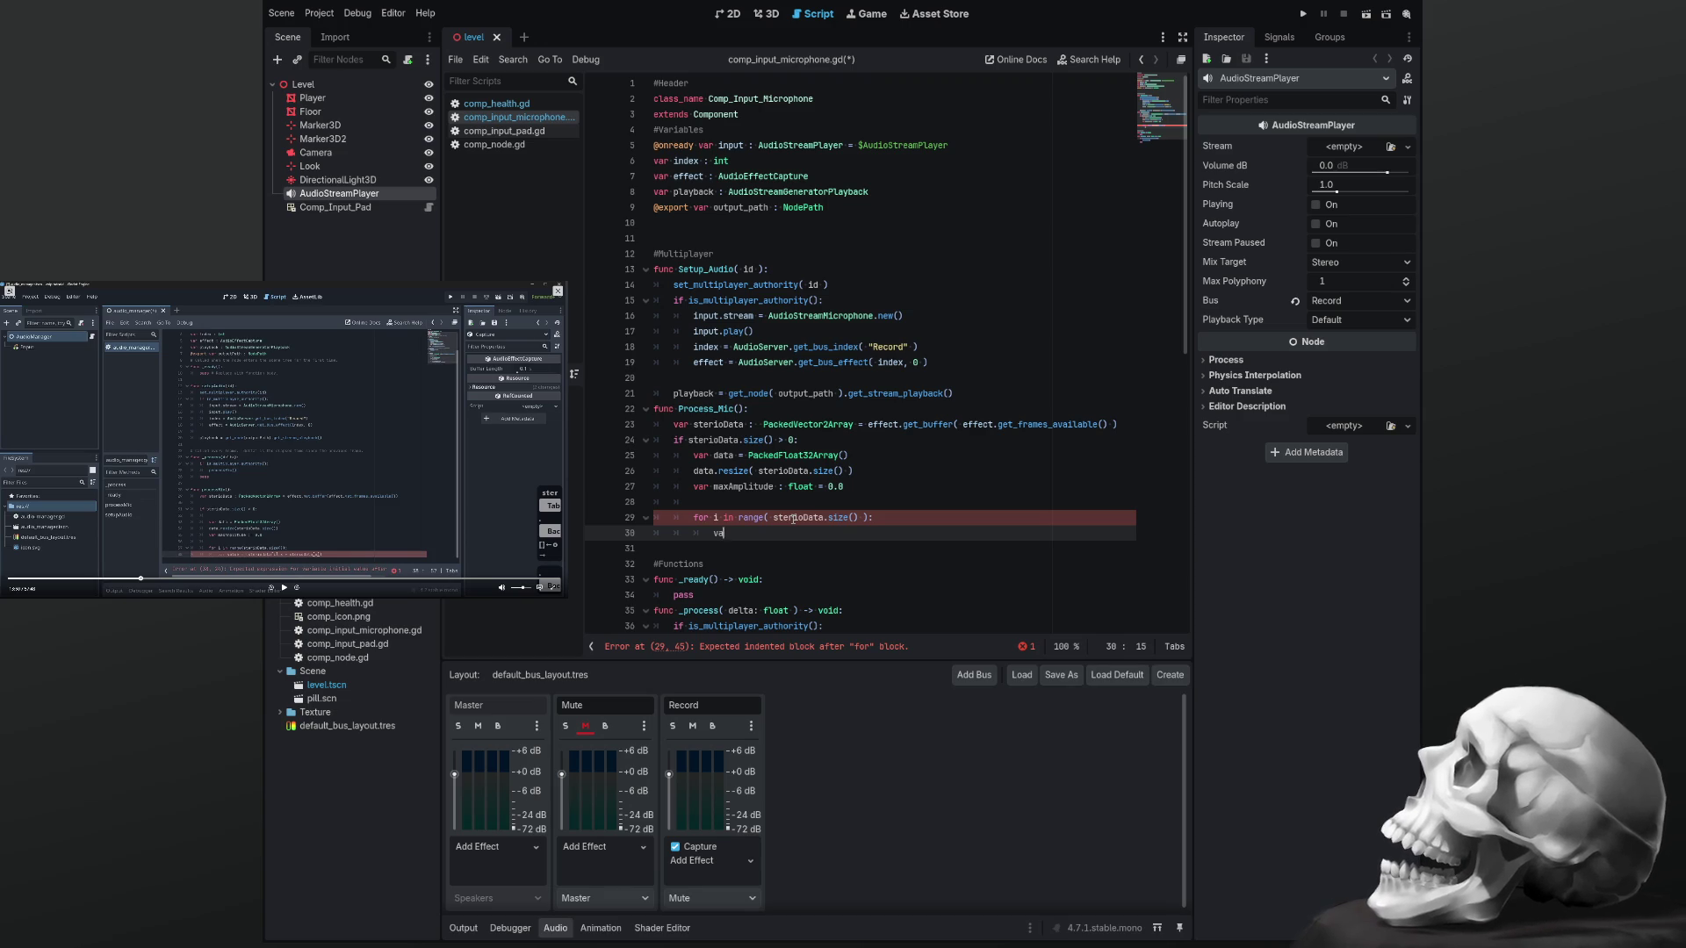
{"action": "type", "text": "alue = "}
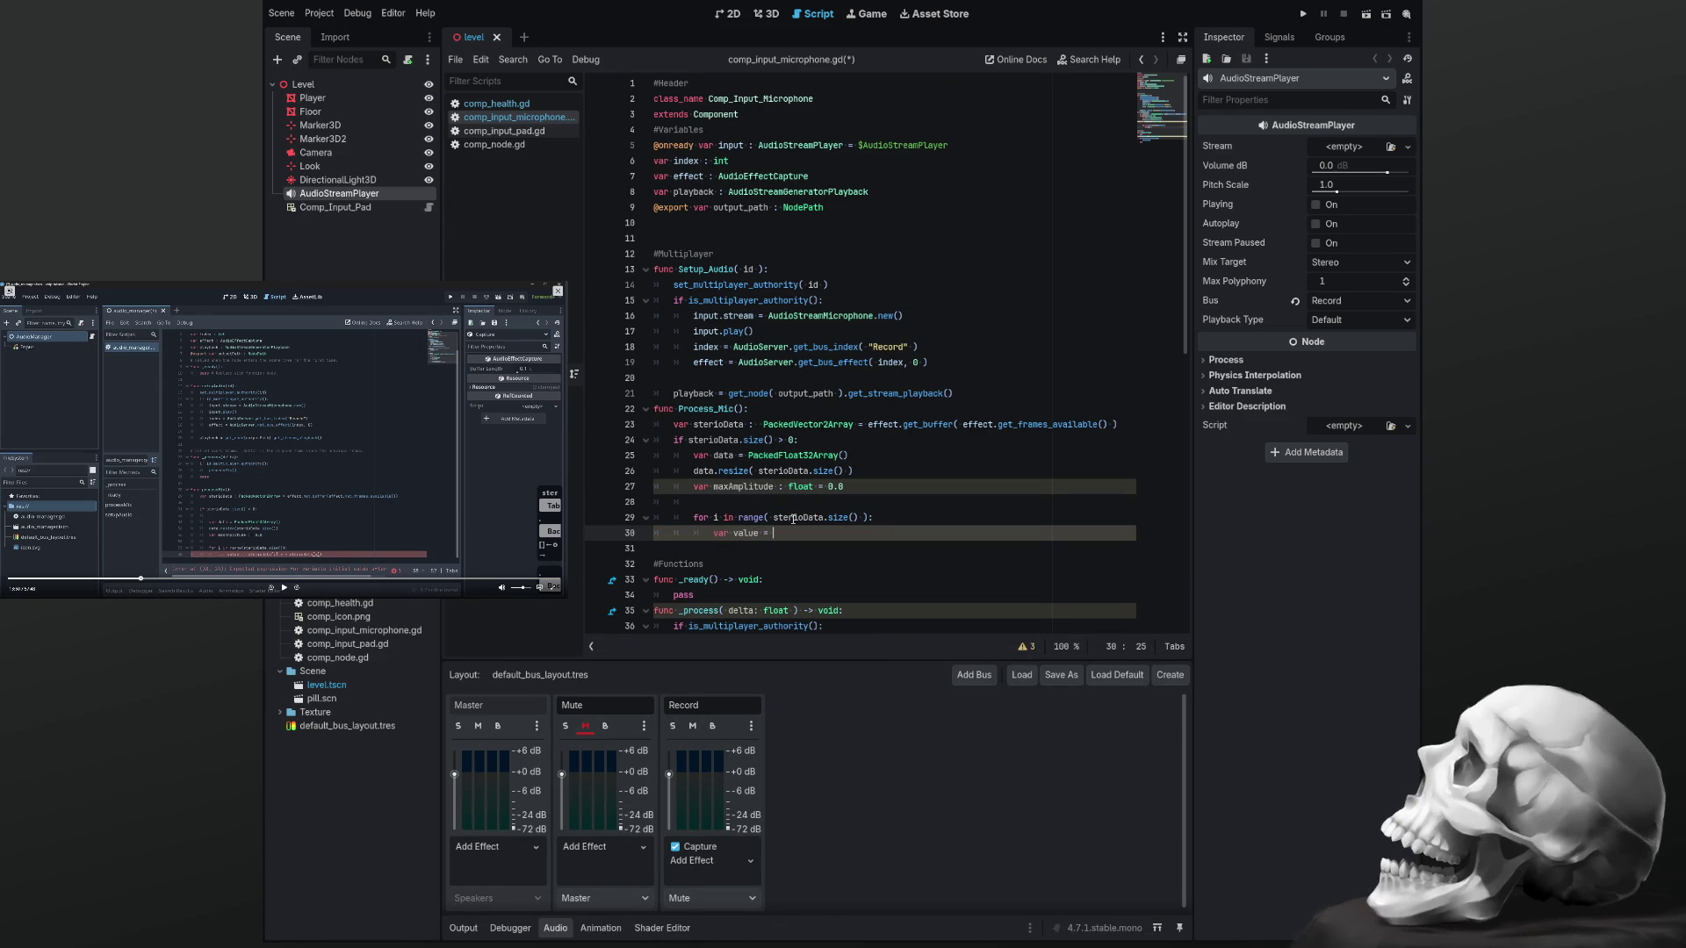
{"action": "type", "text": "()"}
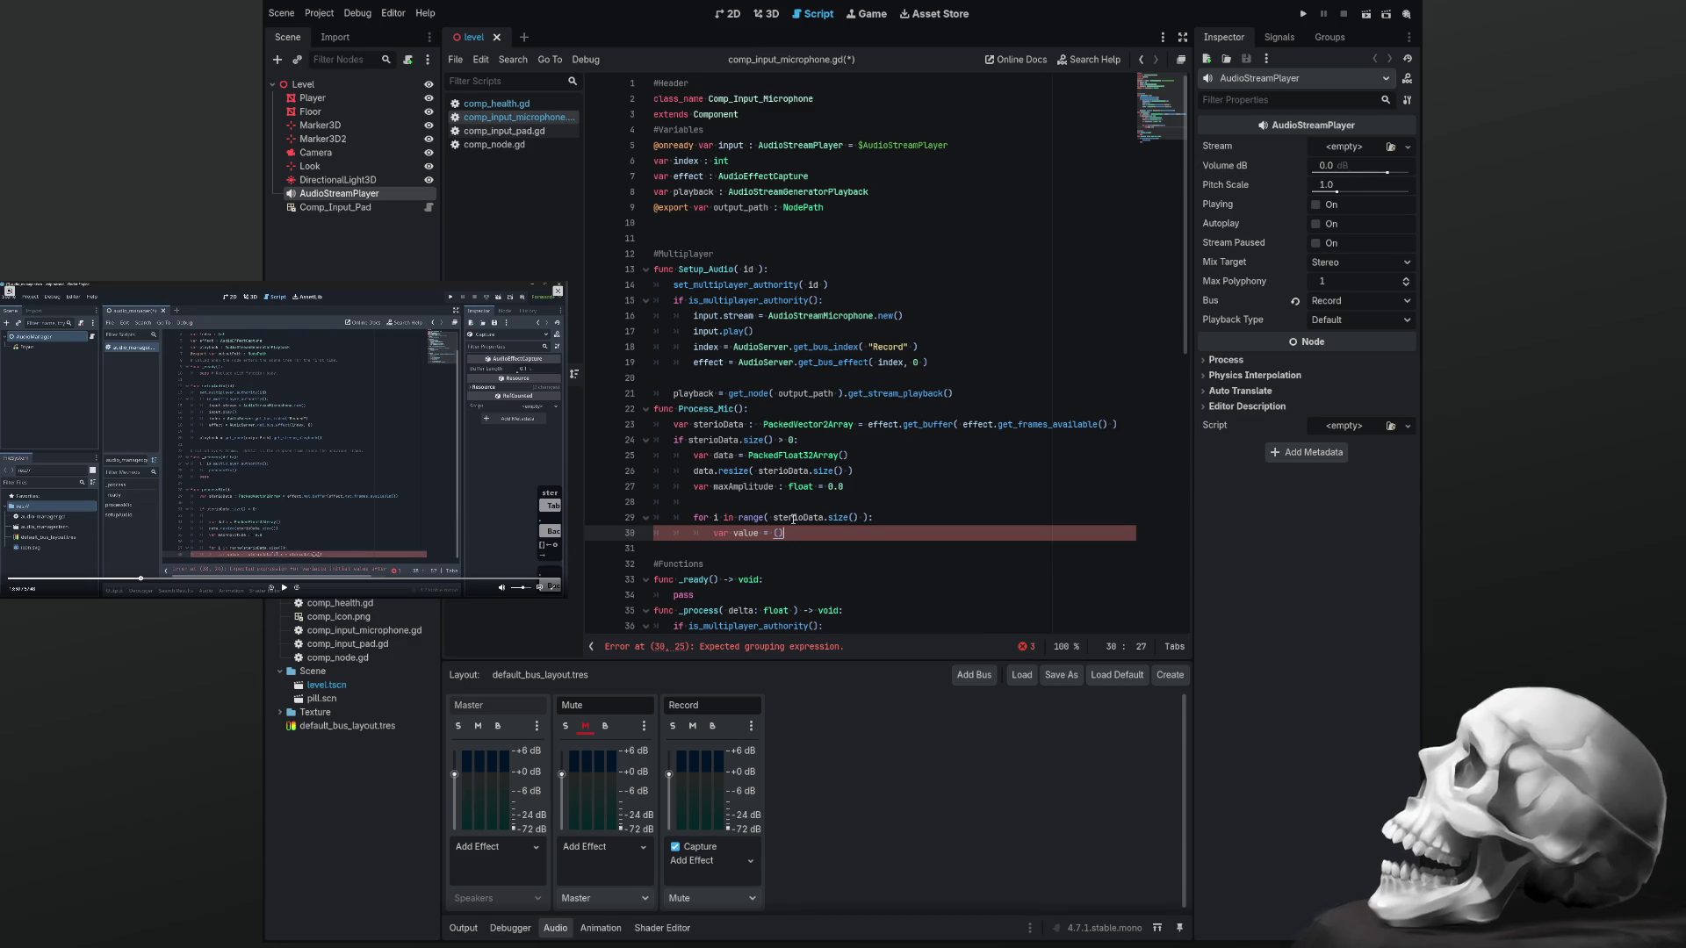
{"action": "key", "text": "BackSpace"}
{"action": "key", "text": "BackSpace"}
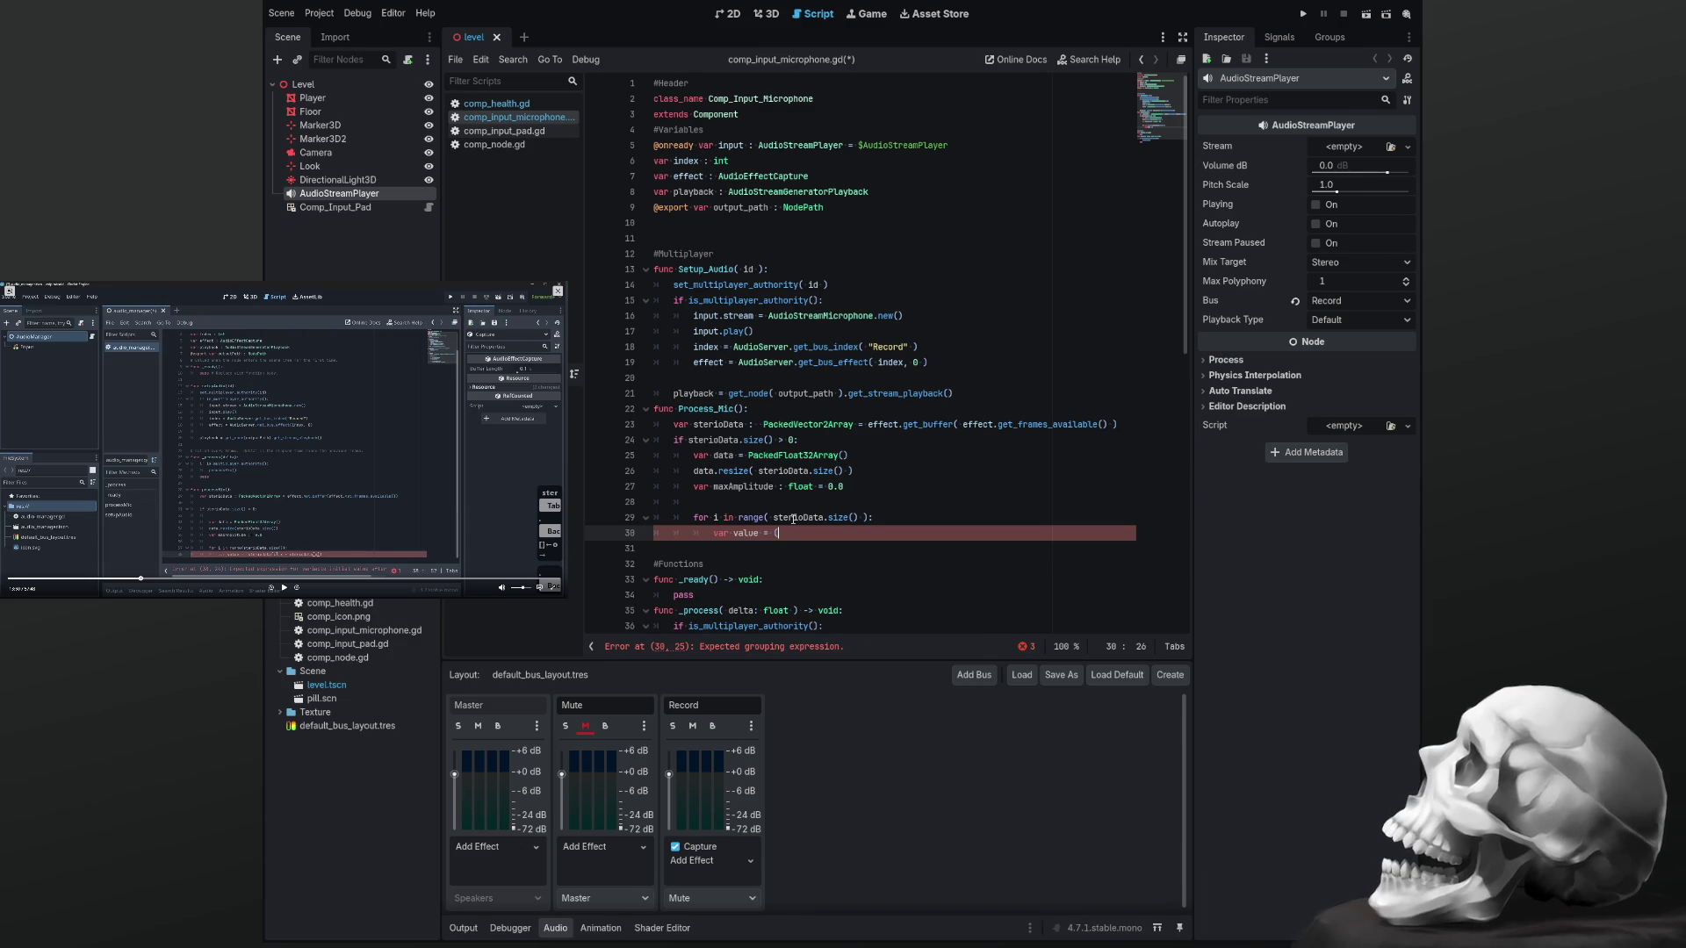
{"action": "type", "text": "()"}
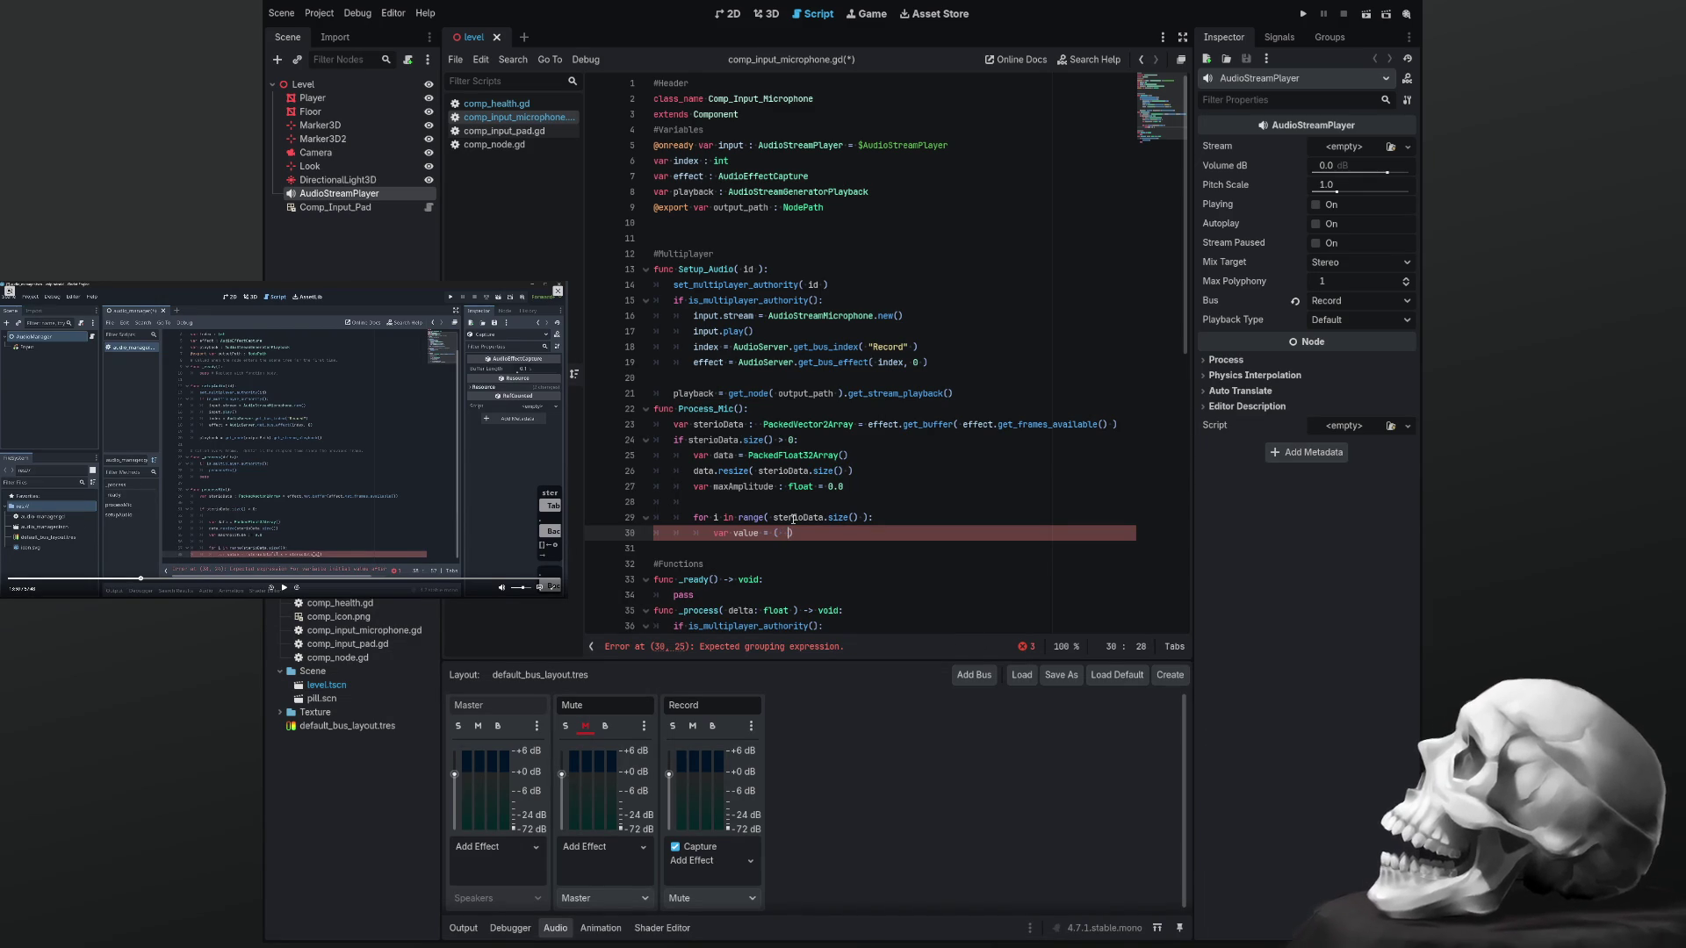
{"action": "type", "text": " sterio"}
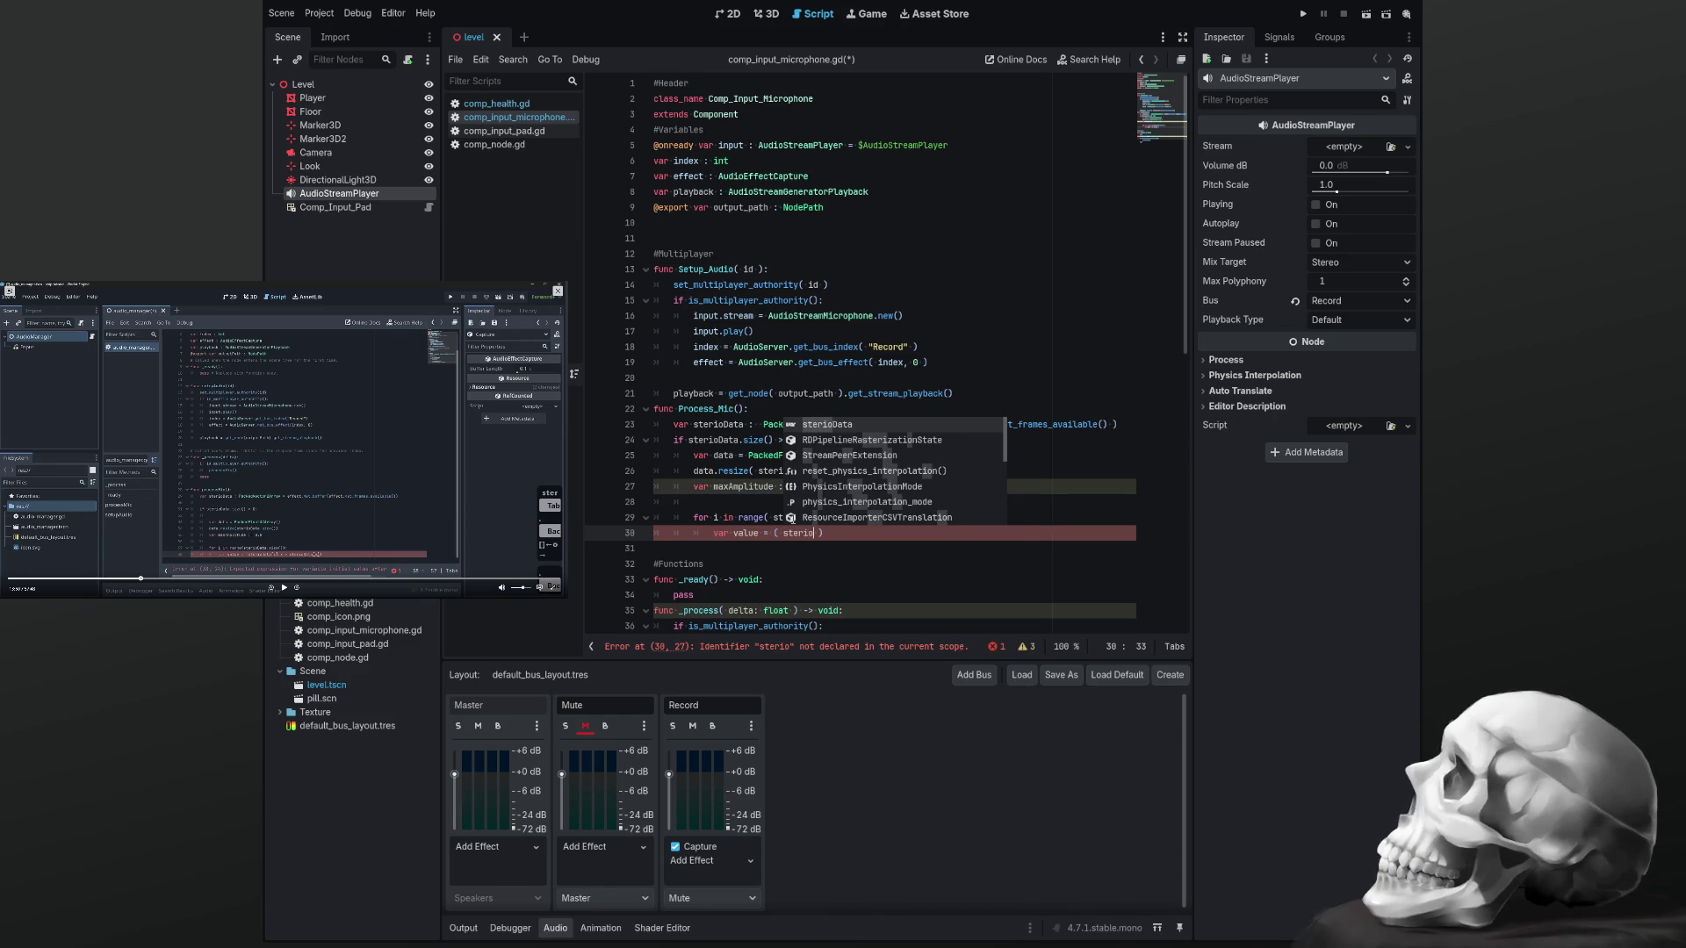
{"action": "key", "text": "Return"}
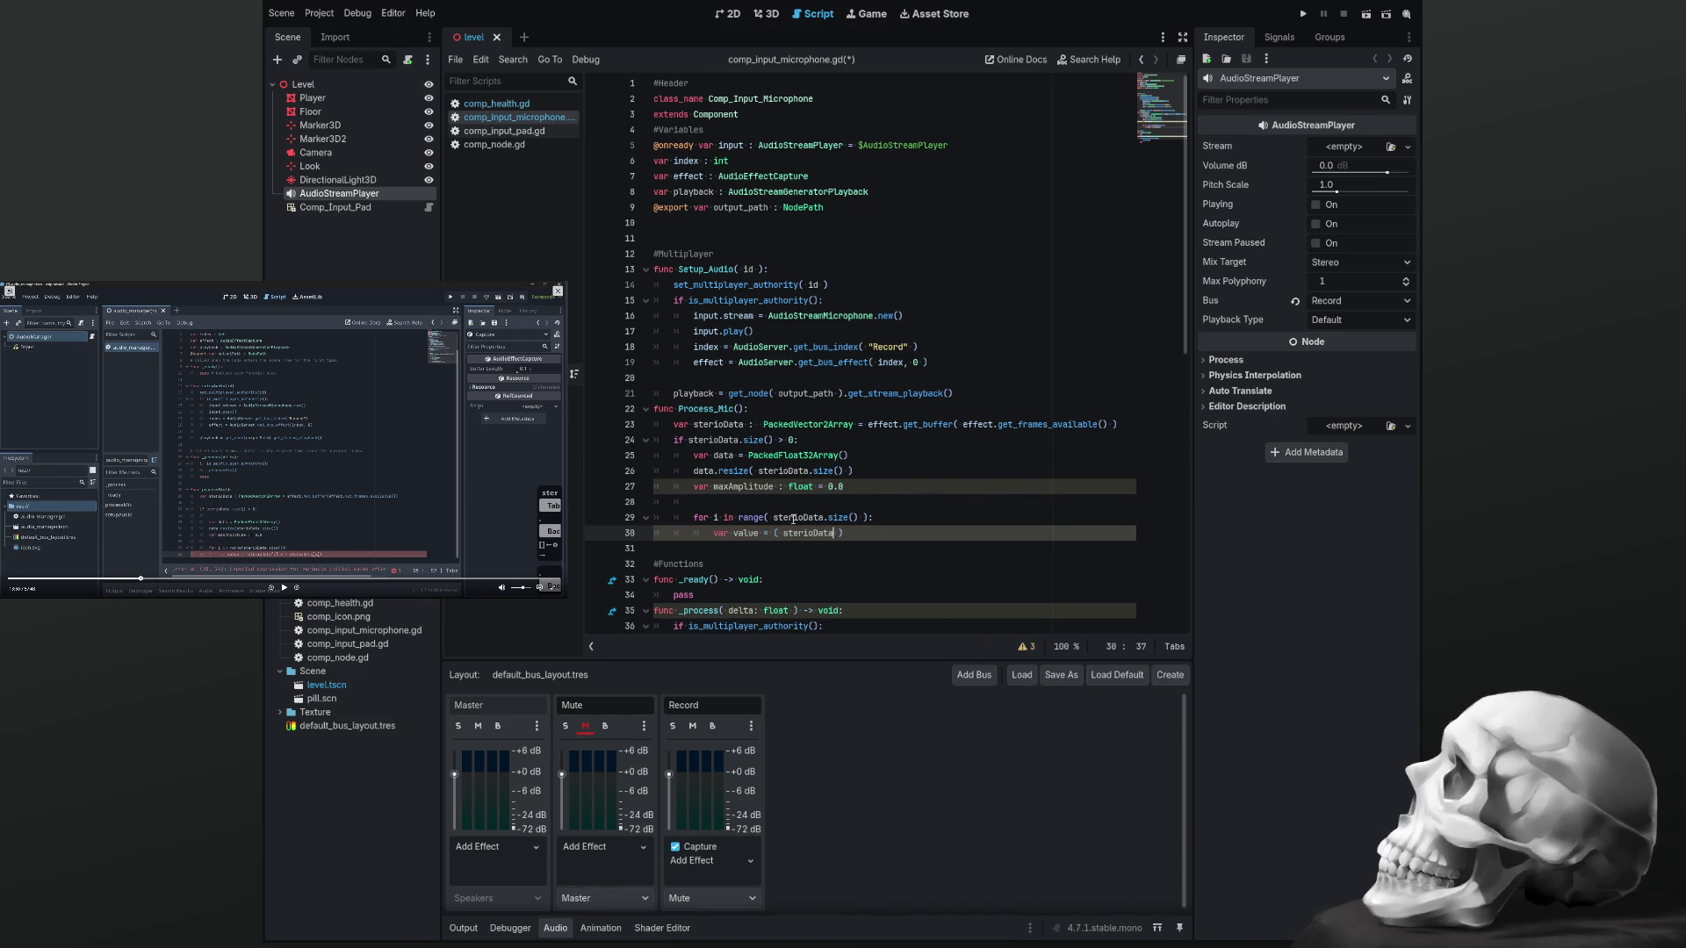
{"action": "type", "text": "[i]"}
{"action": "type", "text": ".x"}
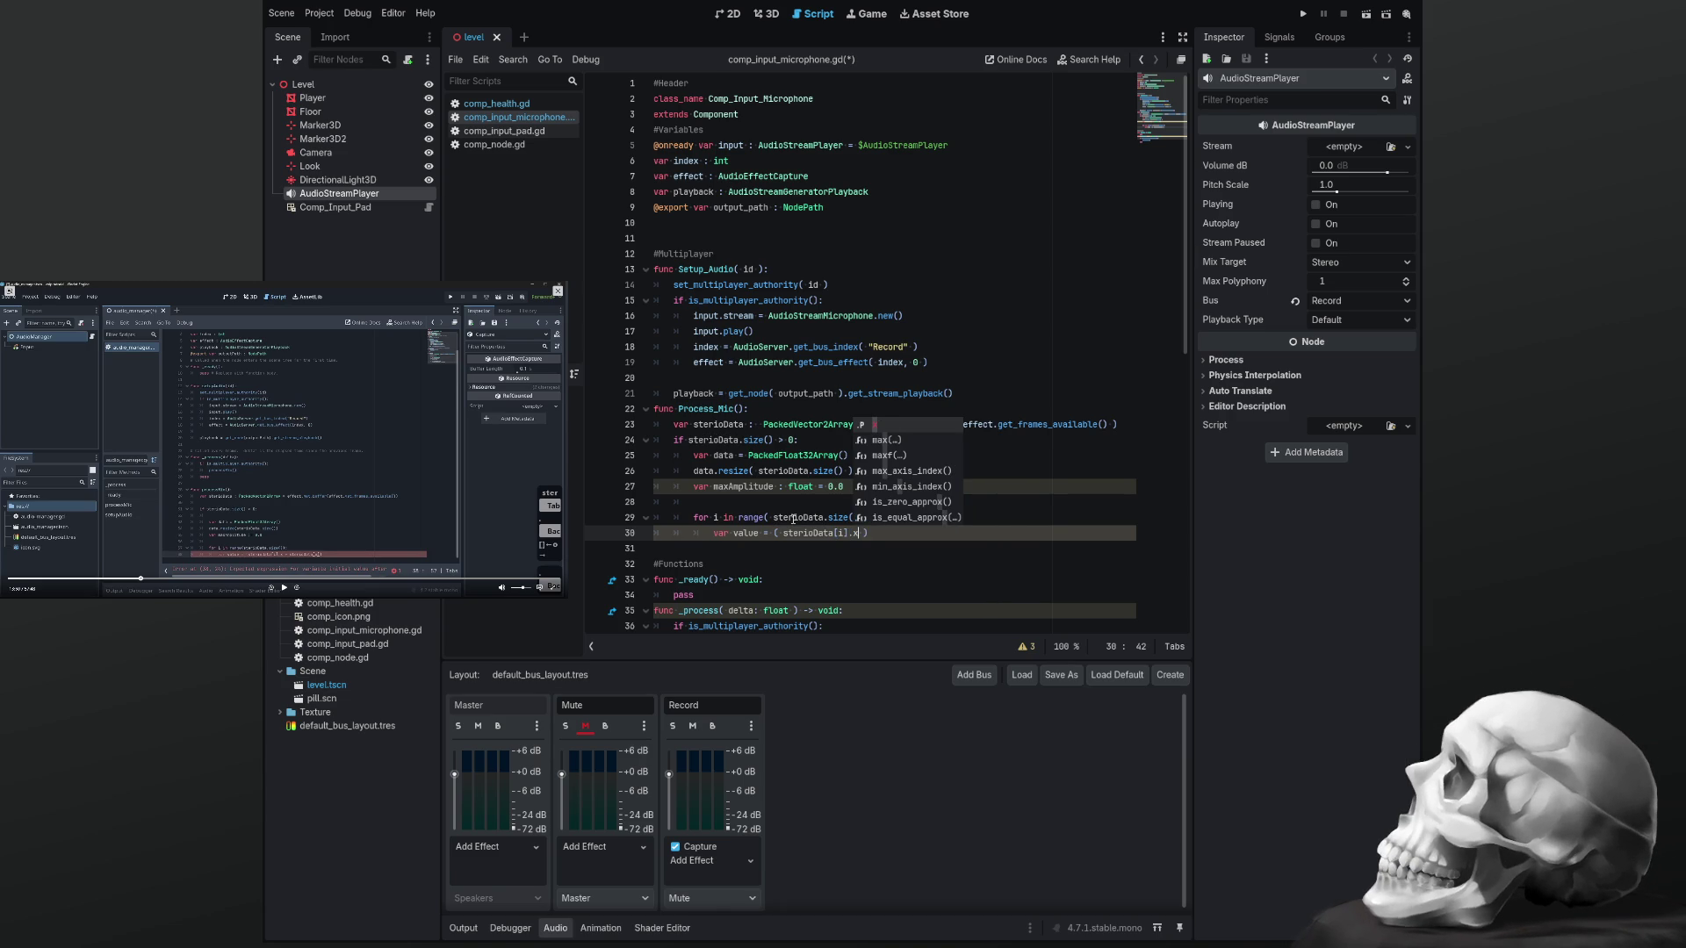
{"action": "type", "text": " + "}
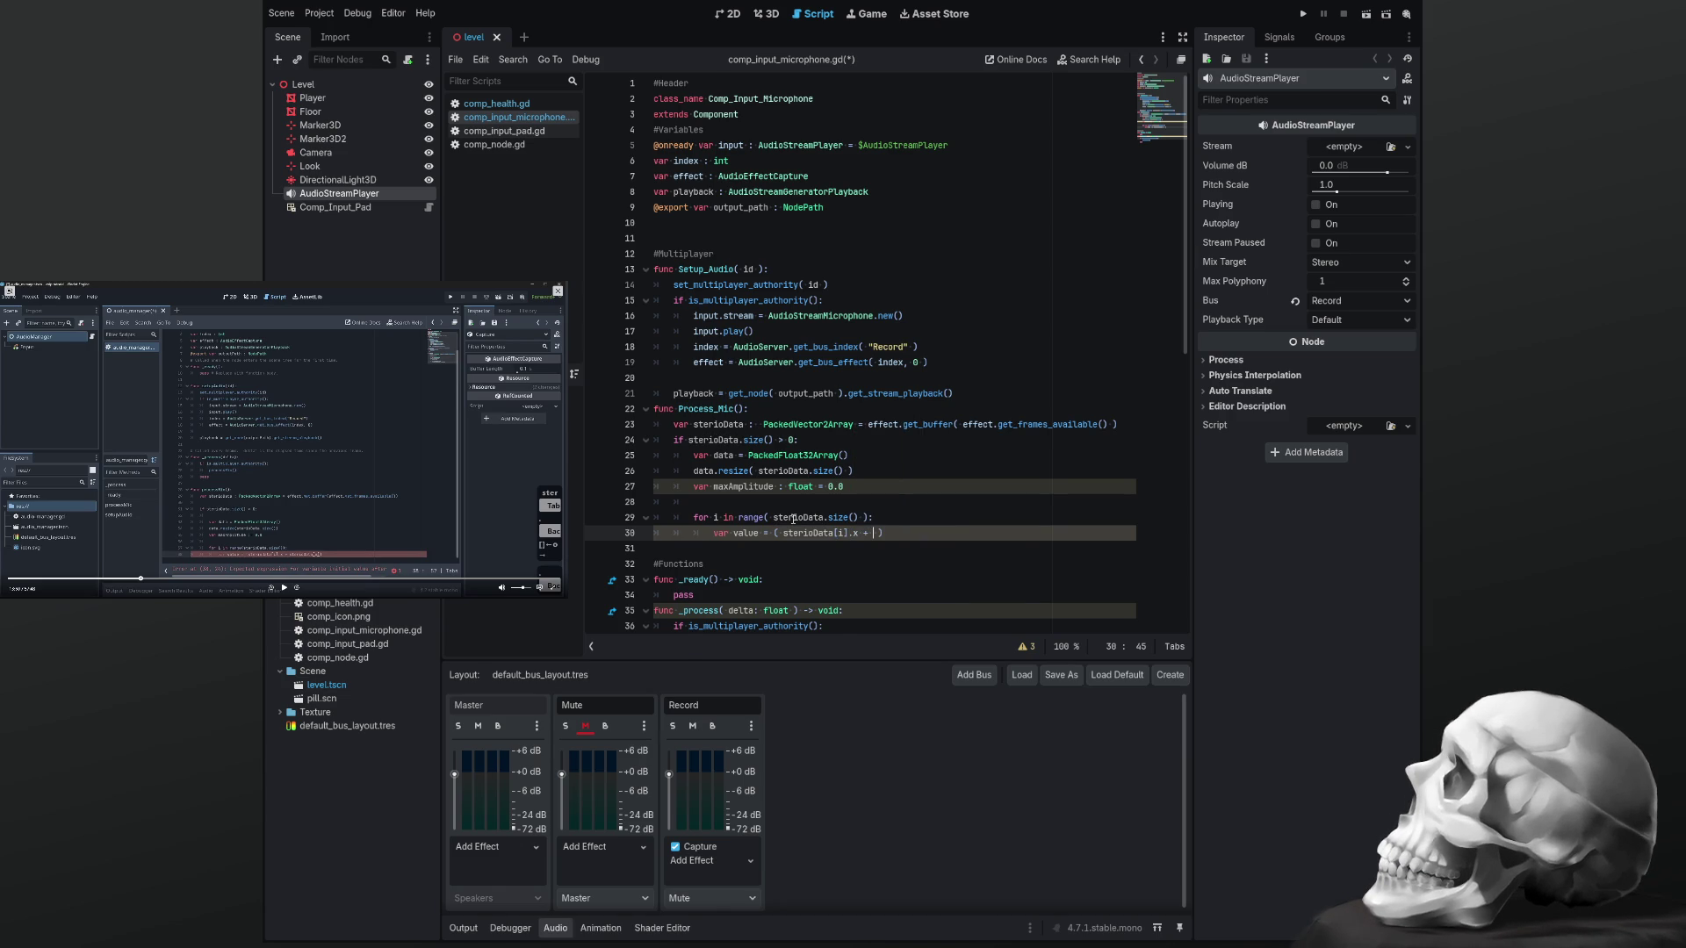
{"action": "type", "text": "sterio"}
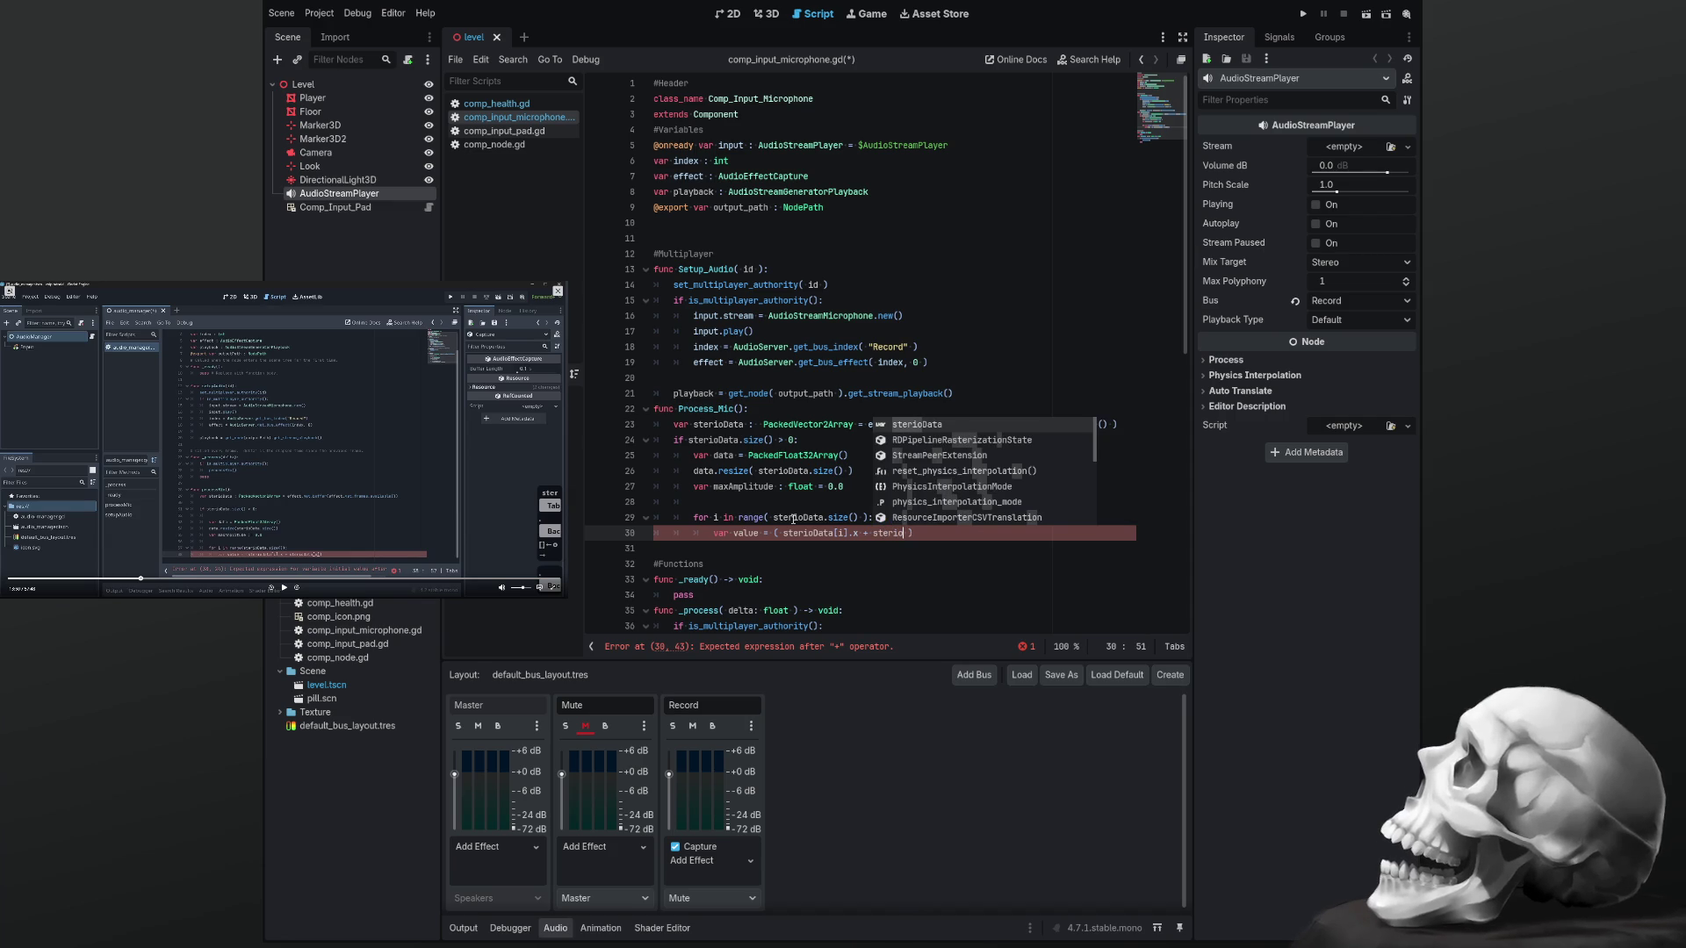
{"action": "key", "text": "Return"}
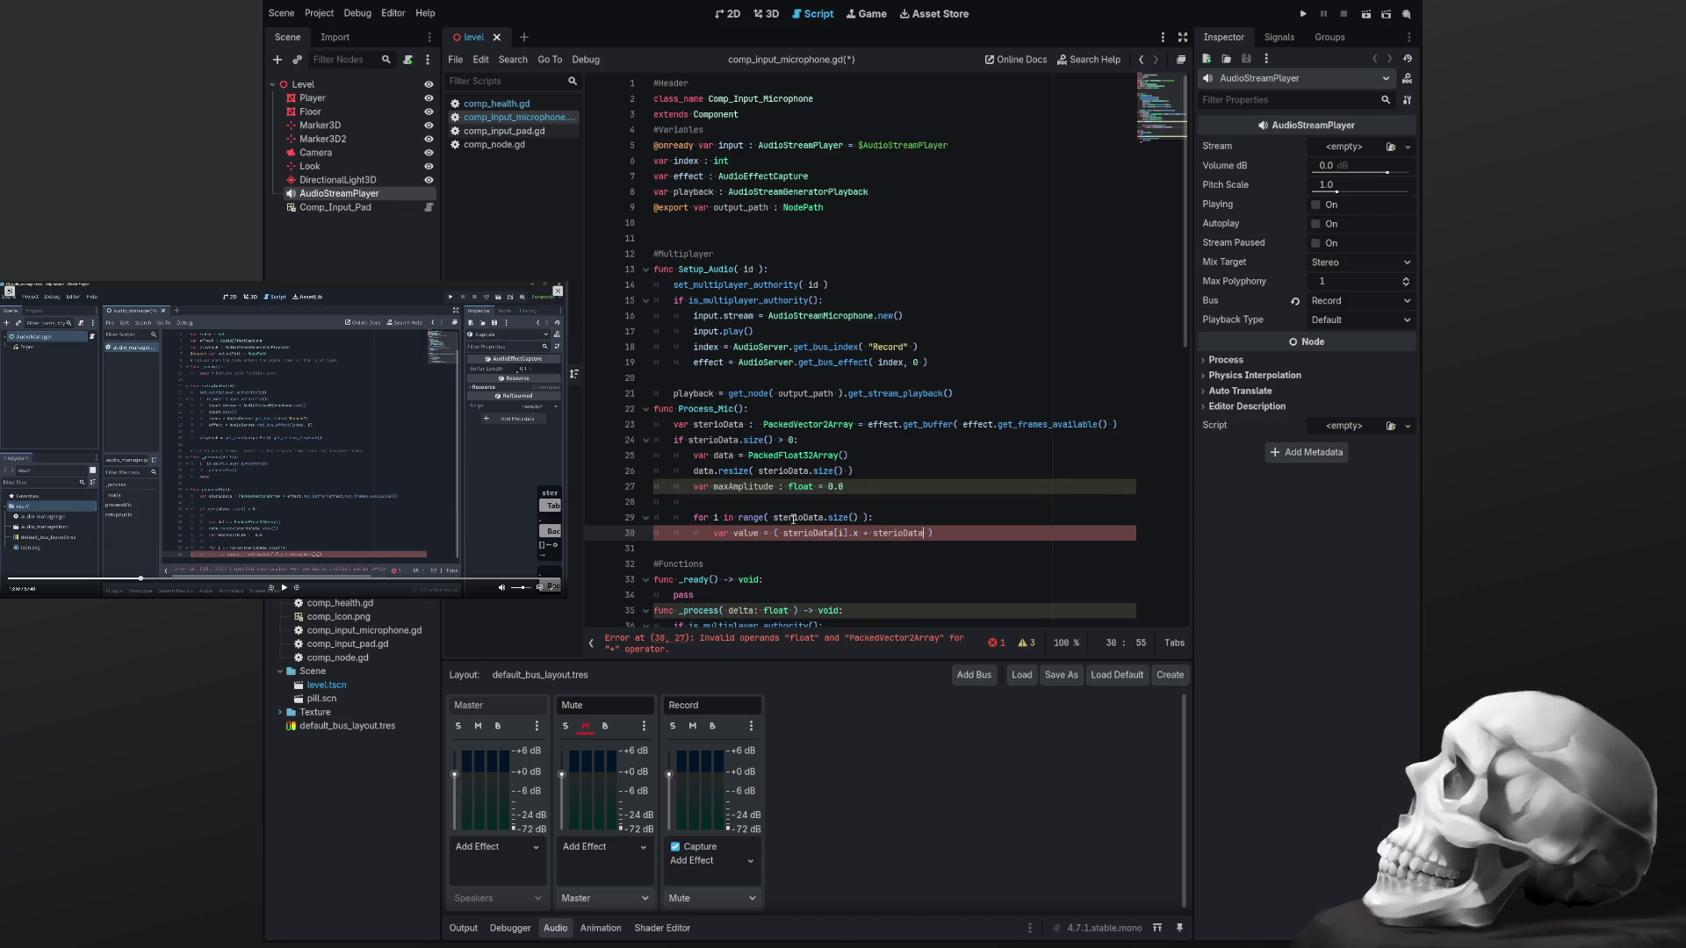
{"action": "type", "text": "[i]"}
{"action": "type", "text": ".y"}
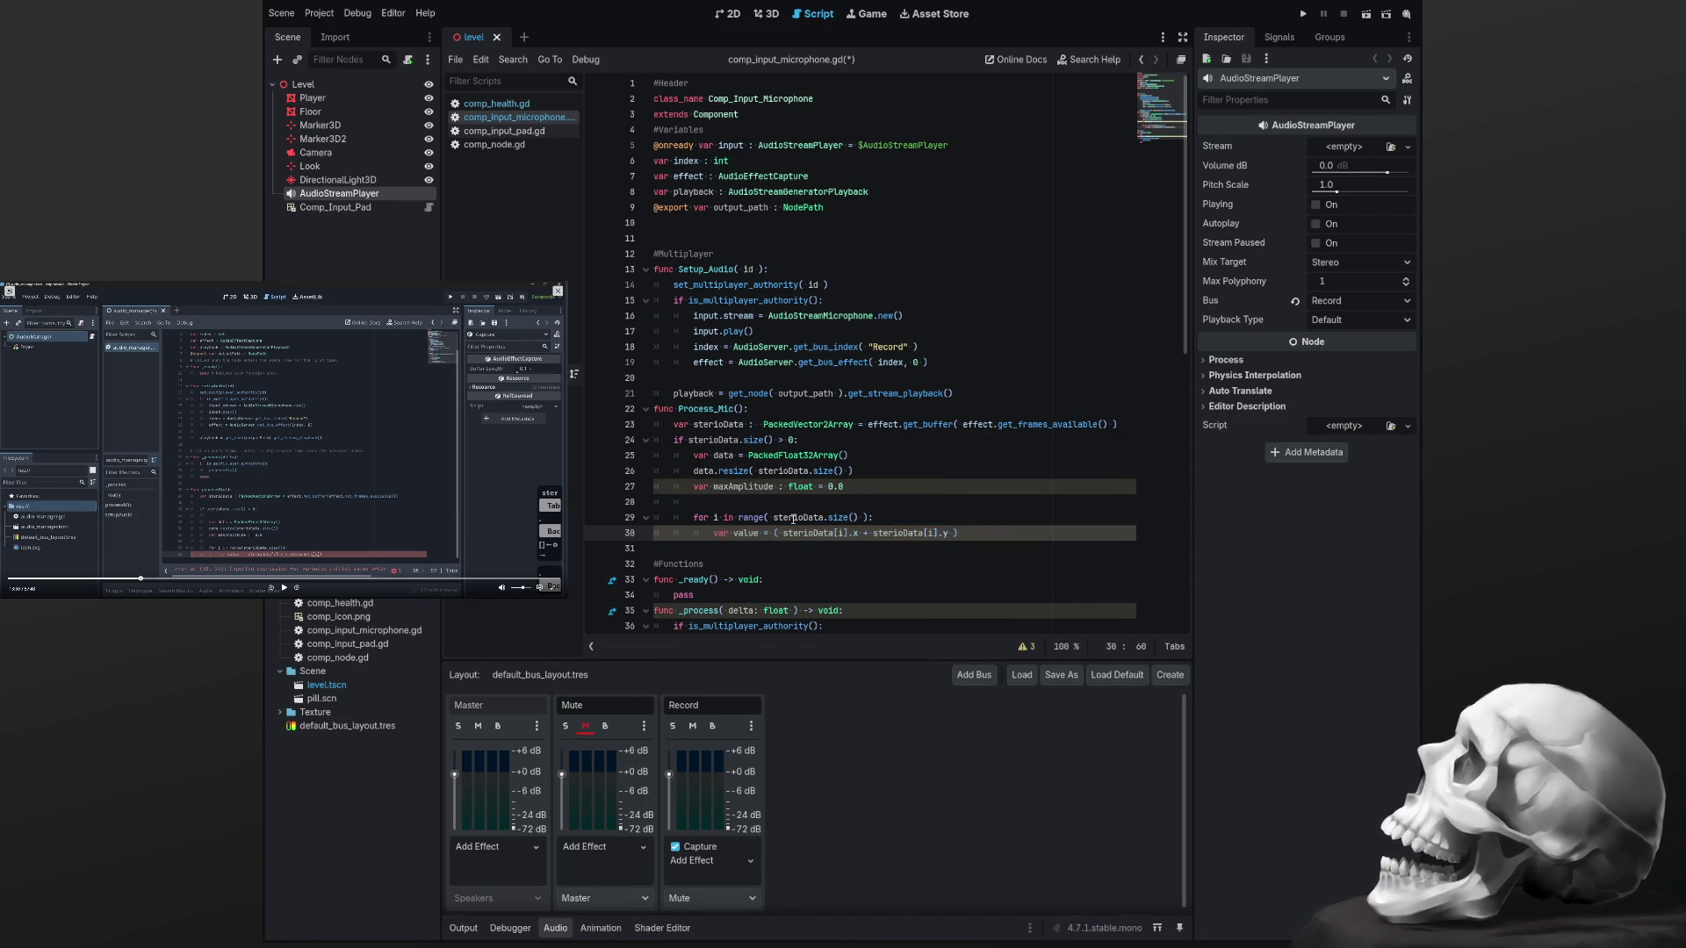
{"action": "left_click", "coordinate": [283, 588]}
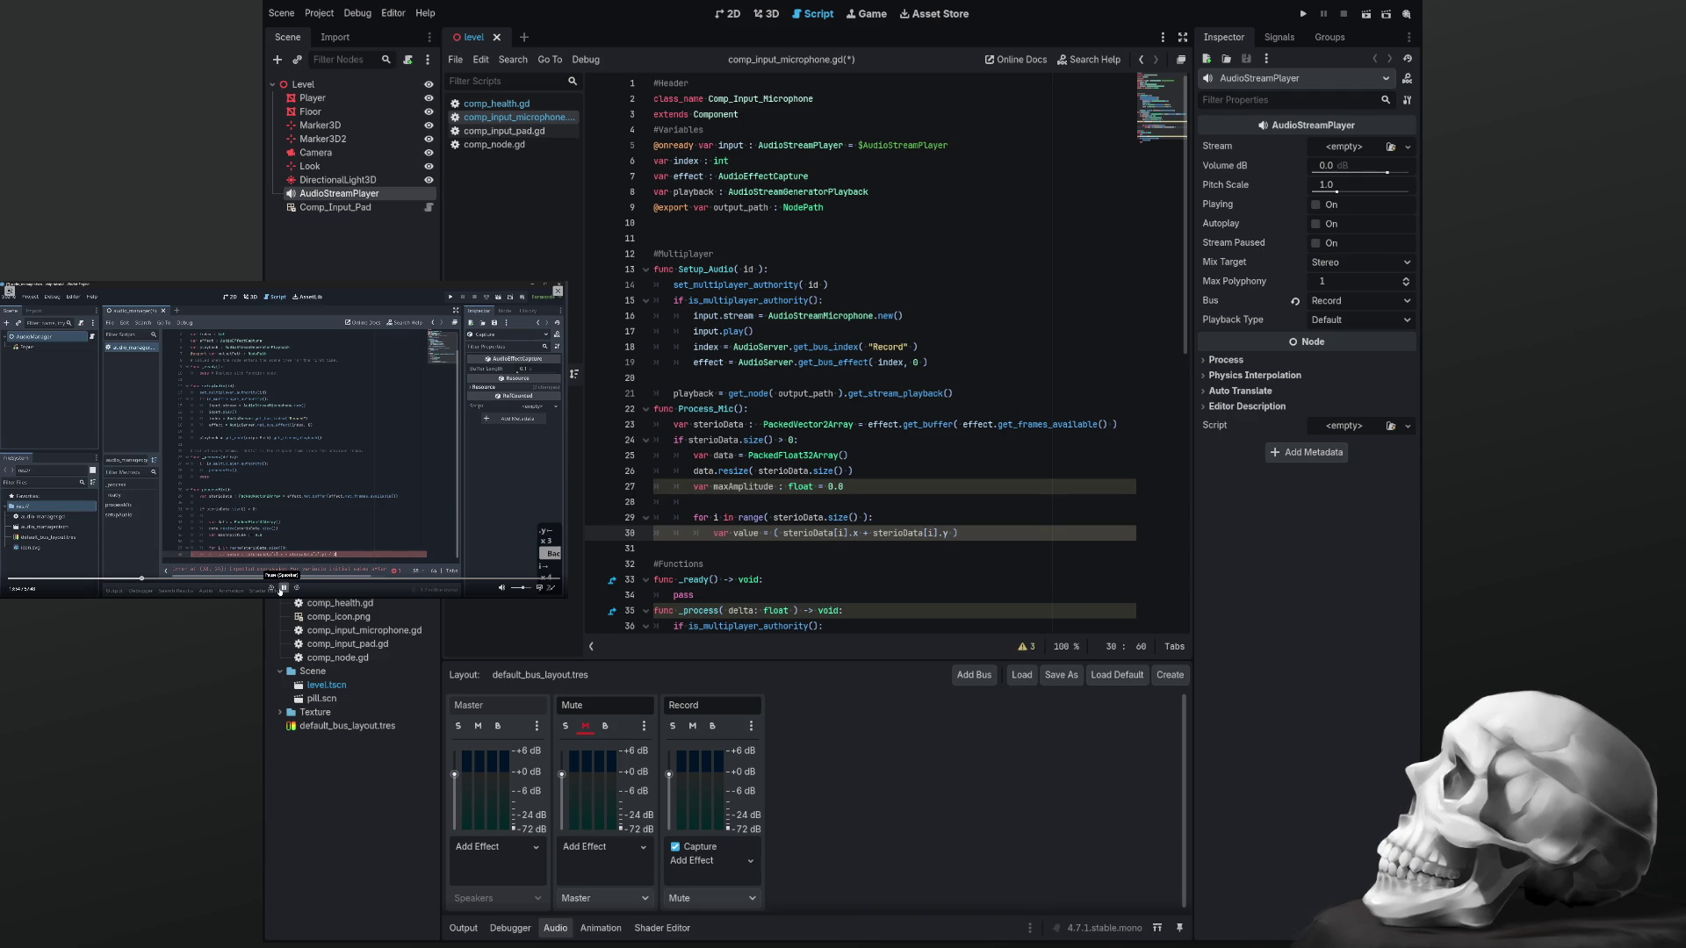
{"action": "left_click", "coordinate": [982, 535]}
{"action": "type", "text": "/ 2"}
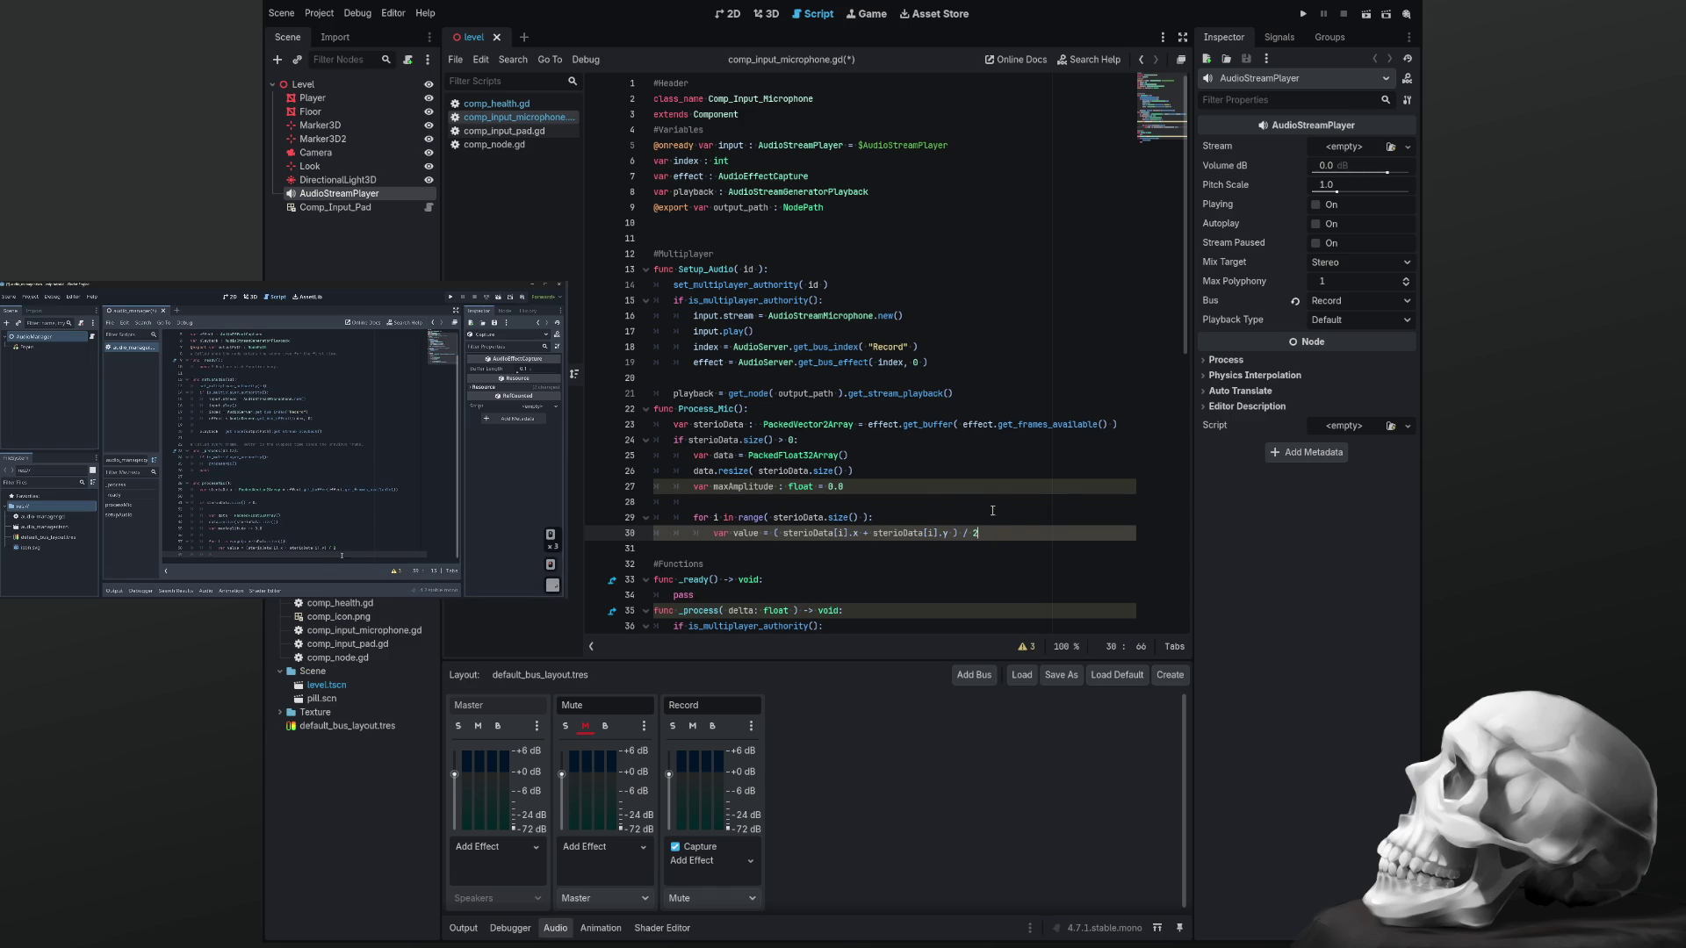
Step: Add the comment '# directional sound' to line 30 and start a new line below
{"action": "type", "text": "# direc"}
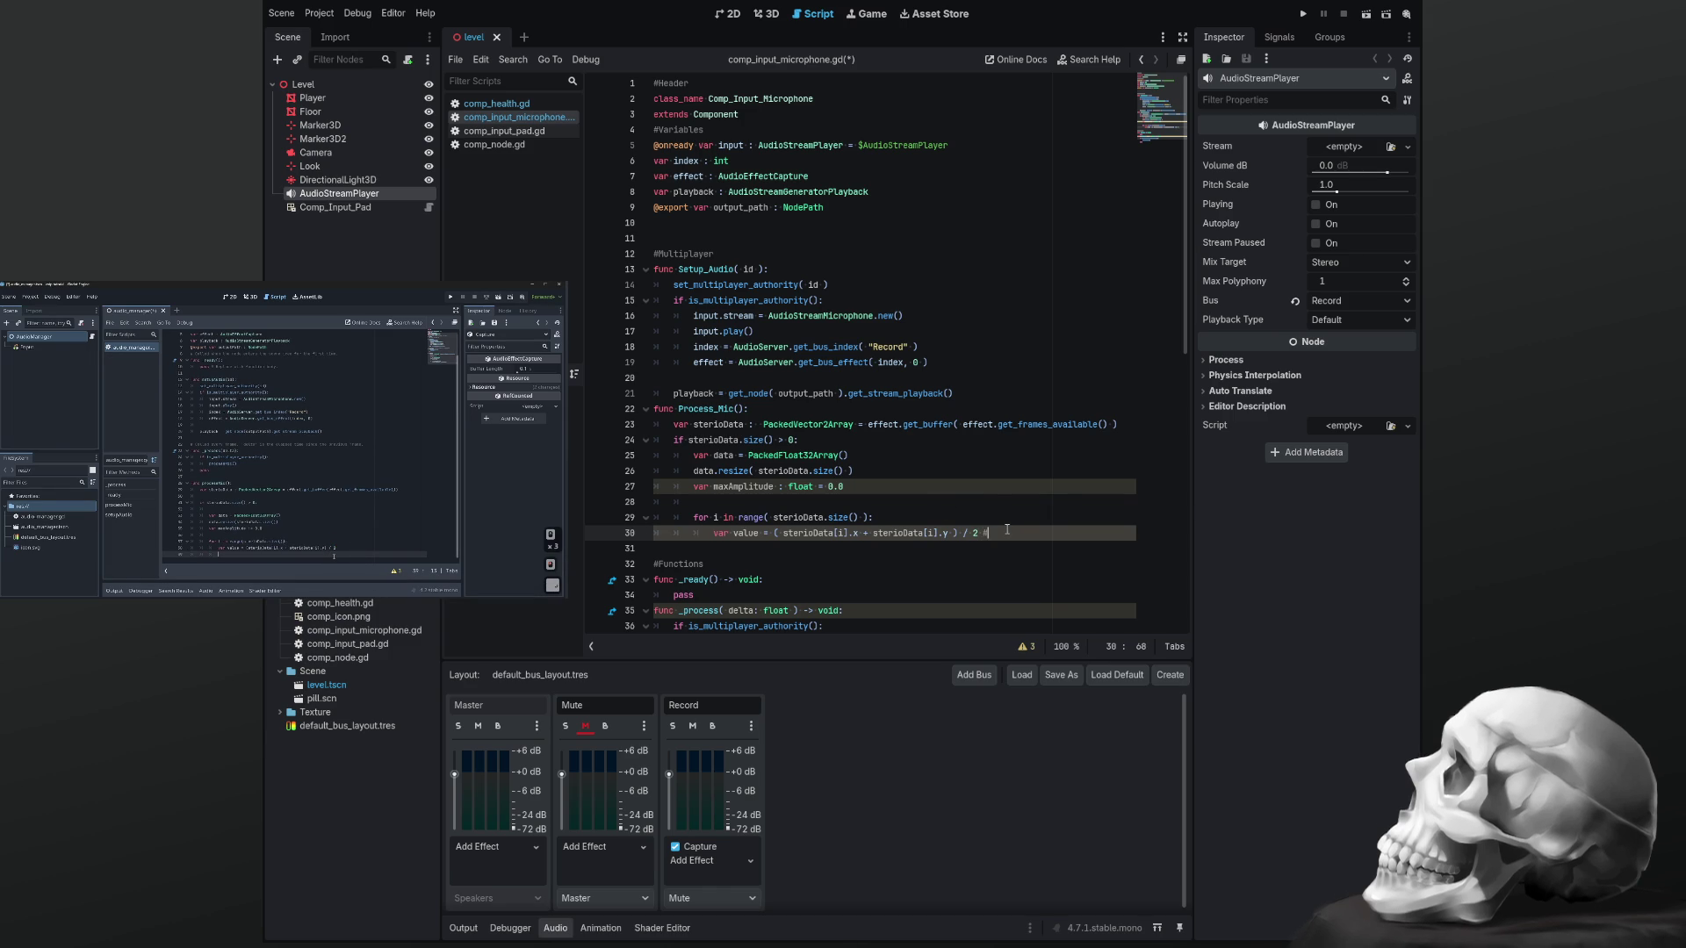
{"action": "type", "text": "tional"}
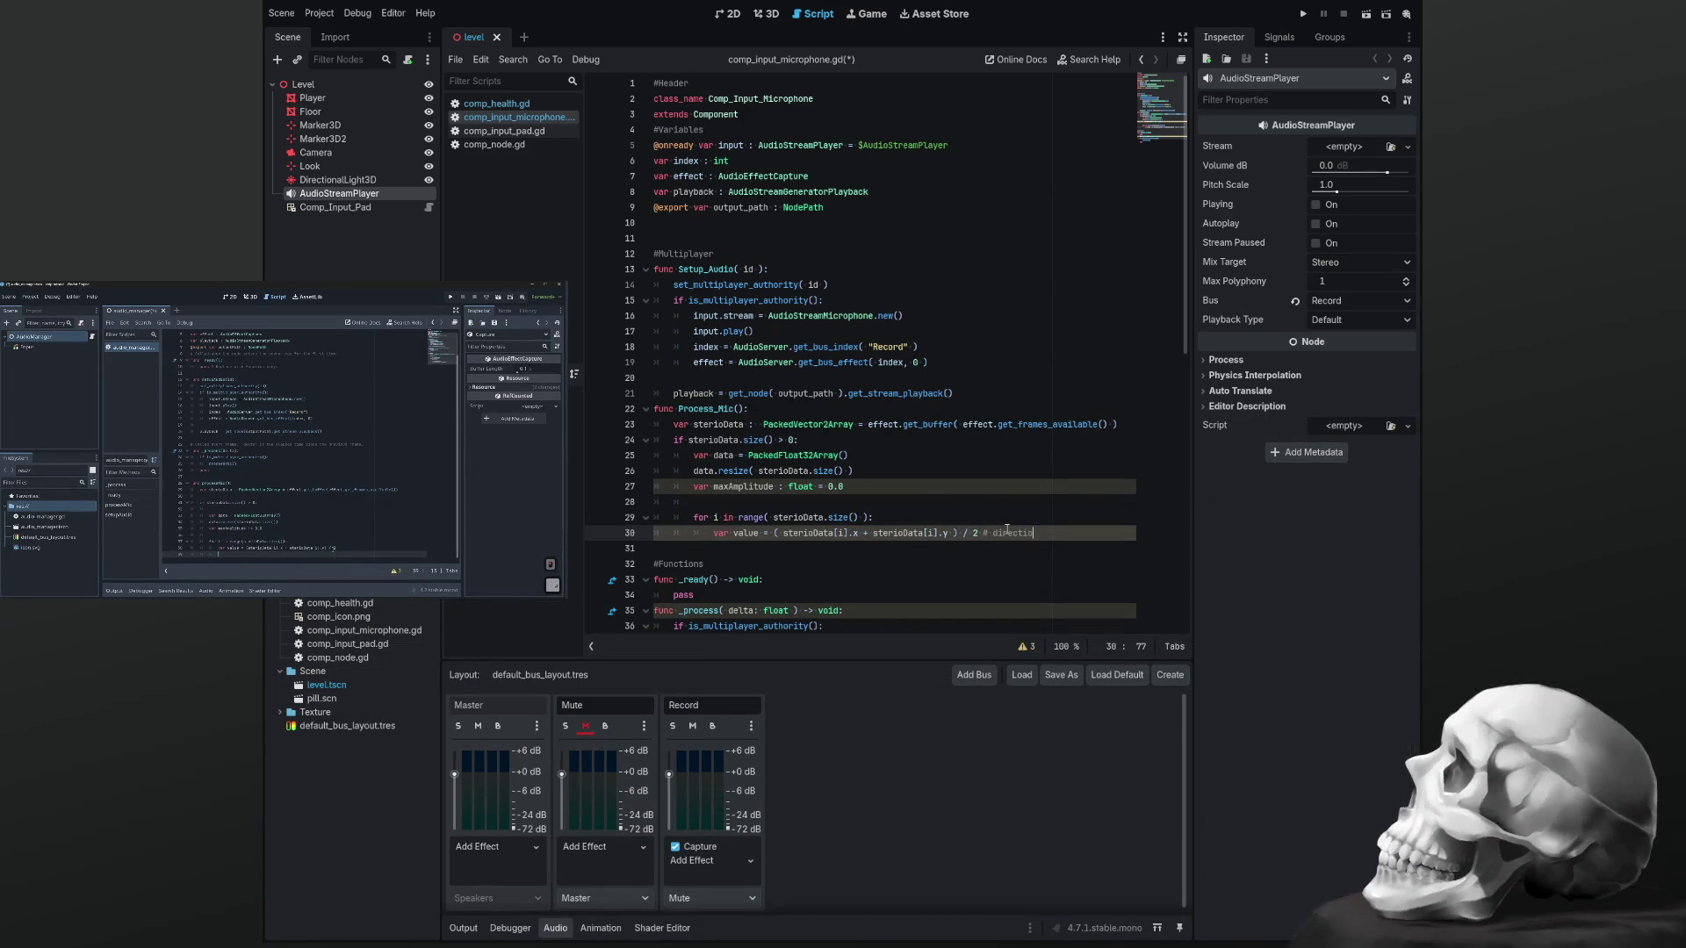
{"action": "type", "text": " sound"}
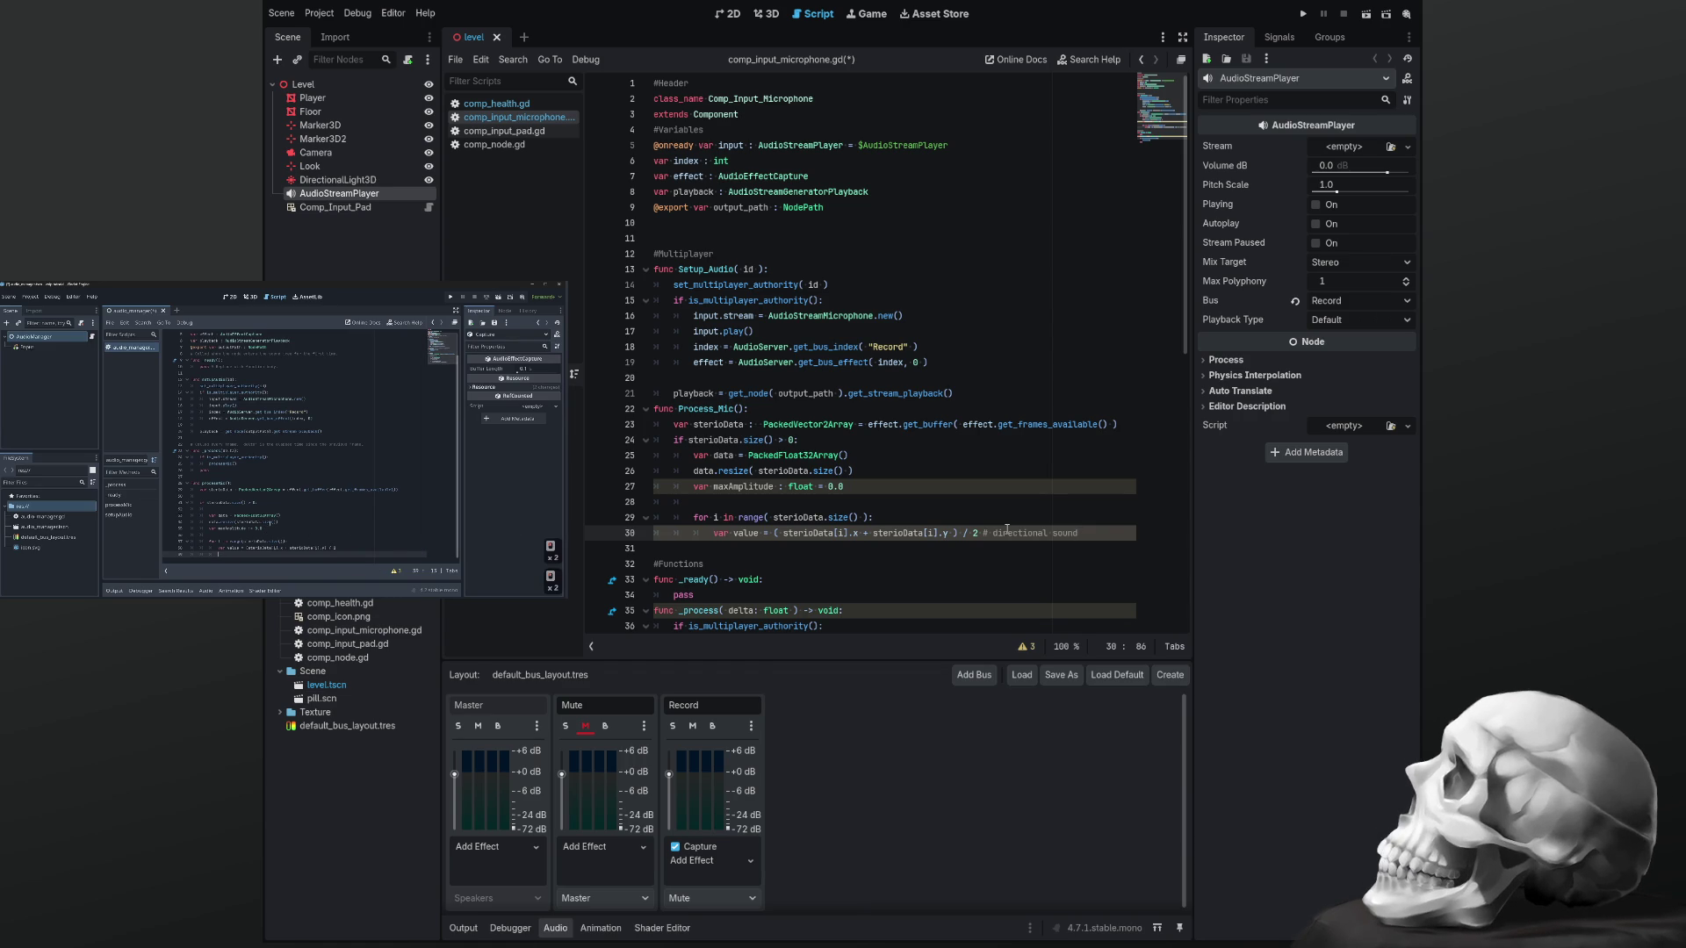
{"action": "key", "text": "Return"}
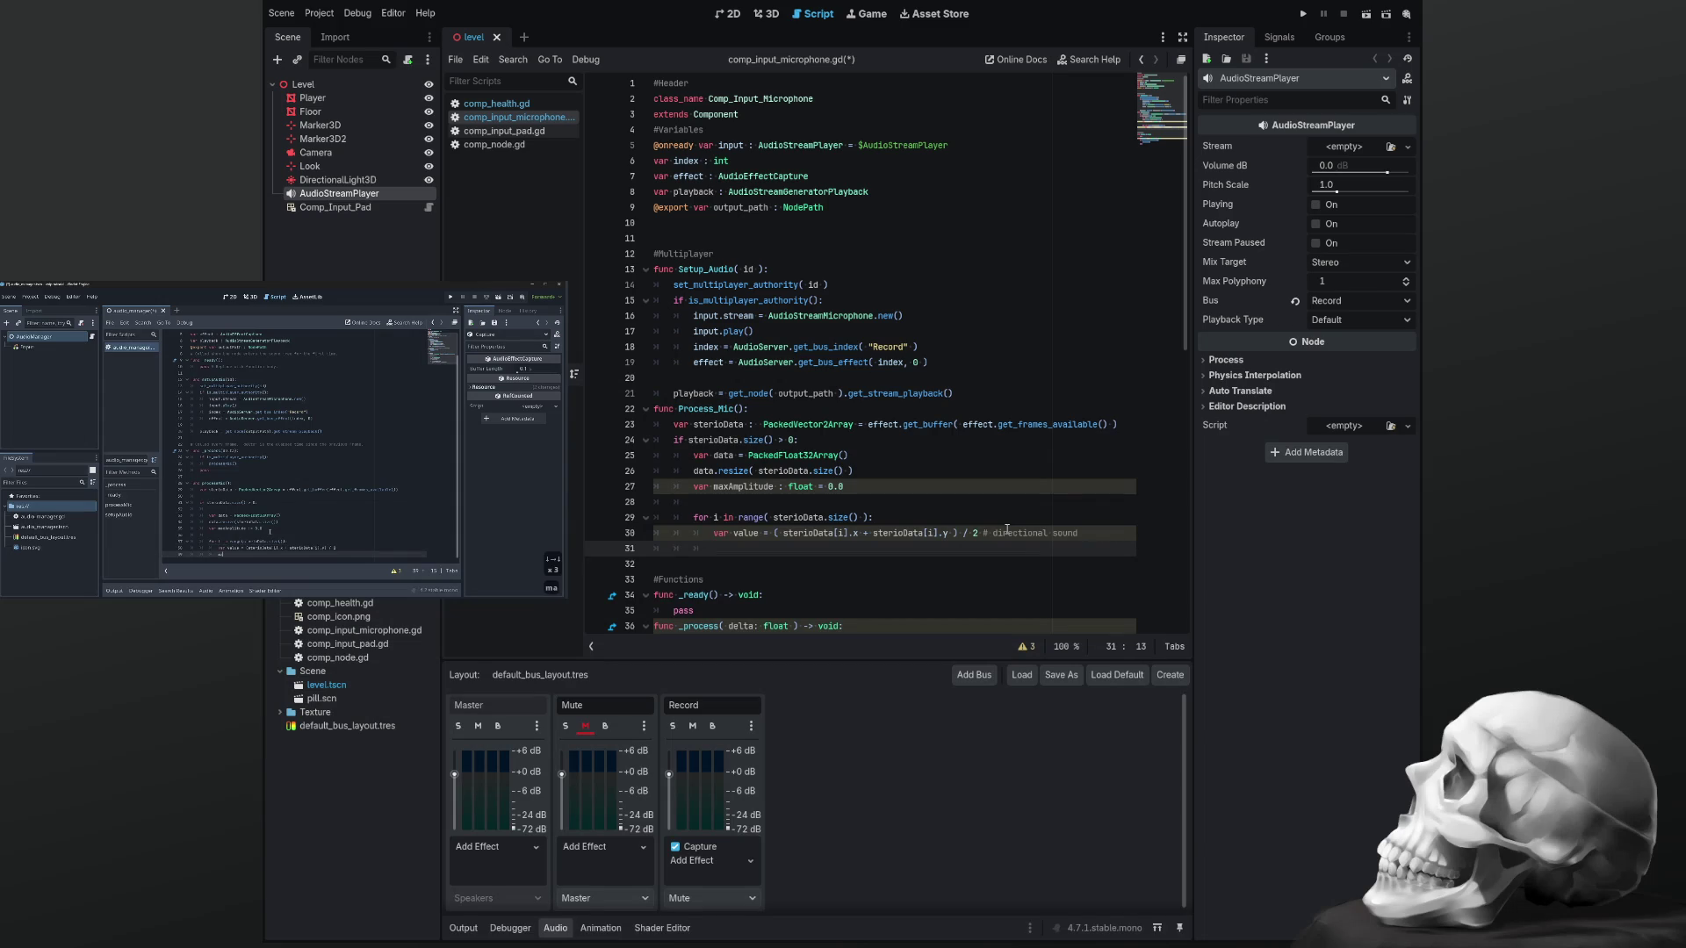
Step: Write 'maxAmplitude = max( value, maxAmplitude )' on line 31, then hide the audio bus panel
{"action": "type", "text": "maxA"}
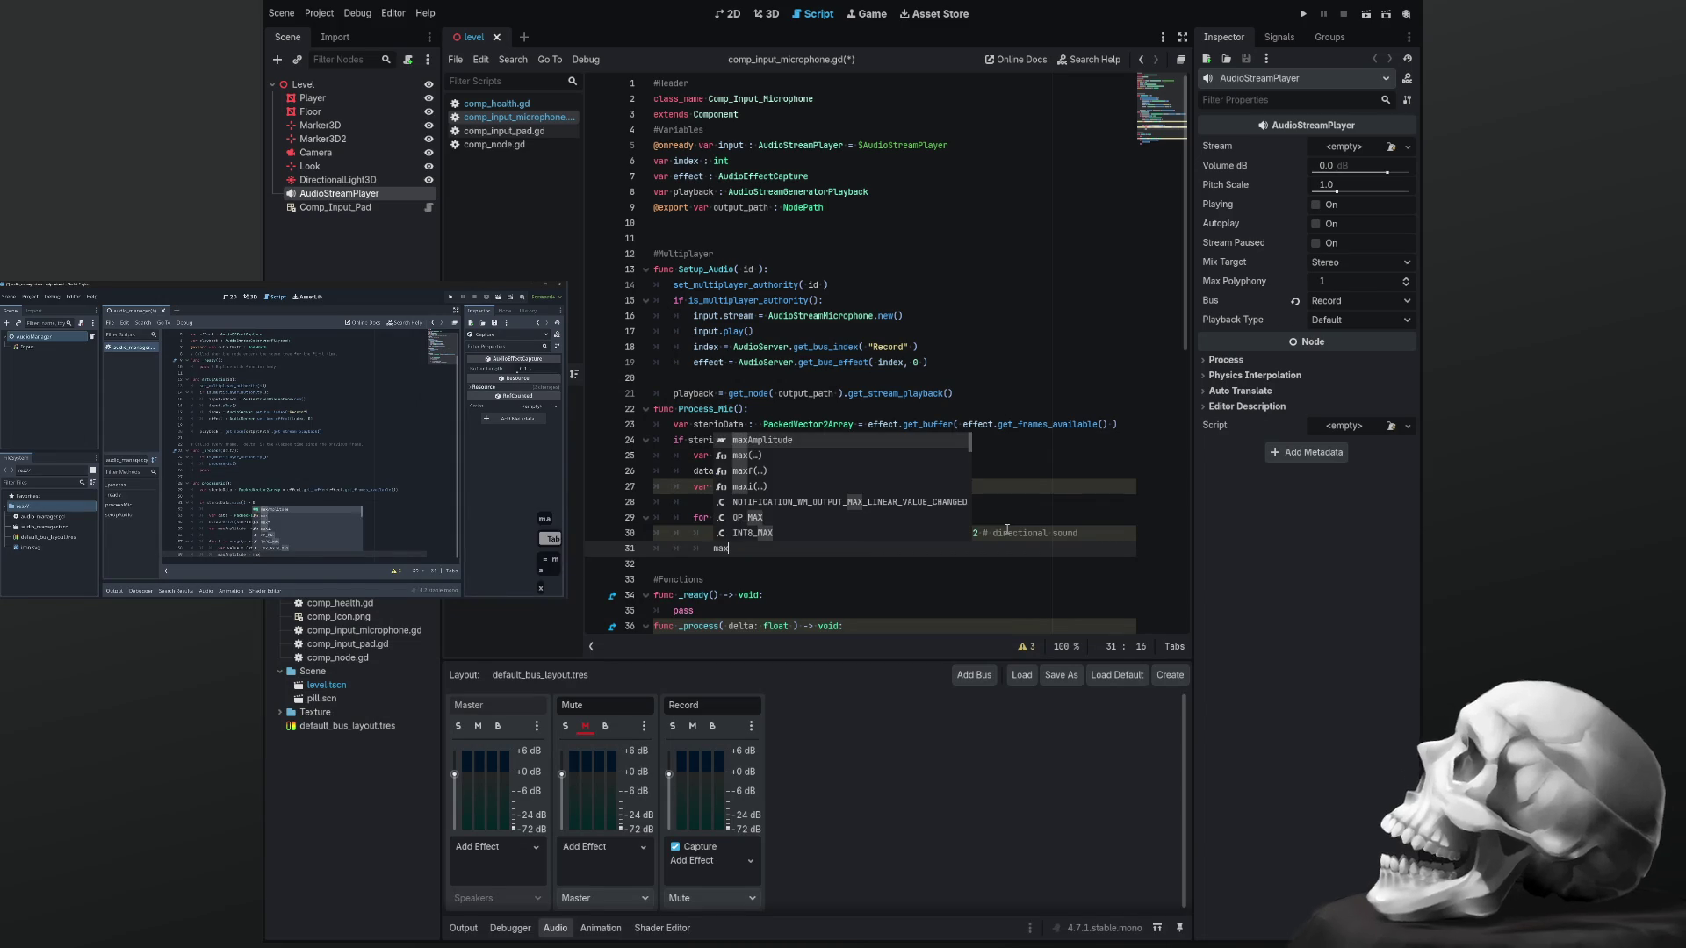
{"action": "type", "text": "mplitud"}
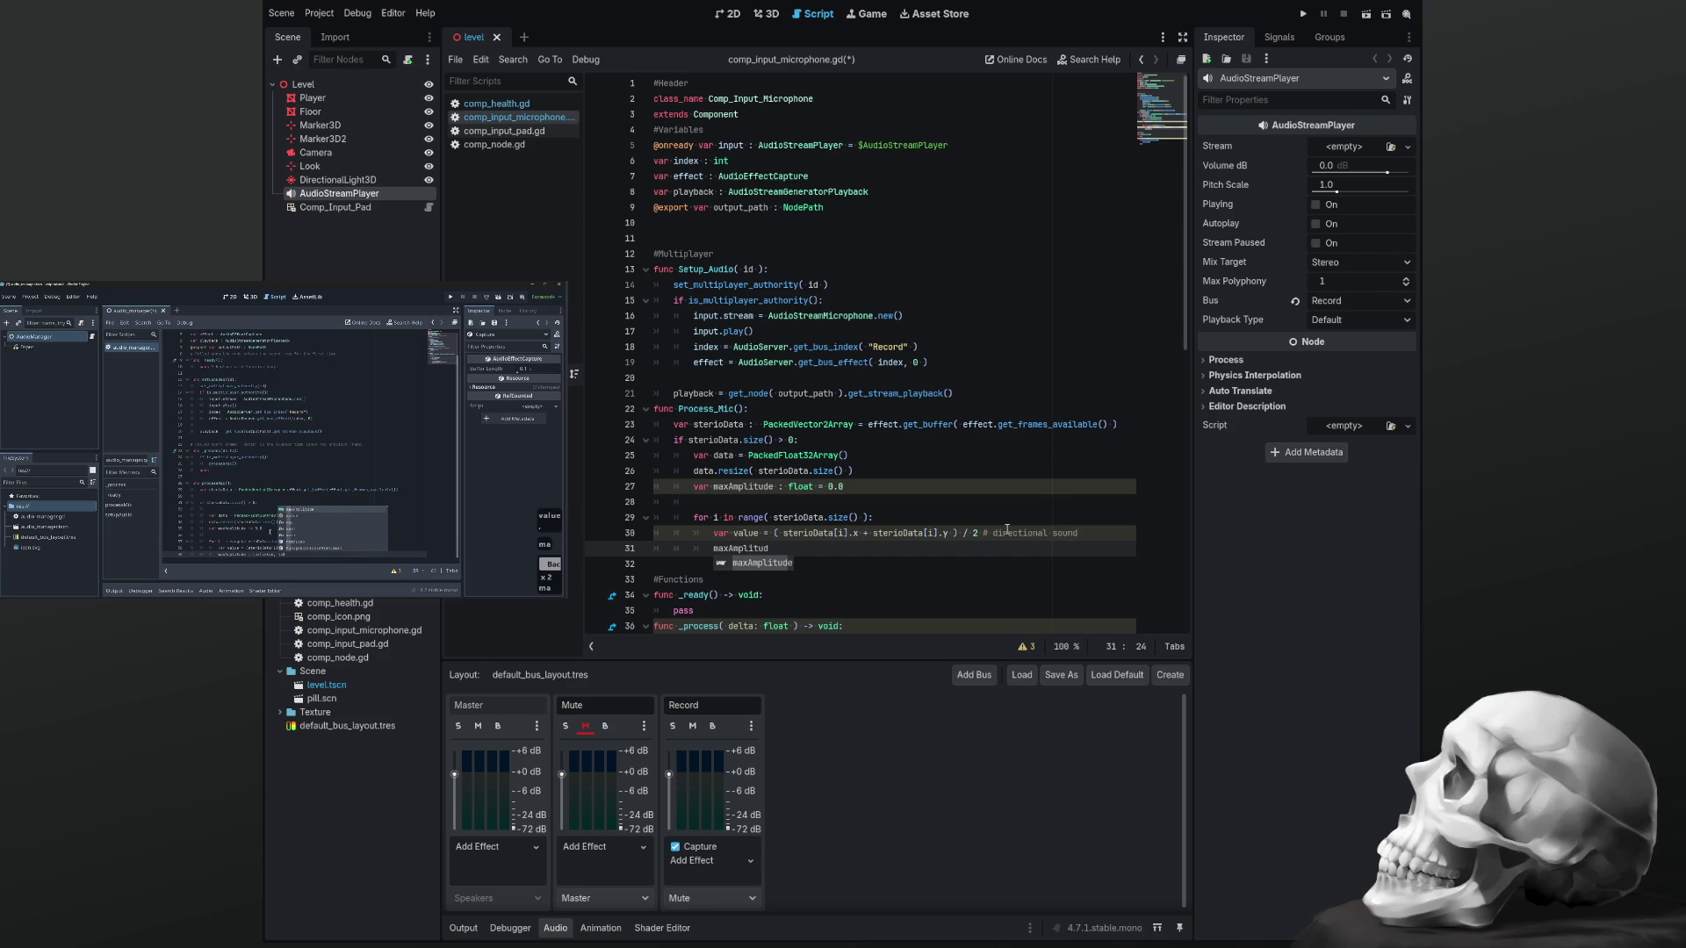
{"action": "type", "text": "e ="}
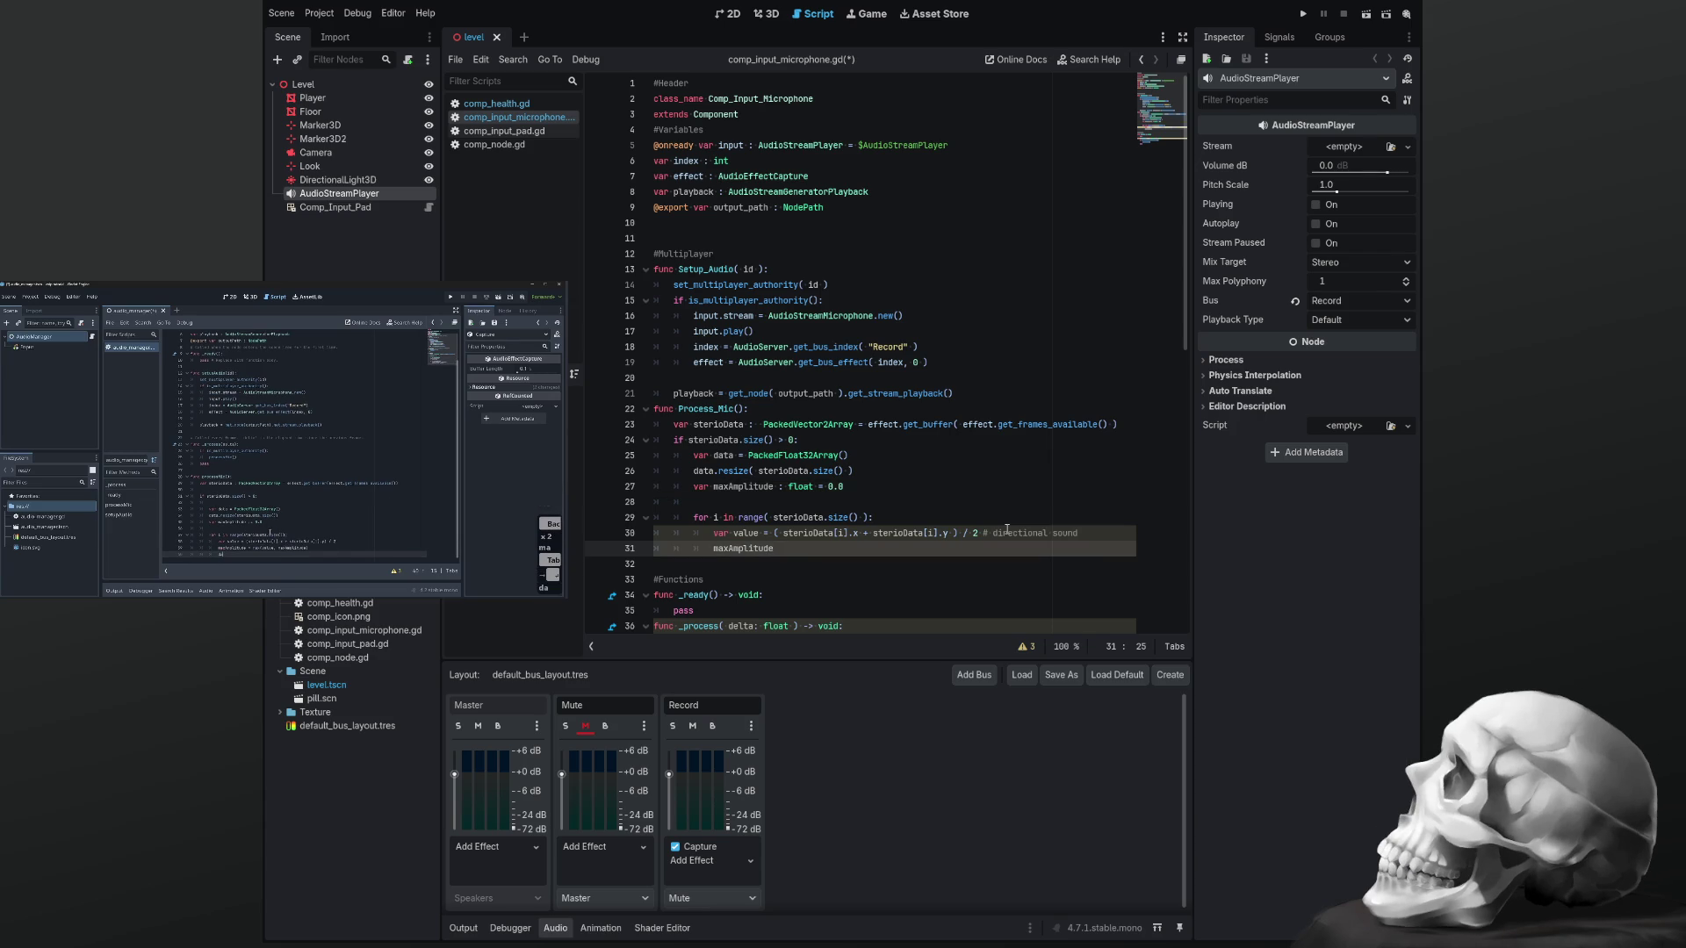
{"action": "type", "text": " max()"}
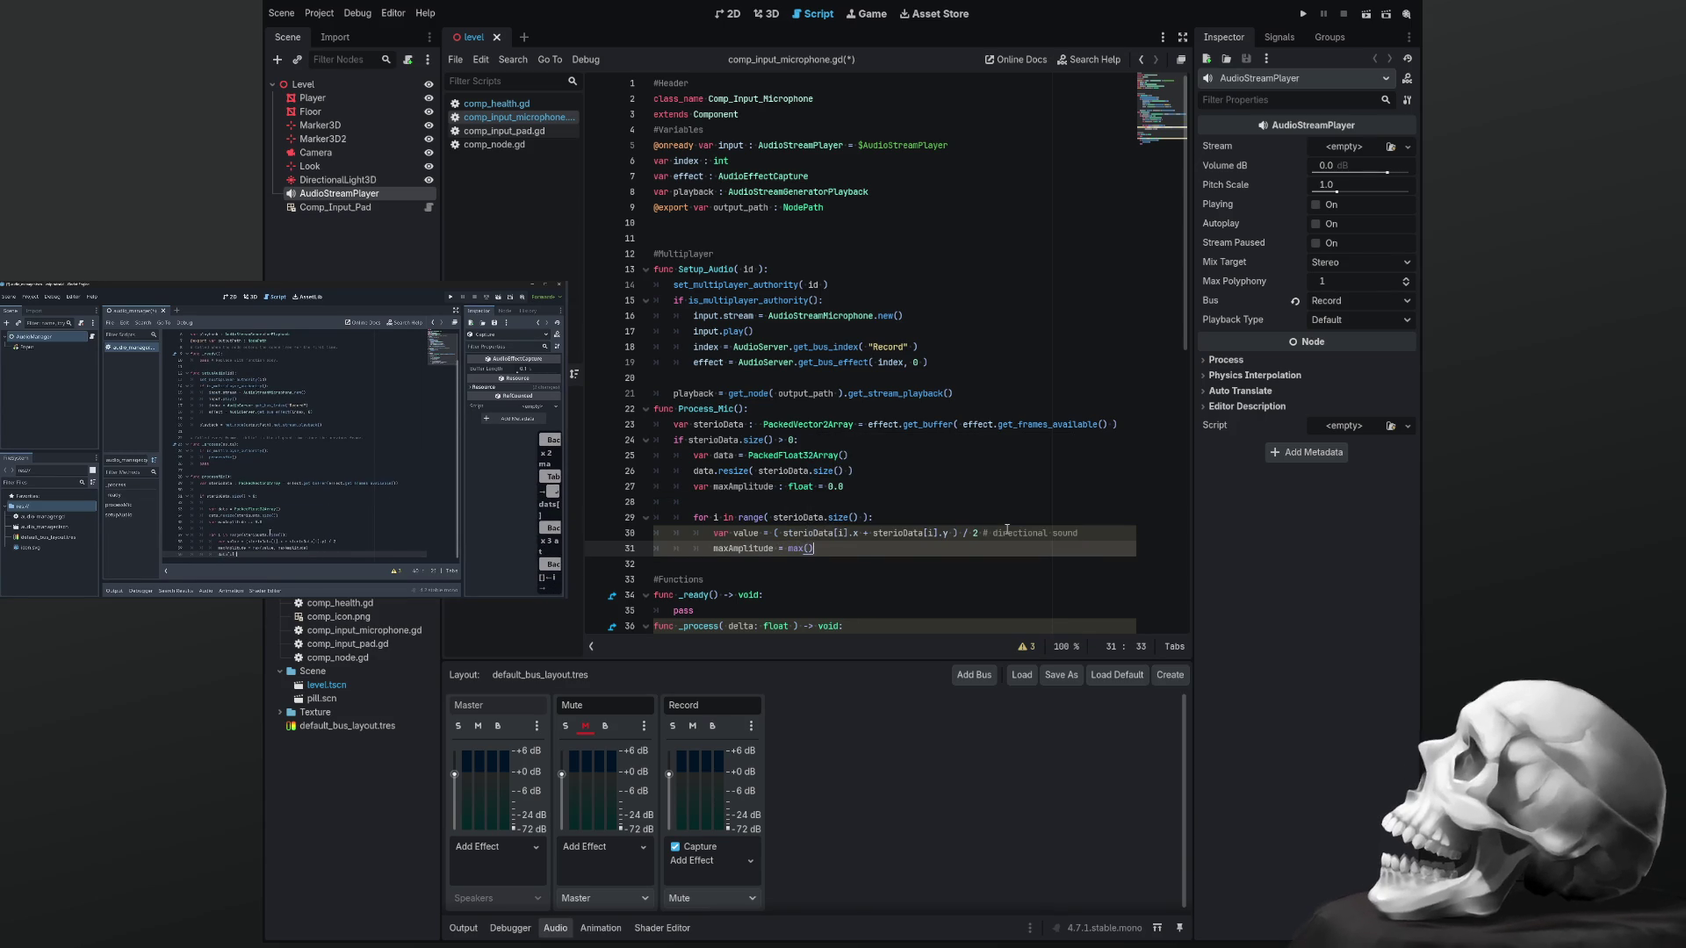
{"action": "type", "text": " value,"}
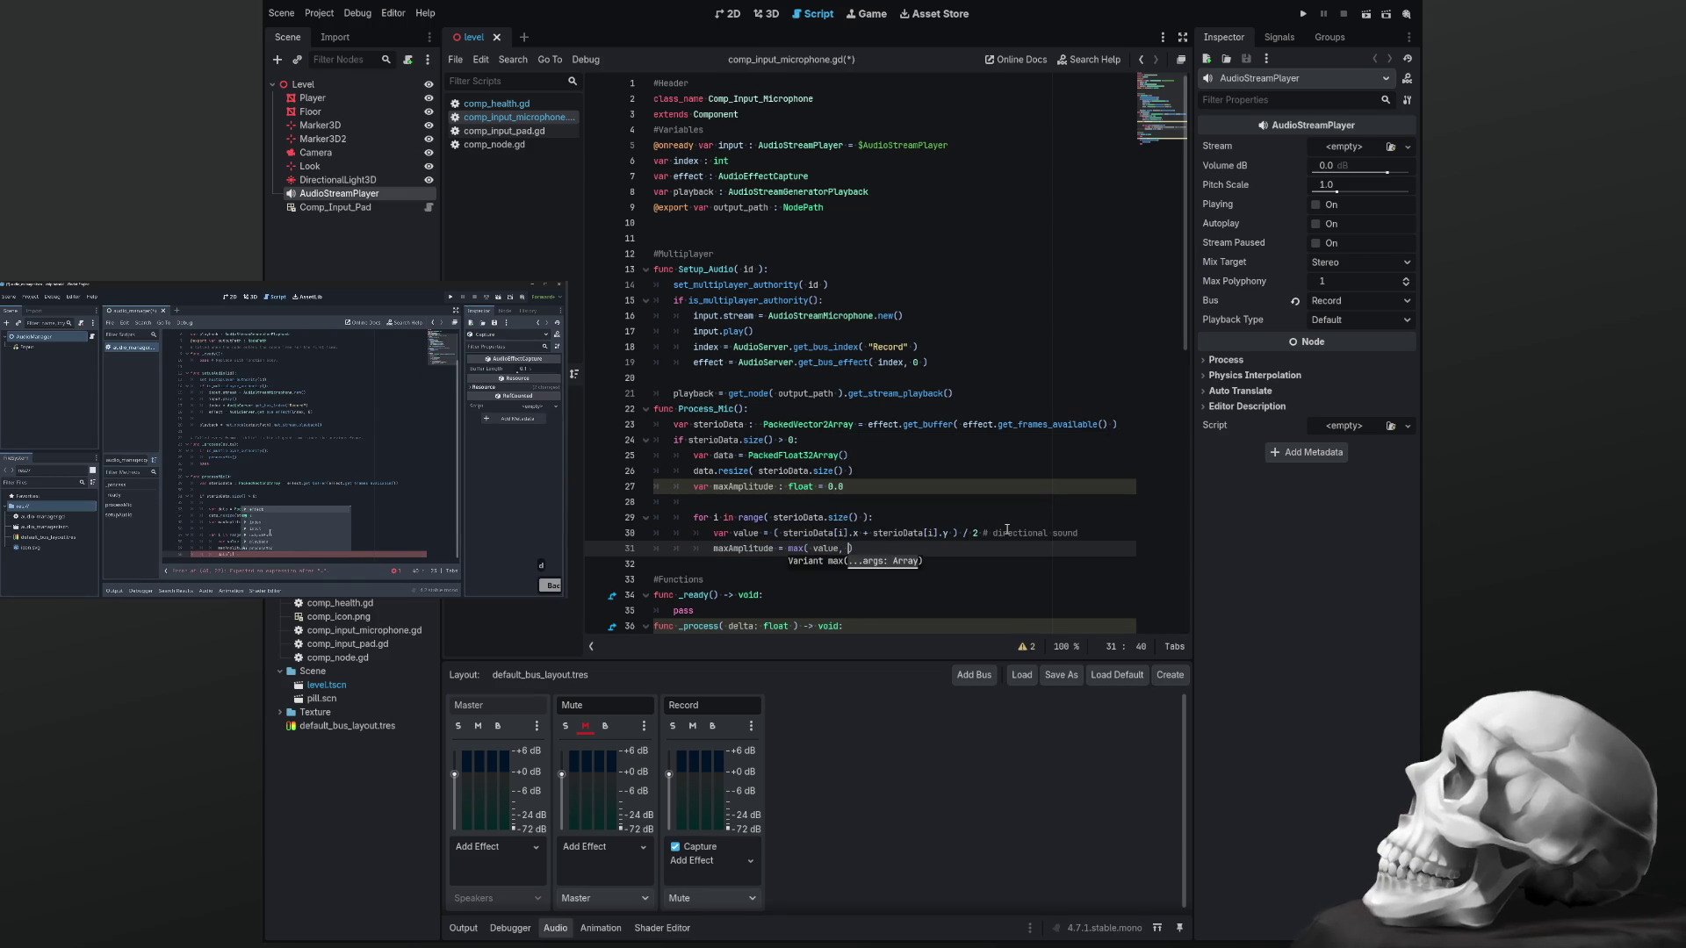
{"action": "type", "text": "max"}
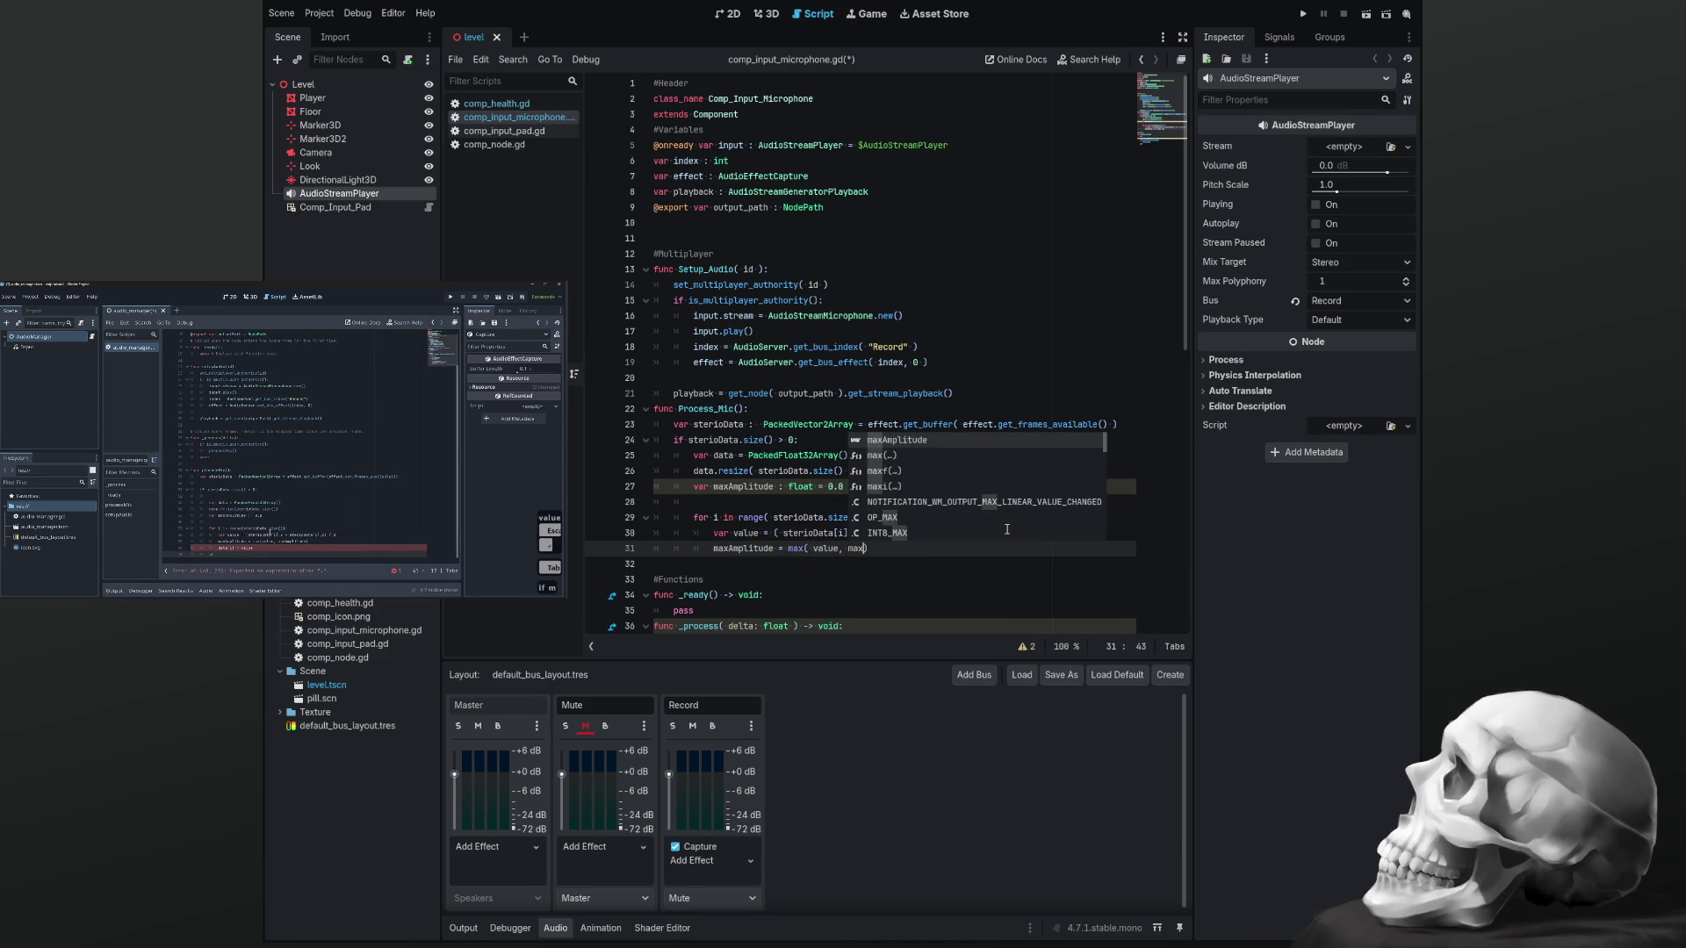
{"action": "type", "text": "A"}
{"action": "key", "text": "Tab"}
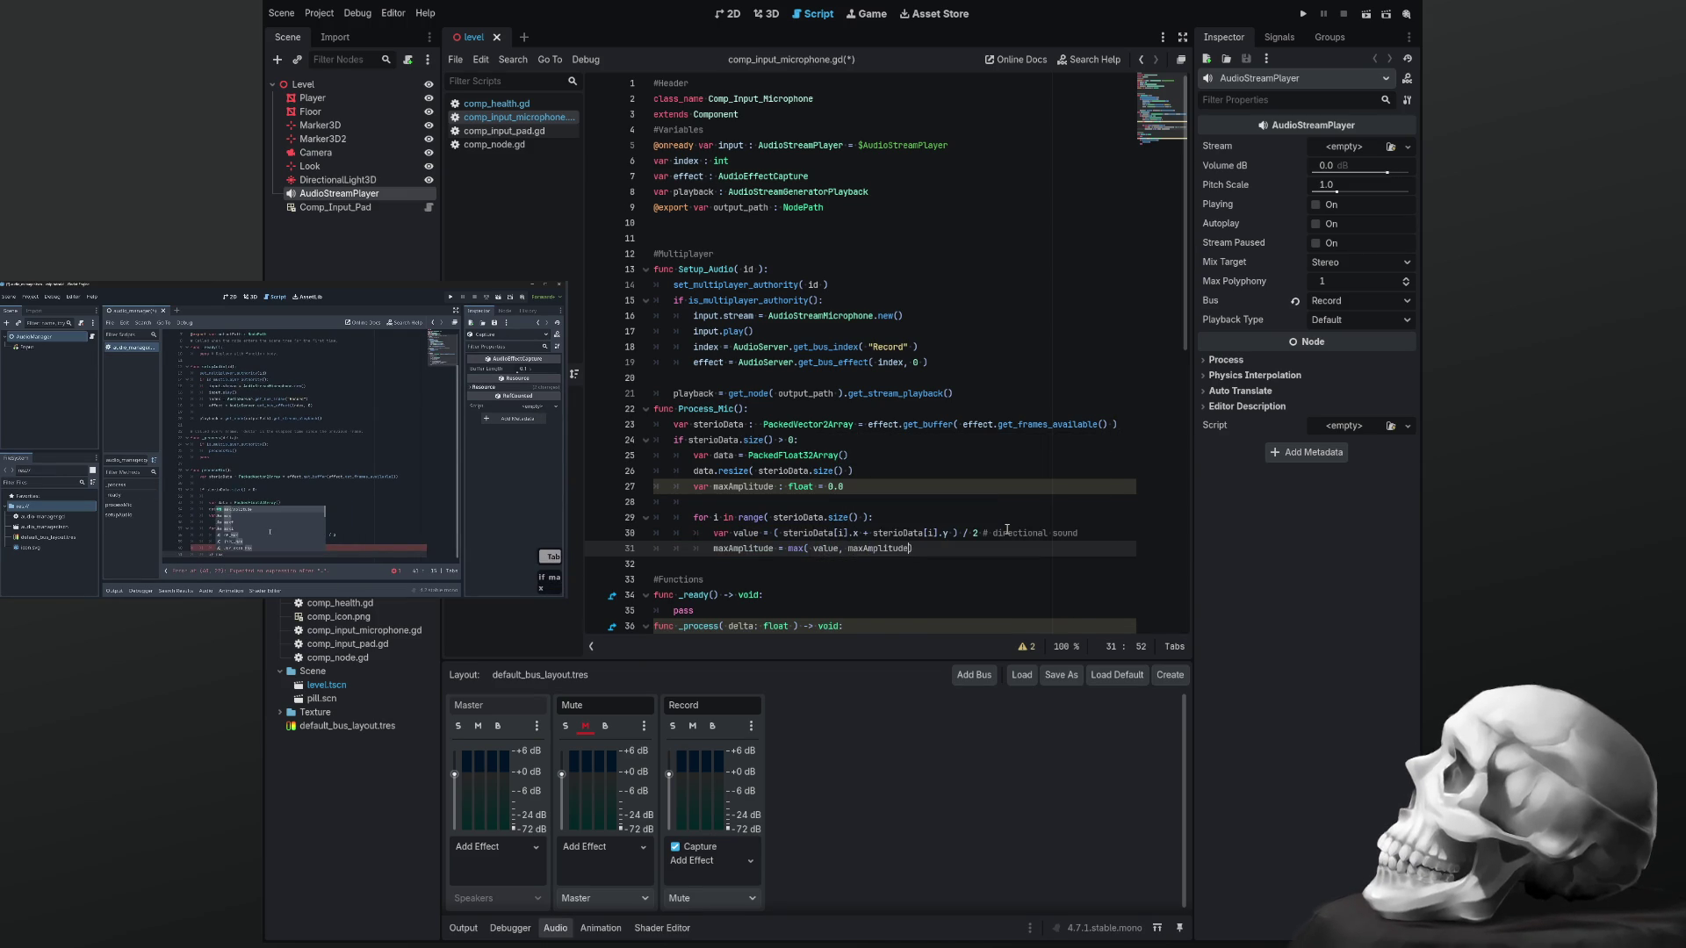
{"action": "mouse_move", "coordinate": [284, 587]}
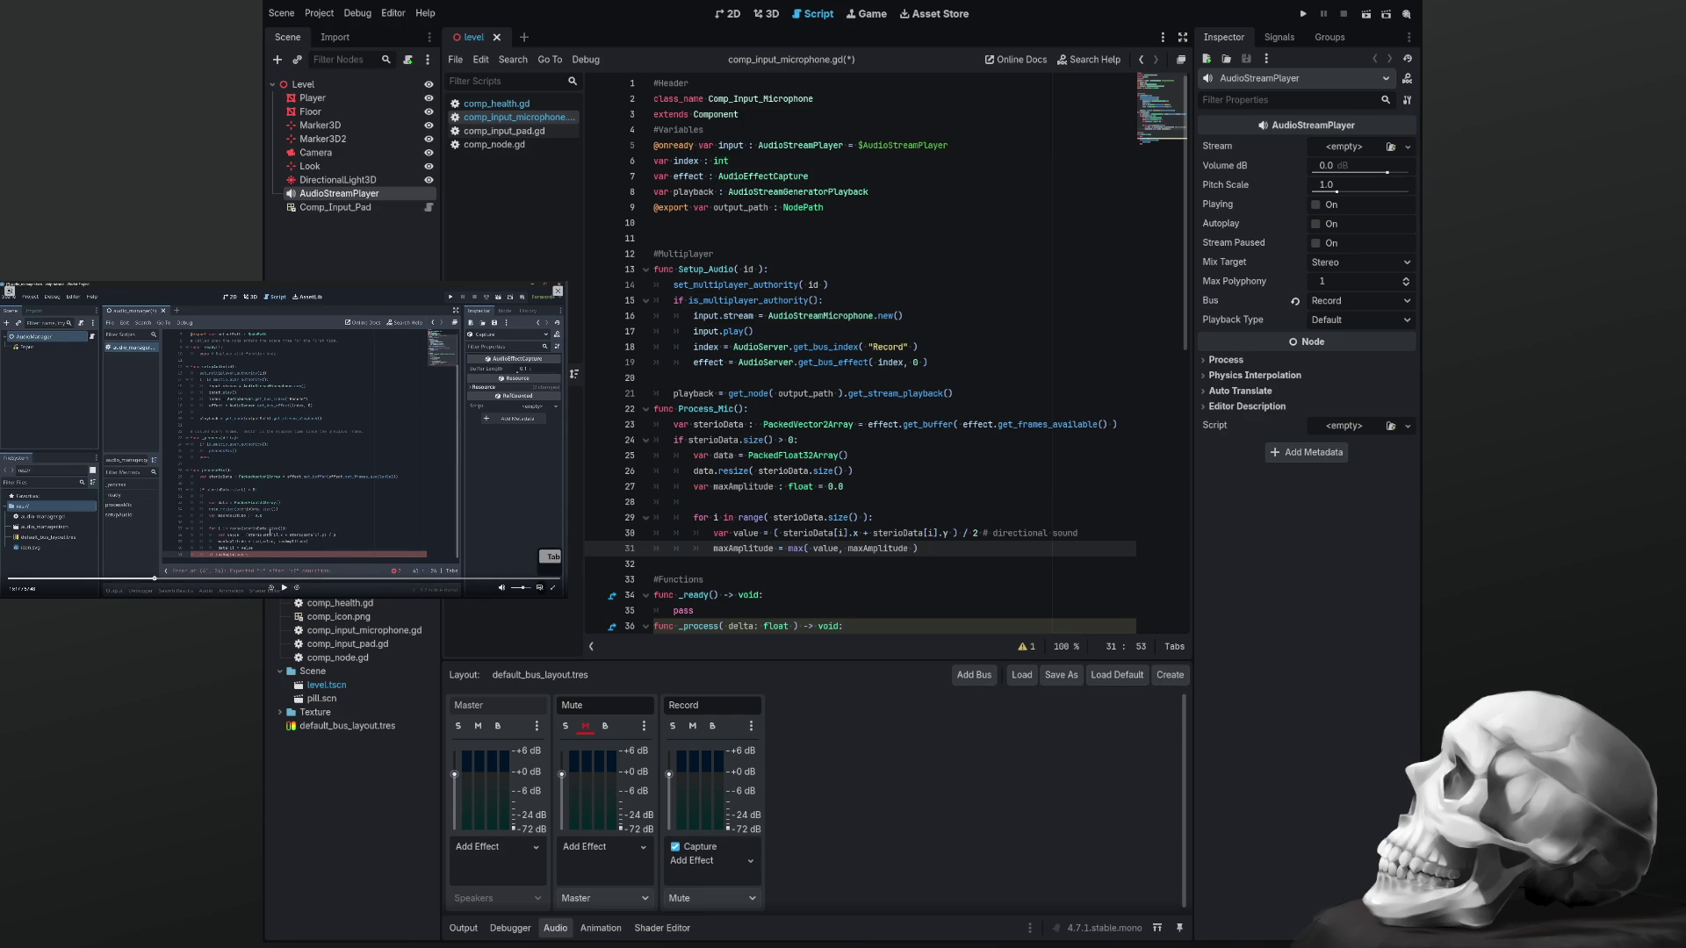
{"action": "double_click", "coordinate": [752, 548]}
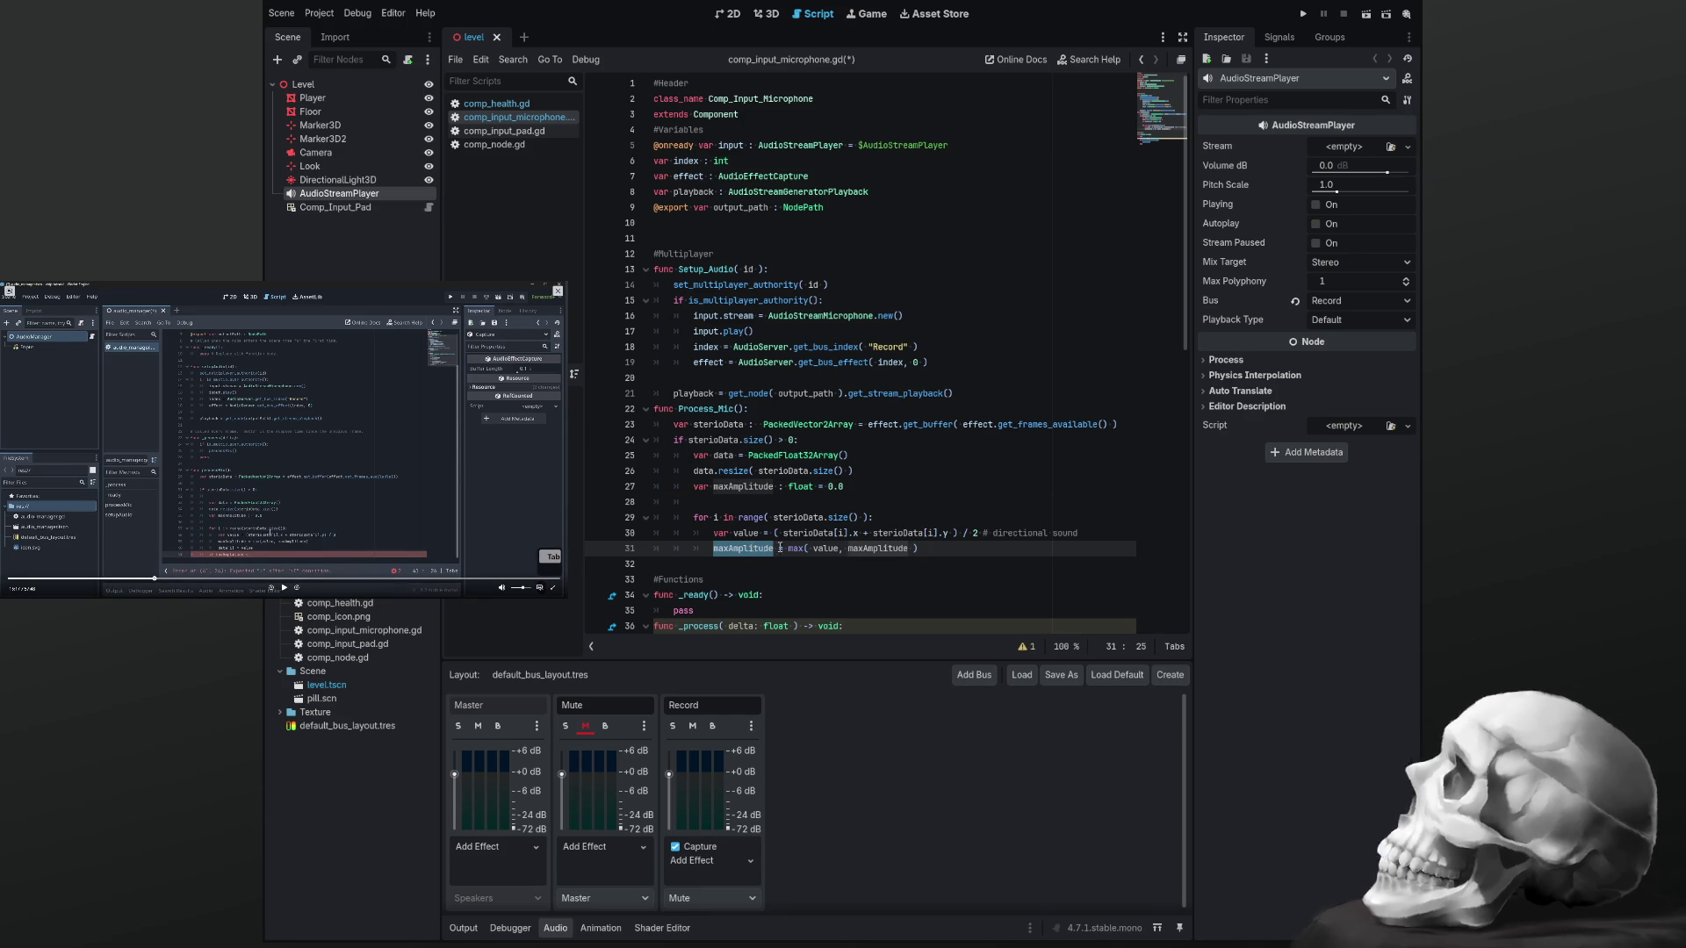
{"action": "double_click", "coordinate": [795, 548]}
{"action": "double_click", "coordinate": [824, 548]}
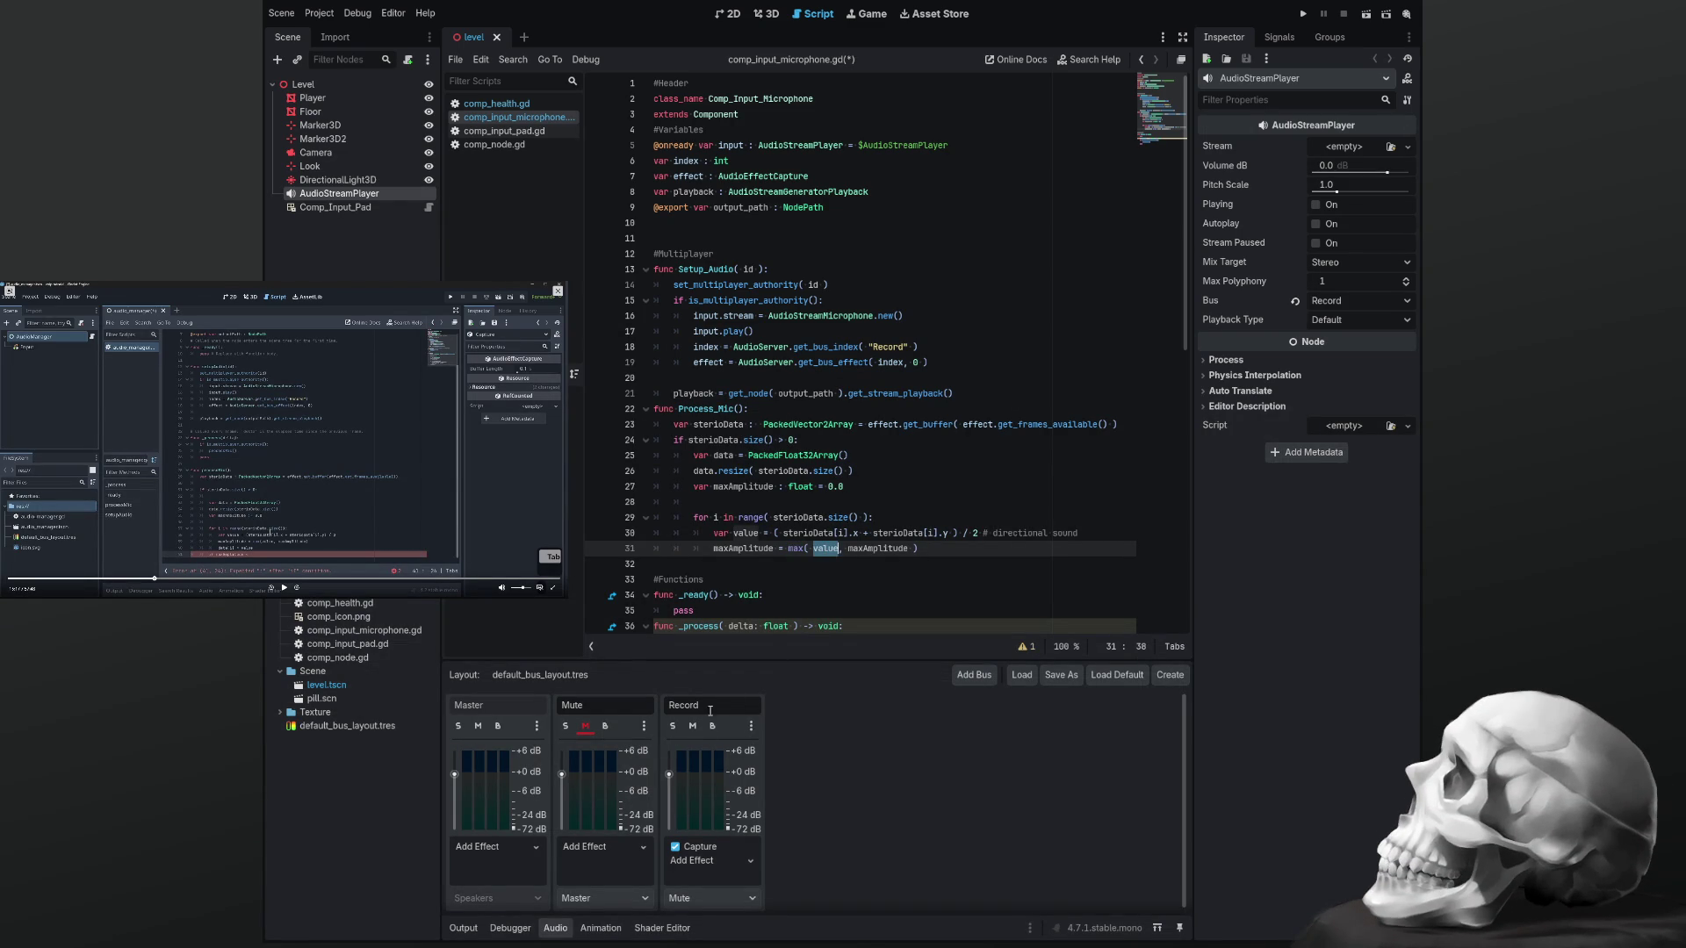
{"action": "left_click", "coordinate": [555, 928]}
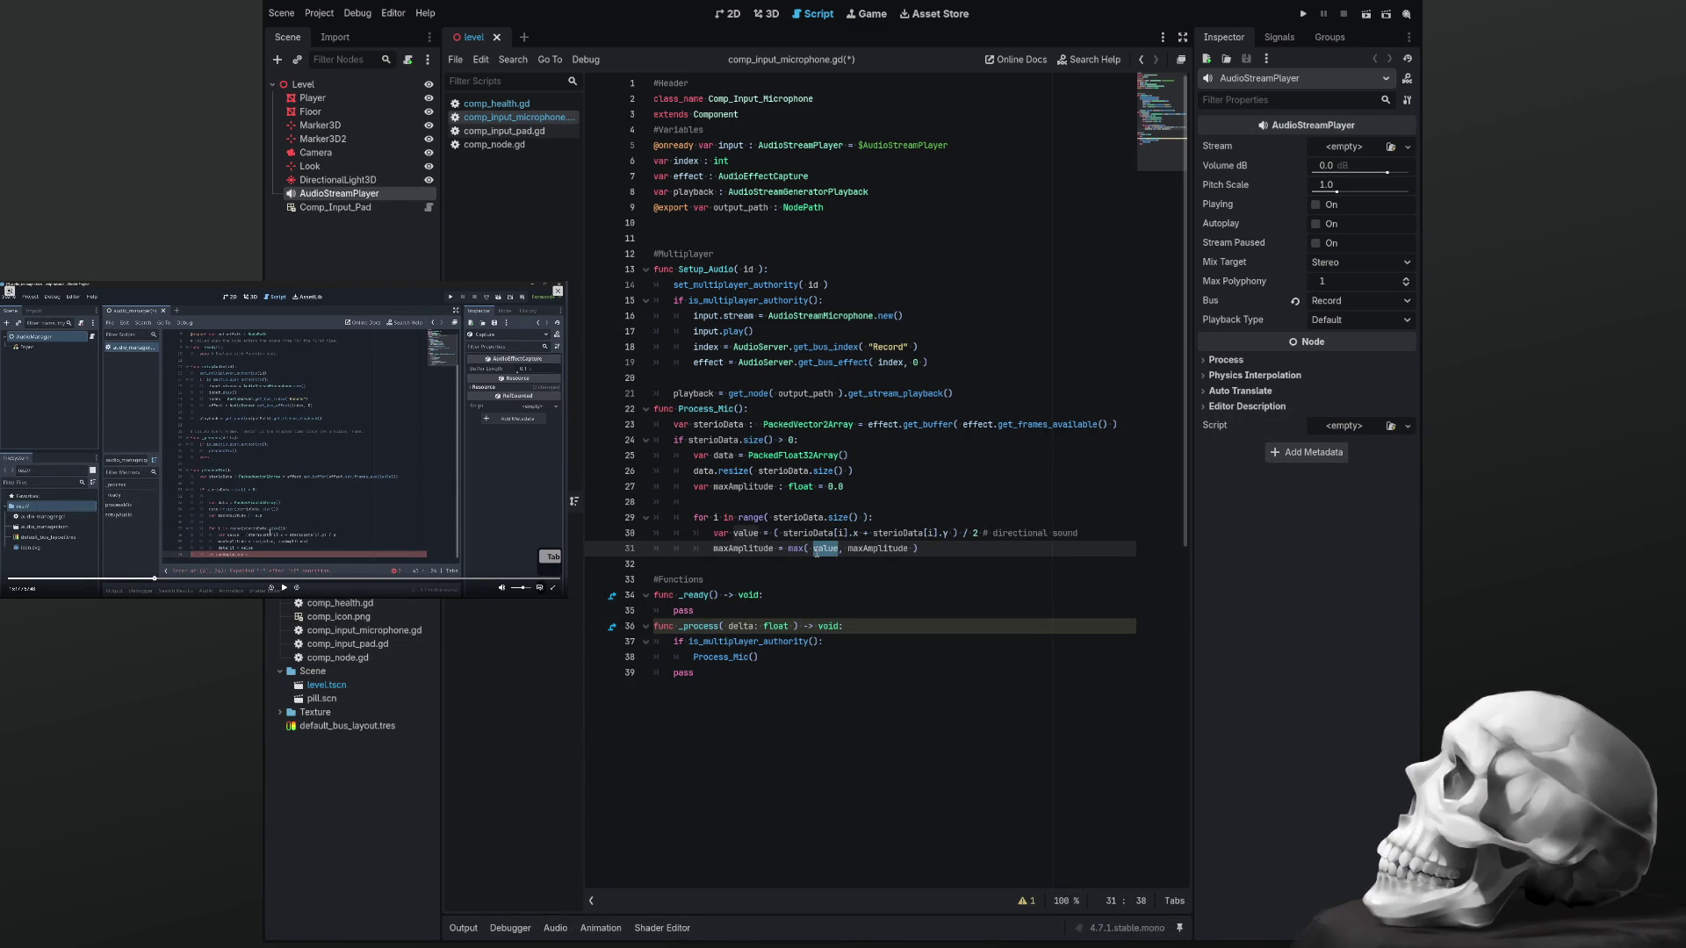
Step: Extend the line-30 comment to read 'directional sound average'
{"action": "left_click", "coordinate": [748, 533]}
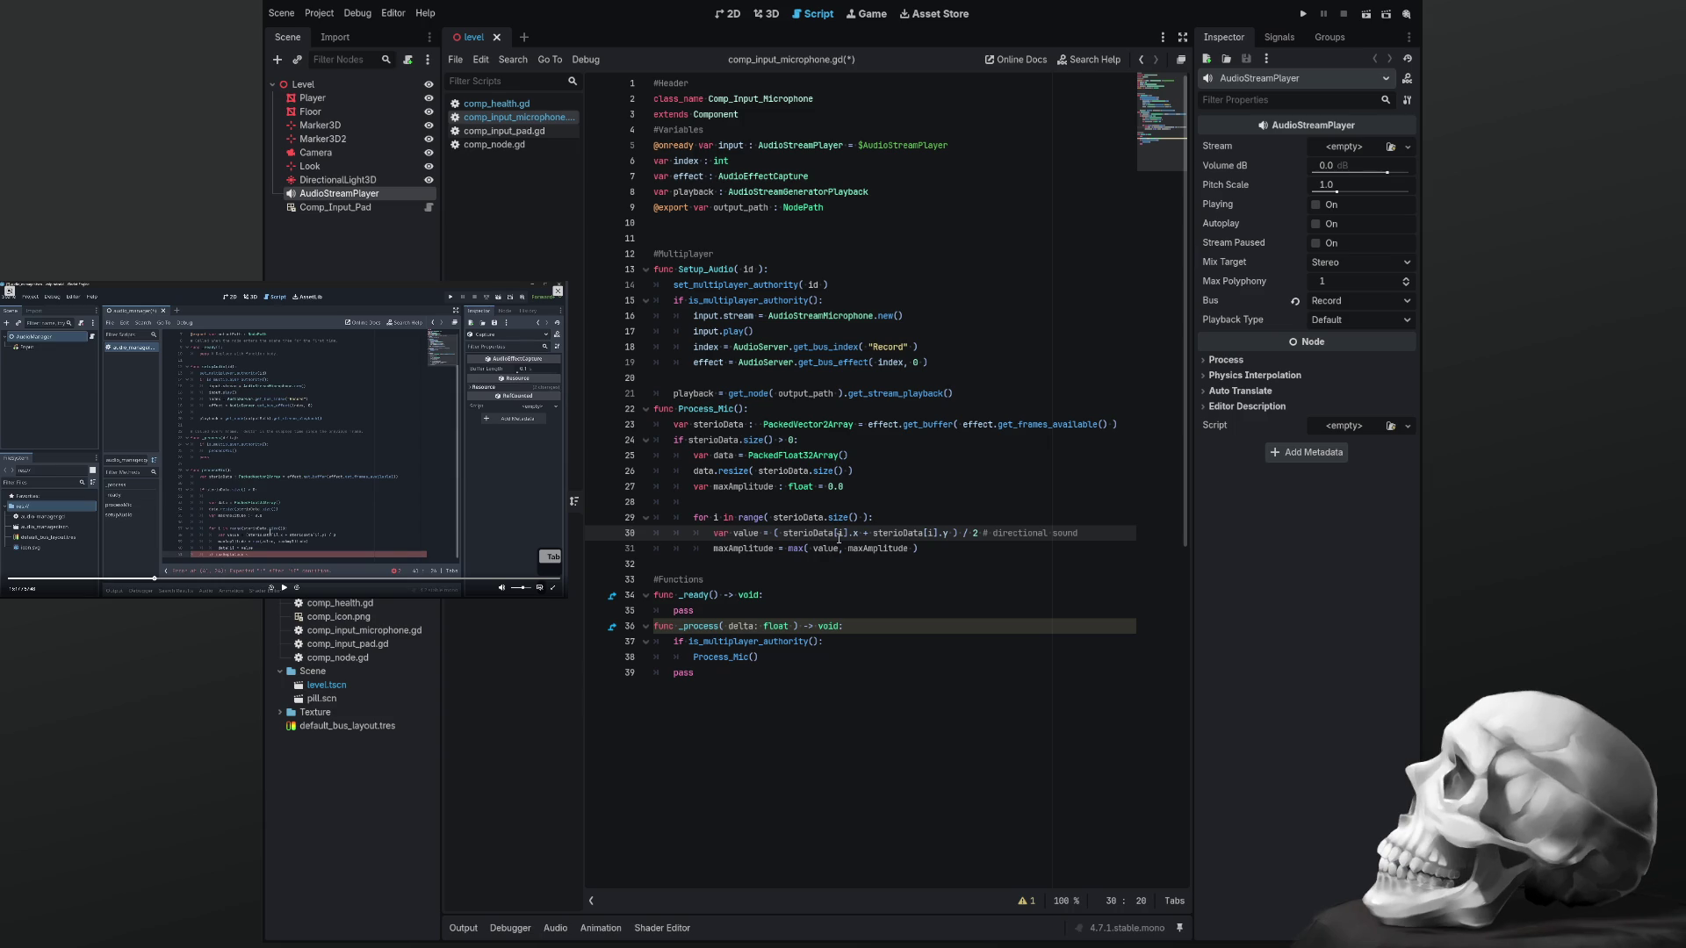
{"action": "left_click", "coordinate": [1086, 534]}
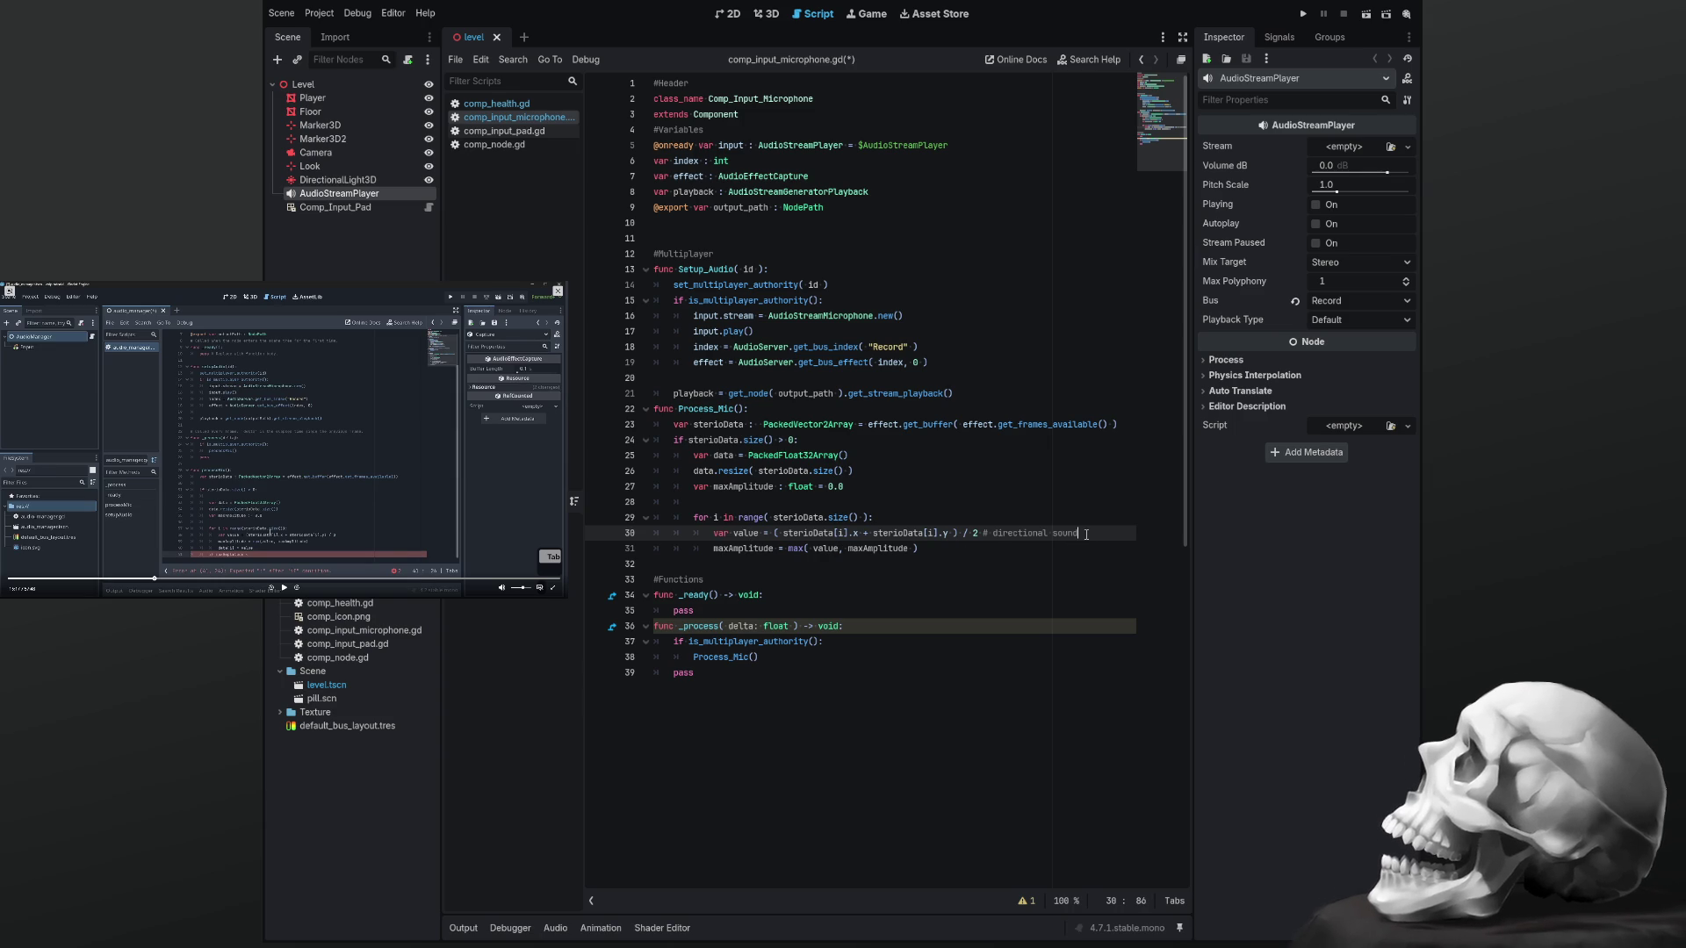
{"action": "type", "text": "average"}
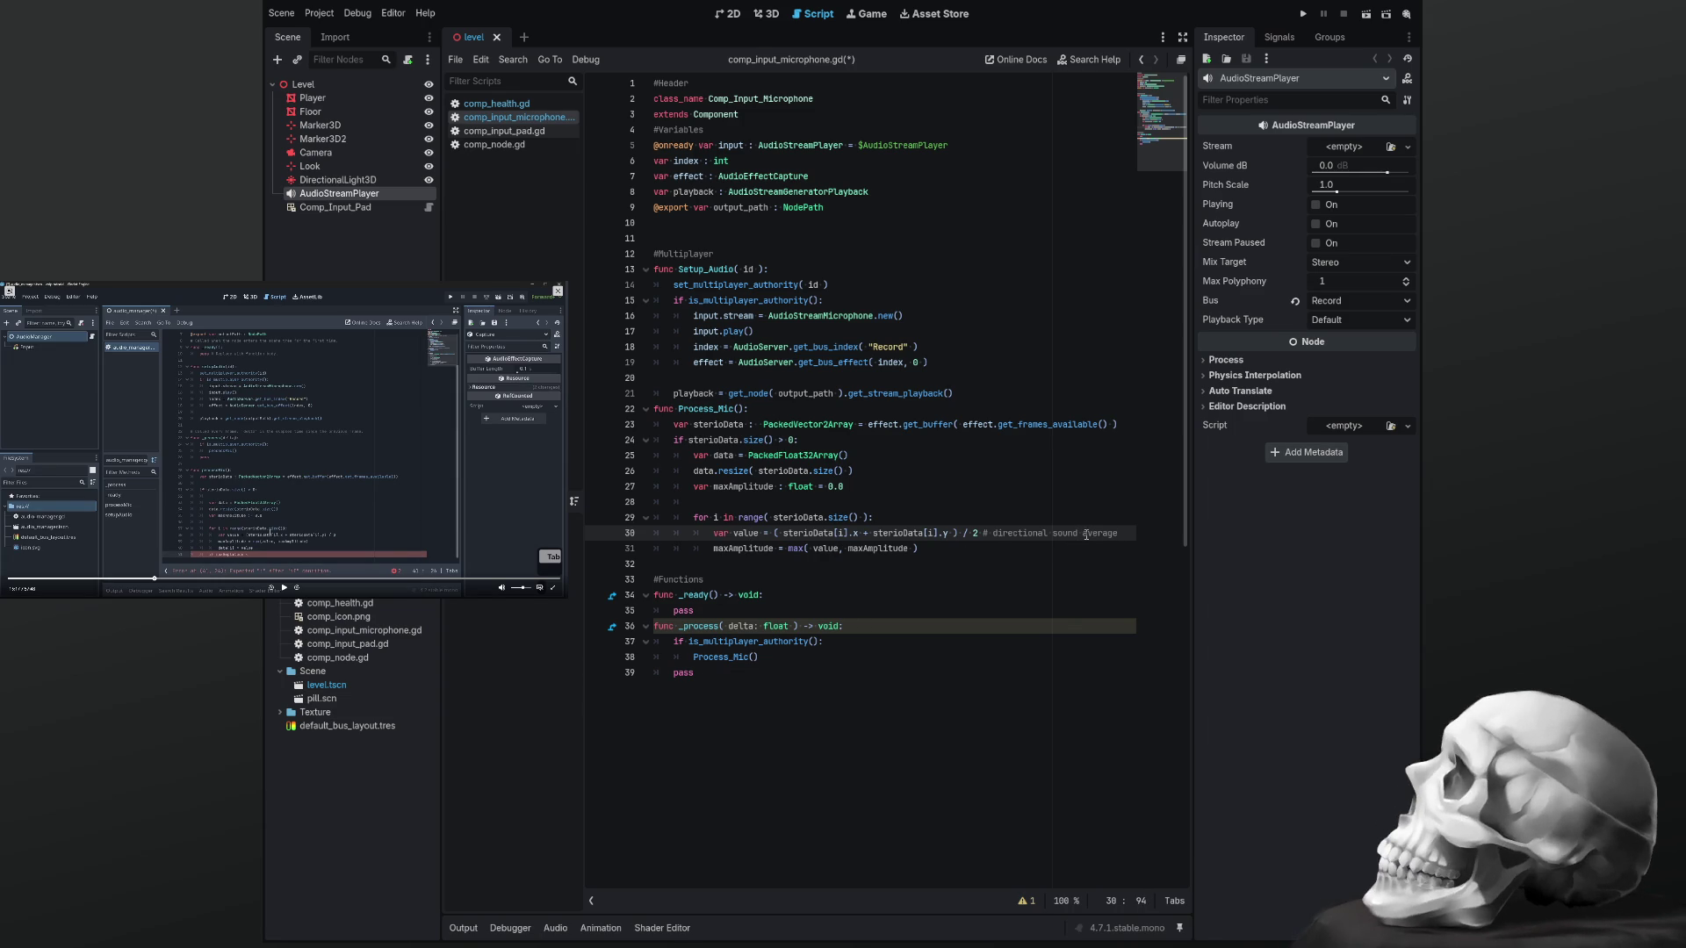
Step: Add a new line 32 after the maxAmplitude line, beginning 'data[i] = value'
{"action": "left_click", "coordinate": [942, 549]}
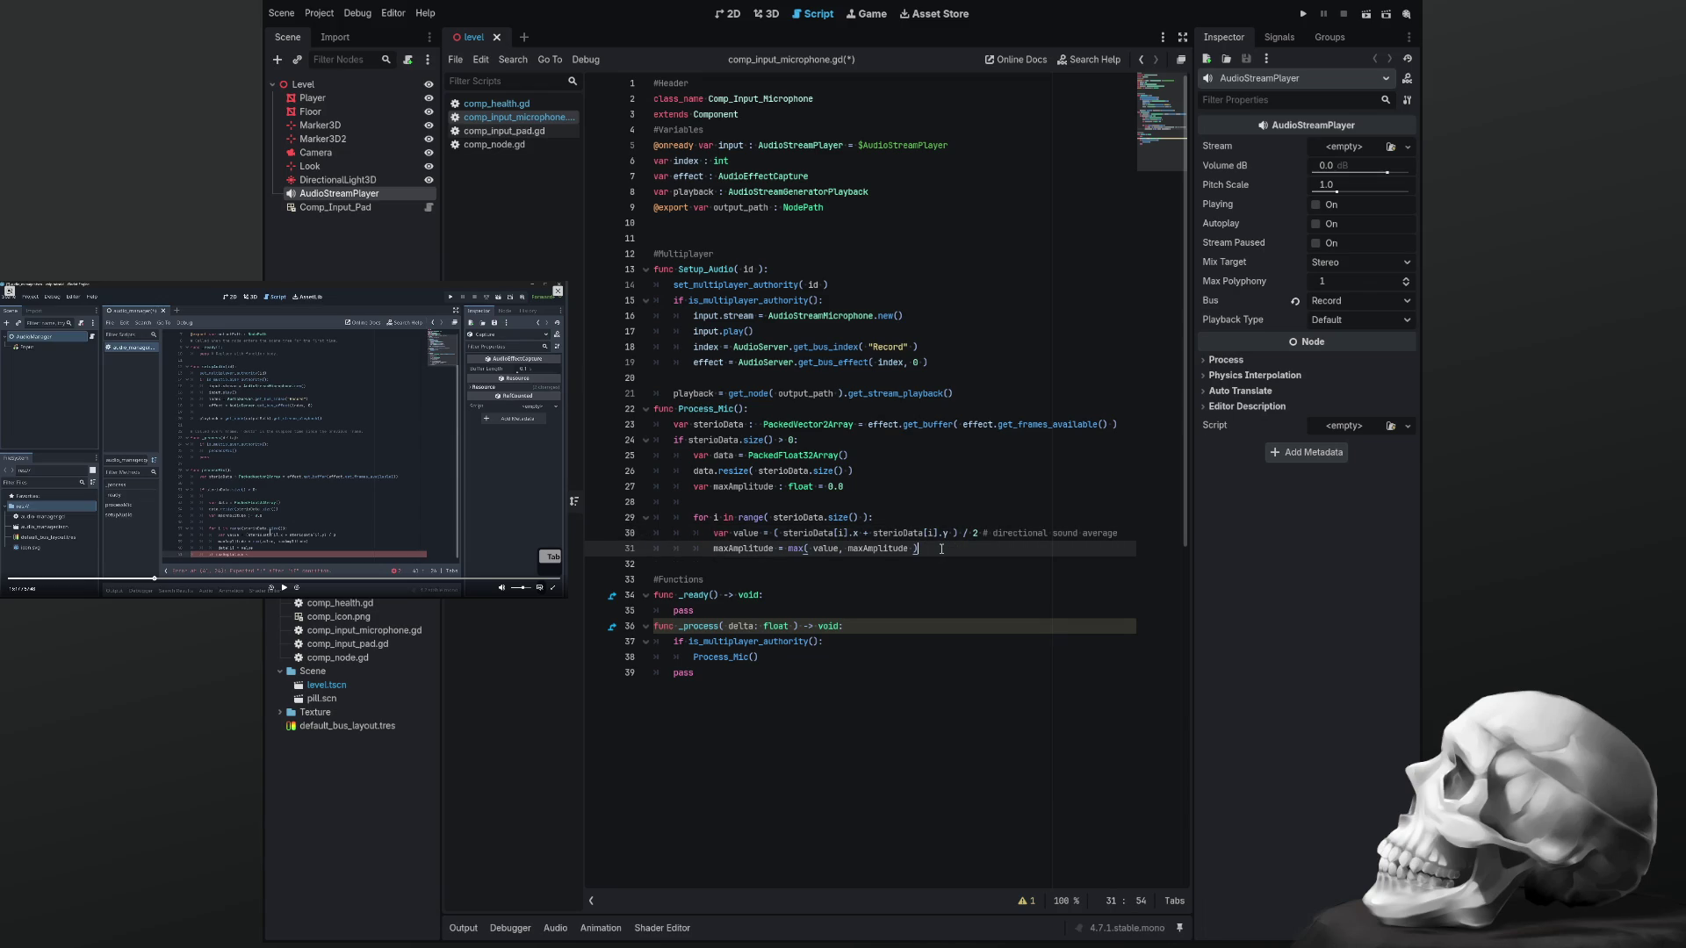
{"action": "key", "text": "Return"}
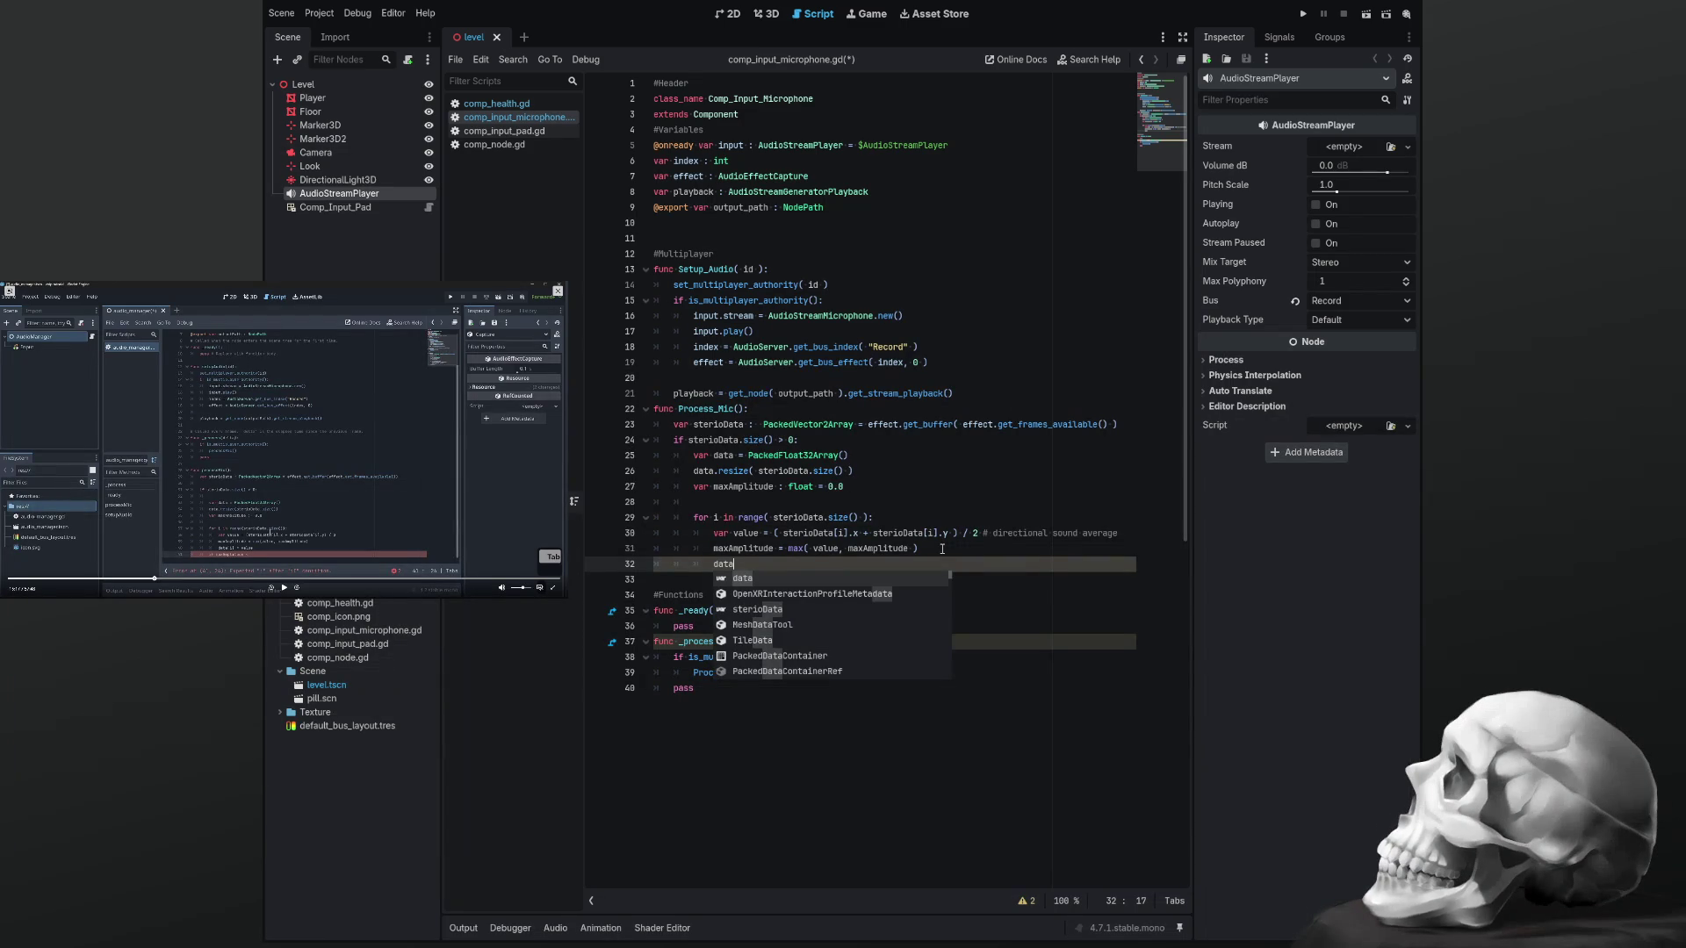
{"action": "type", "text": "[i] = v"}
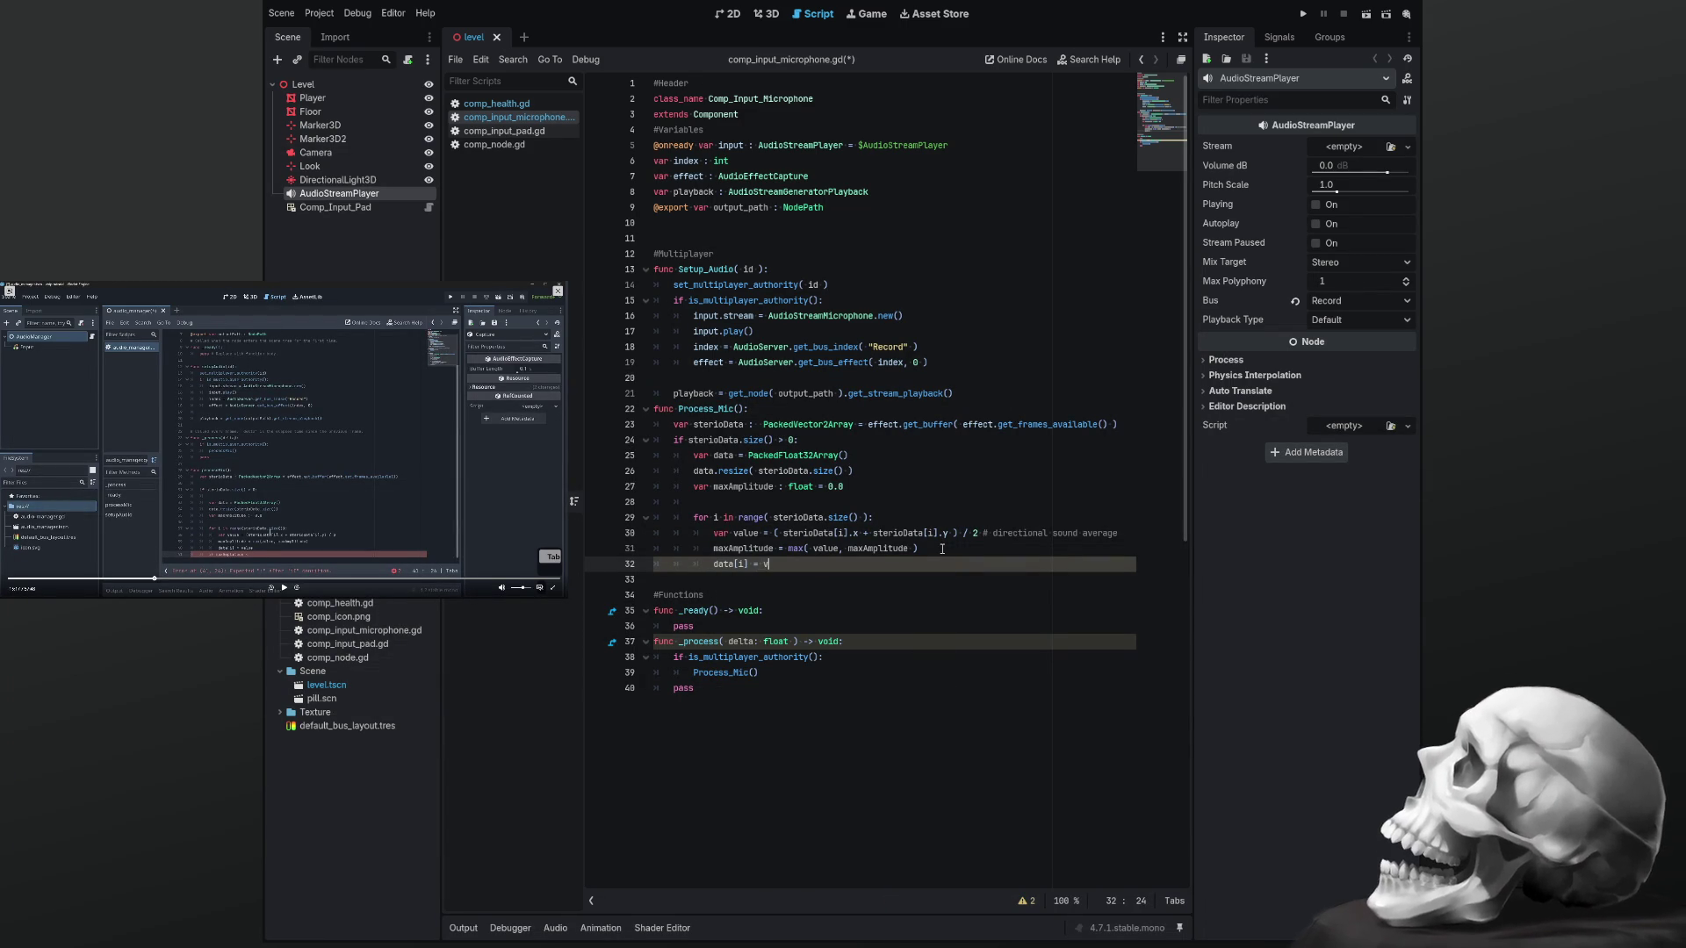
{"action": "type", "text": "alue"}
Step: Finish data[i] = value and begin a dedented 'if maxAmpl' line below it
{"action": "key", "text": "Escape"}
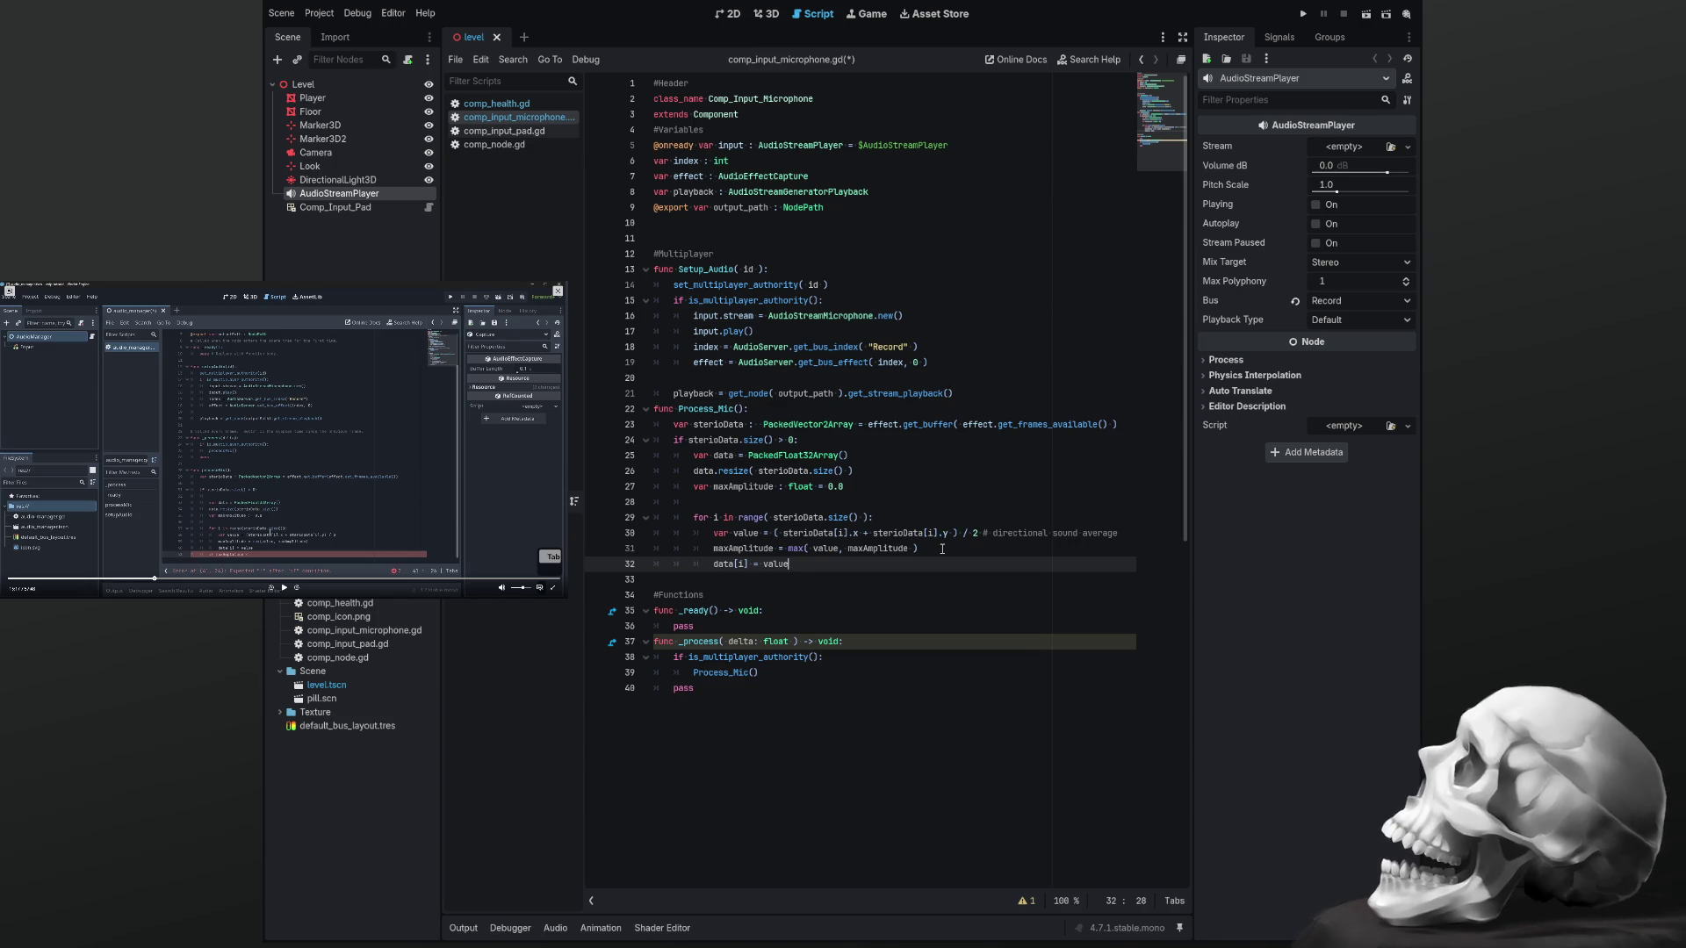
{"action": "key", "text": "Return"}
{"action": "key", "text": "BackSpace"}
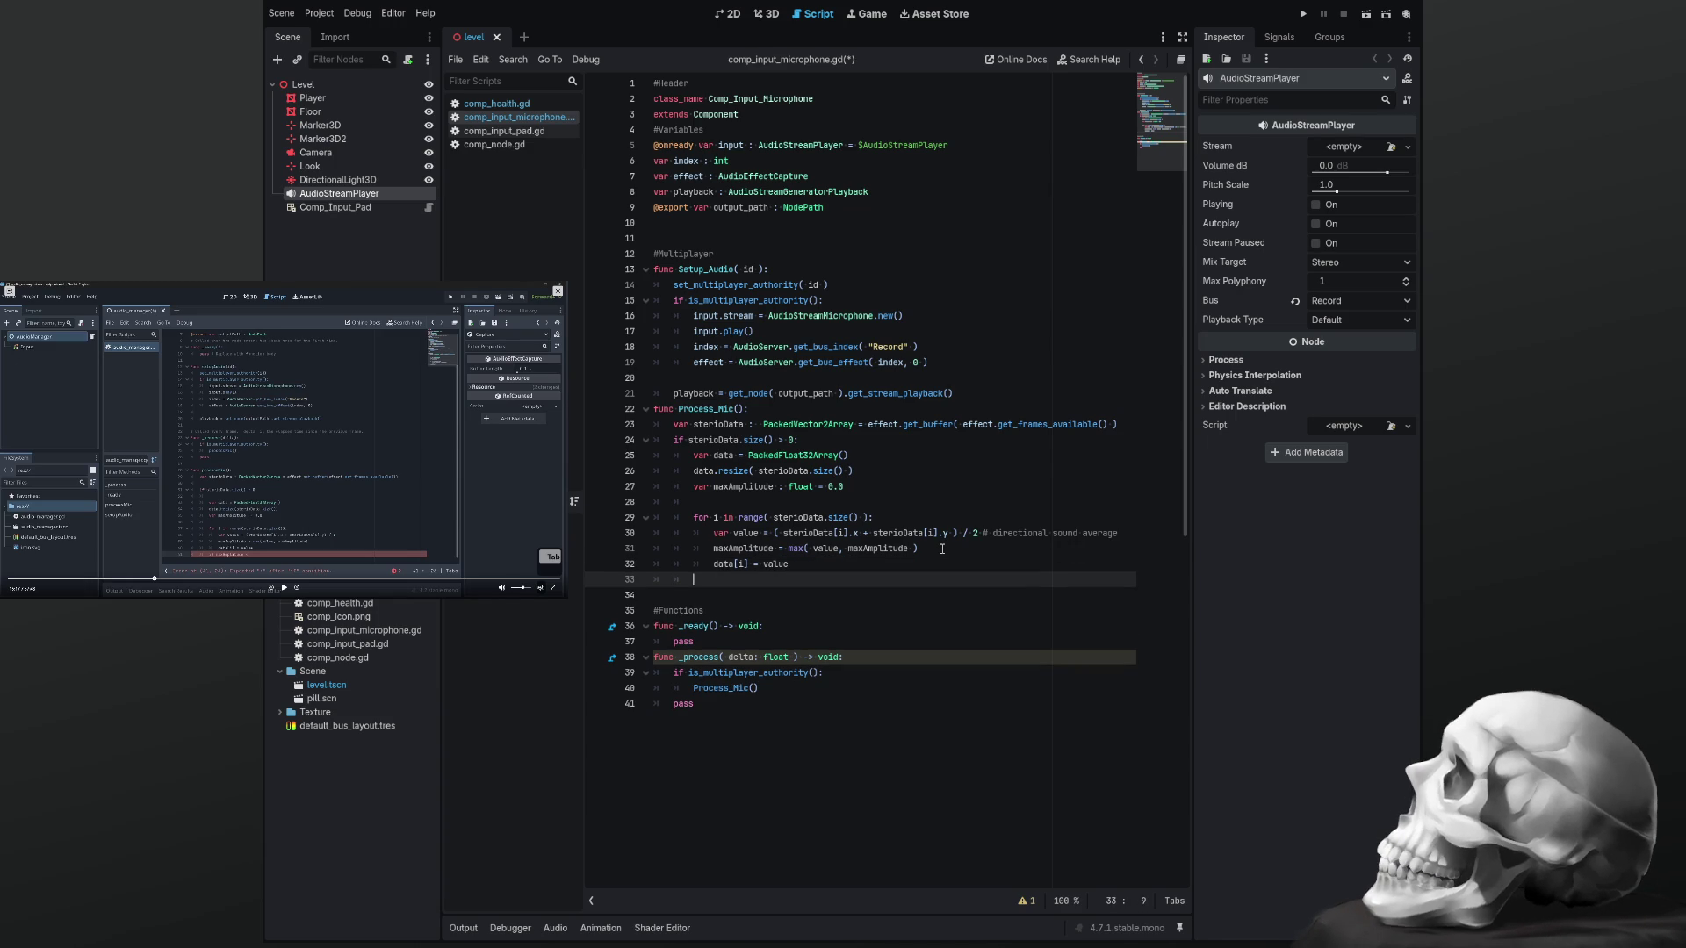
{"action": "type", "text": "if ma"}
{"action": "type", "text": "xAmplitud"}
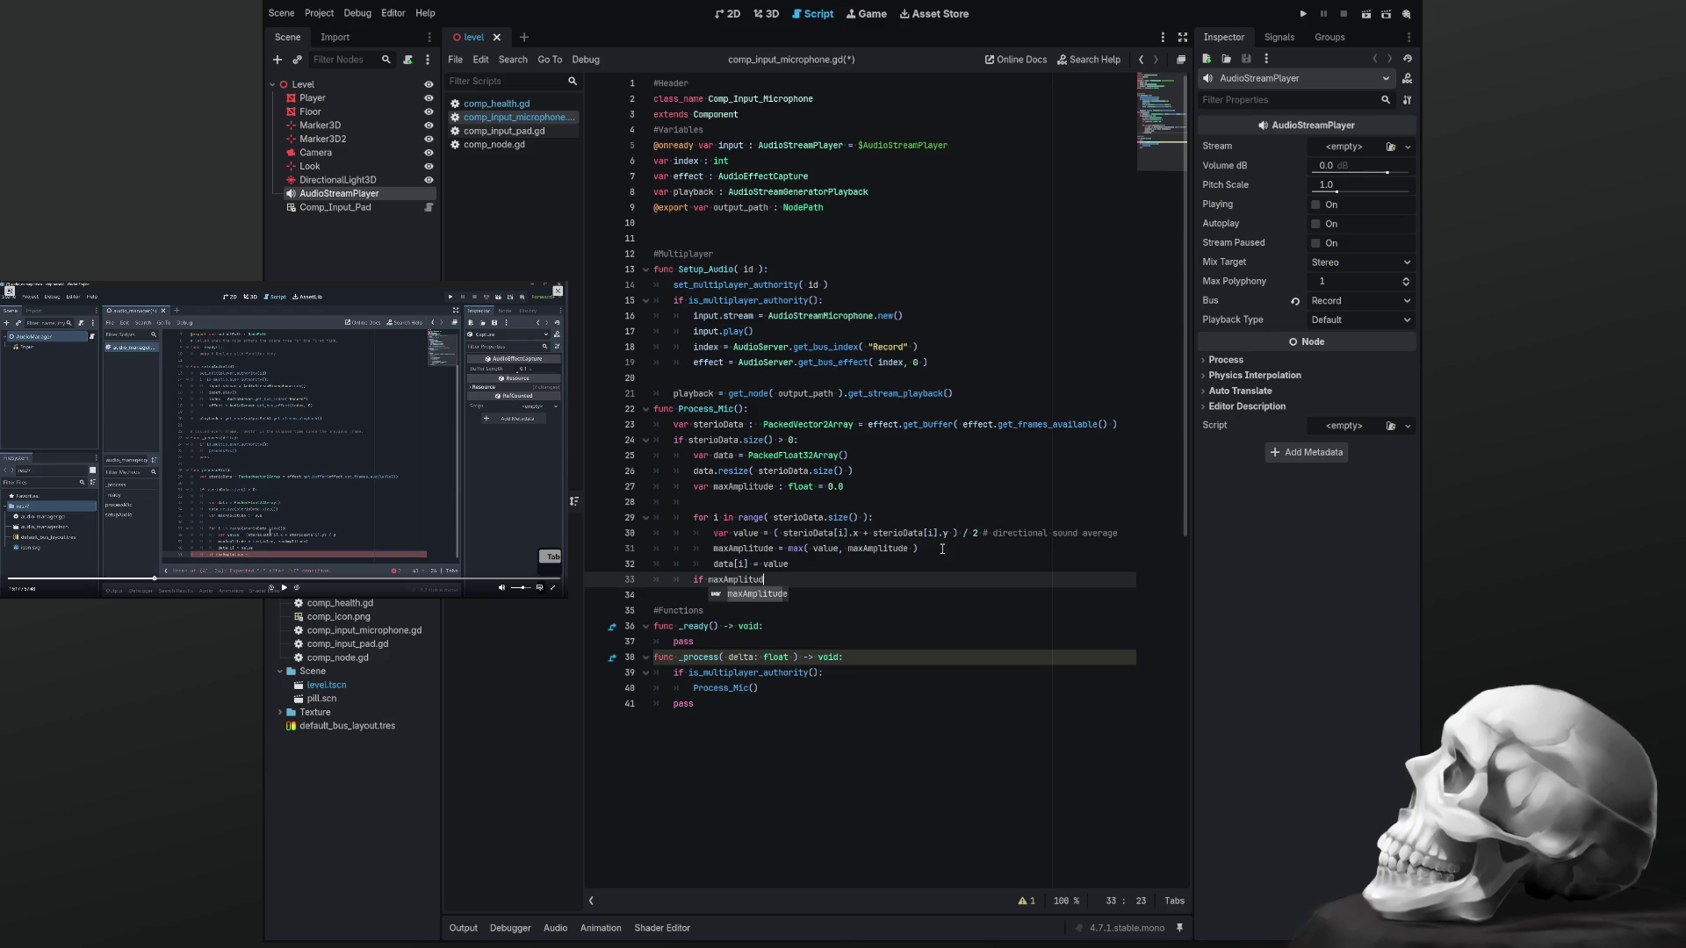
Step: Complete the condition as 'if maxAmplitude <', leaving it unfinished for now
{"action": "key", "text": "Tab"}
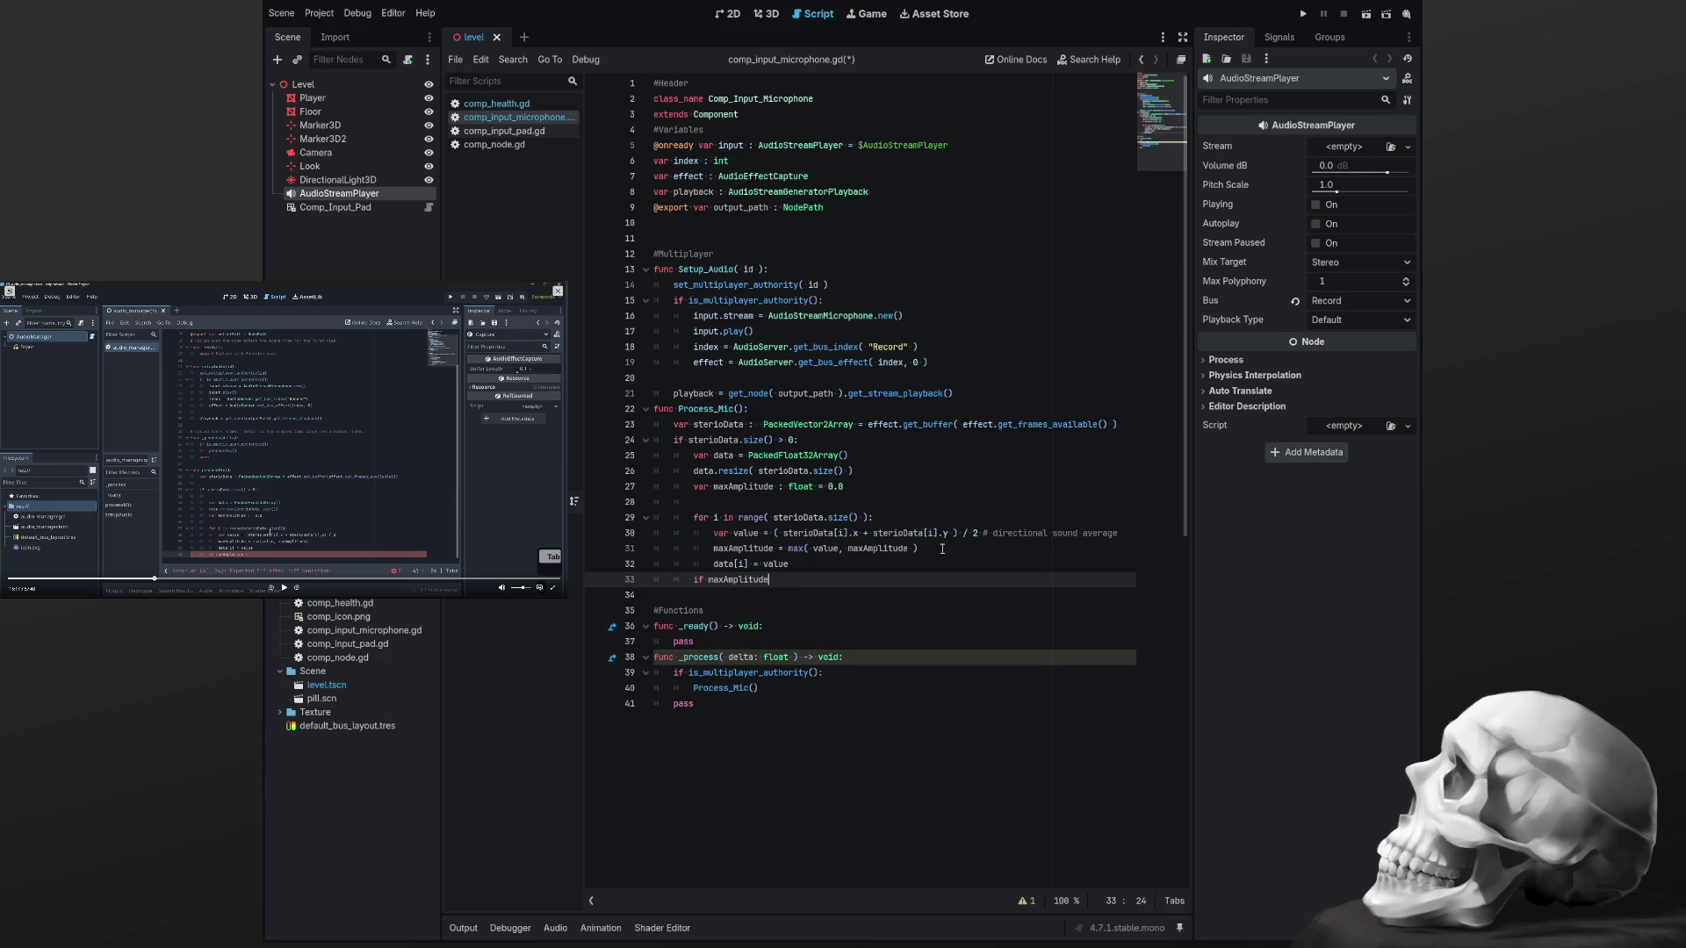
{"action": "type", "text": "<"}
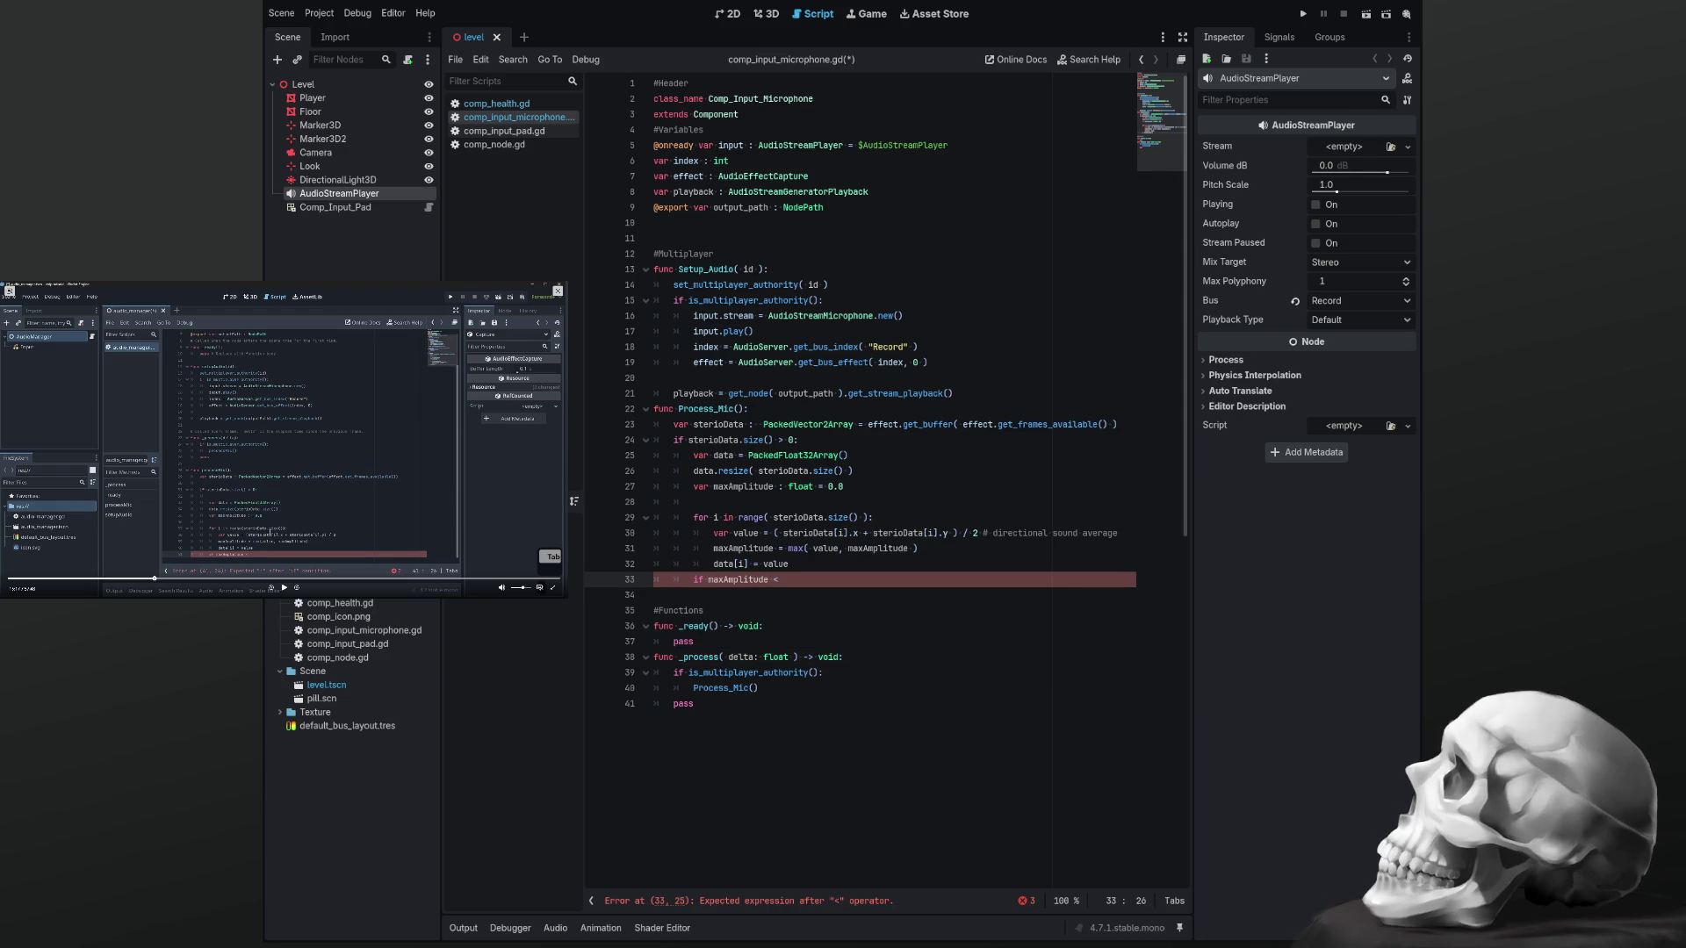
{"action": "left_click", "coordinate": [283, 588]}
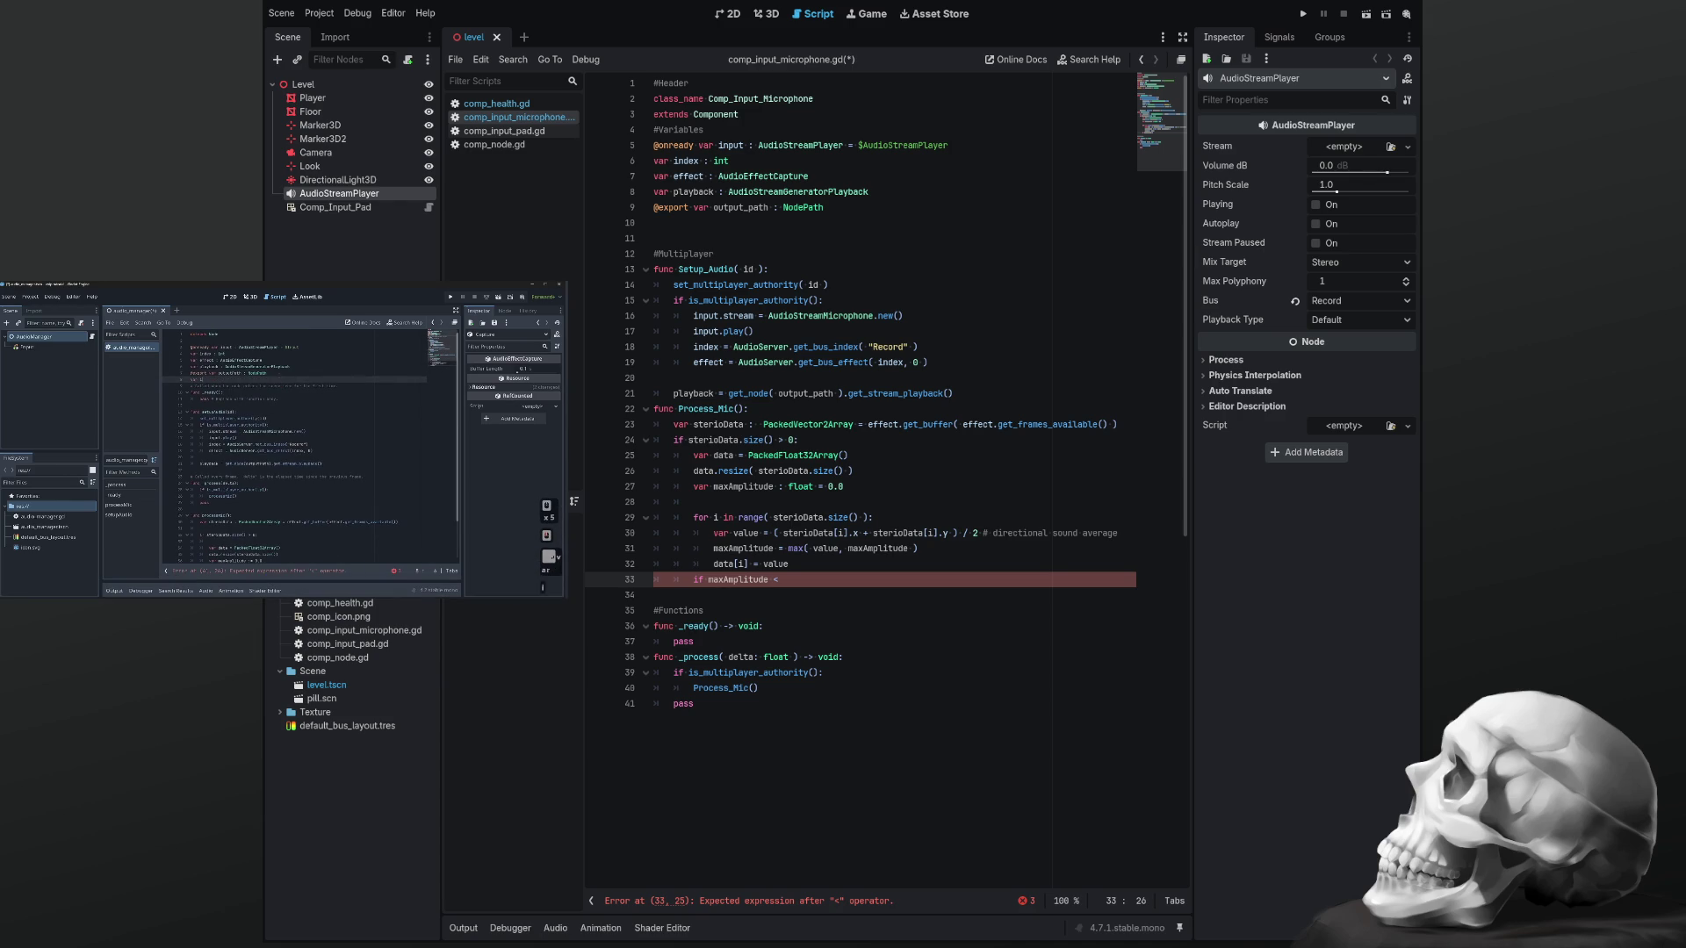
{"action": "left_click", "coordinate": [869, 209]}
Step: Declare 'var inputThreshold = 0.00' on a new line 10 below the output_path export
{"action": "key", "text": "Return"}
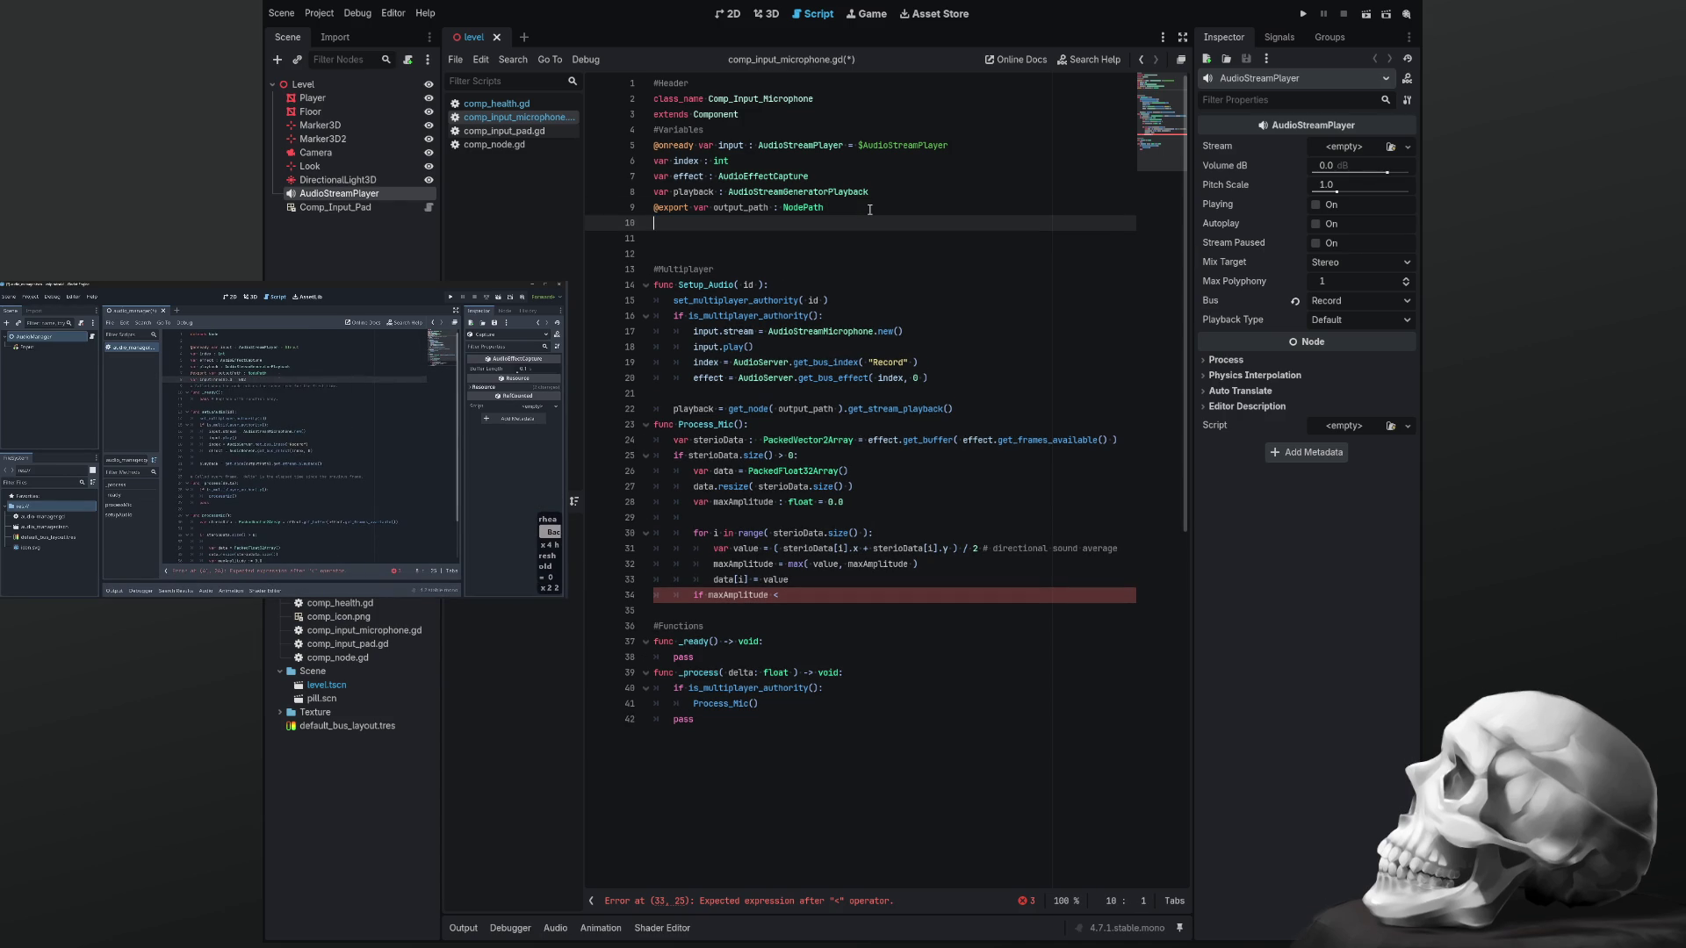
{"action": "type", "text": "varinput"}
{"action": "key", "text": "Left"}
{"action": "key", "text": "Left"}
{"action": "key", "text": "Left"}
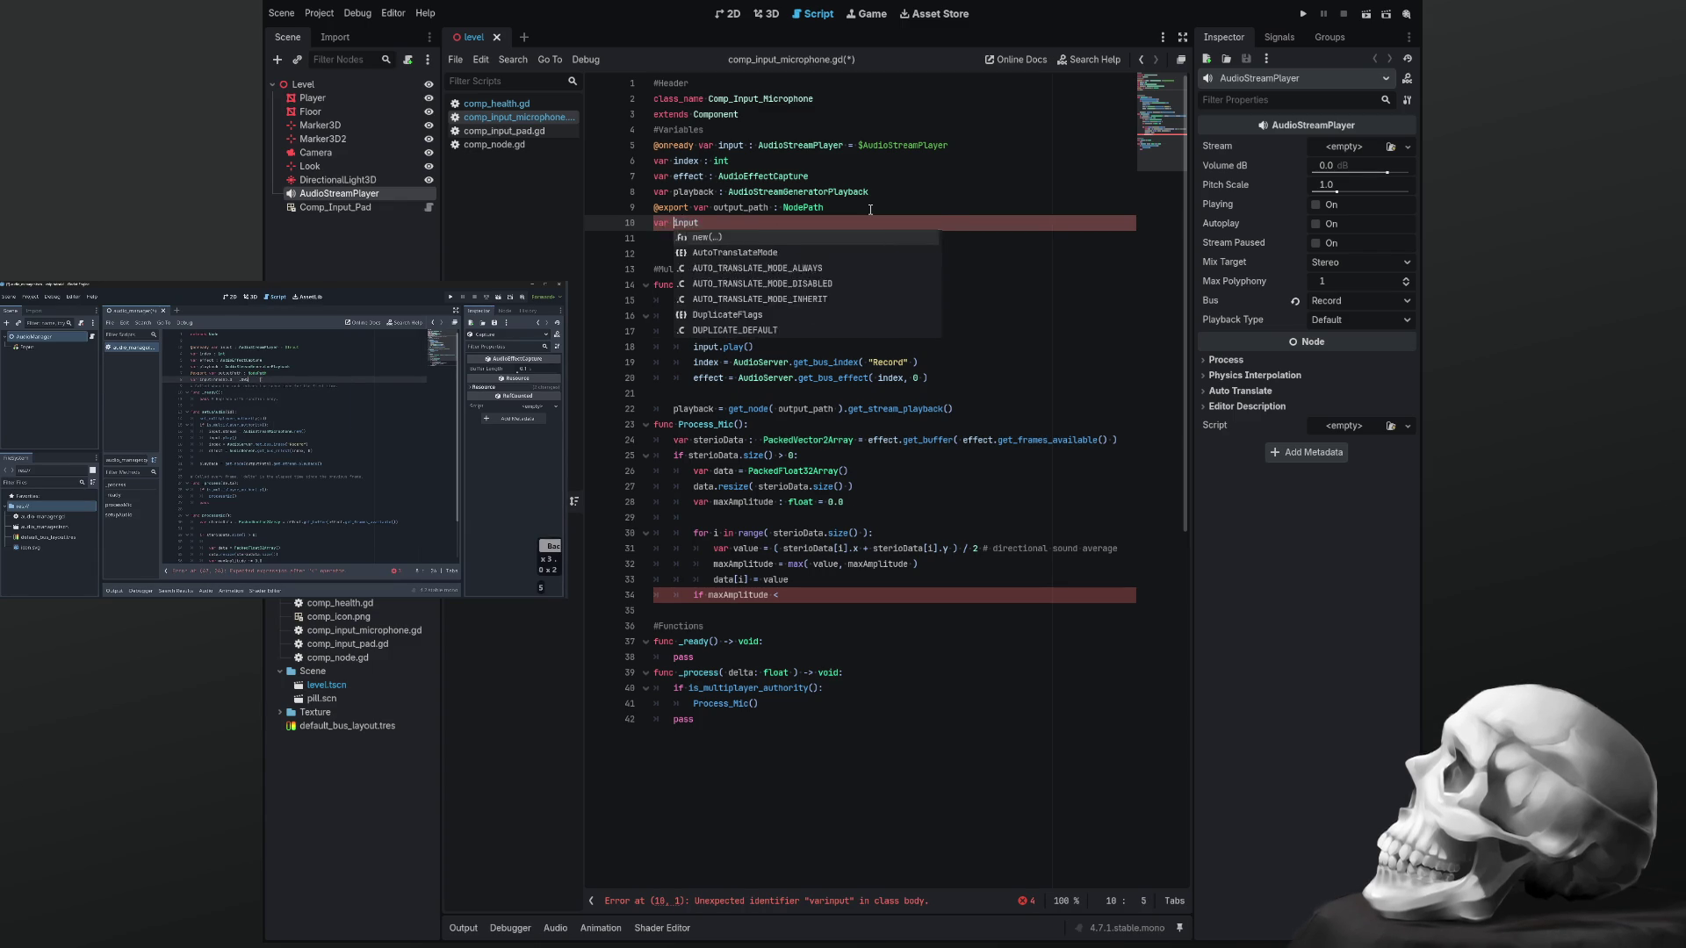
{"action": "key", "text": "Right"}
{"action": "key", "text": "Right"}
{"action": "key", "text": "Right"}
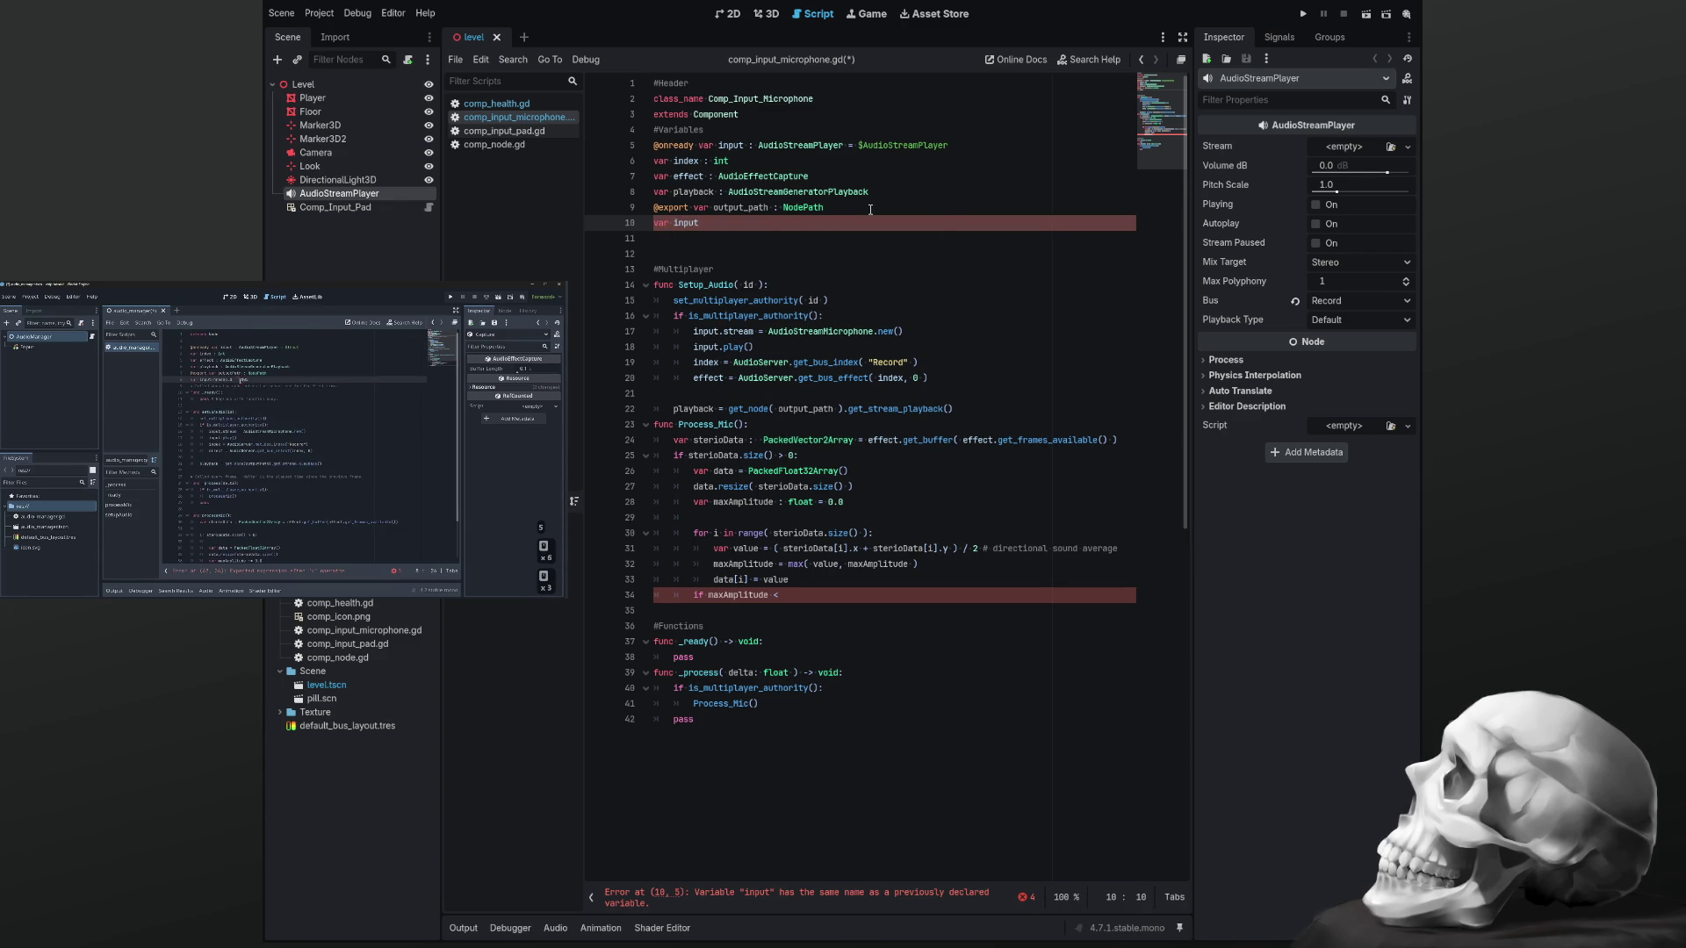
{"action": "mouse_move", "coordinate": [239, 380]}
{"action": "left_click", "coordinate": [285, 588]}
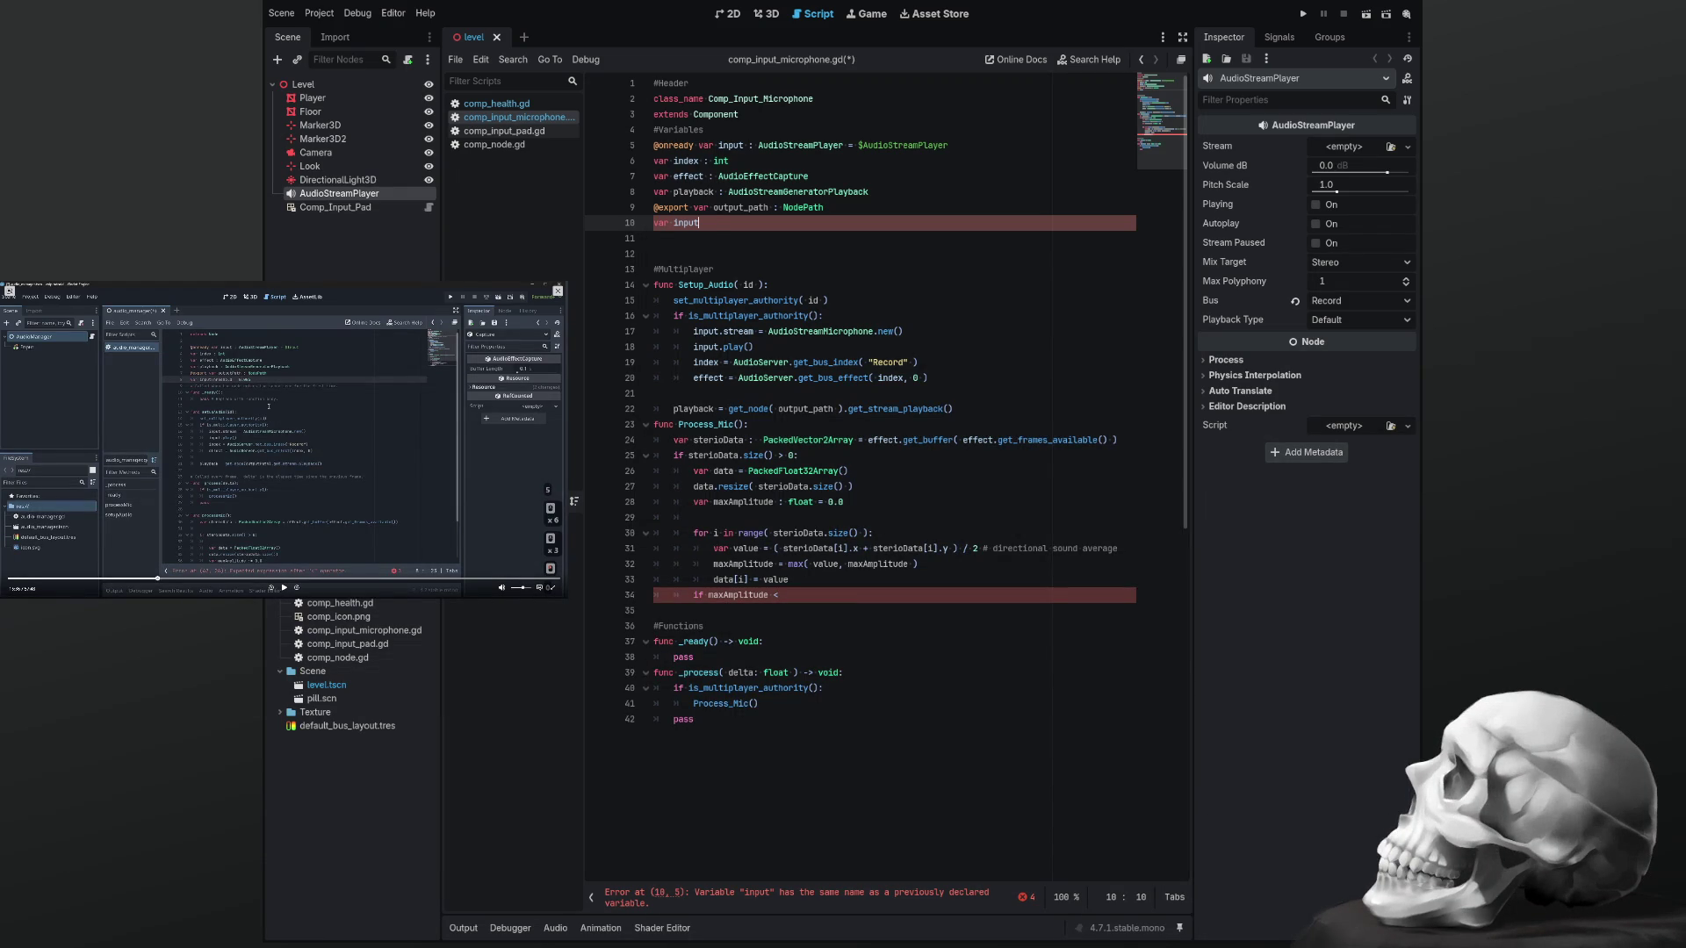
{"action": "type", "text": "Thresh"}
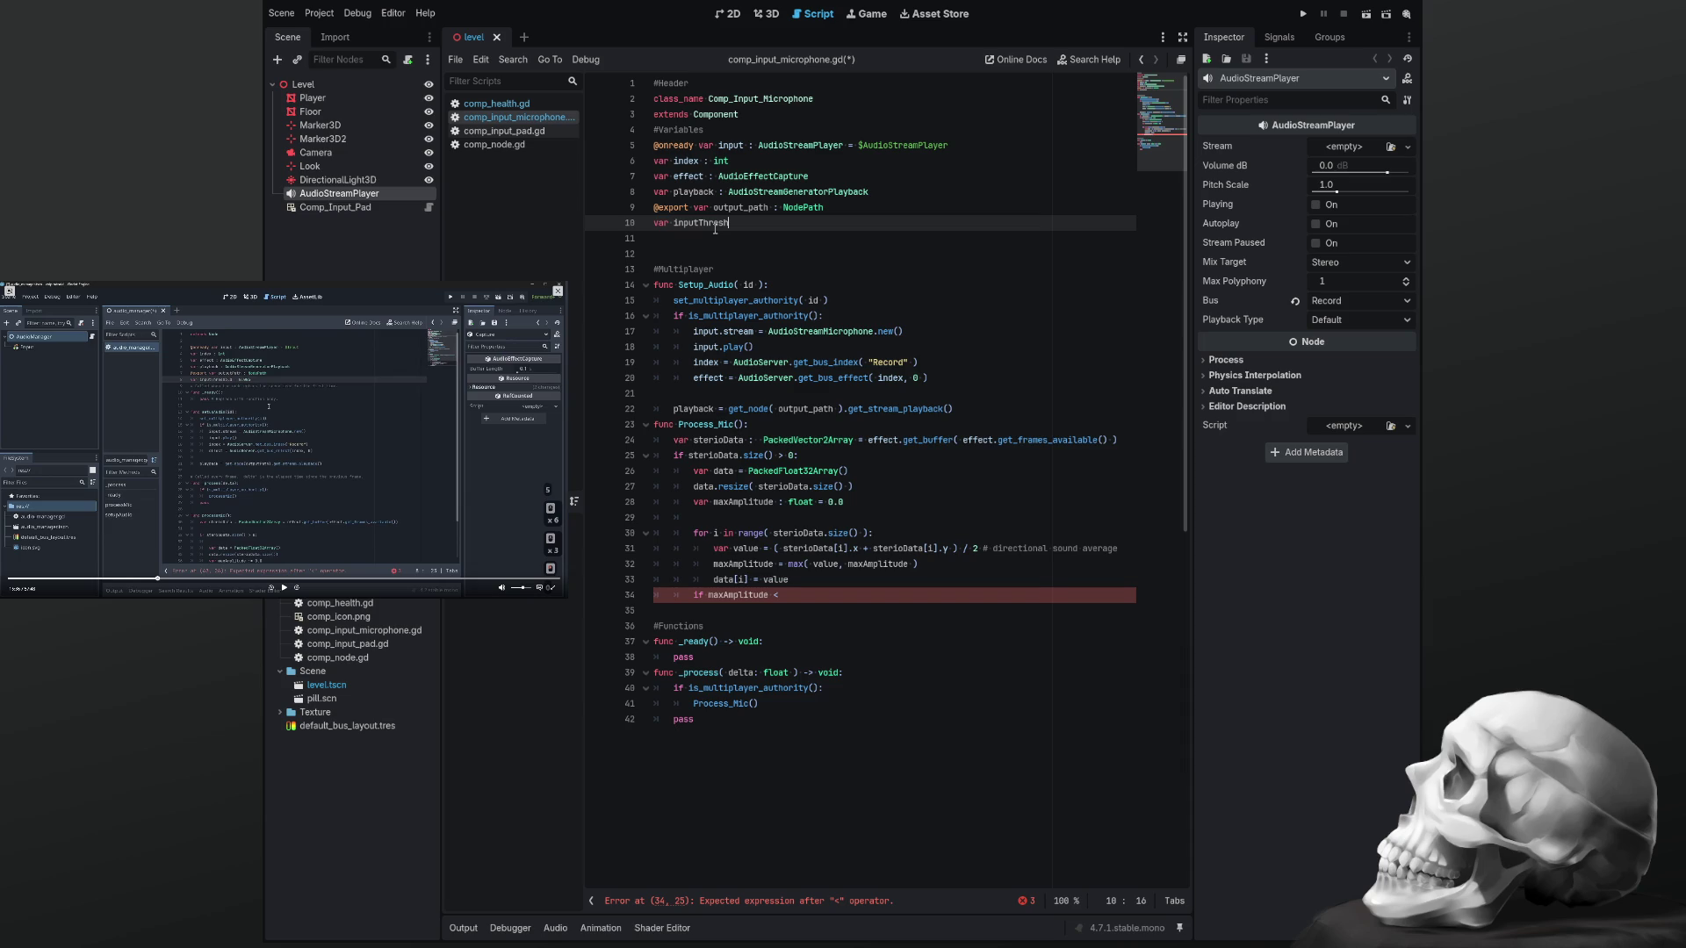
{"action": "key", "text": "BackSpace"}
{"action": "type", "text": "ld = 0.0"}
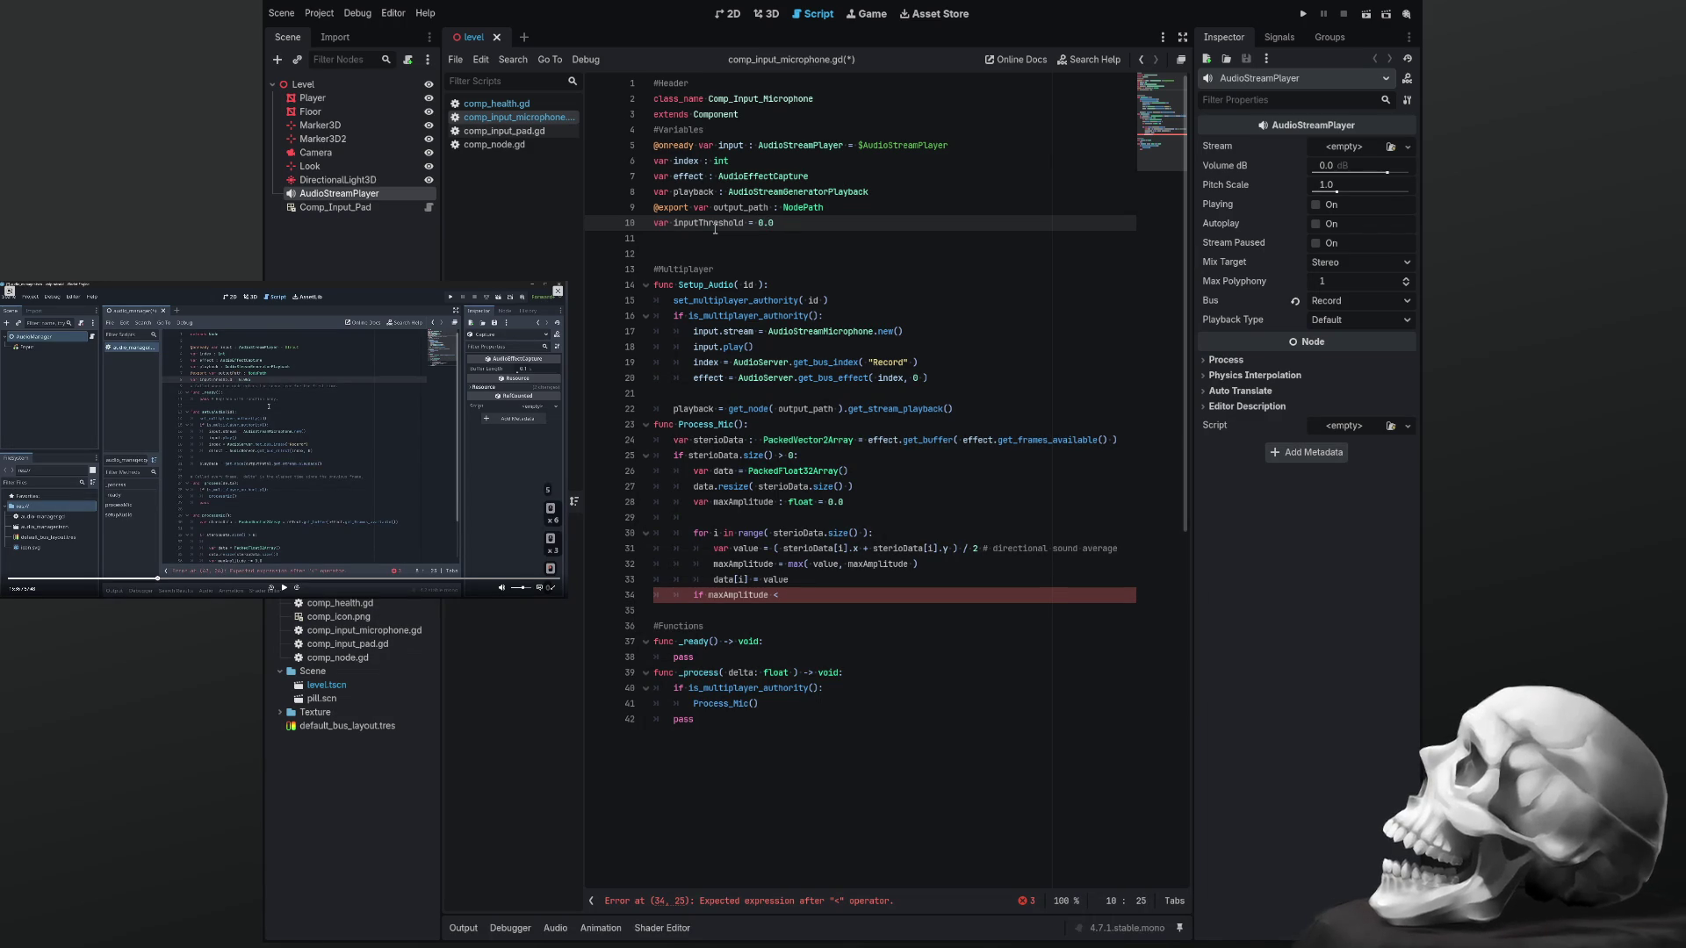
{"action": "type", "text": "05"}
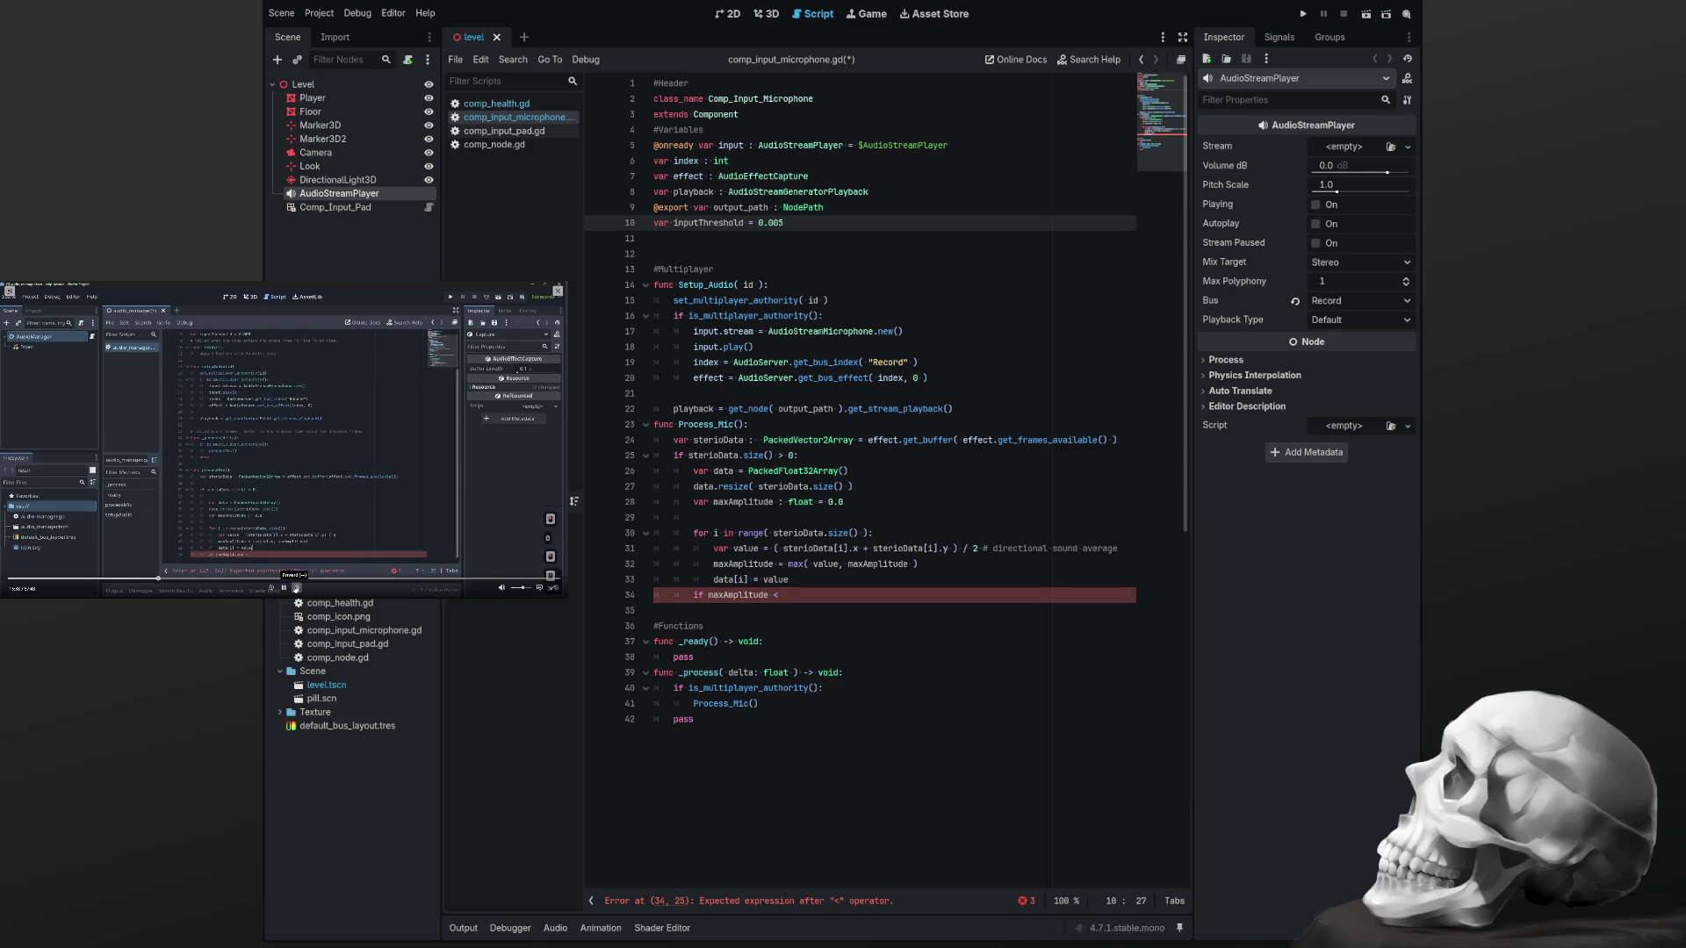
{"action": "left_click", "coordinate": [283, 588]}
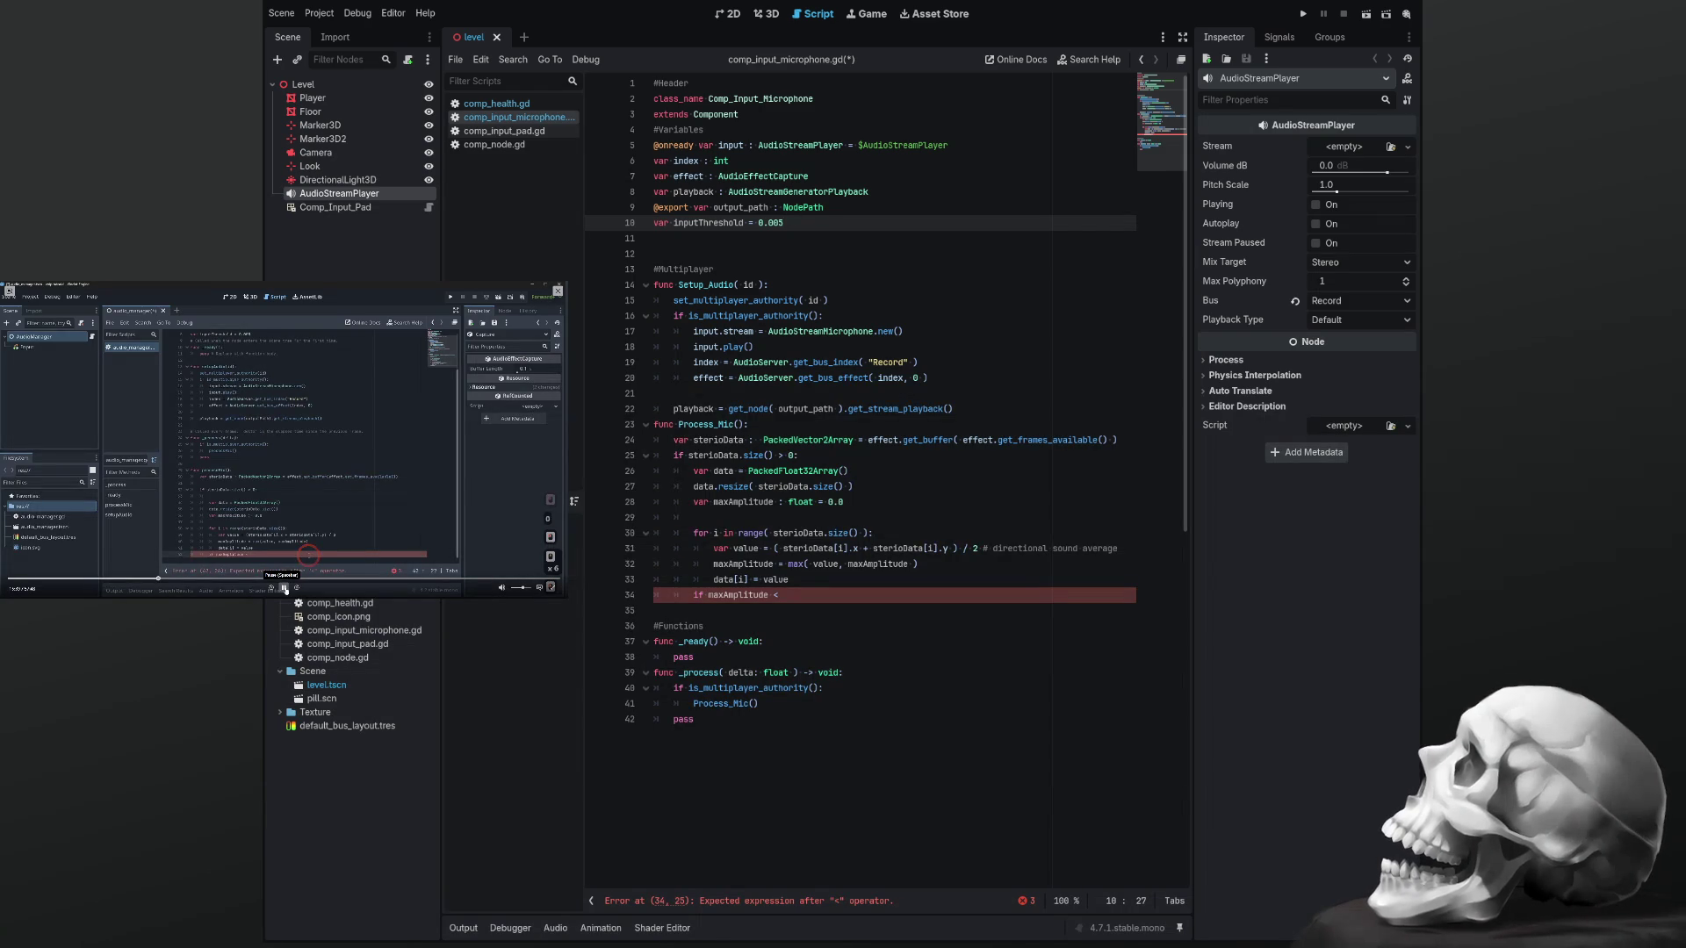
{"action": "left_click", "coordinate": [284, 587]}
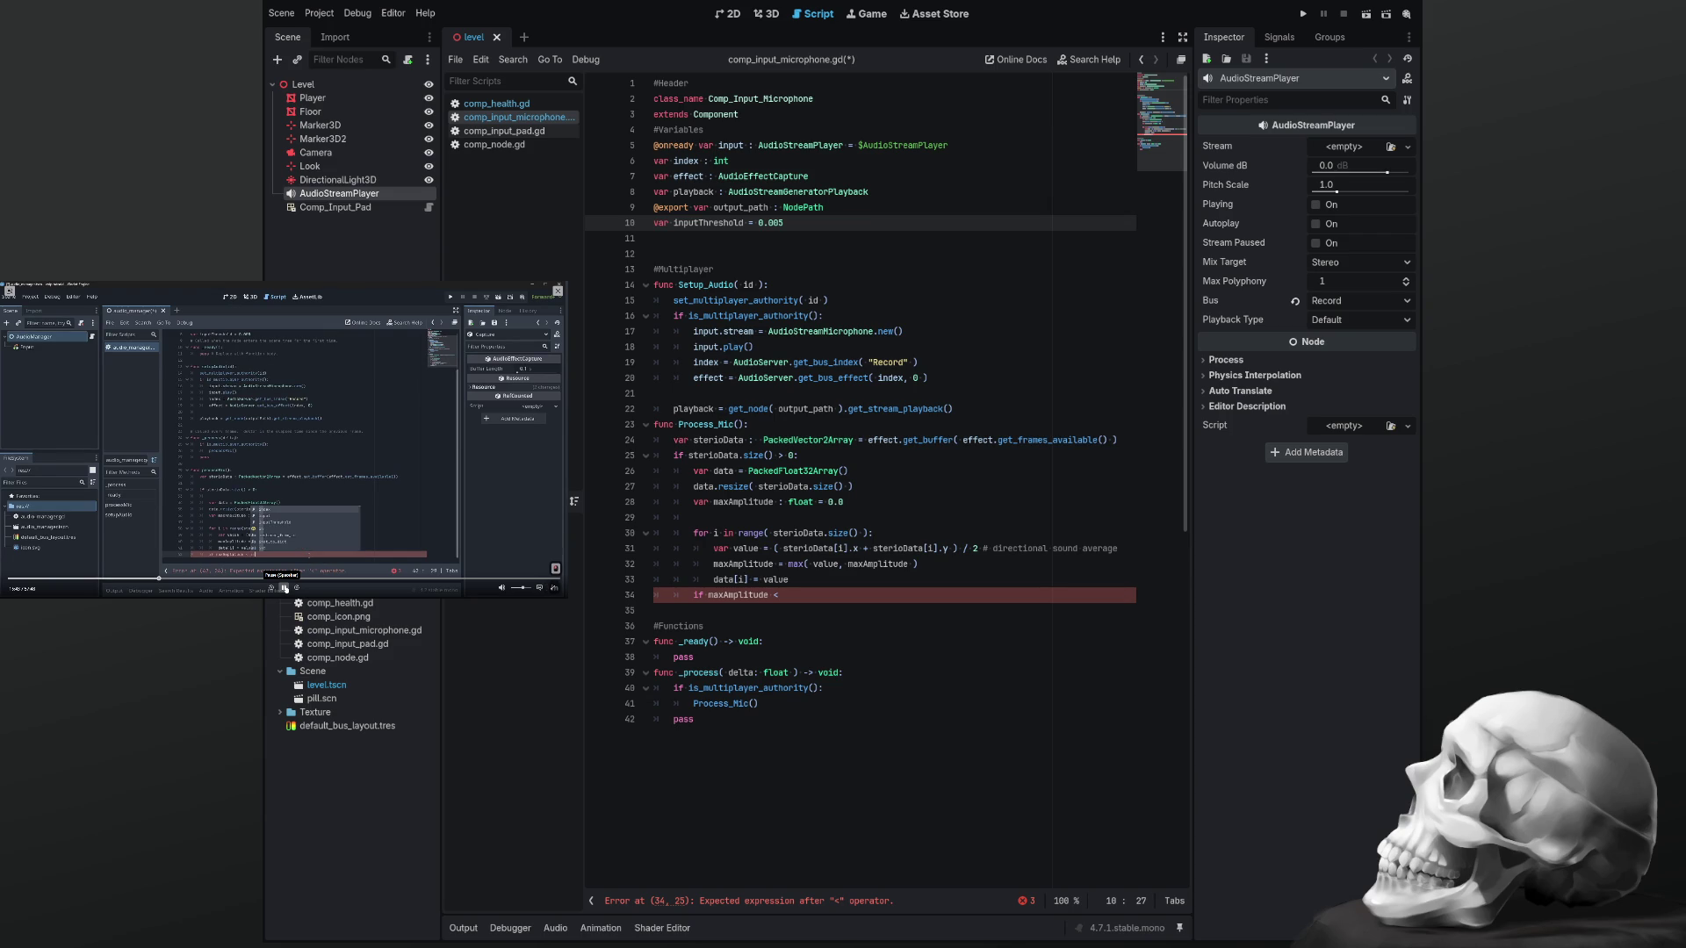
{"action": "left_click", "coordinate": [796, 595]}
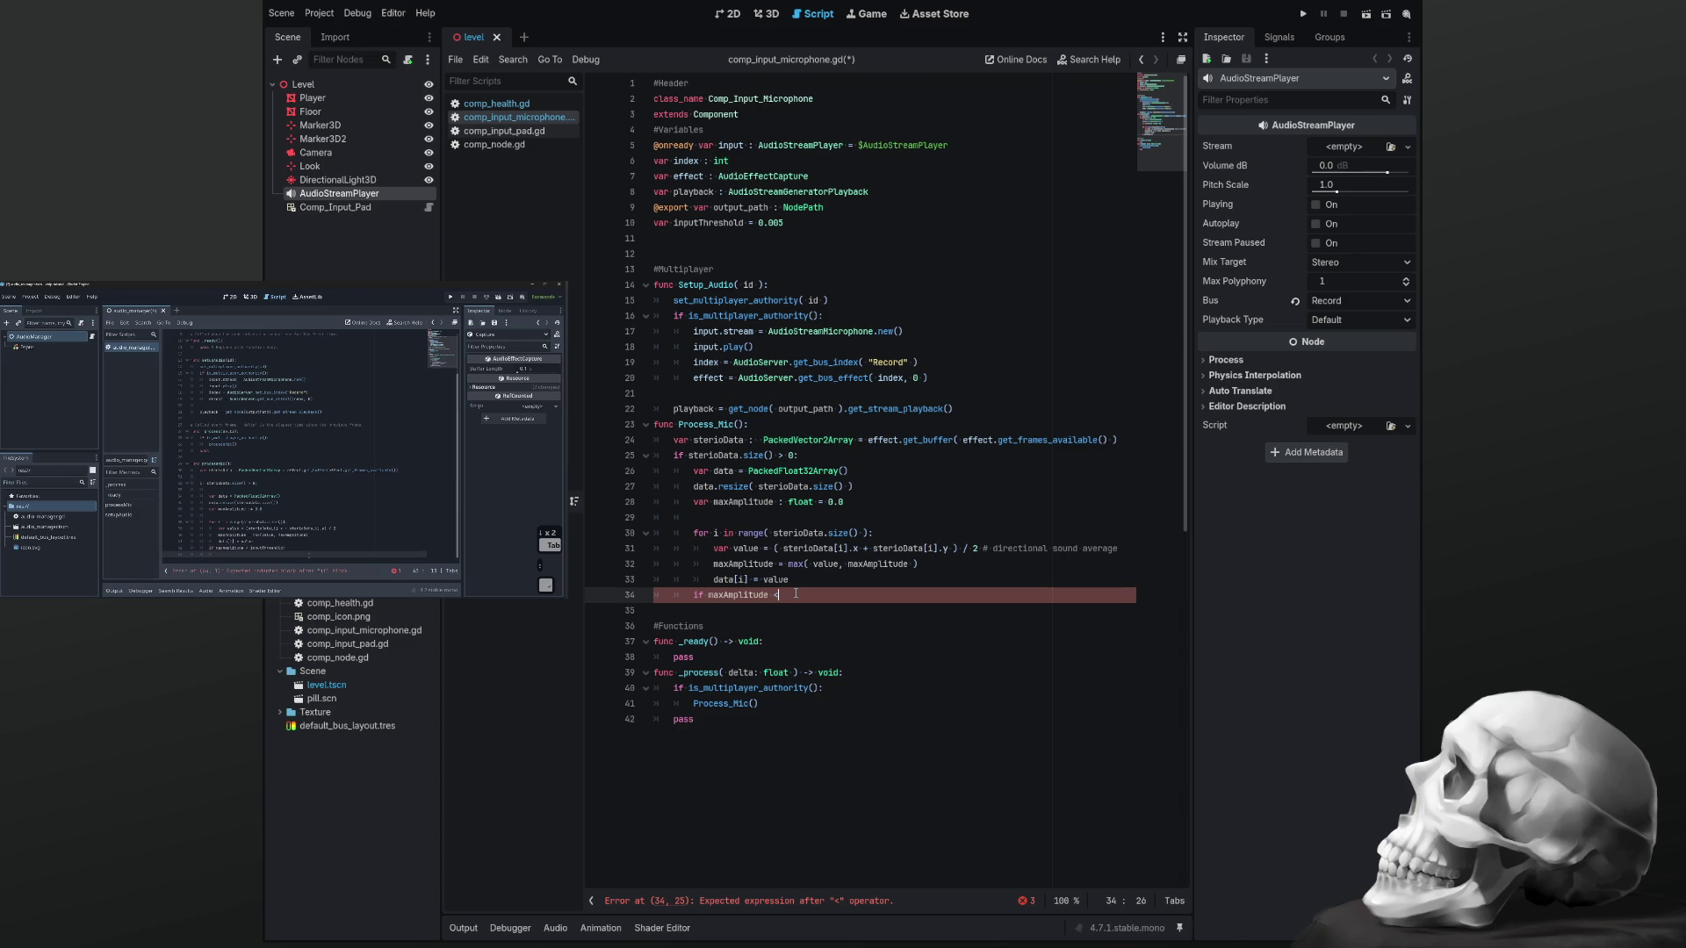
Step: Finish the check as 'if maxAmplitude < inputThreshold:' with an early return in its body
{"action": "type", "text": "input"}
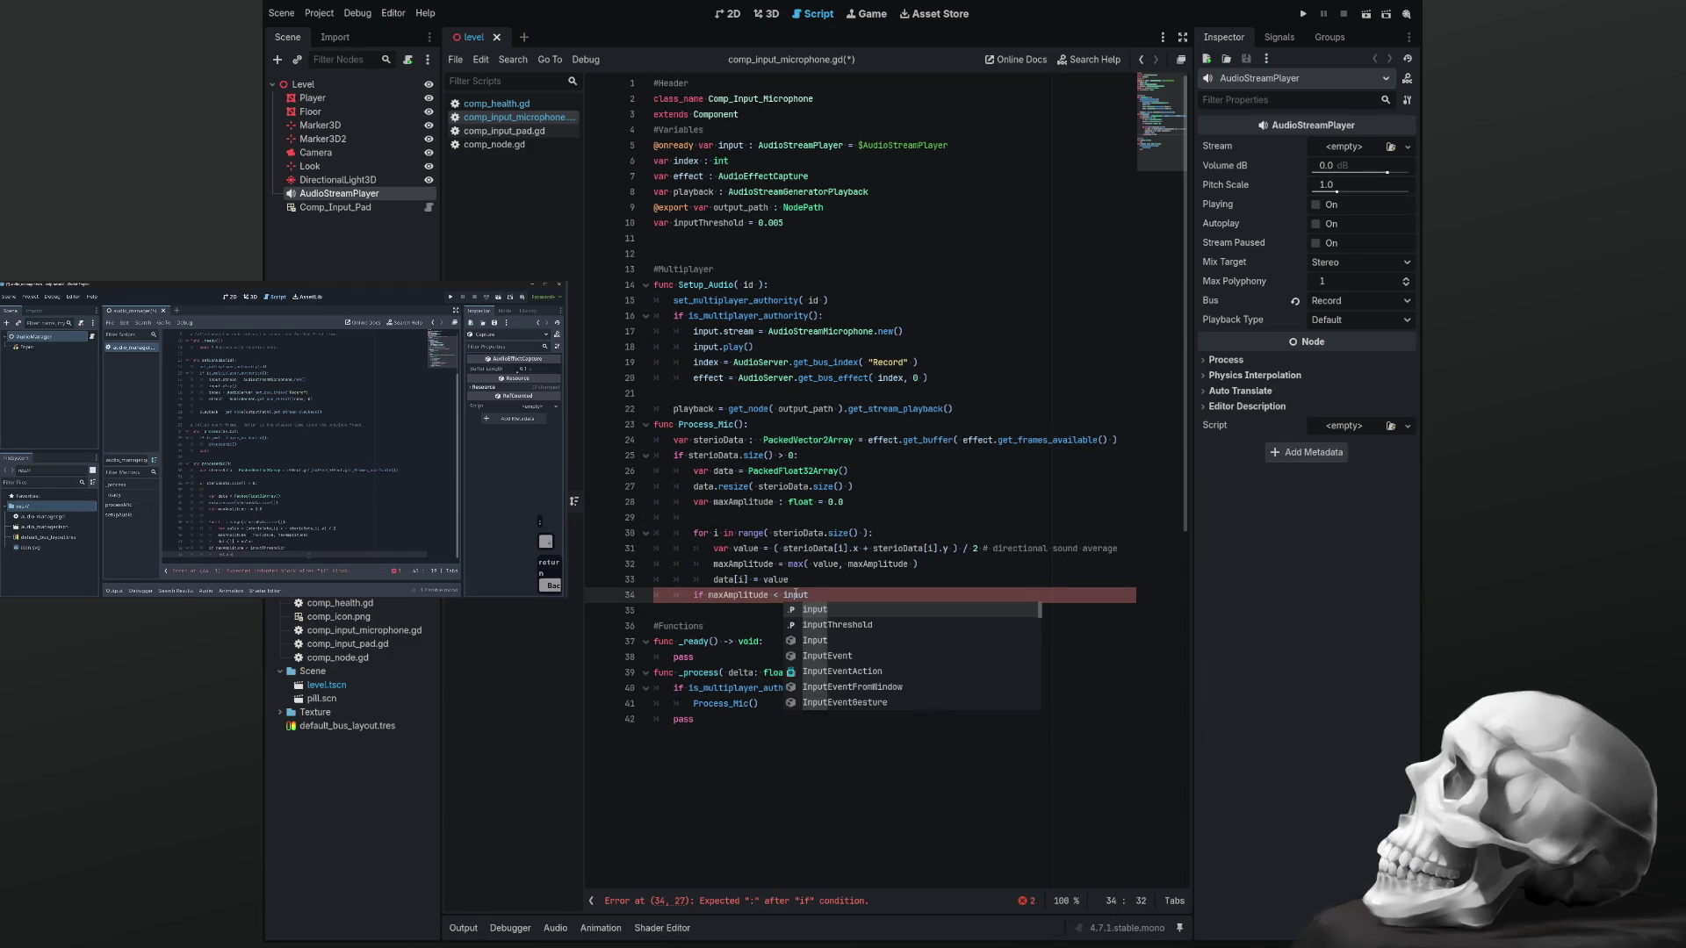
{"action": "key", "text": "Down"}
{"action": "key", "text": "Return"}
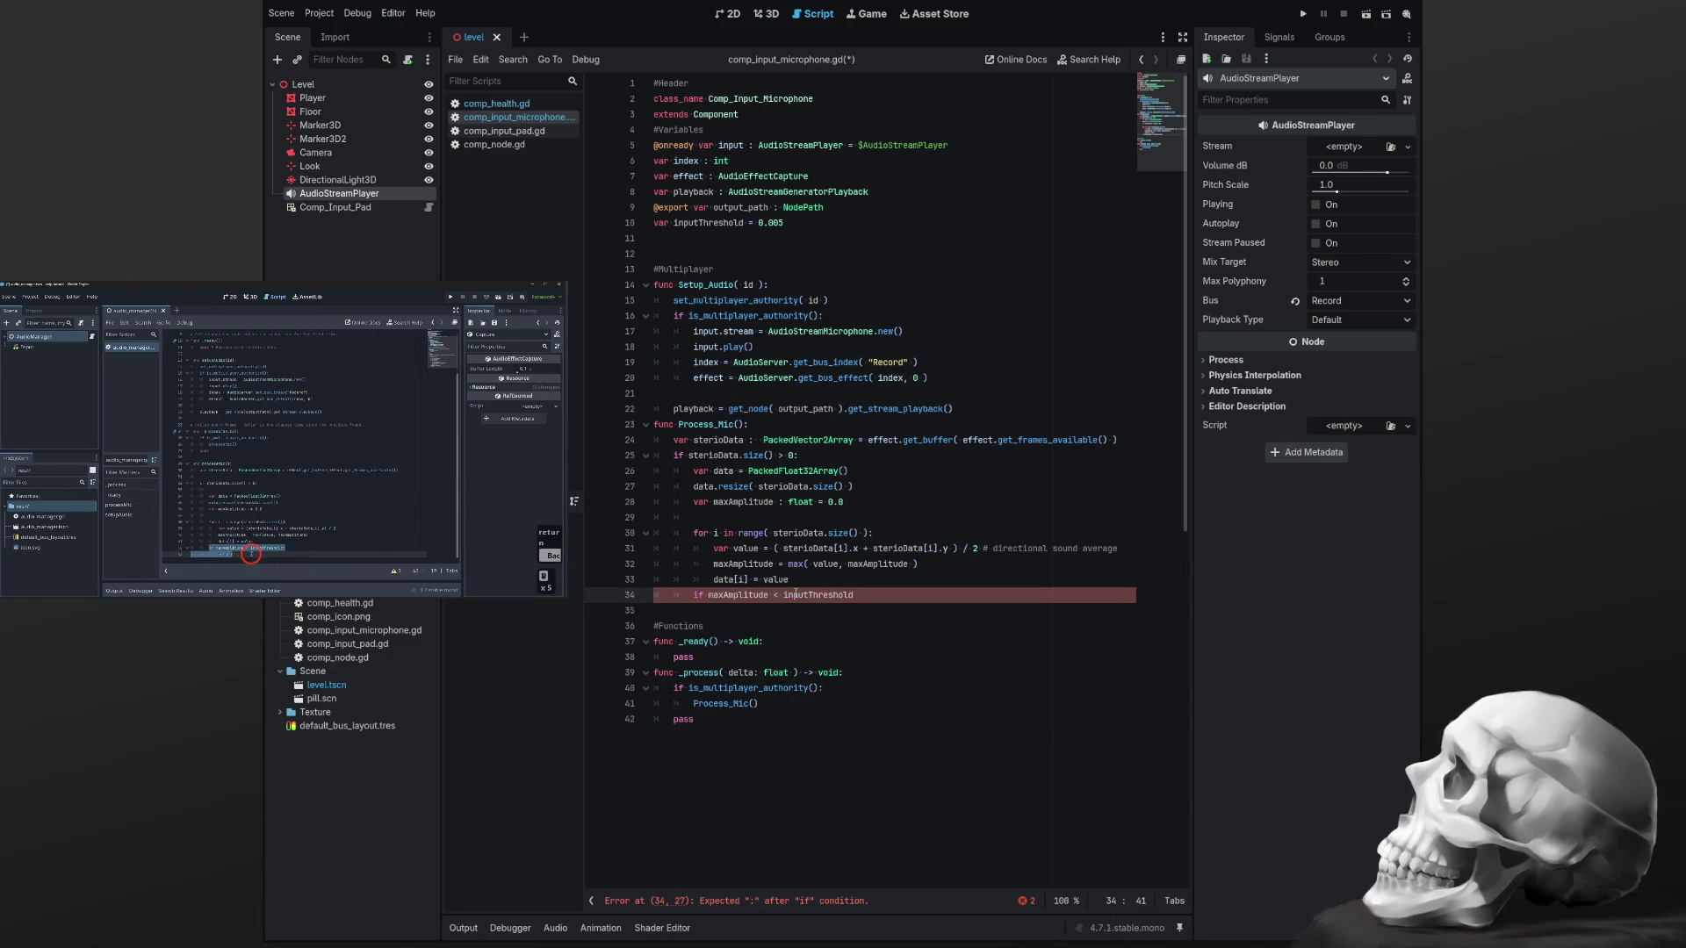
{"action": "type", "text": ":"}
{"action": "key", "text": "Return"}
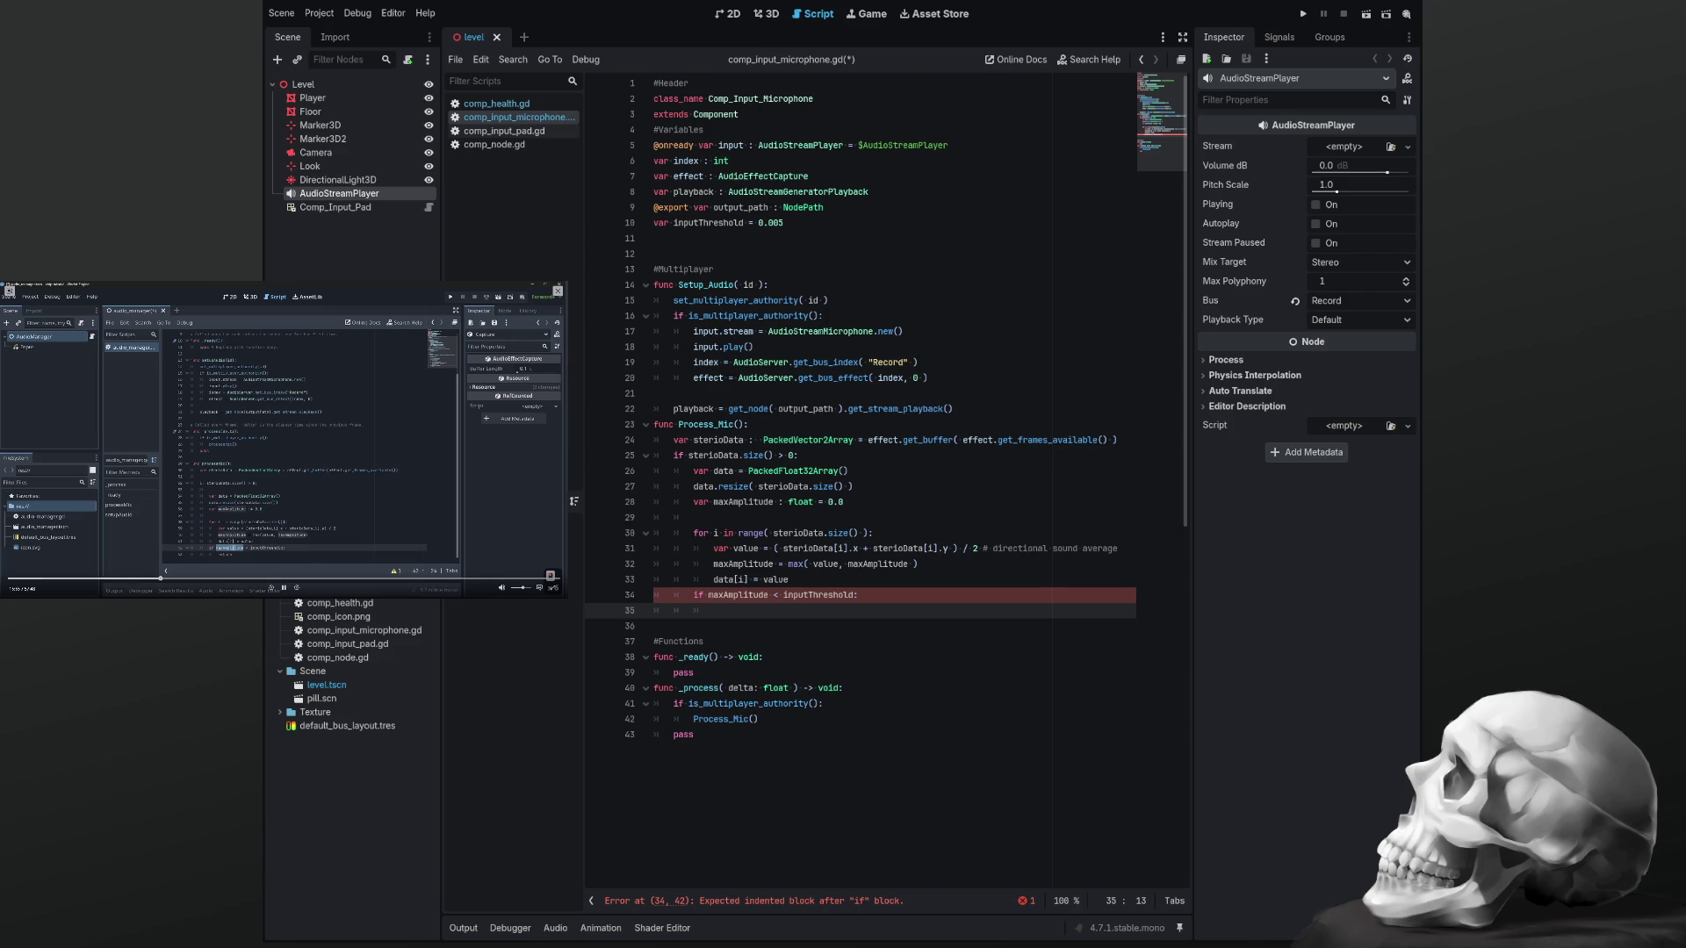
{"action": "left_click", "coordinate": [285, 588]}
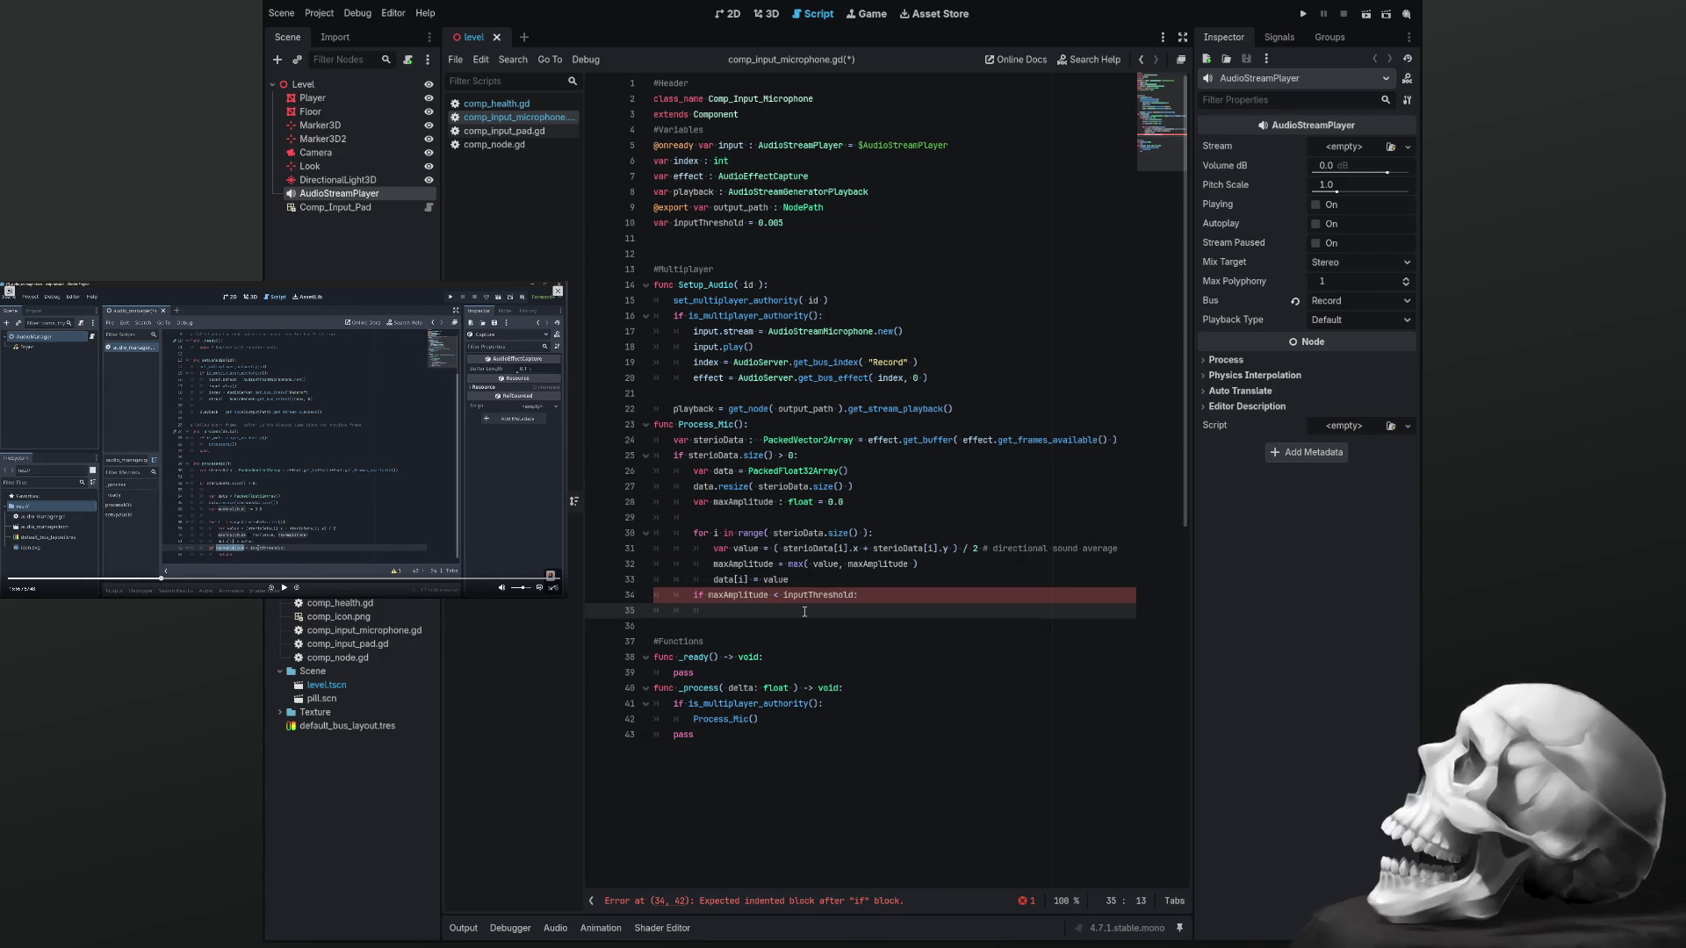
{"action": "type", "text": "ss"}
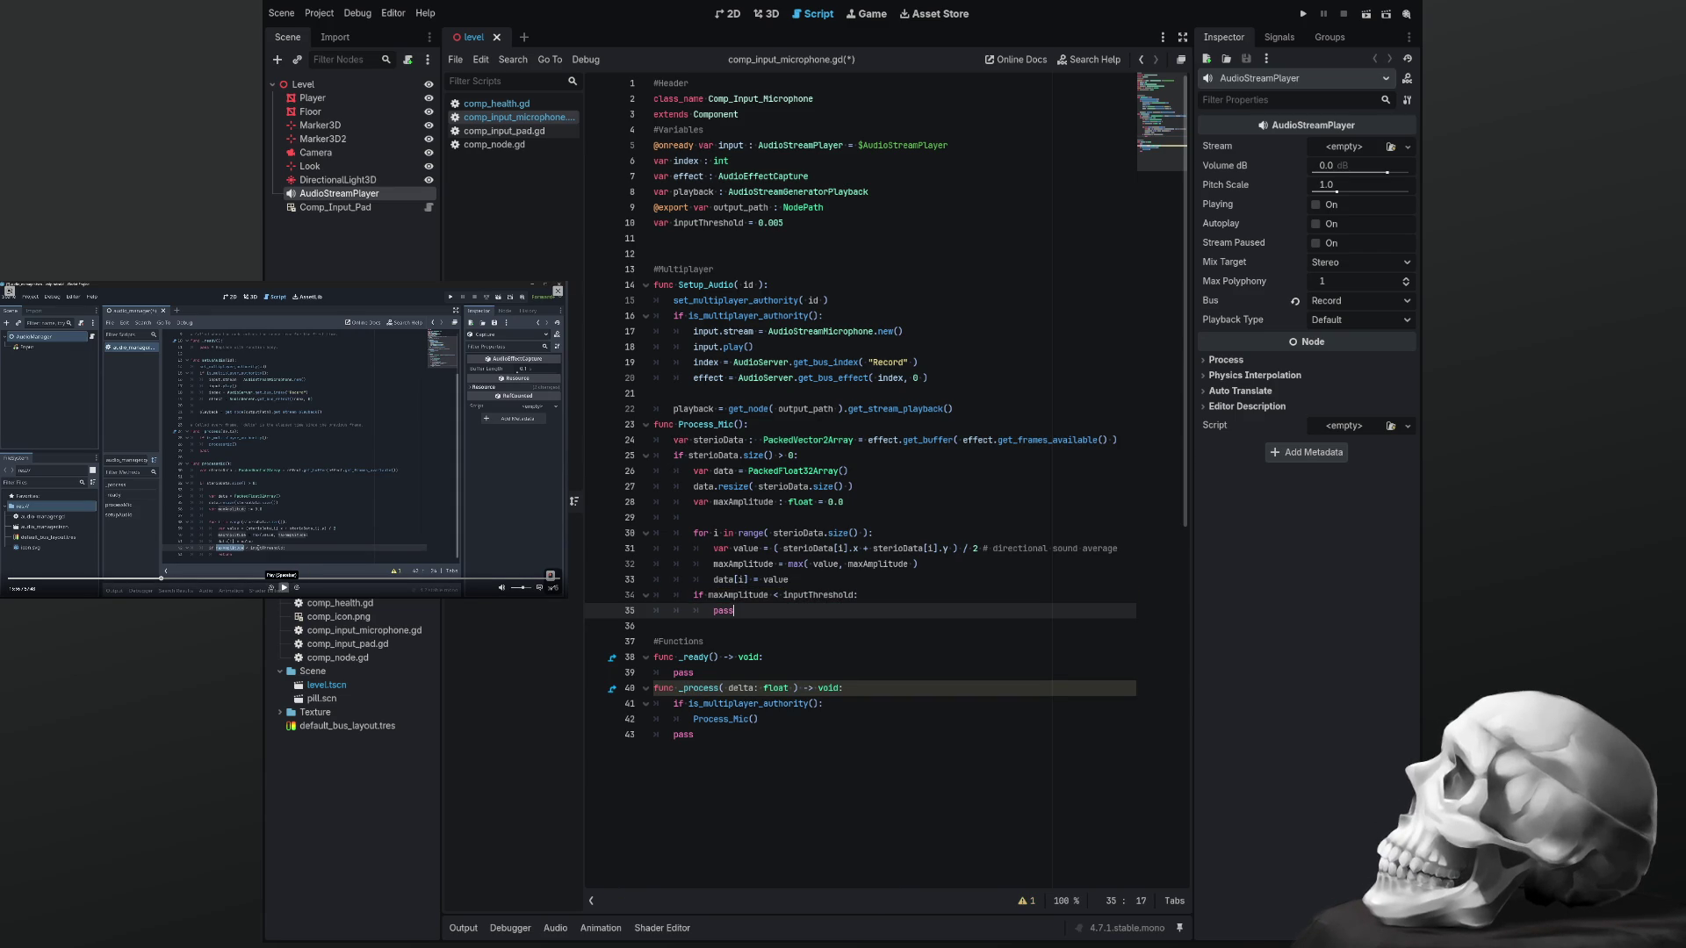
{"action": "double_click", "coordinate": [736, 614]}
{"action": "type", "text": "return"}
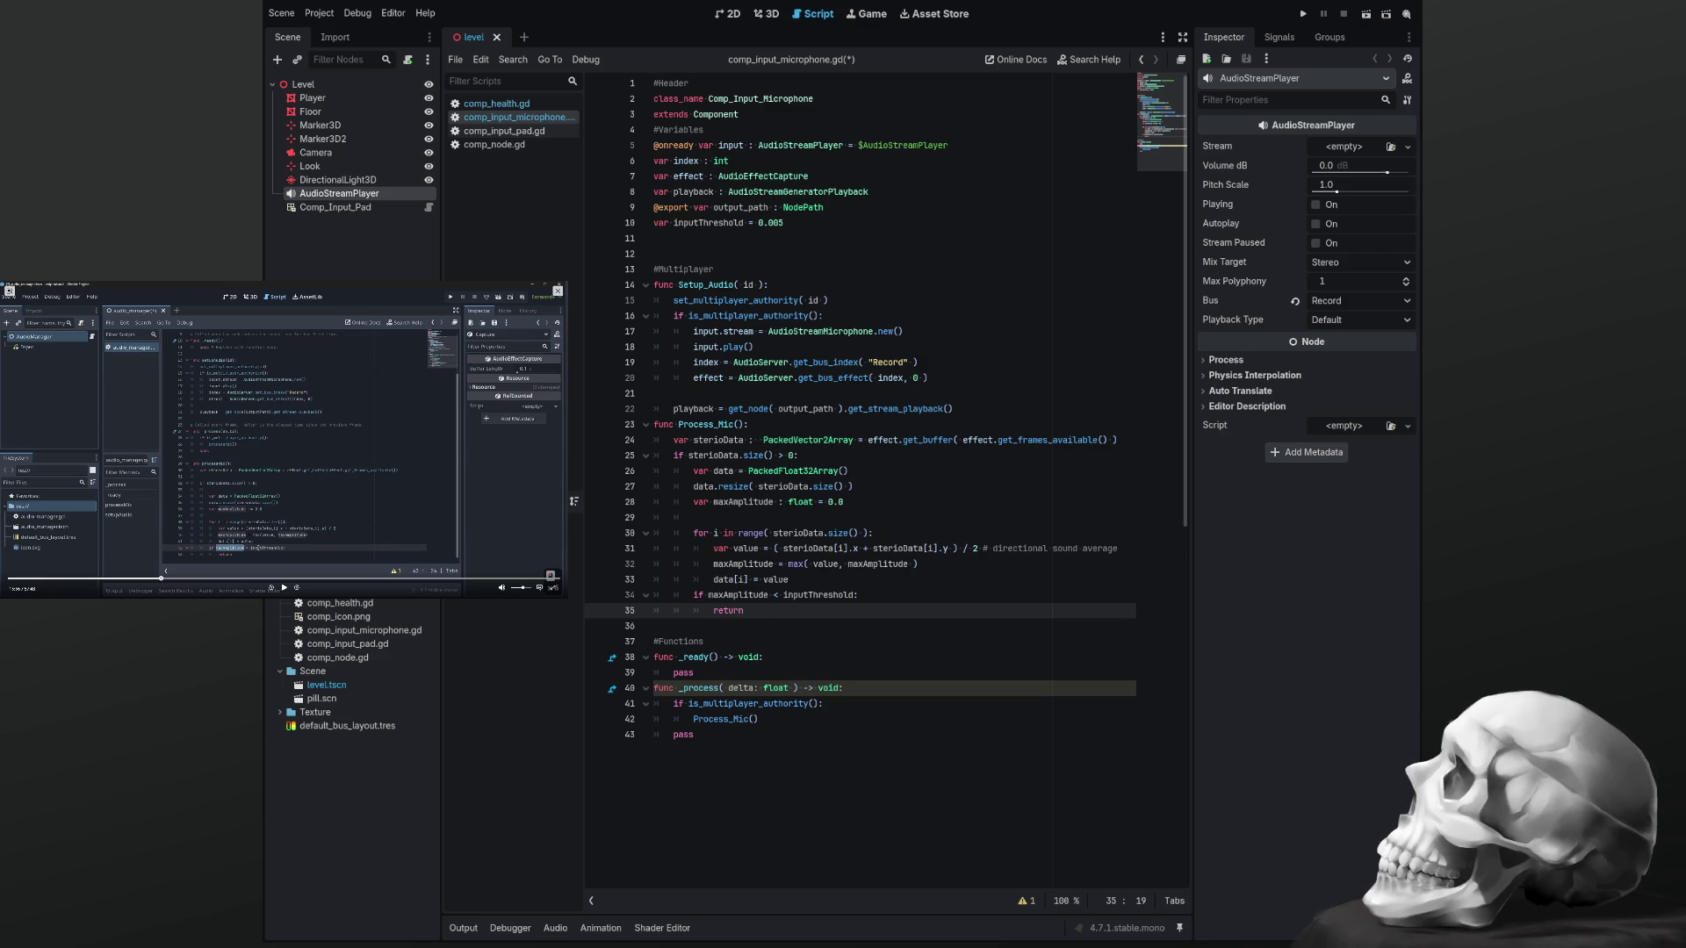
{"action": "left_click", "coordinate": [284, 588]}
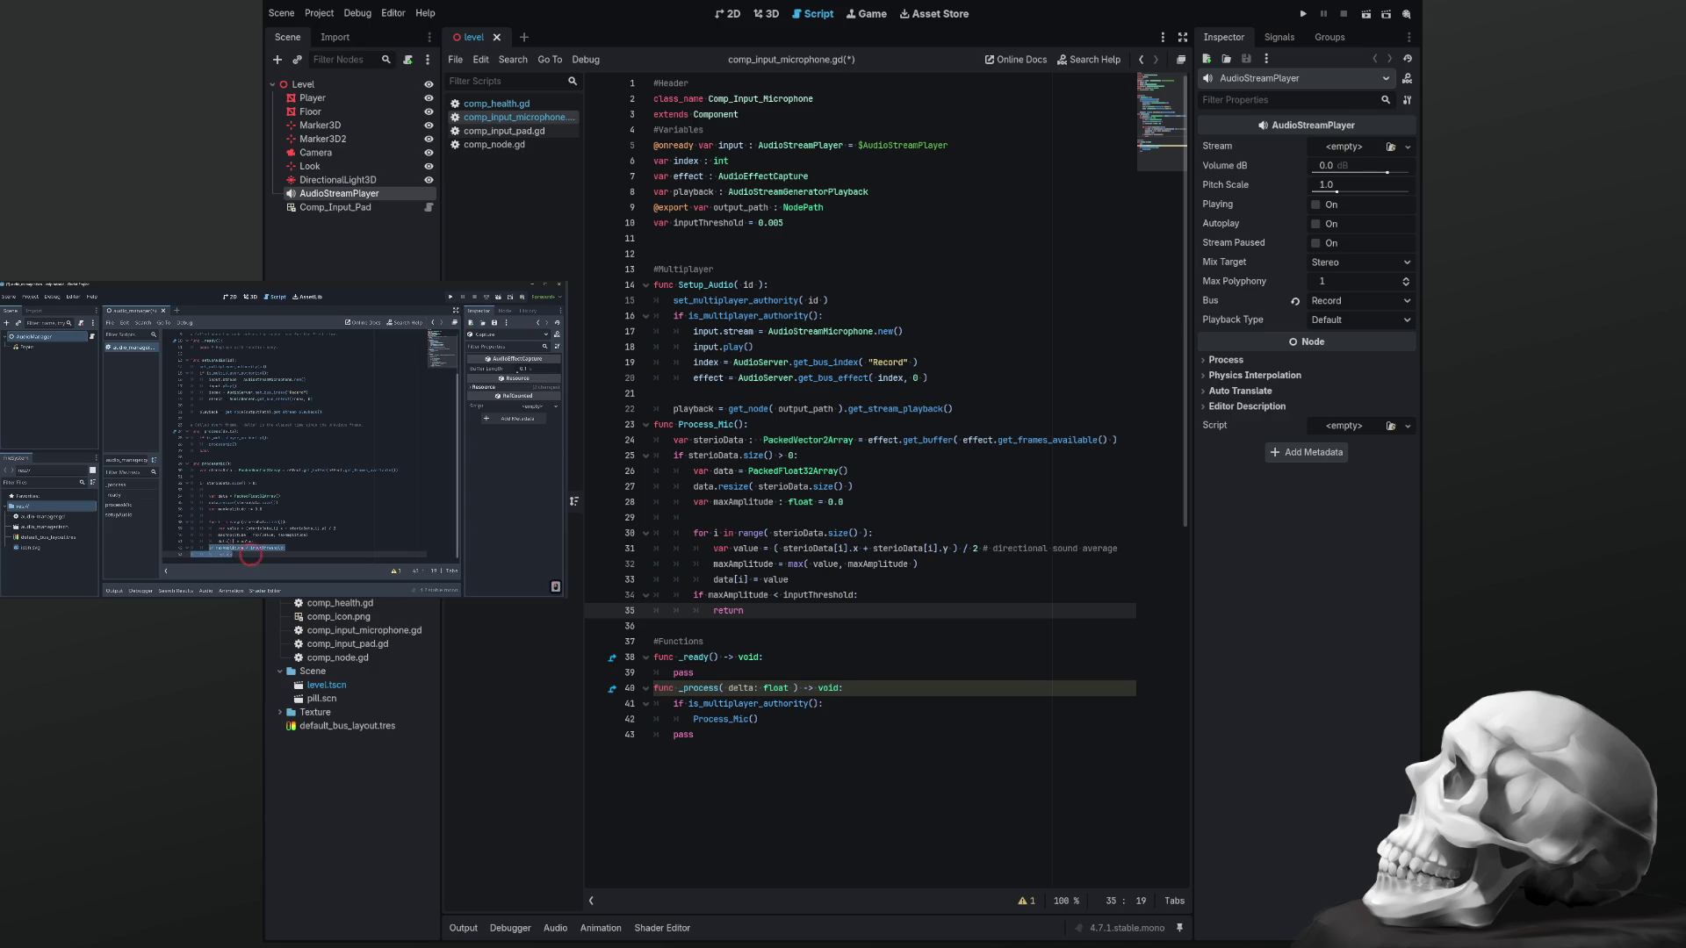
Step: Change the inputThreshold declaration on line 10 from var to const
{"action": "left_click", "coordinate": [798, 225]}
{"action": "key", "text": "Home"}
{"action": "key", "text": "Delete"}
{"action": "key", "text": "Delete"}
{"action": "key", "text": "Delete"}
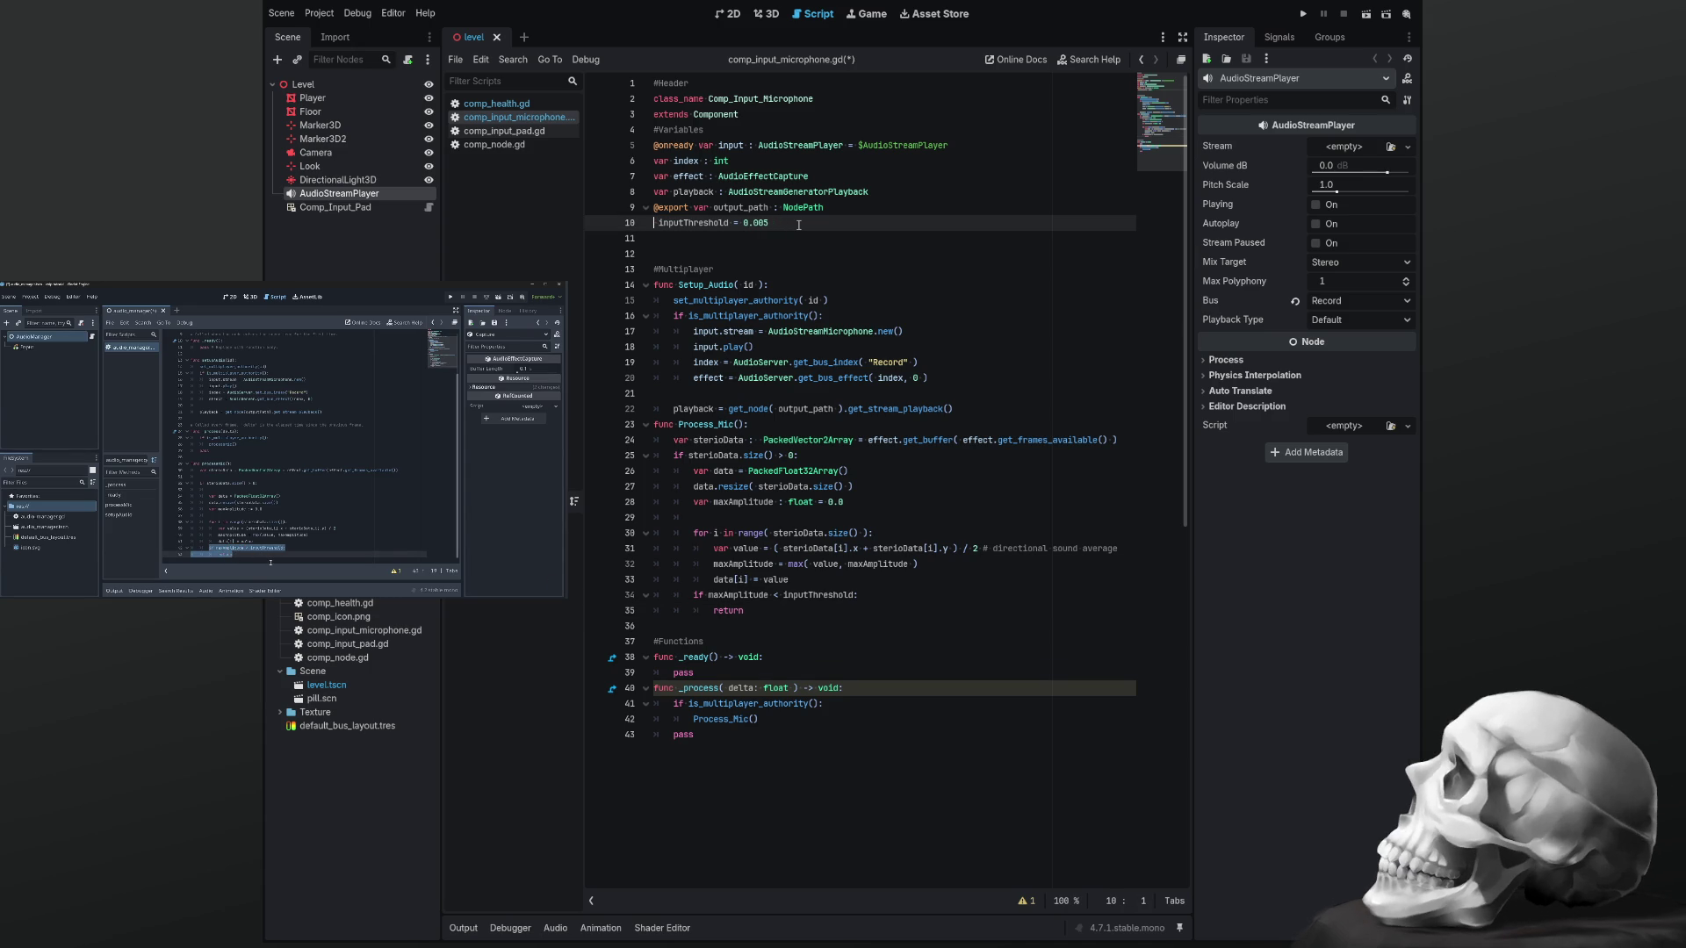
{"action": "type", "text": "const"}
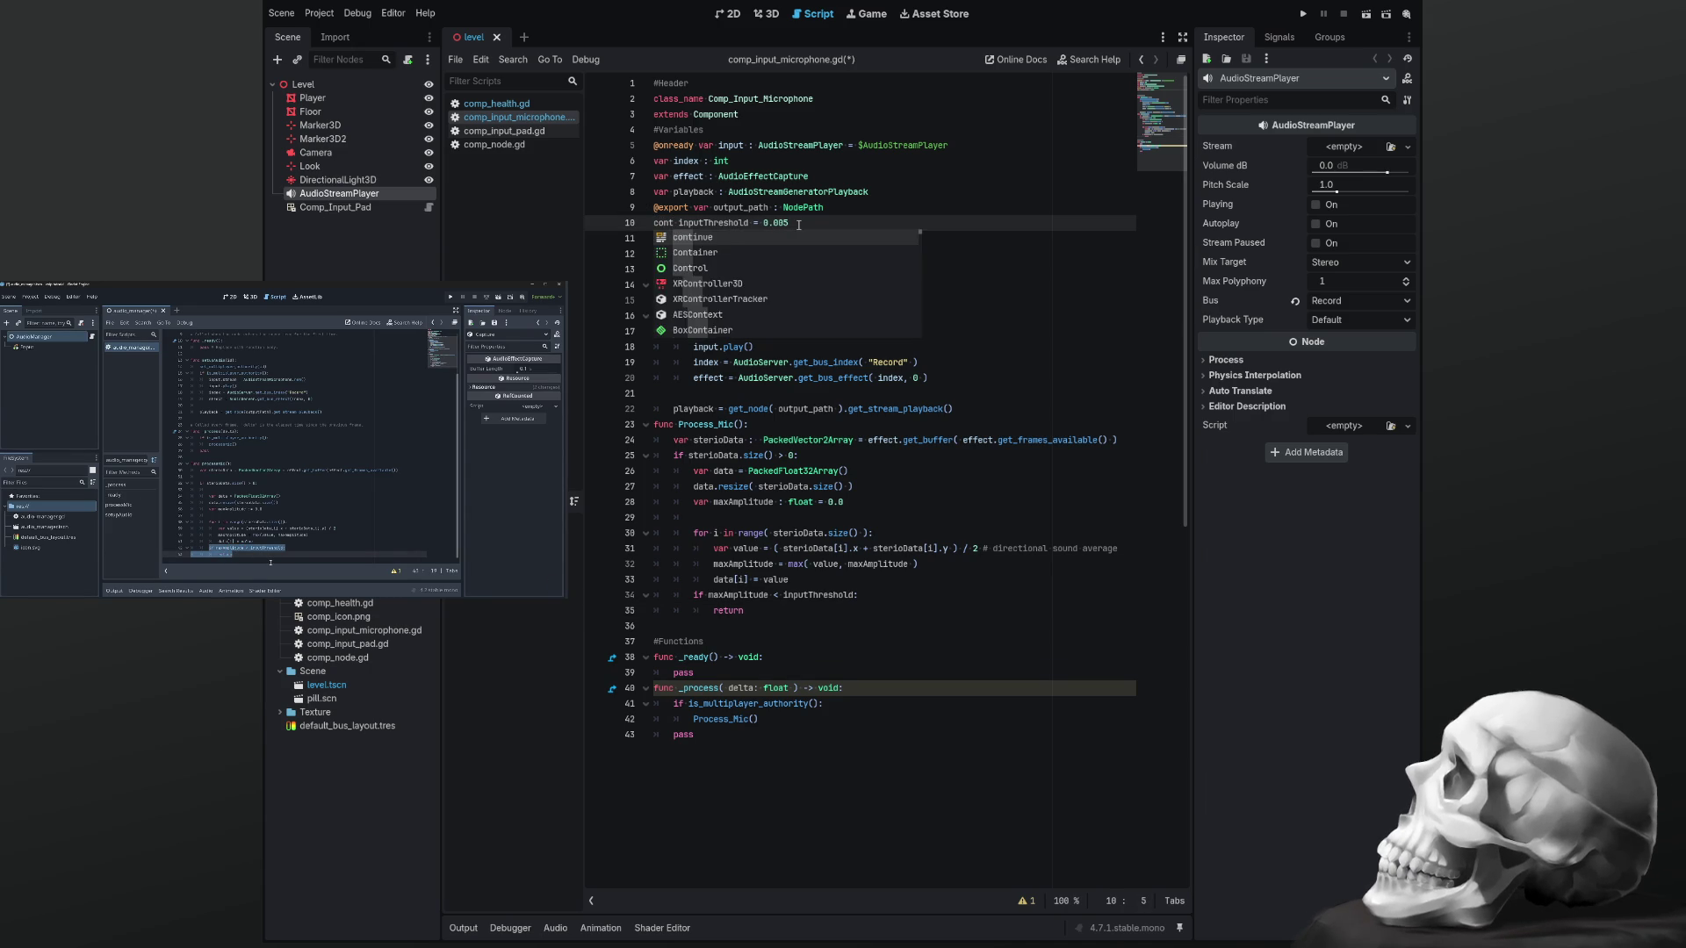
{"action": "key", "text": "Escape"}
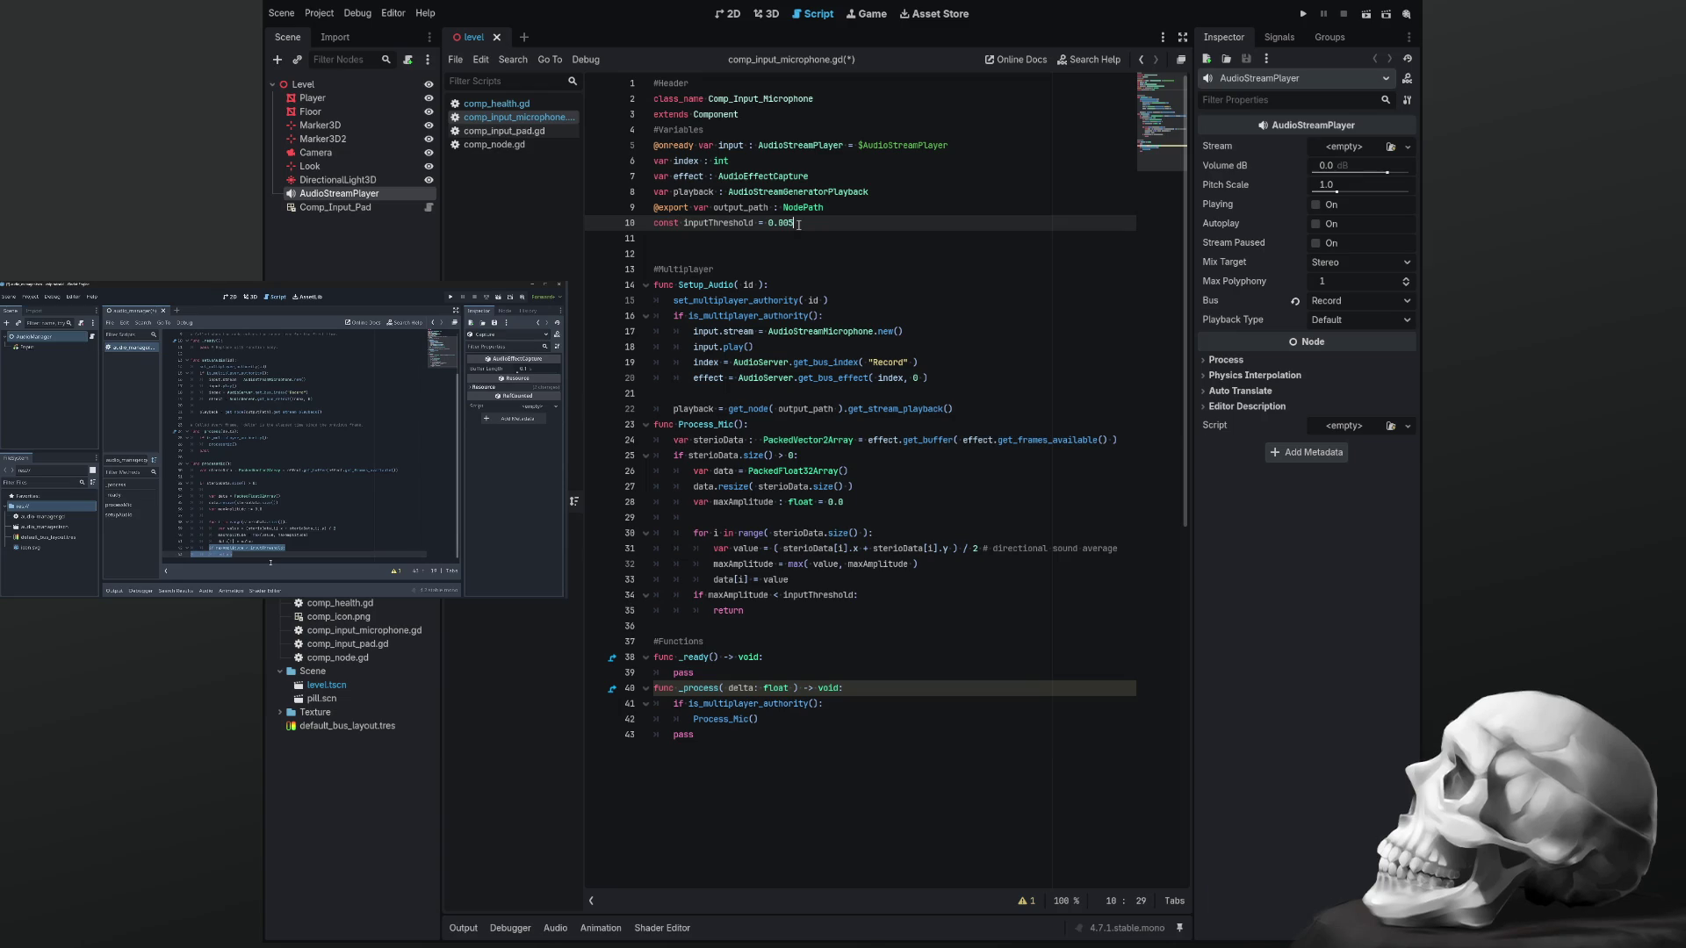
{"action": "key", "text": "Down"}
{"action": "key", "text": "Down"}
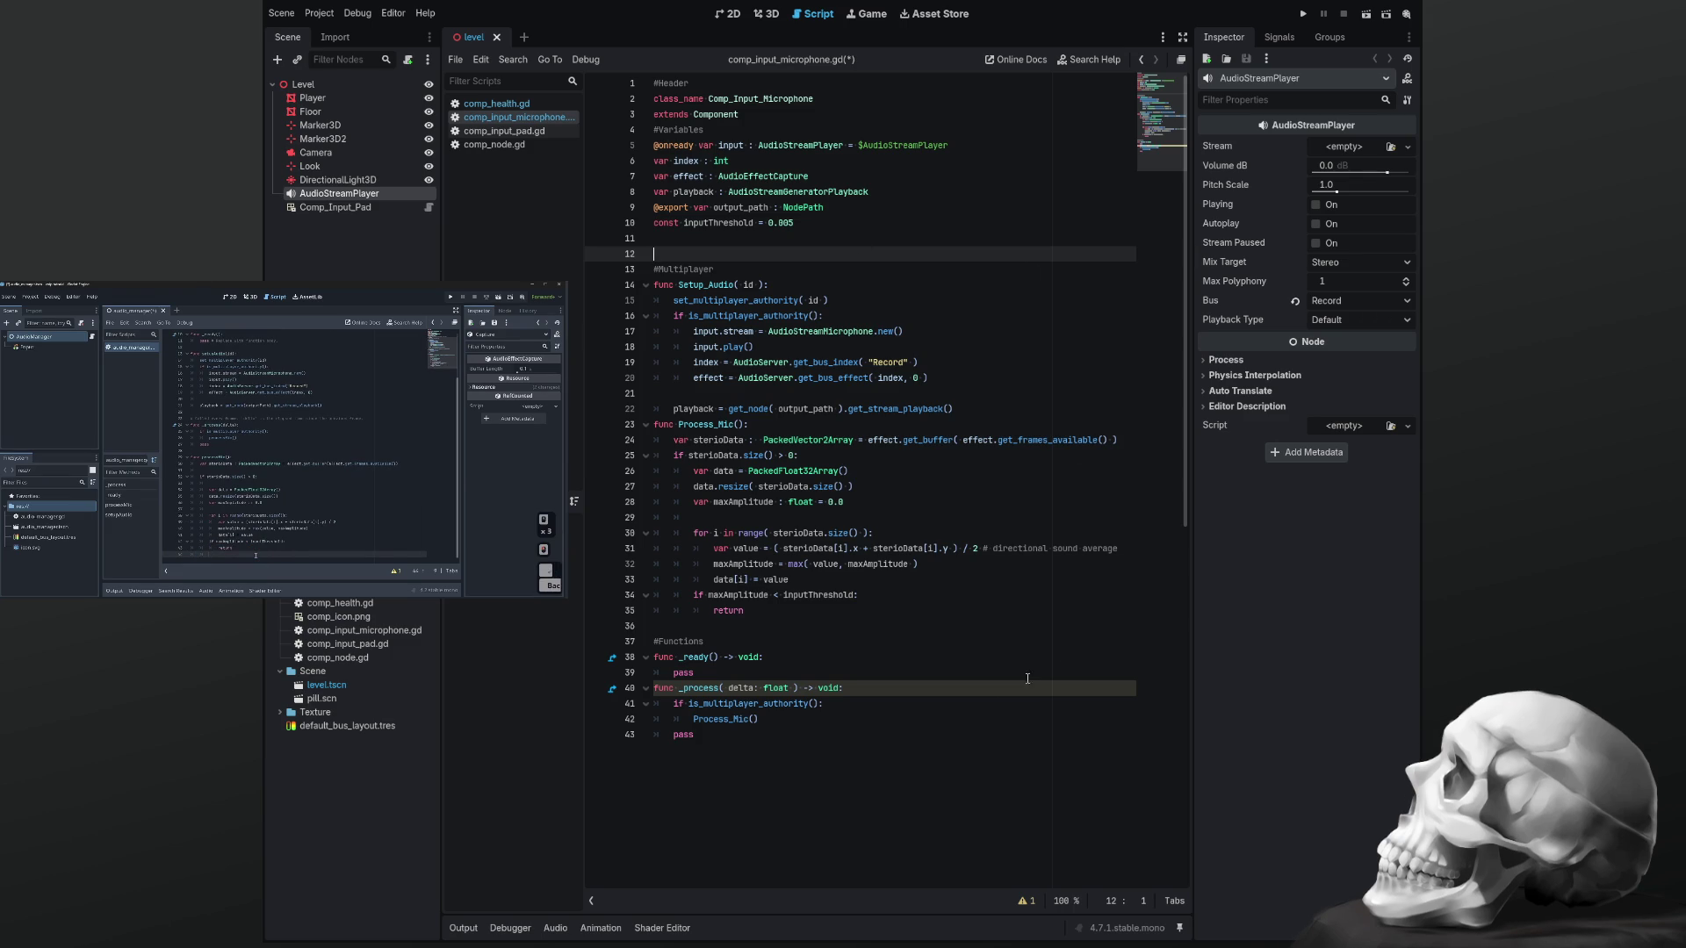
{"action": "left_click", "coordinate": [794, 611]}
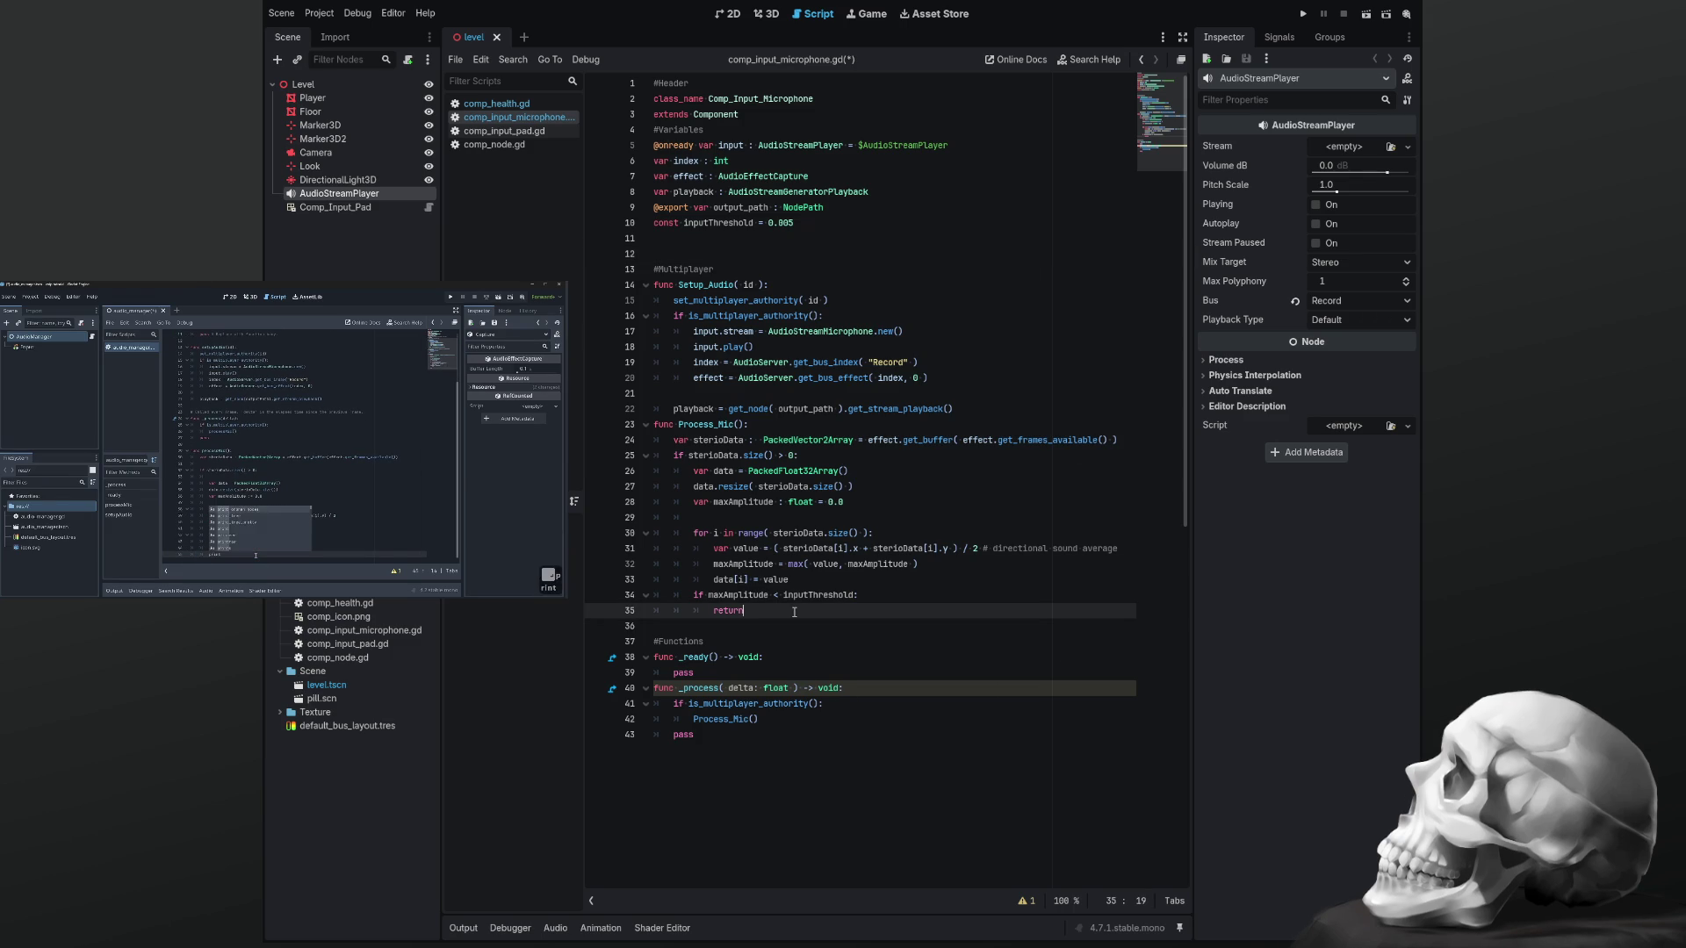
Step: Add an outdented empty print( ) call on a new line below the early return
{"action": "key", "text": "Return"}
{"action": "key", "text": "Return"}
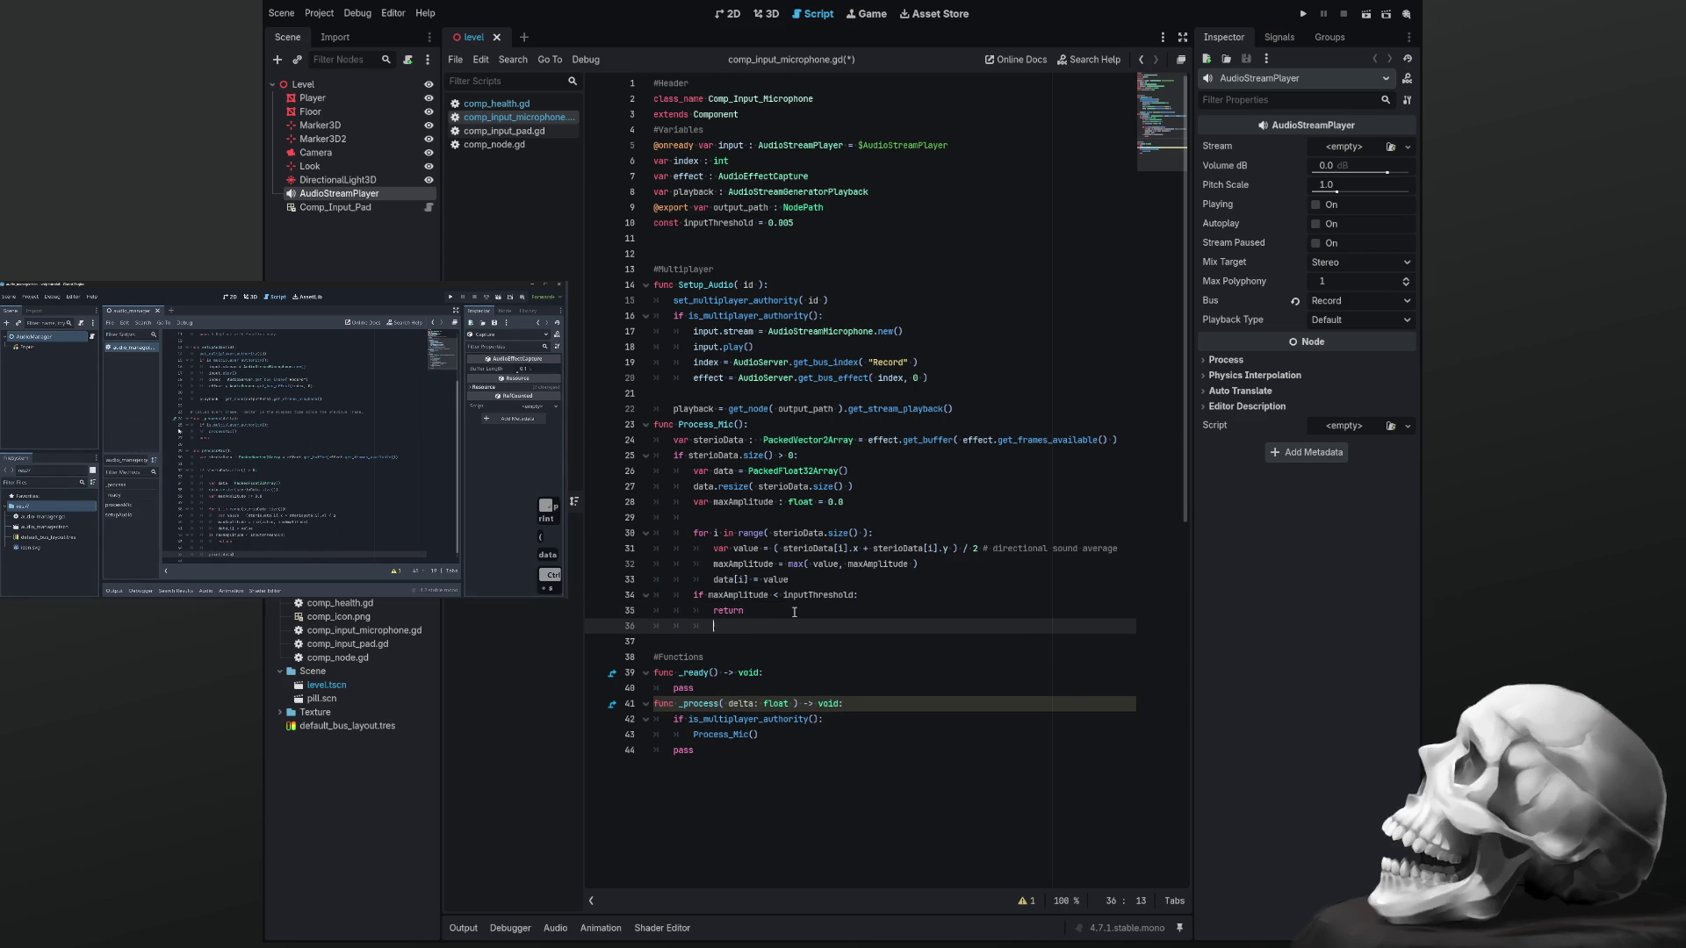
{"action": "key", "text": "BackSpace"}
{"action": "type", "text": "print"}
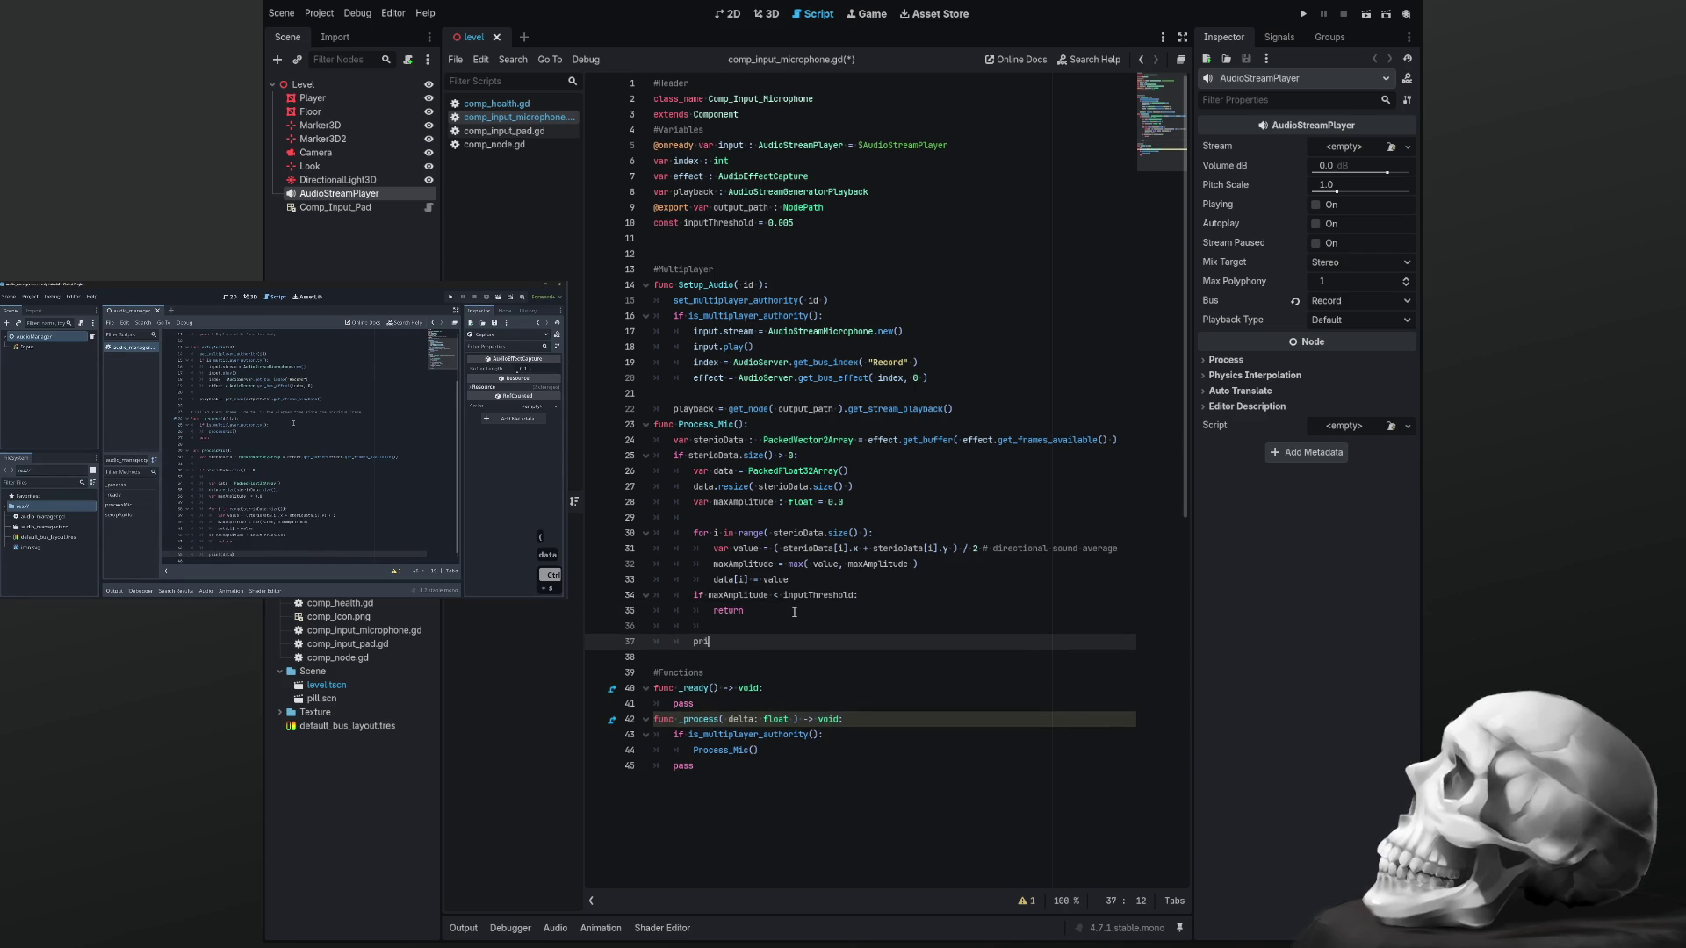
{"action": "type", "text": "("}
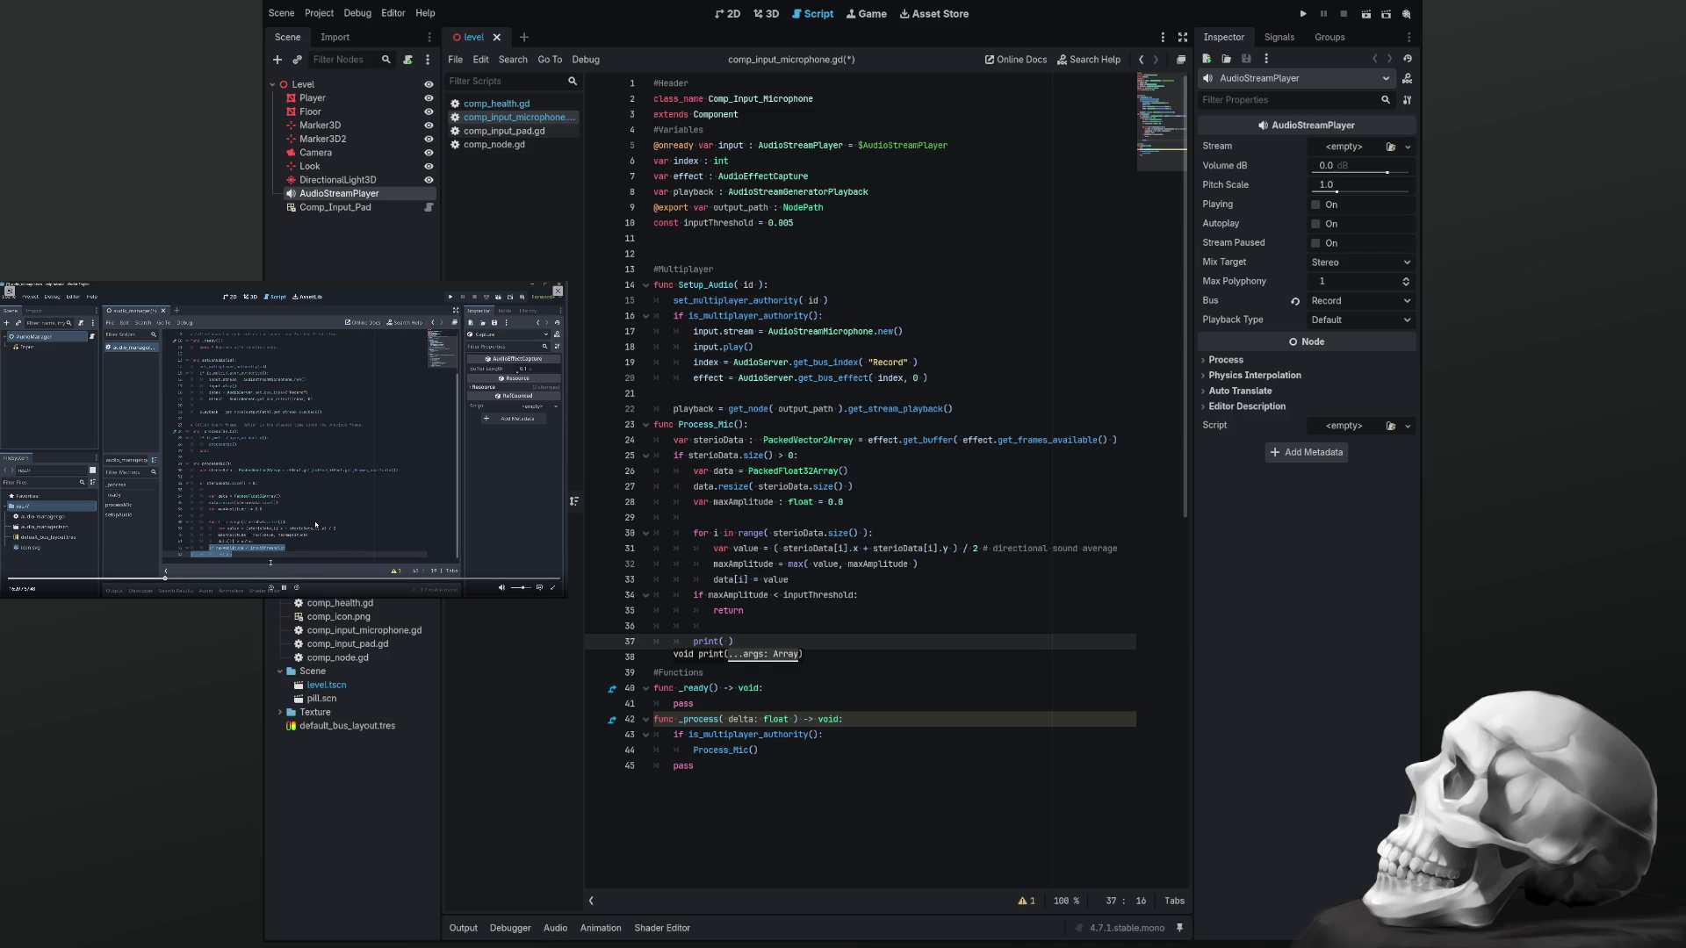
Step: Turn on small subtitles in the tutorial video and pause it
{"action": "left_click", "coordinate": [540, 588]}
{"action": "left_click", "coordinate": [545, 518]}
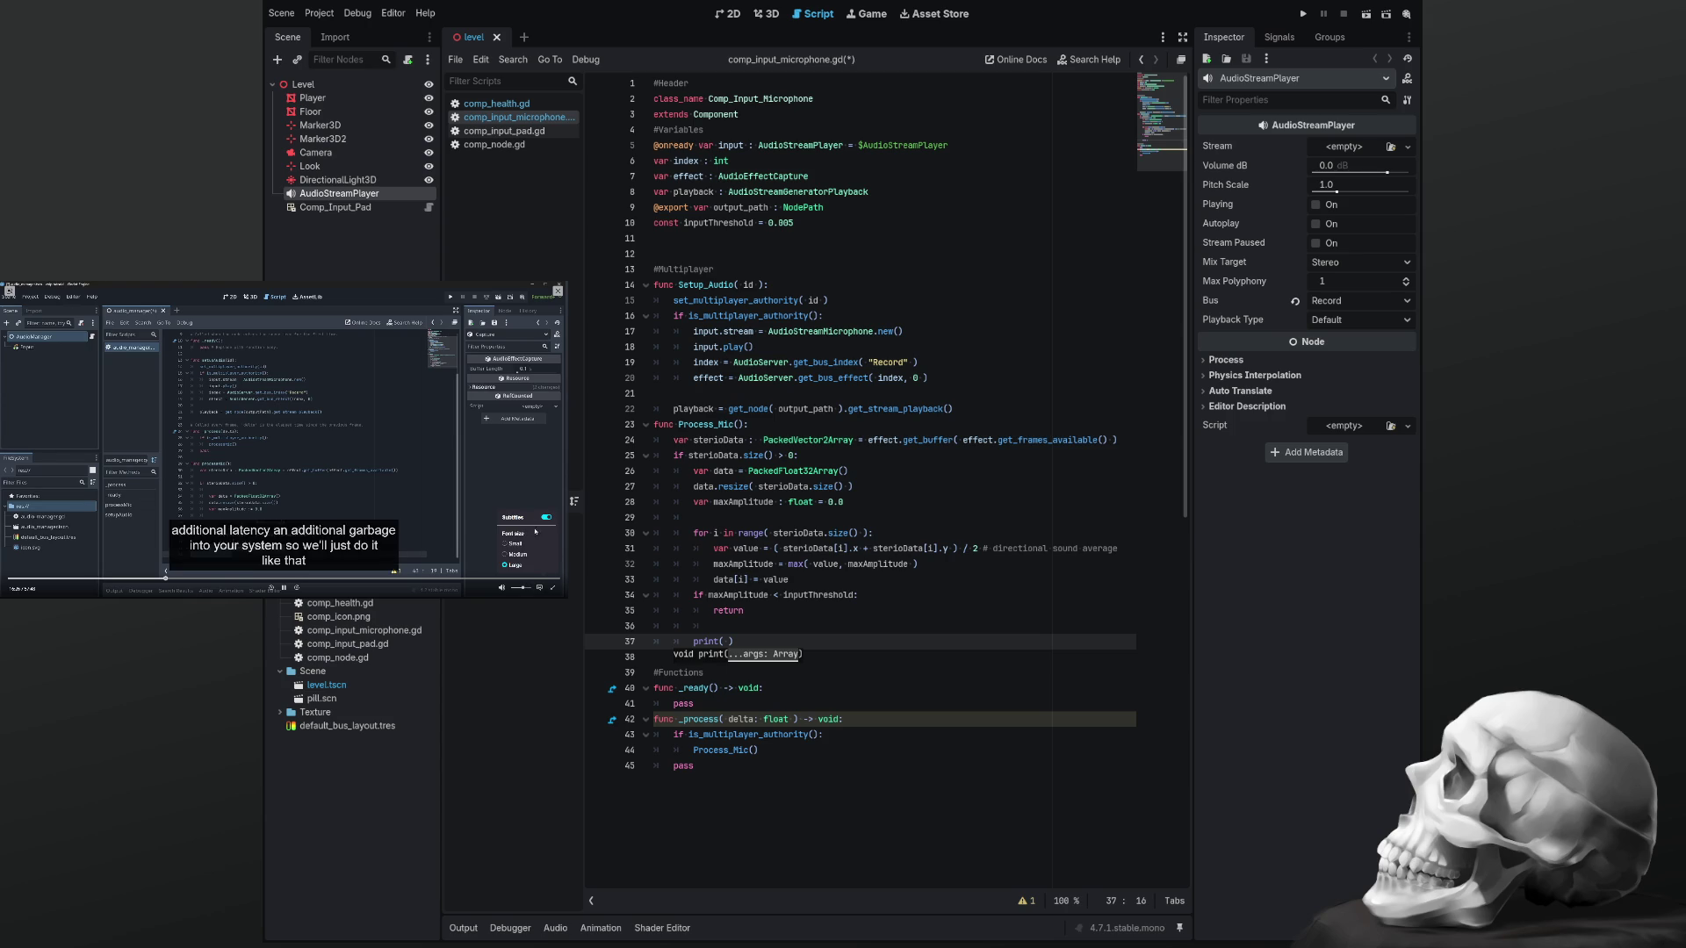
{"action": "left_click", "coordinate": [513, 544]}
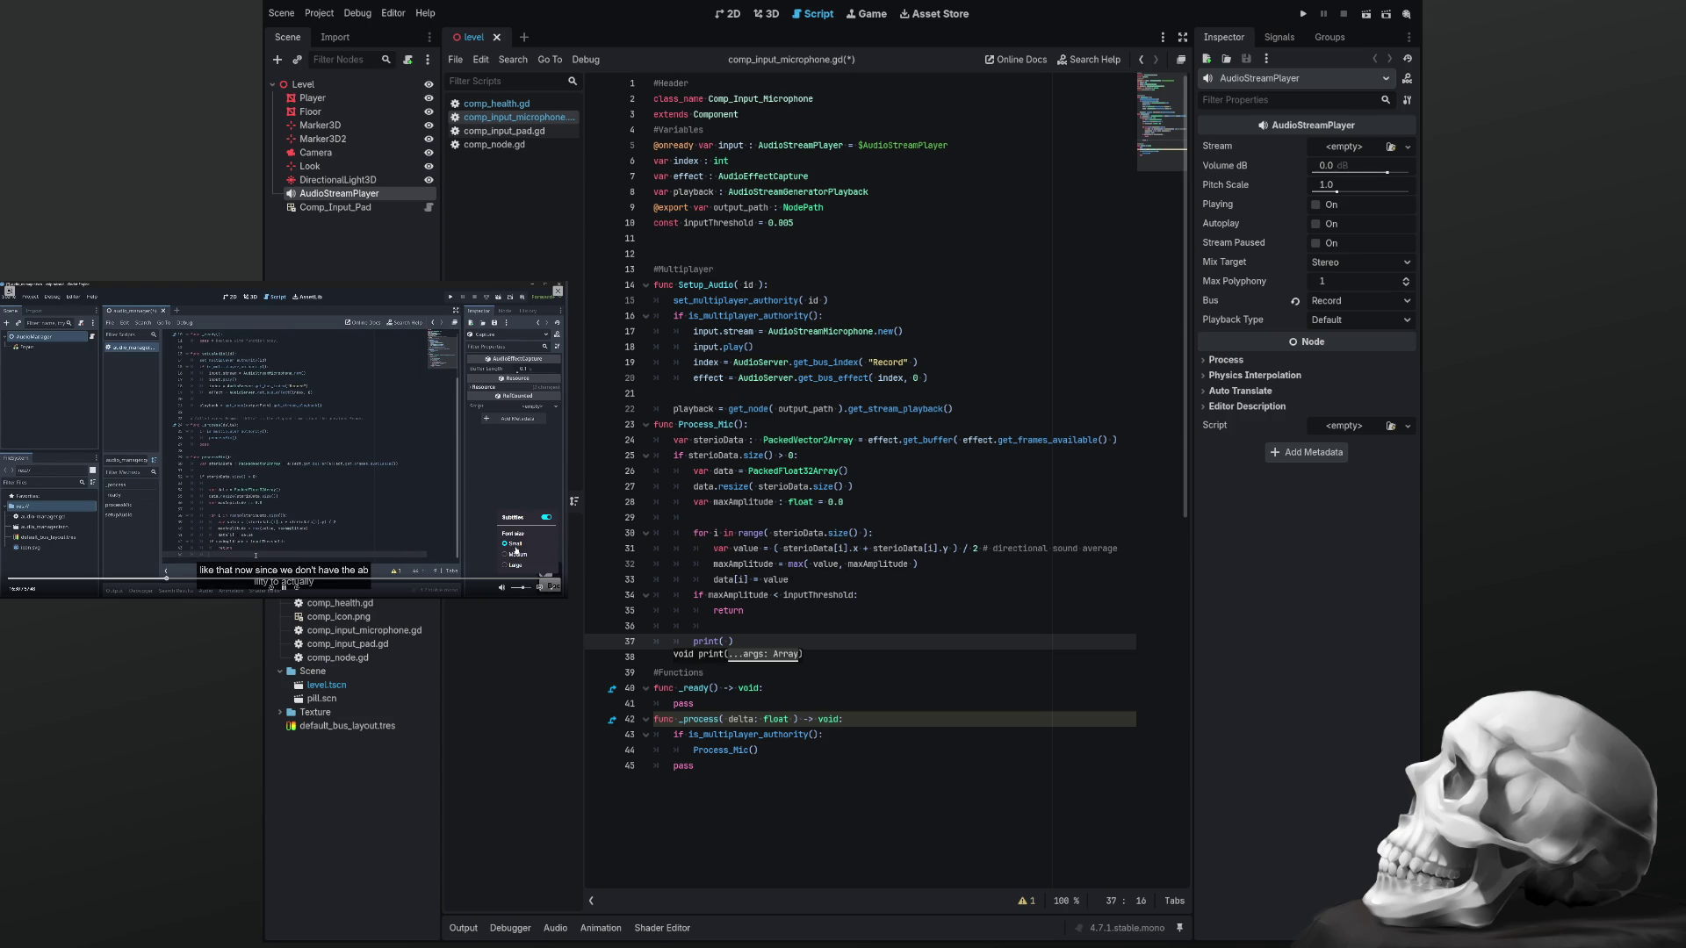
{"action": "left_click", "coordinate": [551, 587]}
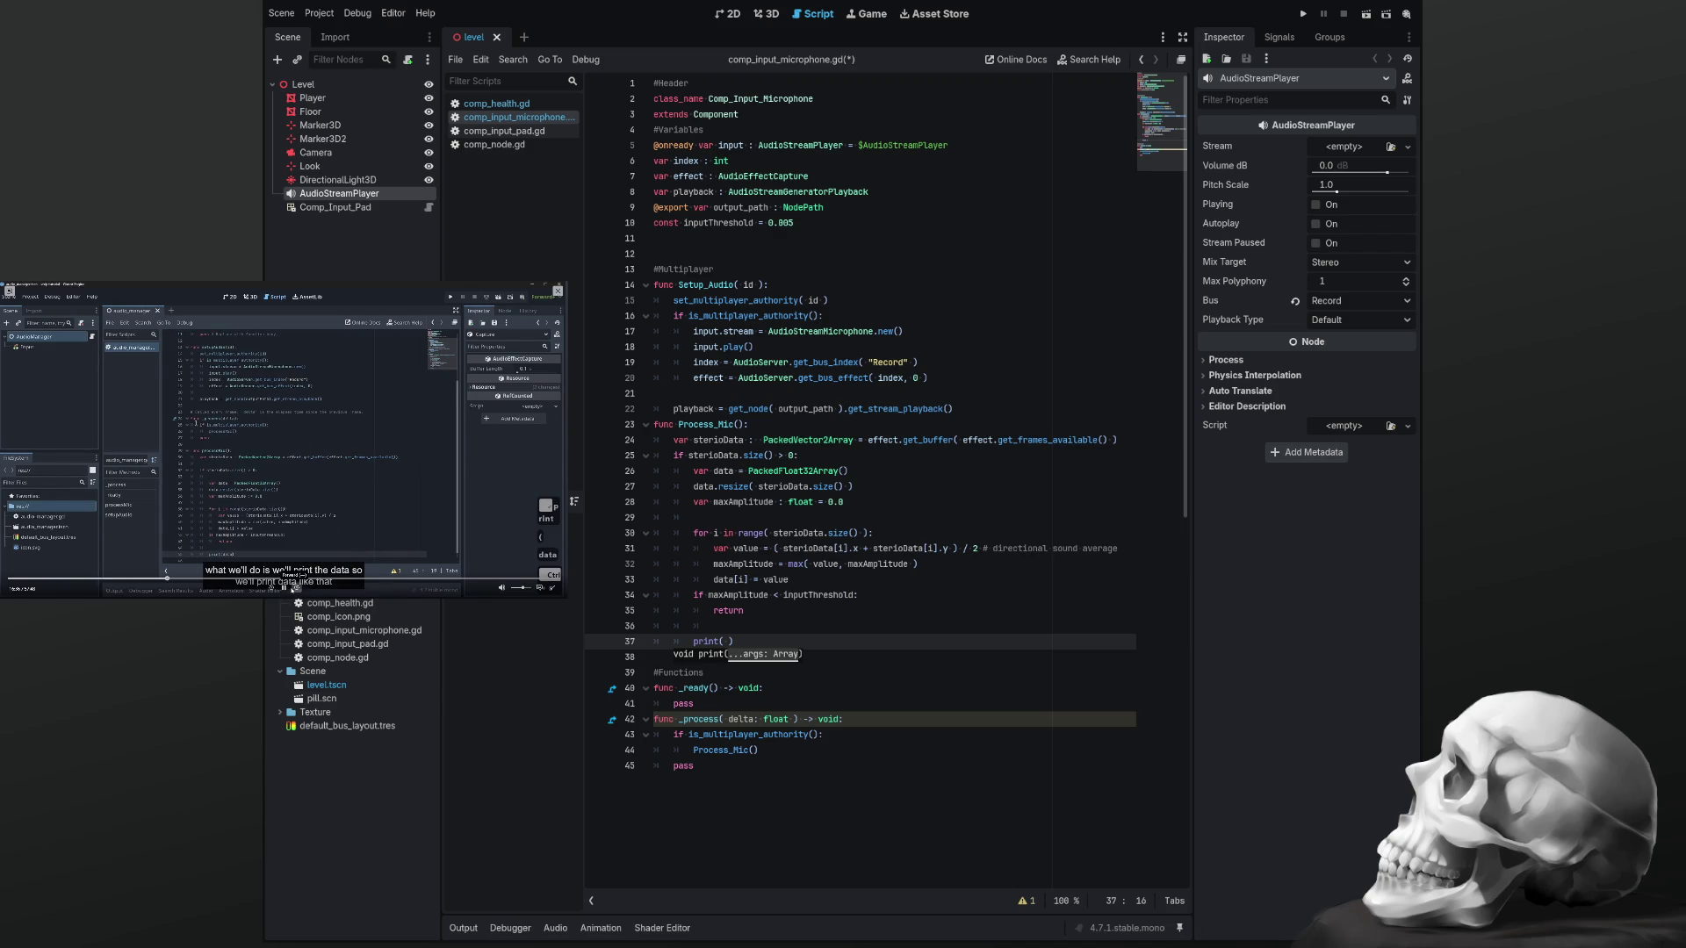
{"action": "left_click", "coordinate": [284, 588]}
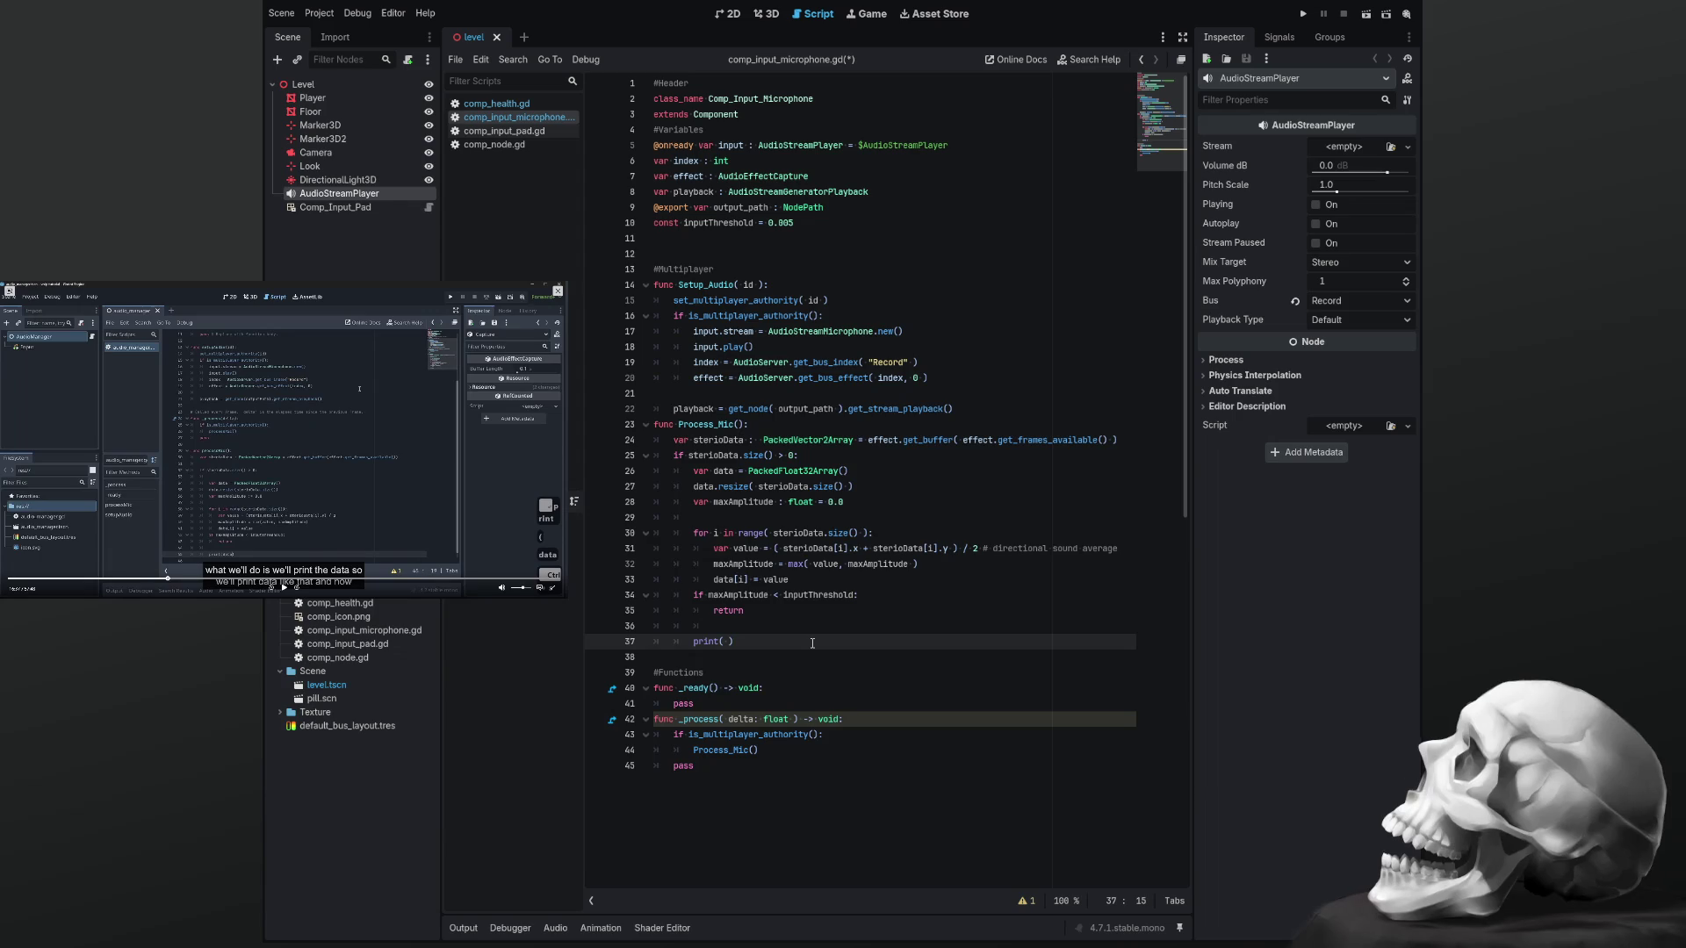
Step: Complete Process_Mic's print(data) call, save the microphone script, and return to the level's 3D view
{"action": "type", "text": "data"}
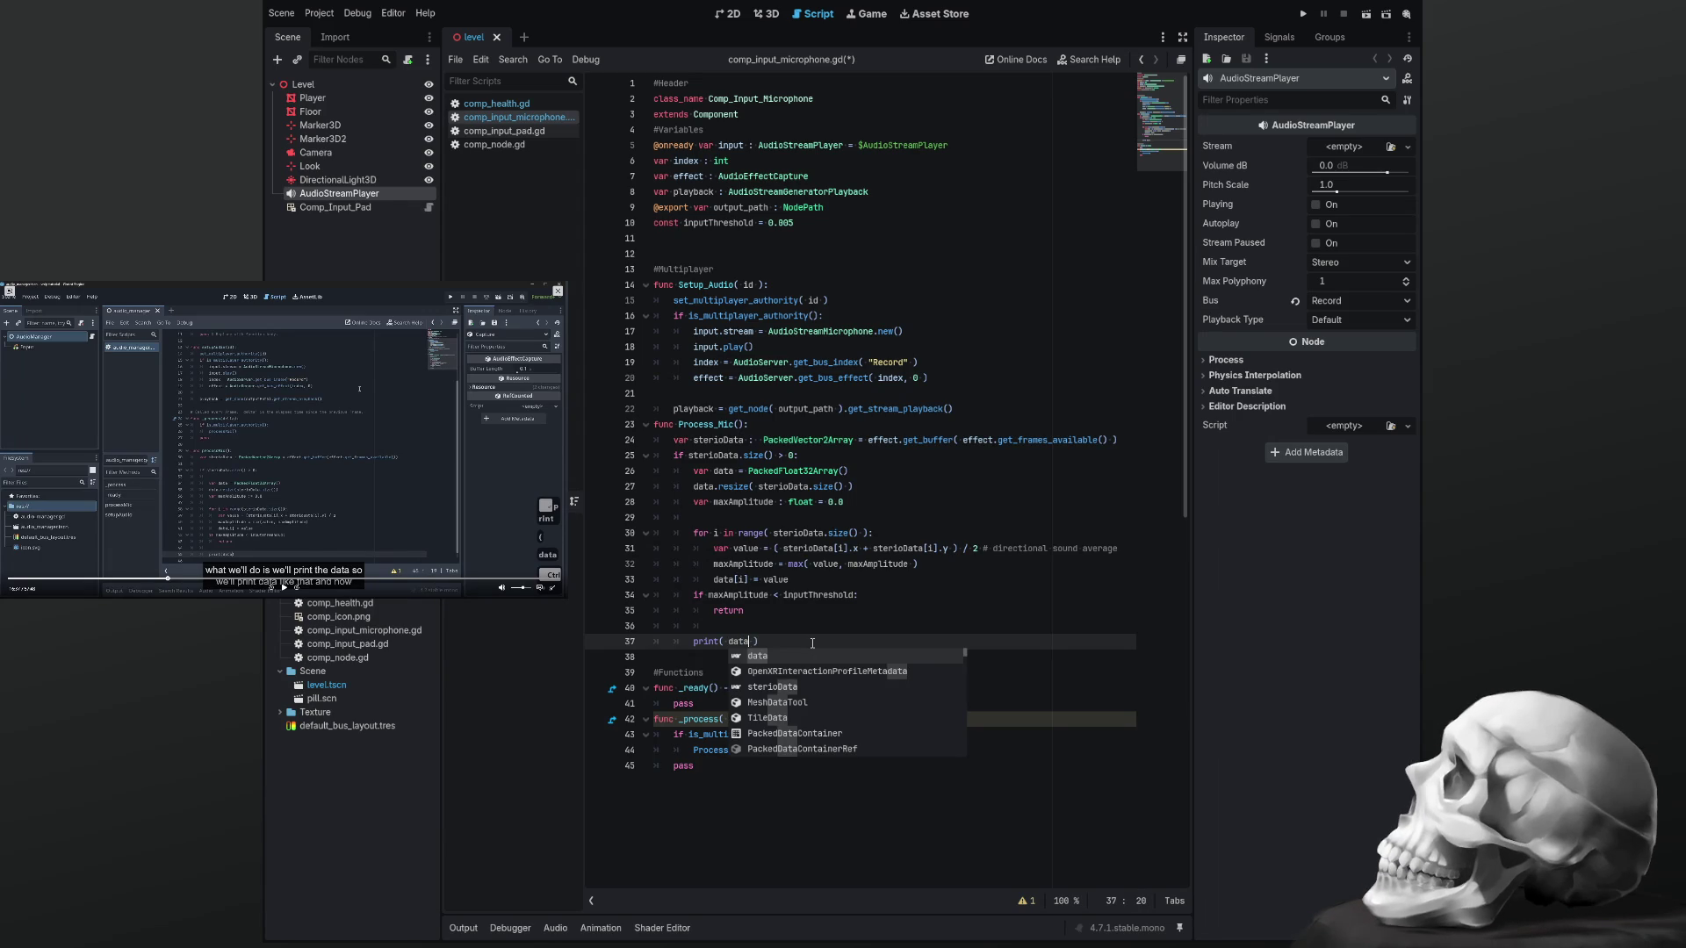
{"action": "key", "text": "Escape"}
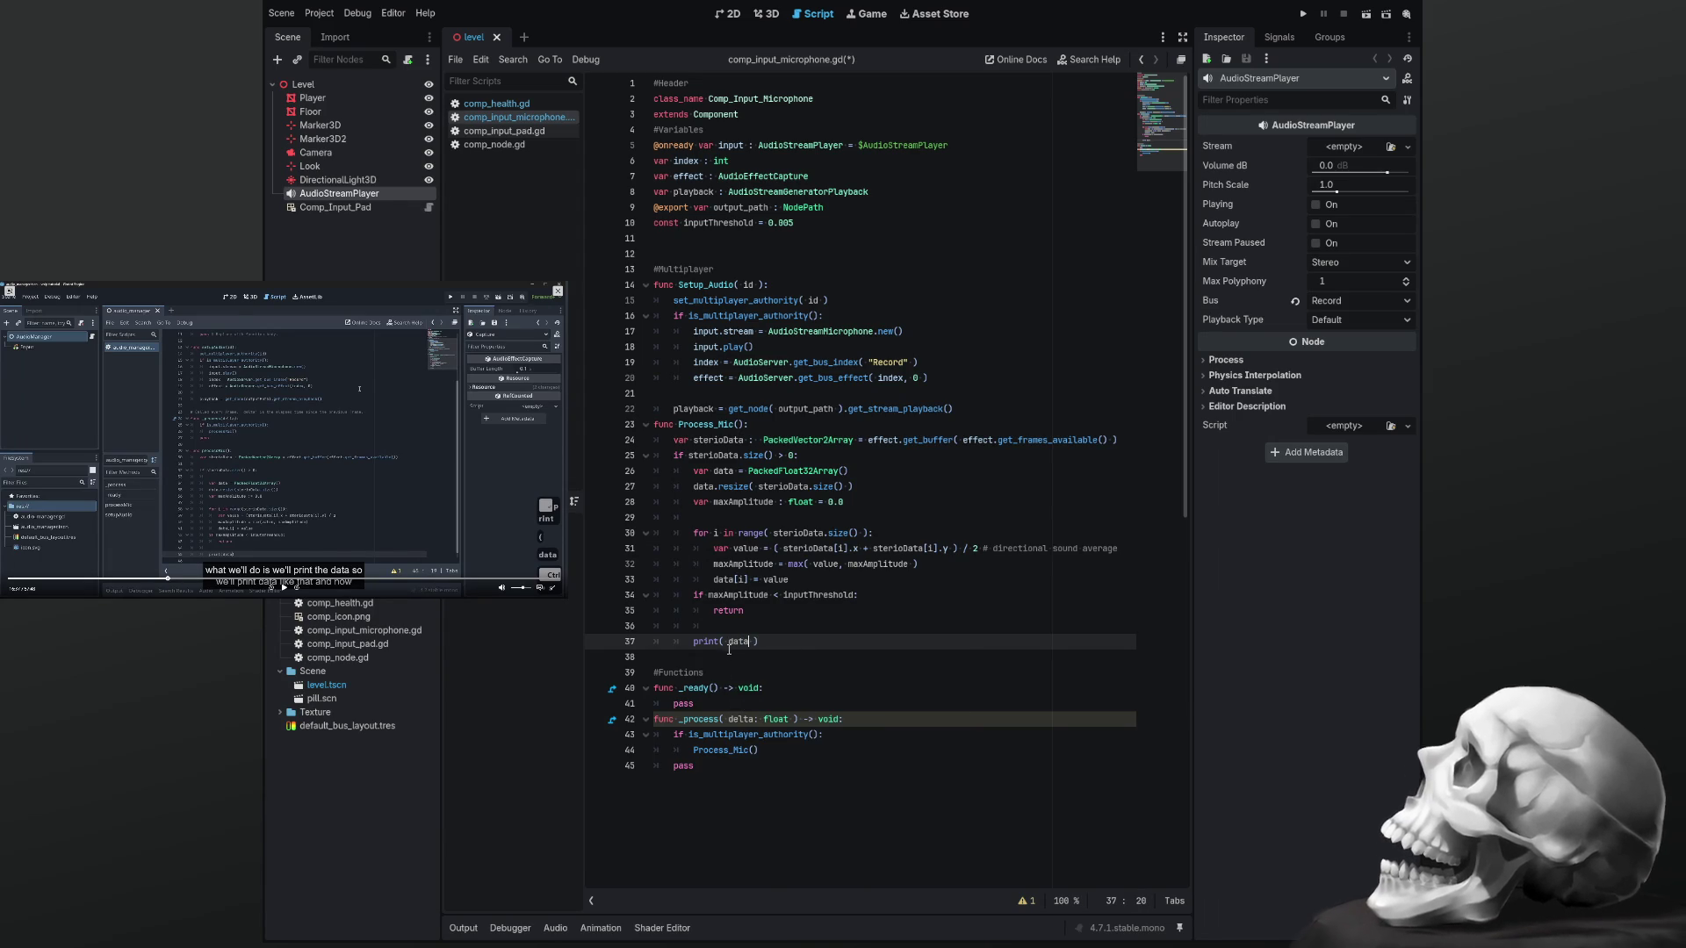
{"action": "double_click", "coordinate": [734, 641]}
{"action": "key", "text": "ctrl+f"}
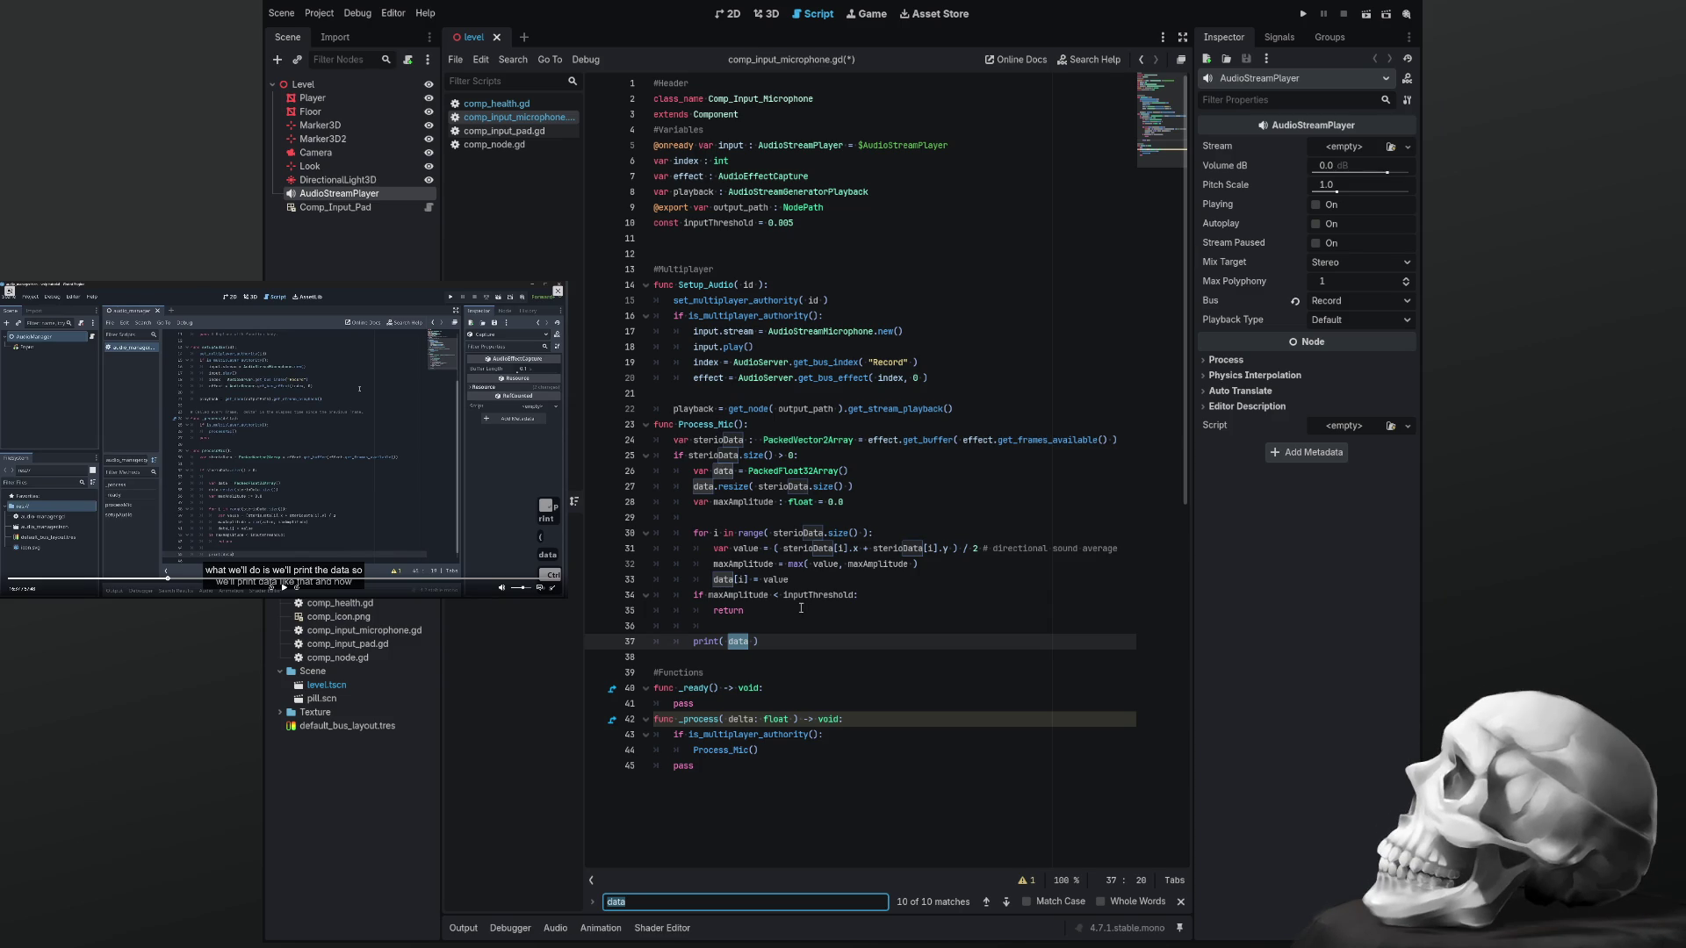
{"action": "left_click", "coordinate": [787, 660]}
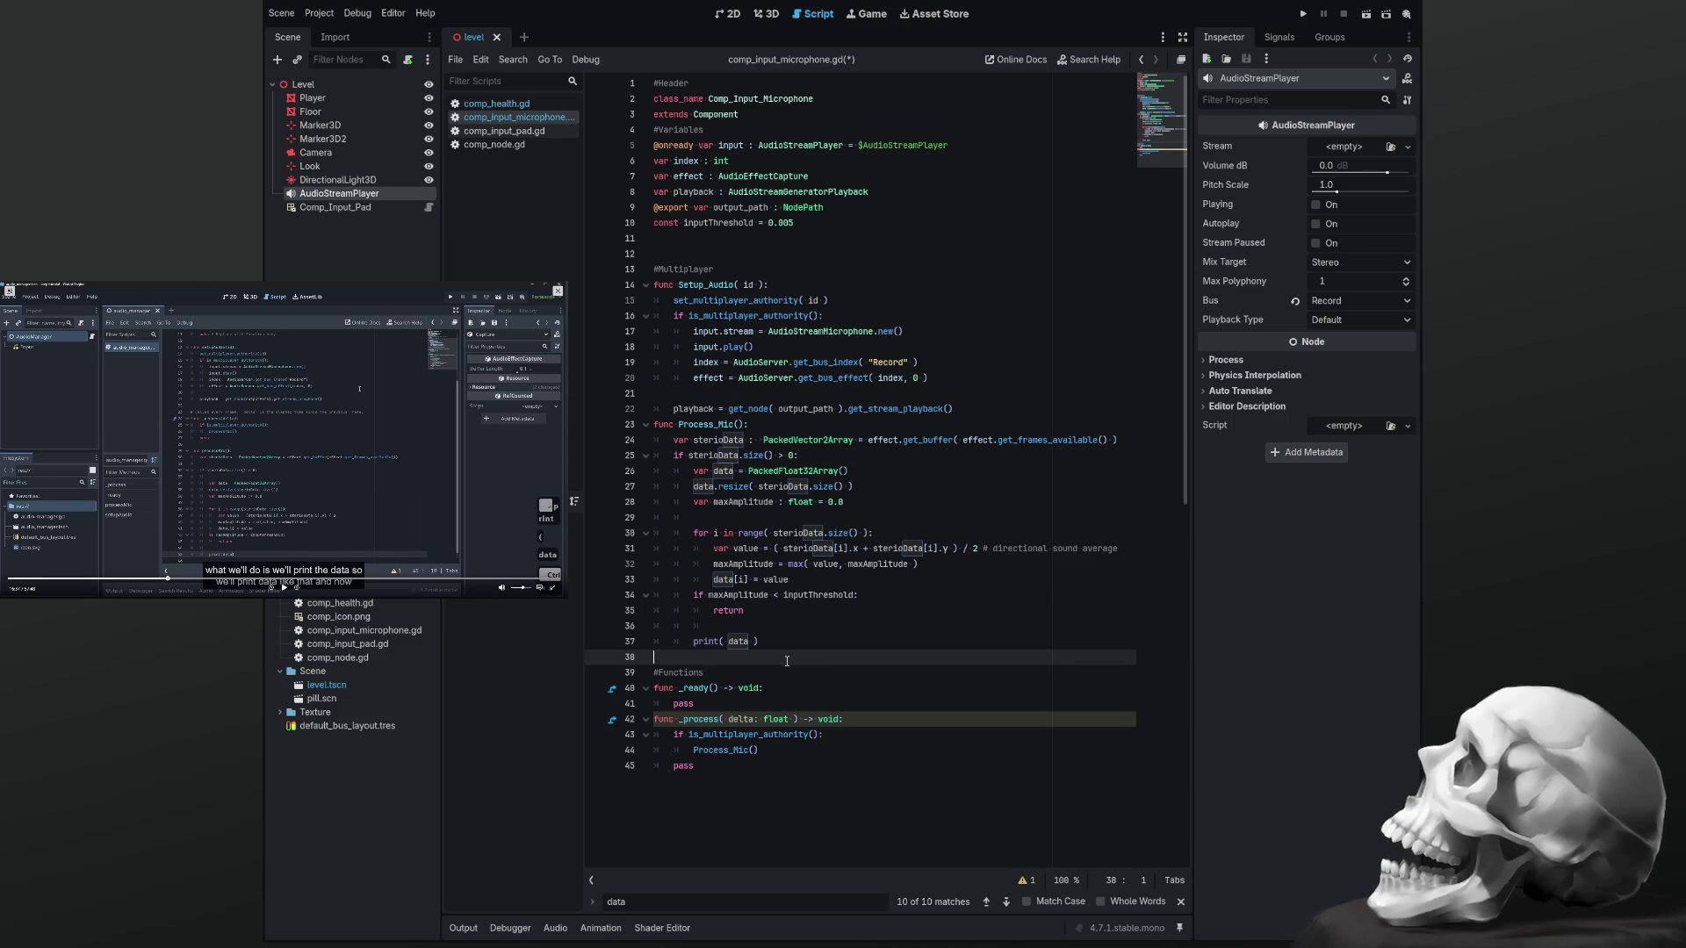
{"action": "key", "text": "ctrl+s"}
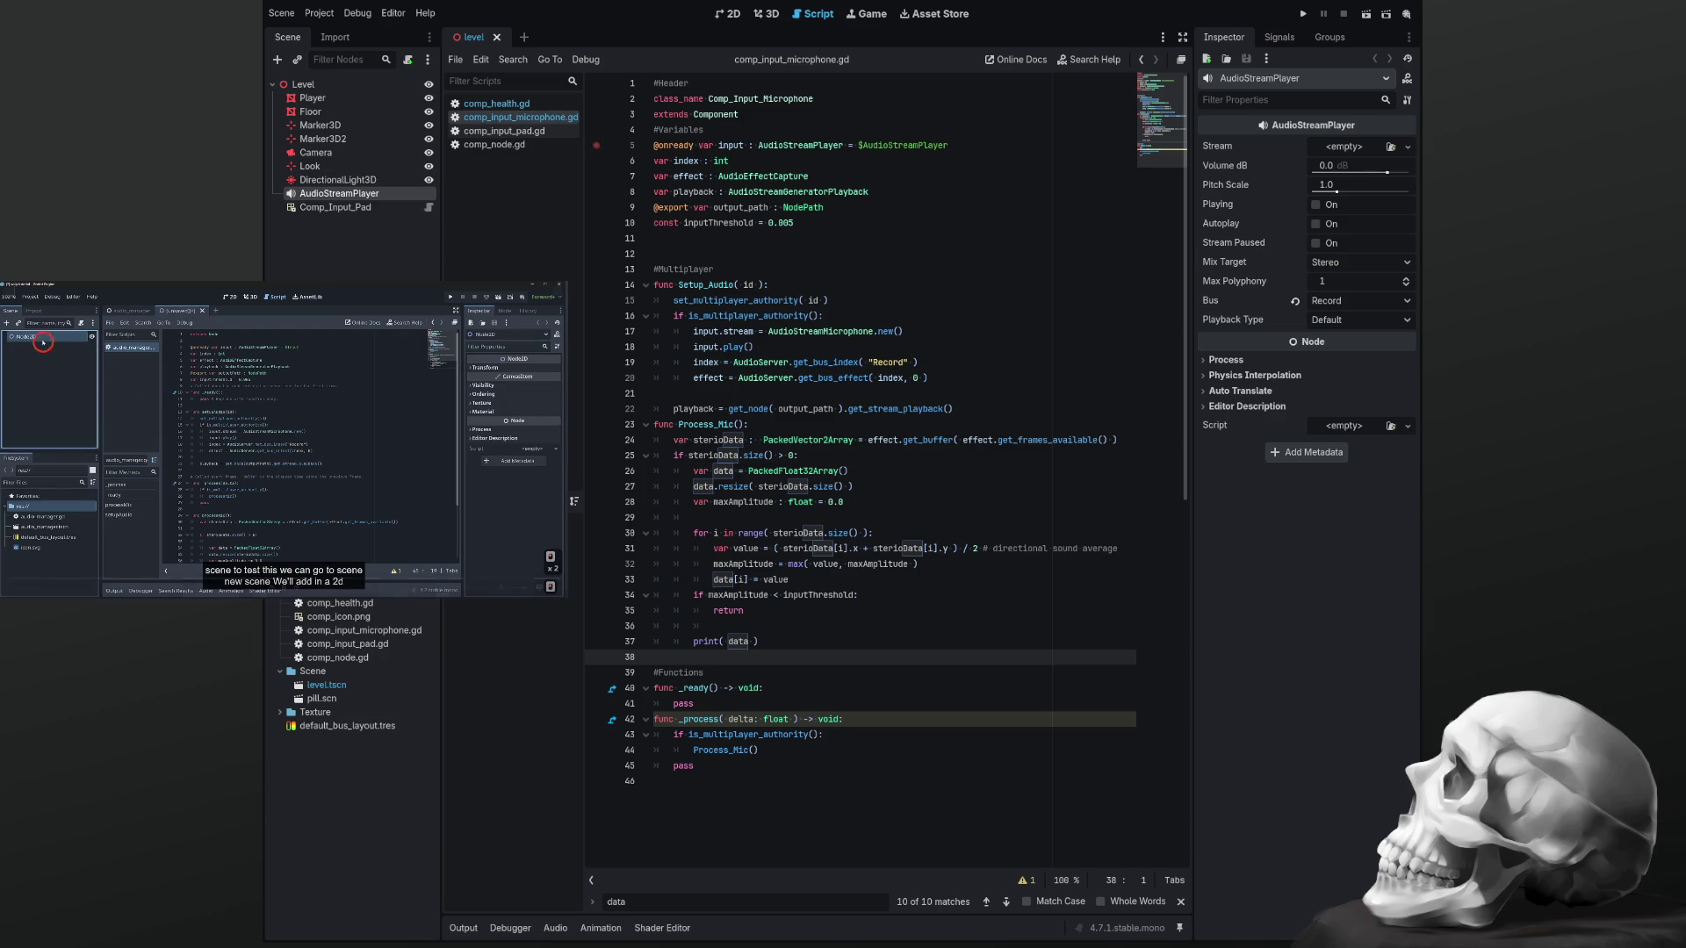
{"action": "left_click", "coordinate": [769, 14]}
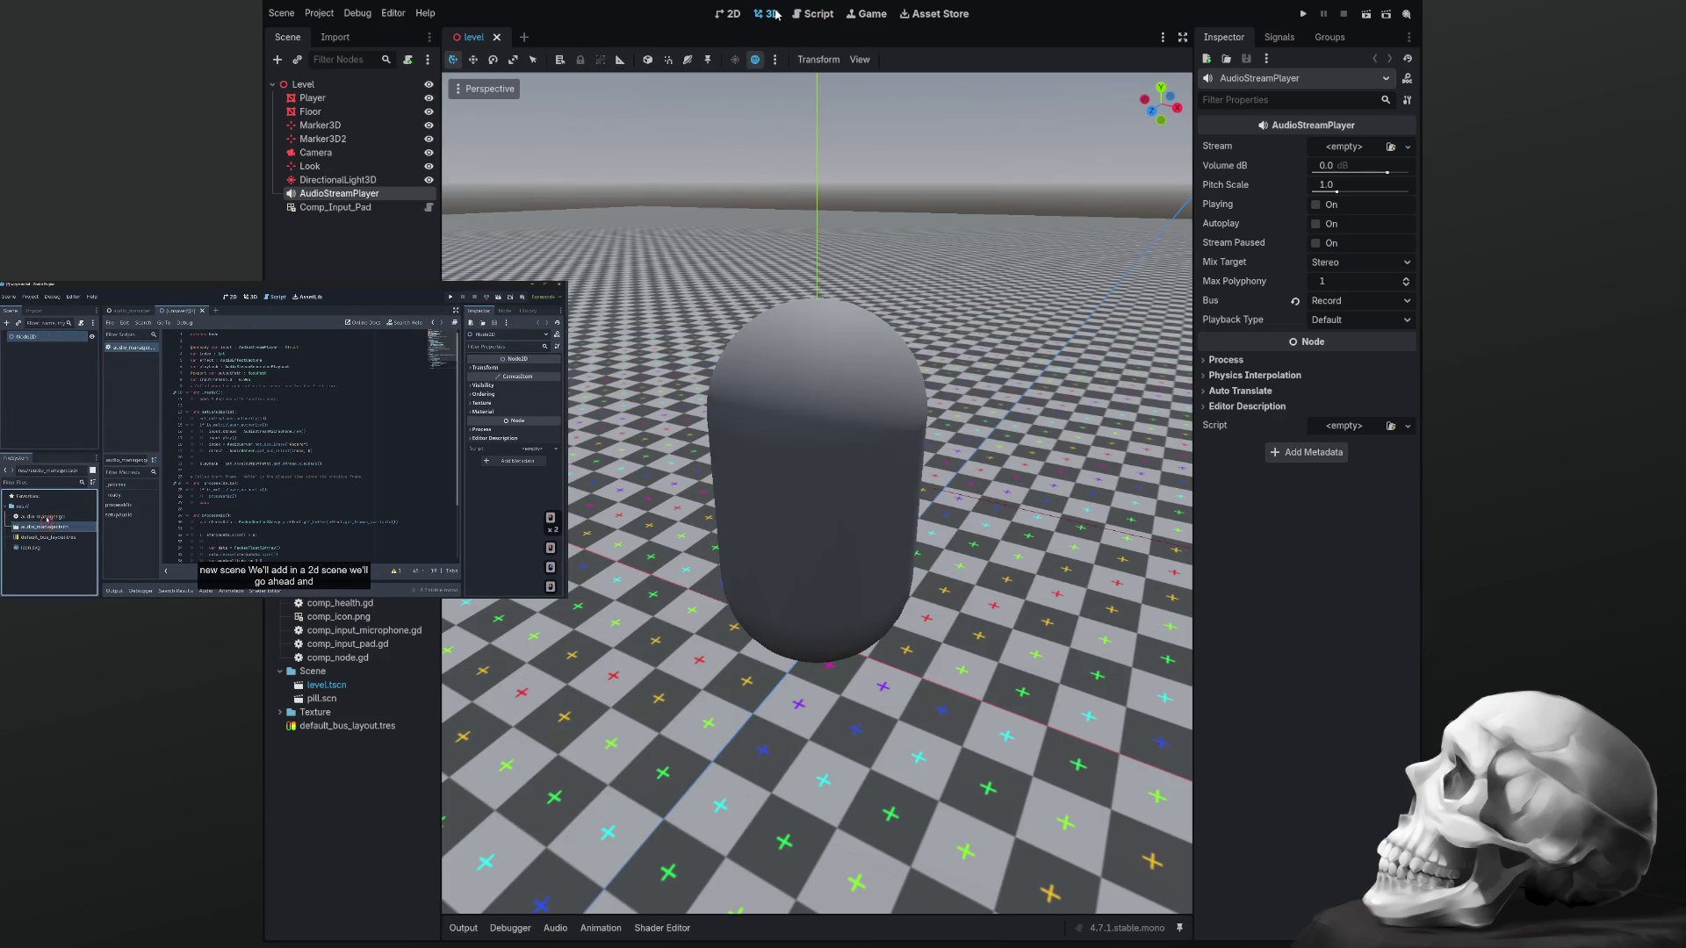
Step: Zoom the level viewport out and back in, then select the Comp_Input_Pad node
{"action": "scroll", "coordinate": [723, 312], "scroll_direction": "down", "scroll_amount": 8}
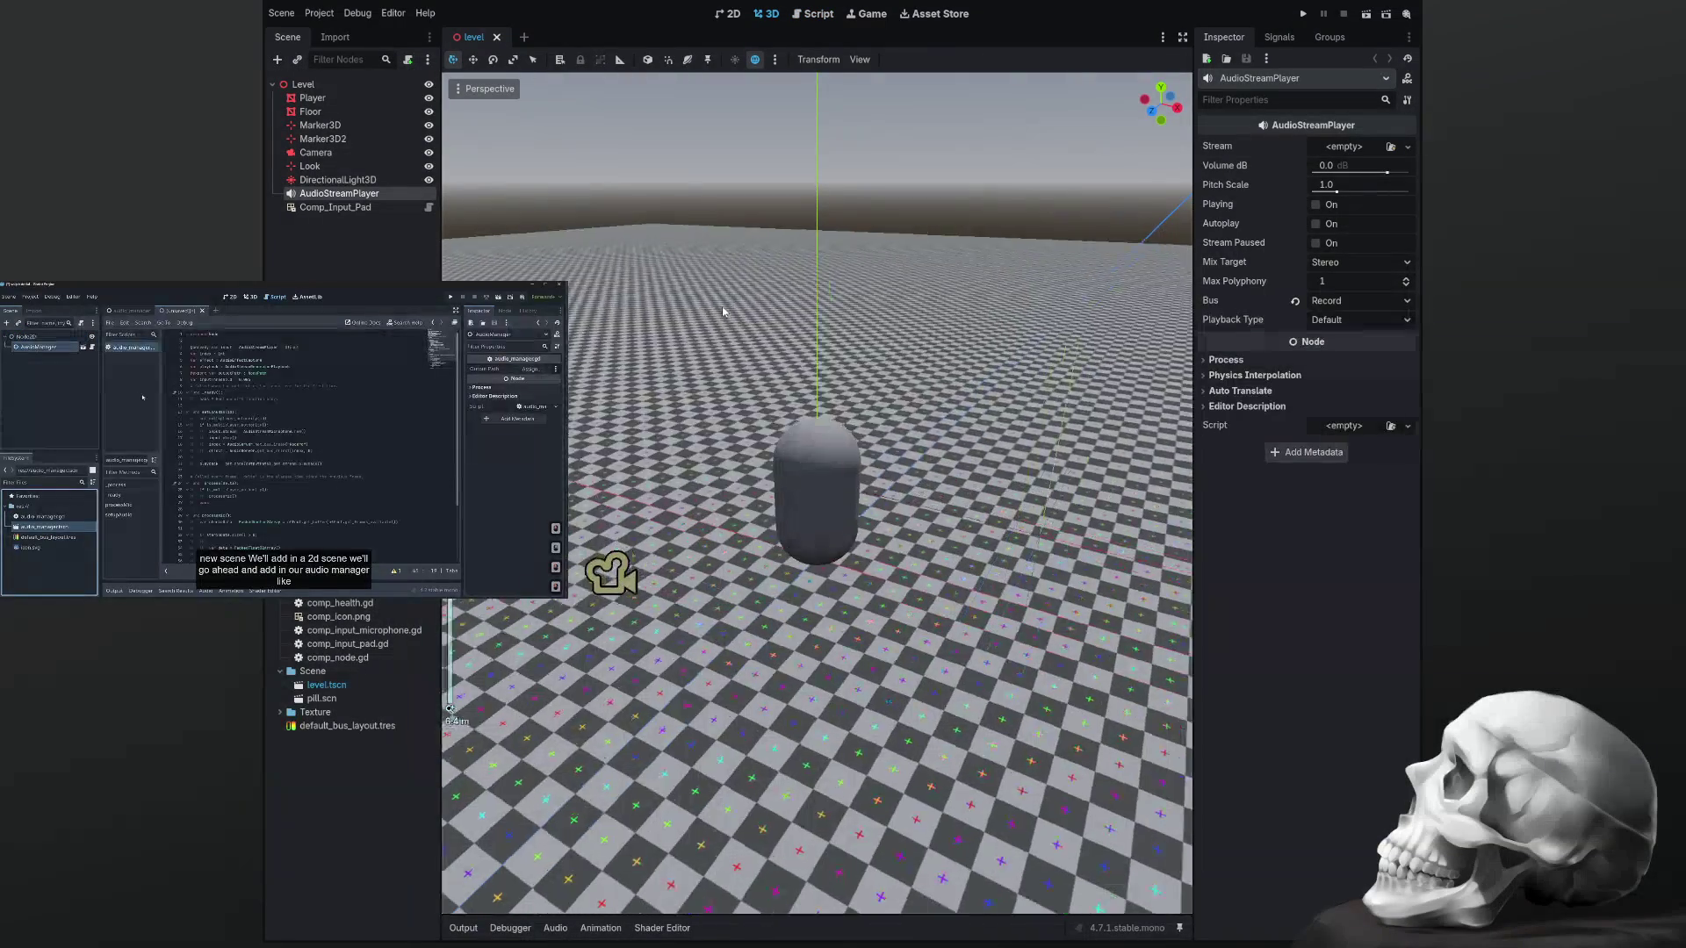
{"action": "scroll", "coordinate": [723, 312], "scroll_direction": "up", "scroll_amount": 1}
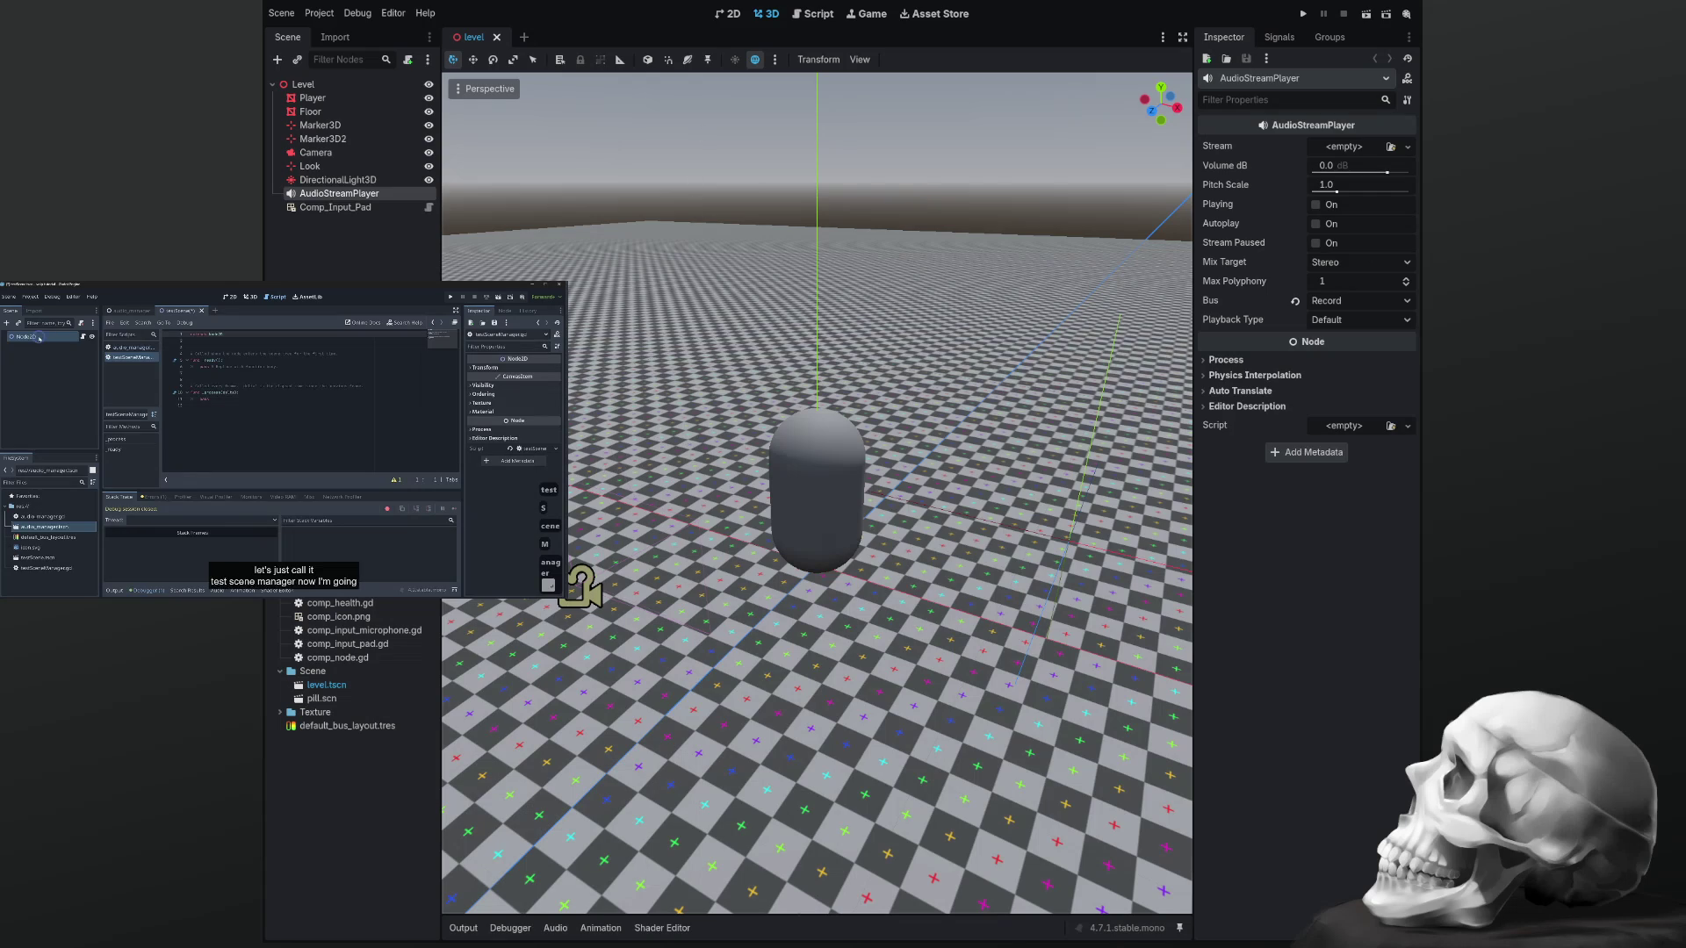
{"action": "left_click", "coordinate": [336, 207]}
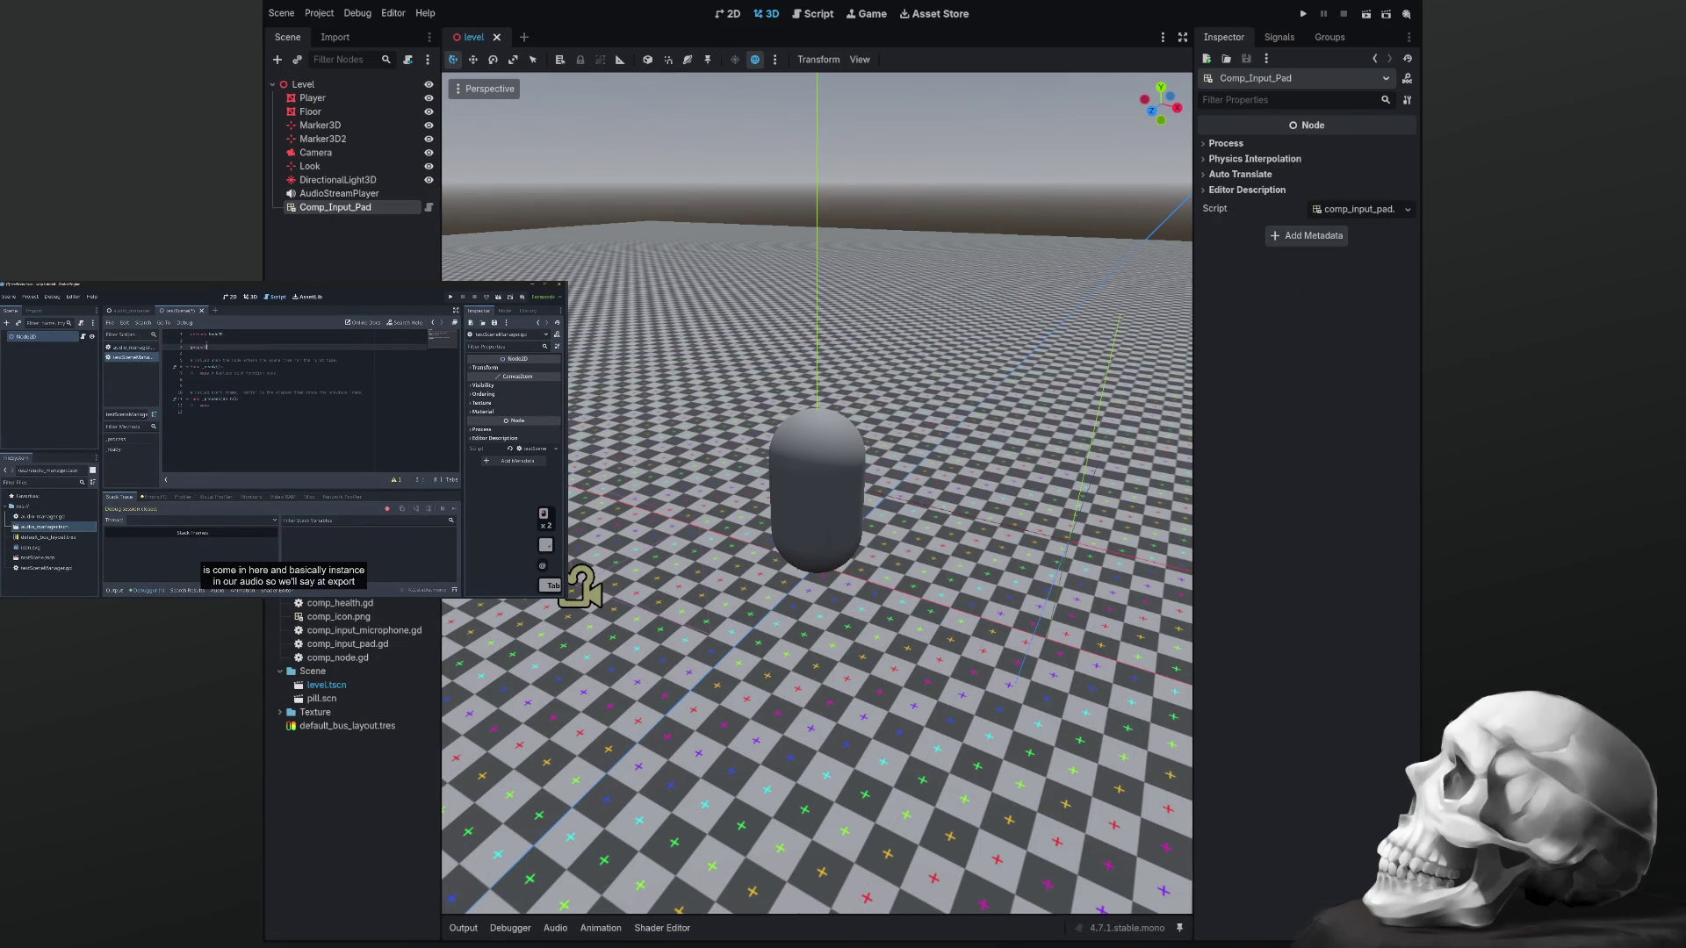
Step: Delete the Comp_Input_Pad node from the level's scene tree
{"action": "key", "text": "Delete"}
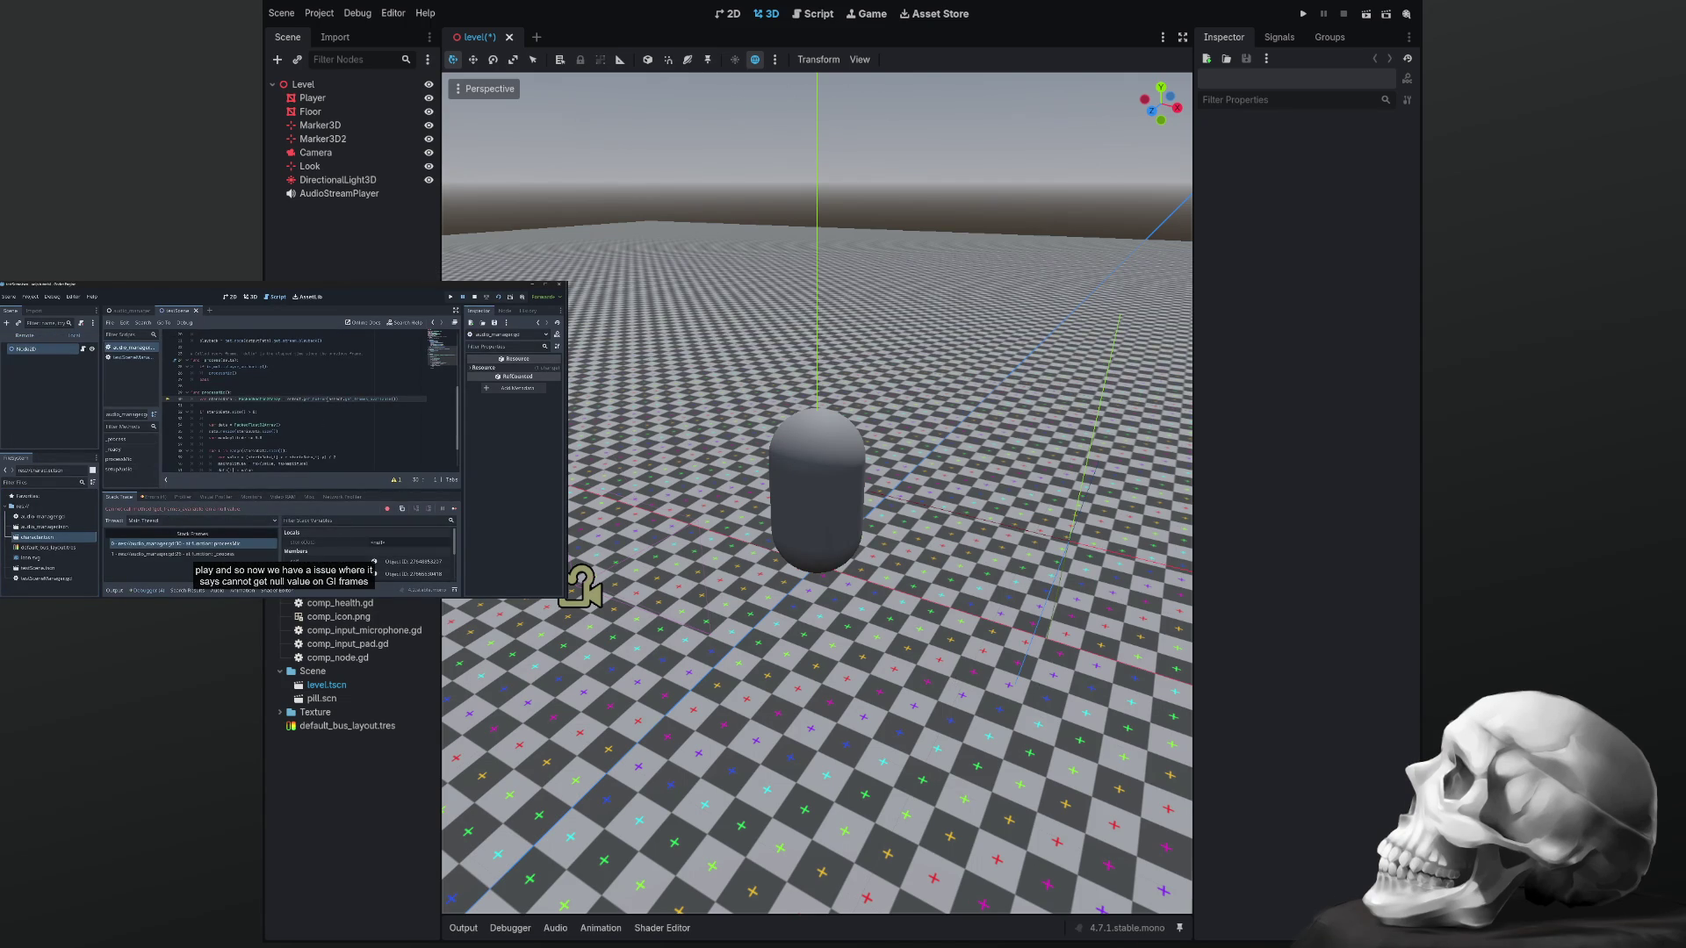
Step: Review the script, rewind the tutorial video, then return to 3D and select AudioStreamPlayer
{"action": "left_click", "coordinate": [819, 14]}
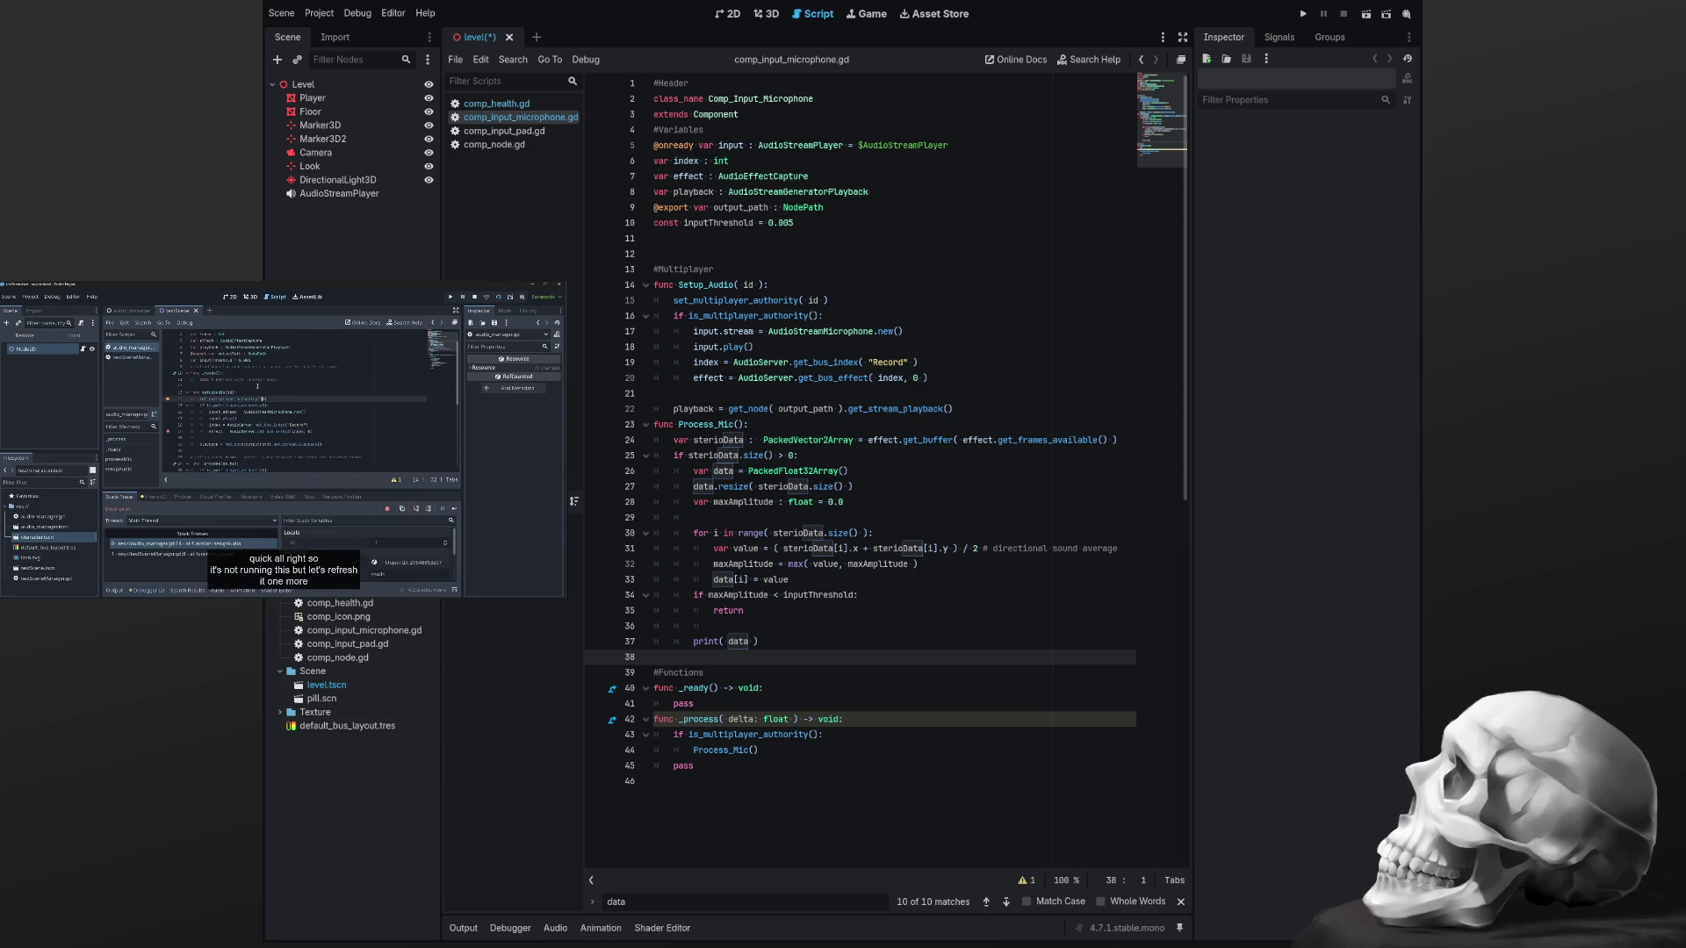
{"action": "mouse_move", "coordinate": [283, 439]}
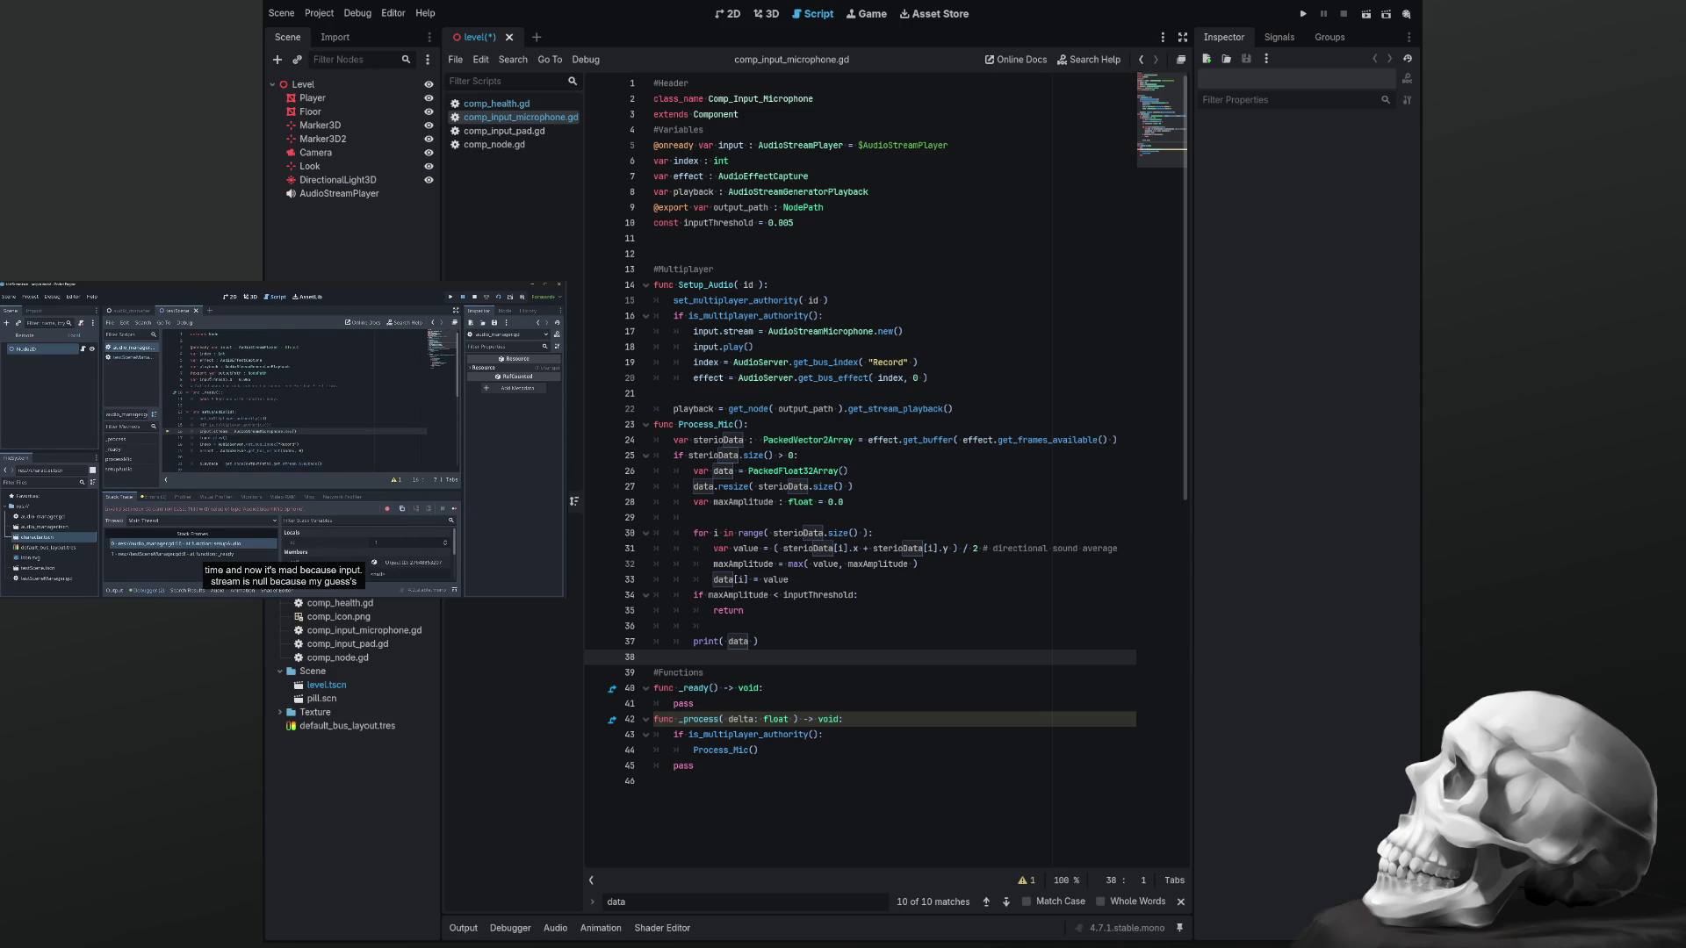
{"action": "mouse_move", "coordinate": [284, 583]}
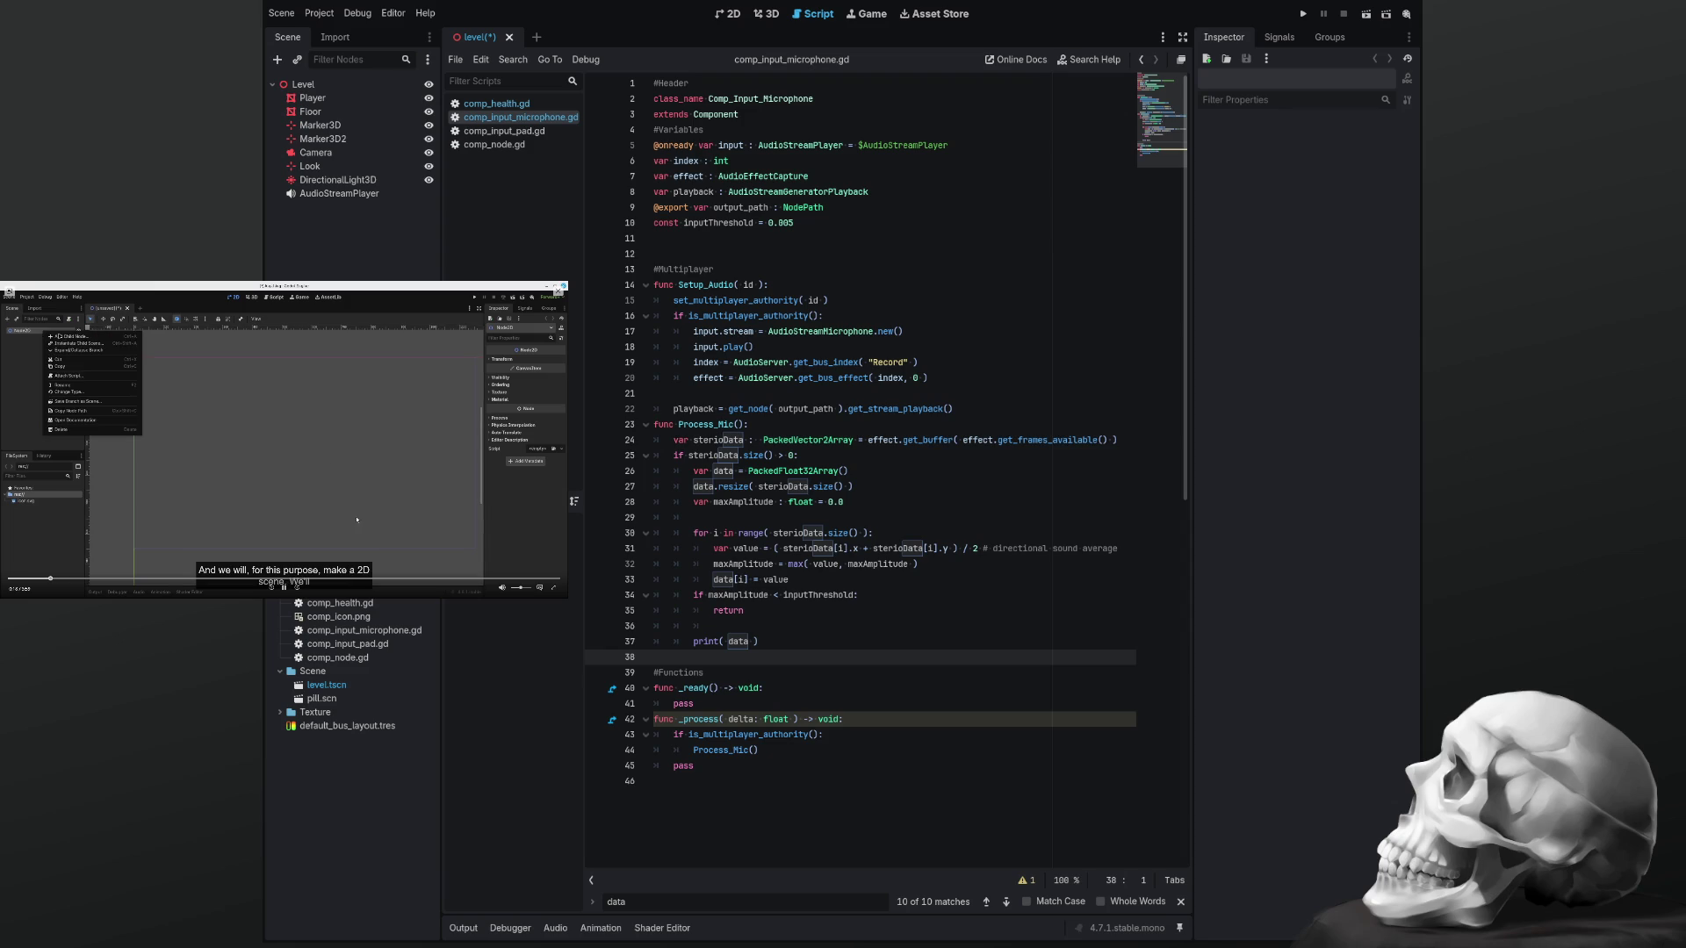
{"action": "mouse_move", "coordinate": [345, 593]}
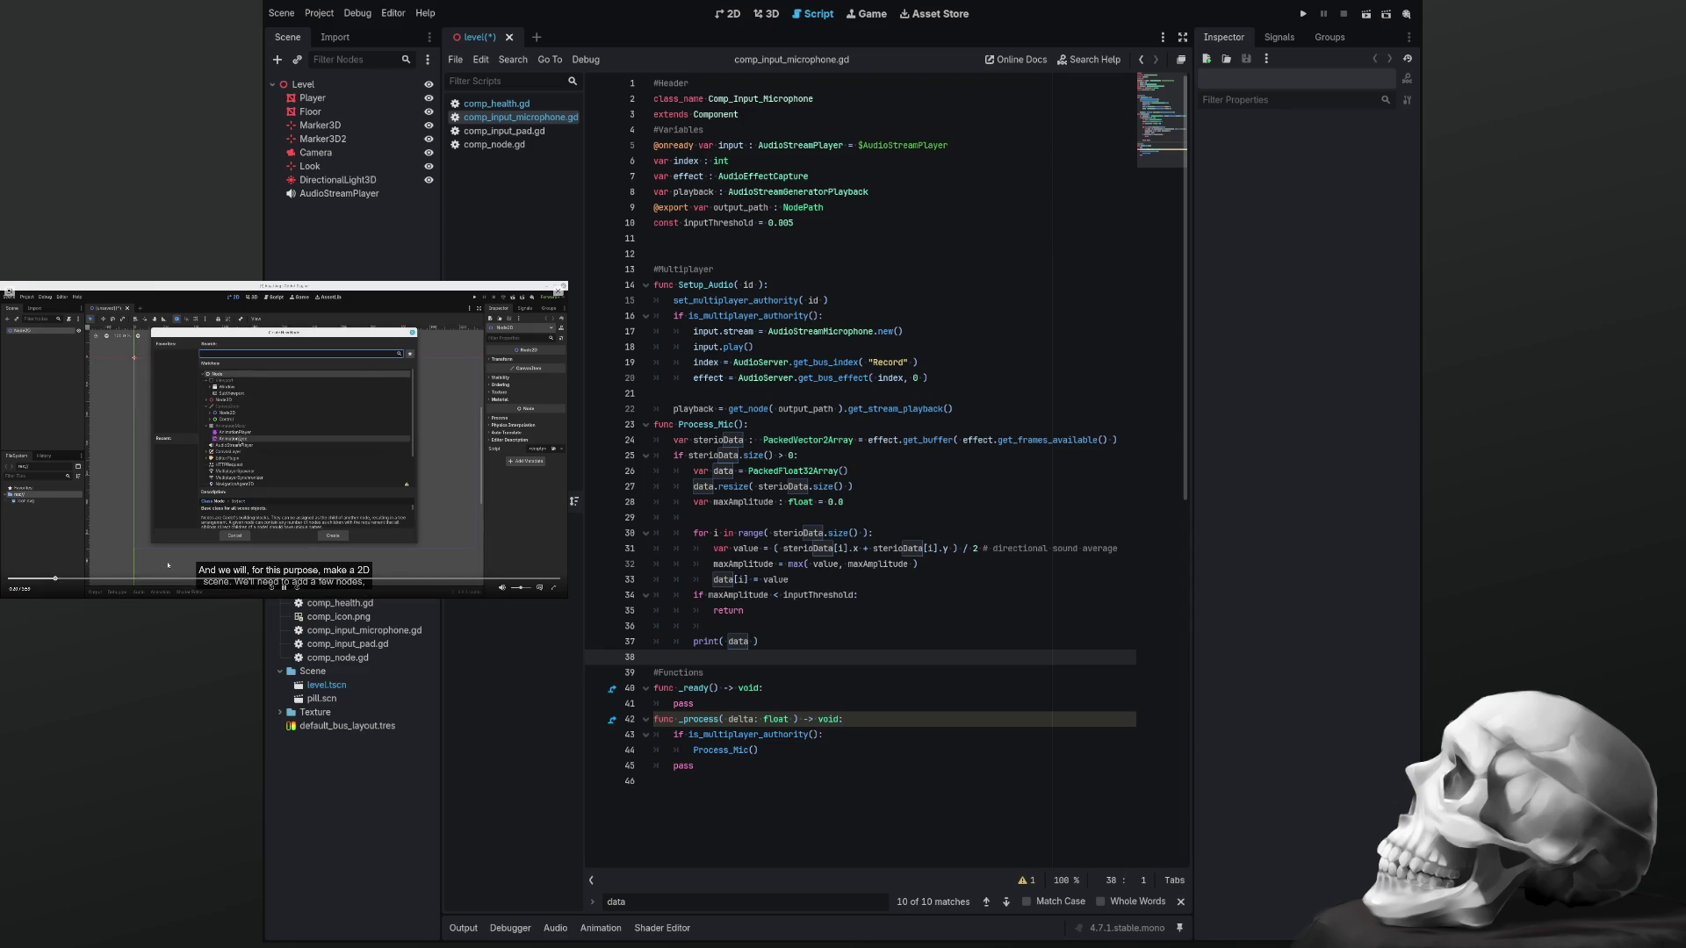
{"action": "key", "text": "Home"}
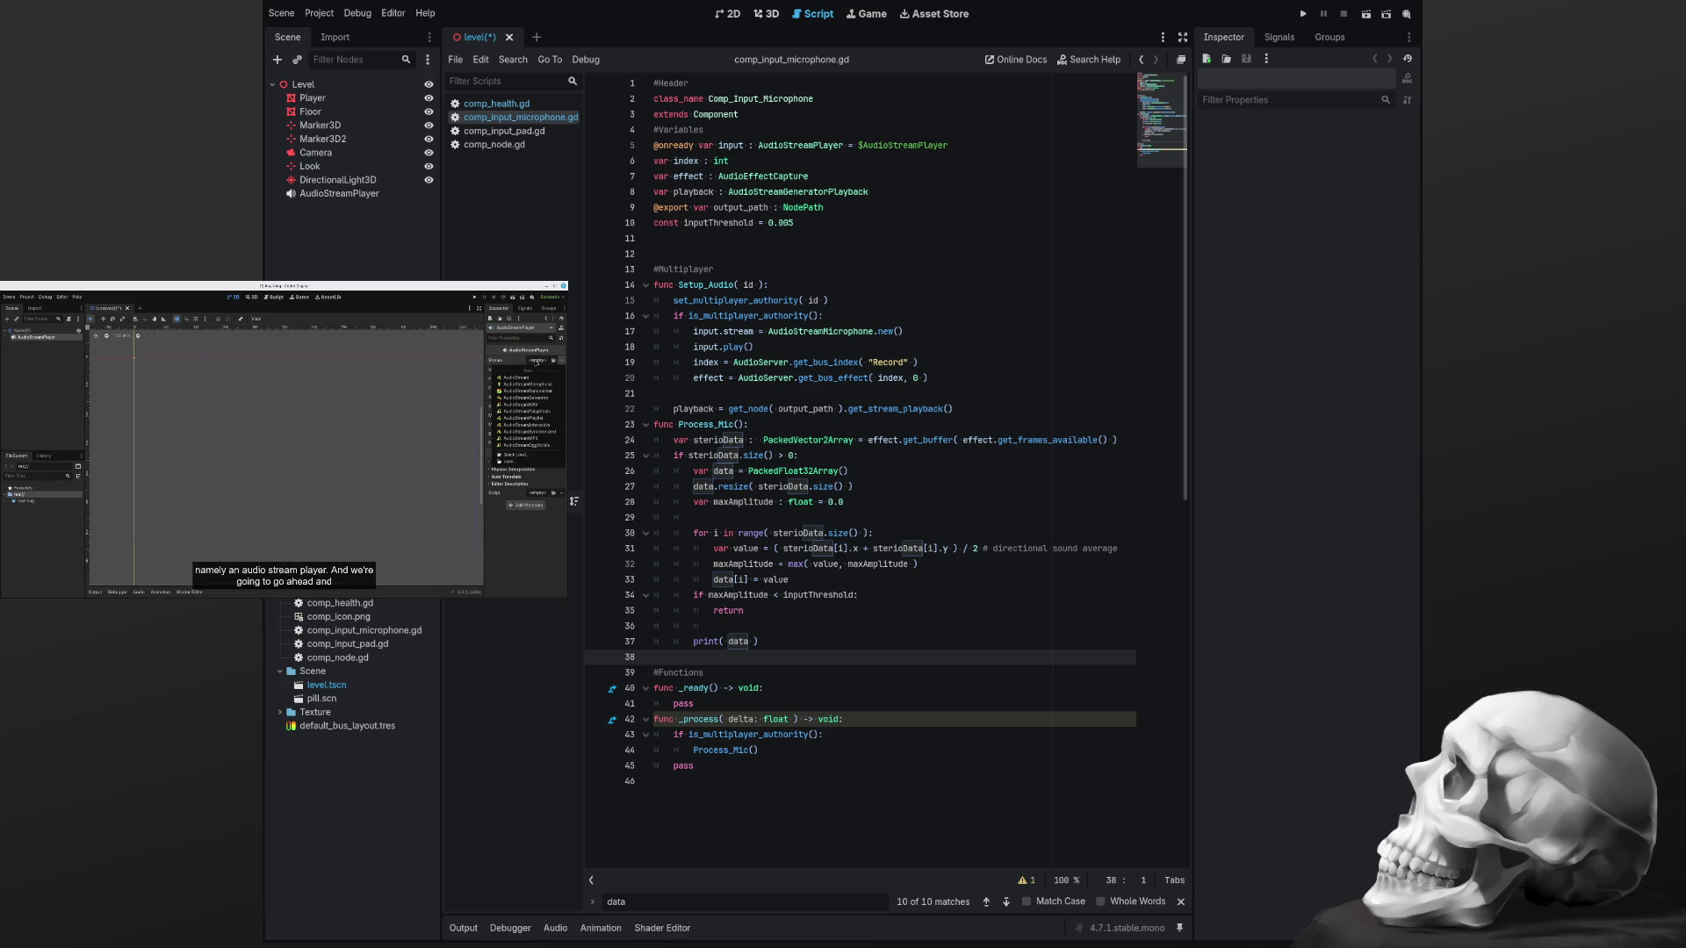
{"action": "left_click", "coordinate": [766, 13]}
{"action": "left_click", "coordinate": [332, 199]}
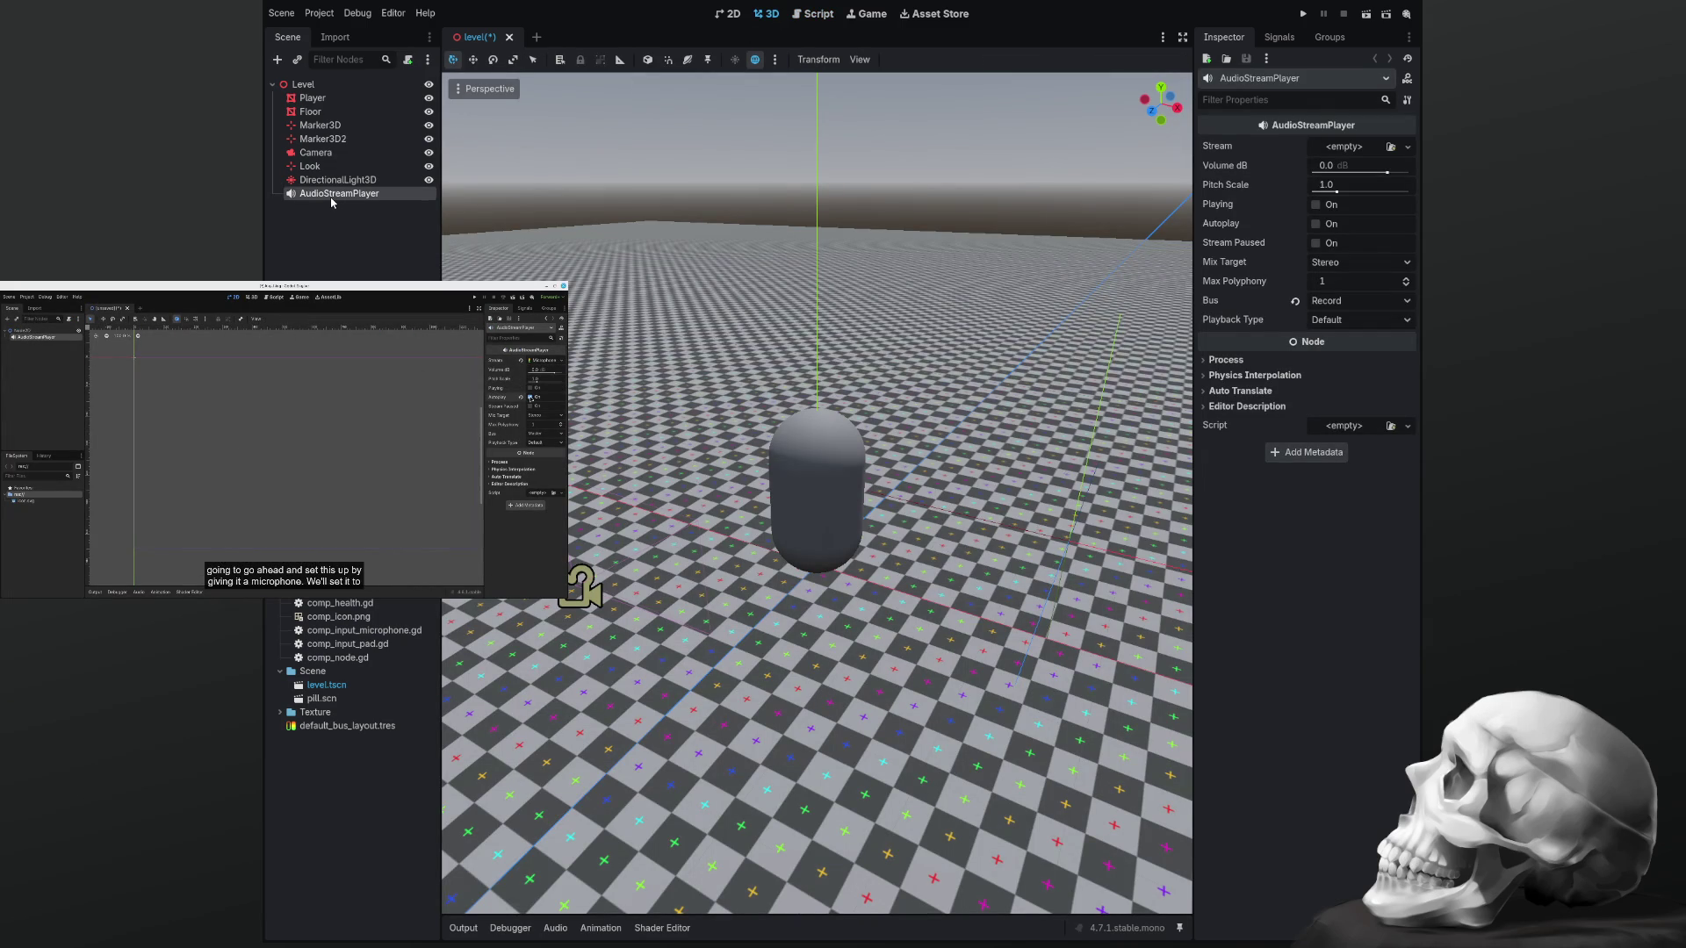
Step: Turn on Autoplay for the AudioStreamPlayer and pause the tutorial video
{"action": "mouse_move", "coordinate": [284, 591]}
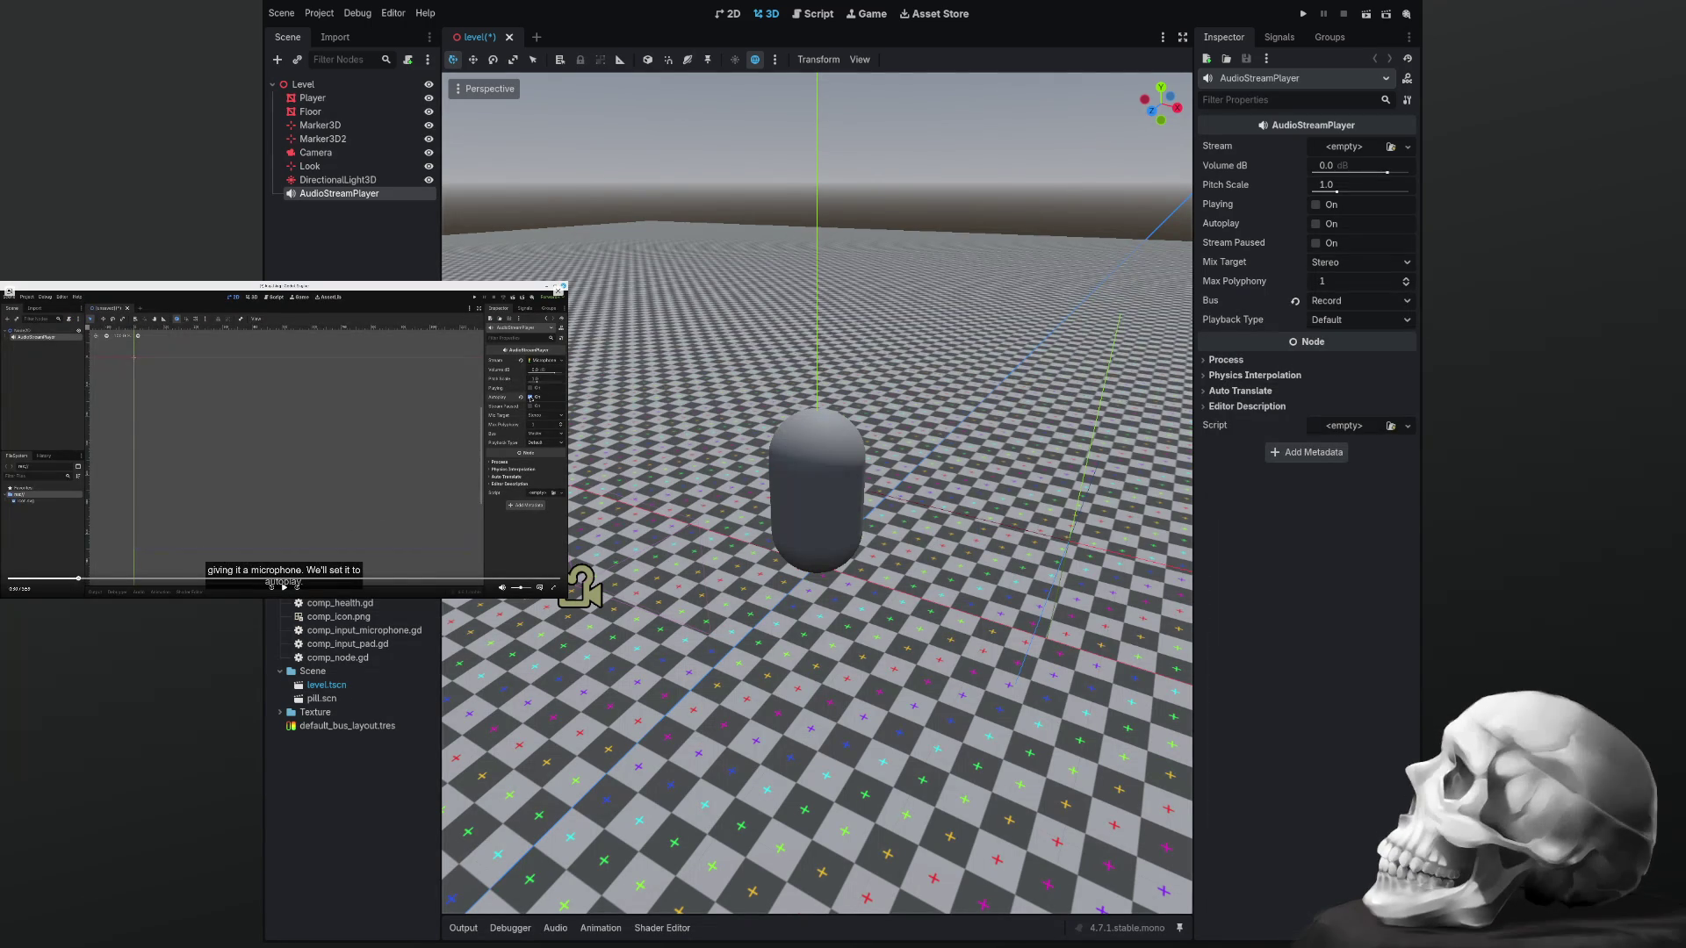
{"action": "left_click", "coordinate": [1315, 224]}
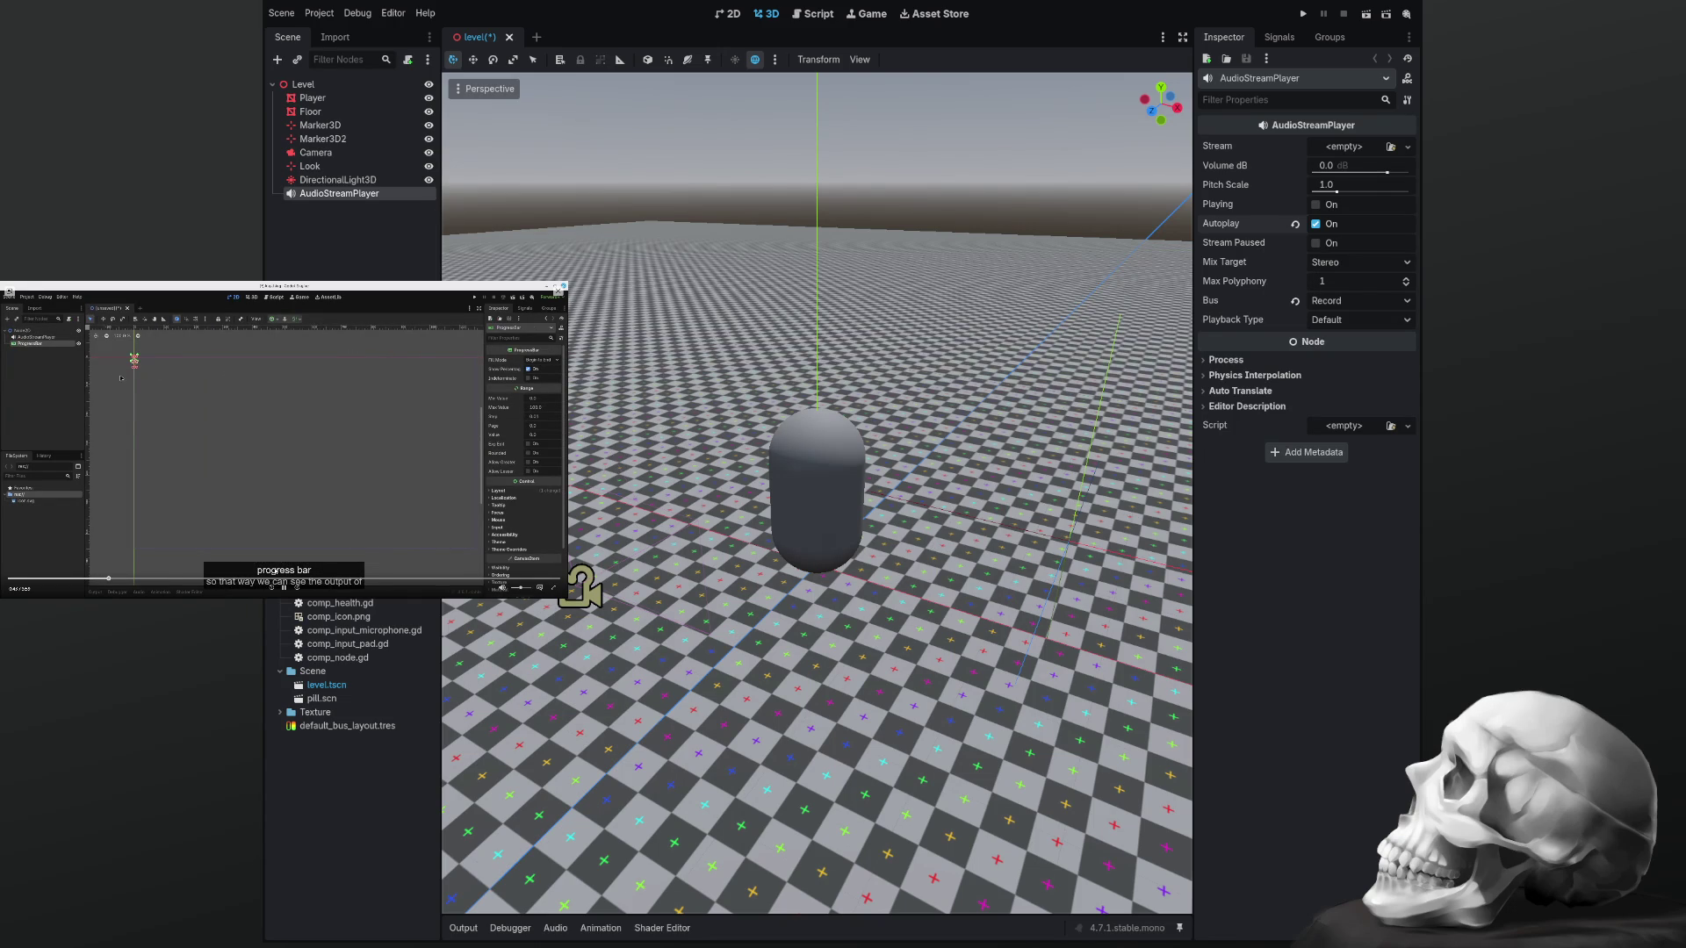
{"action": "left_click", "coordinate": [284, 587]}
Step: Inspect the AudioStreamPlayer's audio settings, then delete the node from the level
{"action": "left_click", "coordinate": [302, 84]}
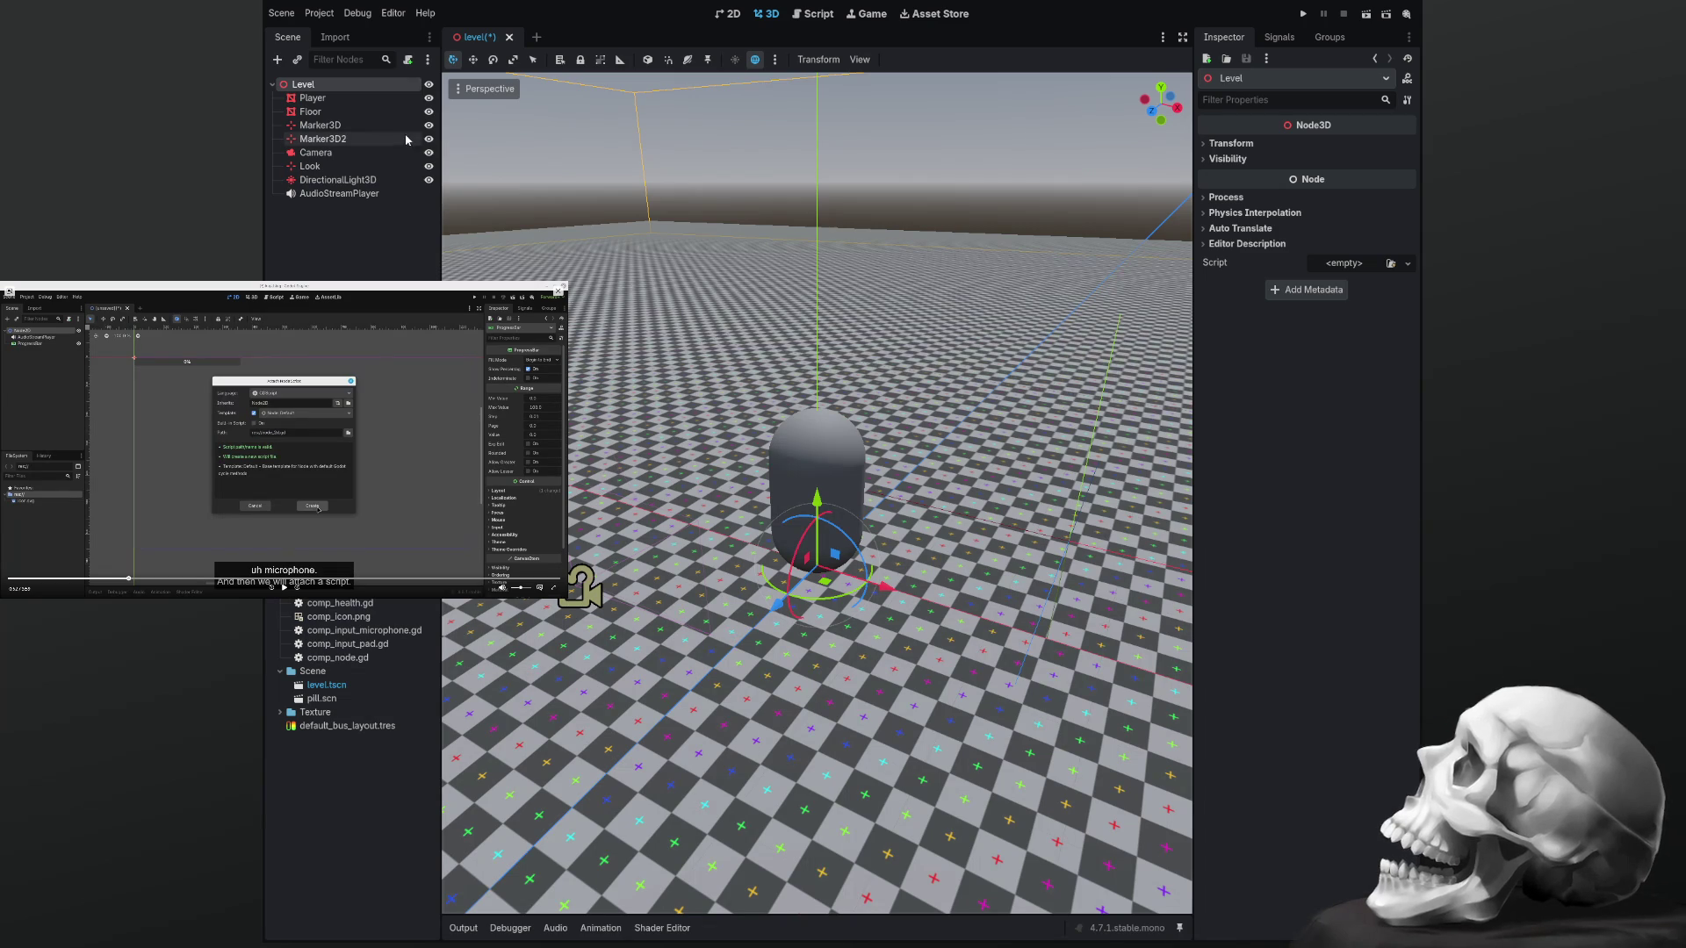
{"action": "left_click", "coordinate": [373, 197]}
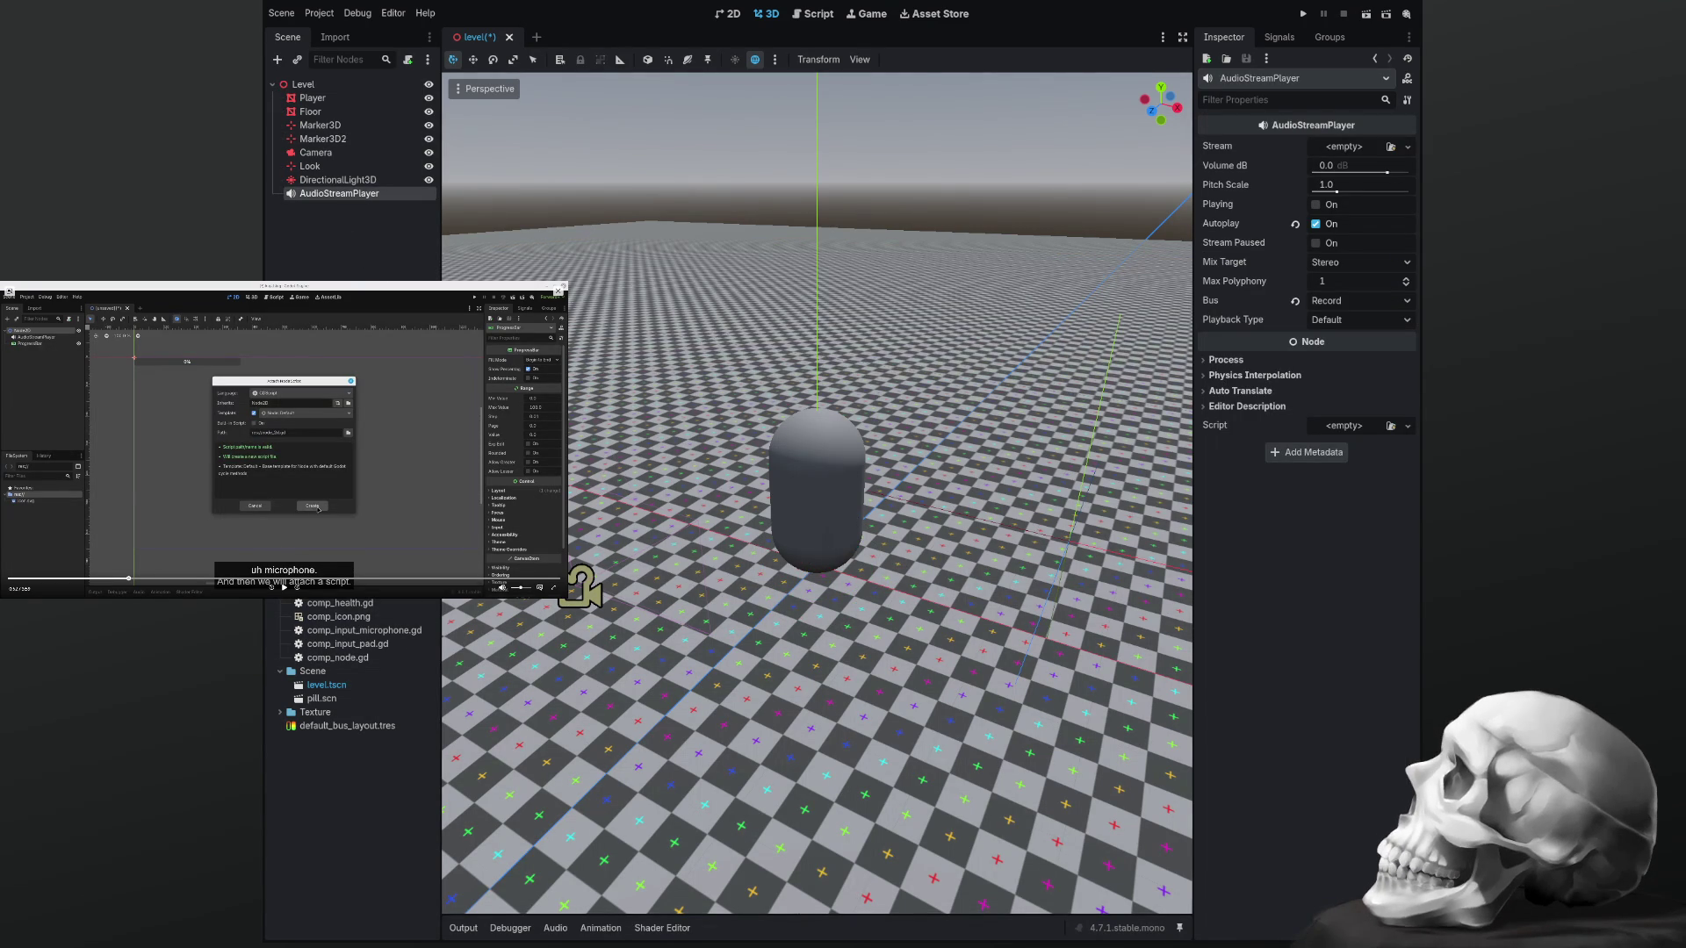
{"action": "key", "text": "Delete"}
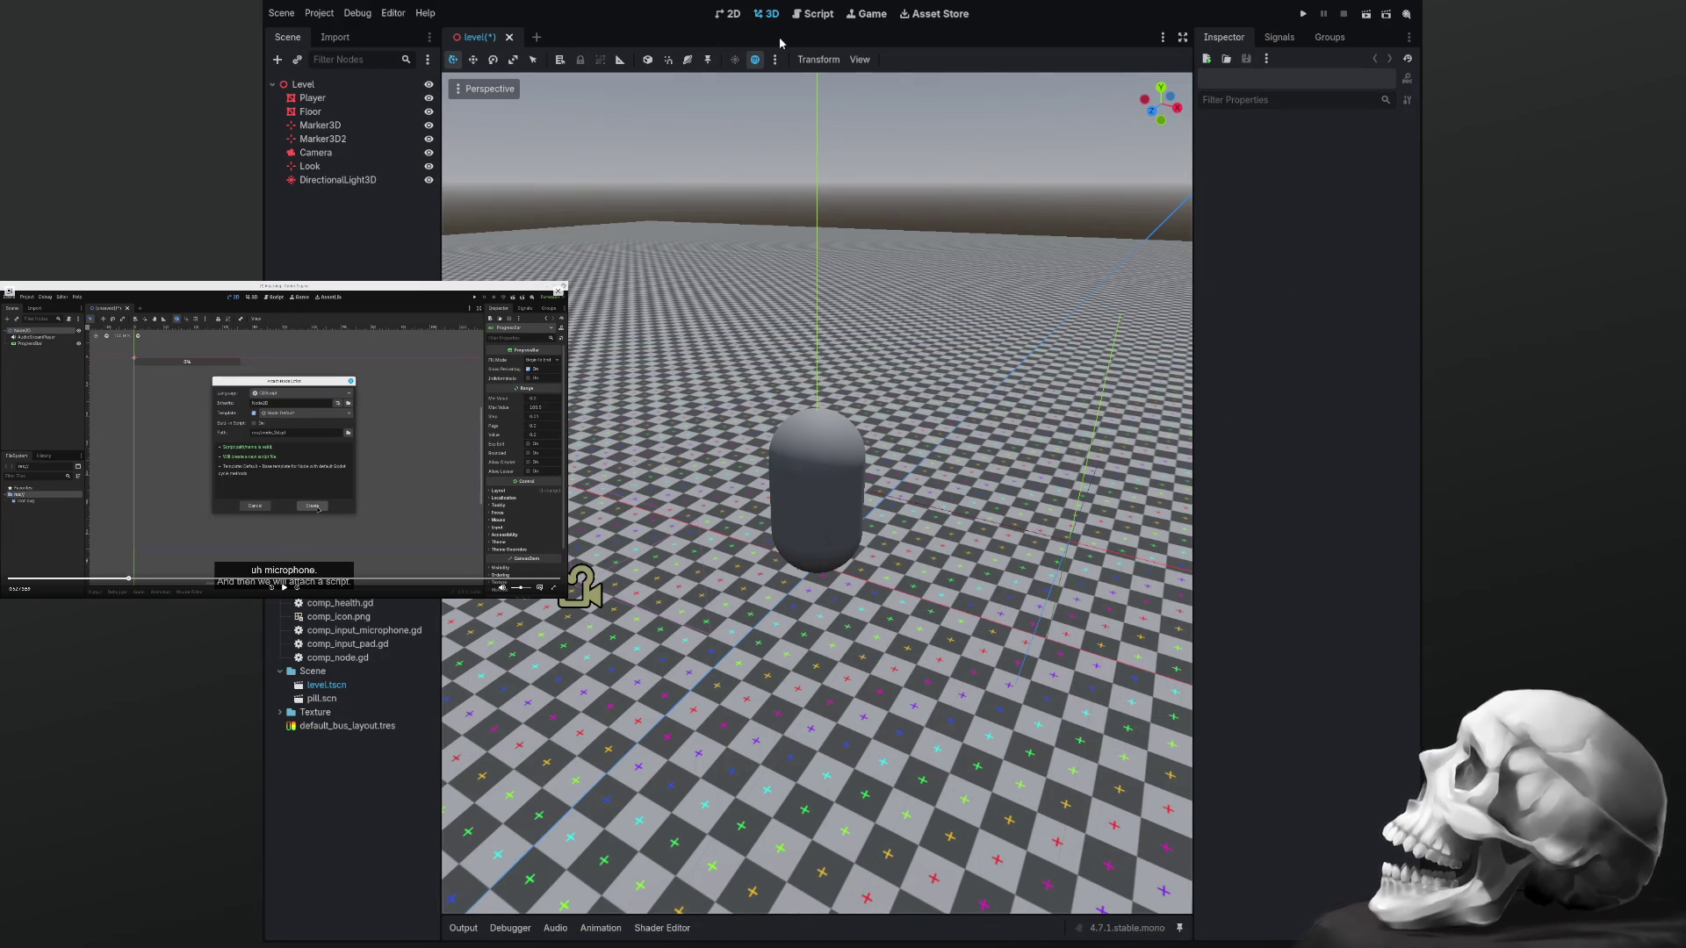
Step: Open pill.scn in a second tab, then return to the level's 3D view and save it
{"action": "left_click", "coordinate": [820, 15]}
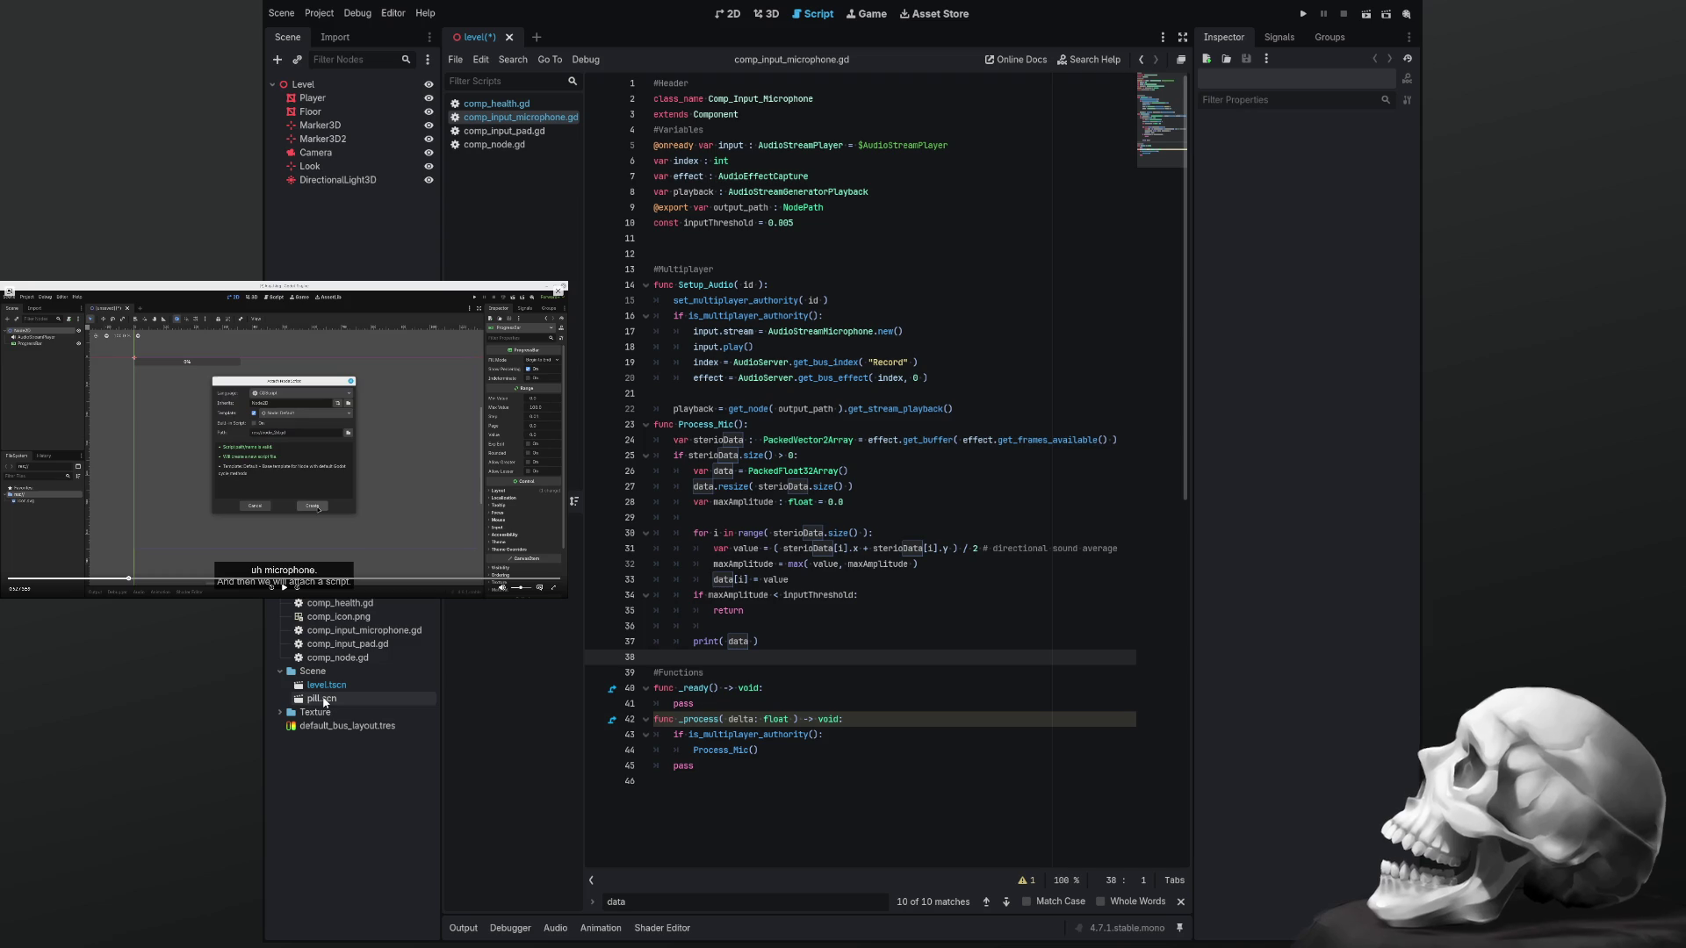
{"action": "double_click", "coordinate": [323, 700]}
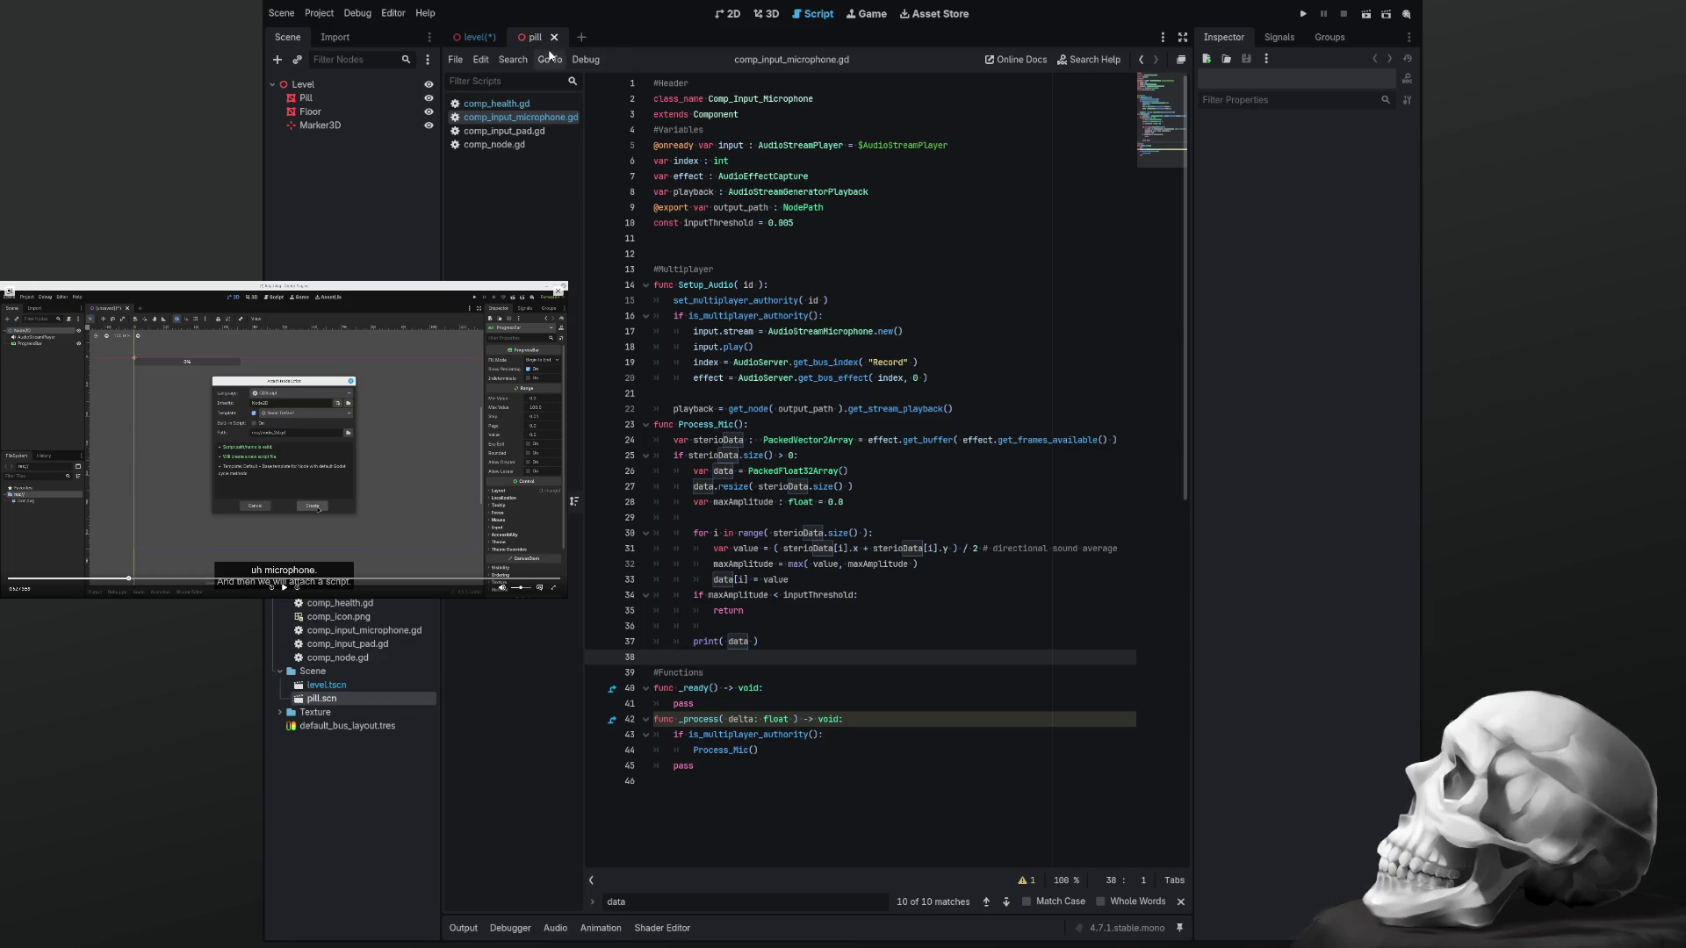
{"action": "left_click", "coordinate": [480, 39]}
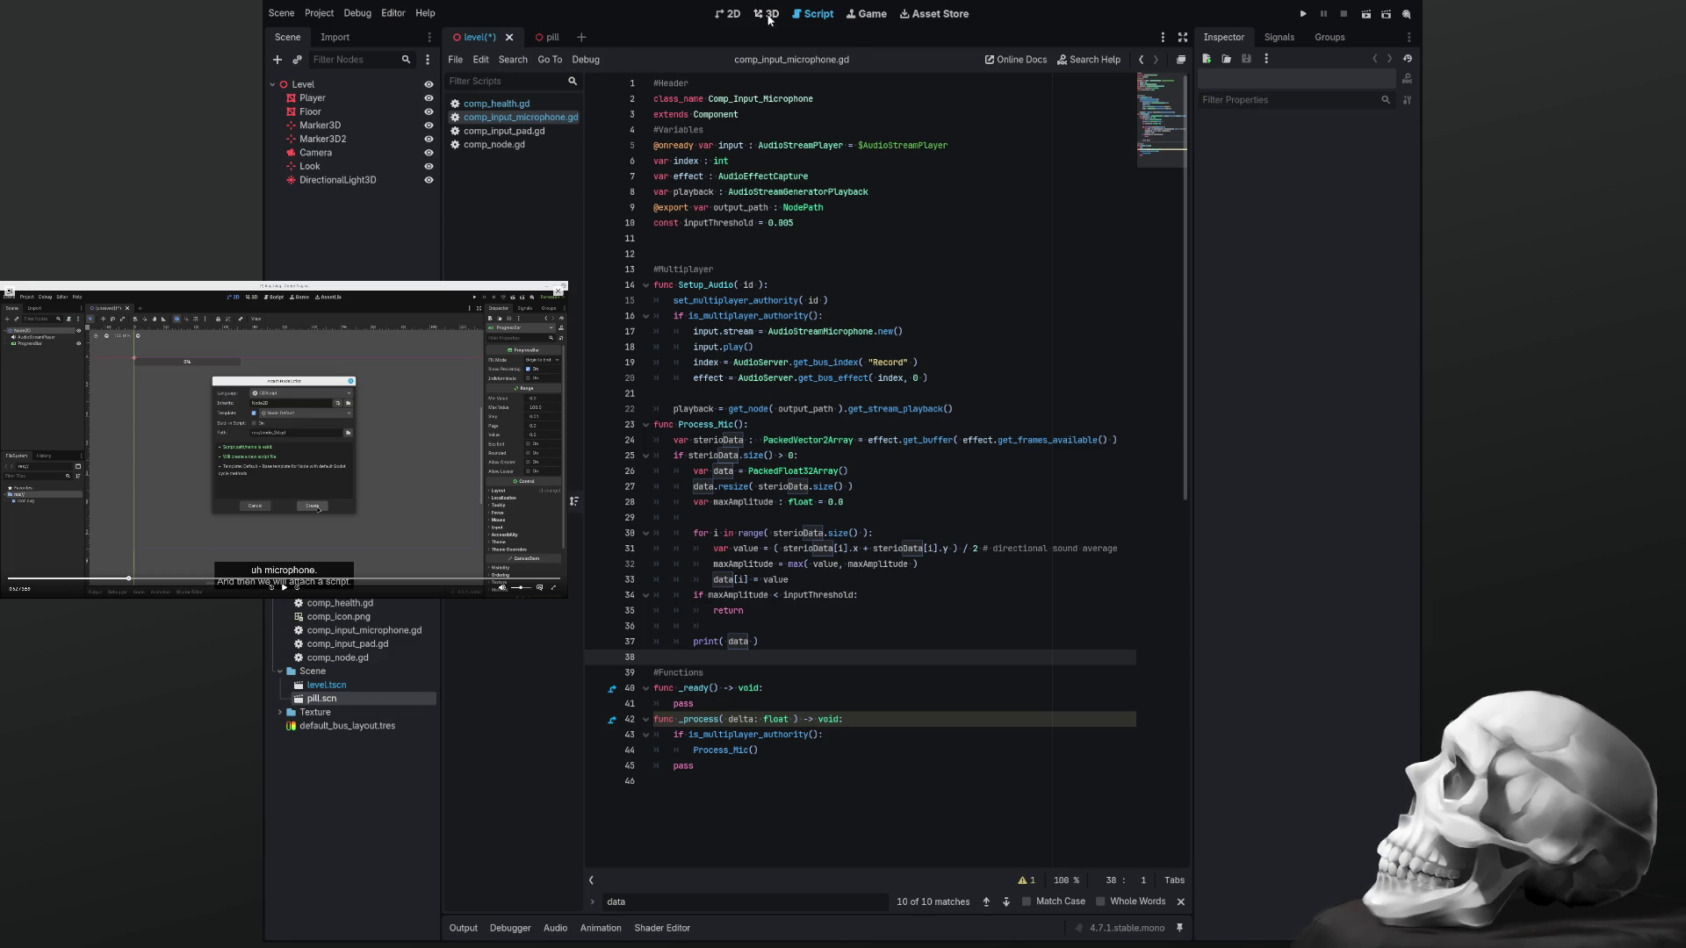
{"action": "left_click", "coordinate": [764, 14]}
{"action": "key", "text": "ctrl+s"}
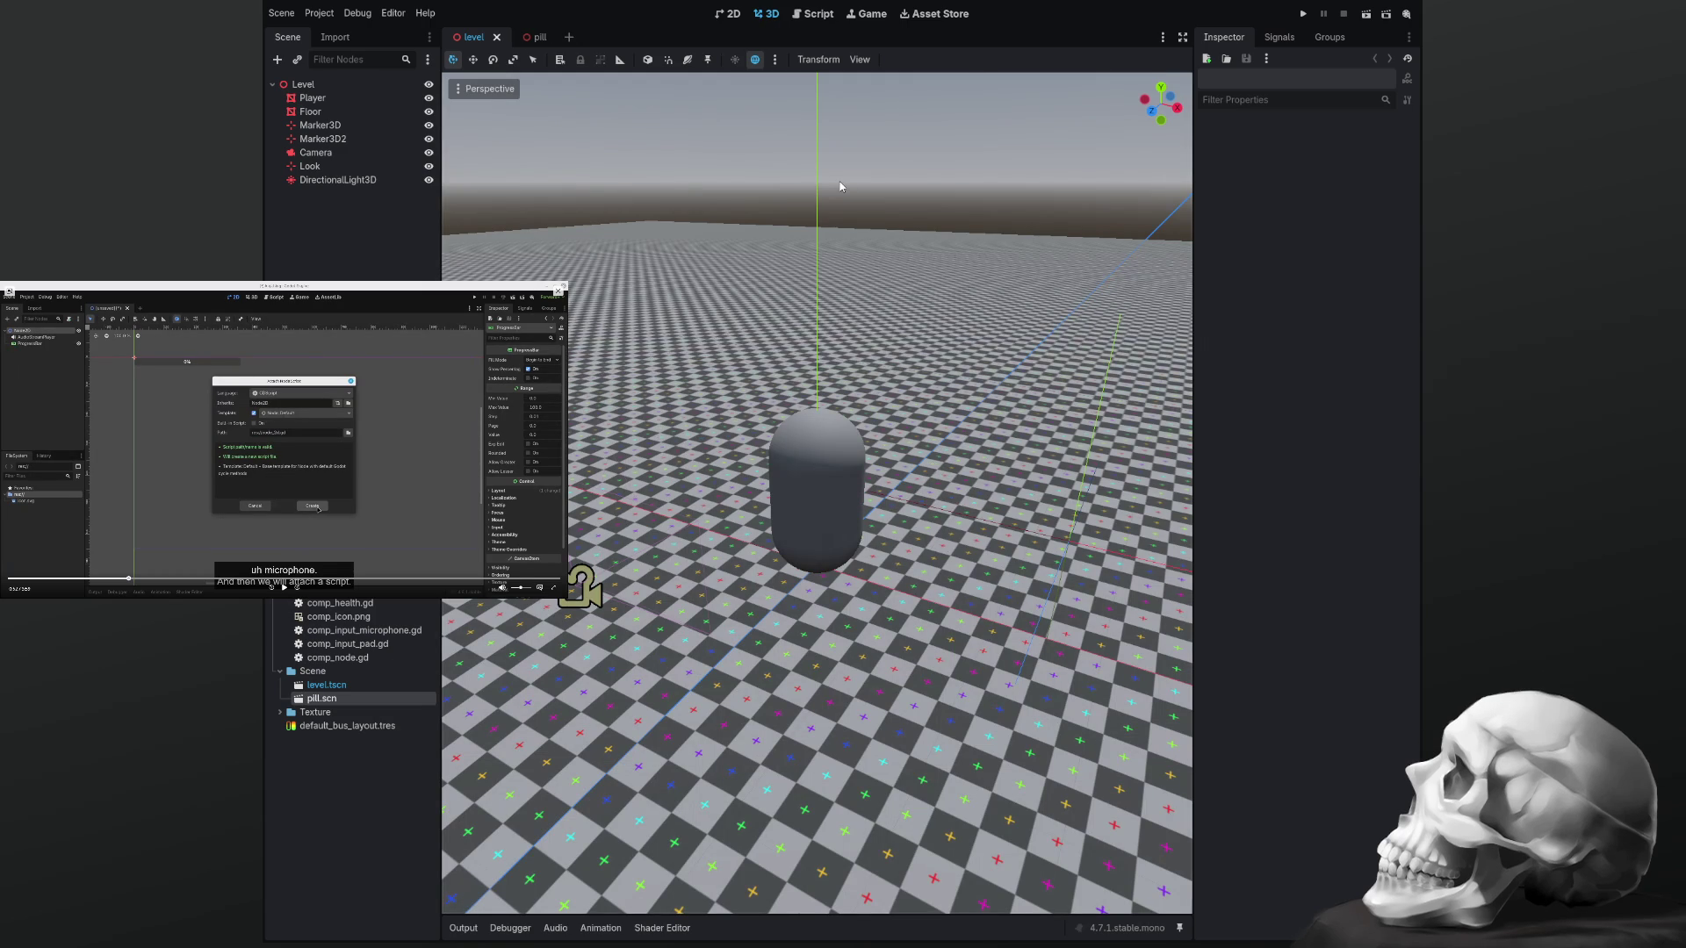
Step: Look over the pill scene's viewport, then go back to the level tab and close pill
{"action": "left_click", "coordinate": [530, 39]}
{"action": "scroll", "coordinate": [784, 255], "scroll_direction": "down", "scroll_amount": 5}
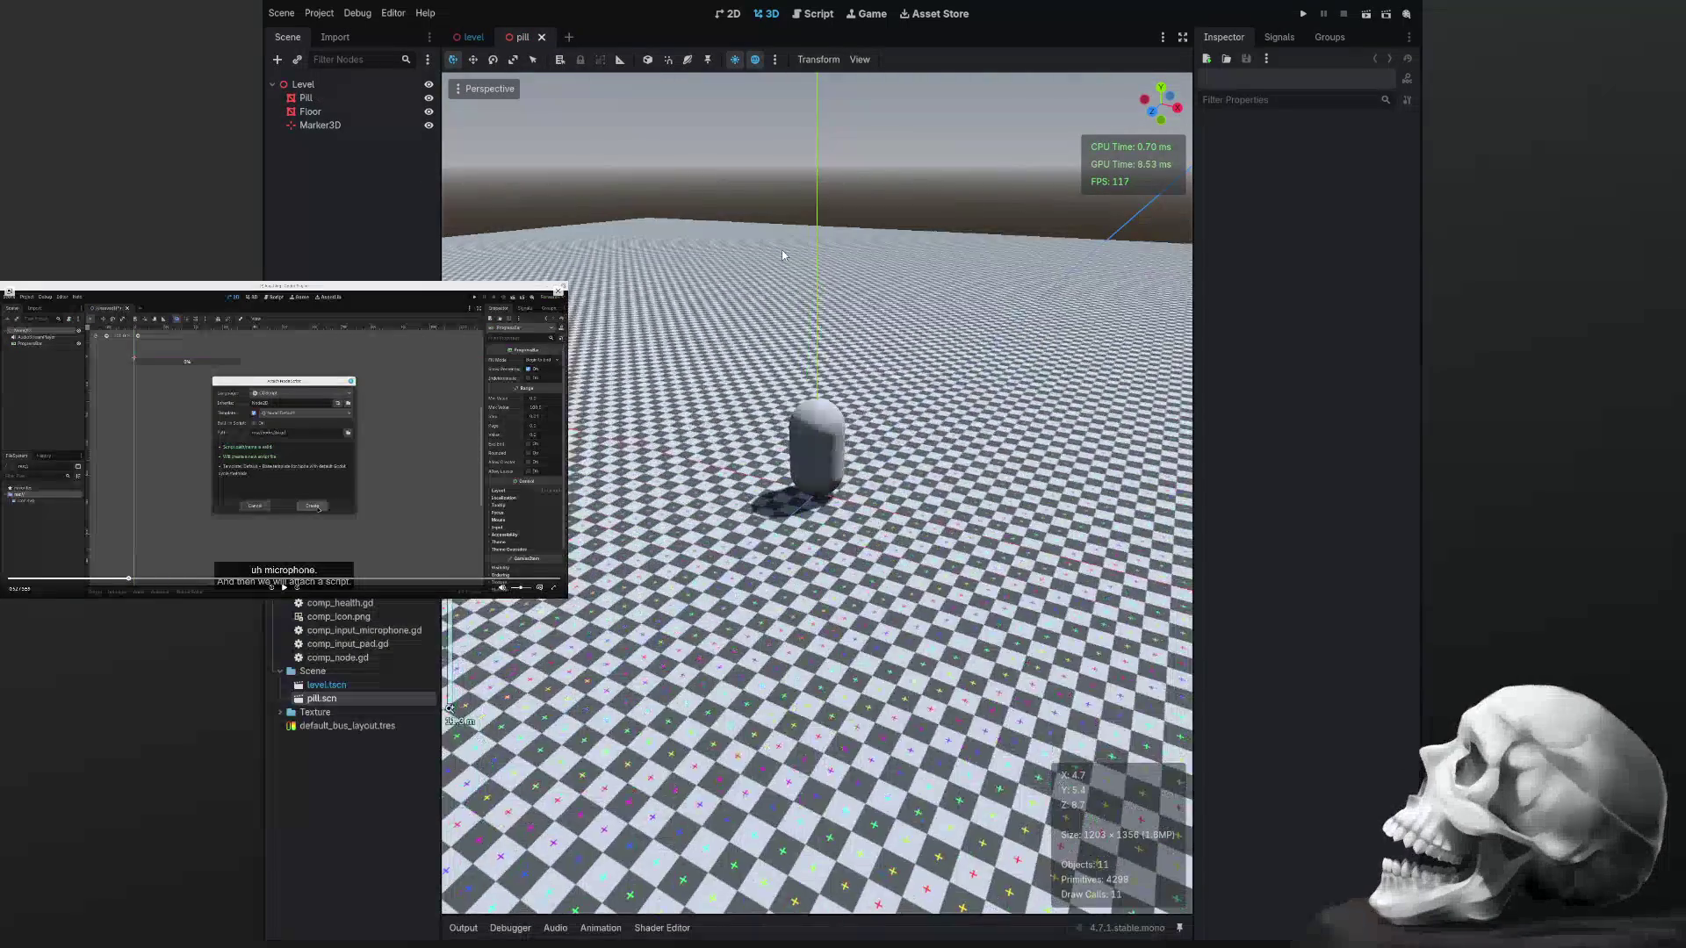
{"action": "scroll", "coordinate": [784, 256], "scroll_direction": "up", "scroll_amount": 3}
{"action": "scroll", "coordinate": [784, 256], "scroll_direction": "down", "scroll_amount": 3}
{"action": "scroll", "coordinate": [784, 255], "scroll_direction": "up", "scroll_amount": 3}
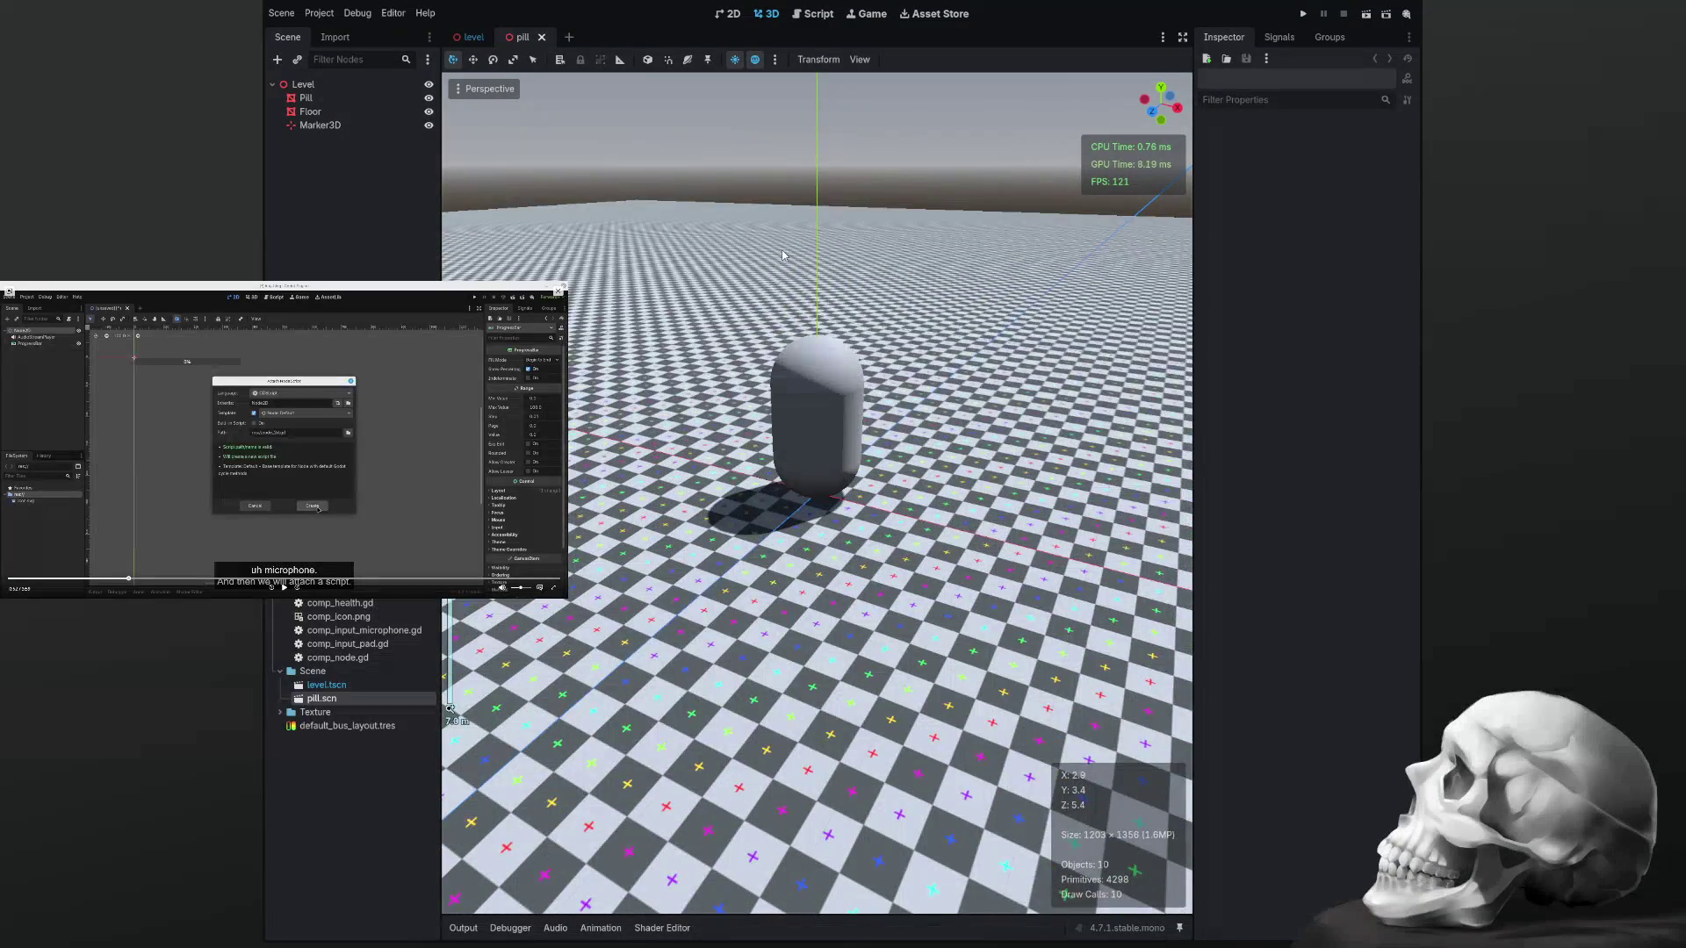
{"action": "scroll", "coordinate": [784, 255], "scroll_direction": "down", "scroll_amount": 3}
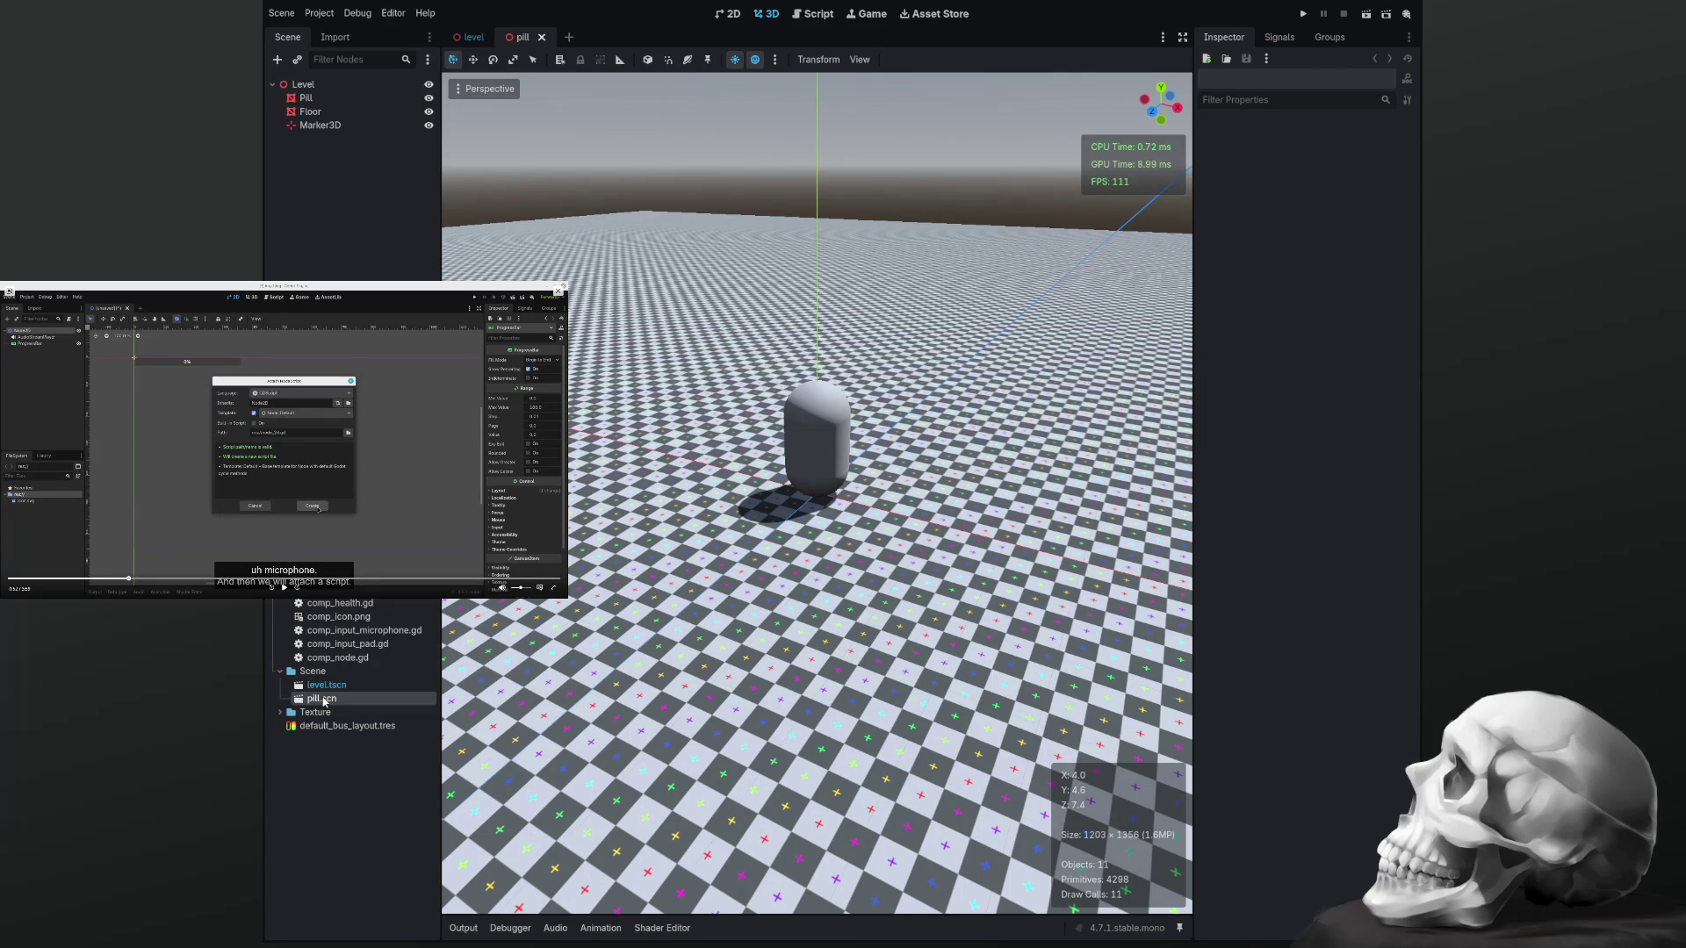
{"action": "left_click", "coordinate": [468, 40]}
{"action": "left_click", "coordinate": [542, 37]}
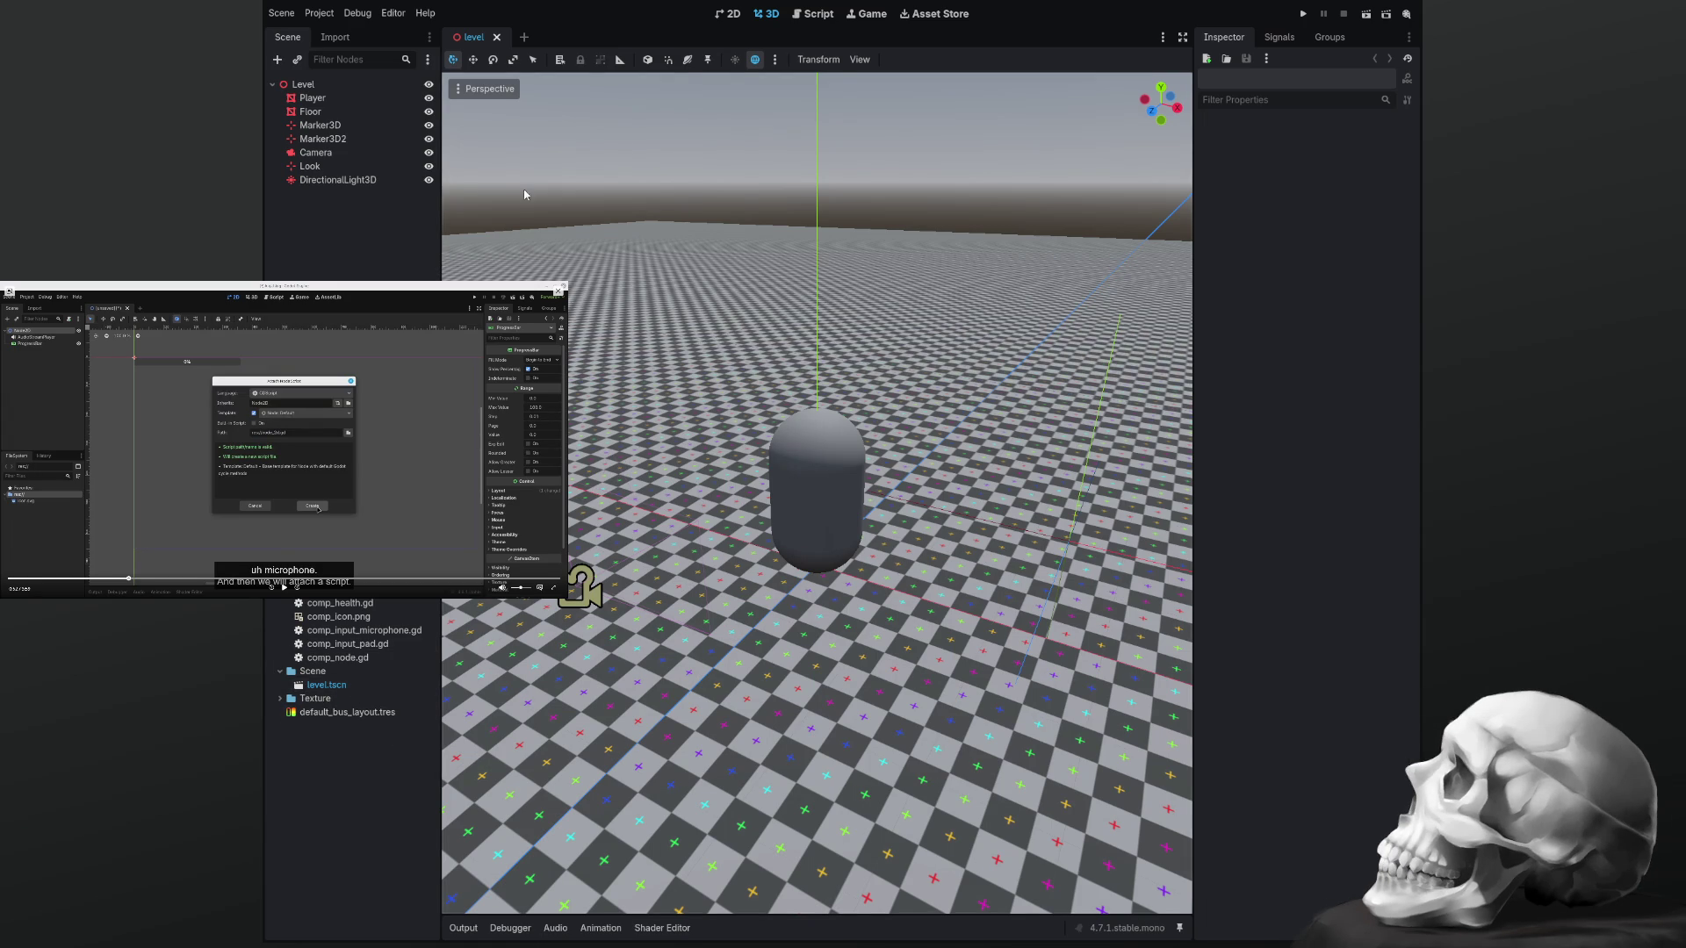
Step: Close and reopen level.tscn, zooming its viewport in and out
{"action": "left_click", "coordinate": [496, 36]}
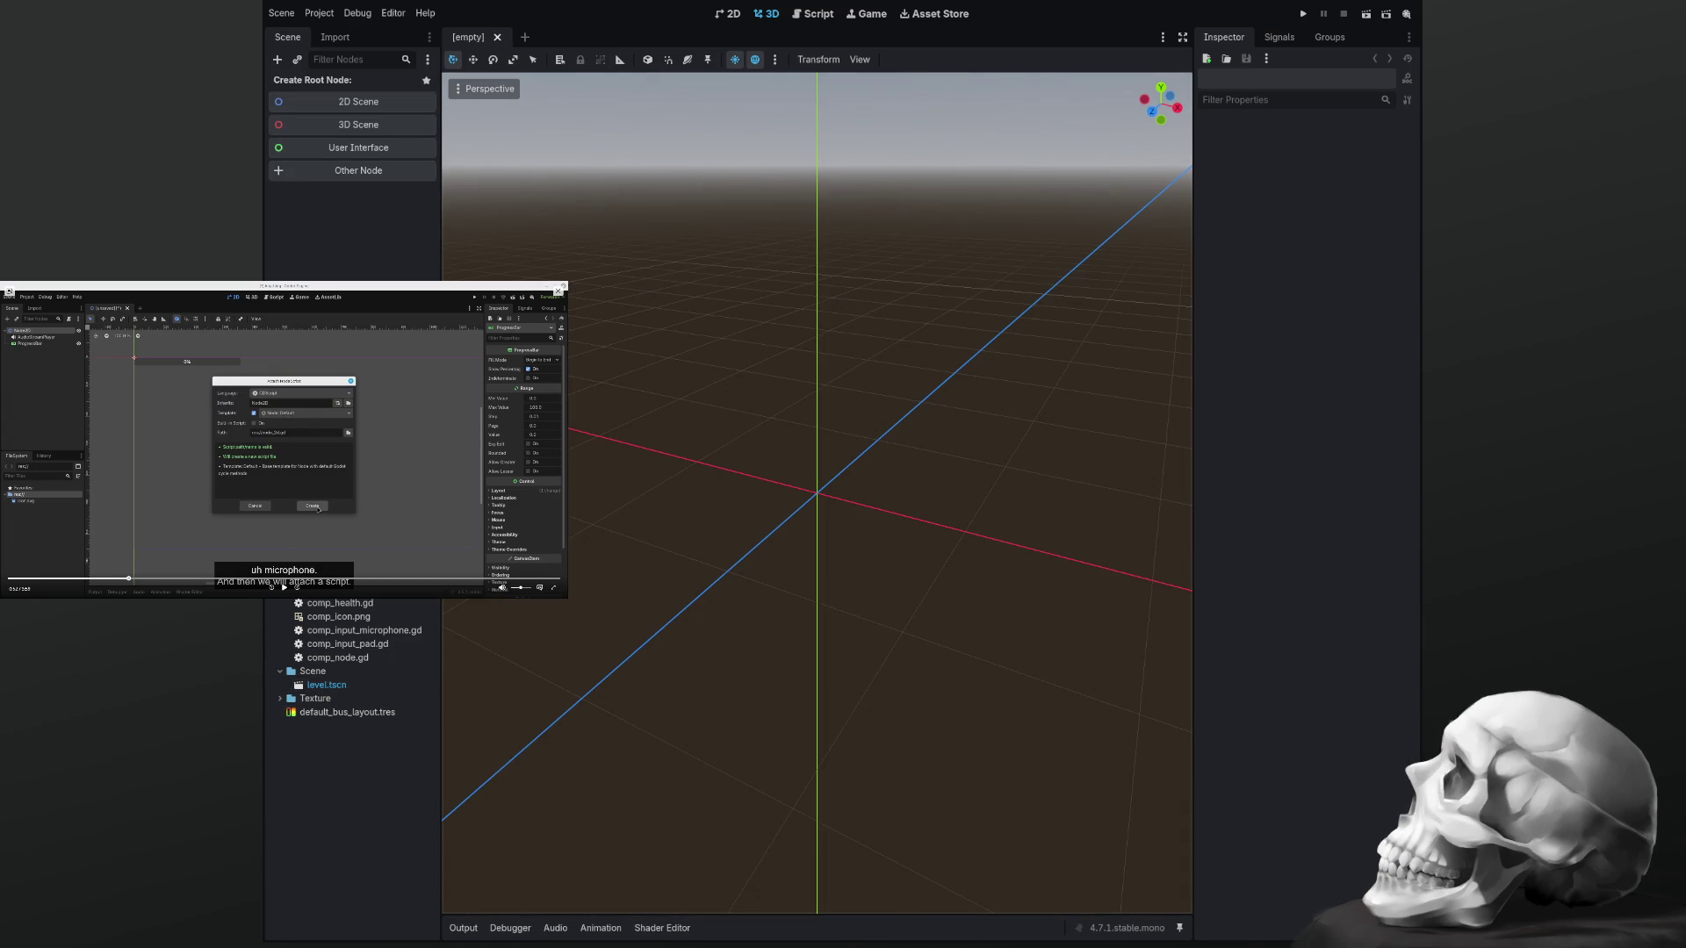
{"action": "double_click", "coordinate": [329, 689]}
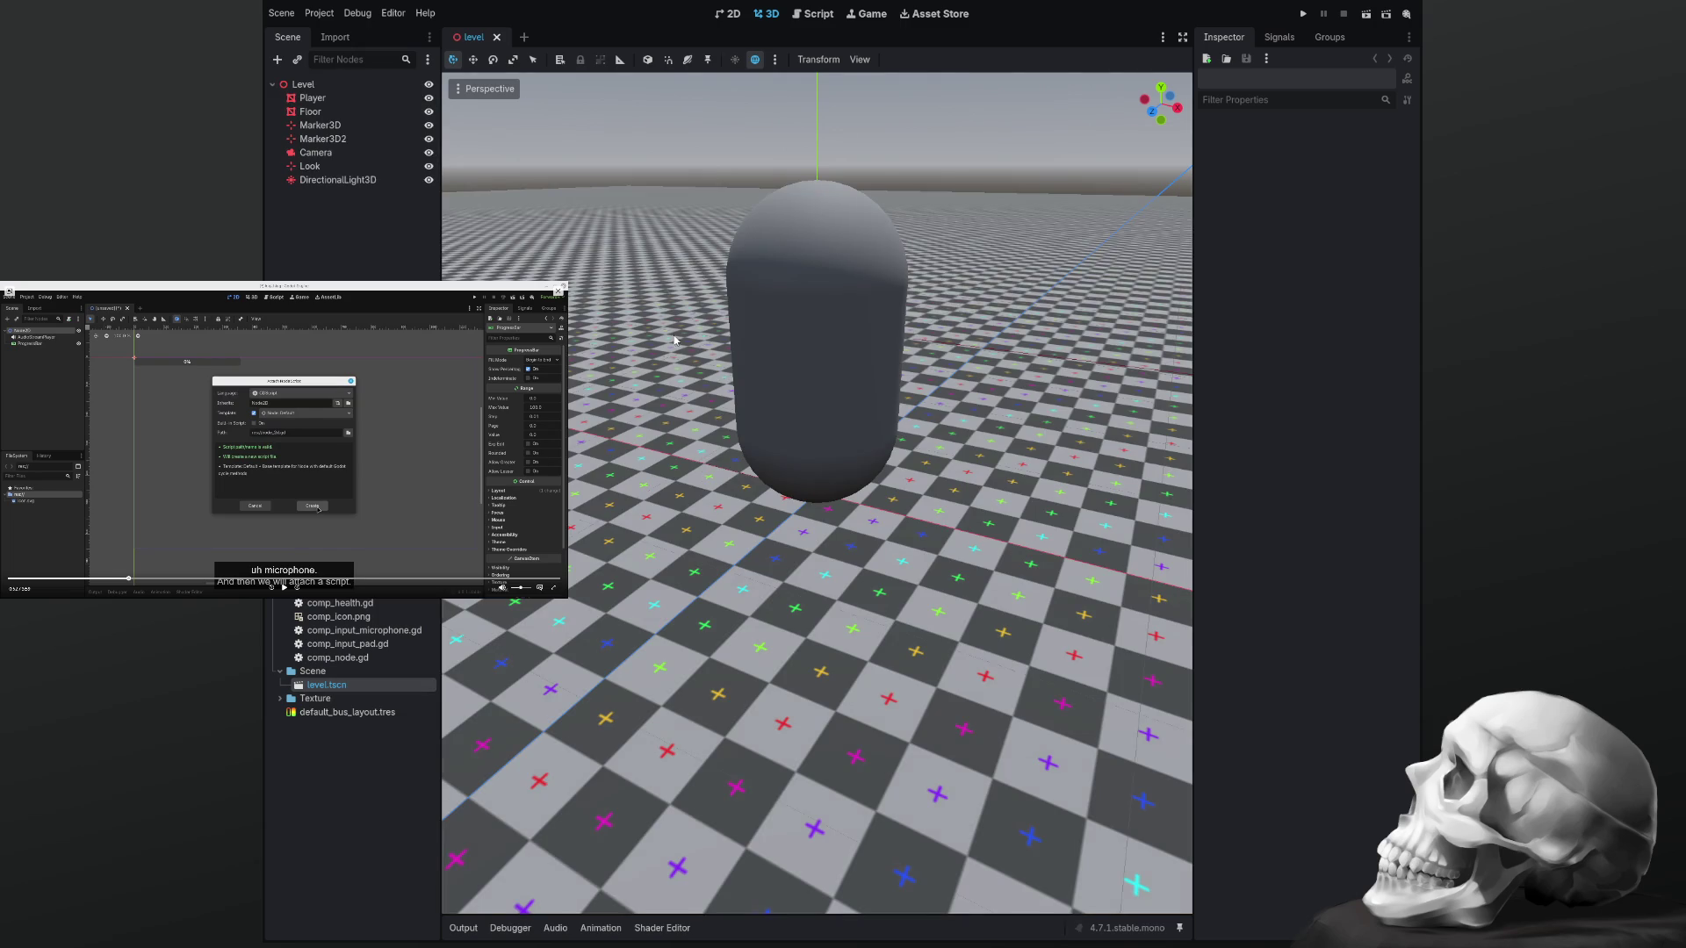
{"action": "scroll", "coordinate": [674, 340], "scroll_direction": "down", "scroll_amount": 3}
{"action": "scroll", "coordinate": [674, 340], "scroll_direction": "up", "scroll_amount": 2}
{"action": "scroll", "coordinate": [675, 340], "scroll_direction": "down", "scroll_amount": 2}
{"action": "scroll", "coordinate": [675, 335], "scroll_direction": "up", "scroll_amount": 1}
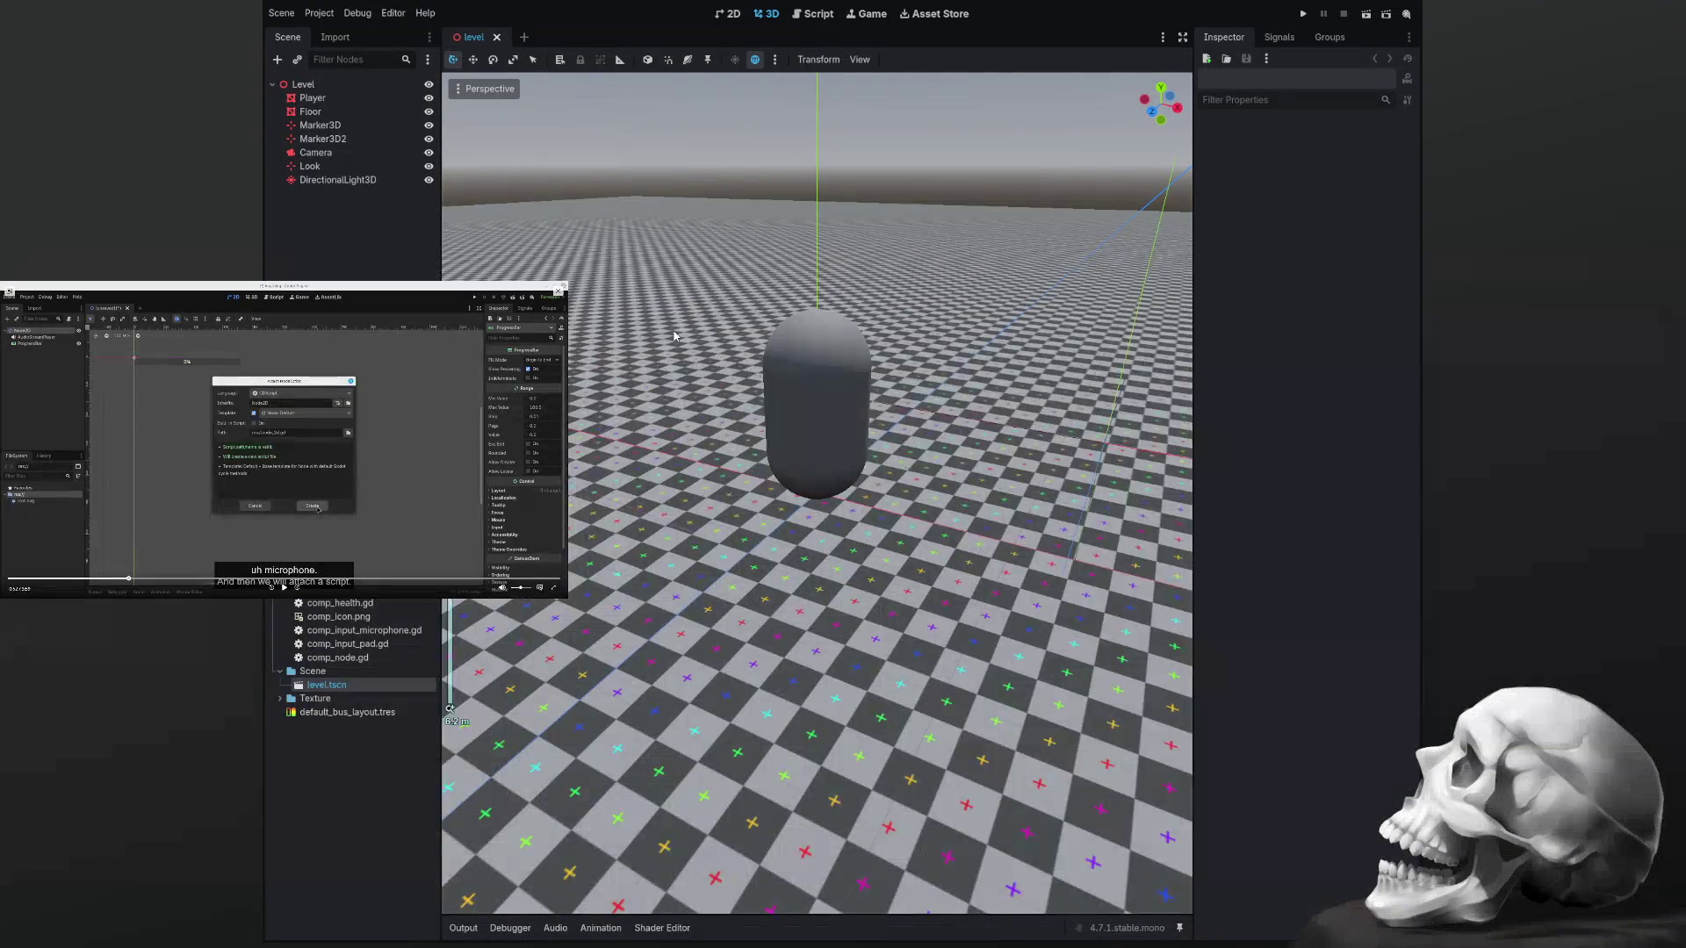
{"action": "scroll", "coordinate": [675, 335], "scroll_direction": "down", "scroll_amount": 1}
{"action": "scroll", "coordinate": [674, 336], "scroll_direction": "up", "scroll_amount": 2}
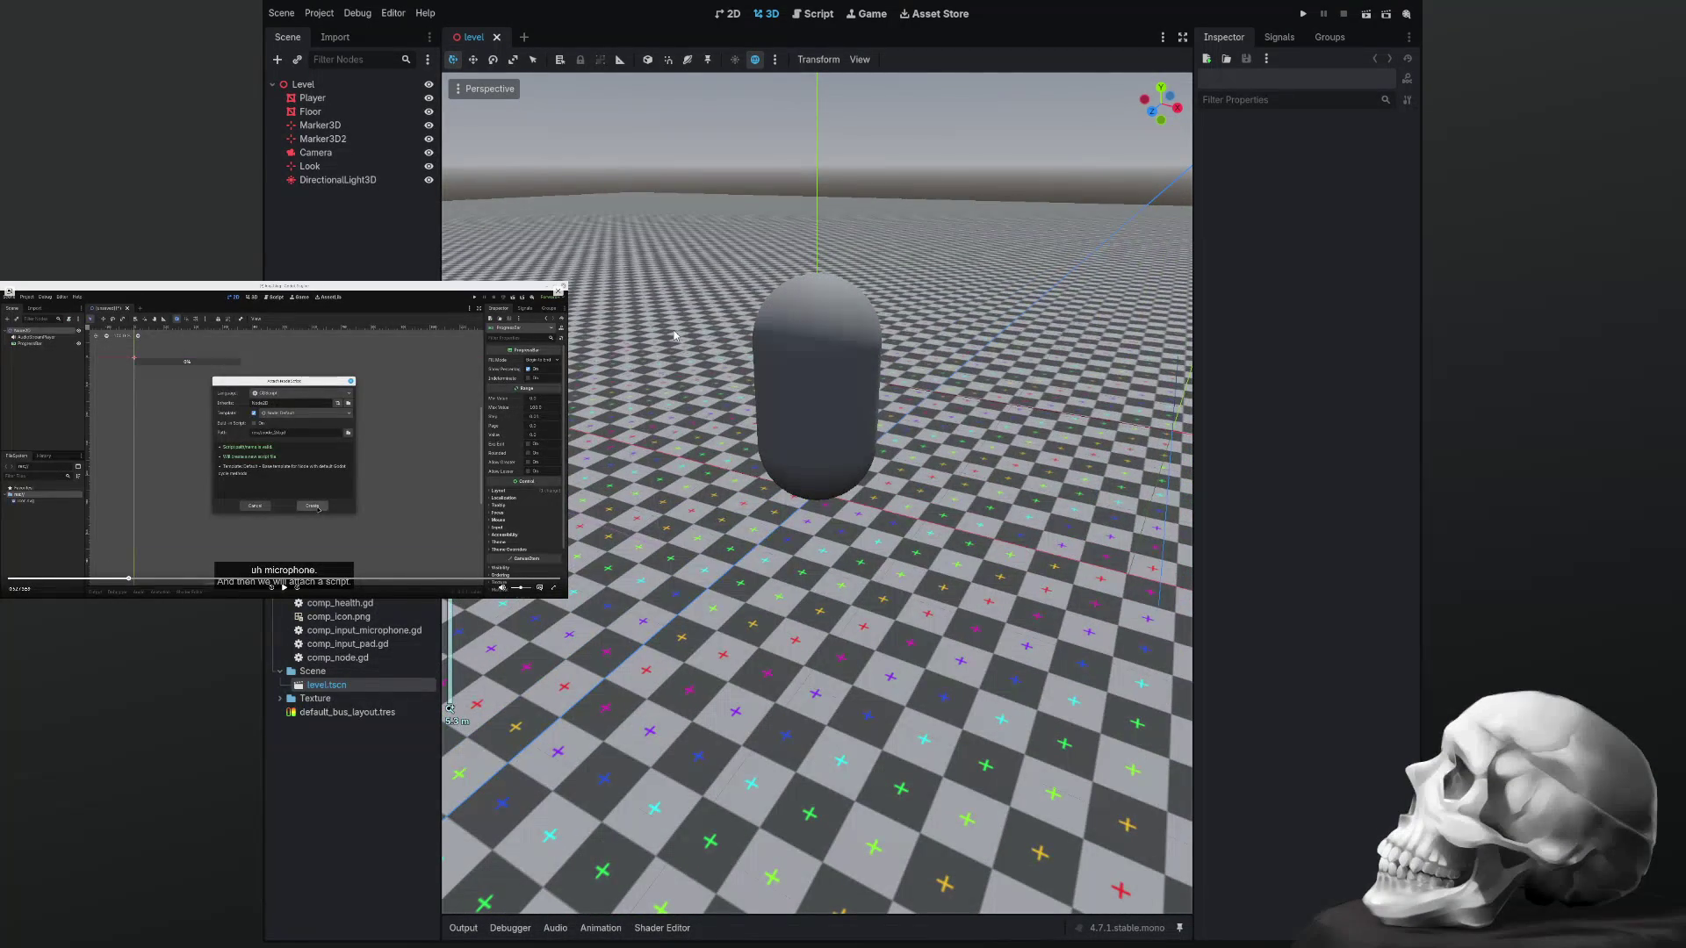
Step: Expand the Texture folder and select comp_icon.png, then close the level and start a 2D scene
{"action": "left_click", "coordinate": [281, 699]}
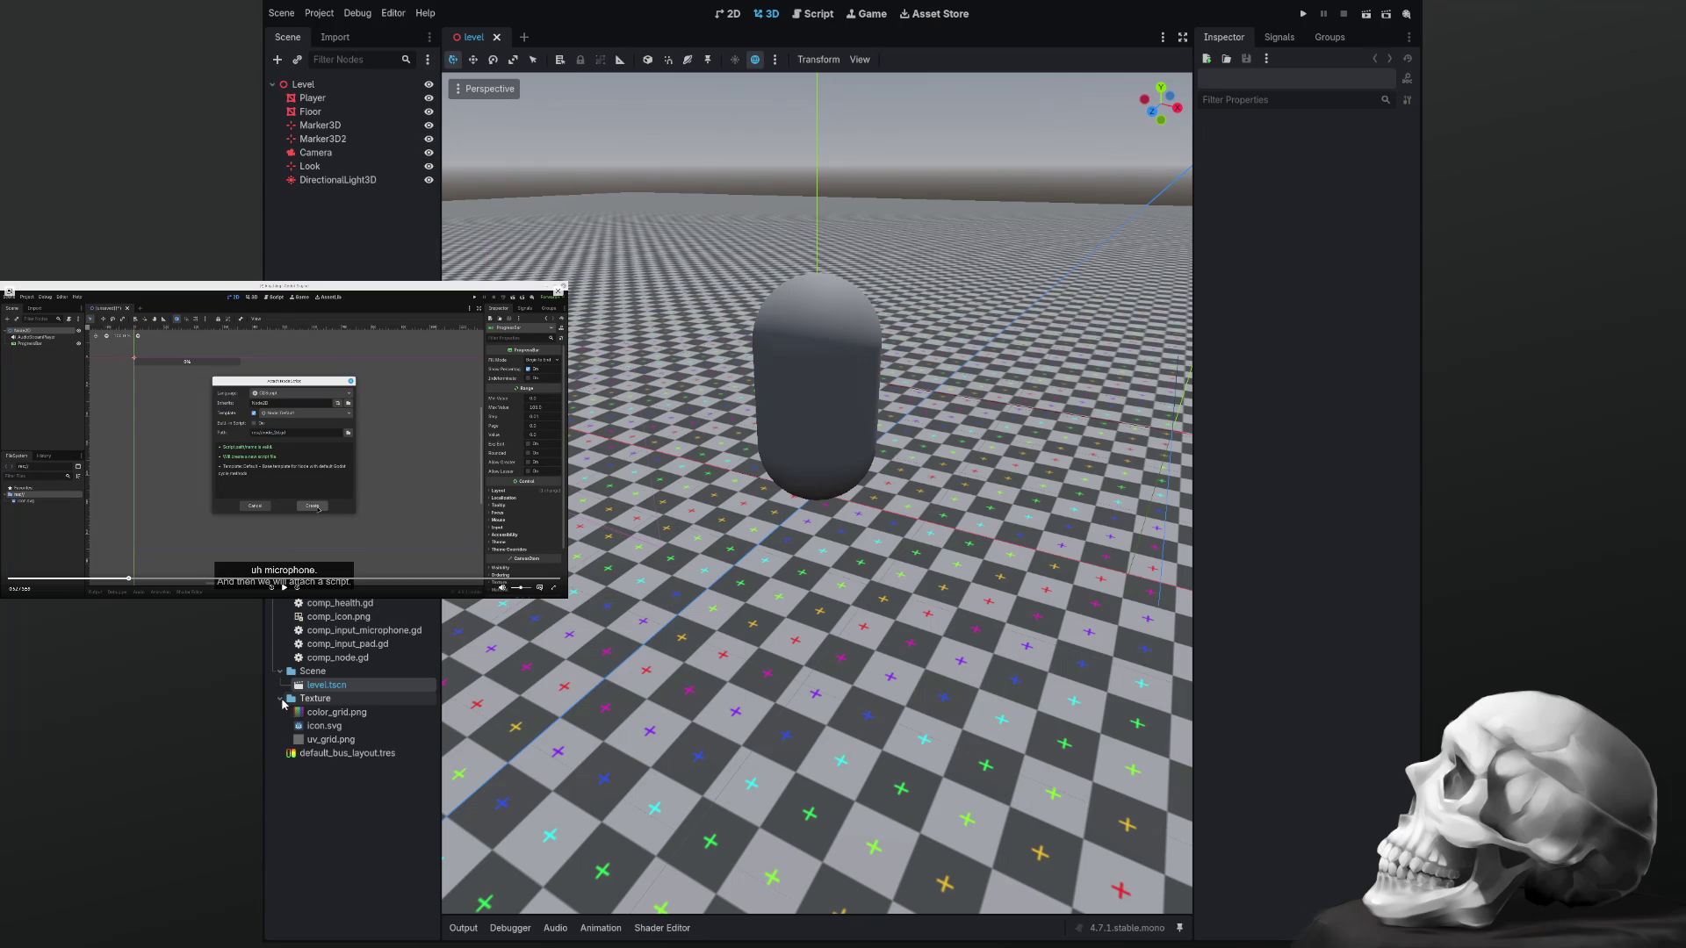
{"action": "left_click", "coordinate": [339, 618]}
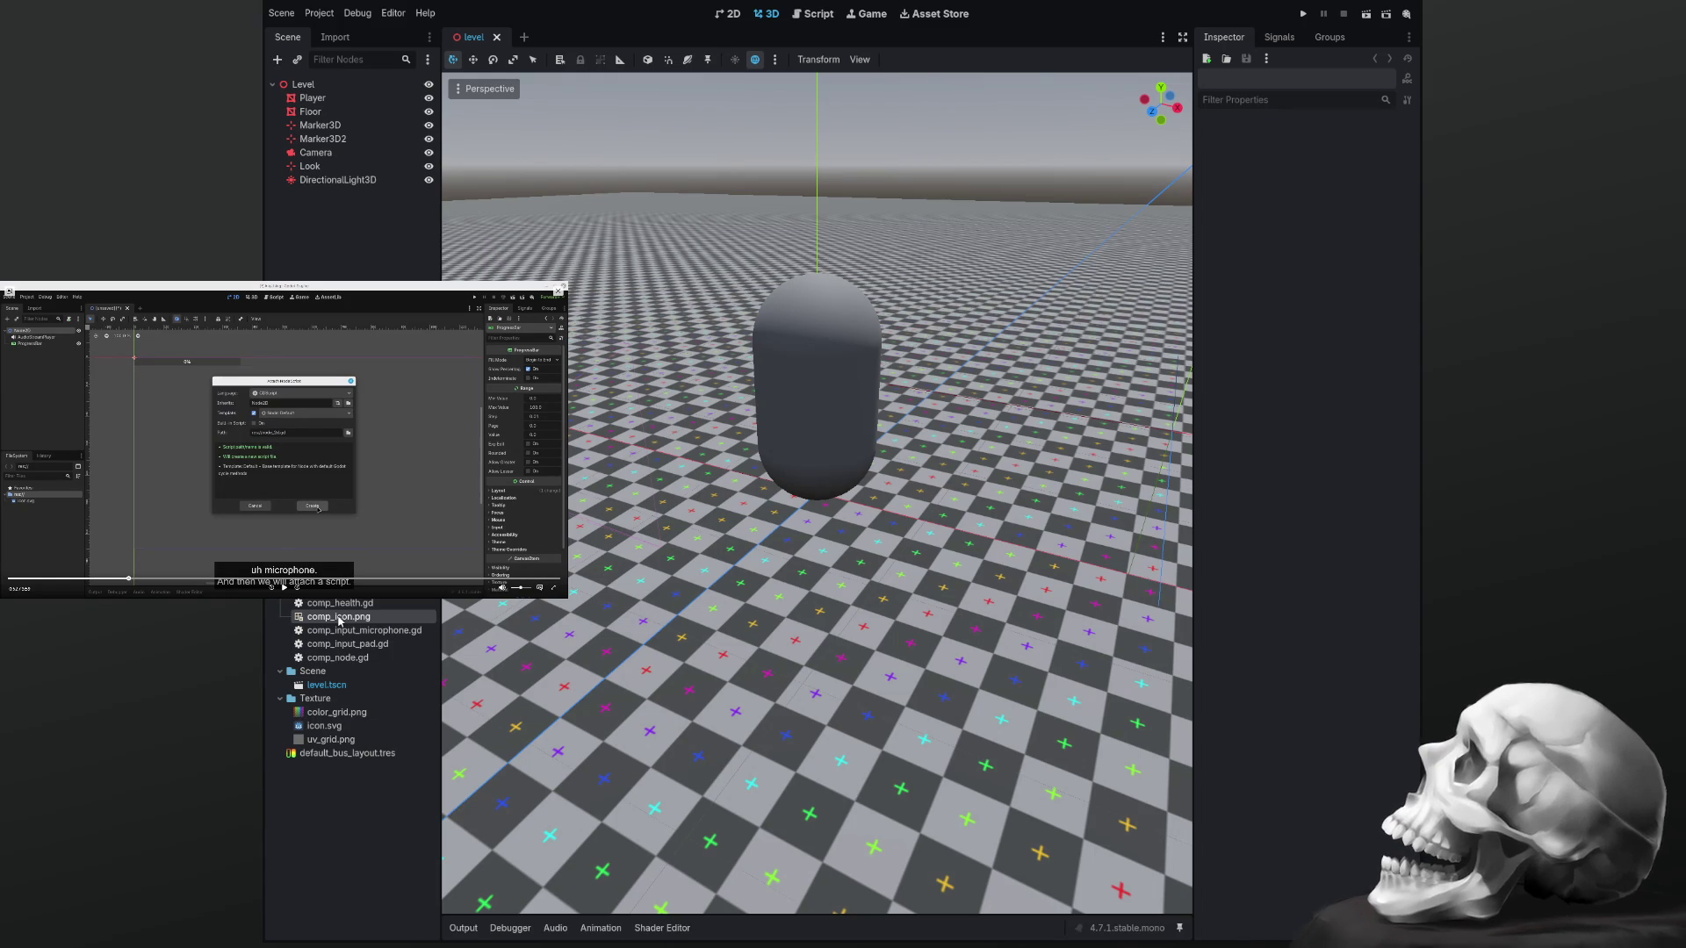
{"action": "left_click", "coordinate": [339, 619]}
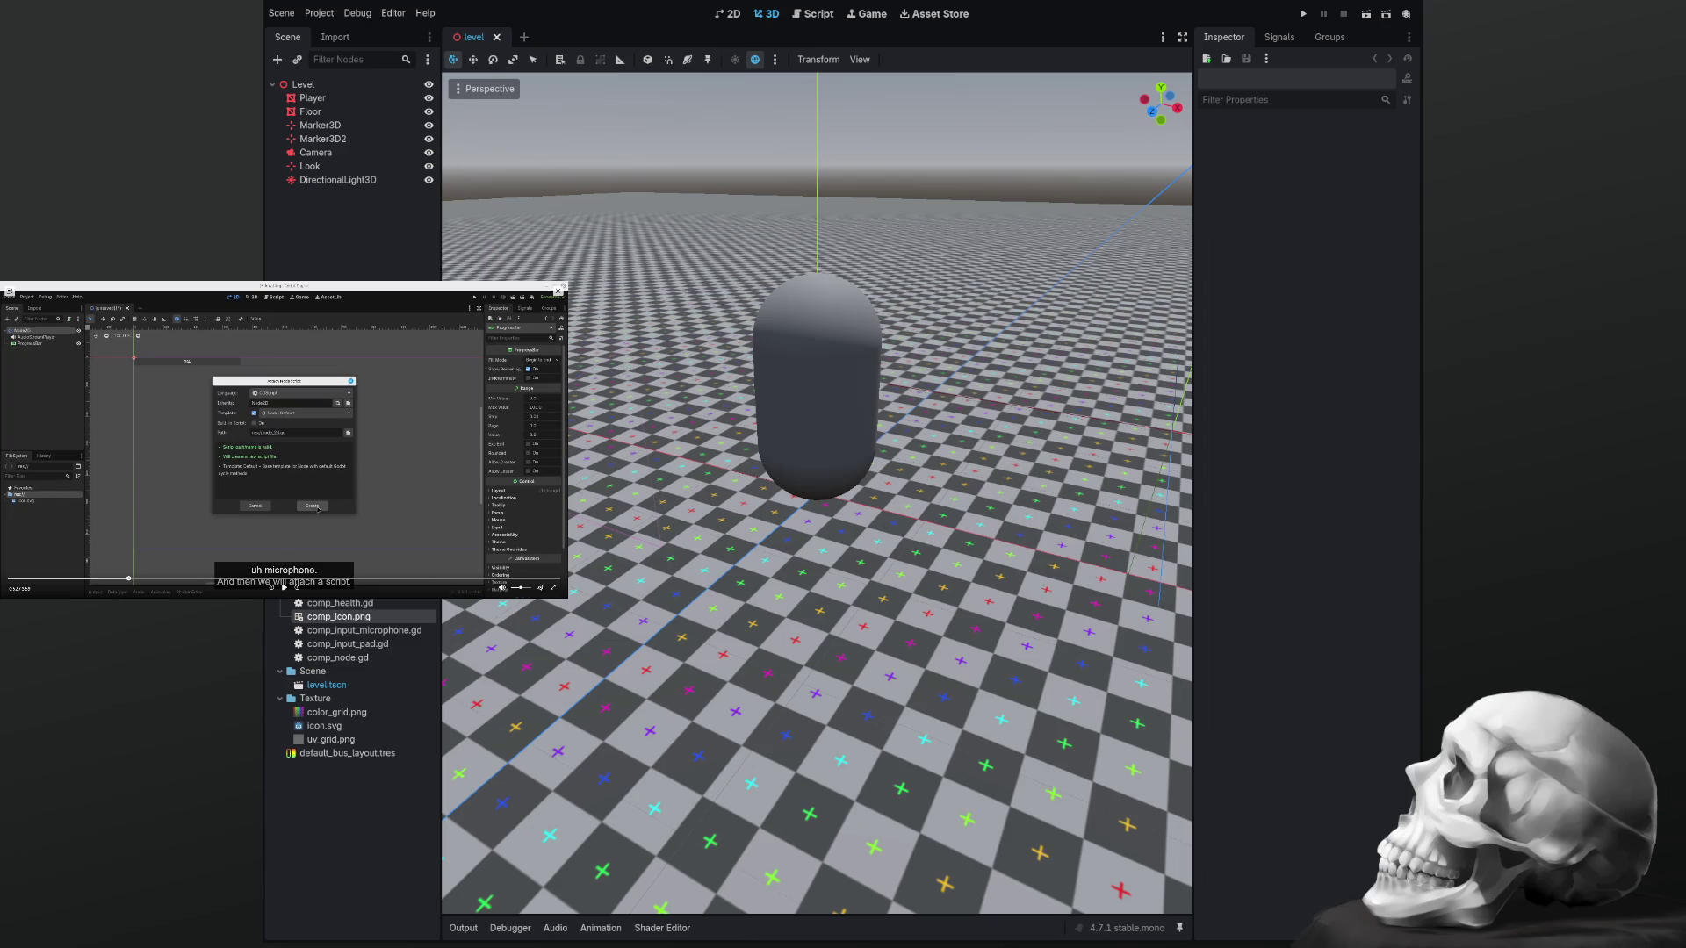
{"action": "left_click", "coordinate": [497, 38]}
{"action": "left_click", "coordinate": [340, 107]}
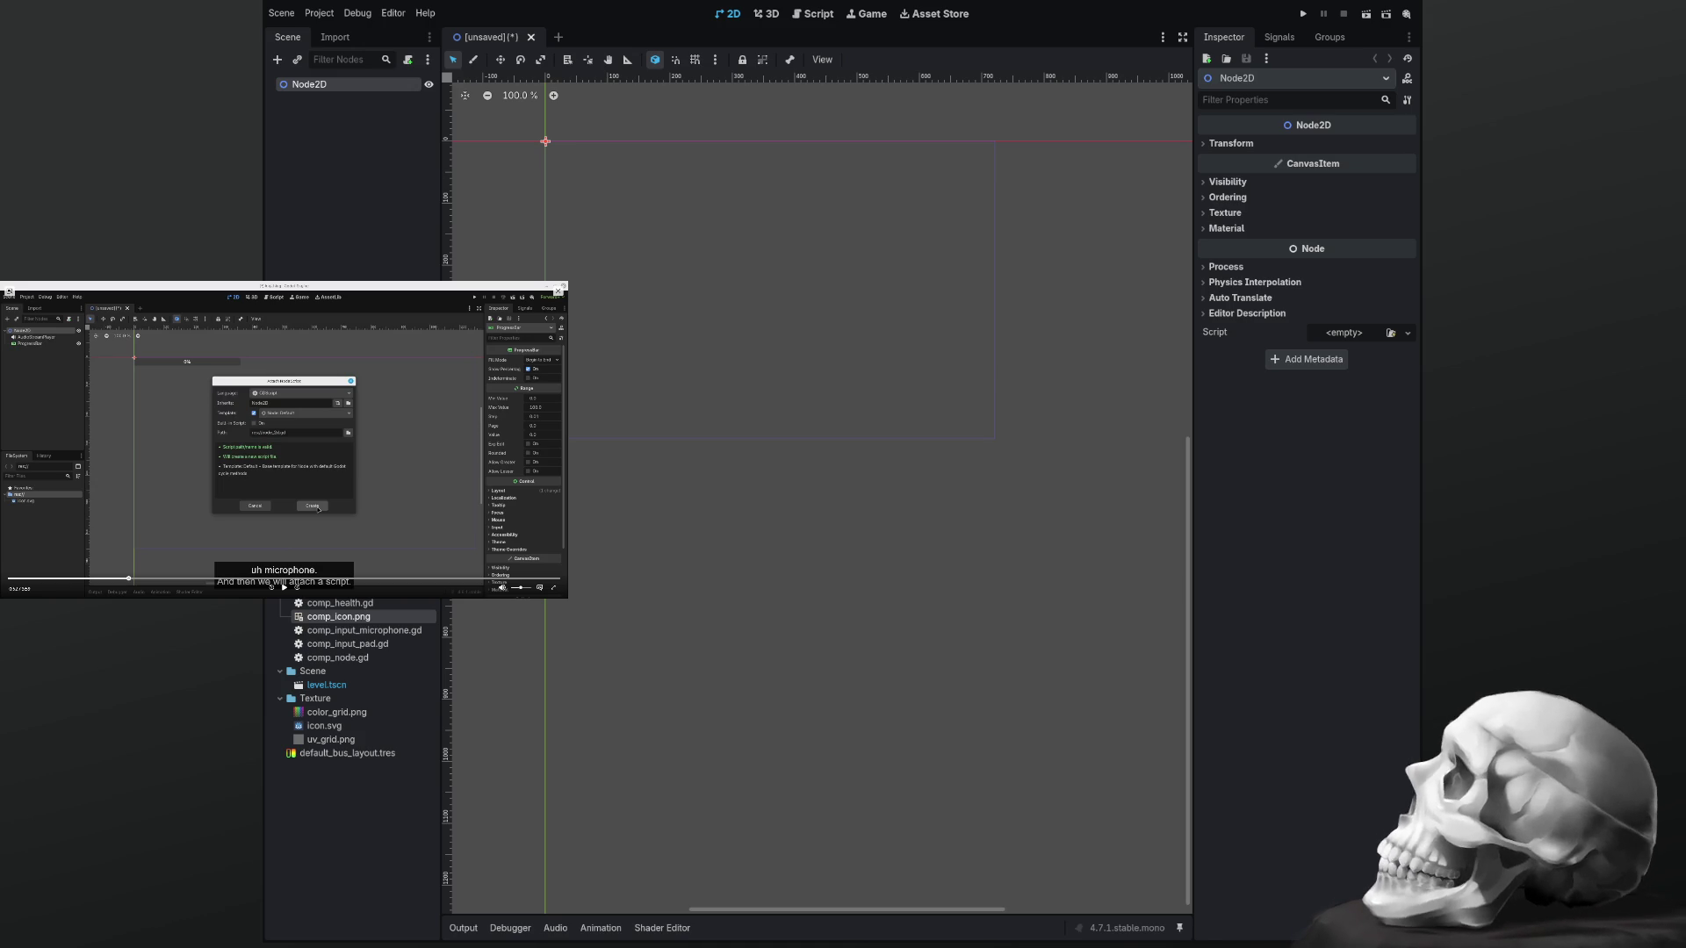
Step: Add a ProgressBar child under the Node2D root, widen it and move it down the canvas
{"action": "key", "text": "ctrl+v"}
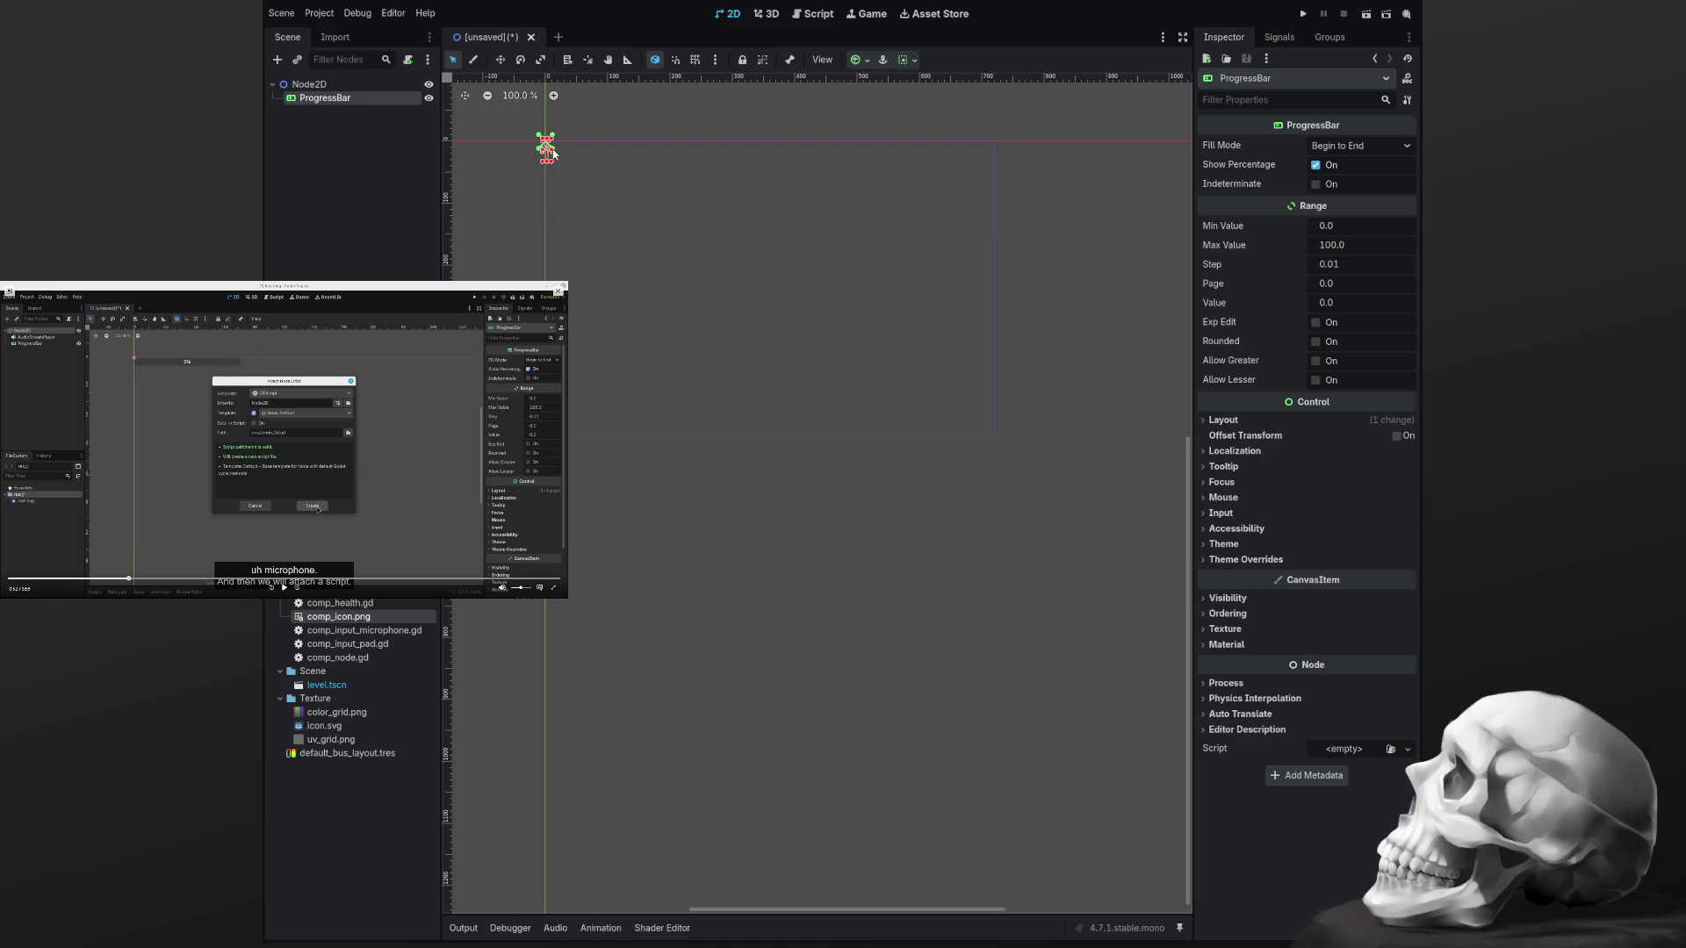
{"action": "mouse_move", "coordinate": [552, 153]}
{"action": "left_mouse_down"}
{"action": "mouse_move", "coordinate": [933, 157]}
{"action": "mouse_move", "coordinate": [910, 162]}
{"action": "left_mouse_up"}
{"action": "mouse_move", "coordinate": [746, 149]}
{"action": "left_mouse_down"}
{"action": "mouse_move", "coordinate": [790, 286]}
{"action": "mouse_move", "coordinate": [756, 271]}
{"action": "mouse_move", "coordinate": [774, 274]}
{"action": "mouse_move", "coordinate": [790, 179]}
{"action": "left_mouse_up"}
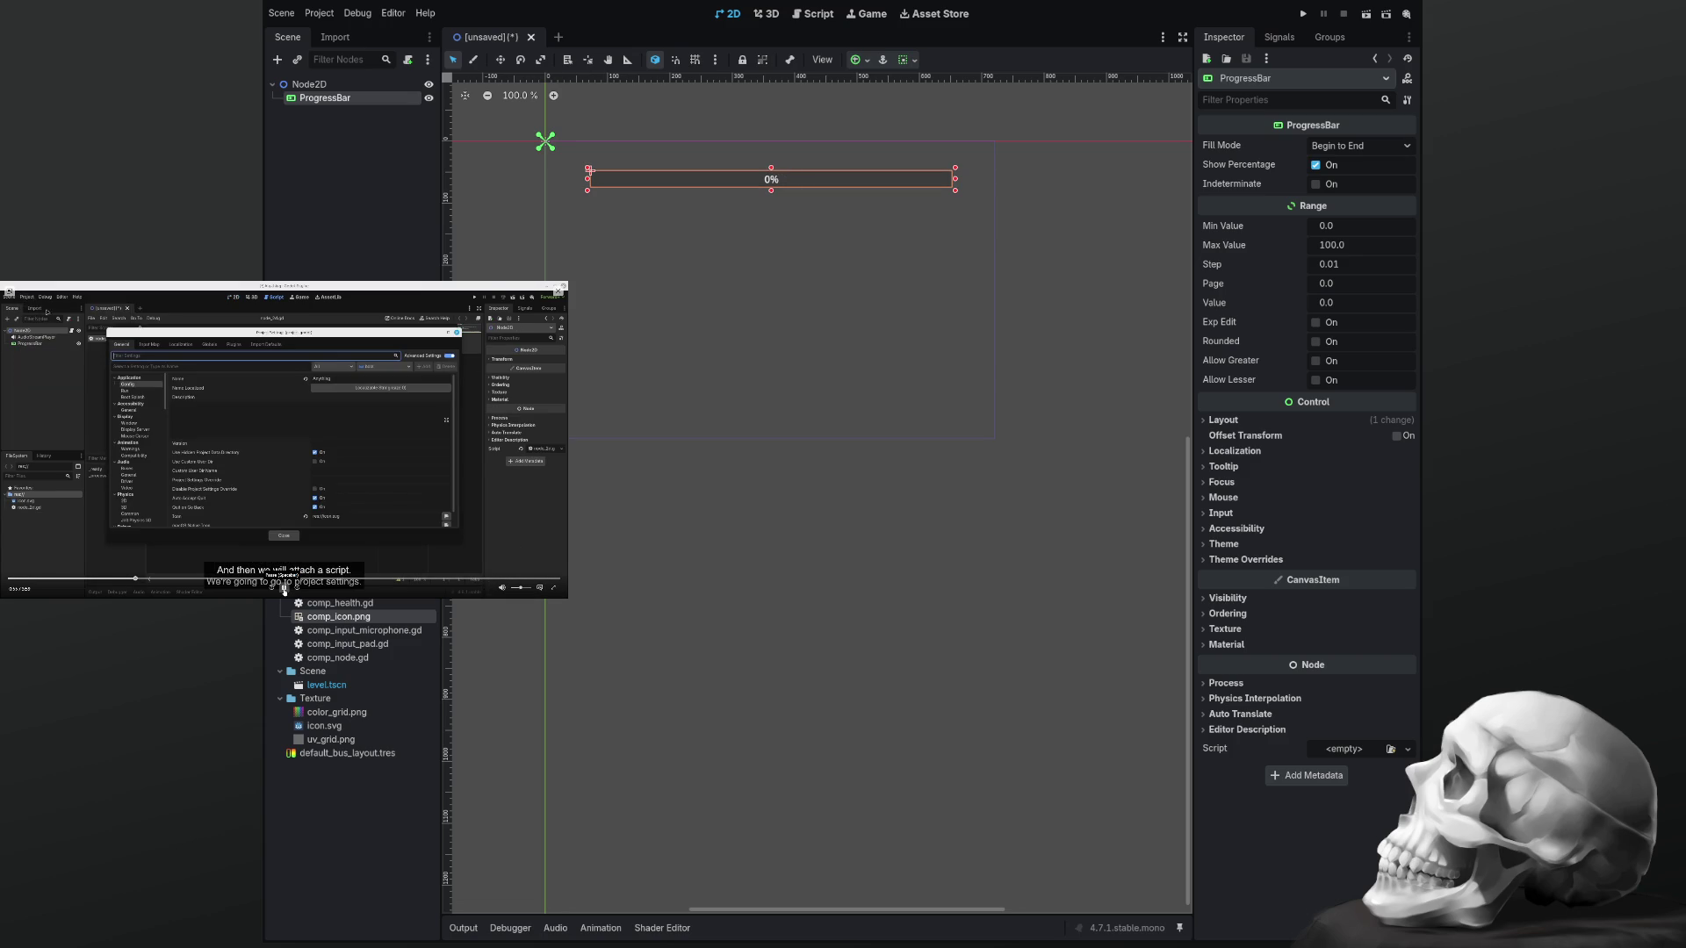
{"action": "left_click", "coordinate": [284, 590]}
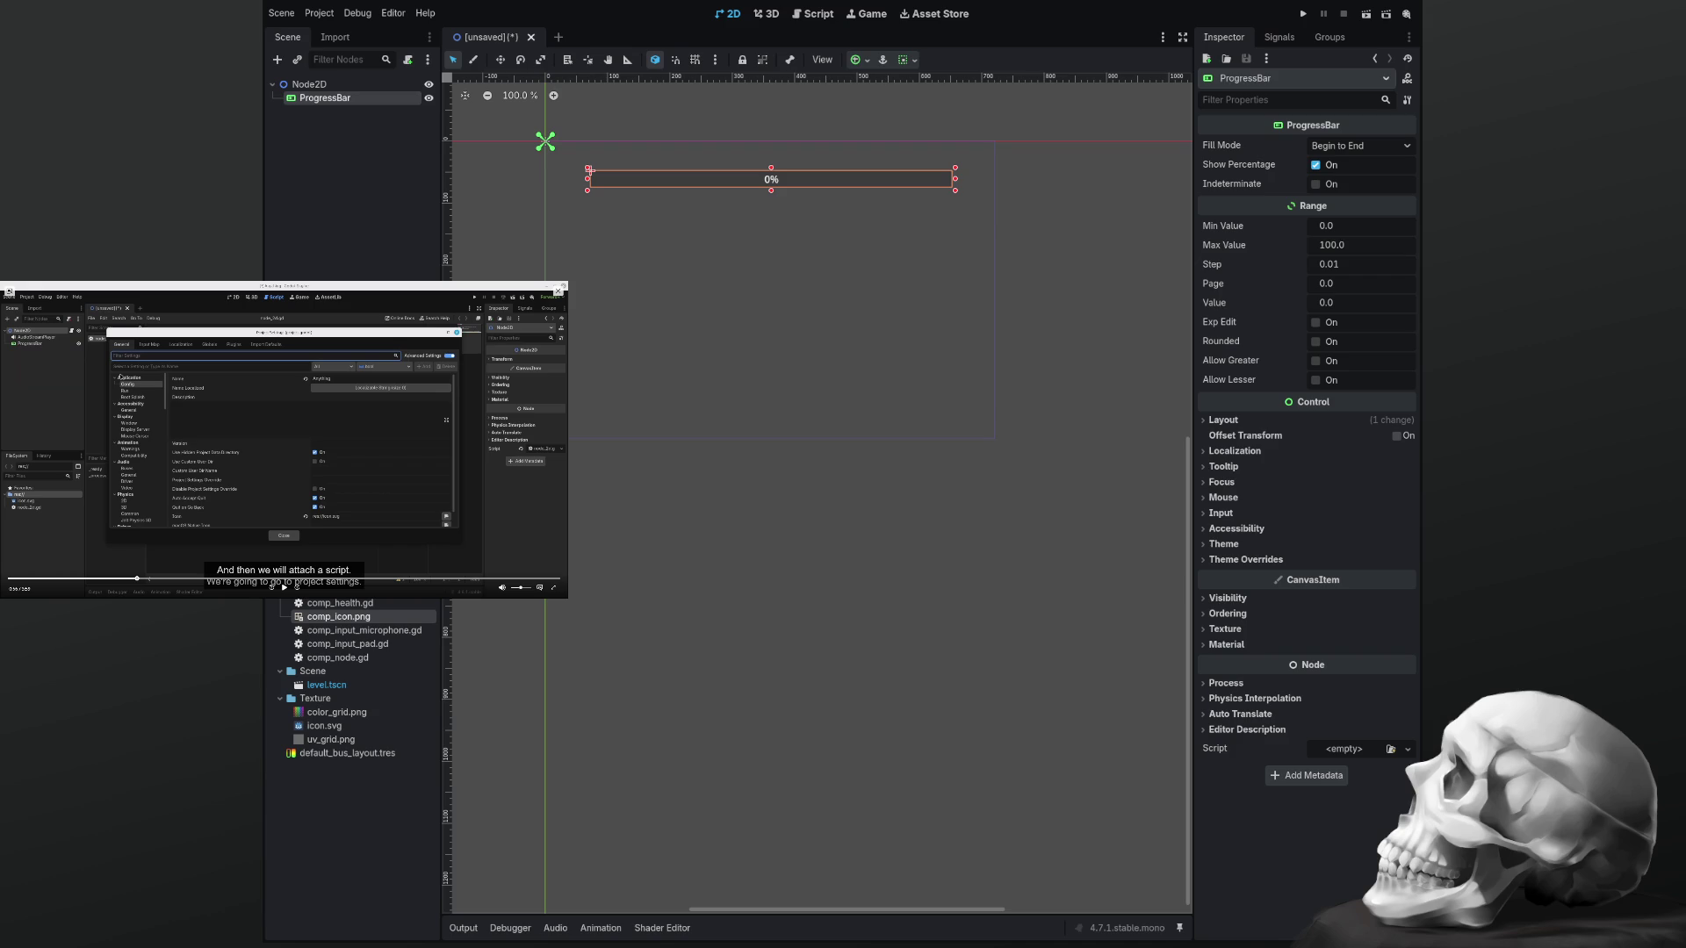
{"action": "left_click", "coordinate": [310, 87]}
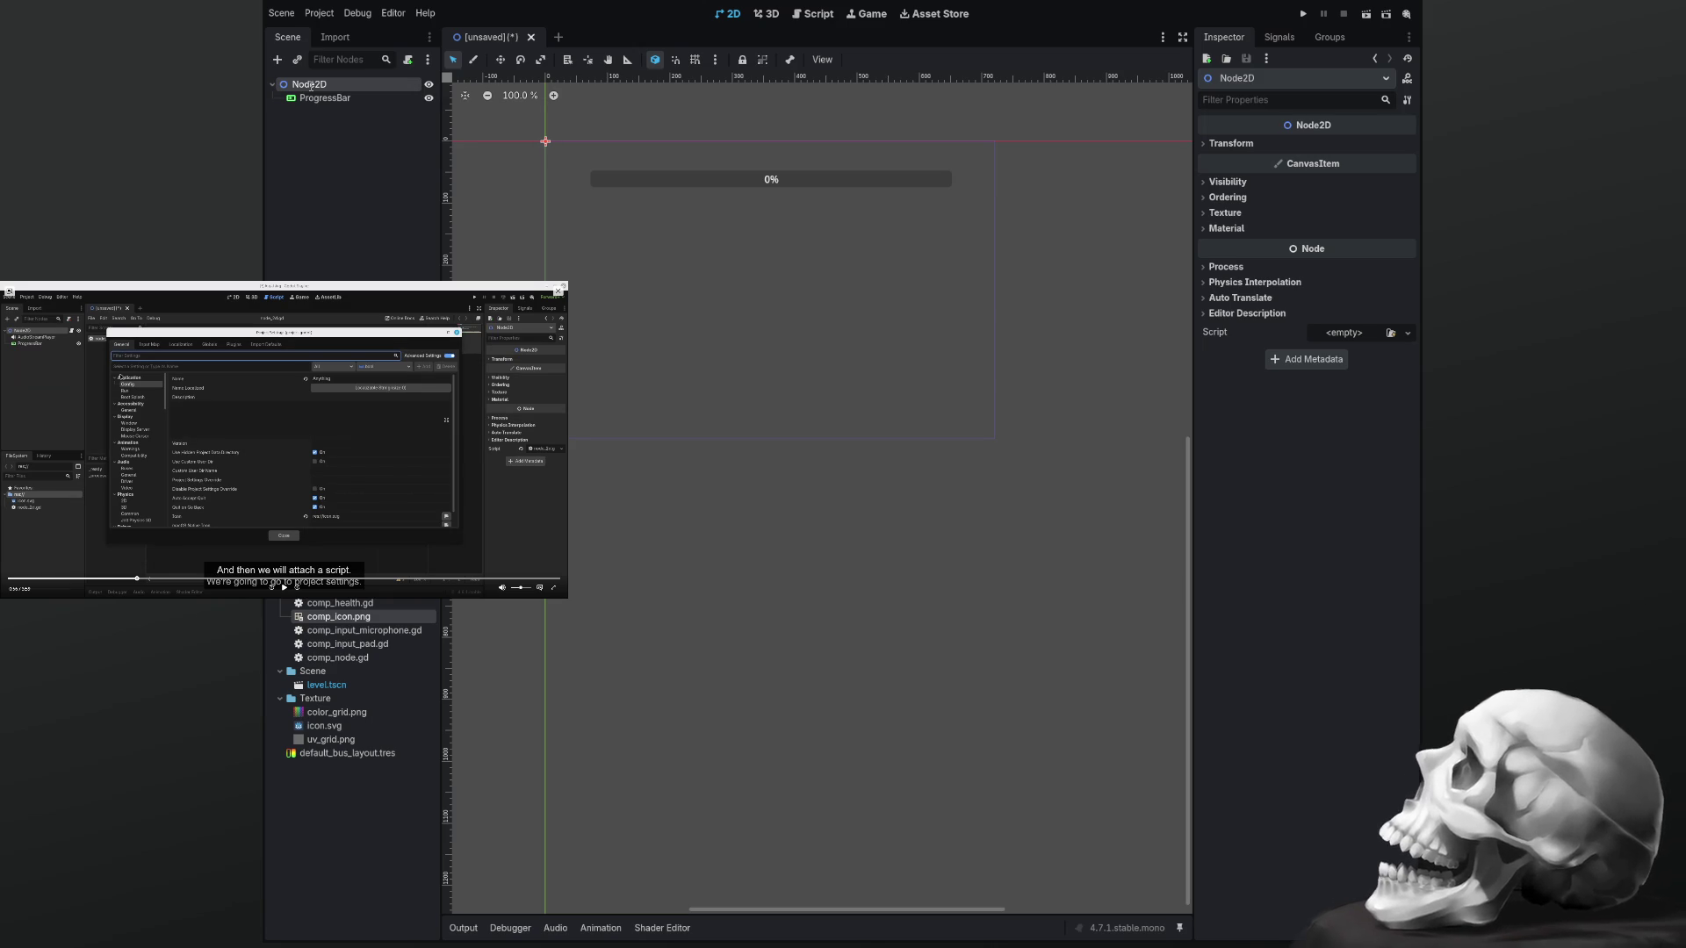
Step: Rename the root node to Microphone and select the Scene folder in FileSystem
{"action": "type", "text": "Microphone"}
{"action": "key", "text": "Return"}
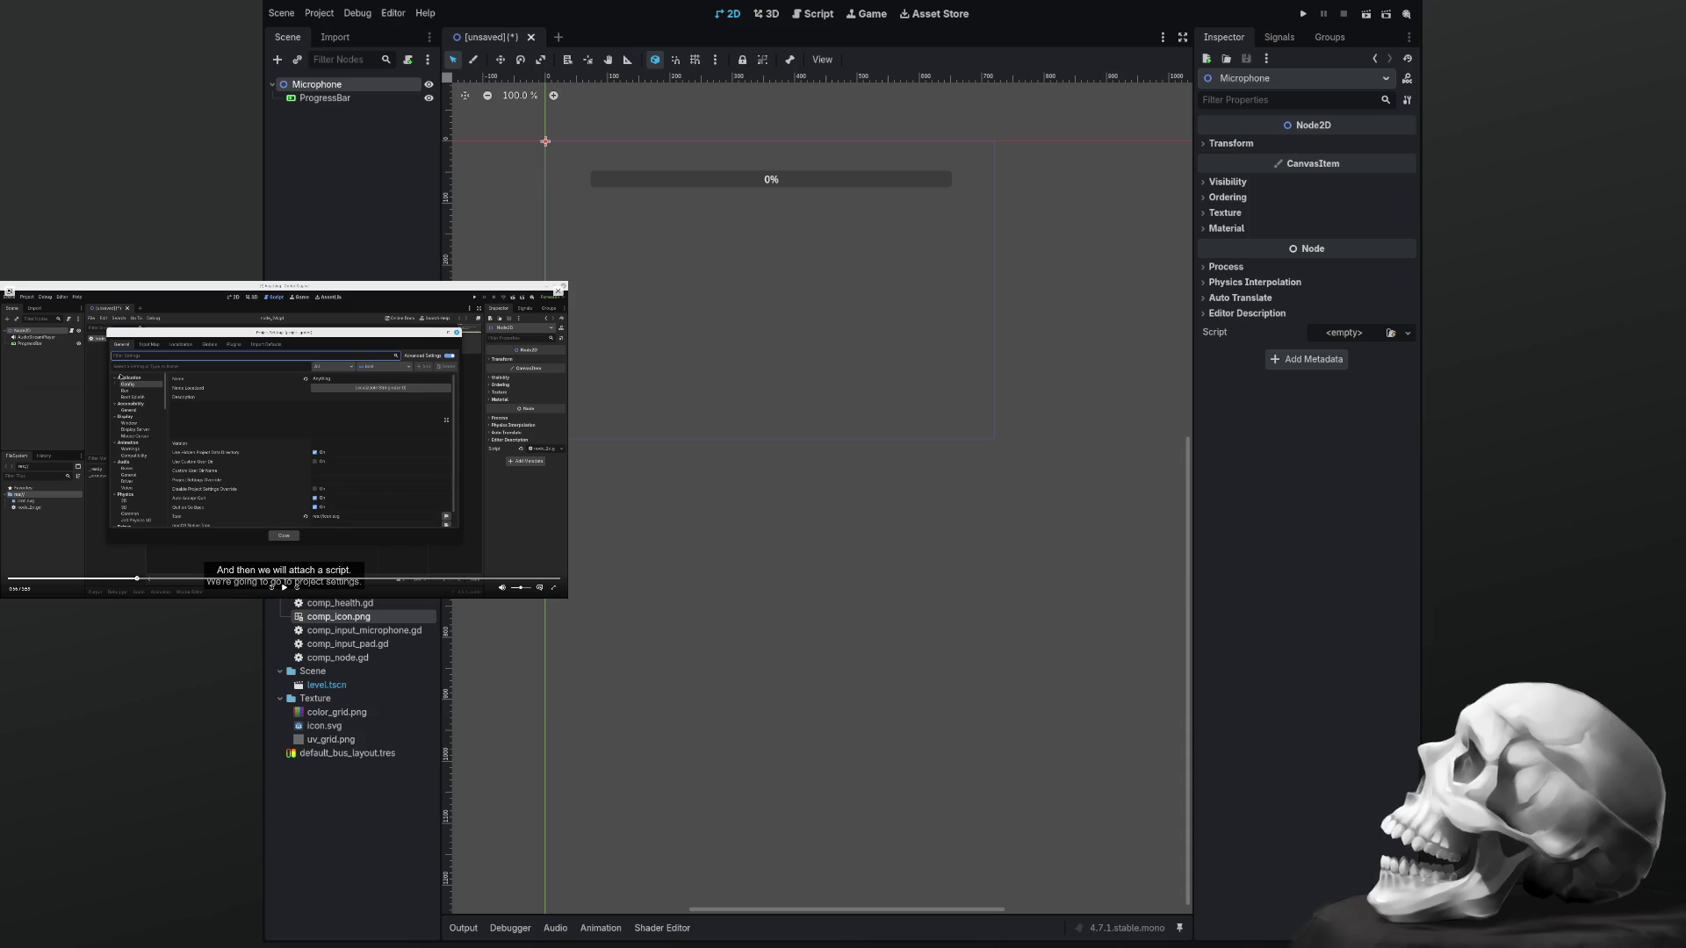
{"action": "left_click", "coordinate": [315, 675]}
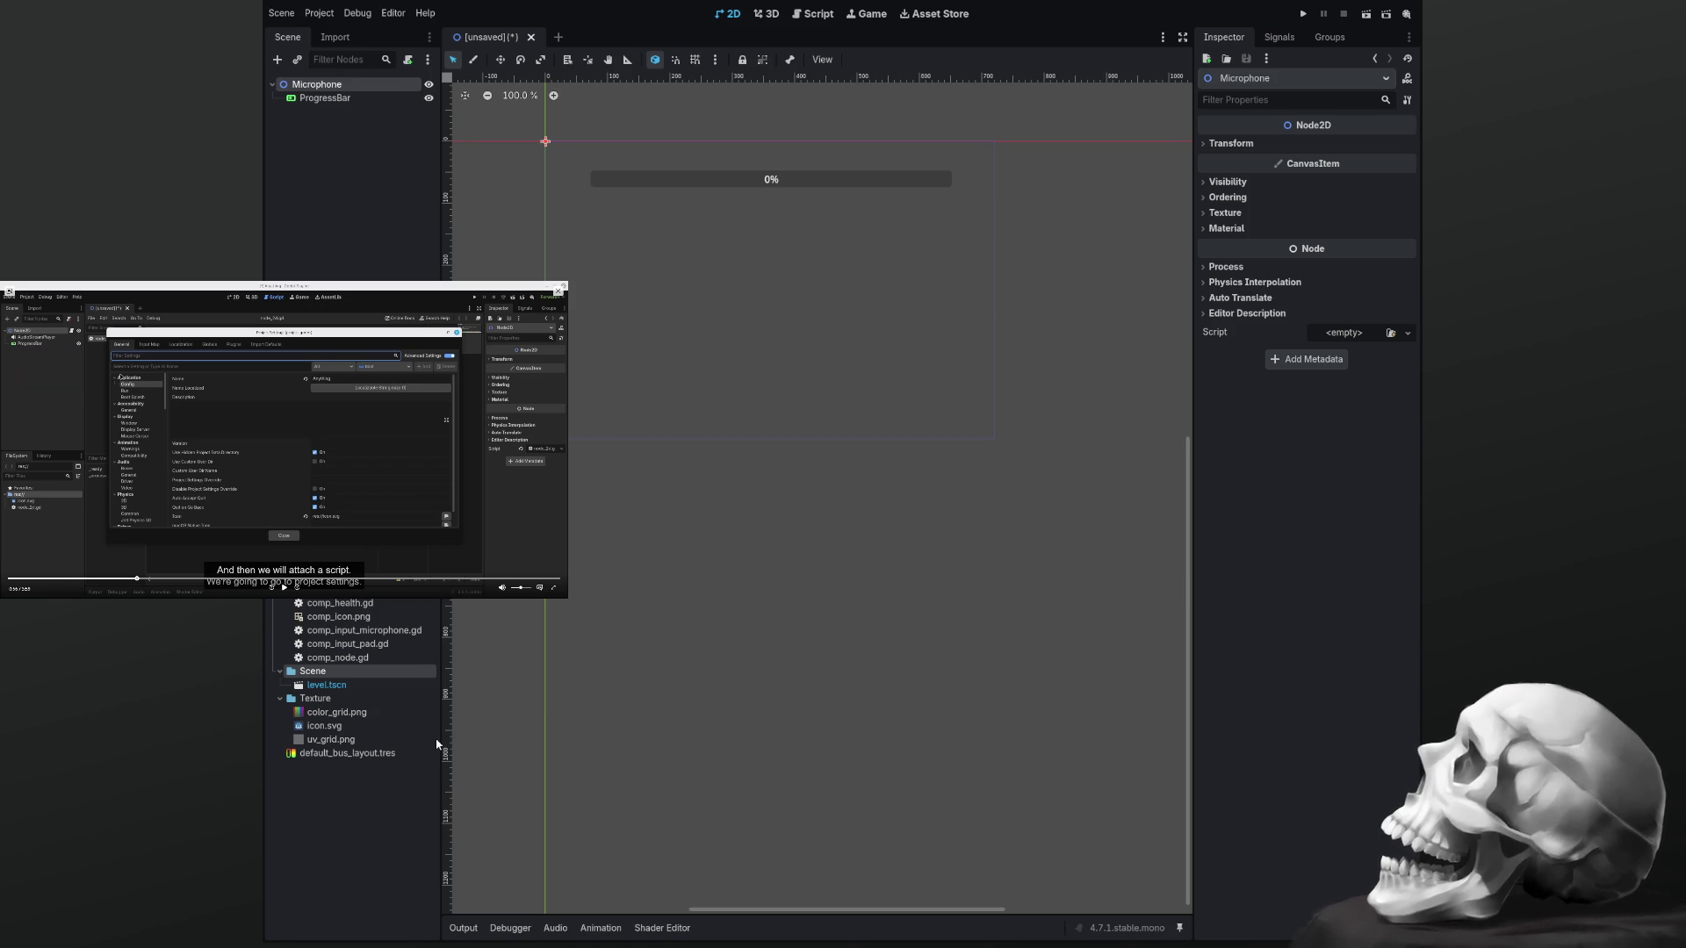
{"action": "key", "text": "ctrl+s"}
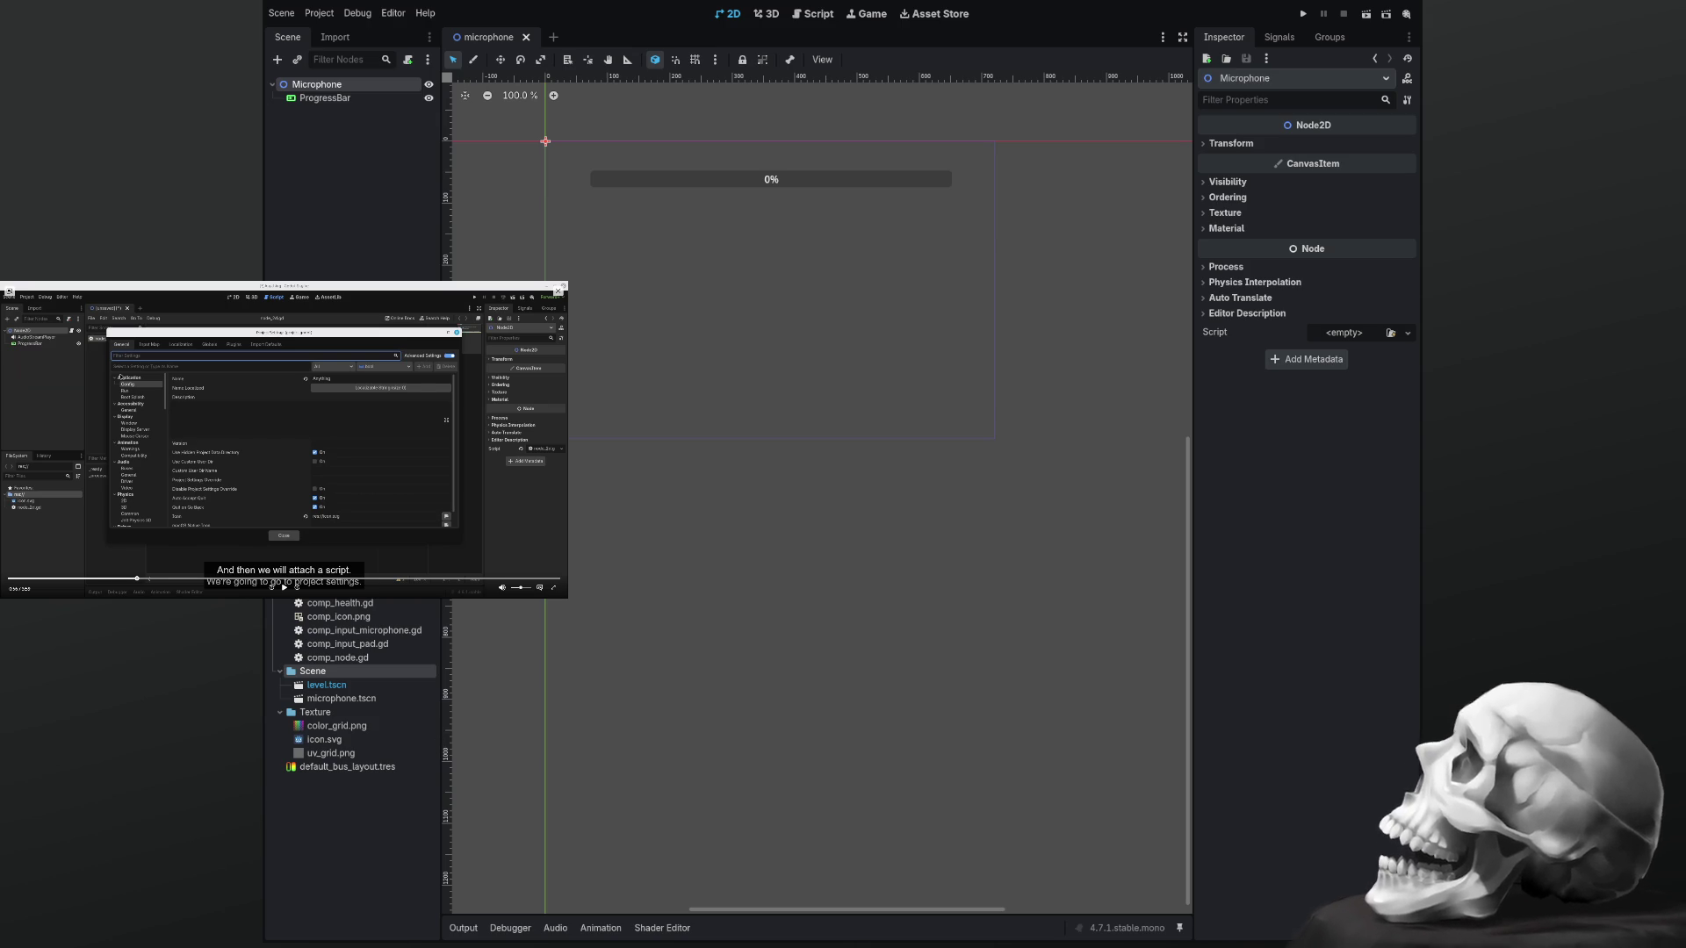
{"action": "left_click", "coordinate": [284, 588]}
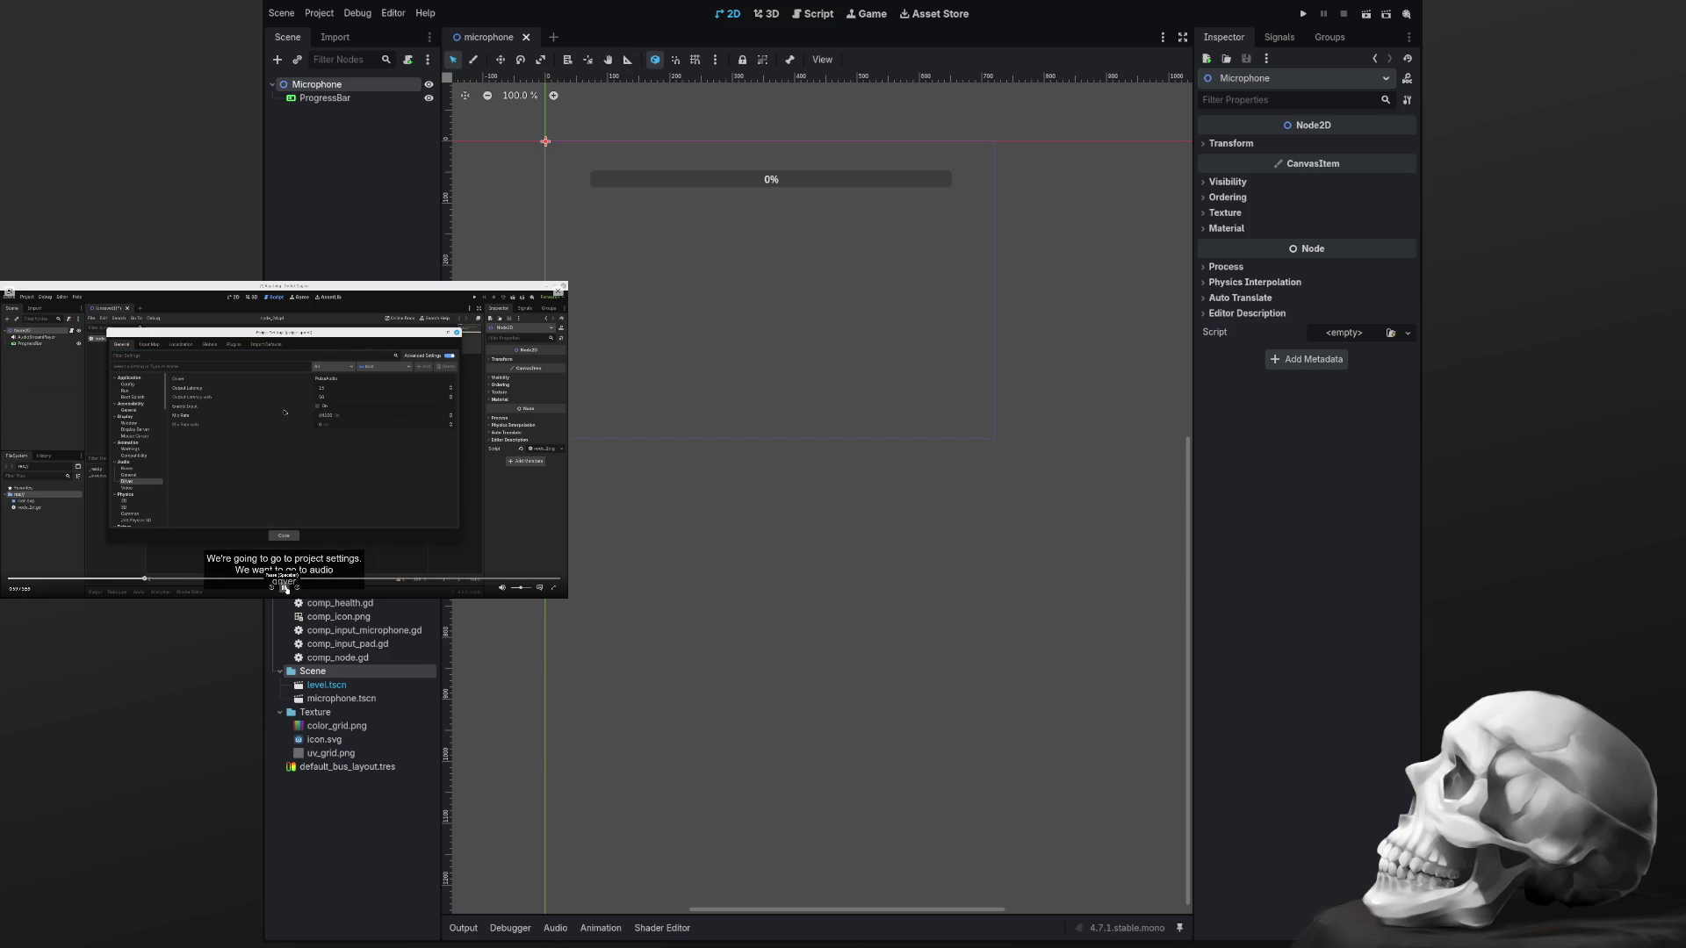
{"action": "left_click", "coordinate": [284, 587]}
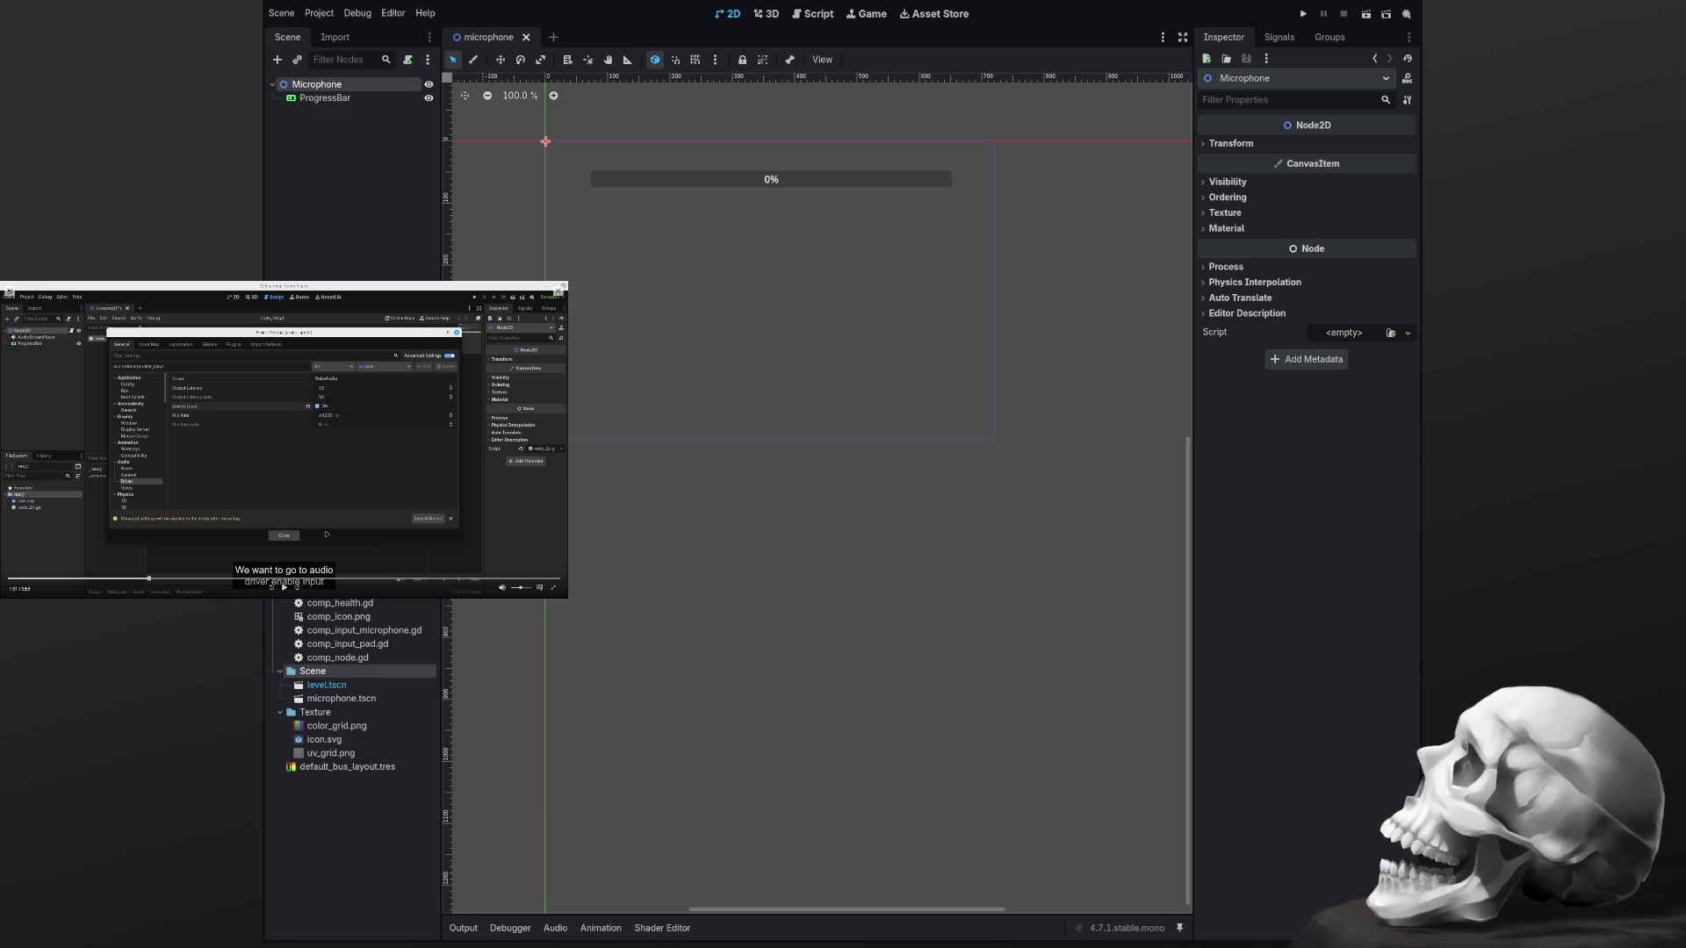
{"action": "left_click", "coordinate": [285, 588]}
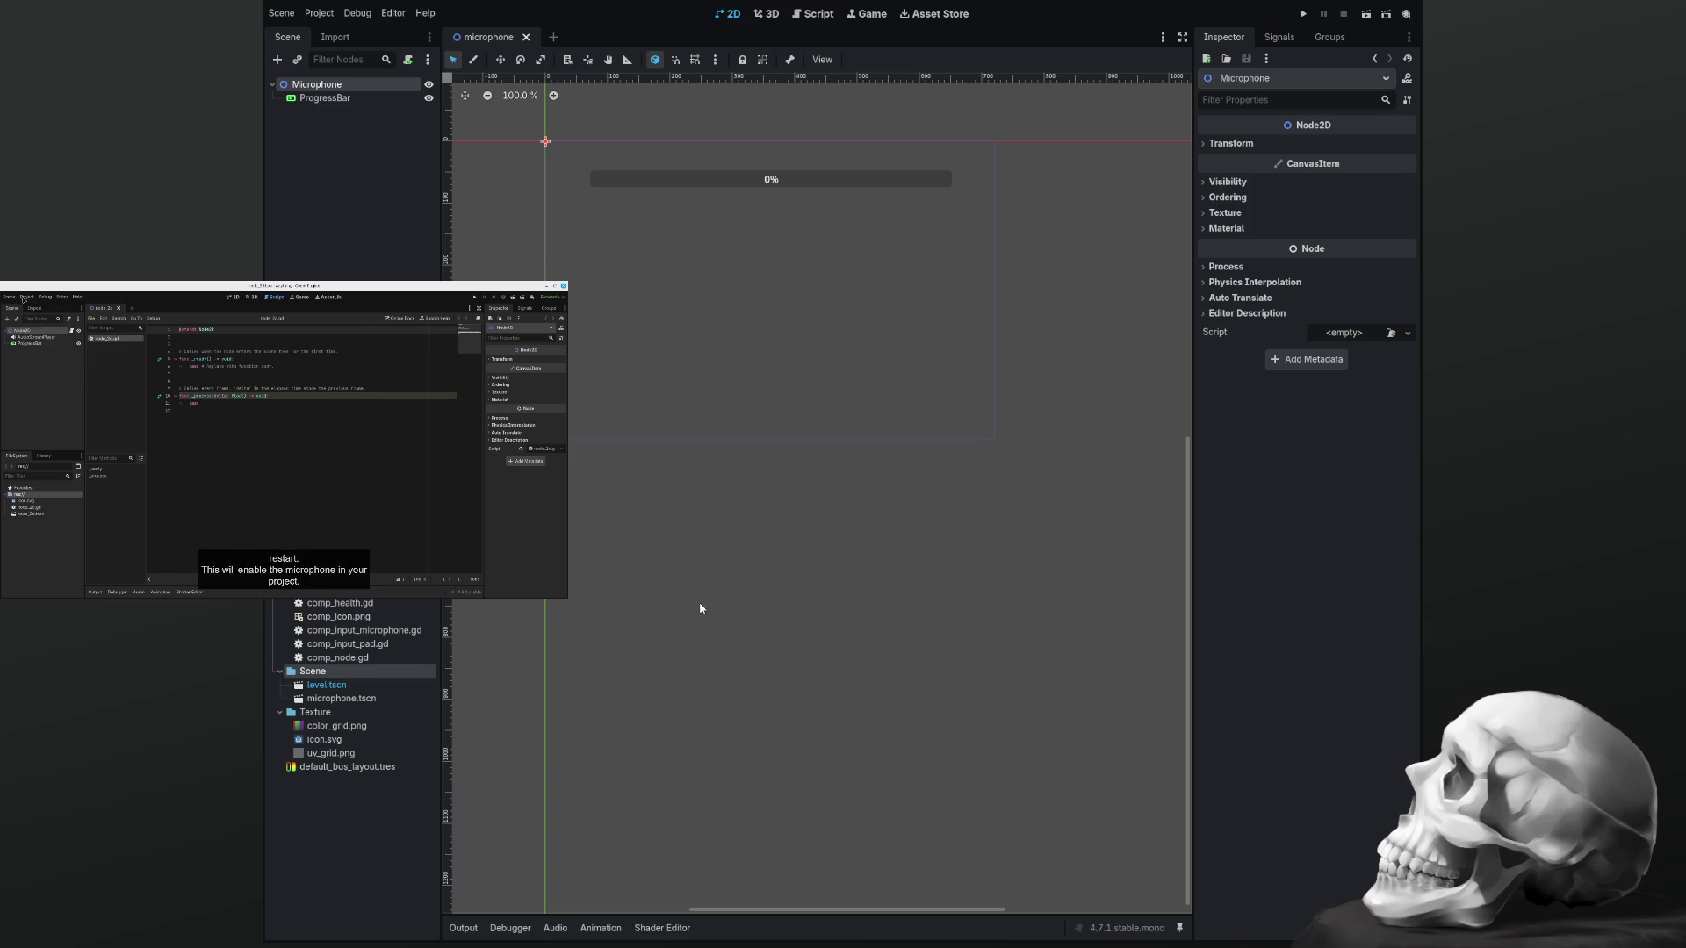
Step: Open the audio bus layout and disable the Capture effect on the Record bus
{"action": "left_click", "coordinate": [771, 16]}
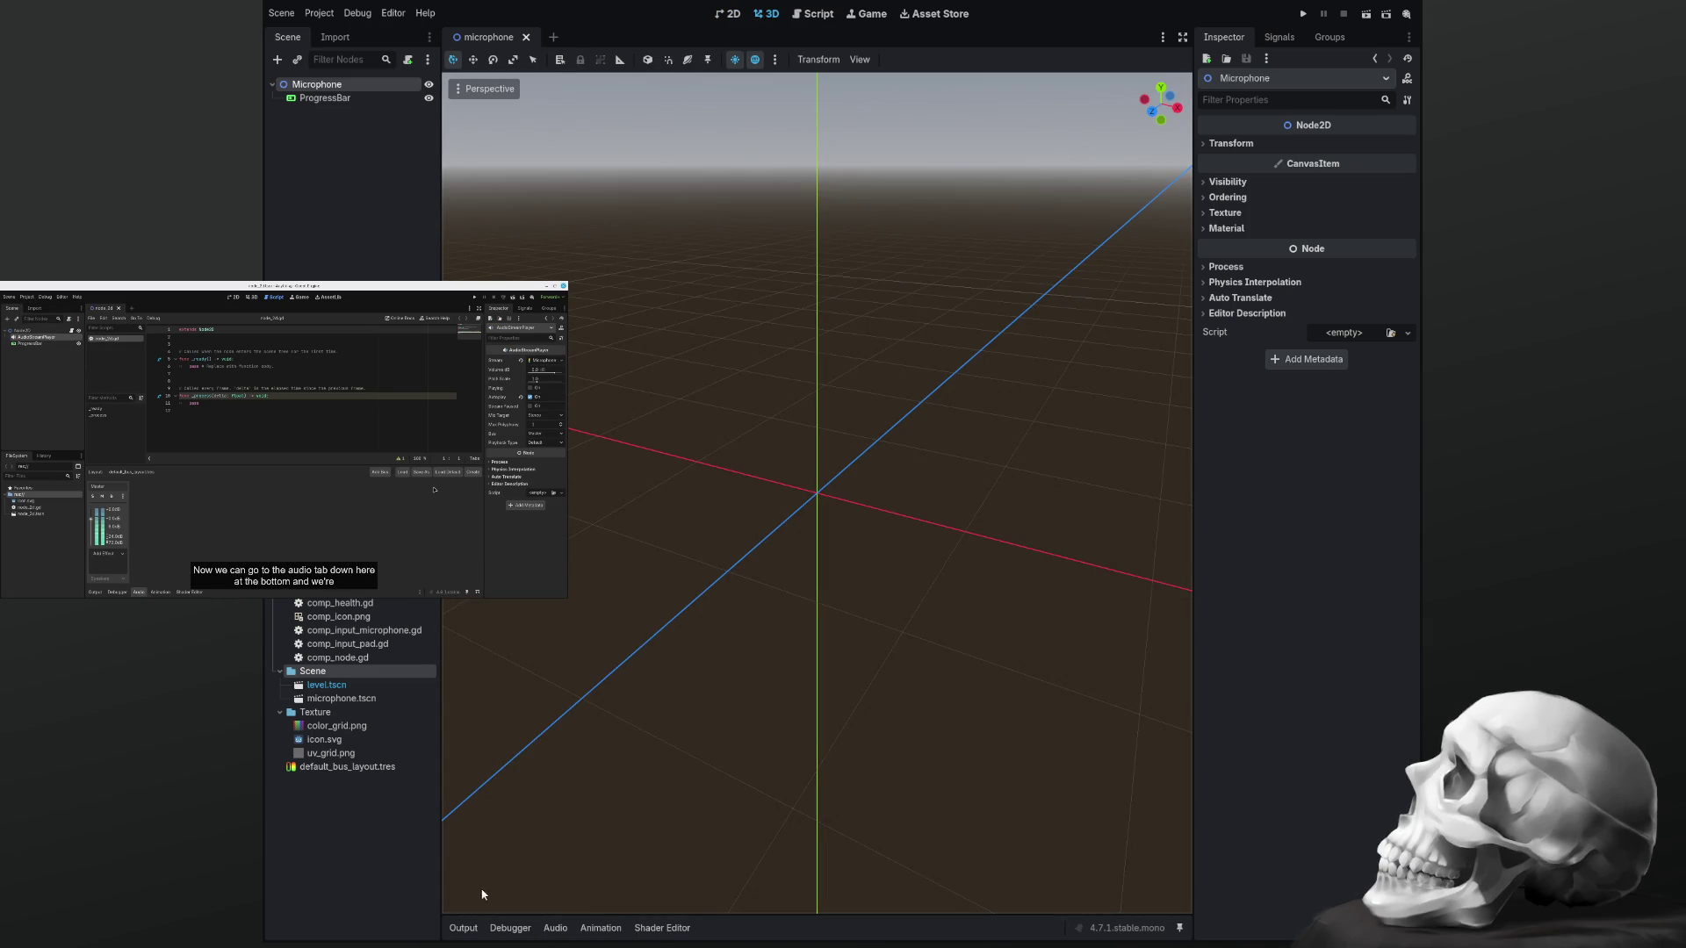
{"action": "left_click", "coordinate": [556, 928]}
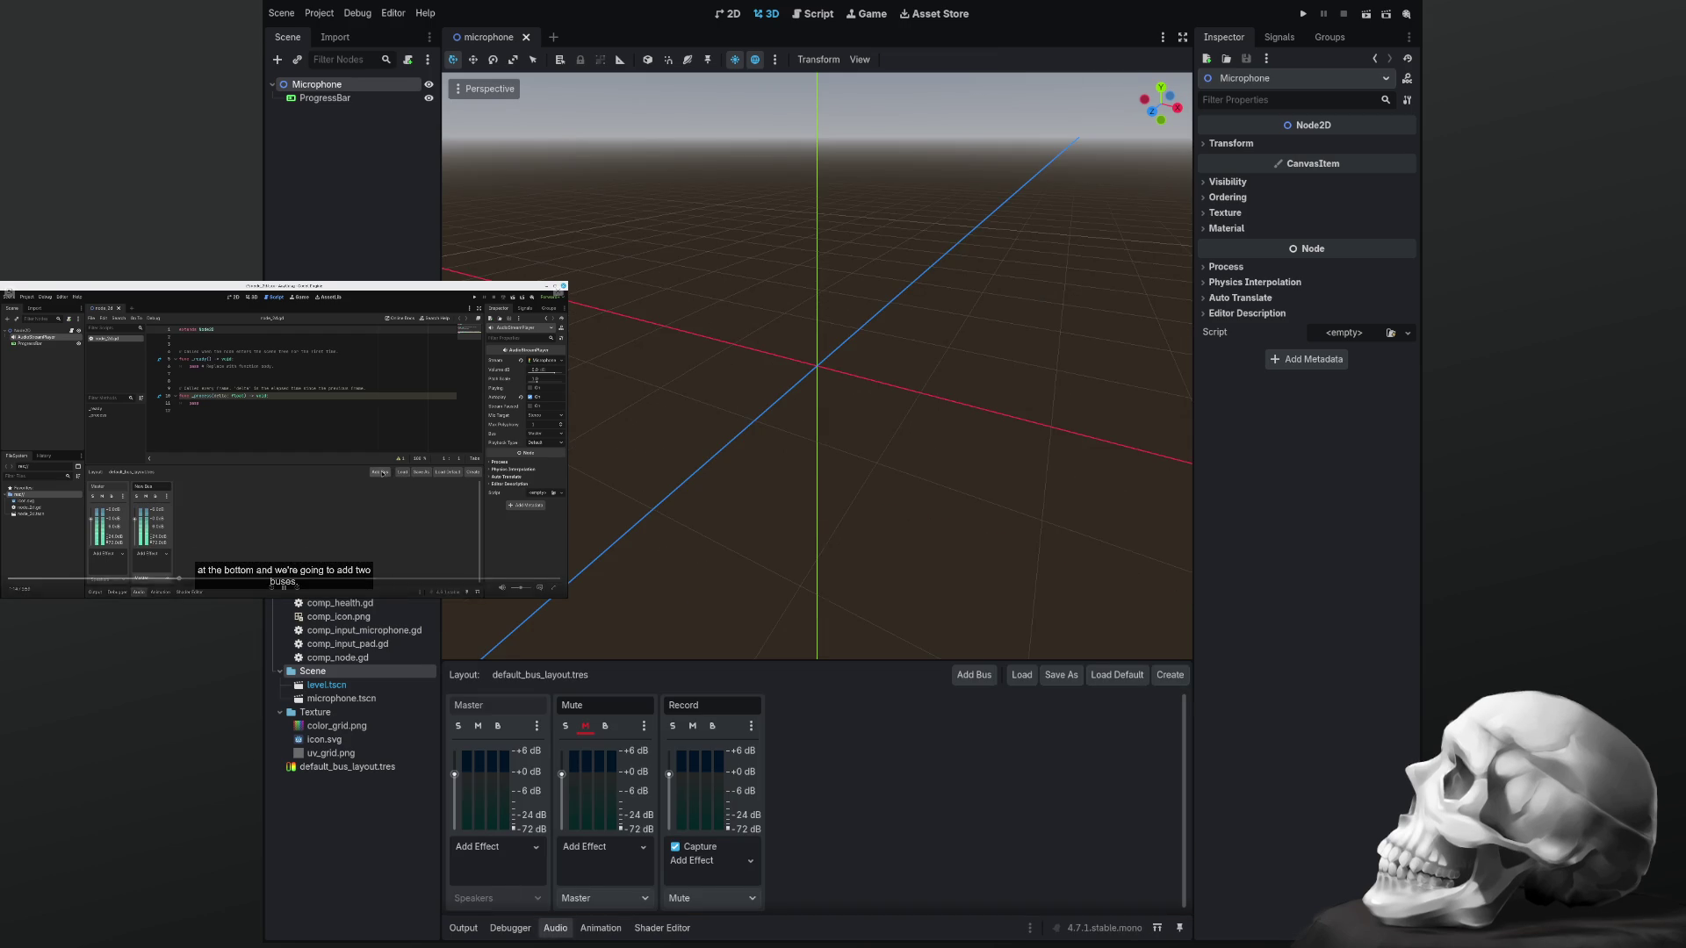
{"action": "mouse_move", "coordinate": [284, 562]}
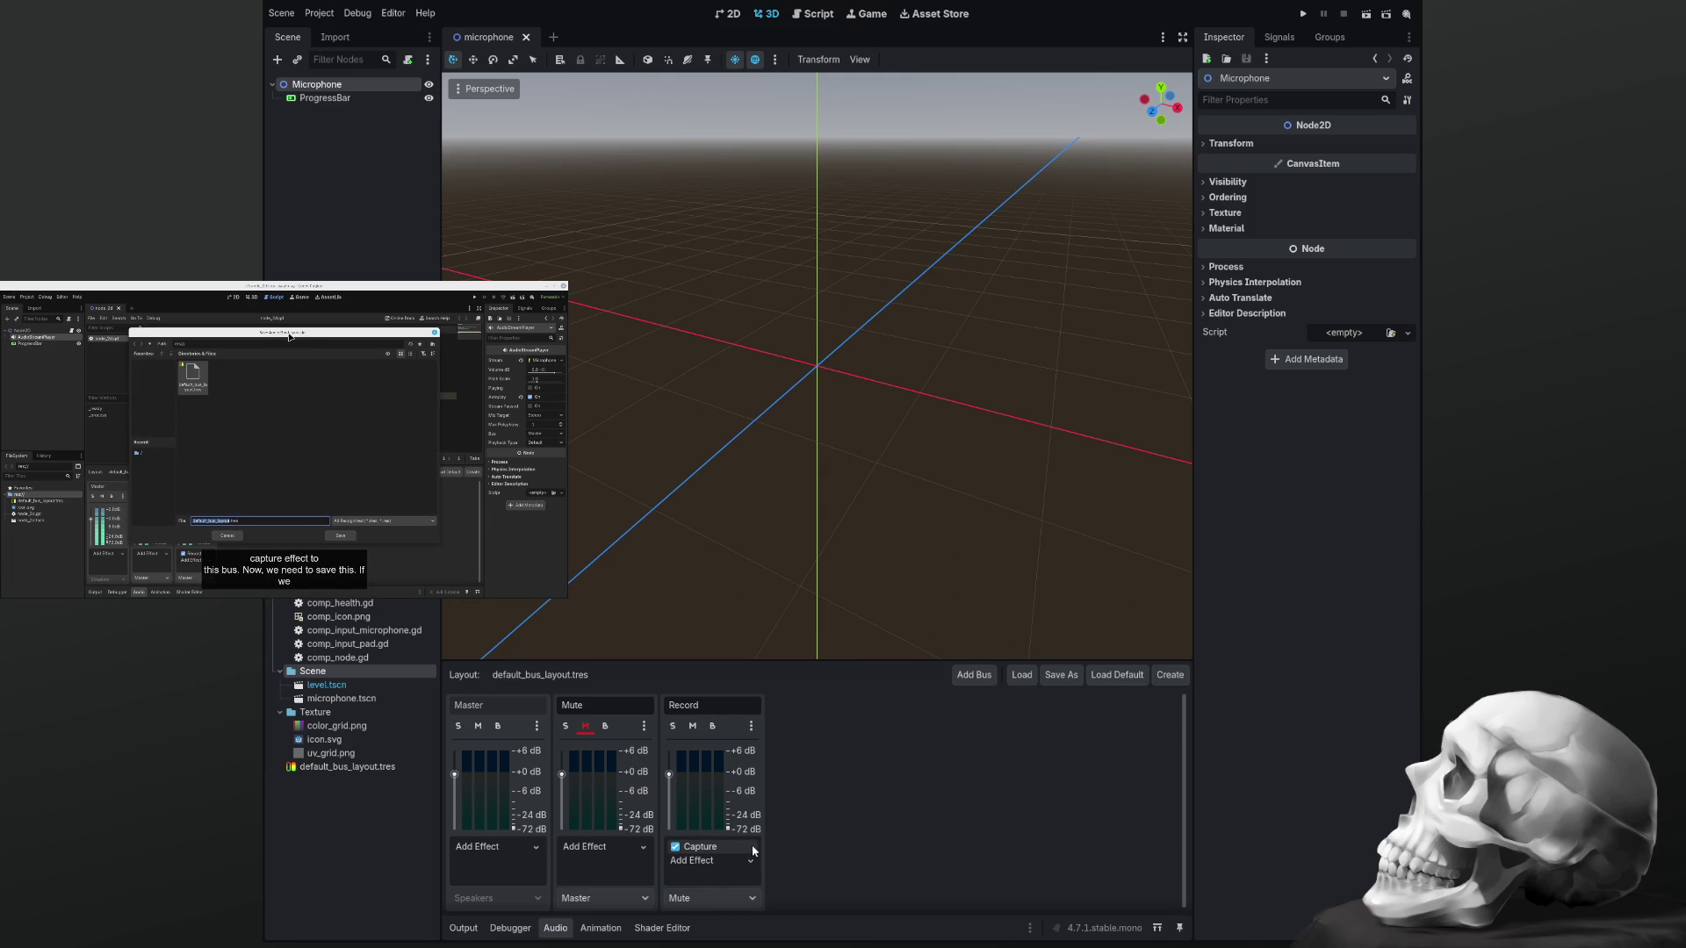
{"action": "left_click", "coordinate": [676, 846]}
{"action": "left_click", "coordinate": [700, 846]}
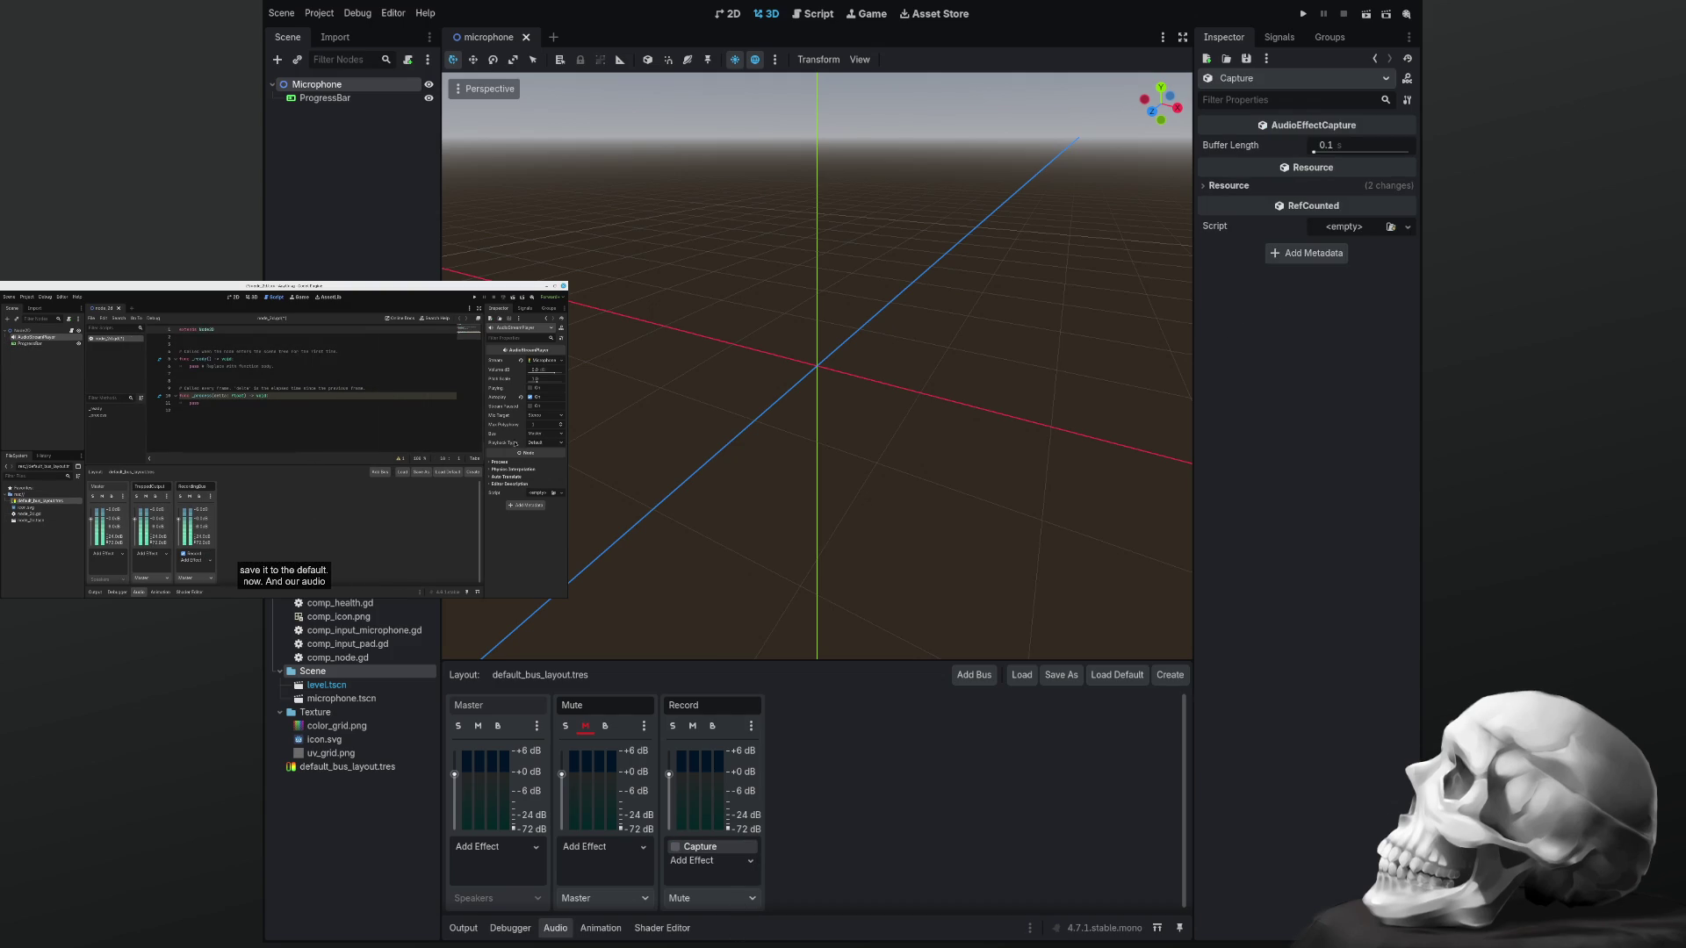
Step: Add a Record effect to the Record bus, delete Capture, and unmute the Mute bus
{"action": "left_click", "coordinate": [751, 861]}
{"action": "left_click", "coordinate": [700, 850]}
{"action": "left_click", "coordinate": [700, 850]}
{"action": "key", "text": "Delete"}
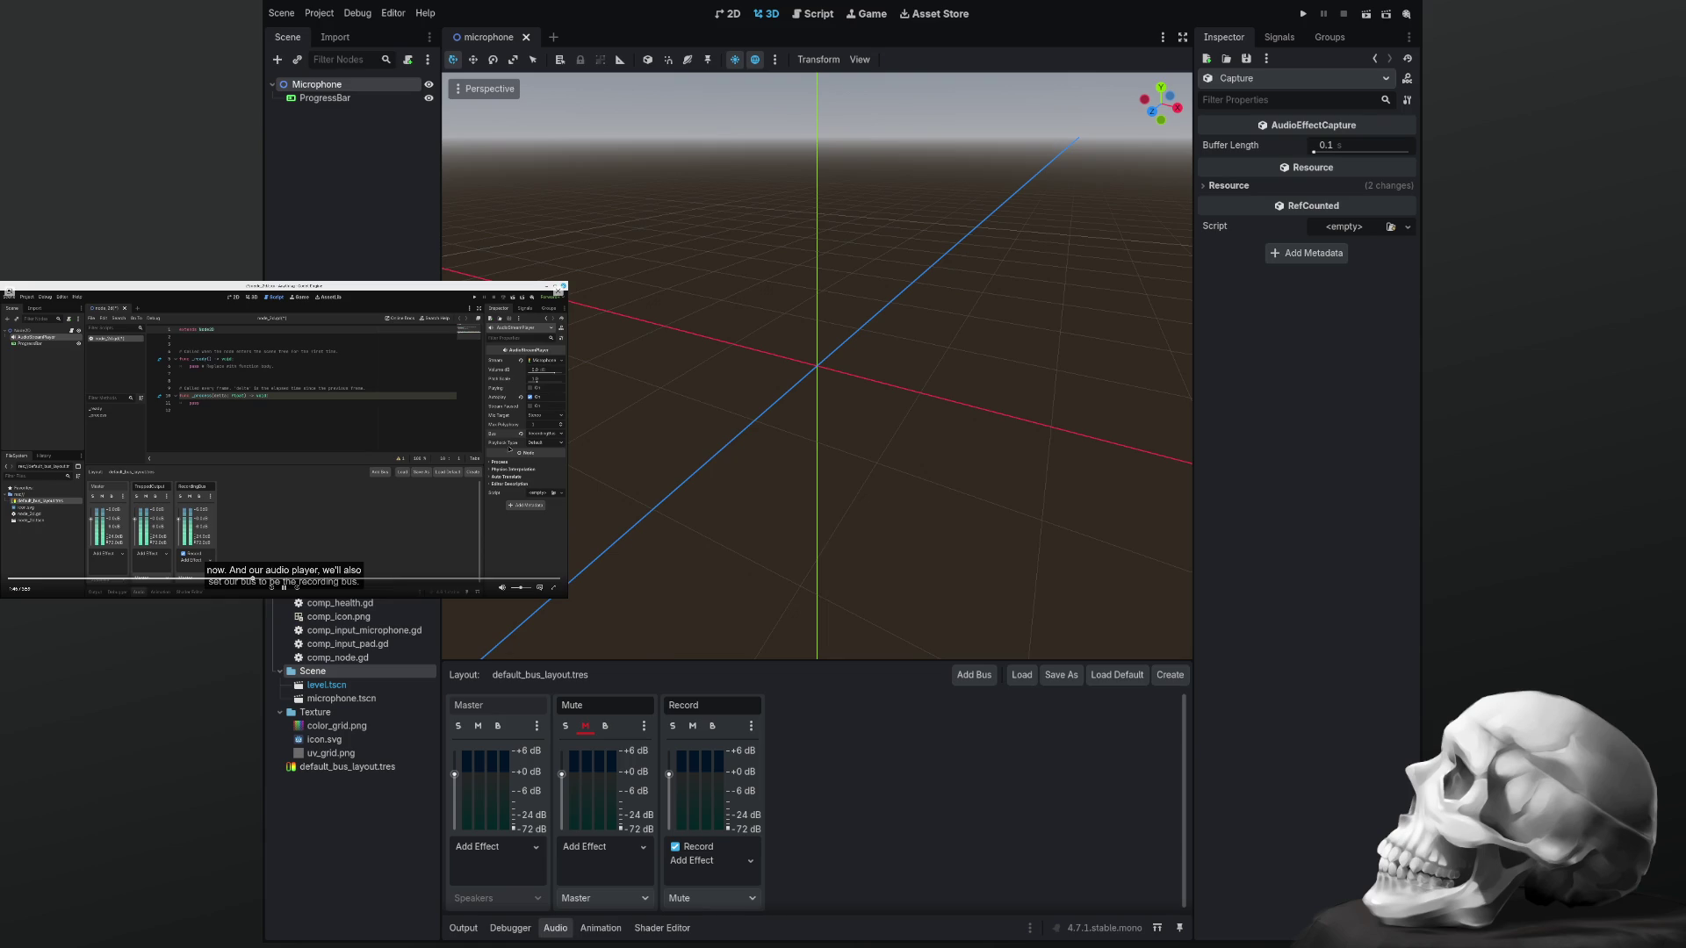
{"action": "left_click", "coordinate": [285, 586]}
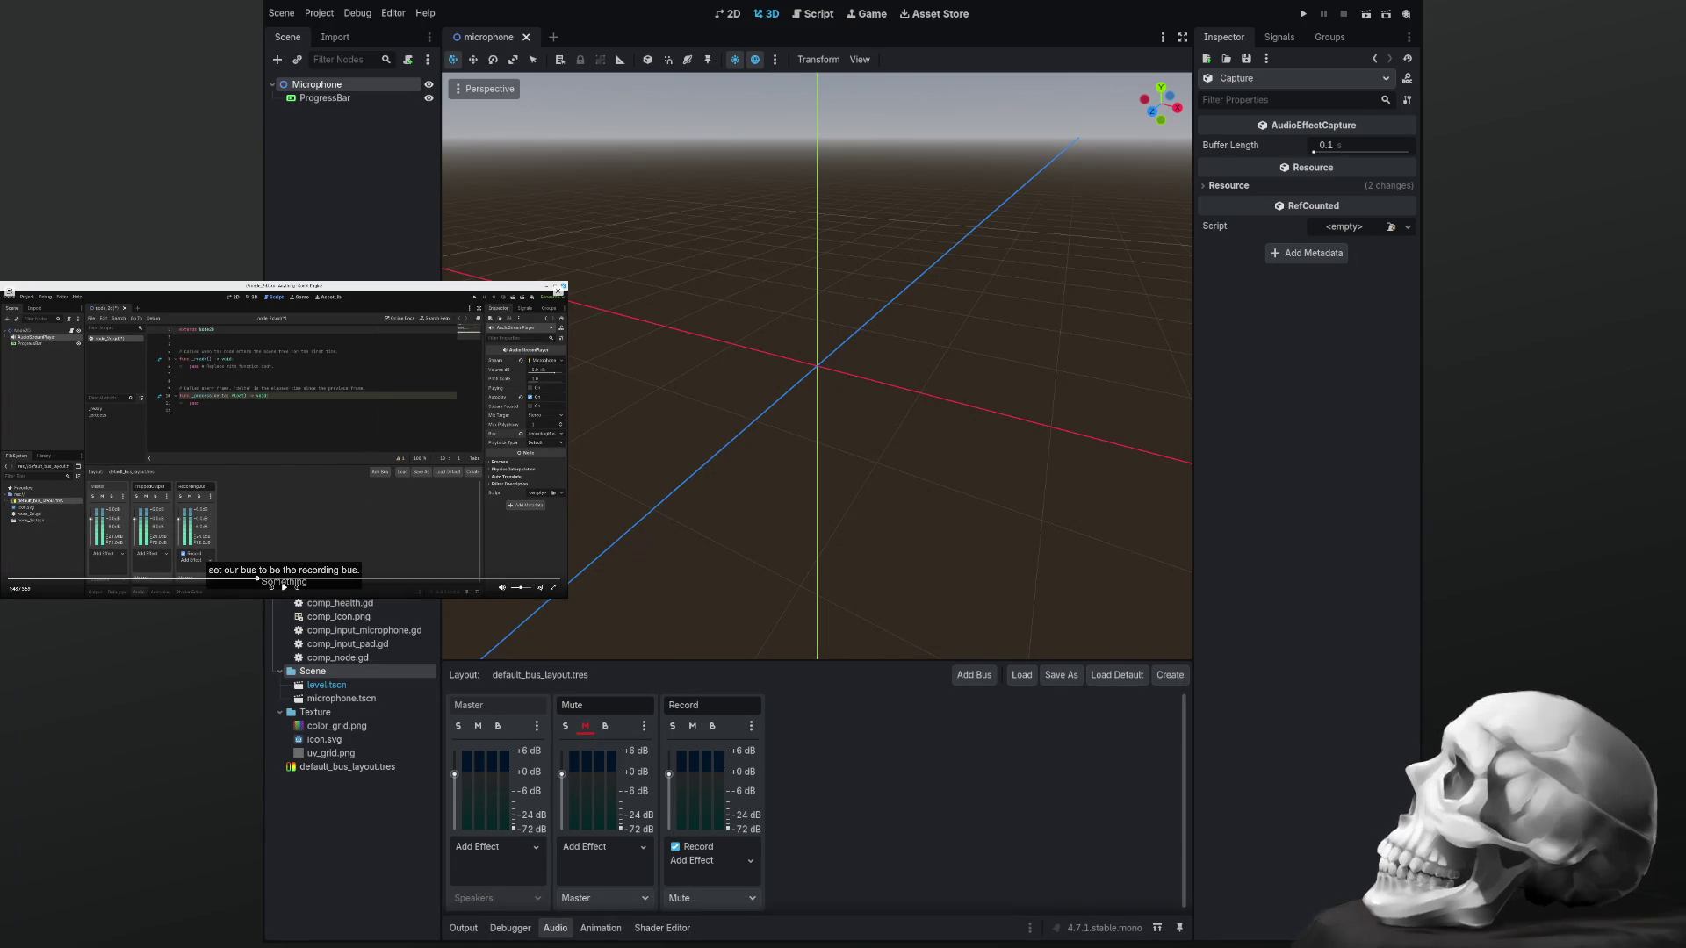
{"action": "left_click", "coordinate": [585, 726]}
Step: Review the microphone input script code, resizing the bottom panel to show more lines
{"action": "left_click", "coordinate": [820, 14]}
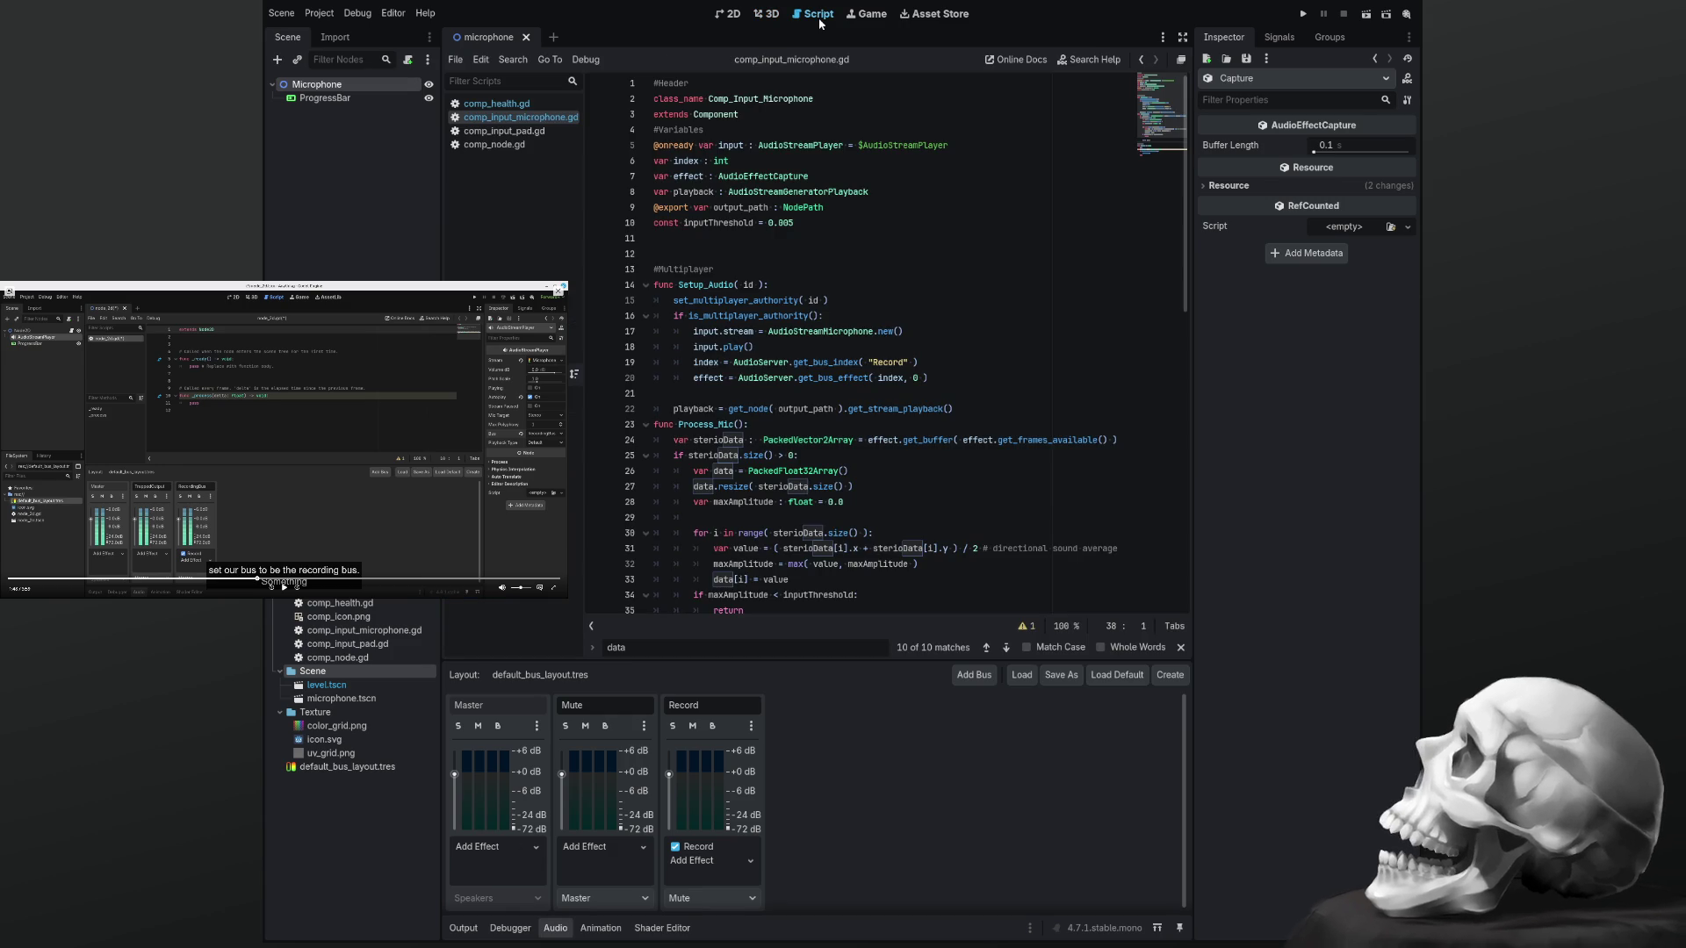
{"action": "left_click", "coordinate": [732, 14]}
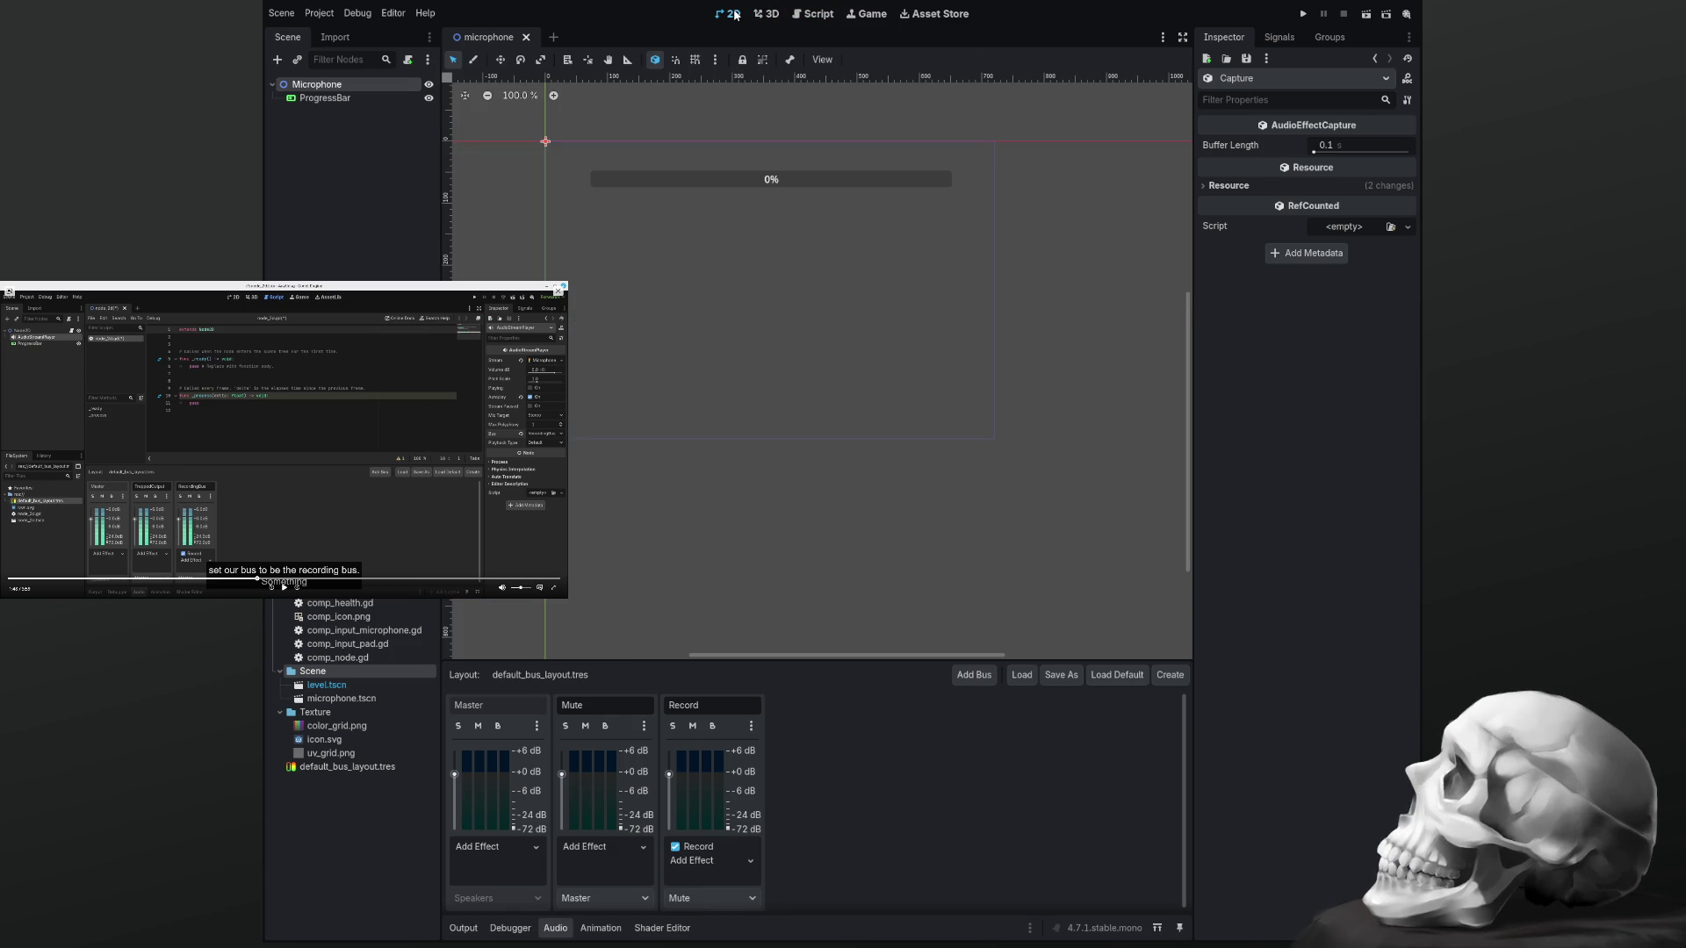
{"action": "left_click", "coordinate": [815, 14]}
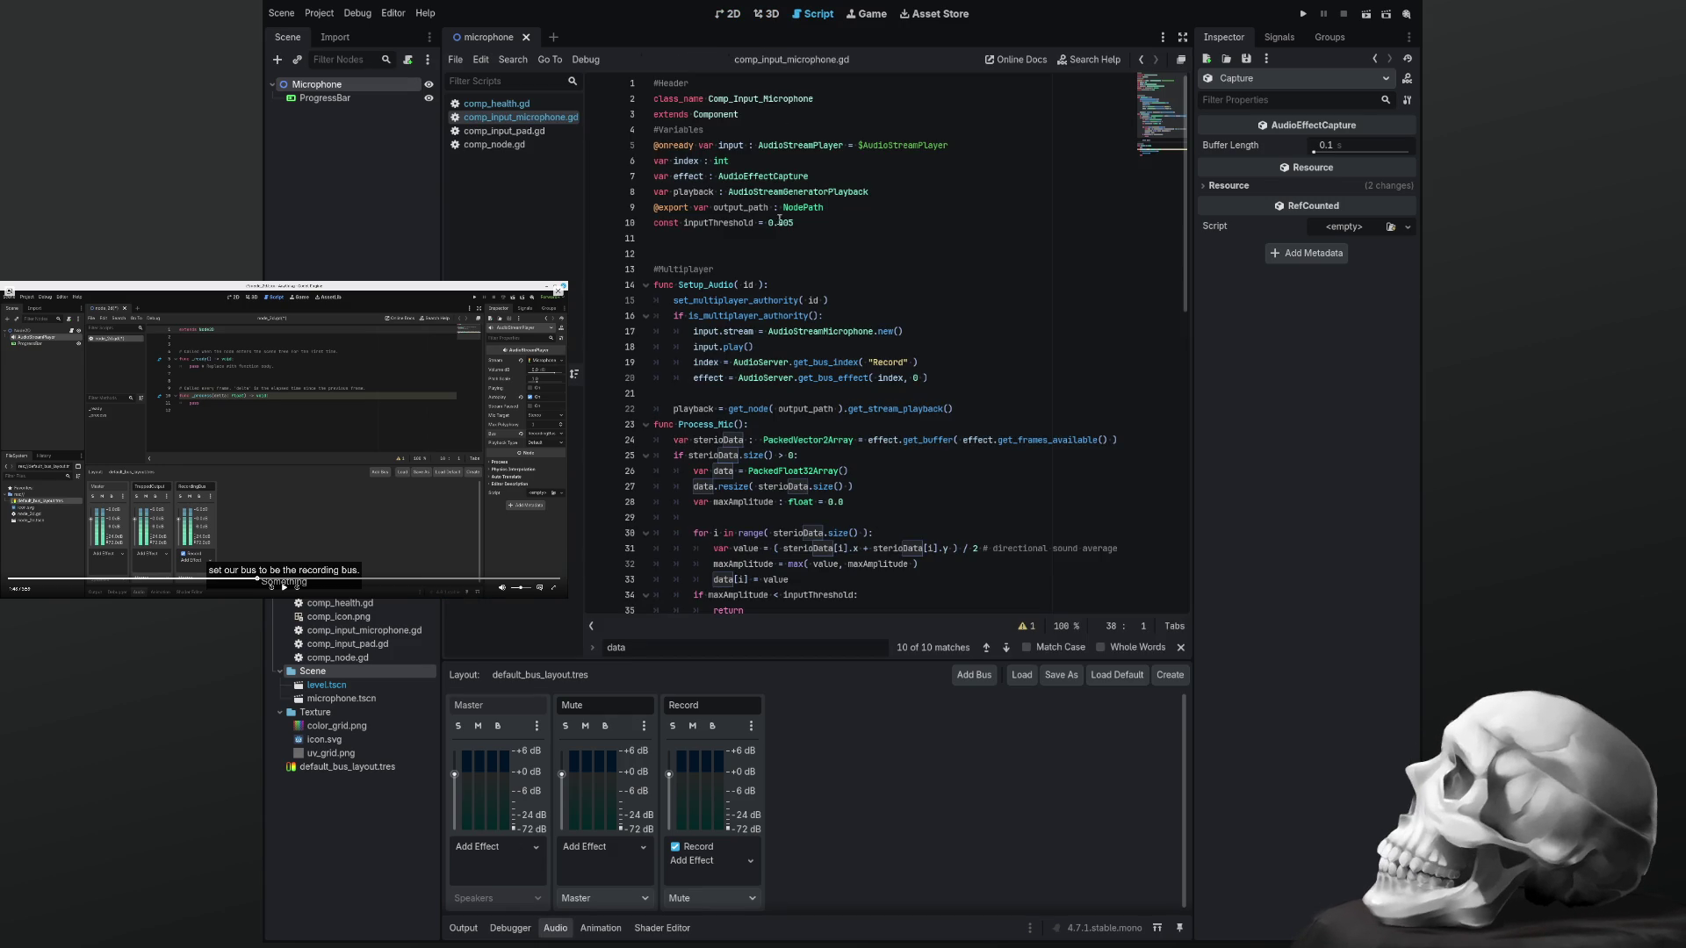
{"action": "scroll", "coordinate": [779, 219], "scroll_direction": "down", "scroll_amount": 10}
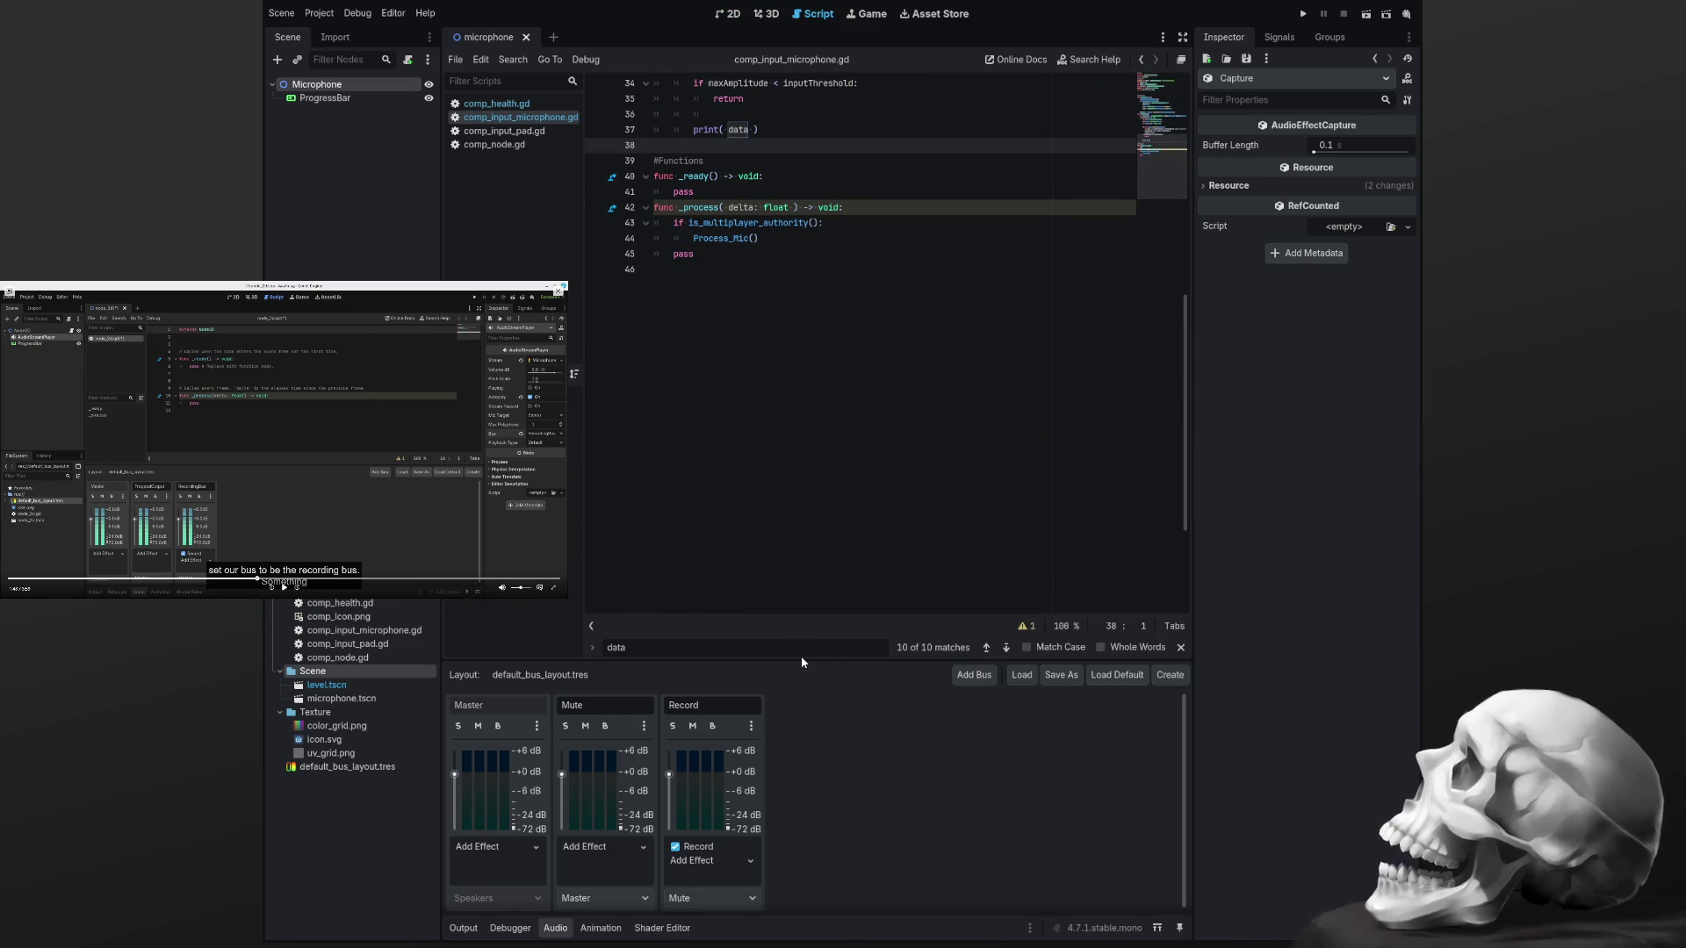
{"action": "mouse_move", "coordinate": [807, 662]}
{"action": "left_mouse_down"}
{"action": "mouse_move", "coordinate": [805, 859]}
{"action": "mouse_move", "coordinate": [802, 519]}
{"action": "mouse_move", "coordinate": [804, 545]}
{"action": "left_mouse_up"}
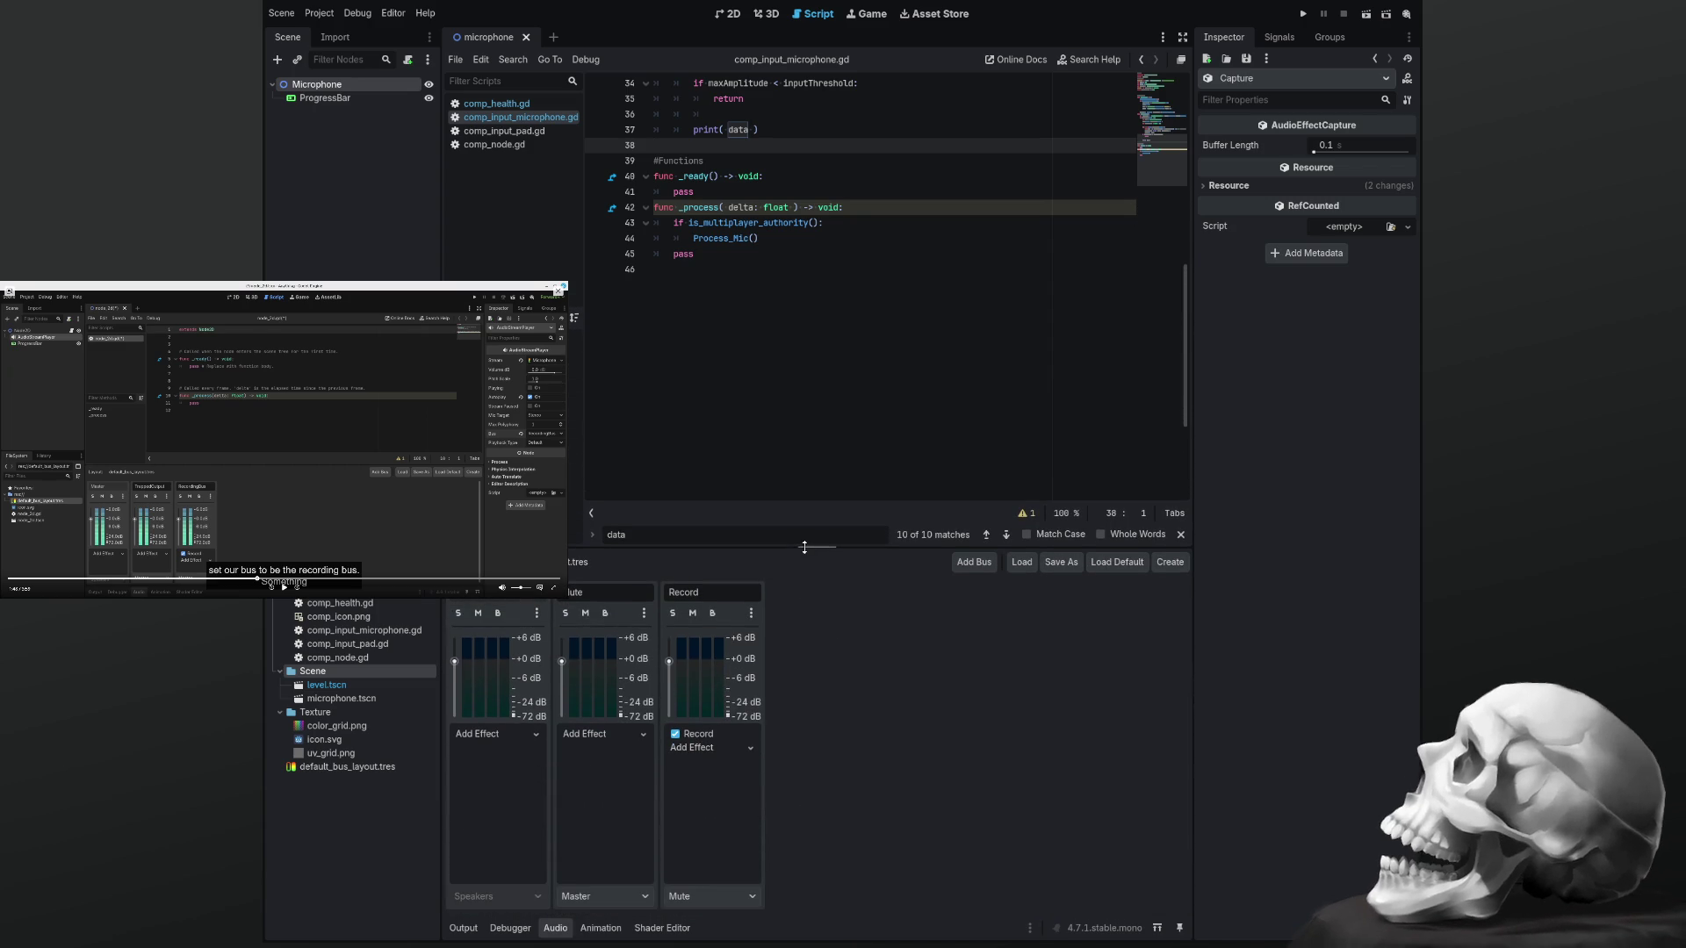
{"action": "scroll", "coordinate": [796, 365], "scroll_direction": "up", "scroll_amount": 10}
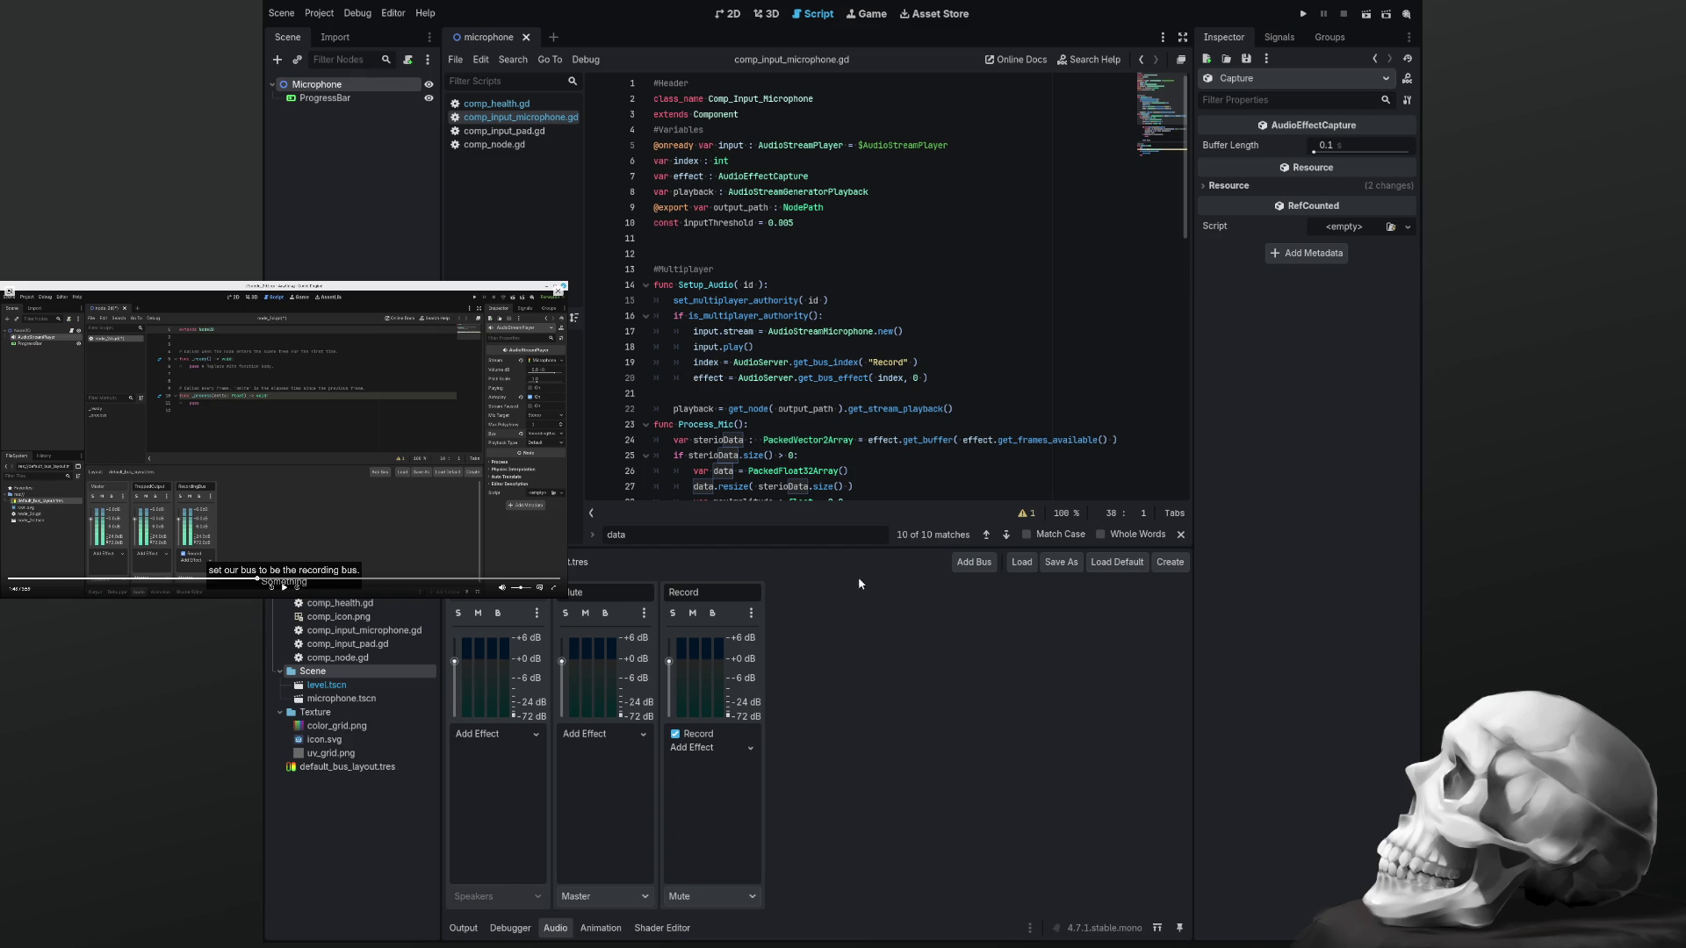
{"action": "mouse_move", "coordinate": [836, 550]}
{"action": "left_mouse_down"}
{"action": "mouse_move", "coordinate": [832, 679]}
{"action": "mouse_move", "coordinate": [831, 650]}
{"action": "left_mouse_up"}
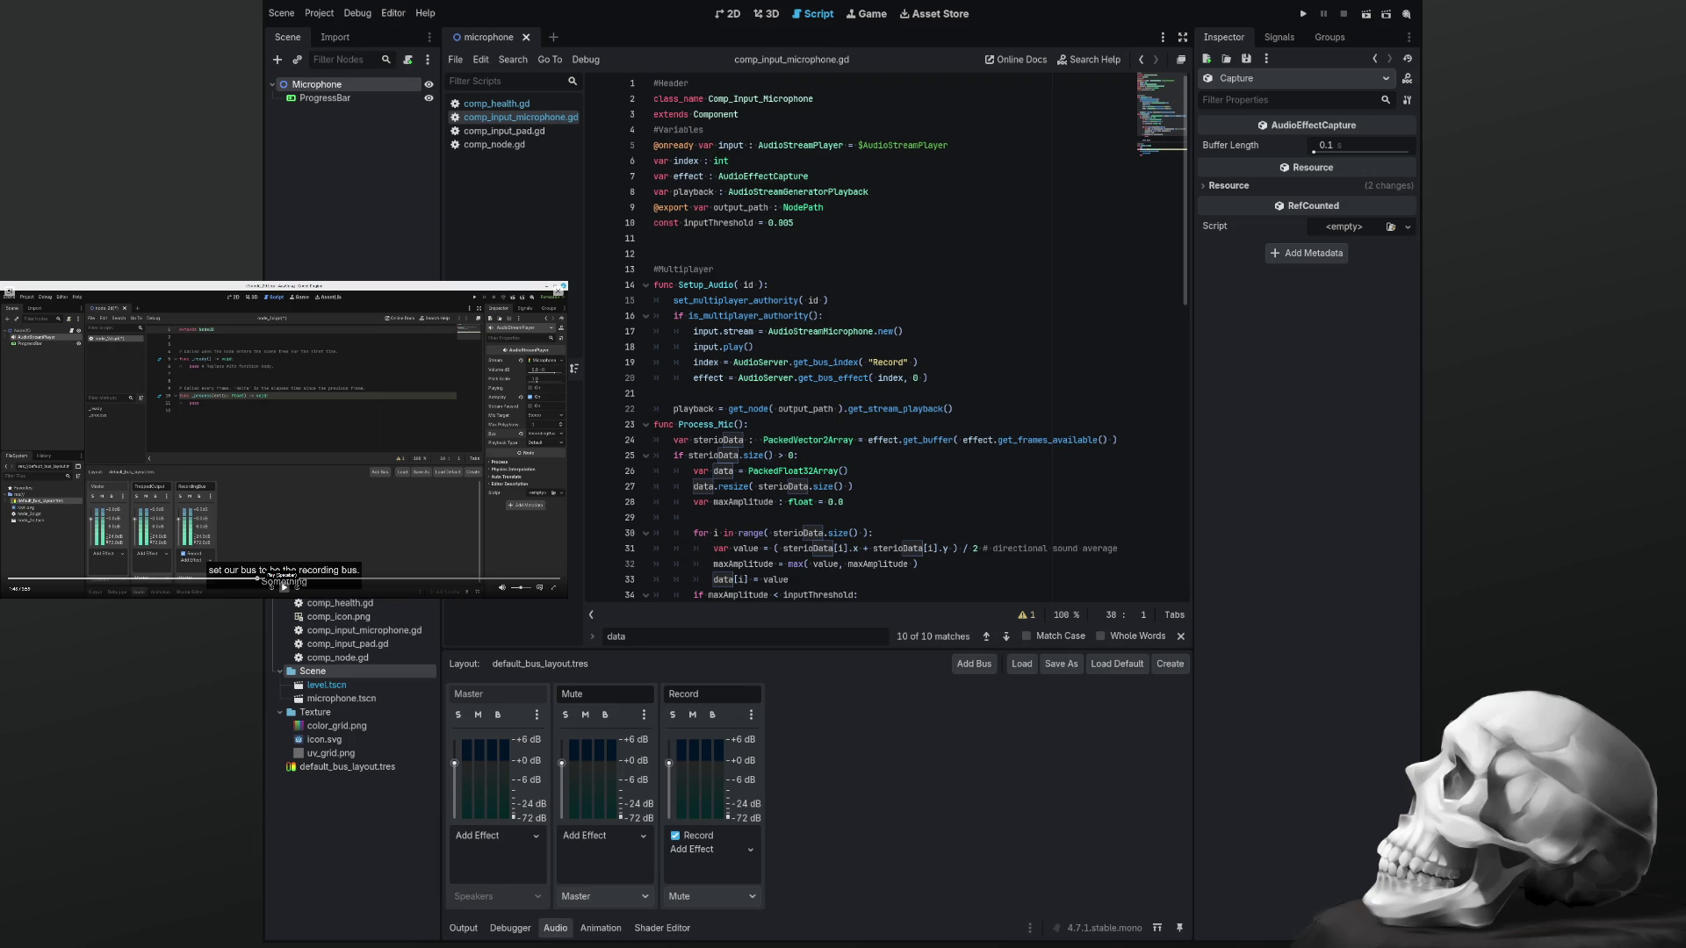
Step: Follow the reference tutorial, then return to the 2D view of the microphone scene
{"action": "left_click", "coordinate": [281, 586]}
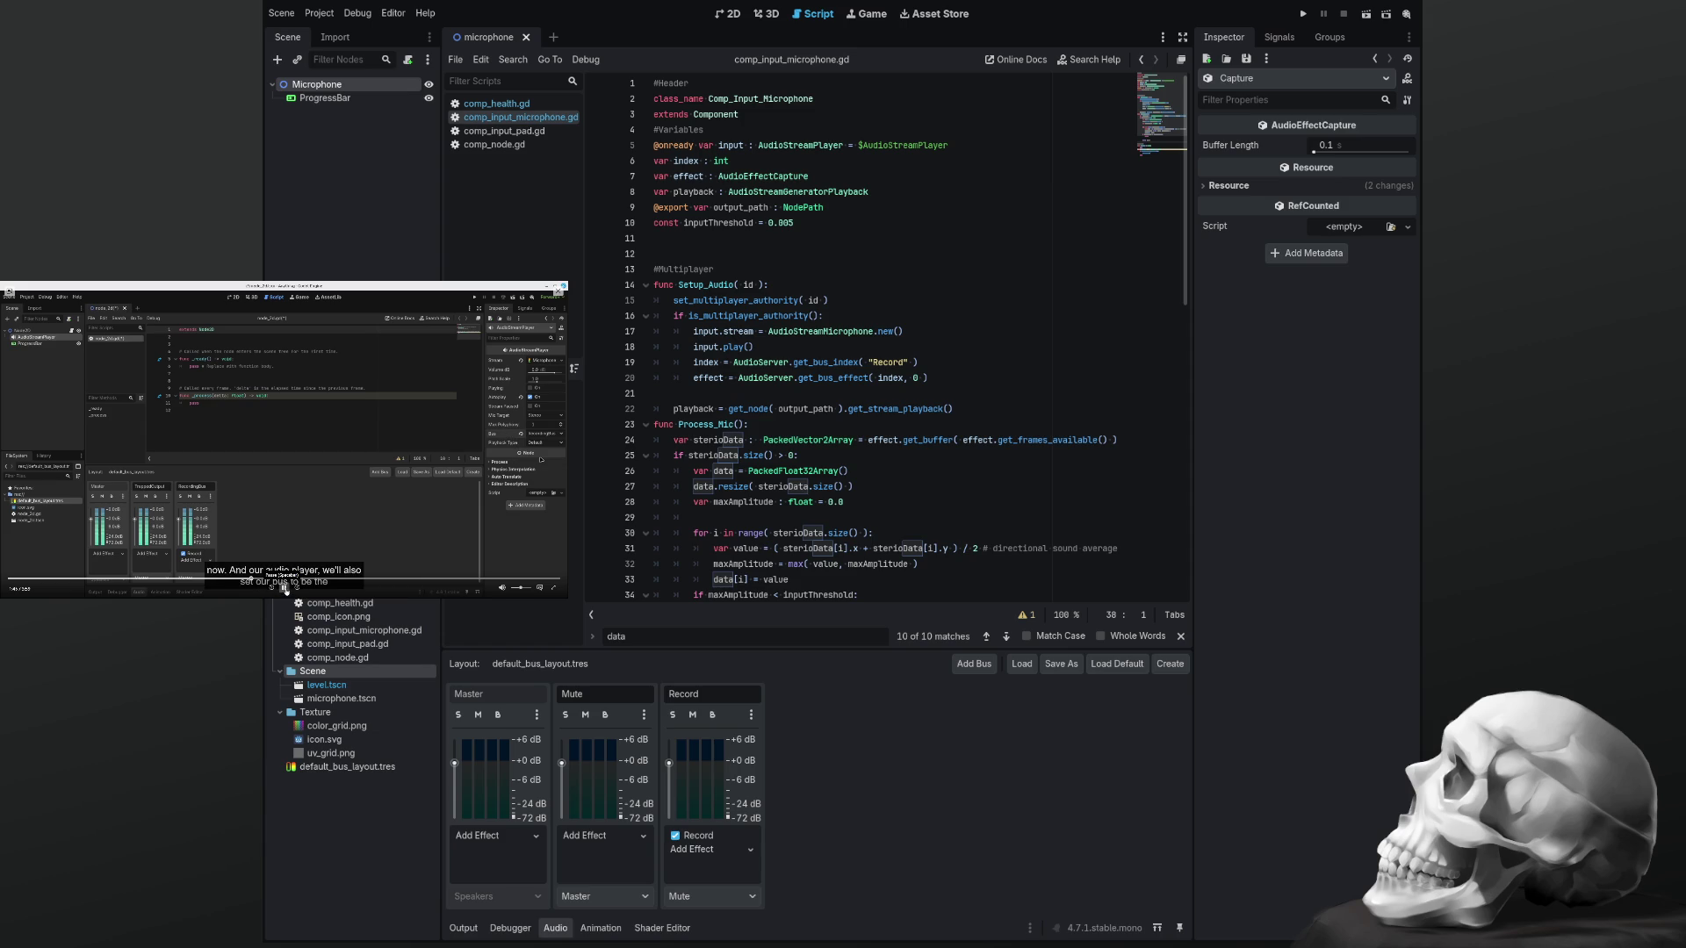
{"action": "left_click", "coordinate": [284, 588]}
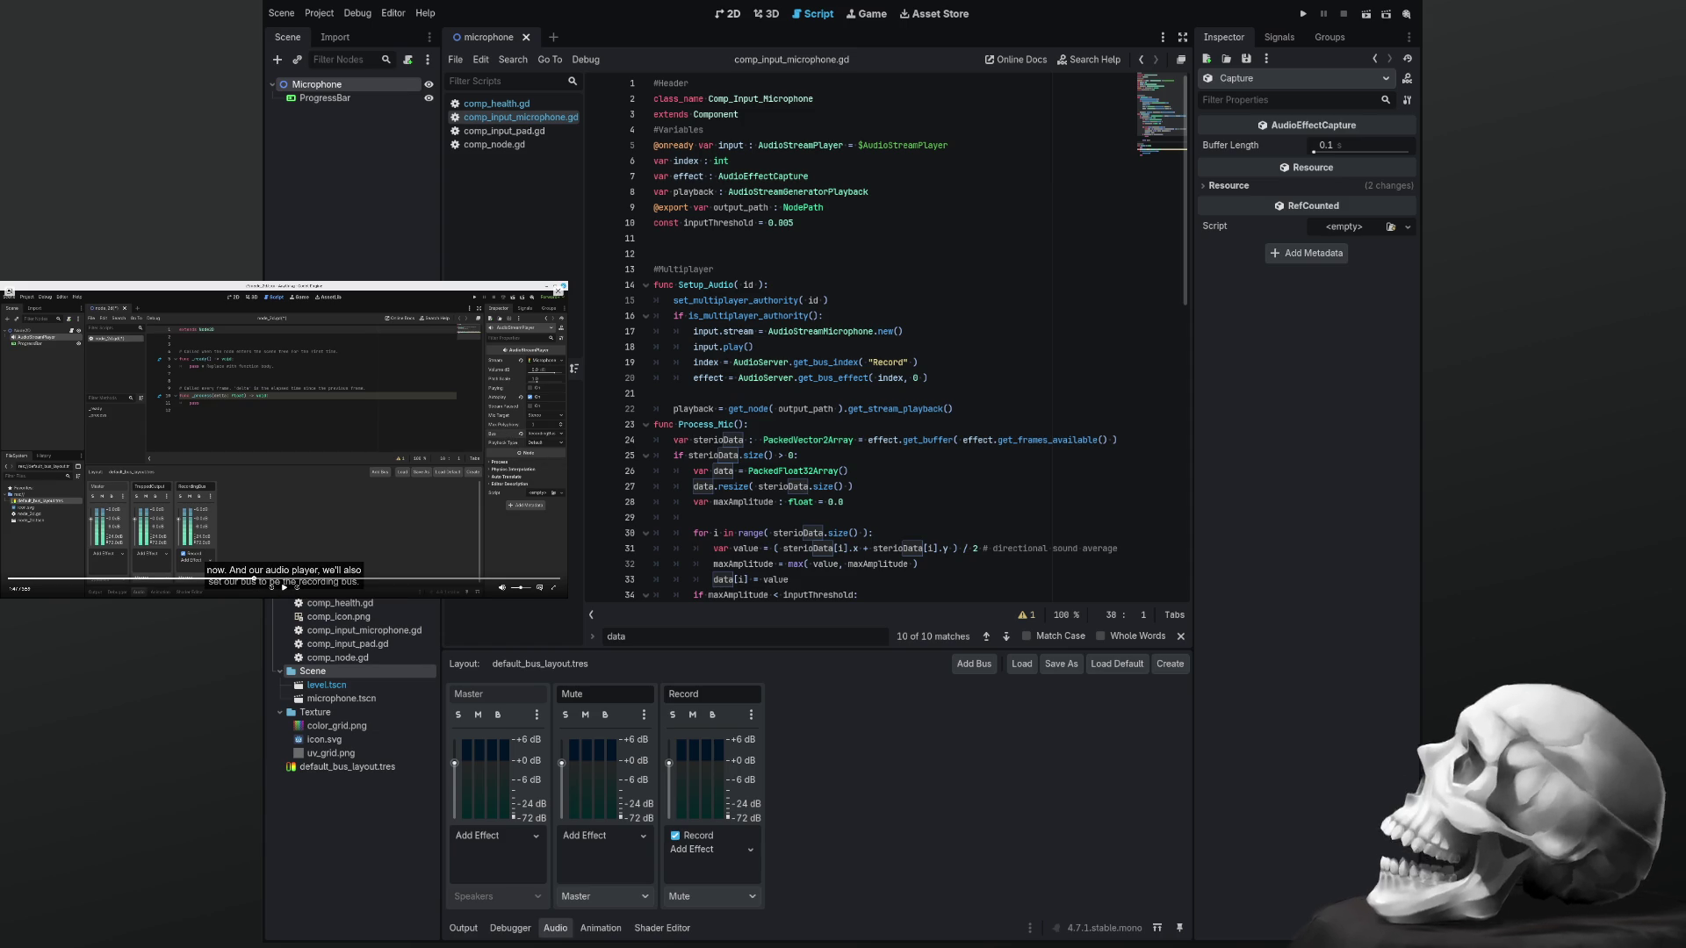
{"action": "left_click", "coordinate": [728, 14]}
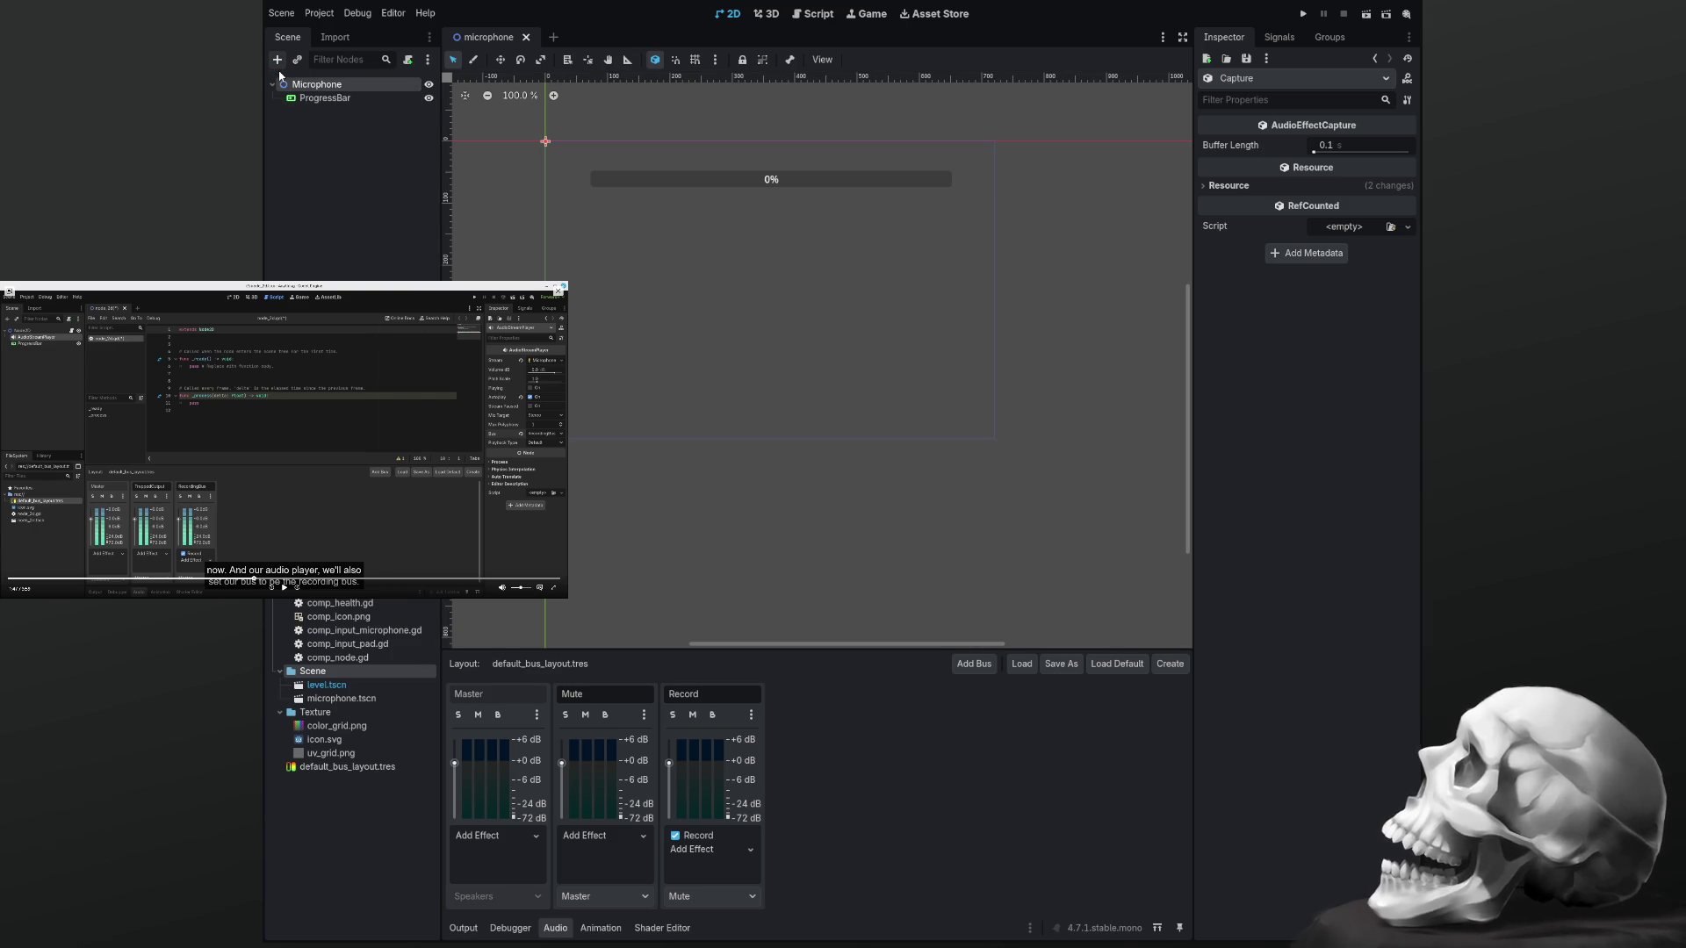
Step: Add an AudioStreamPlayer under Microphone on the Record bus and save the scene
{"action": "key", "text": "ctrl+v"}
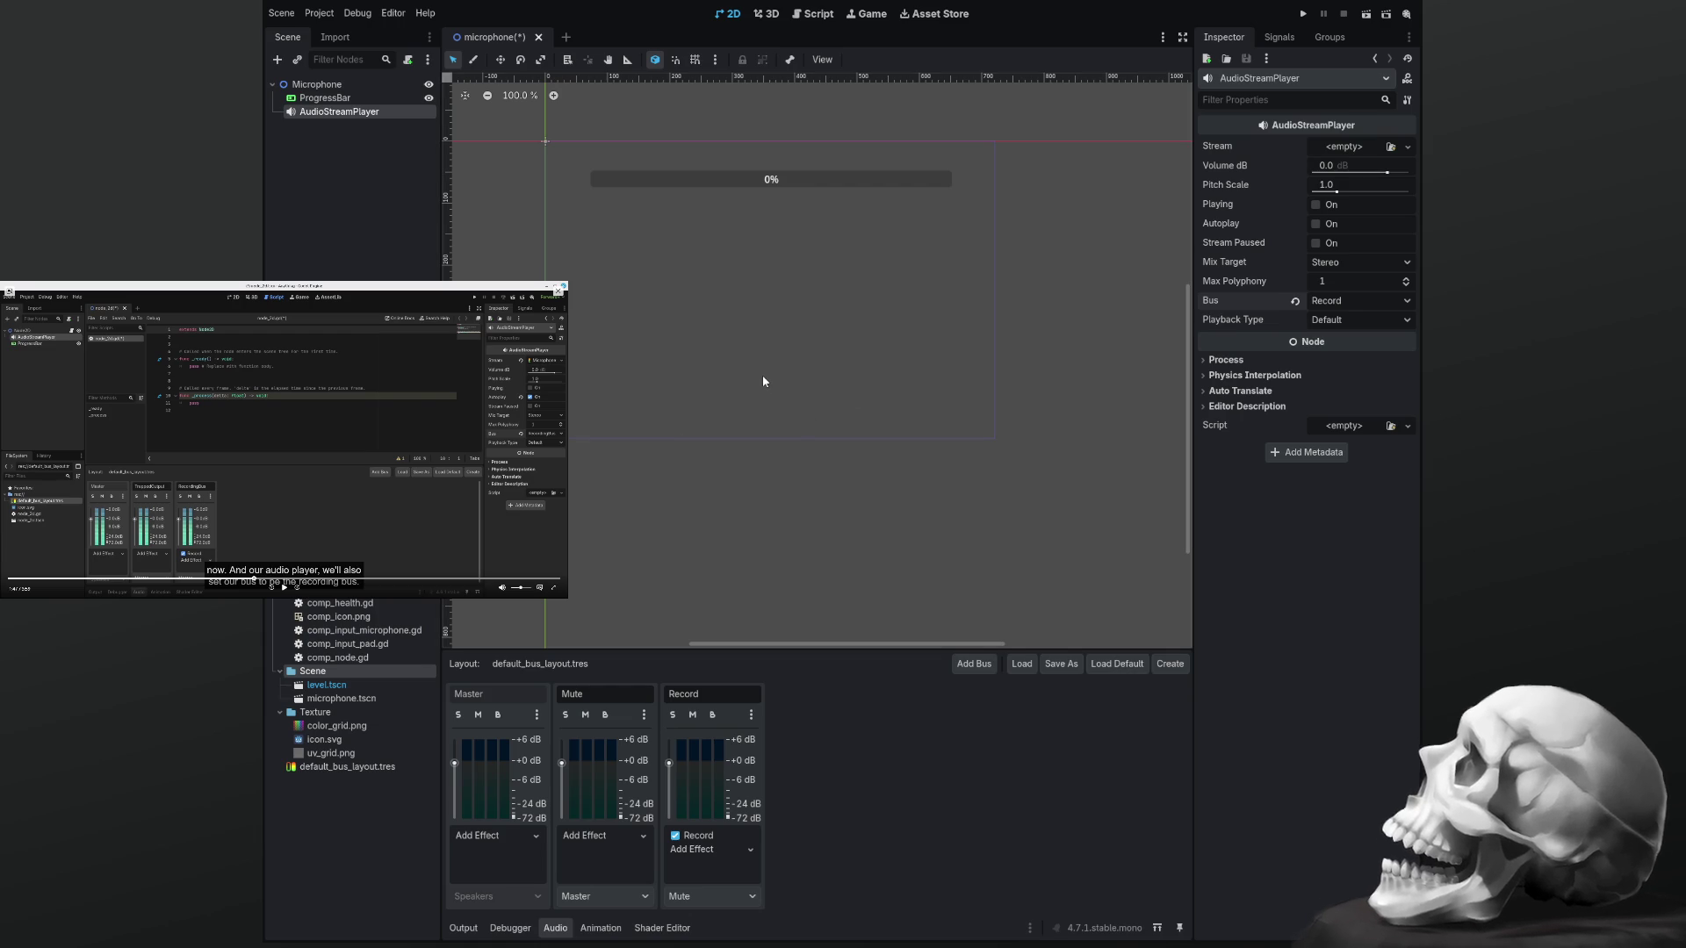
{"action": "key", "text": "ctrl+s"}
{"action": "left_click", "coordinate": [814, 16]}
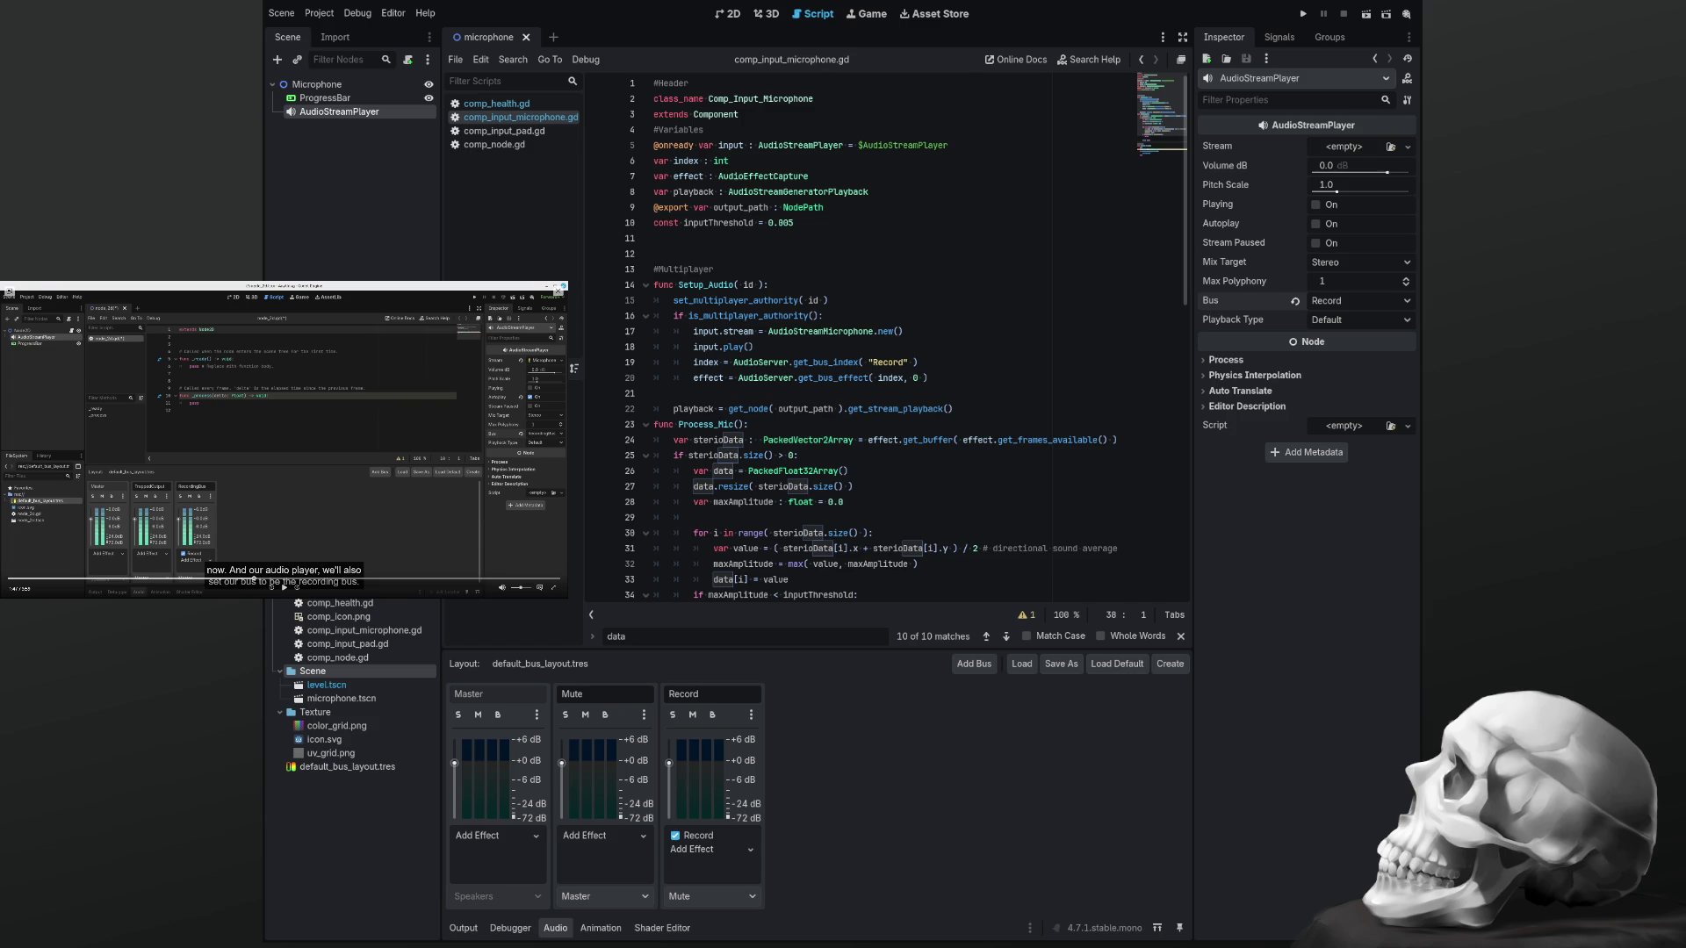
{"action": "left_click", "coordinate": [283, 588]}
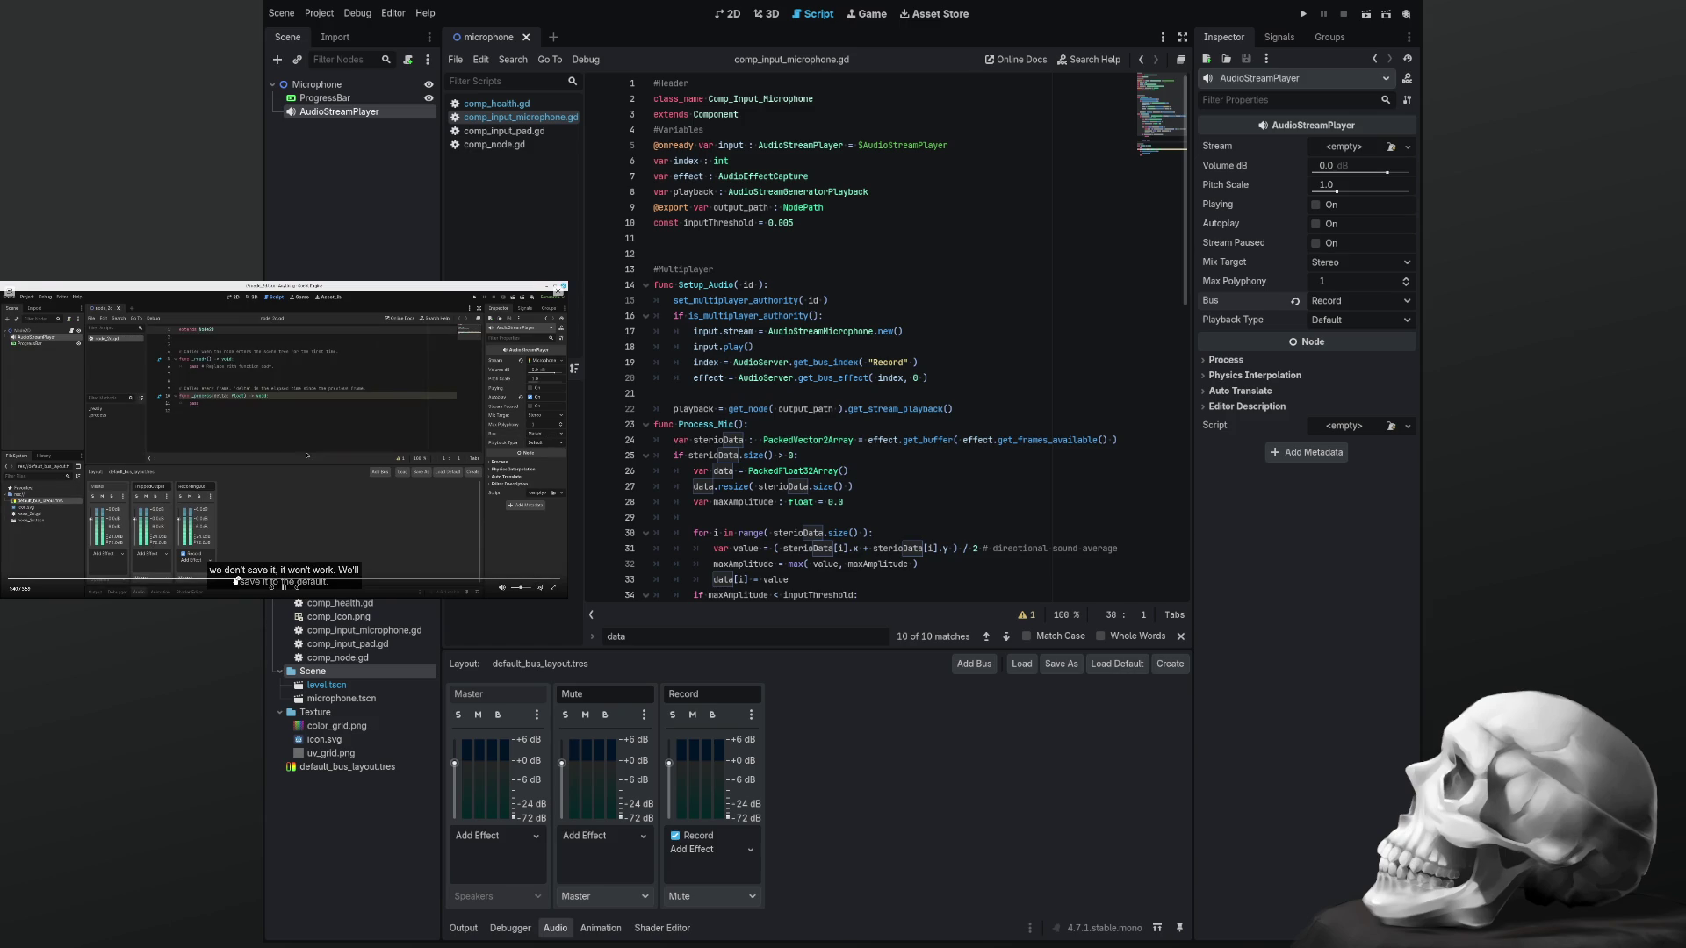
{"action": "left_click", "coordinate": [196, 579]}
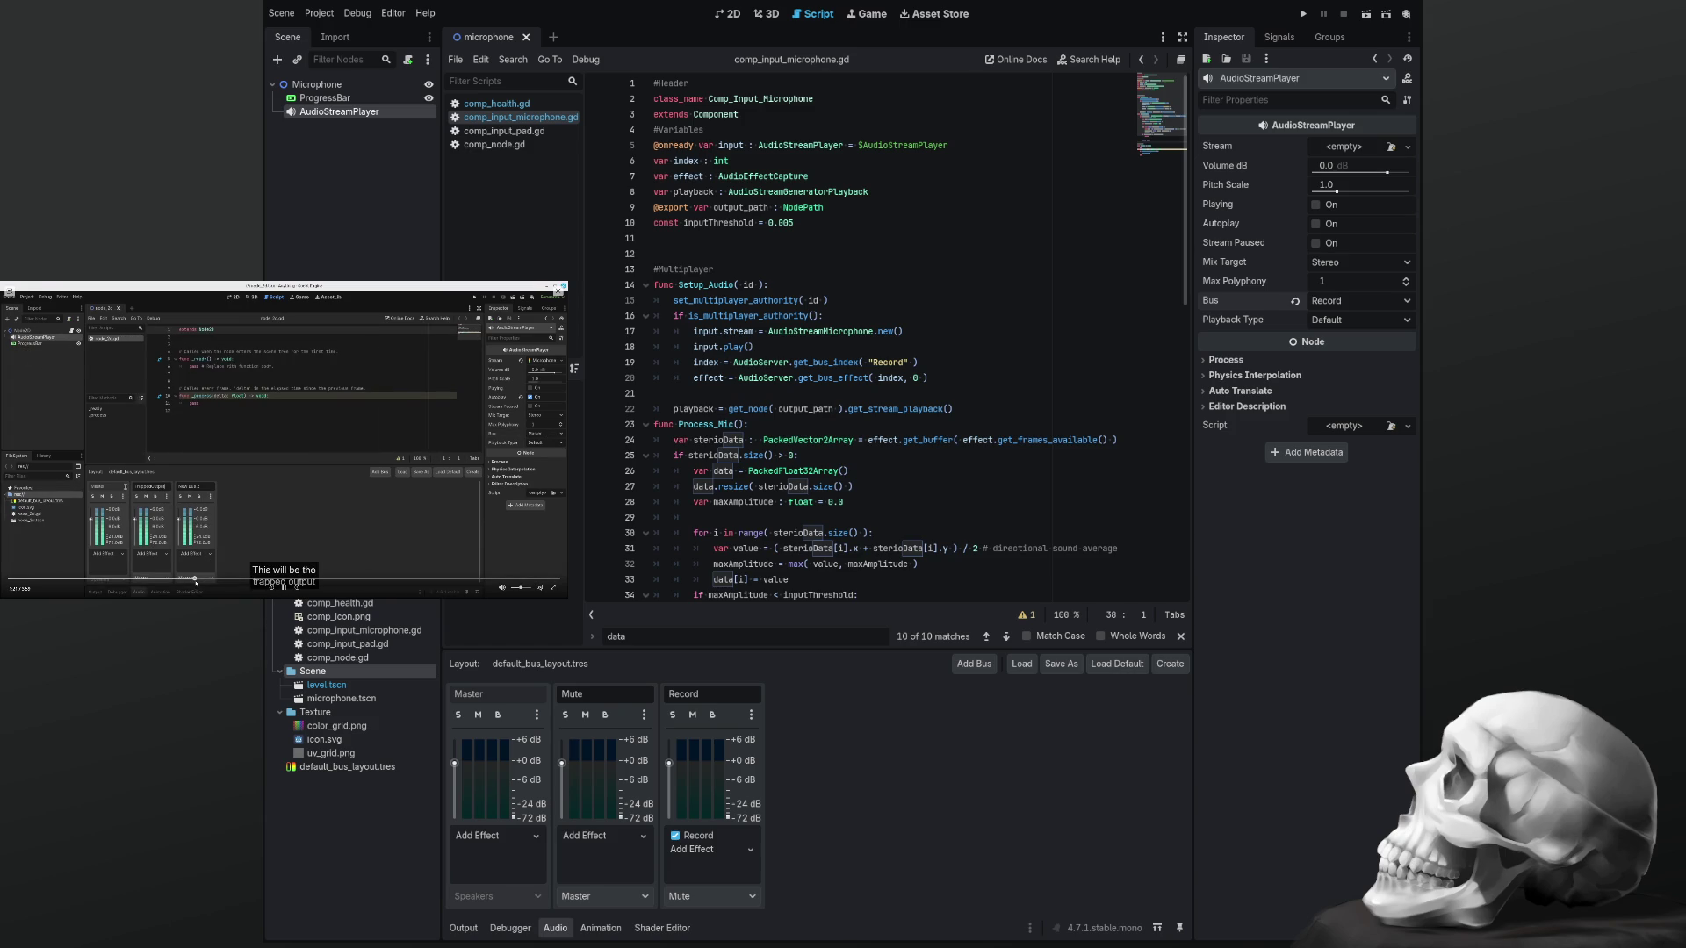
{"action": "left_click", "coordinate": [163, 580]}
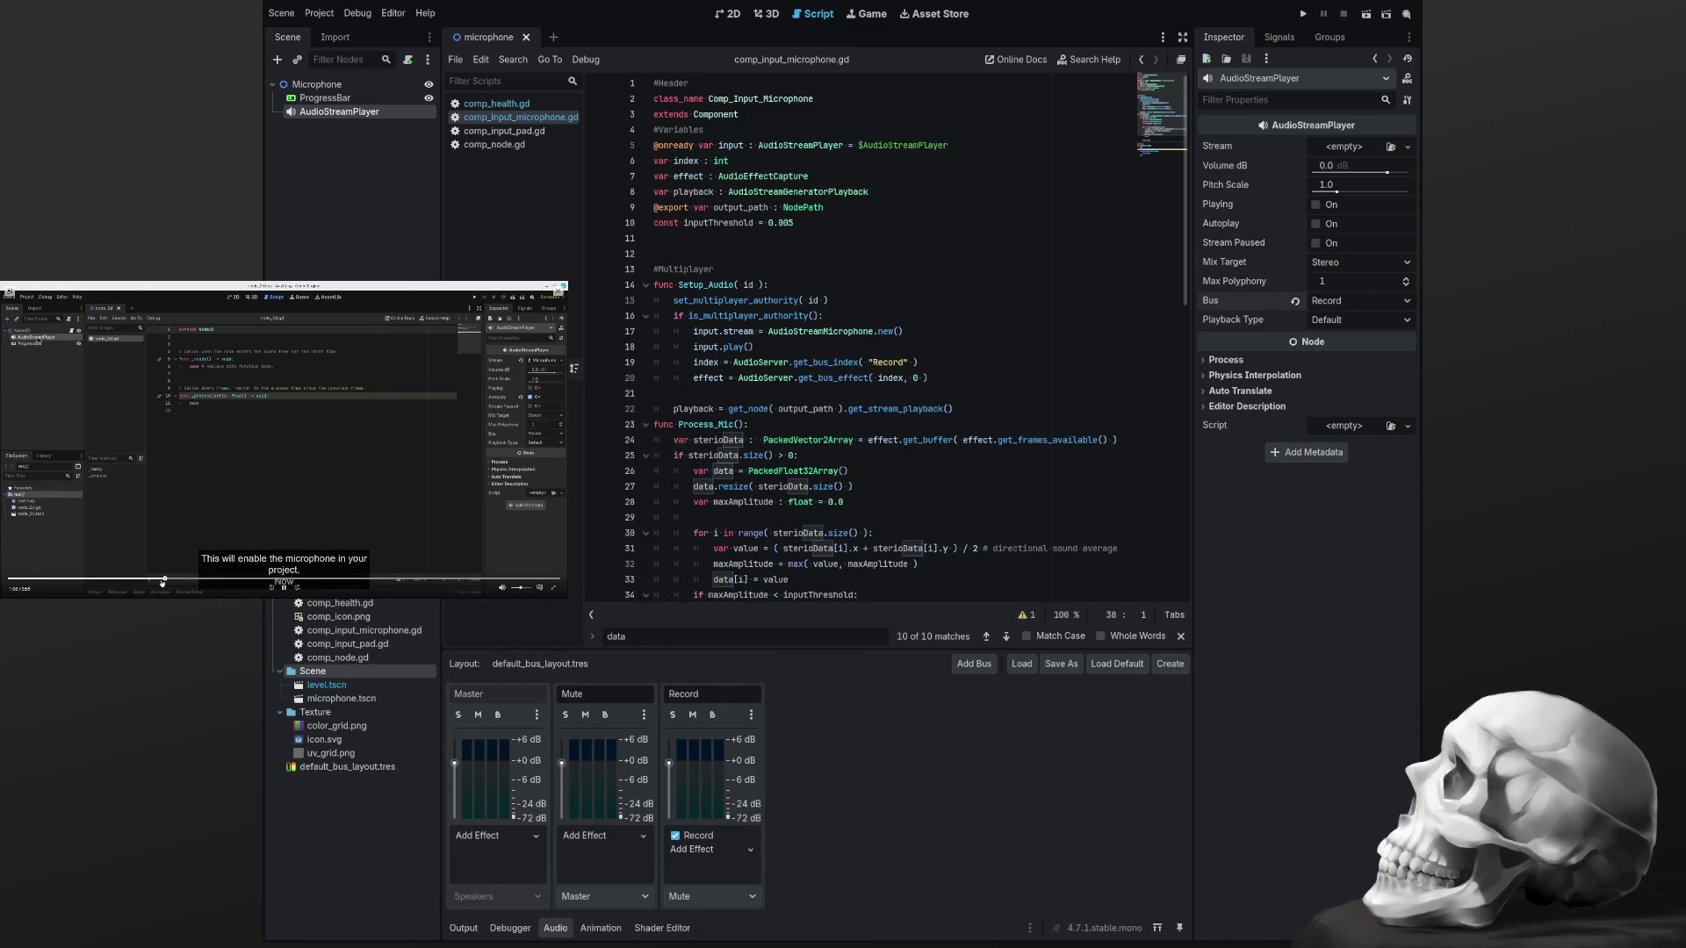
{"action": "left_click", "coordinate": [134, 581]}
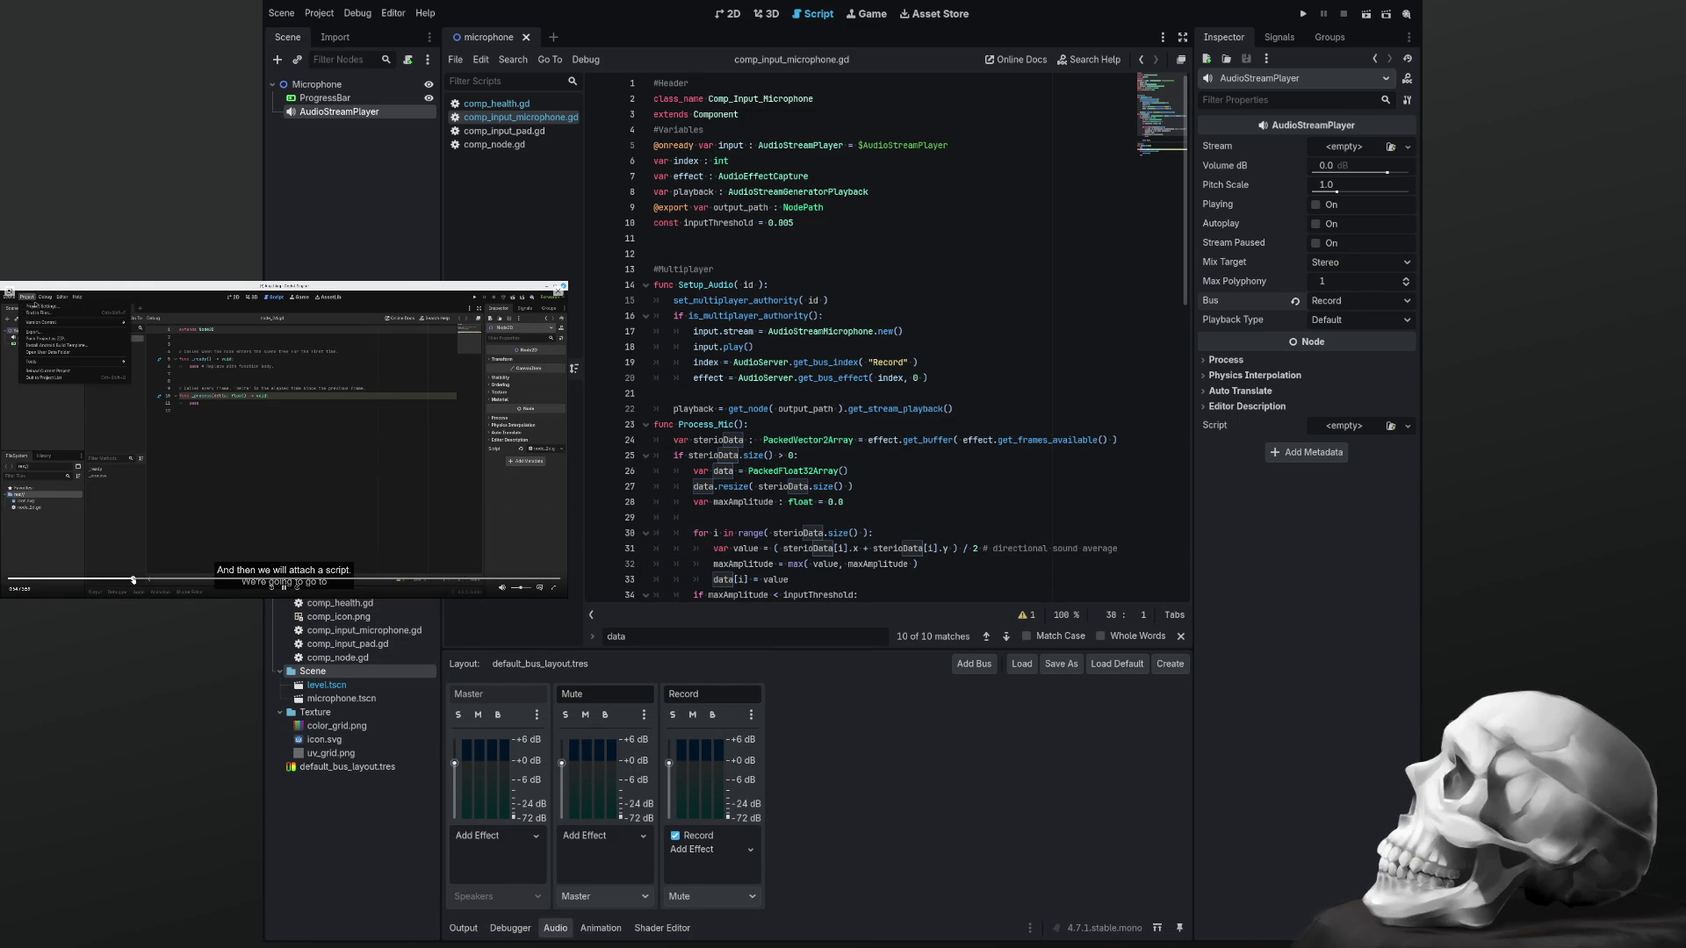
{"action": "left_click", "coordinate": [89, 580]}
{"action": "left_click_drag", "start_coordinate": [89, 581], "coordinate": [46, 581]}
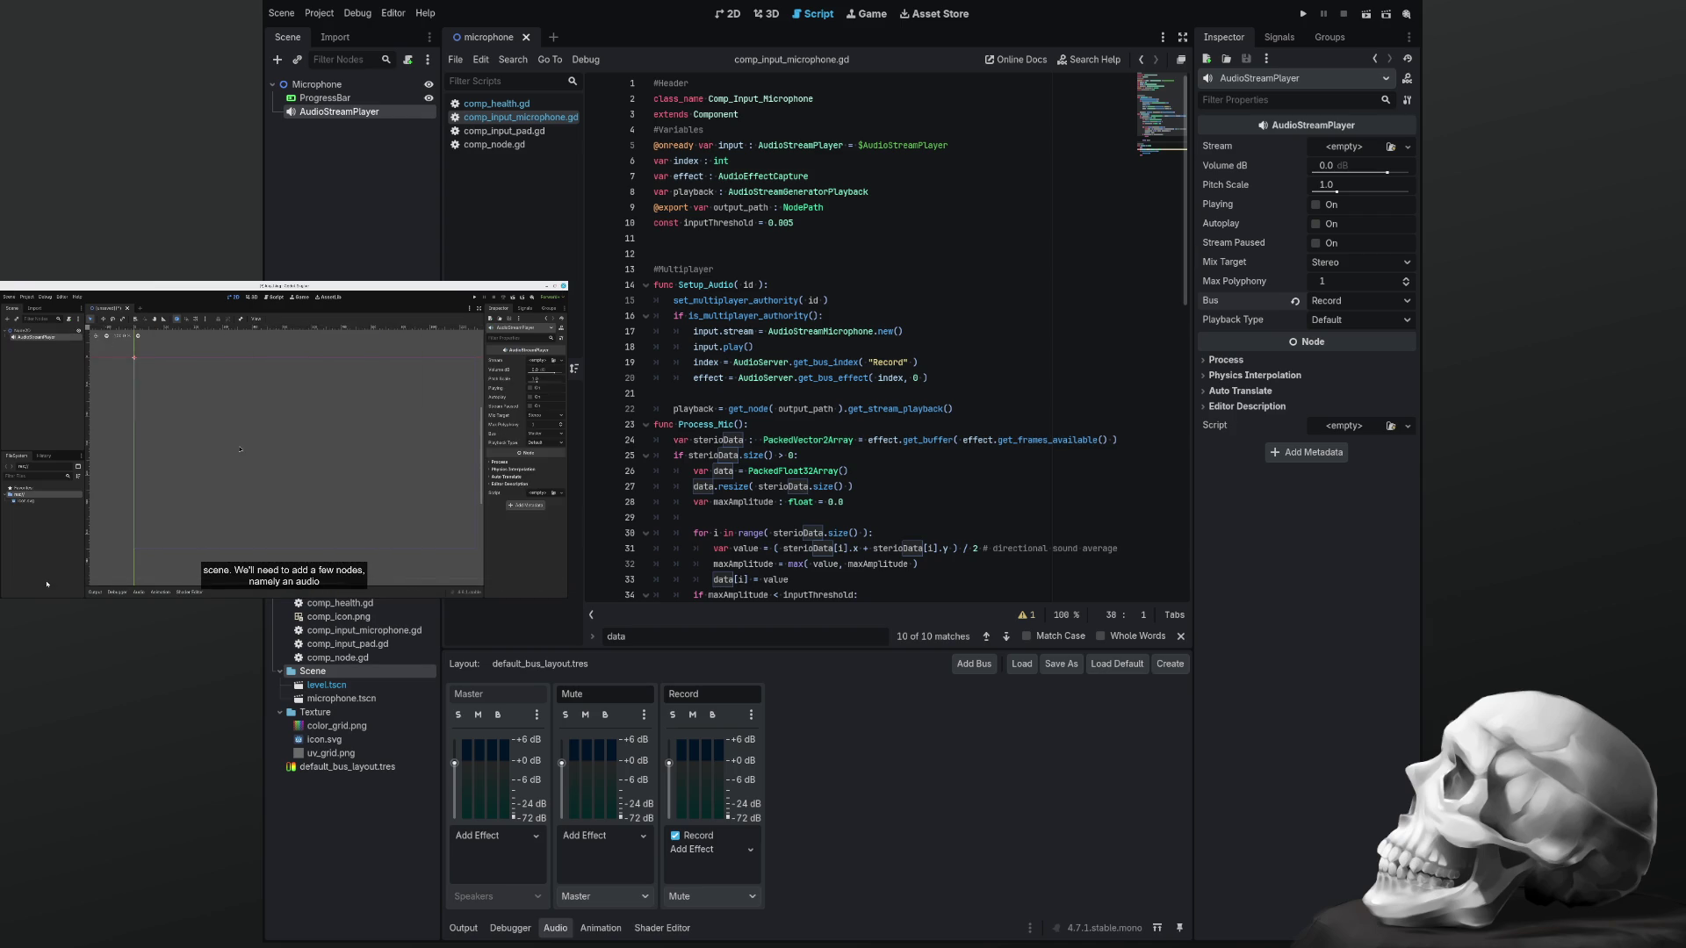
{"action": "mouse_move", "coordinate": [143, 582]}
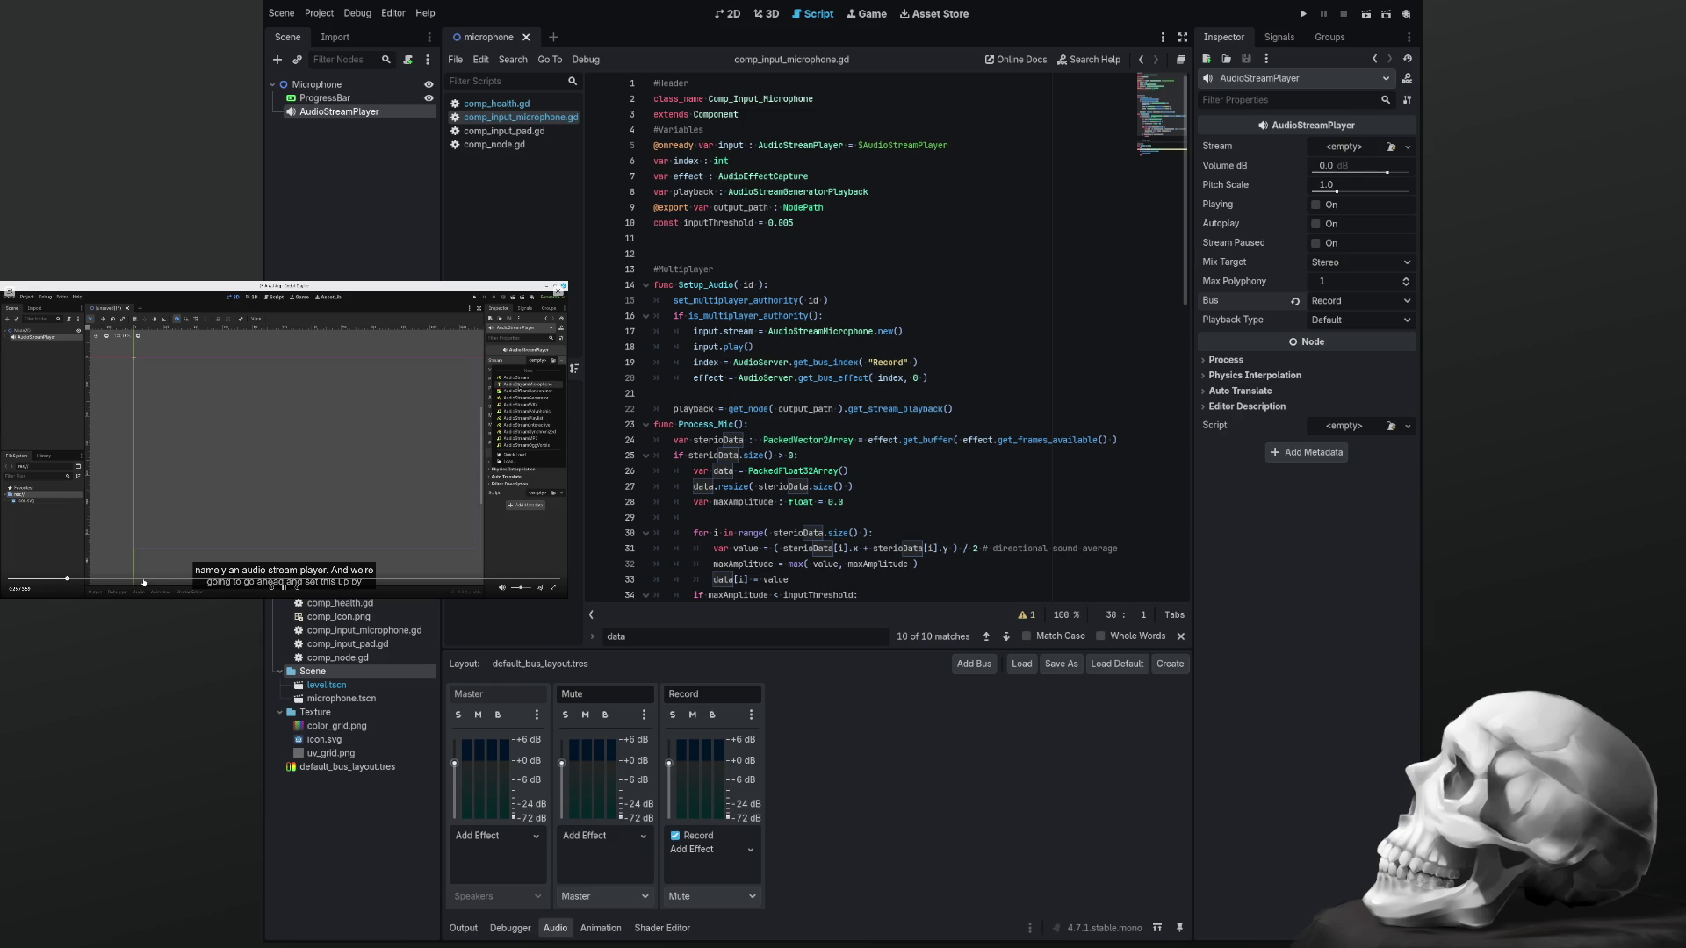
{"action": "left_click", "coordinate": [285, 588]}
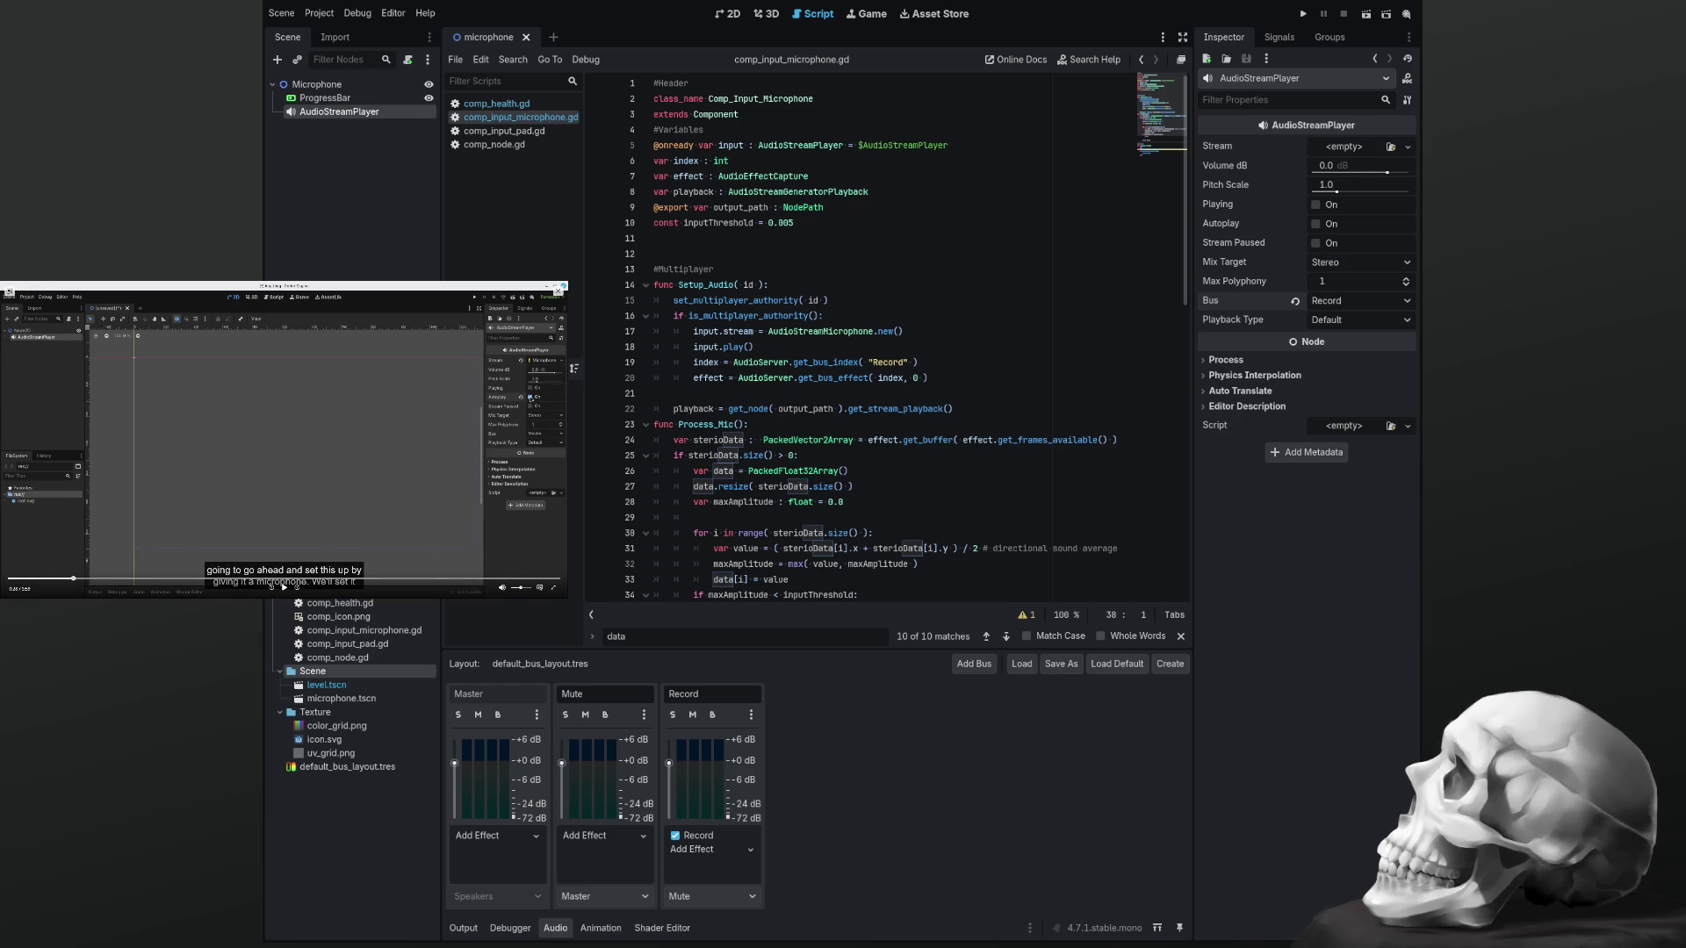
{"action": "key", "text": "ctrl+F1"}
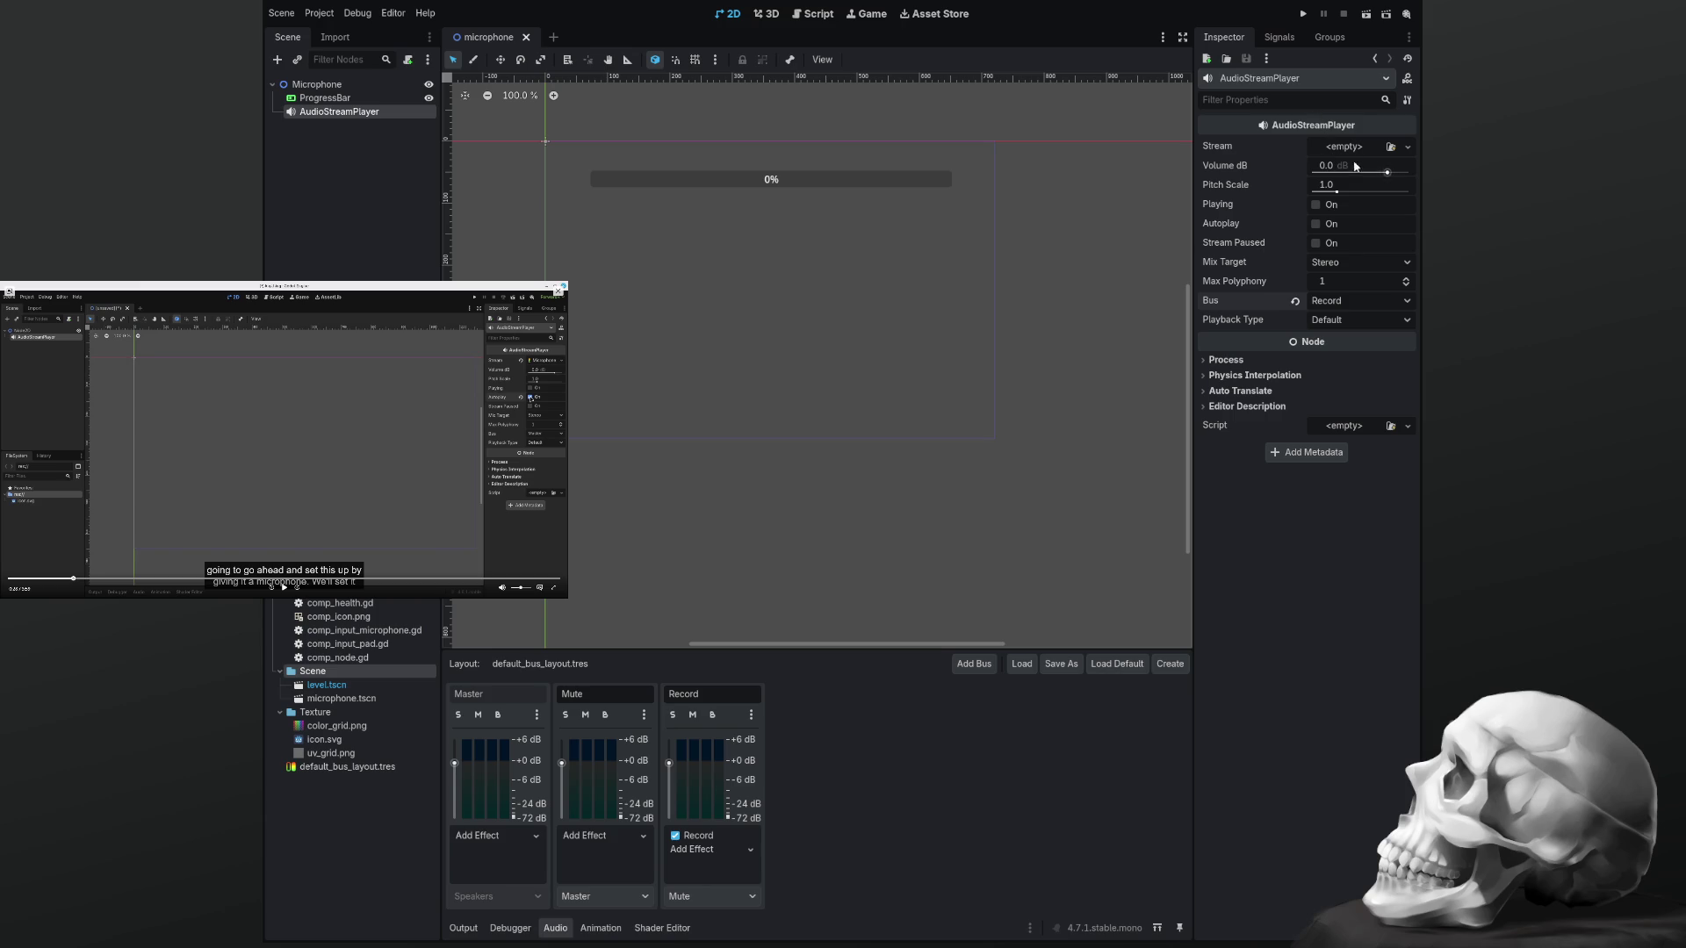
Step: Give the AudioStreamPlayer a new AudioStreamMicrophone stream and turn on Autoplay
{"action": "left_click", "coordinate": [1408, 146]}
{"action": "left_click", "coordinate": [1362, 216]}
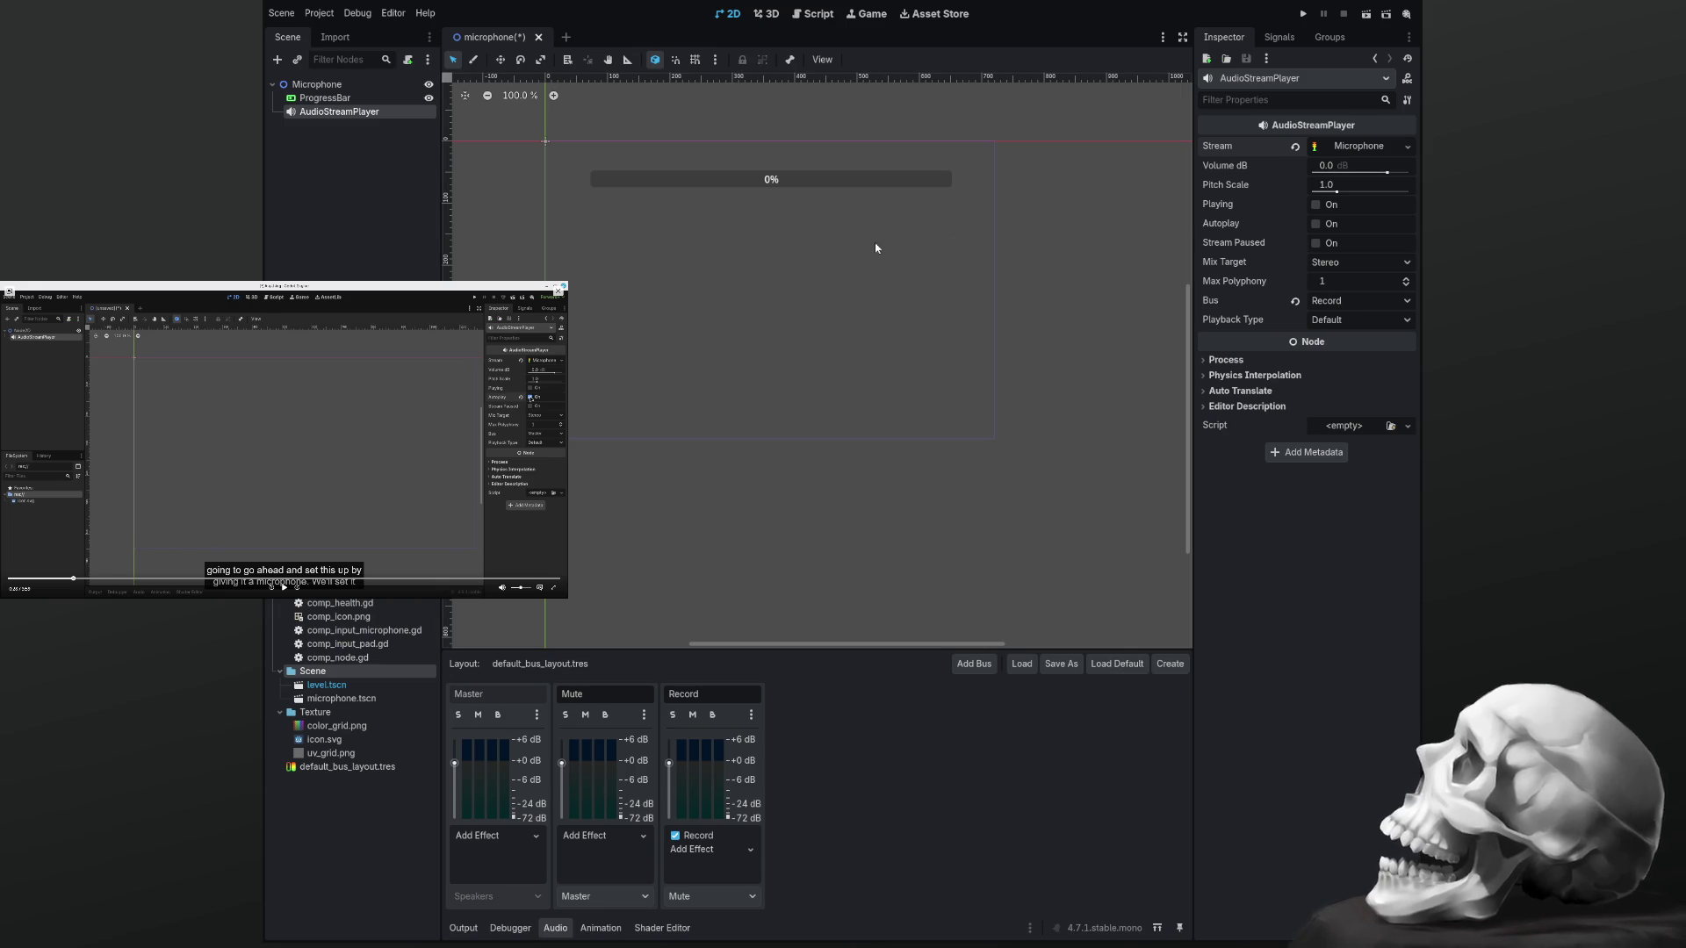
{"action": "left_click", "coordinate": [1315, 224]}
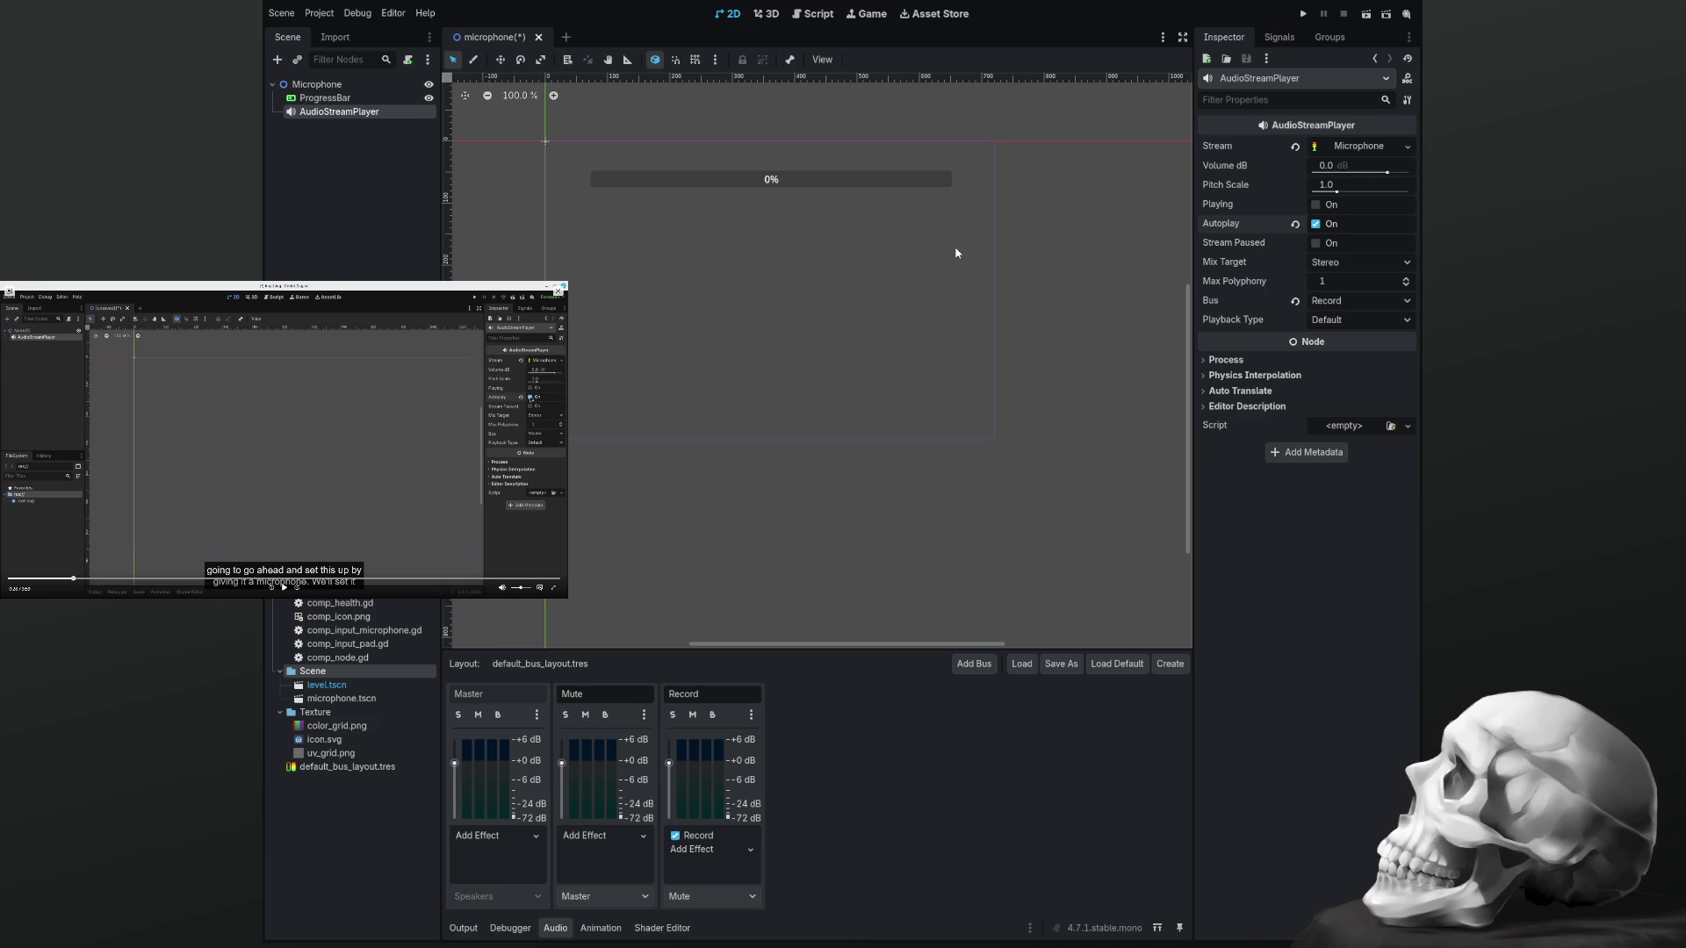
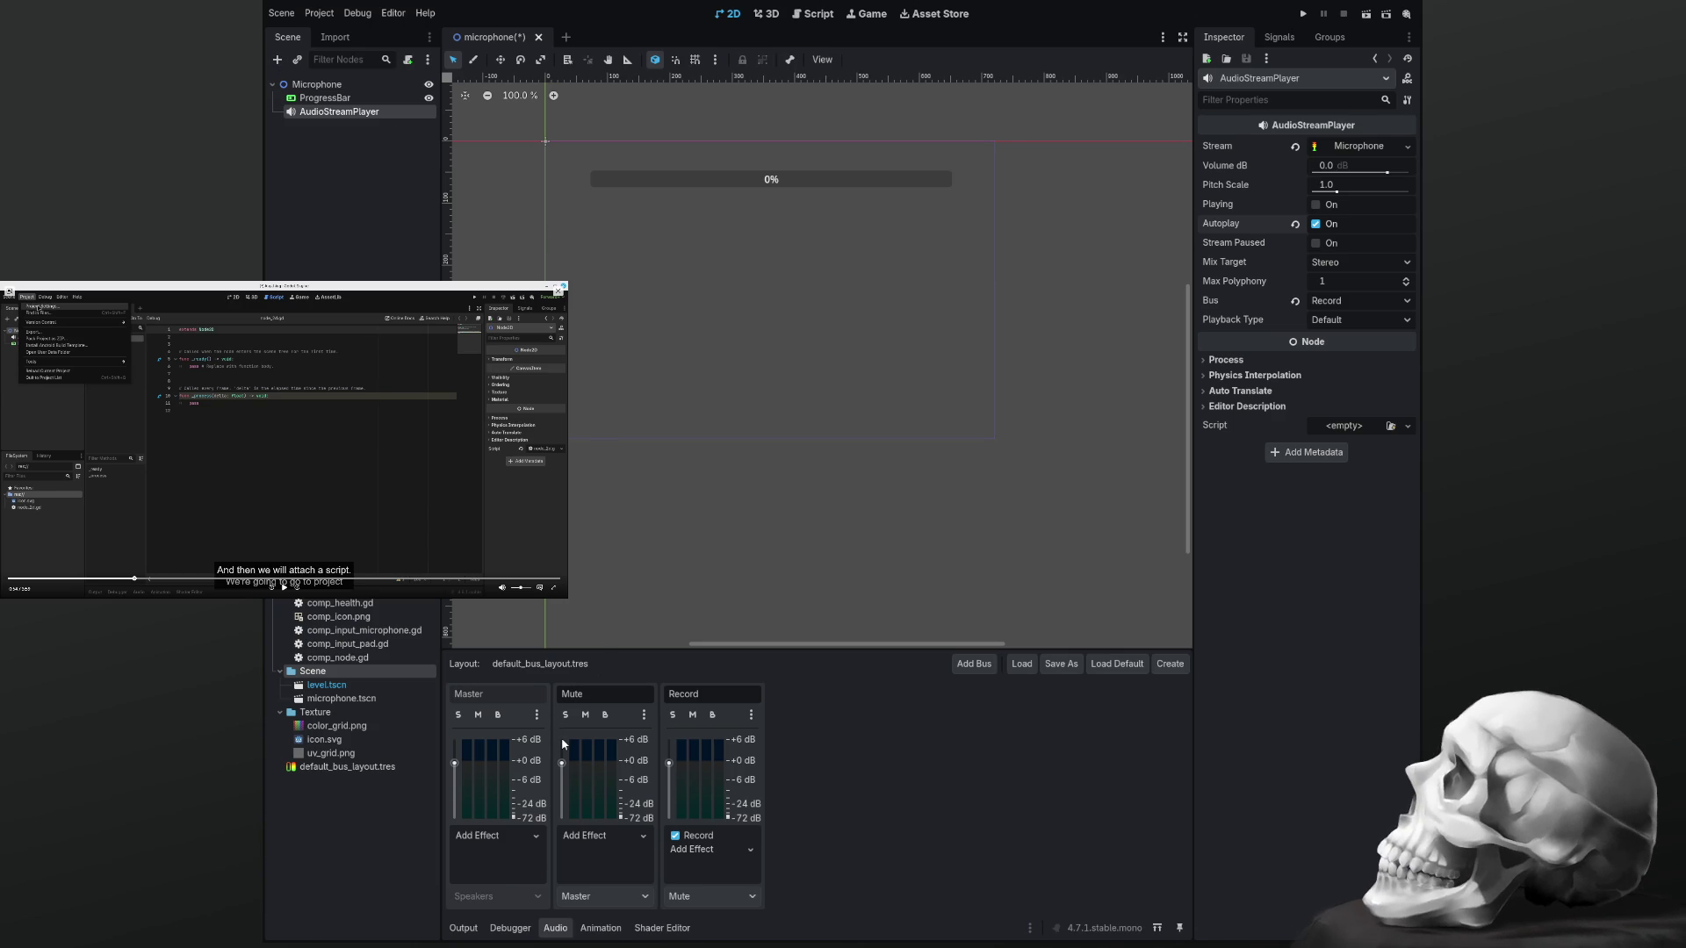
Step: Paste a Comp_Input_Microphone node, parent it directly under Microphone, and save the scene
{"action": "key", "text": "ctrl+v"}
{"action": "mouse_move", "coordinate": [332, 130]}
{"action": "left_mouse_down"}
{"action": "mouse_move", "coordinate": [334, 165]}
{"action": "mouse_move", "coordinate": [316, 85]}
{"action": "left_mouse_up"}
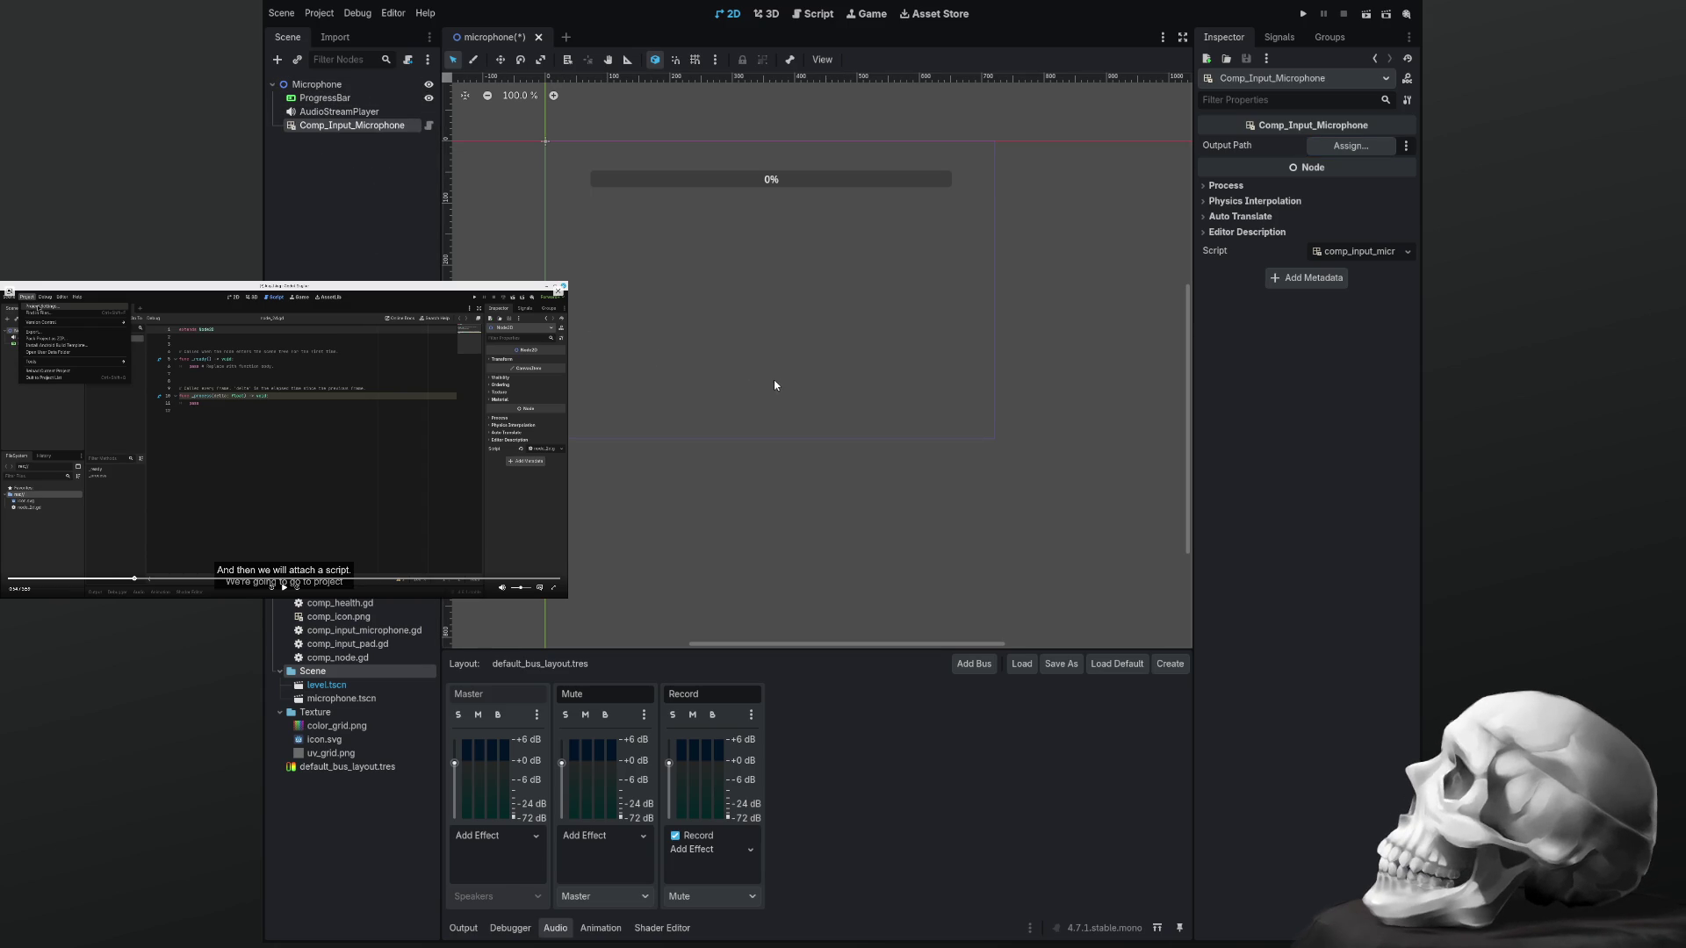
{"action": "key", "text": "ctrl+s"}
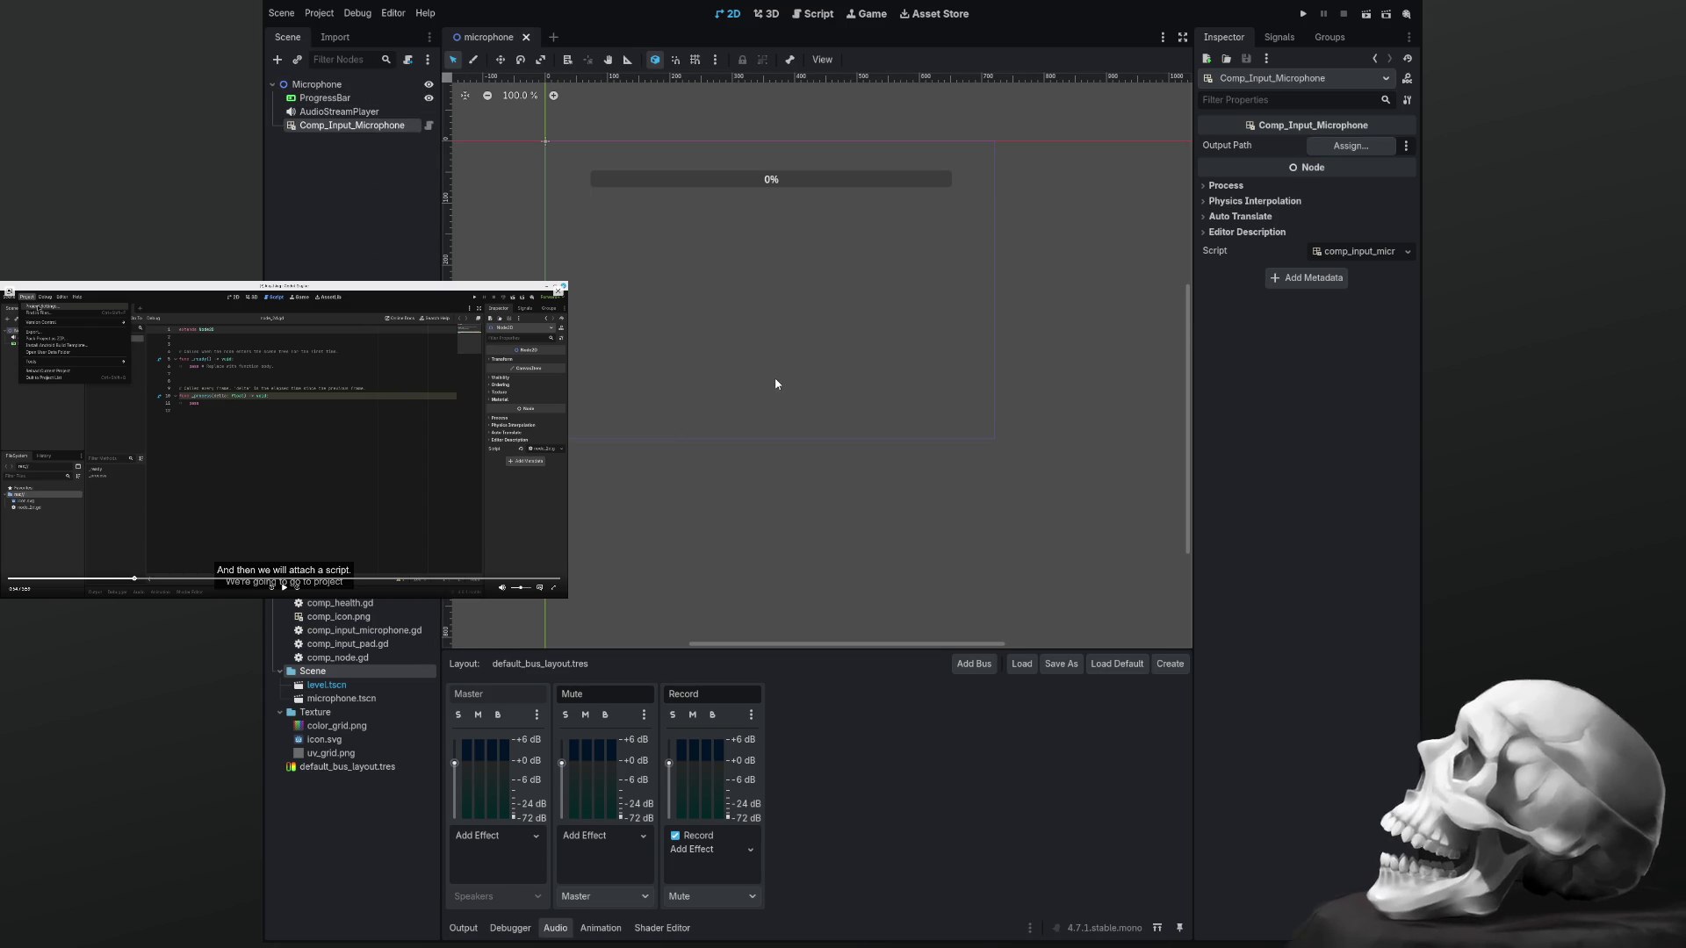
{"action": "left_click", "coordinate": [816, 17]}
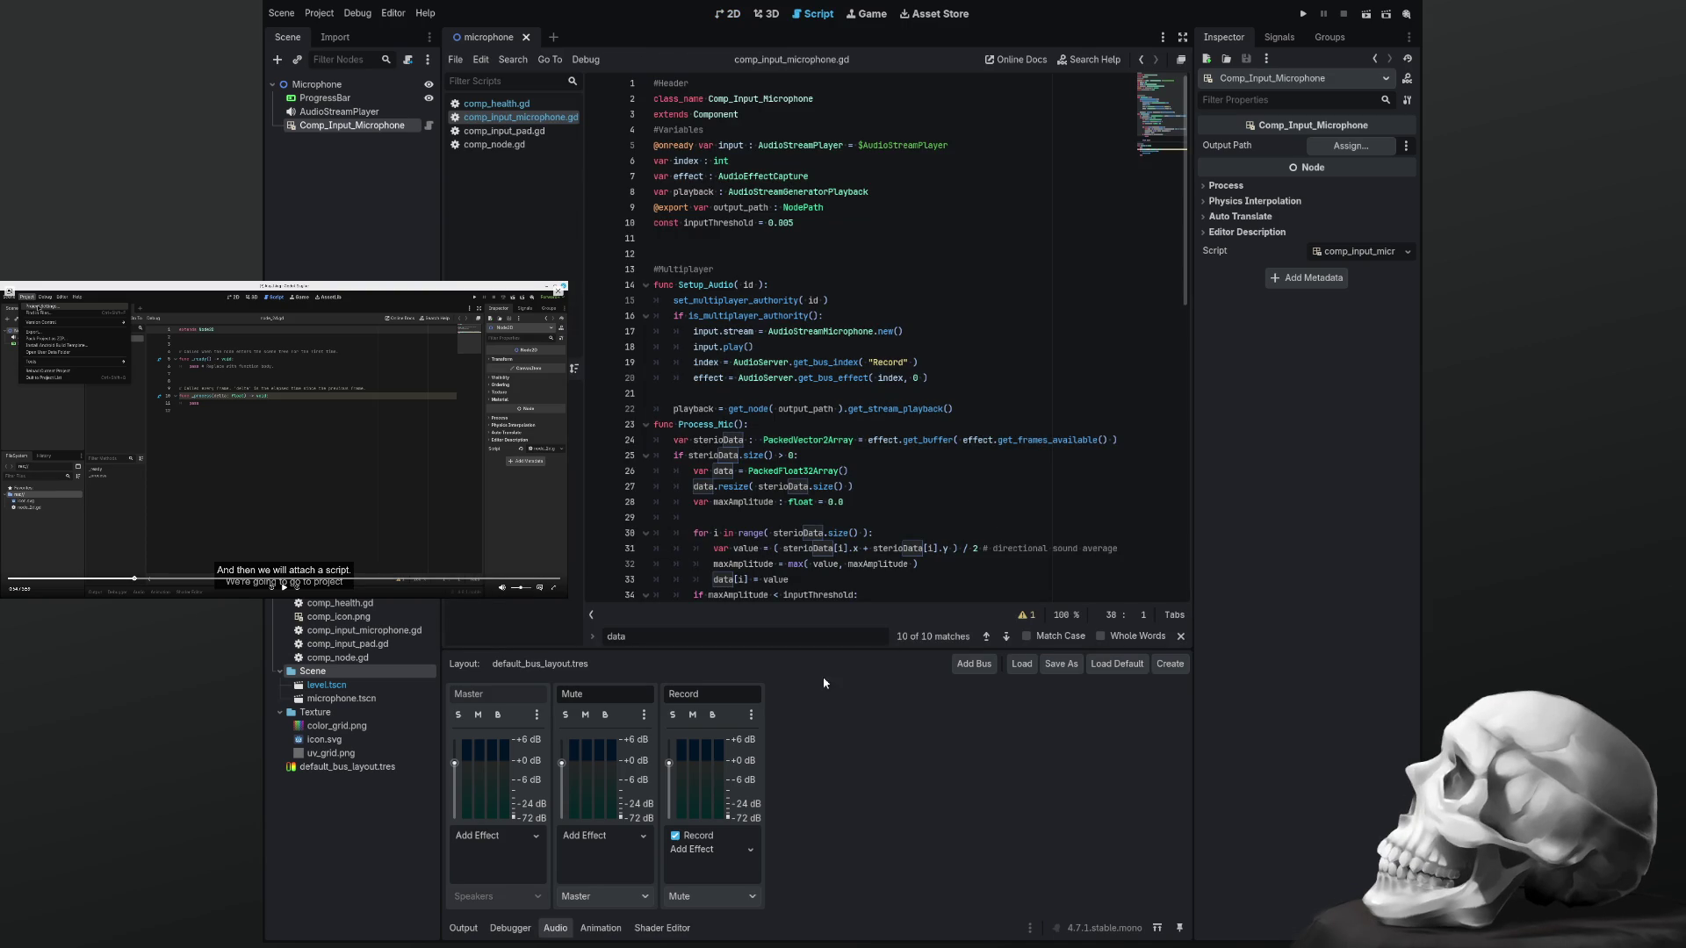
Step: Hide the audio buses and delete the body lines of _process
{"action": "left_click", "coordinate": [555, 930]}
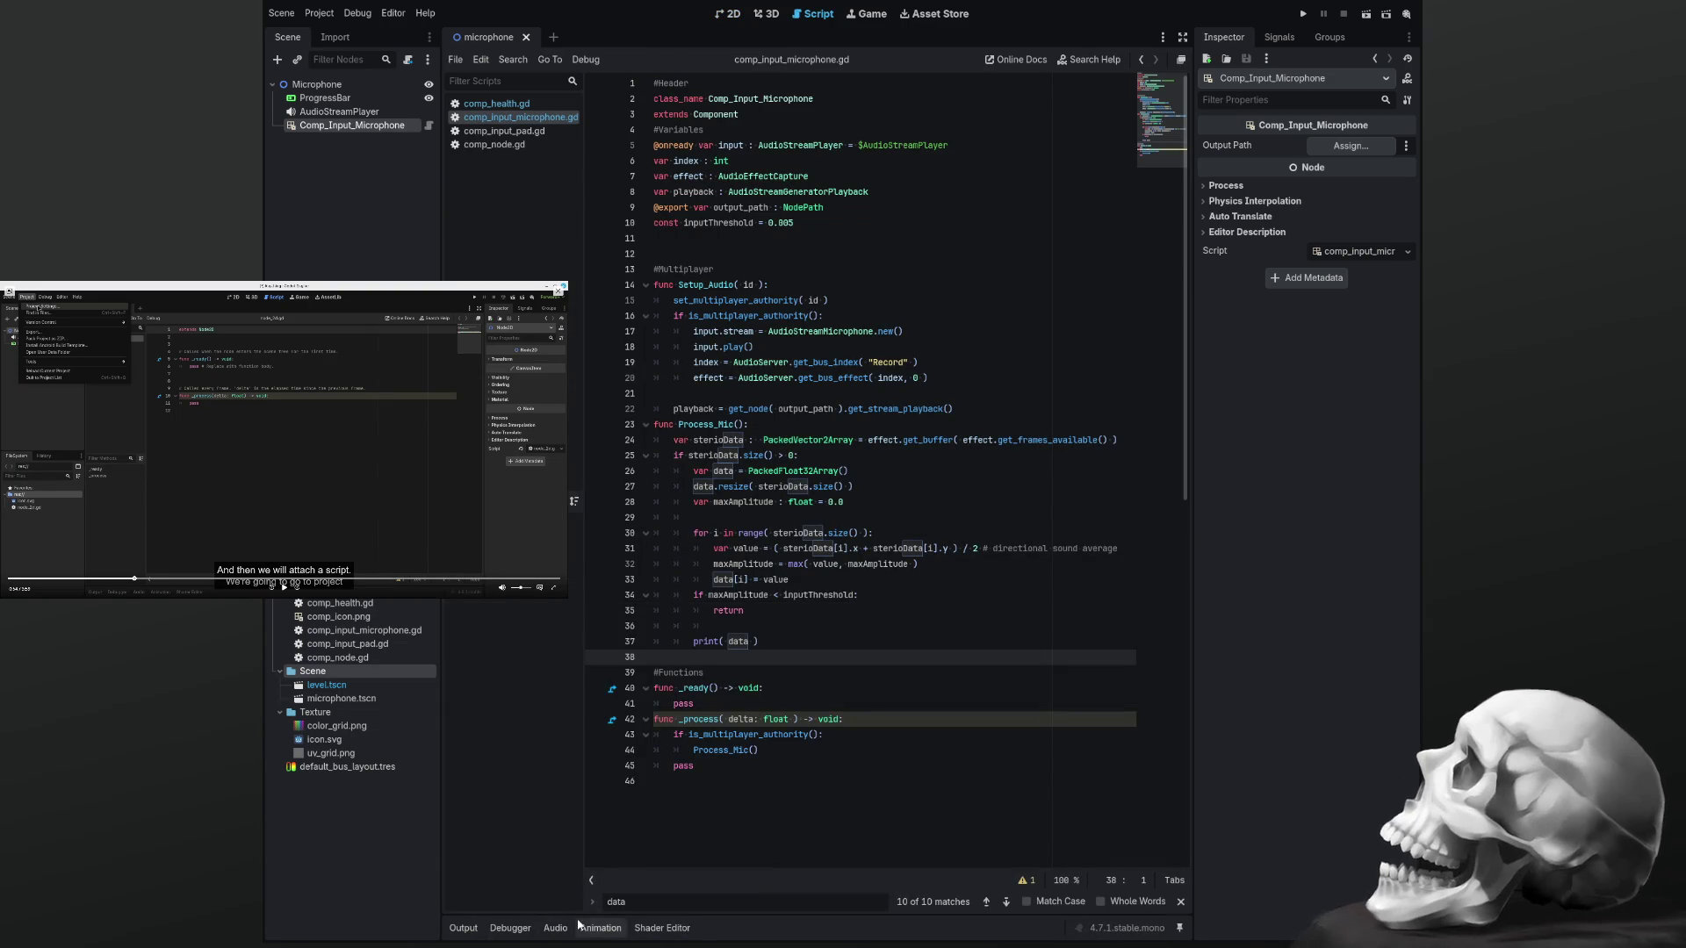
{"action": "left_click", "coordinate": [695, 765]}
{"action": "left_click", "coordinate": [786, 742]}
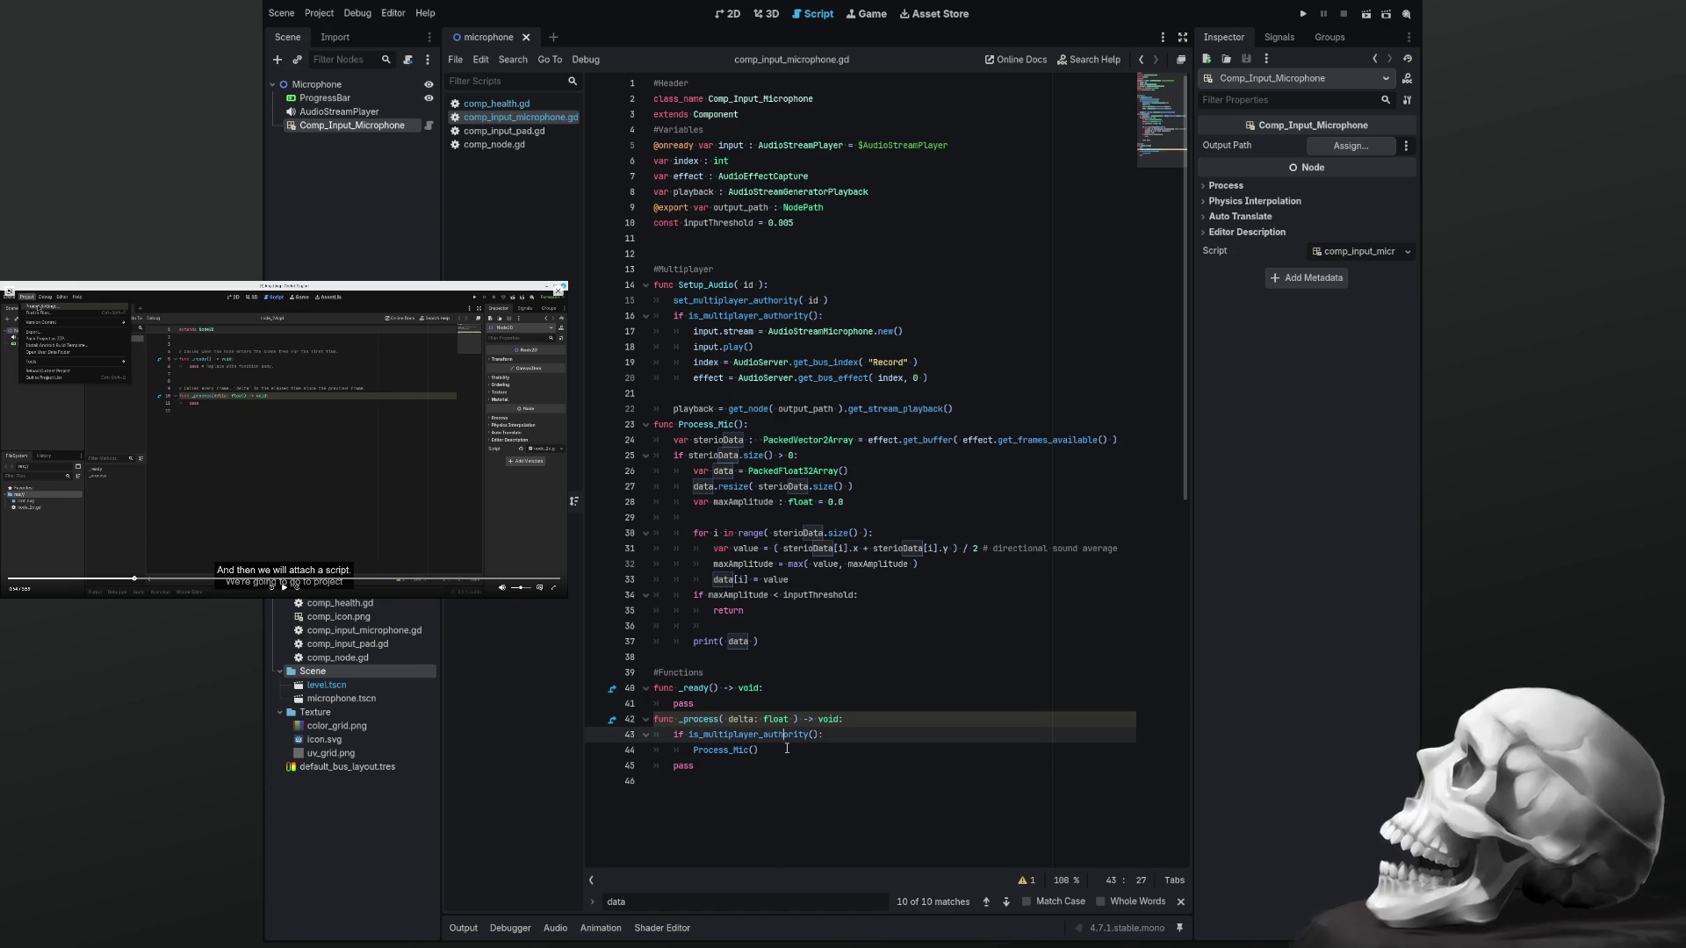
{"action": "left_click_drag", "start_coordinate": [786, 748], "coordinate": [633, 733]}
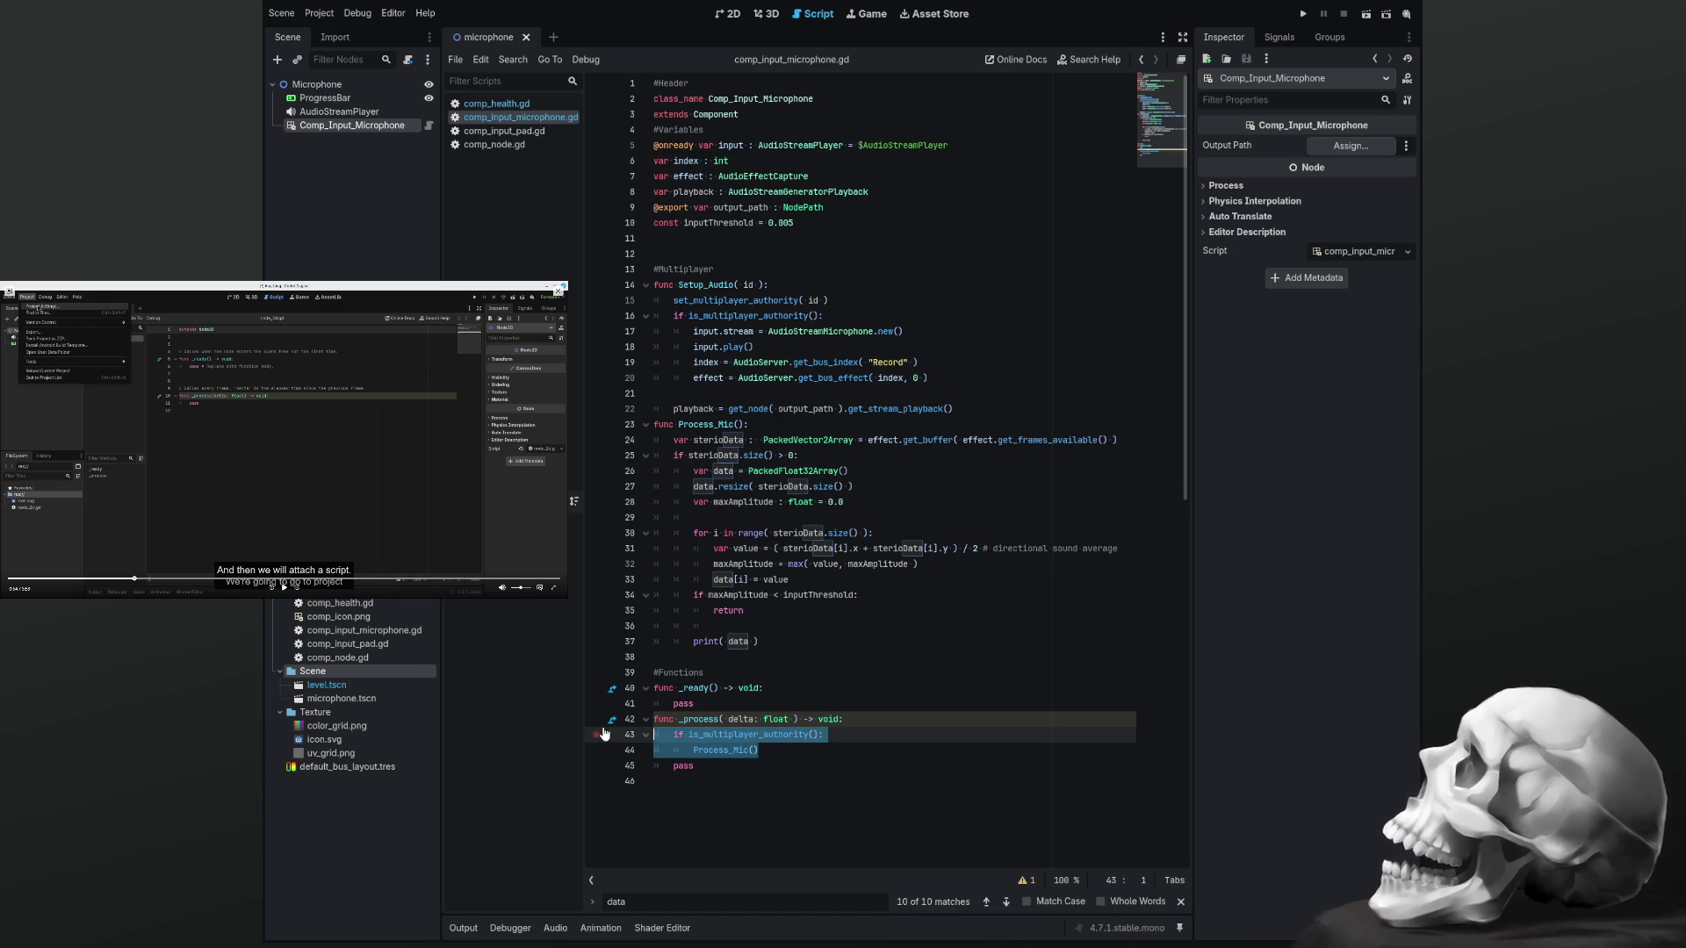
{"action": "key", "text": "BackSpace"}
{"action": "key", "text": "BackSpace"}
Step: Delete the old variables and helper functions, then save comp_input_microphone.gd
{"action": "key", "text": "Up"}
{"action": "key", "text": "Up"}
{"action": "key", "text": "Up"}
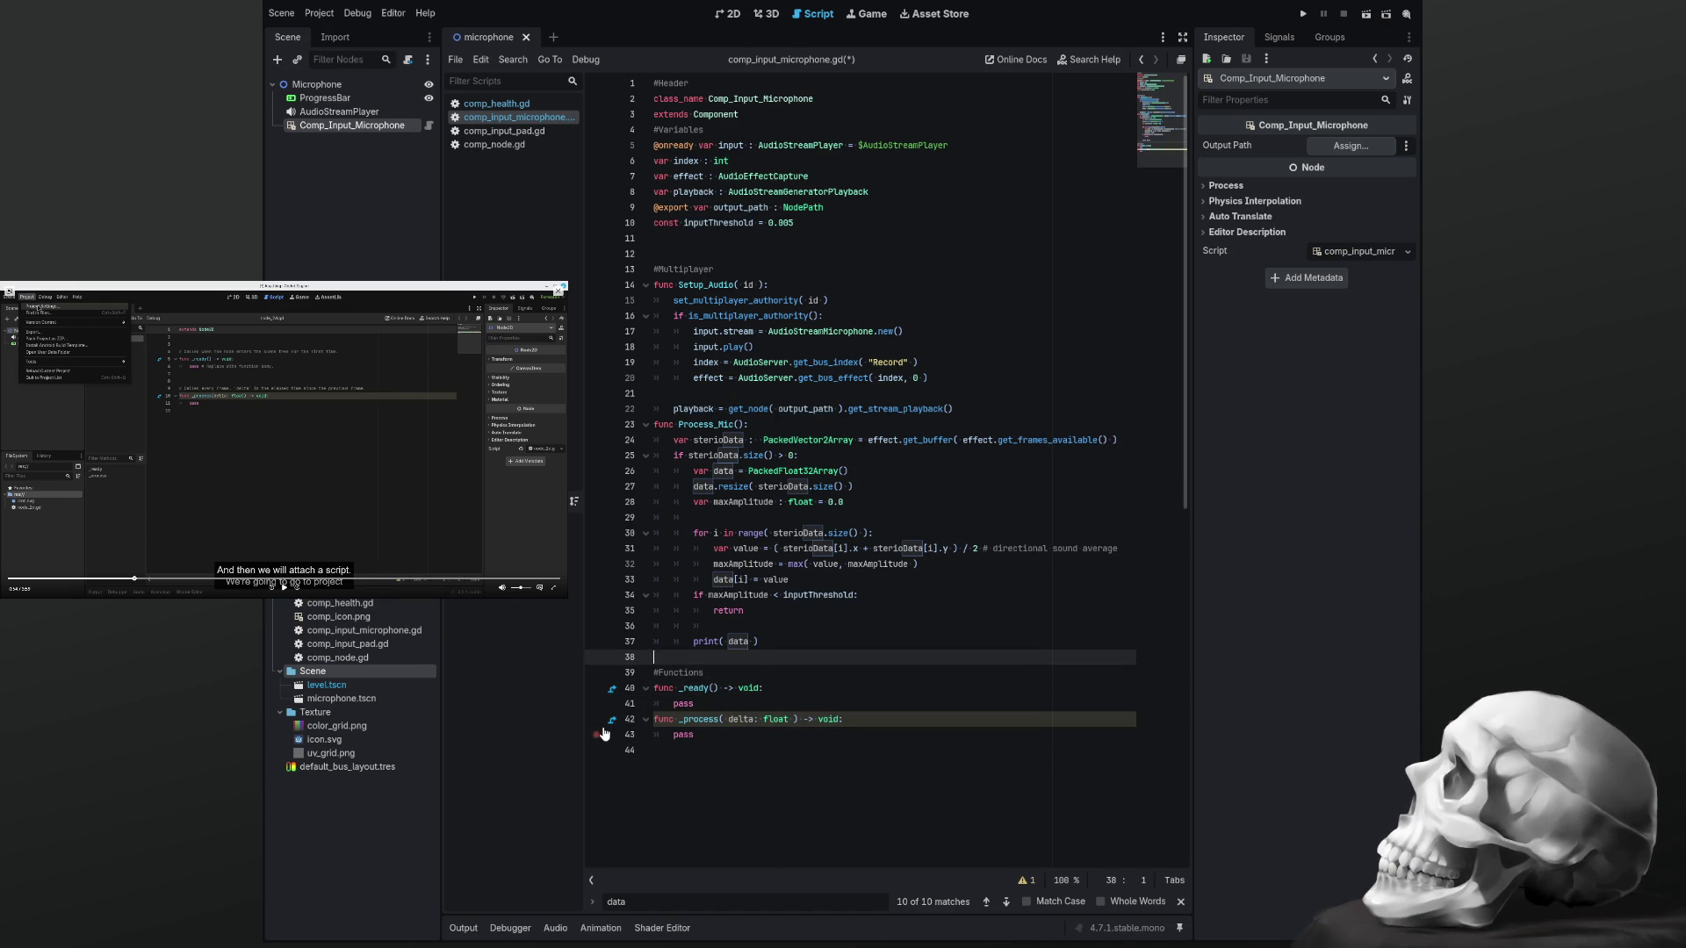
{"action": "key", "text": "shift+Up"}
{"action": "key", "text": "shift+Up"}
{"action": "key", "text": "shift+Up"}
{"action": "key", "text": "shift+Up"}
{"action": "key", "text": "shift+Up"}
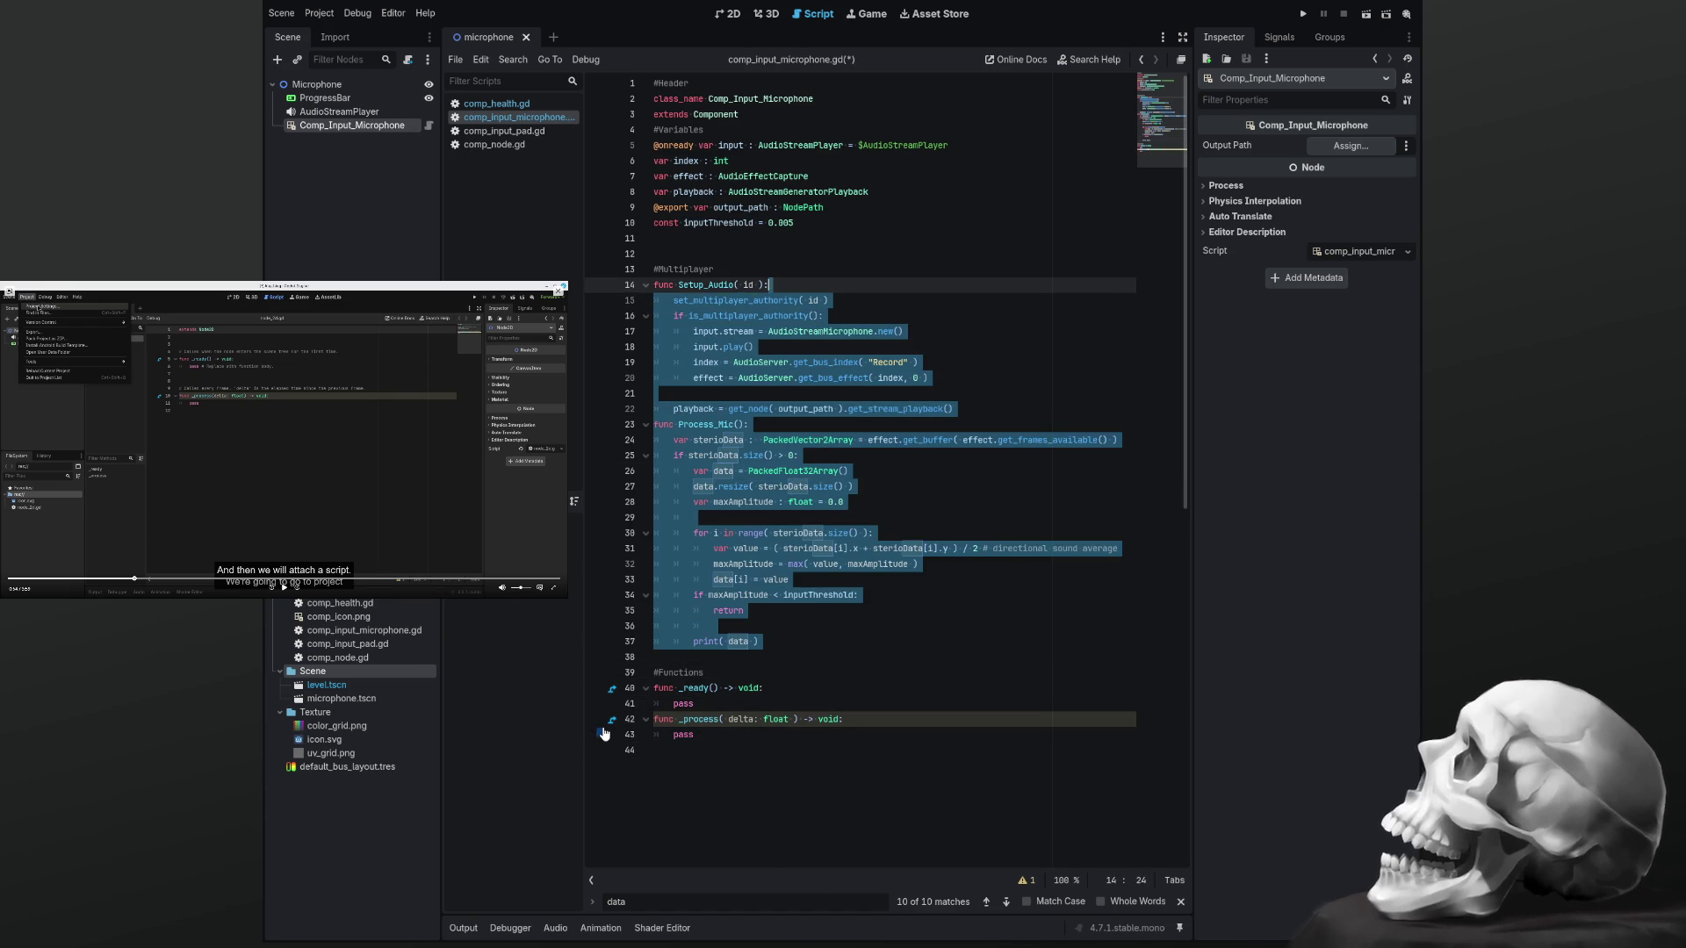
{"action": "key", "text": "shift+Up"}
{"action": "key", "text": "shift+Up"}
{"action": "key", "text": "shift+Up"}
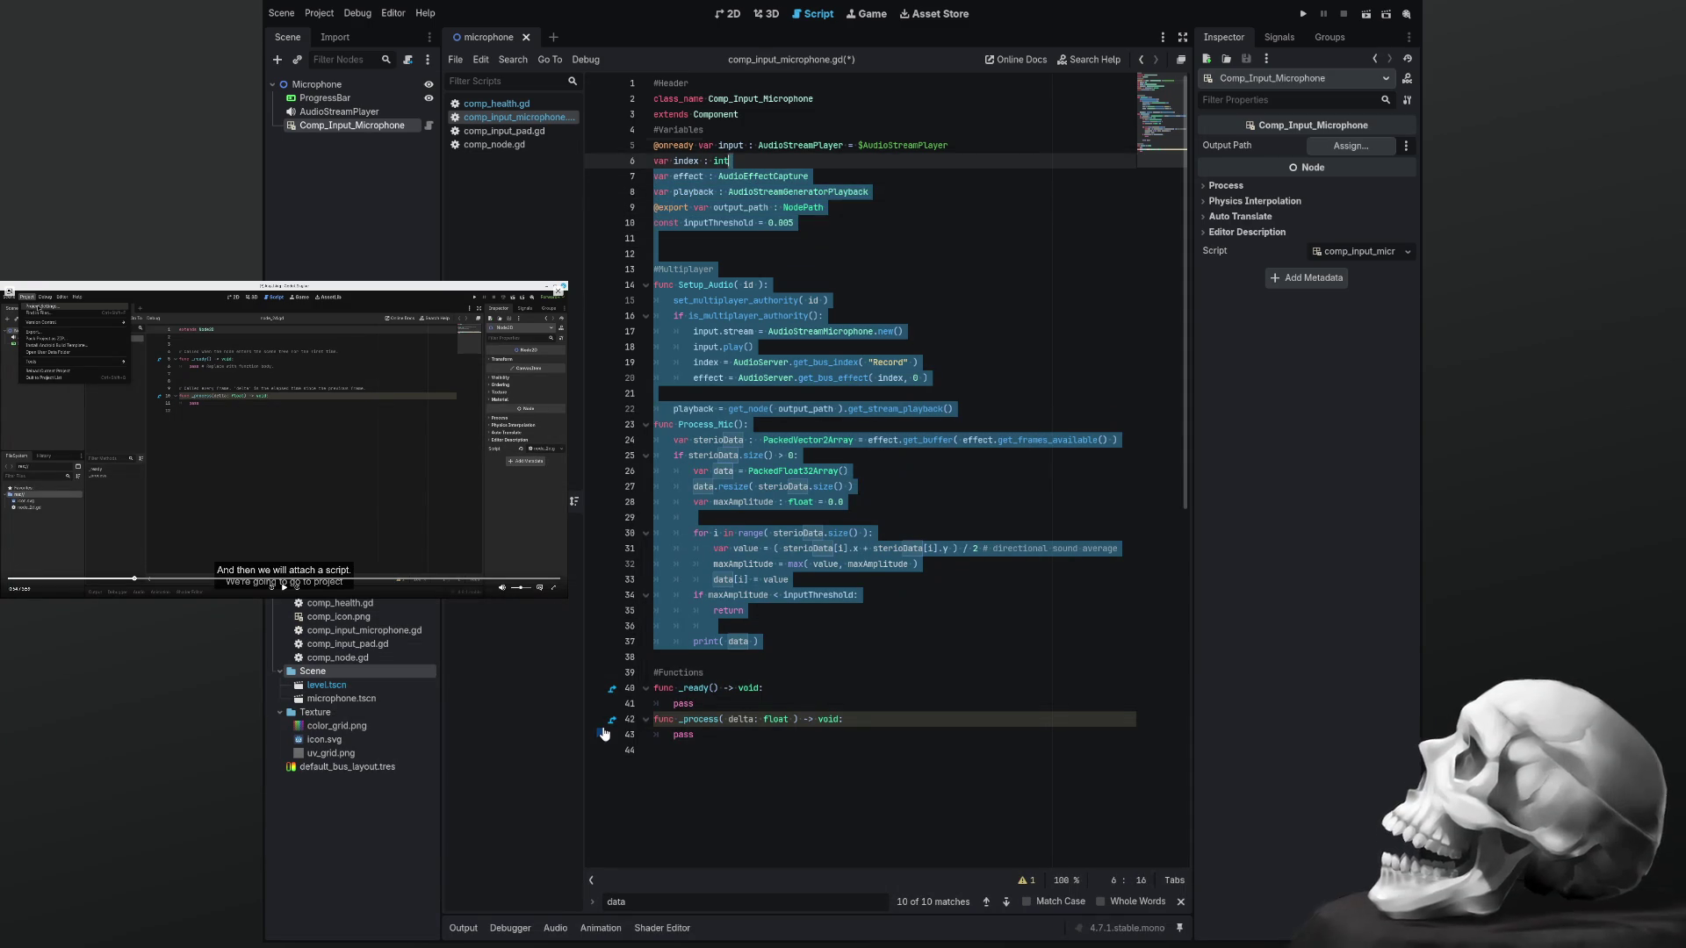
{"action": "key", "text": "Delete"}
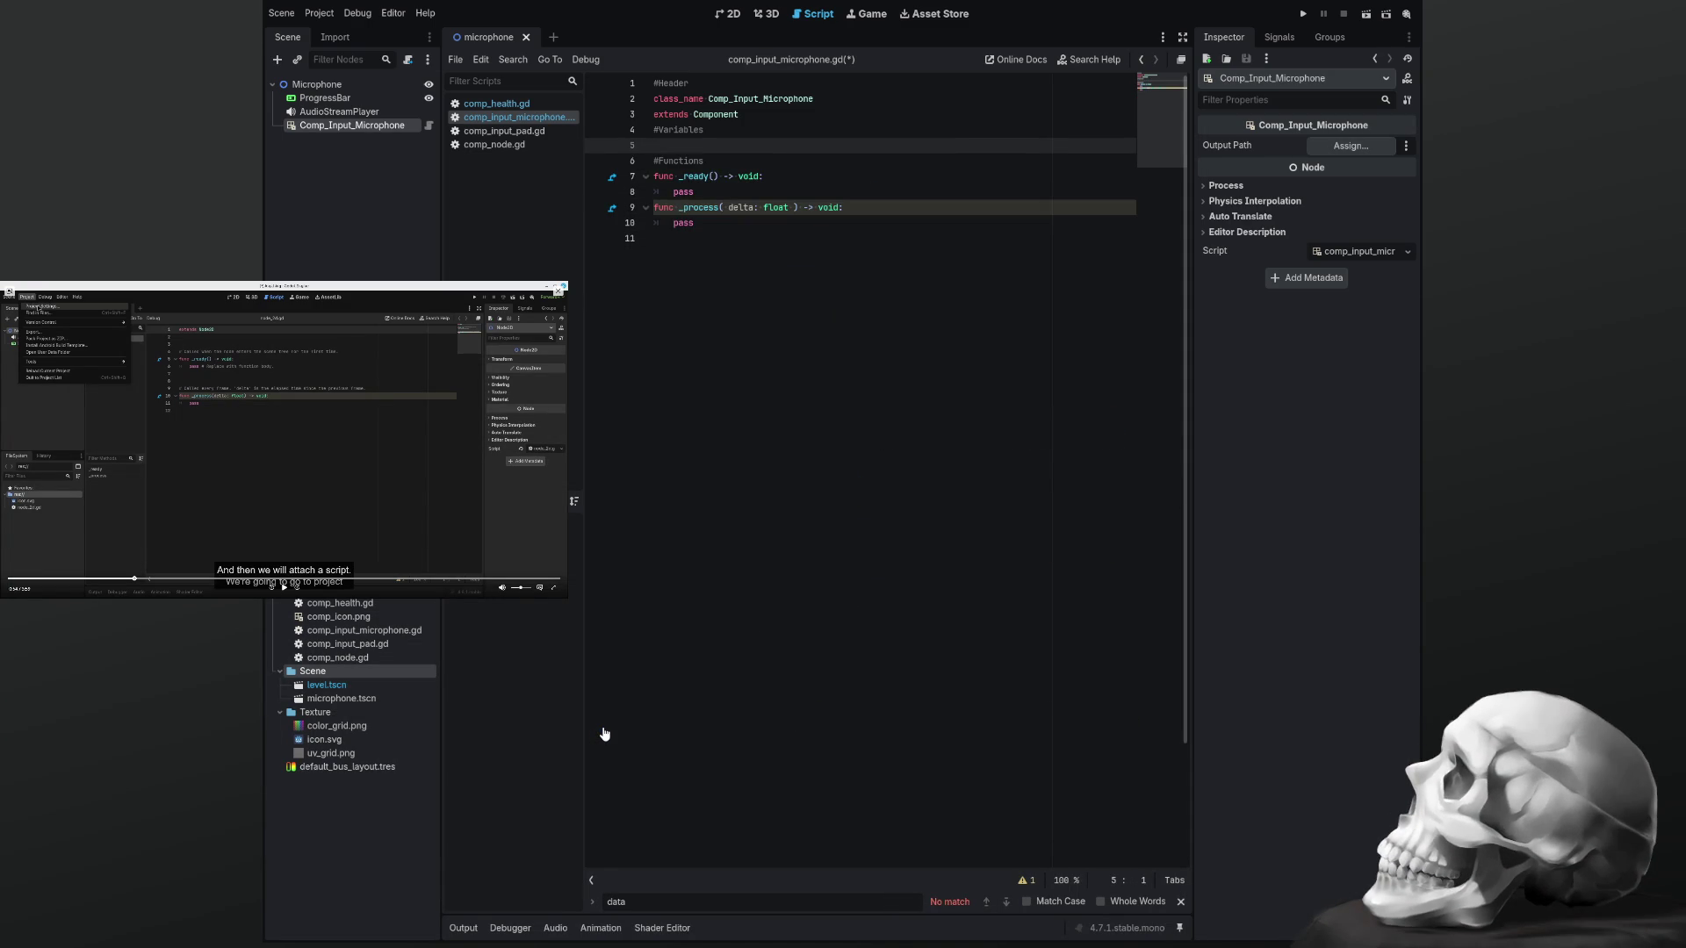
{"action": "key", "text": "ctrl+s"}
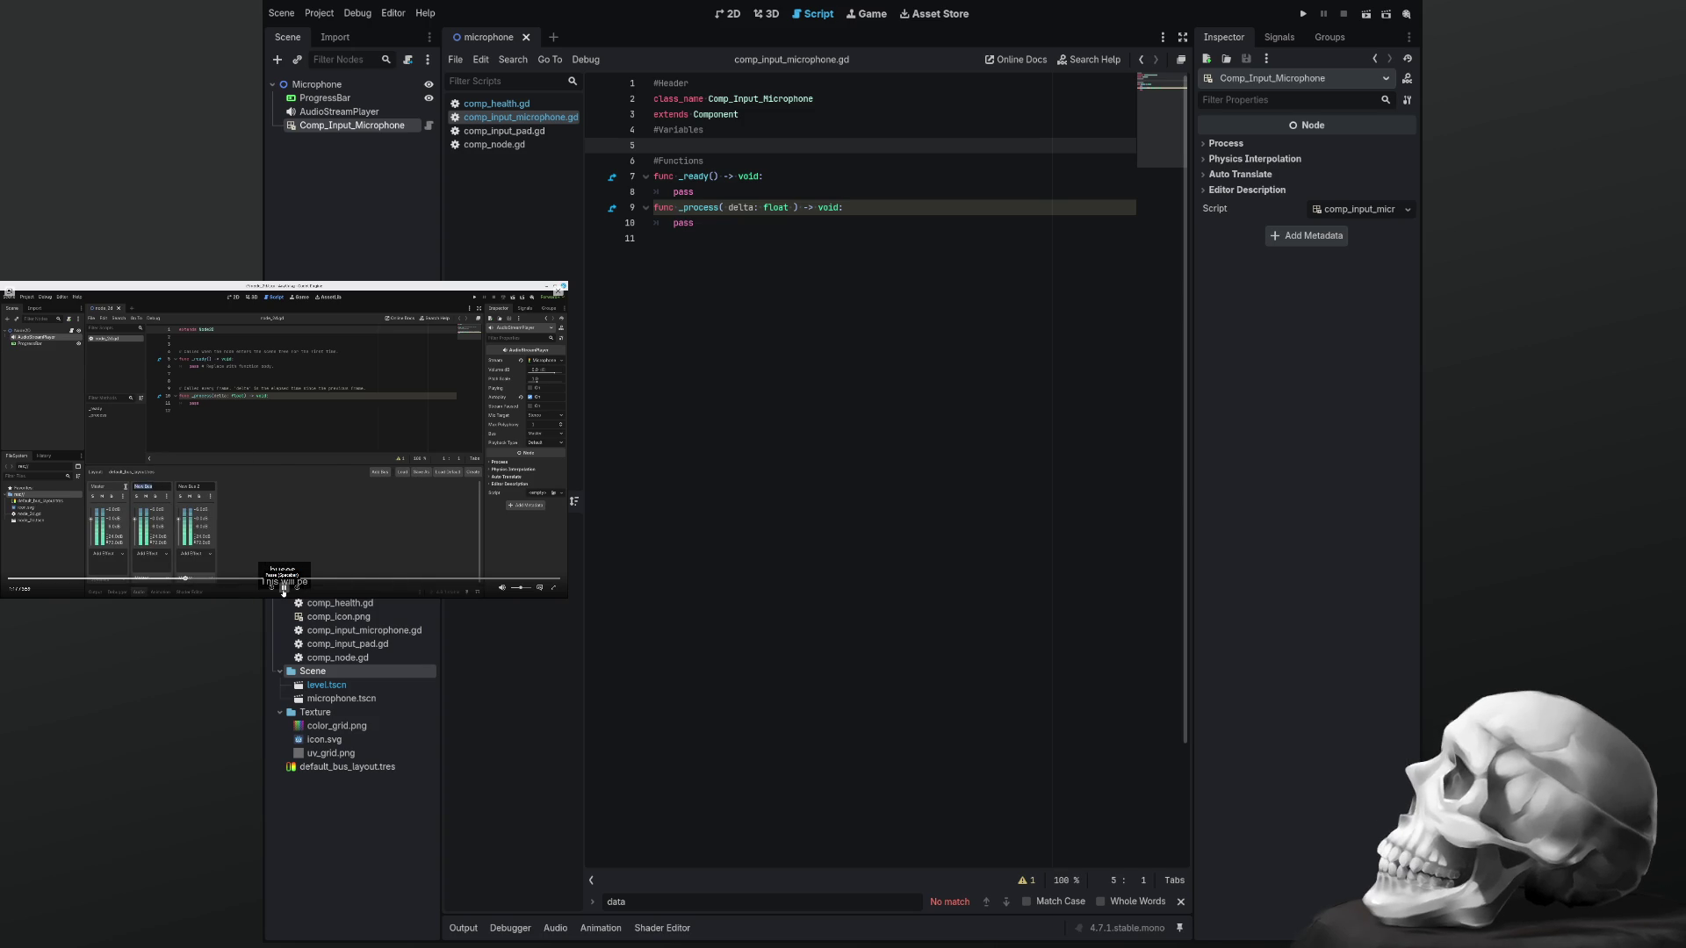
Step: Show the audio bus layout with the Master, Mute and Record buses
{"action": "left_click", "coordinate": [555, 928]}
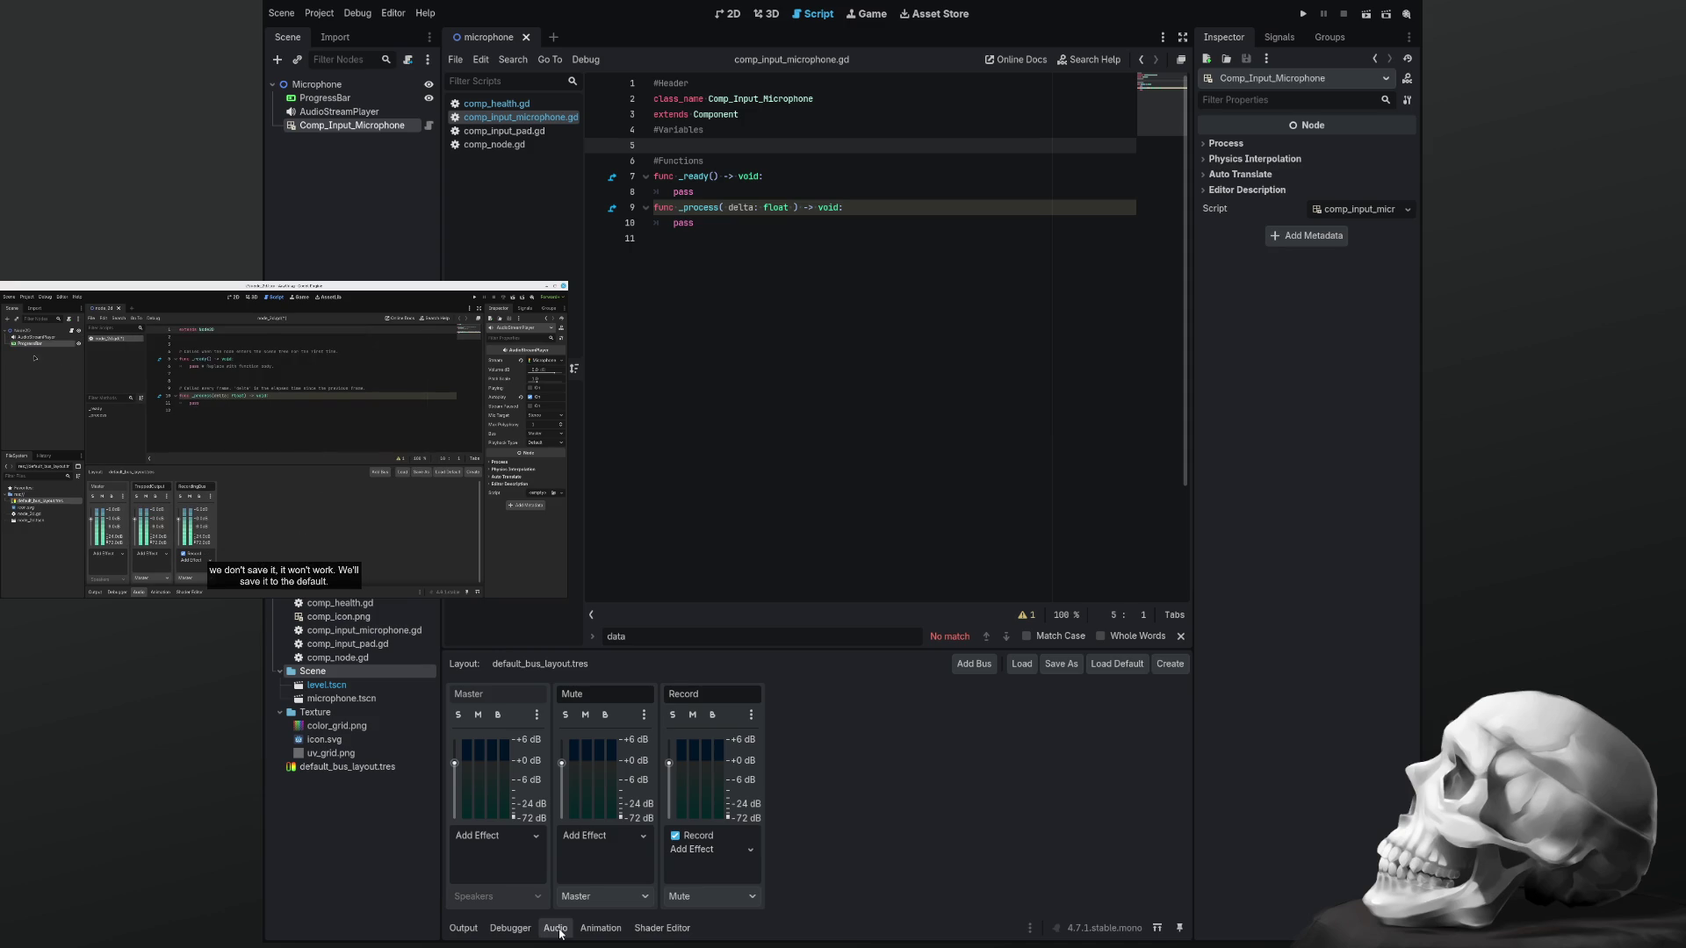
Step: Rewind the reference video to an earlier step
{"action": "mouse_move", "coordinate": [542, 439]}
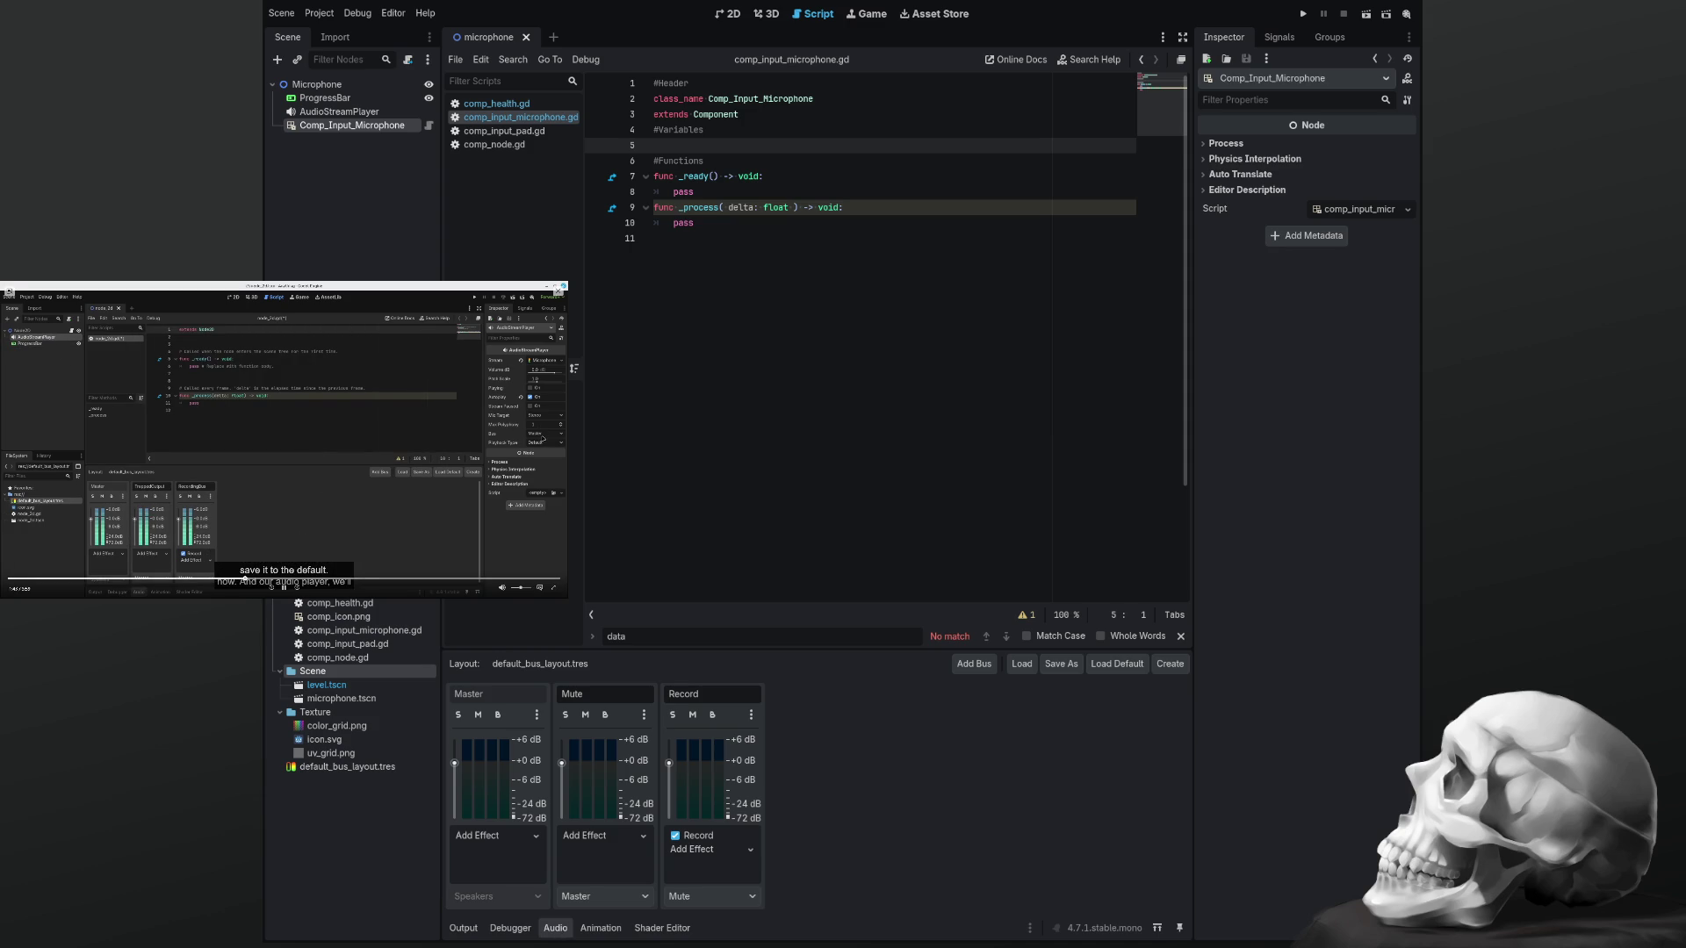
{"action": "left_click", "coordinate": [234, 580]}
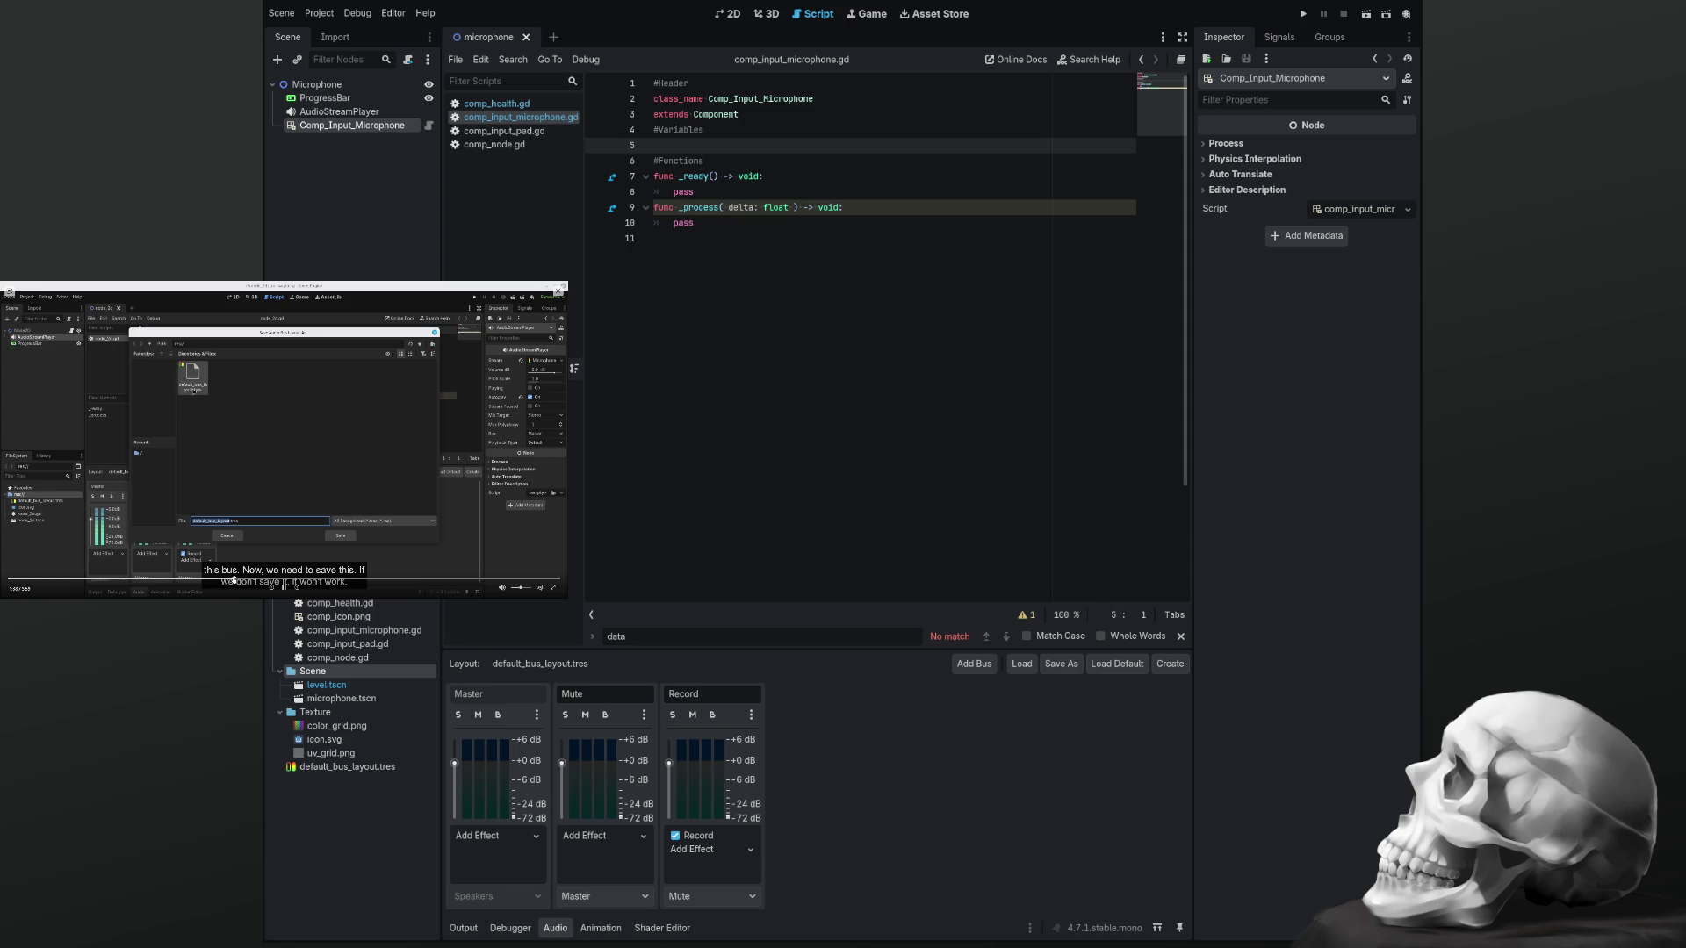
{"action": "left_click", "coordinate": [224, 579]}
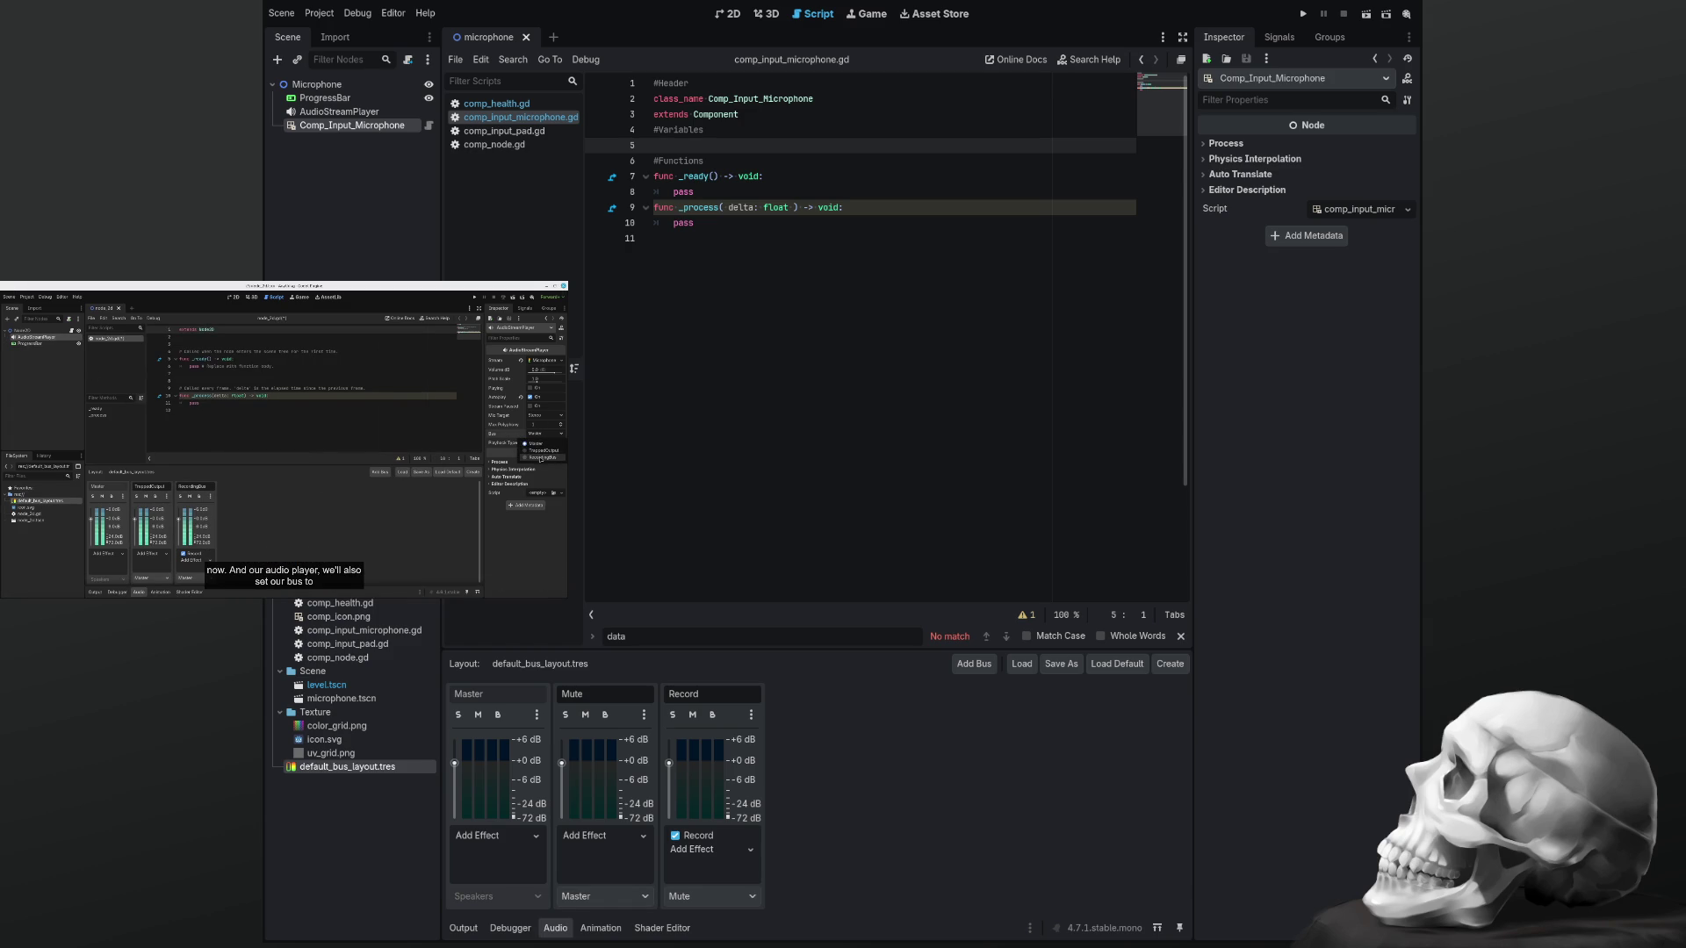
Step: Hide the audio buses, select AudioStreamPlayer and switch to the 2D canvas
{"action": "left_click", "coordinate": [559, 929]}
{"action": "left_click", "coordinate": [350, 113]}
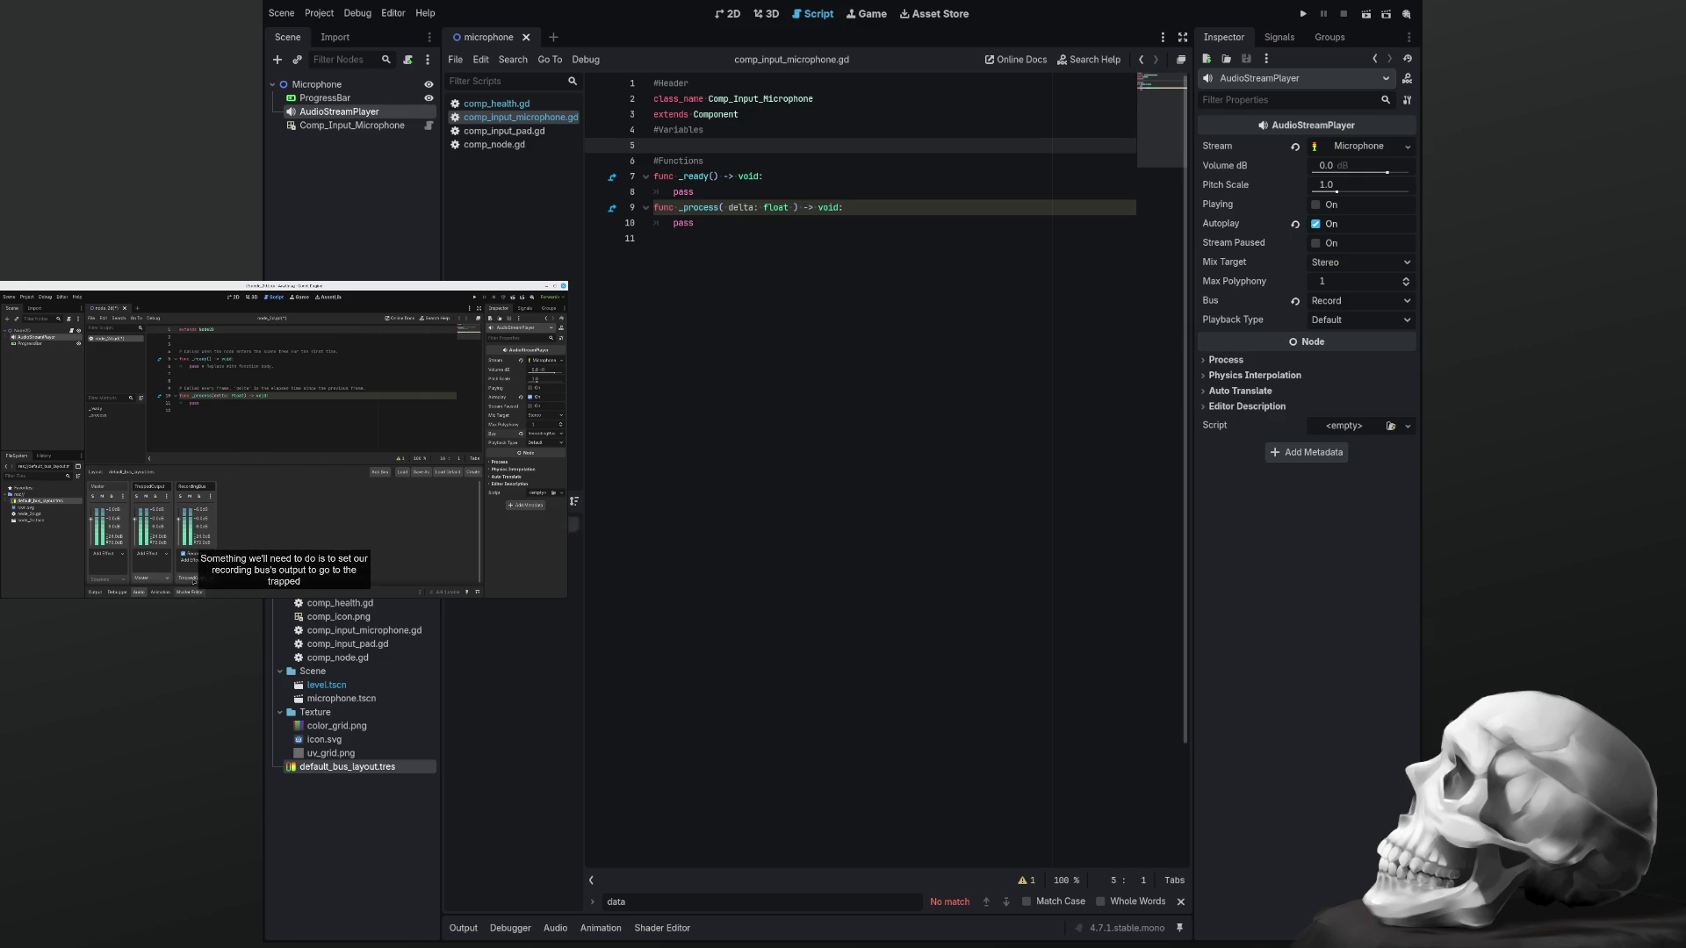
{"action": "mouse_move", "coordinate": [558, 291]}
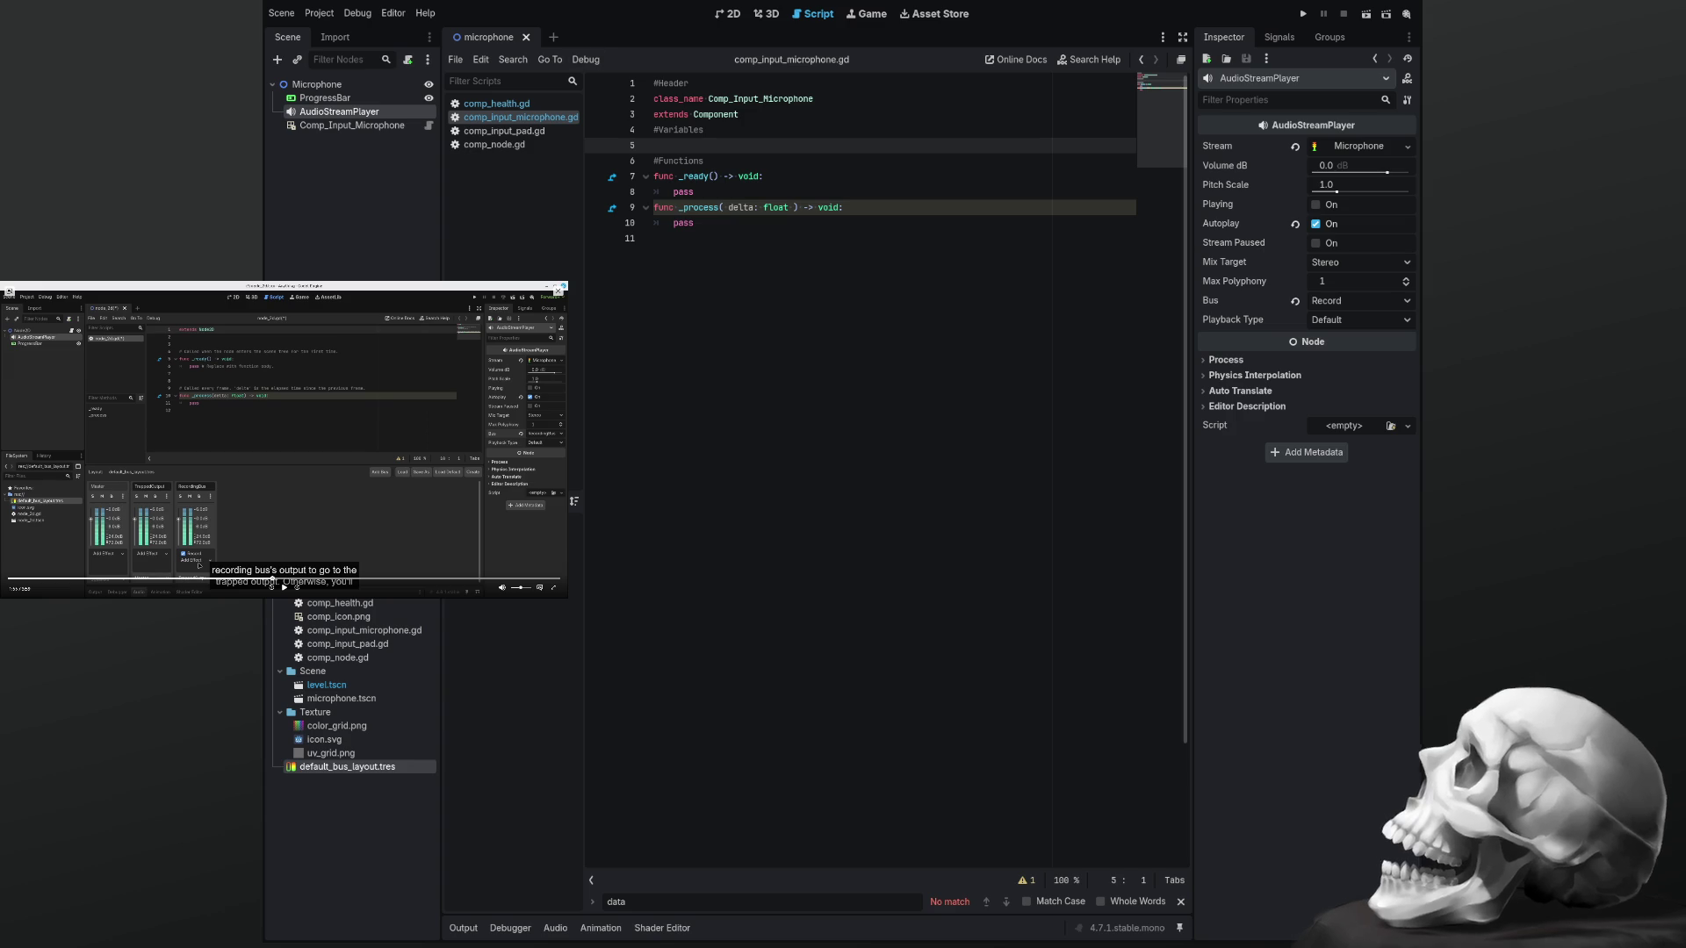
{"action": "key", "text": "ctrl+F1"}
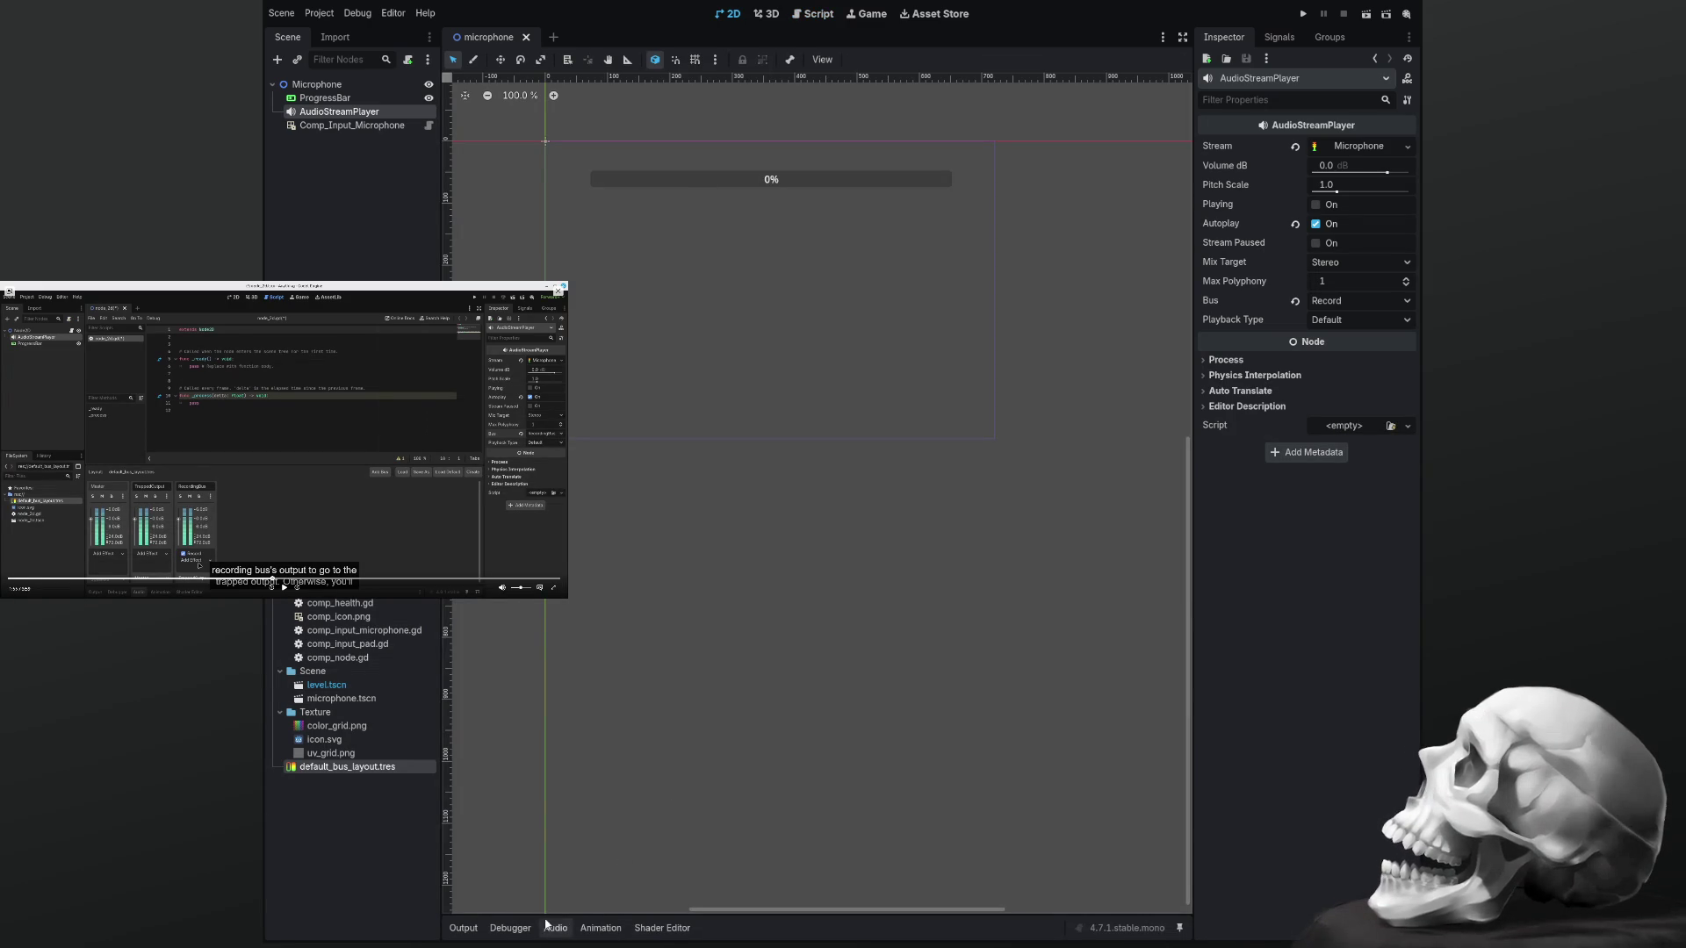
Step: Mute the Mute bus in the audio layout, then return to comp_input_microphone.gd
{"action": "left_click", "coordinate": [555, 928]}
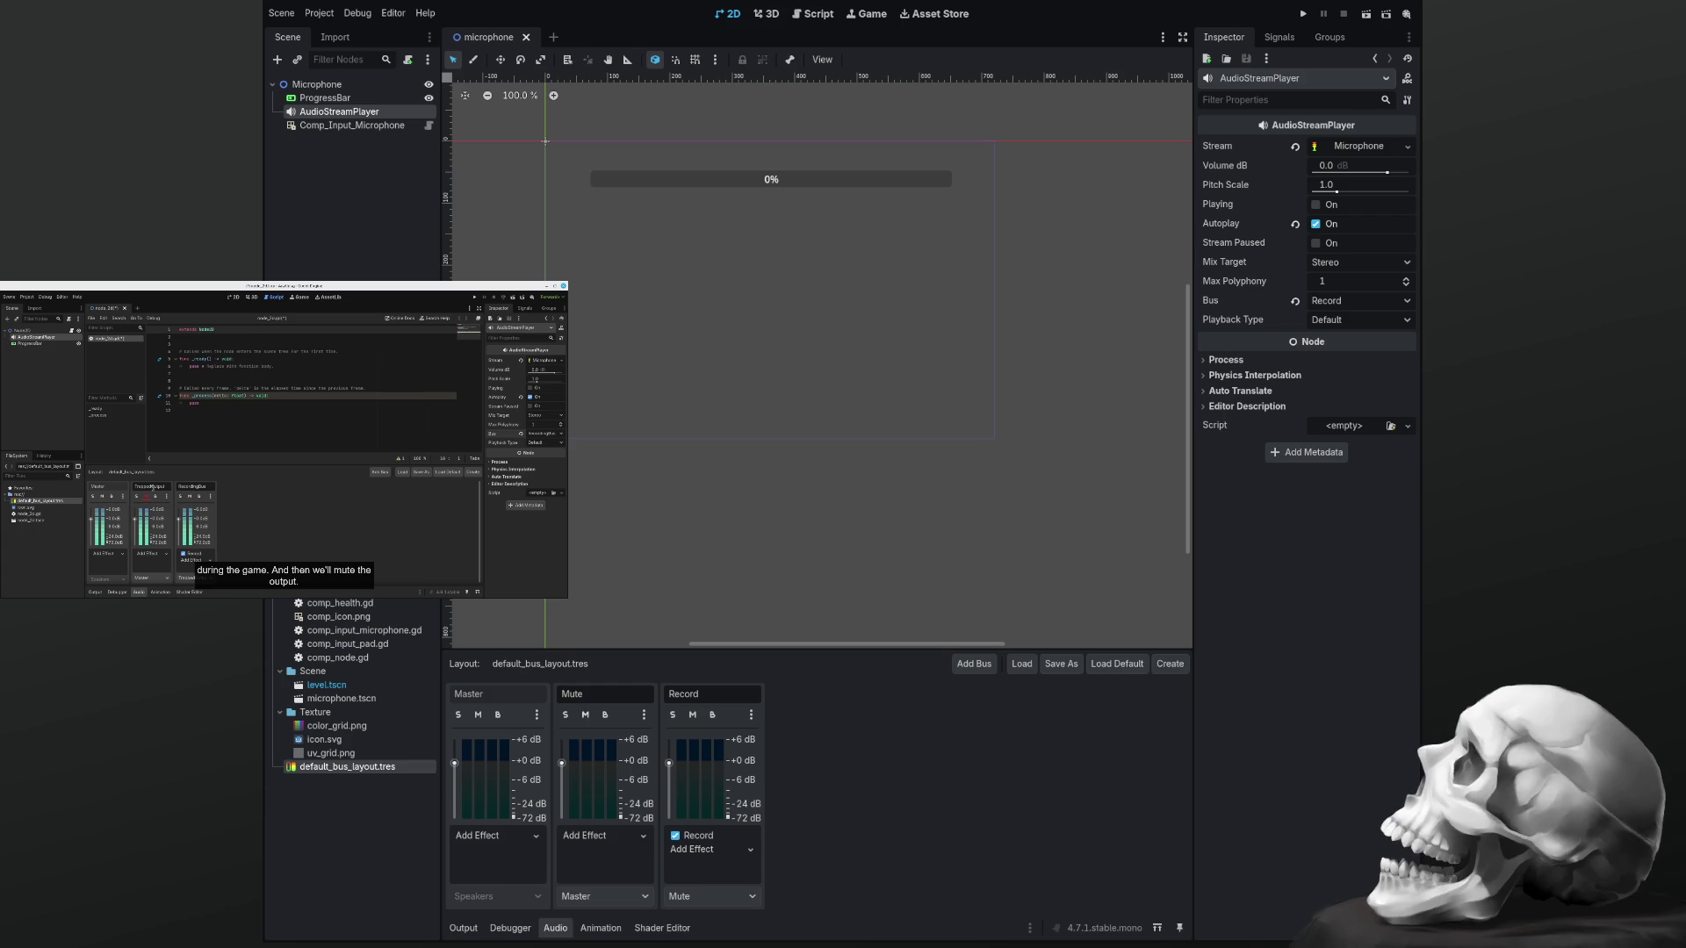
{"action": "left_click", "coordinate": [585, 715]}
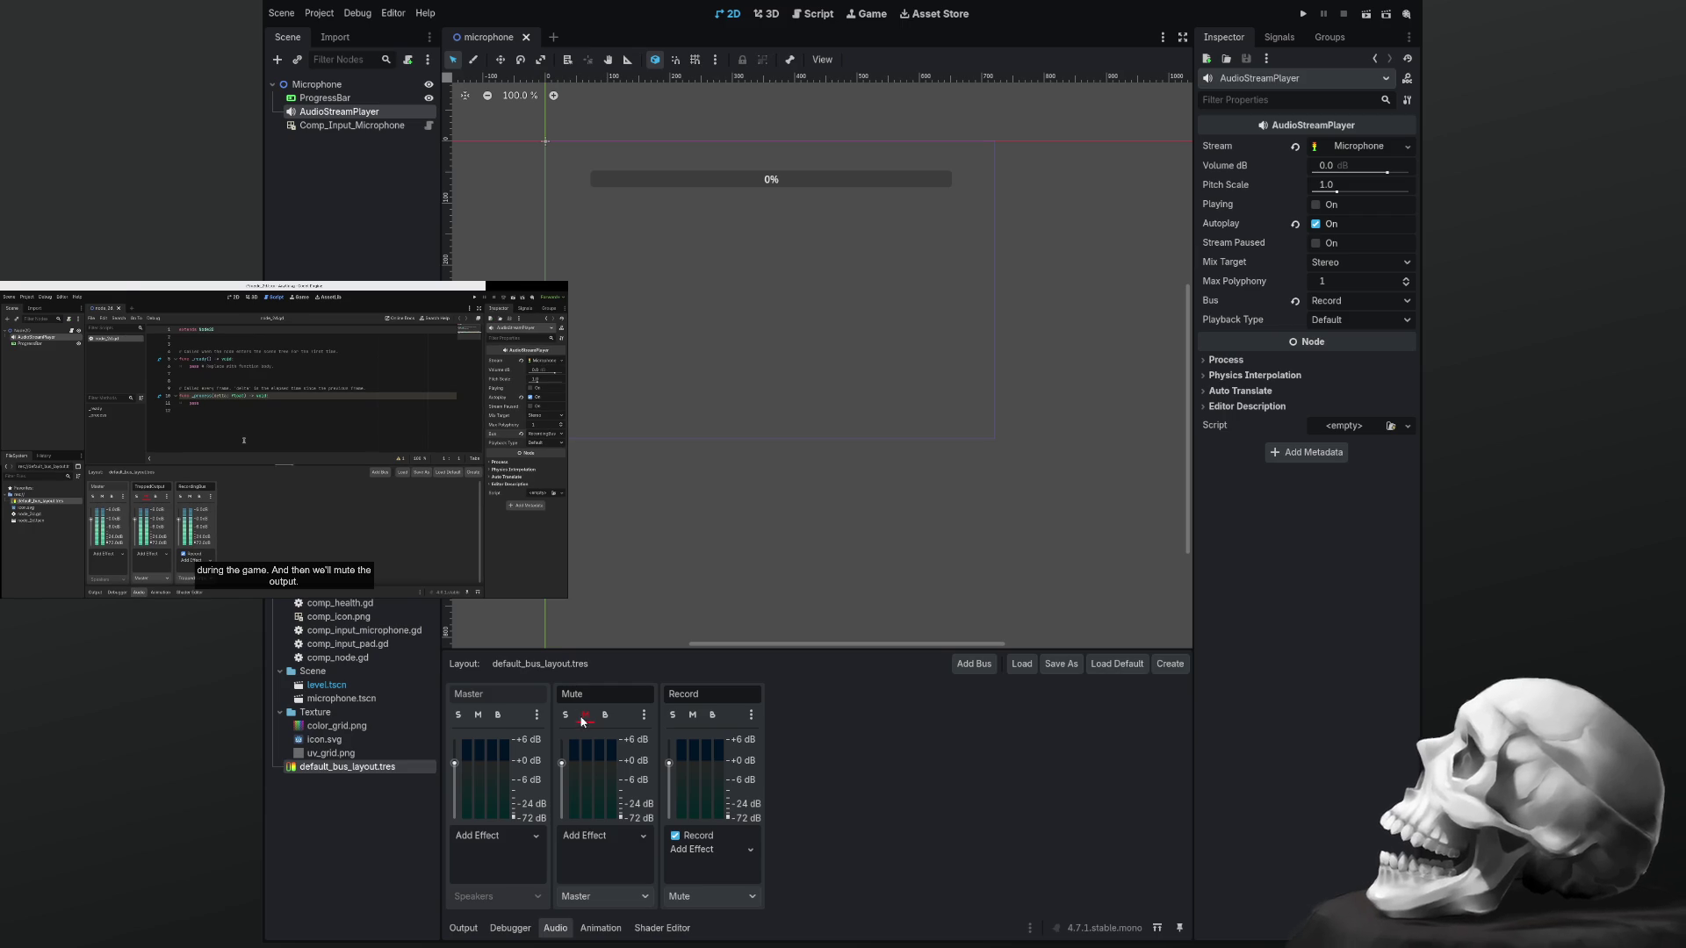
{"action": "left_click", "coordinate": [562, 929]}
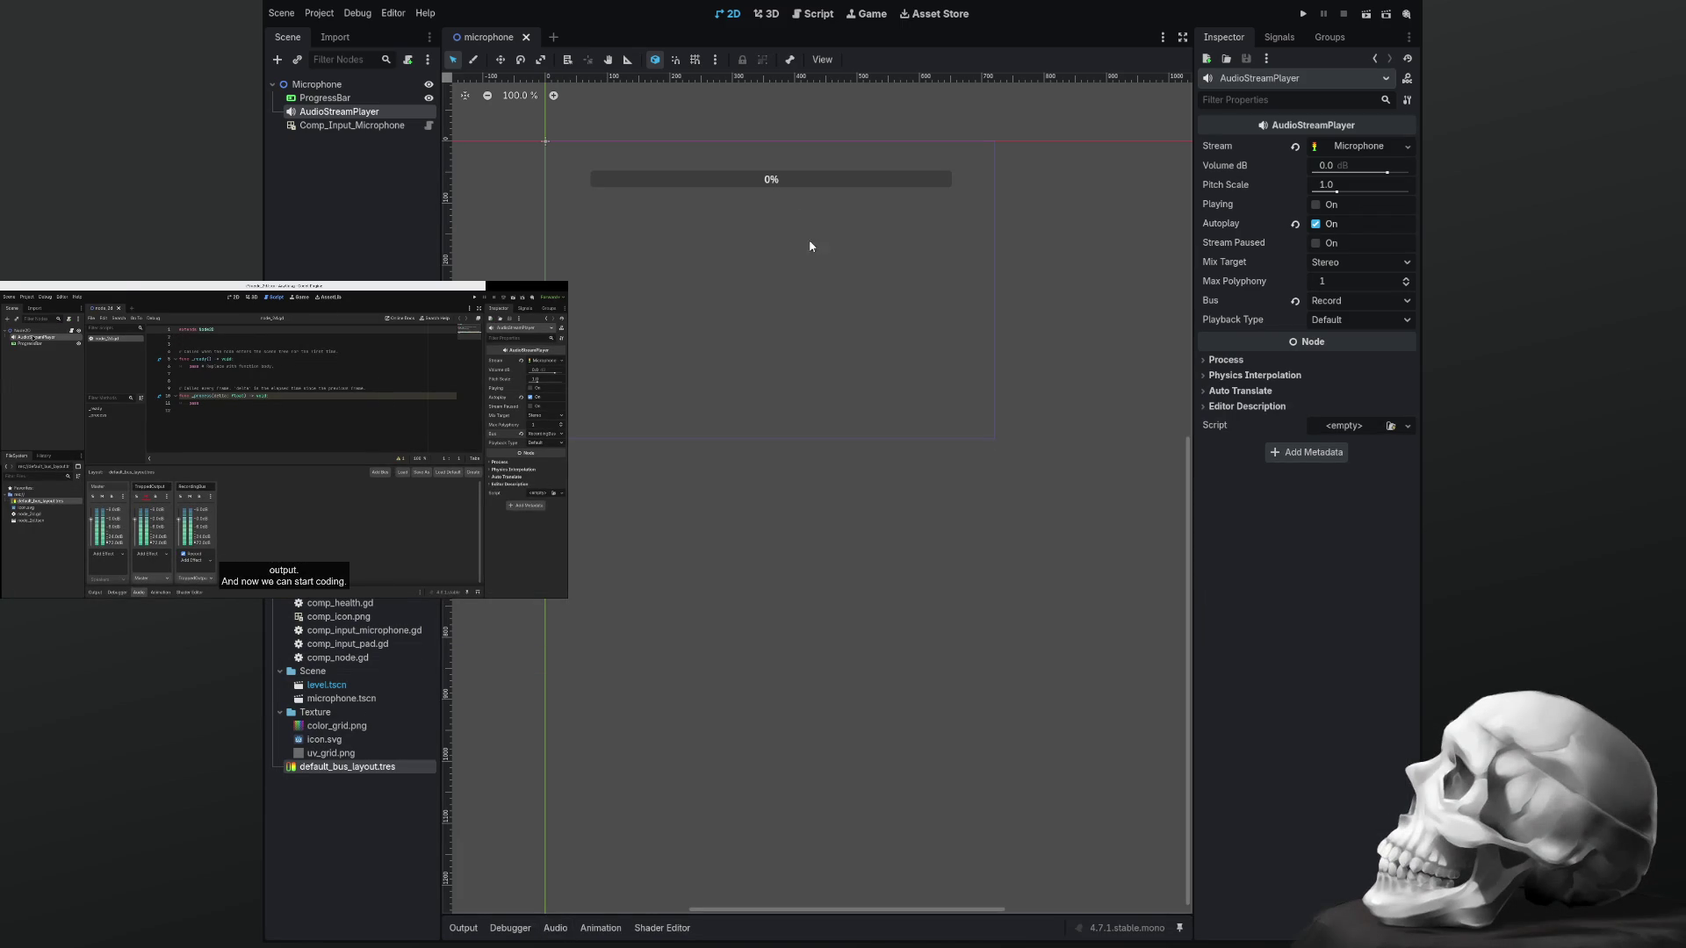
{"action": "left_click", "coordinate": [741, 429]}
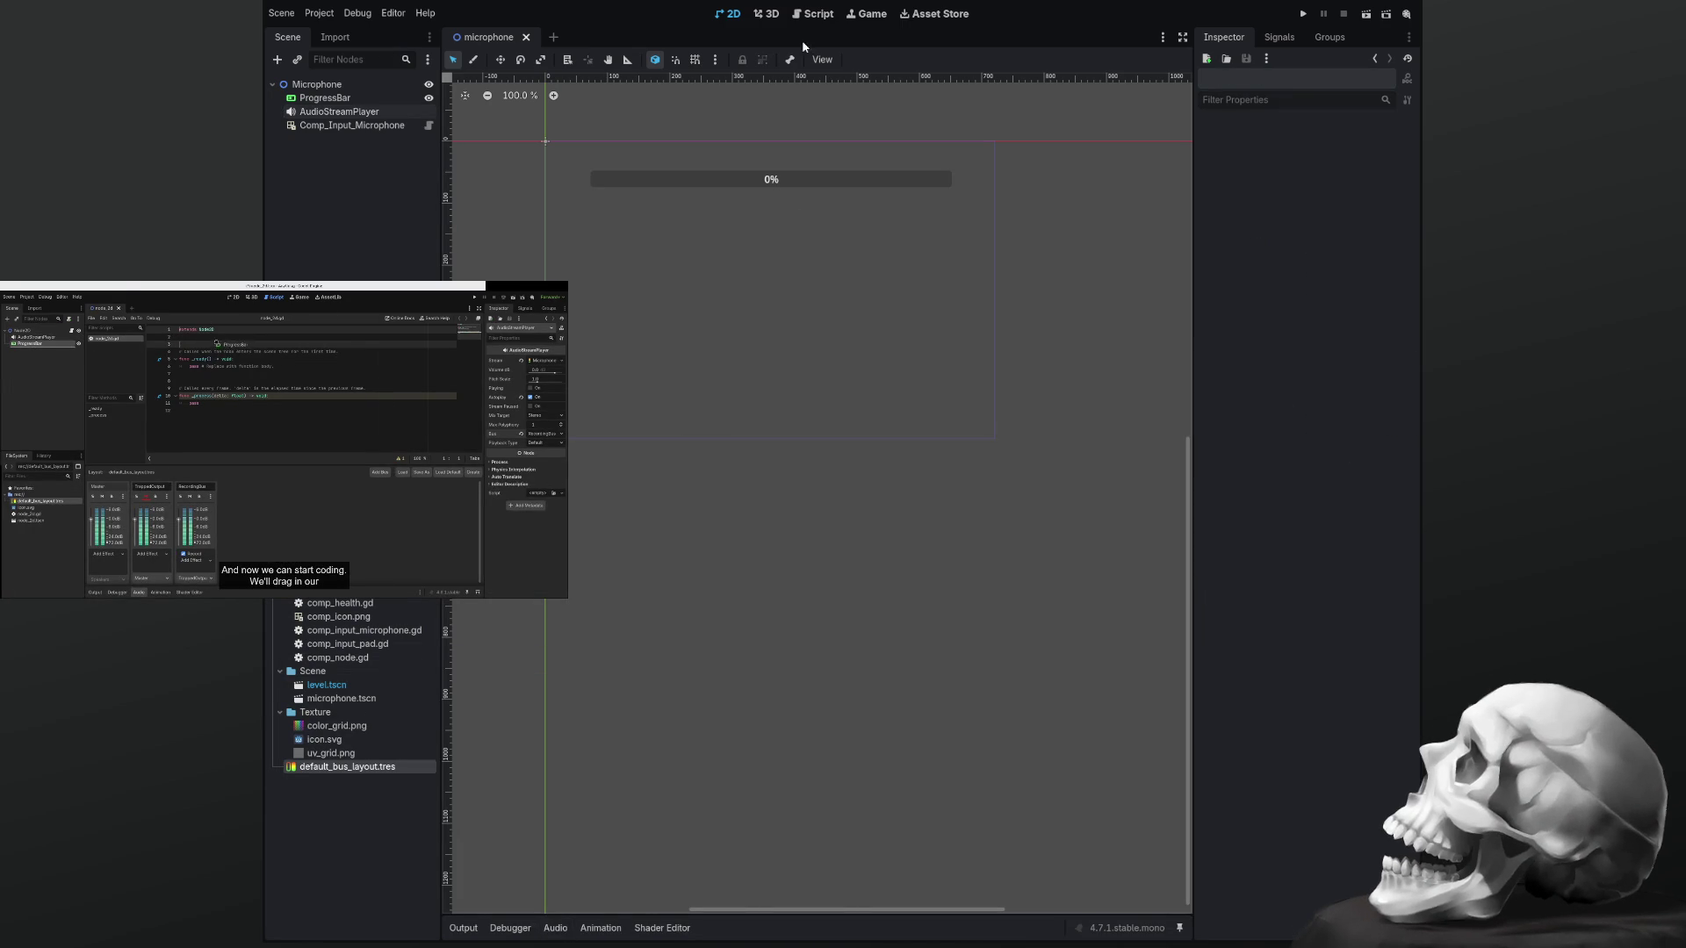
{"action": "left_click", "coordinate": [814, 14]}
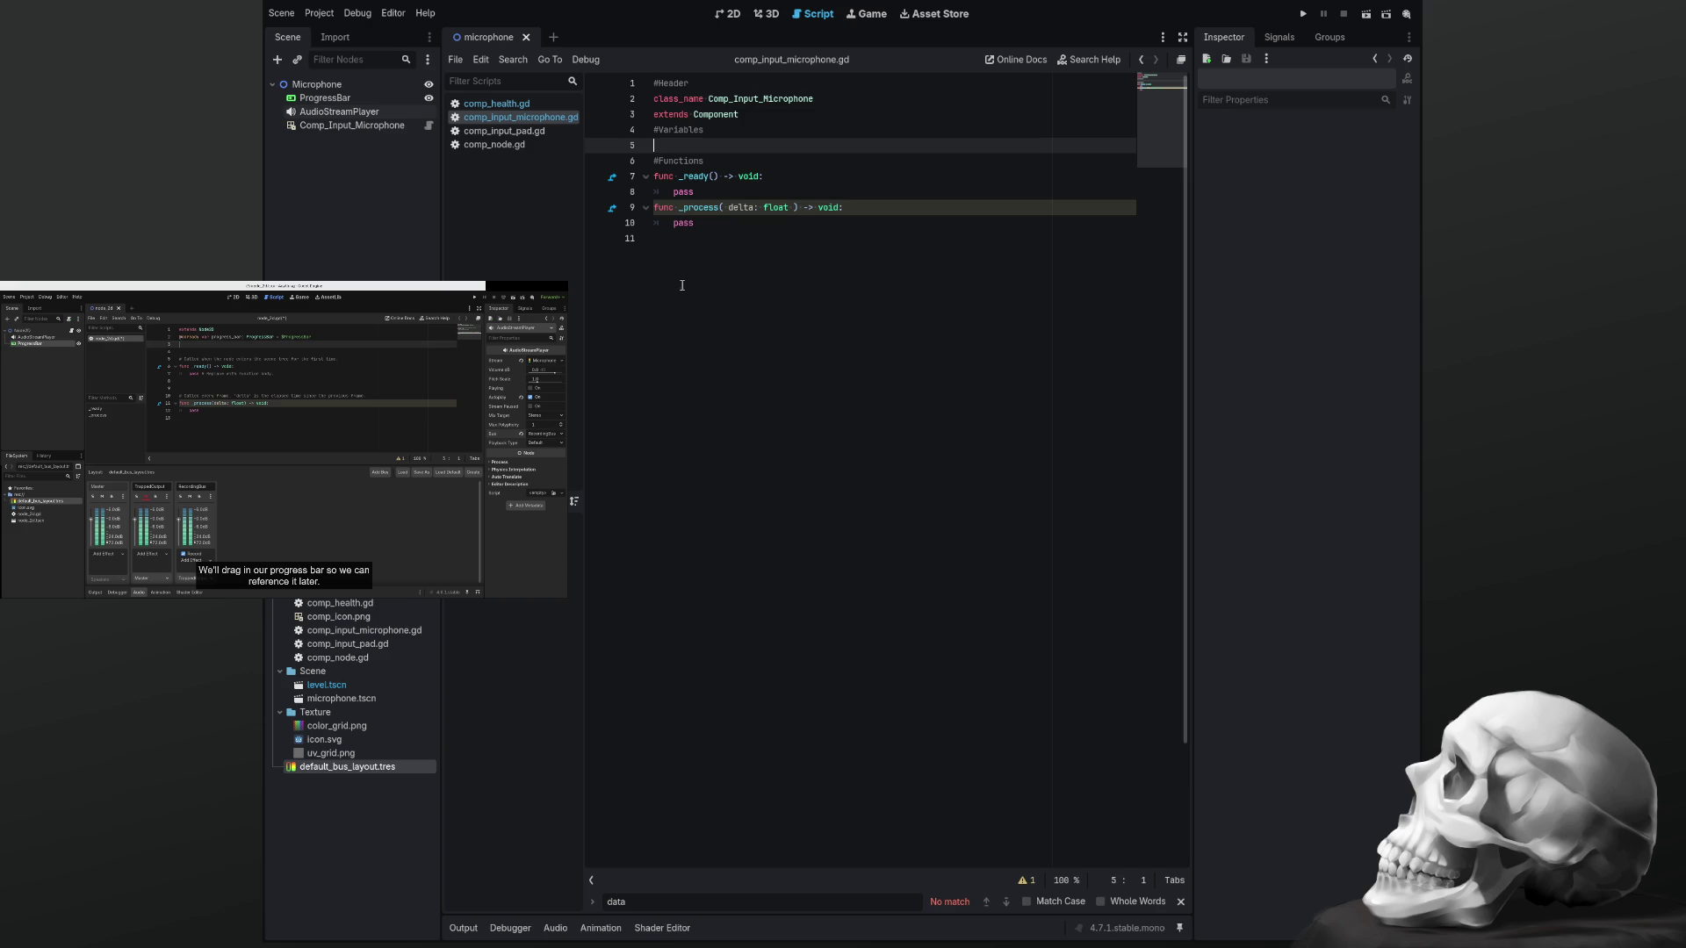
Step: Widen the script list beside the code and pause the reference video
{"action": "mouse_move", "coordinate": [586, 263]}
{"action": "left_mouse_down"}
{"action": "mouse_move", "coordinate": [640, 255]}
{"action": "mouse_move", "coordinate": [609, 262]}
{"action": "left_mouse_up"}
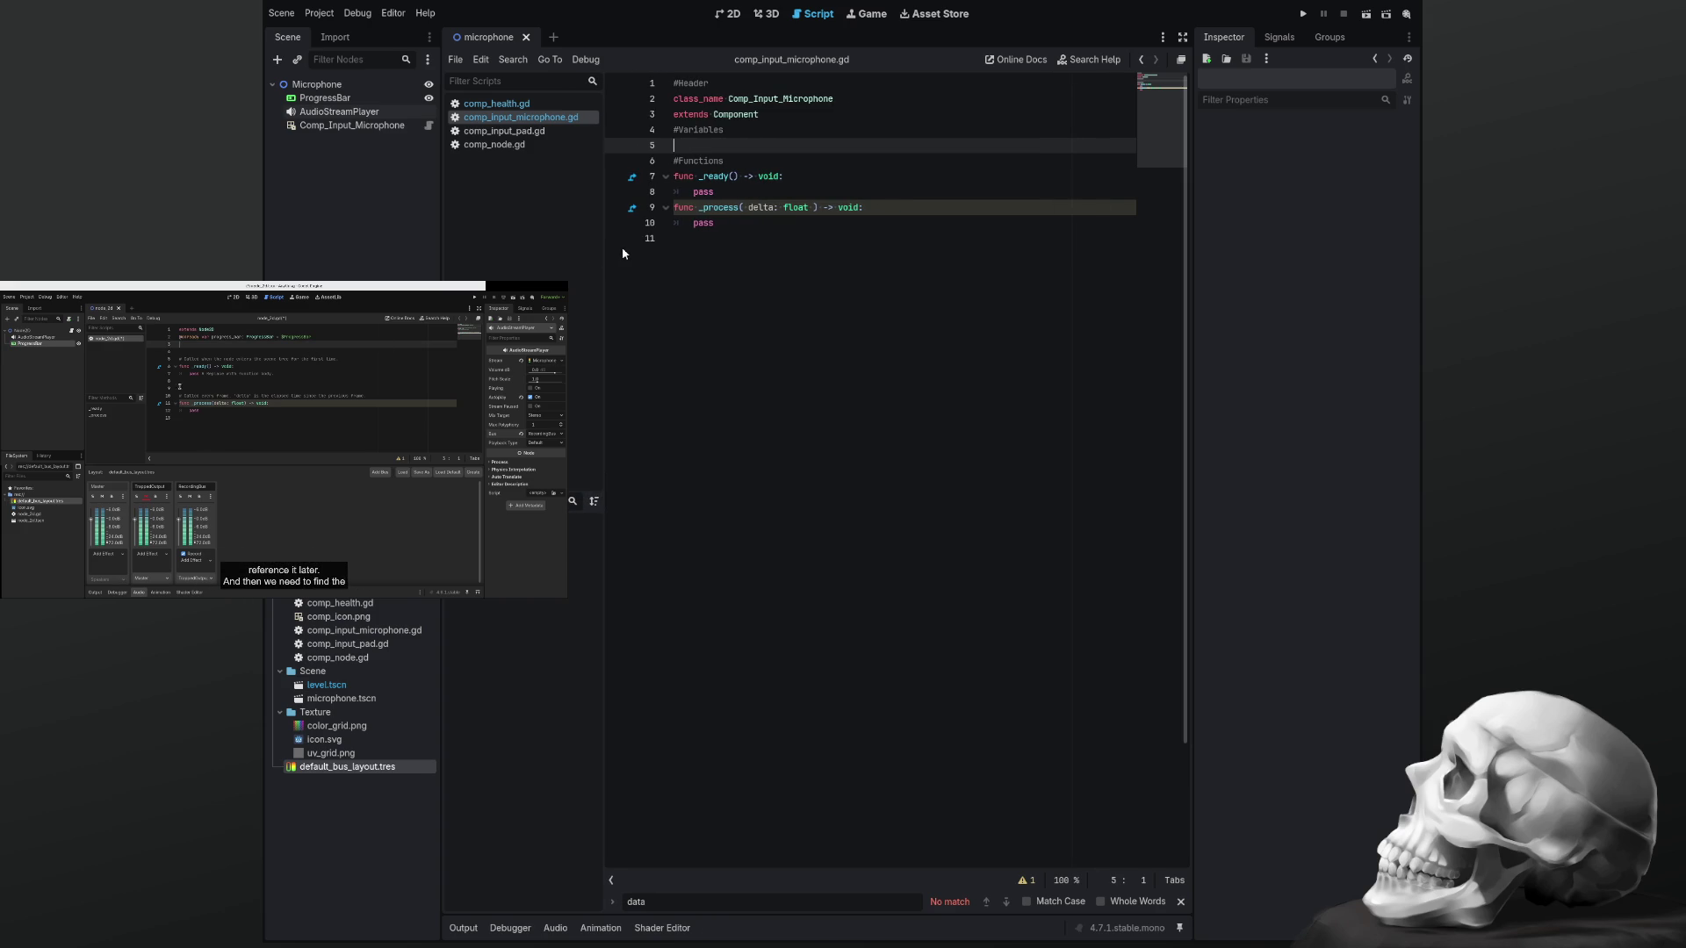
{"action": "mouse_move", "coordinate": [527, 351]}
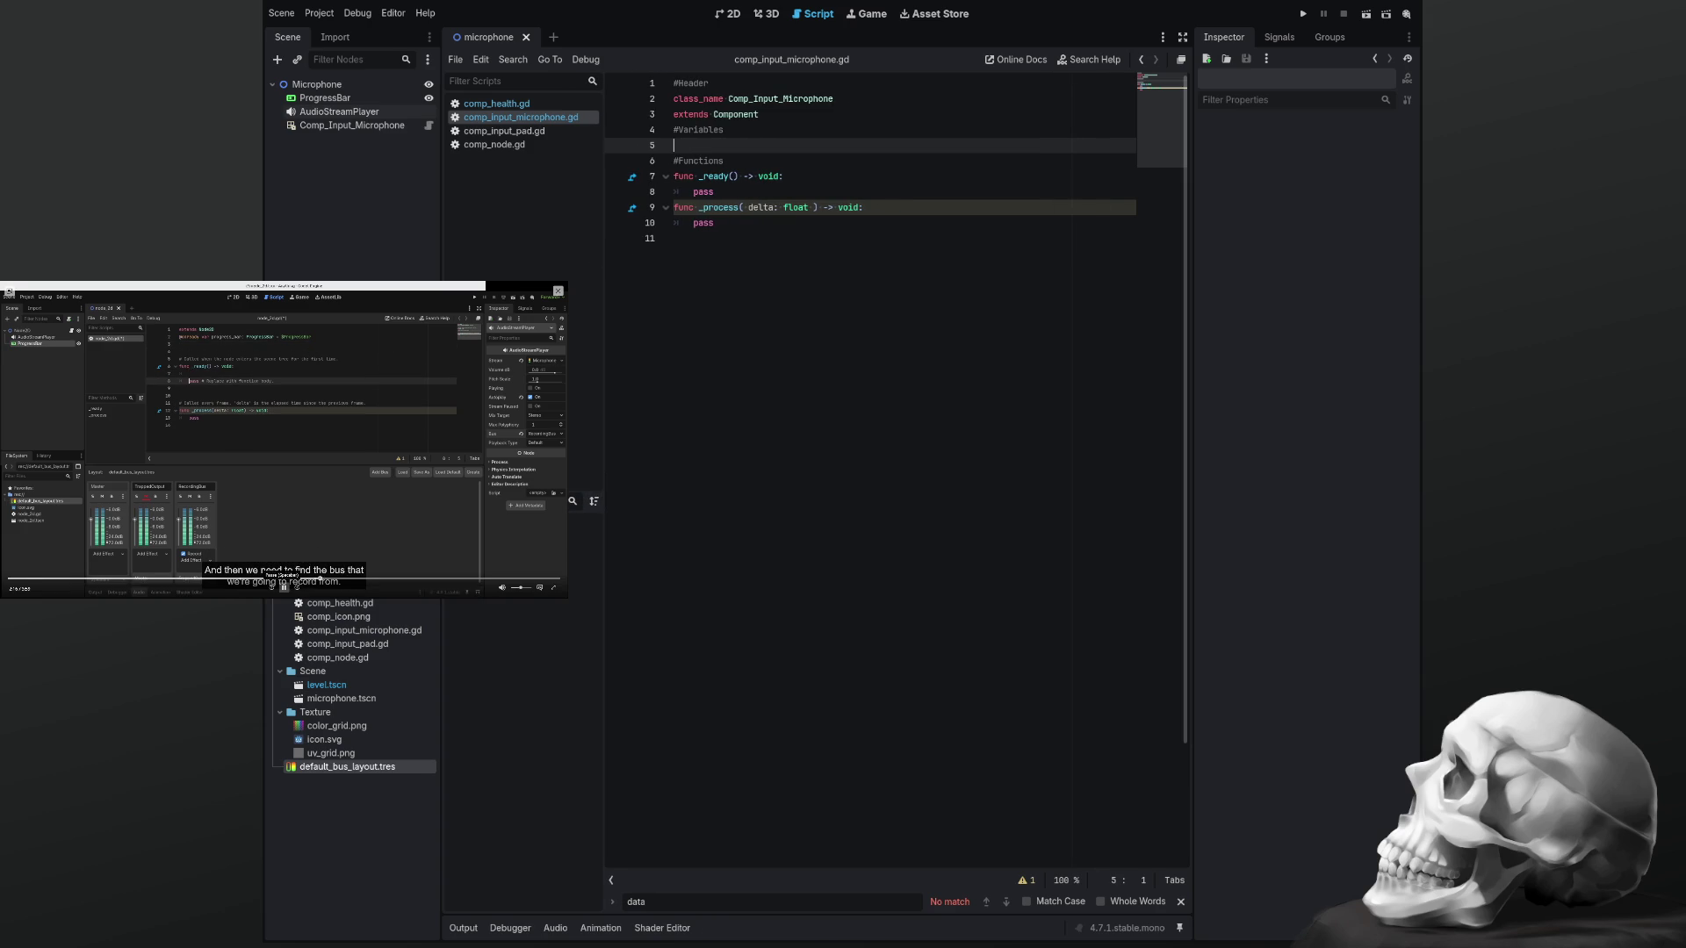
{"action": "left_click", "coordinate": [283, 586]}
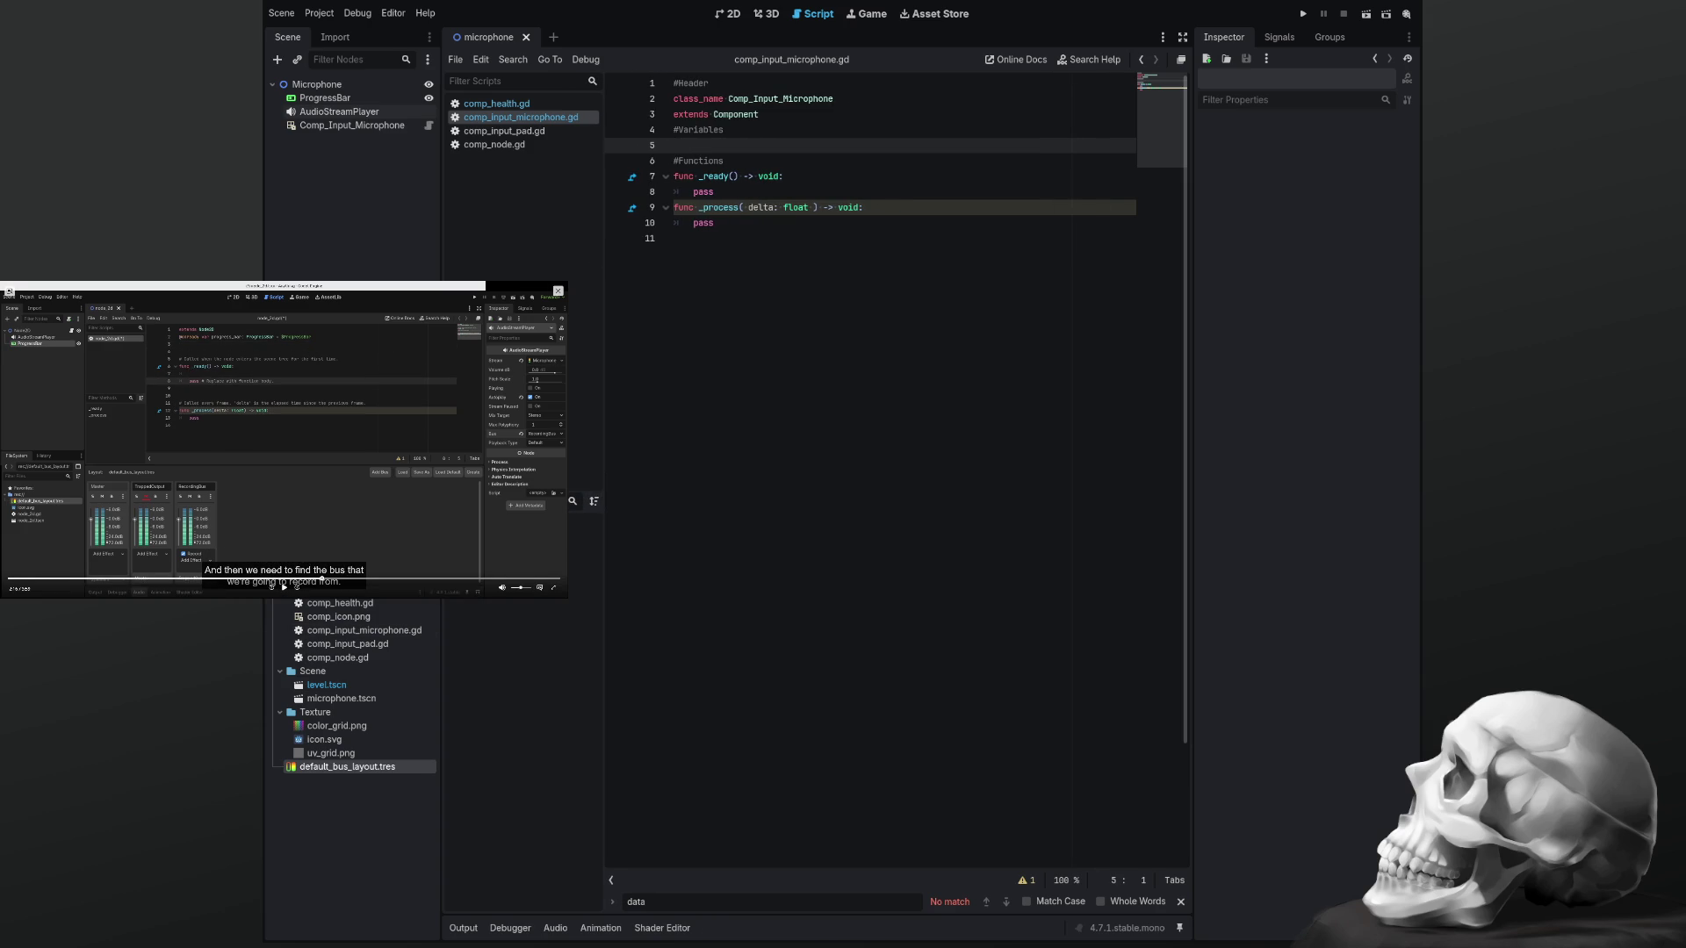
{"action": "left_click", "coordinate": [774, 124]}
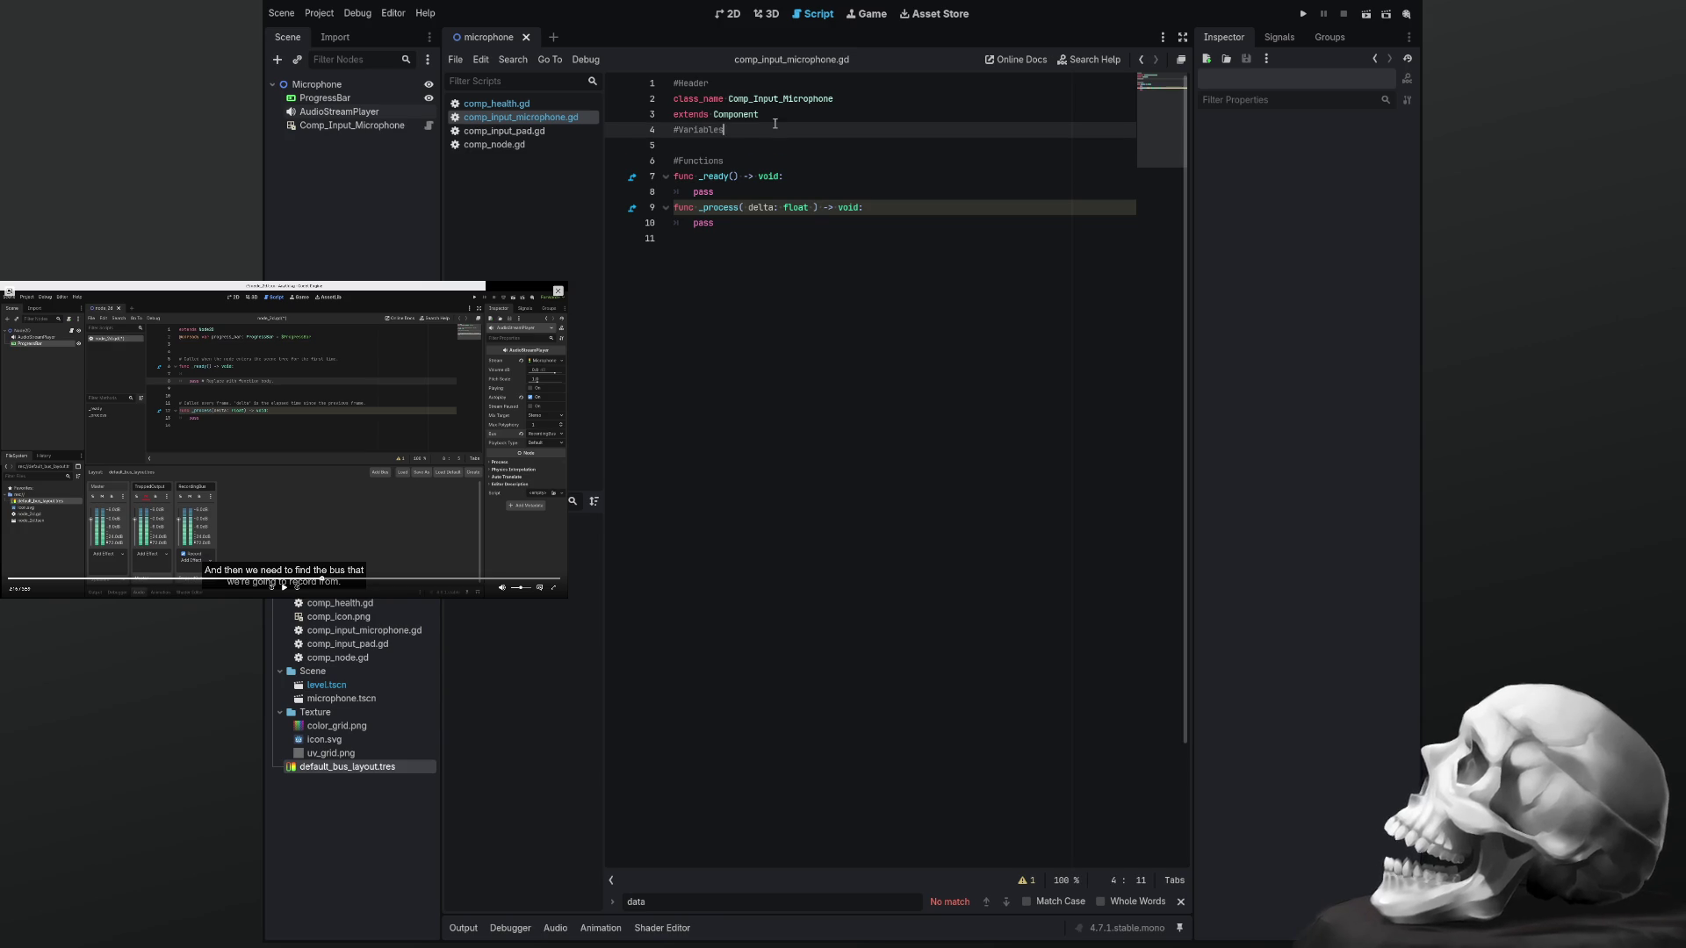
{"action": "key", "text": "Return"}
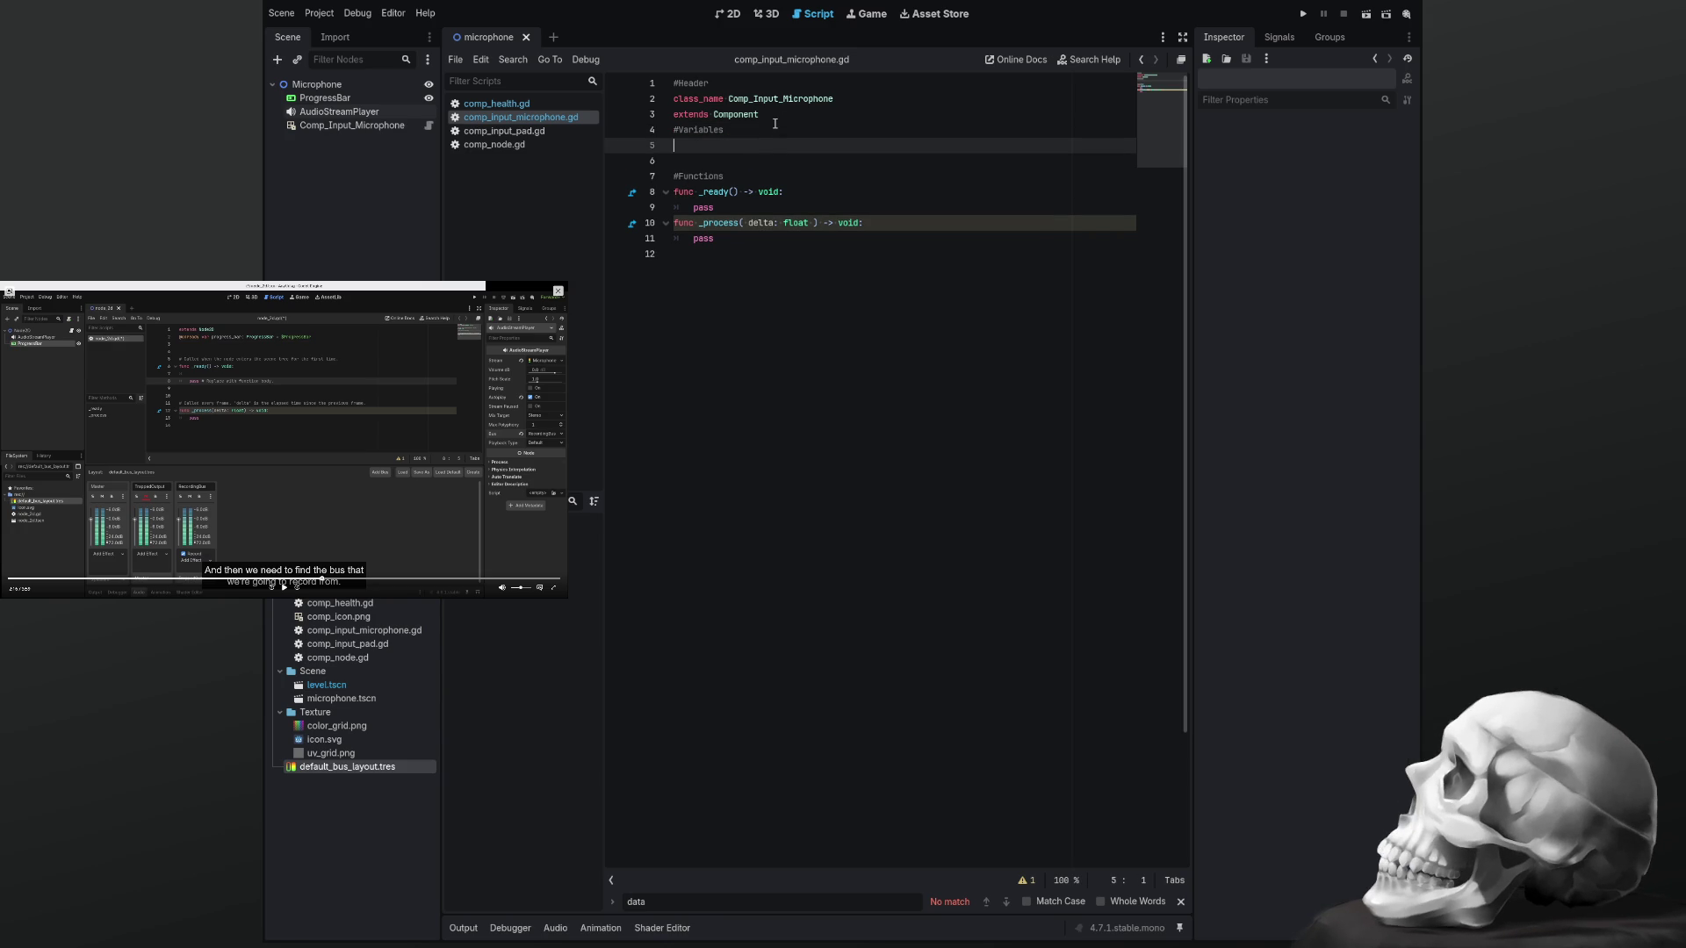
{"action": "type", "text": "@"}
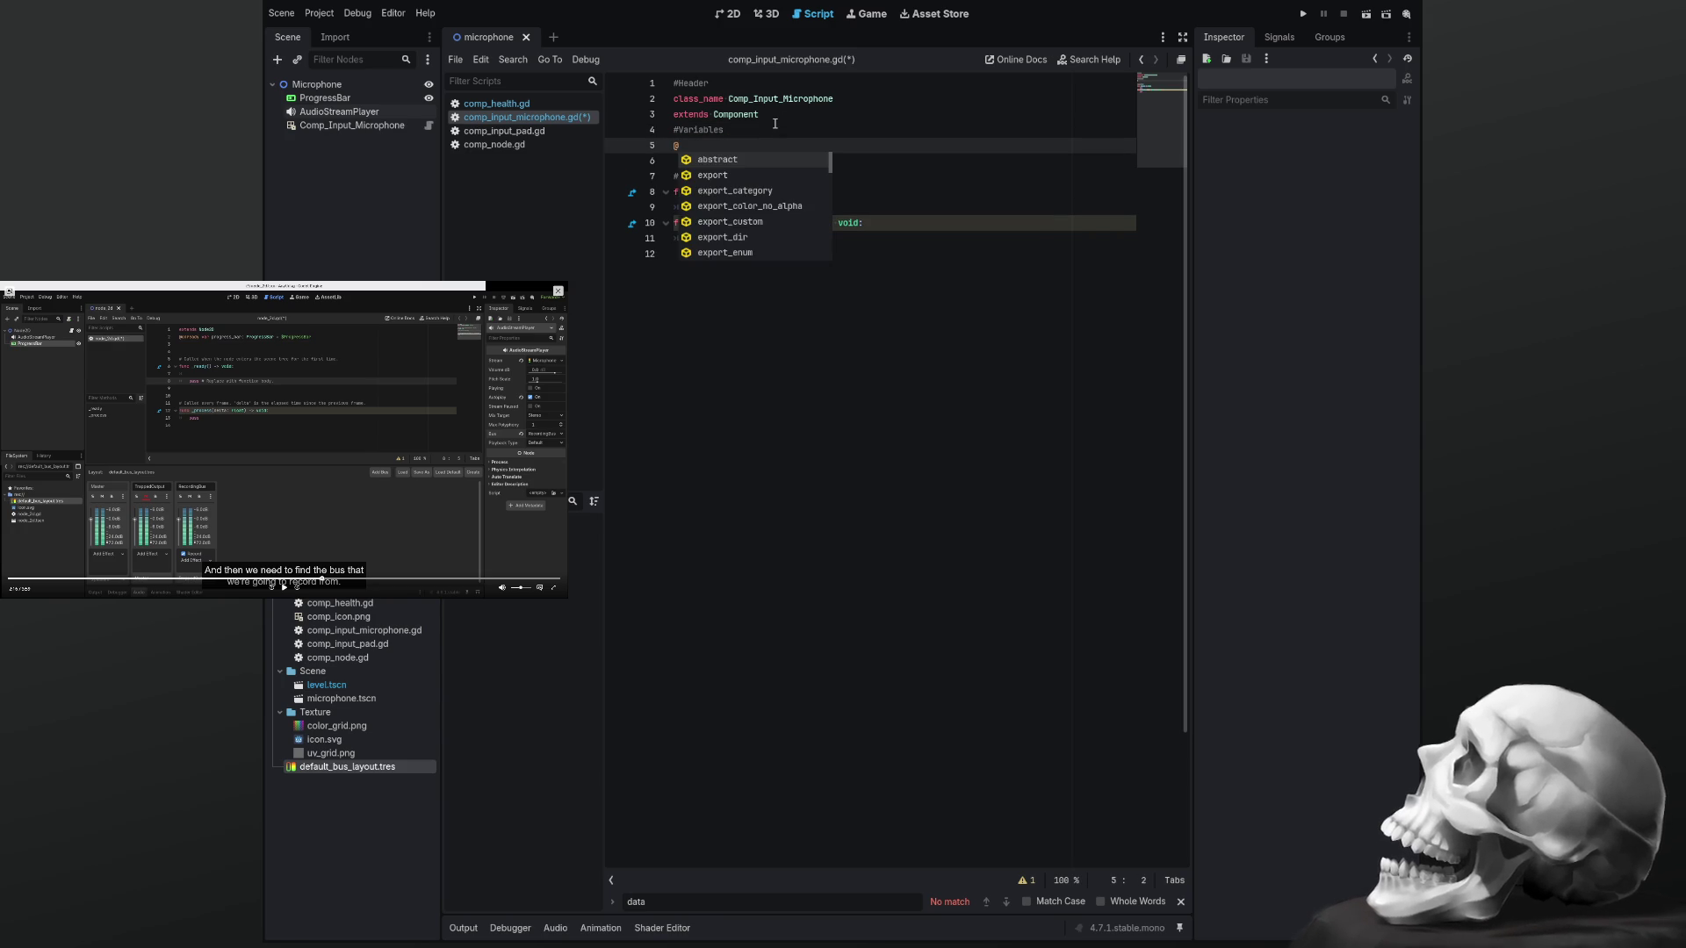
{"action": "type", "text": "onready var progress_bar :"}
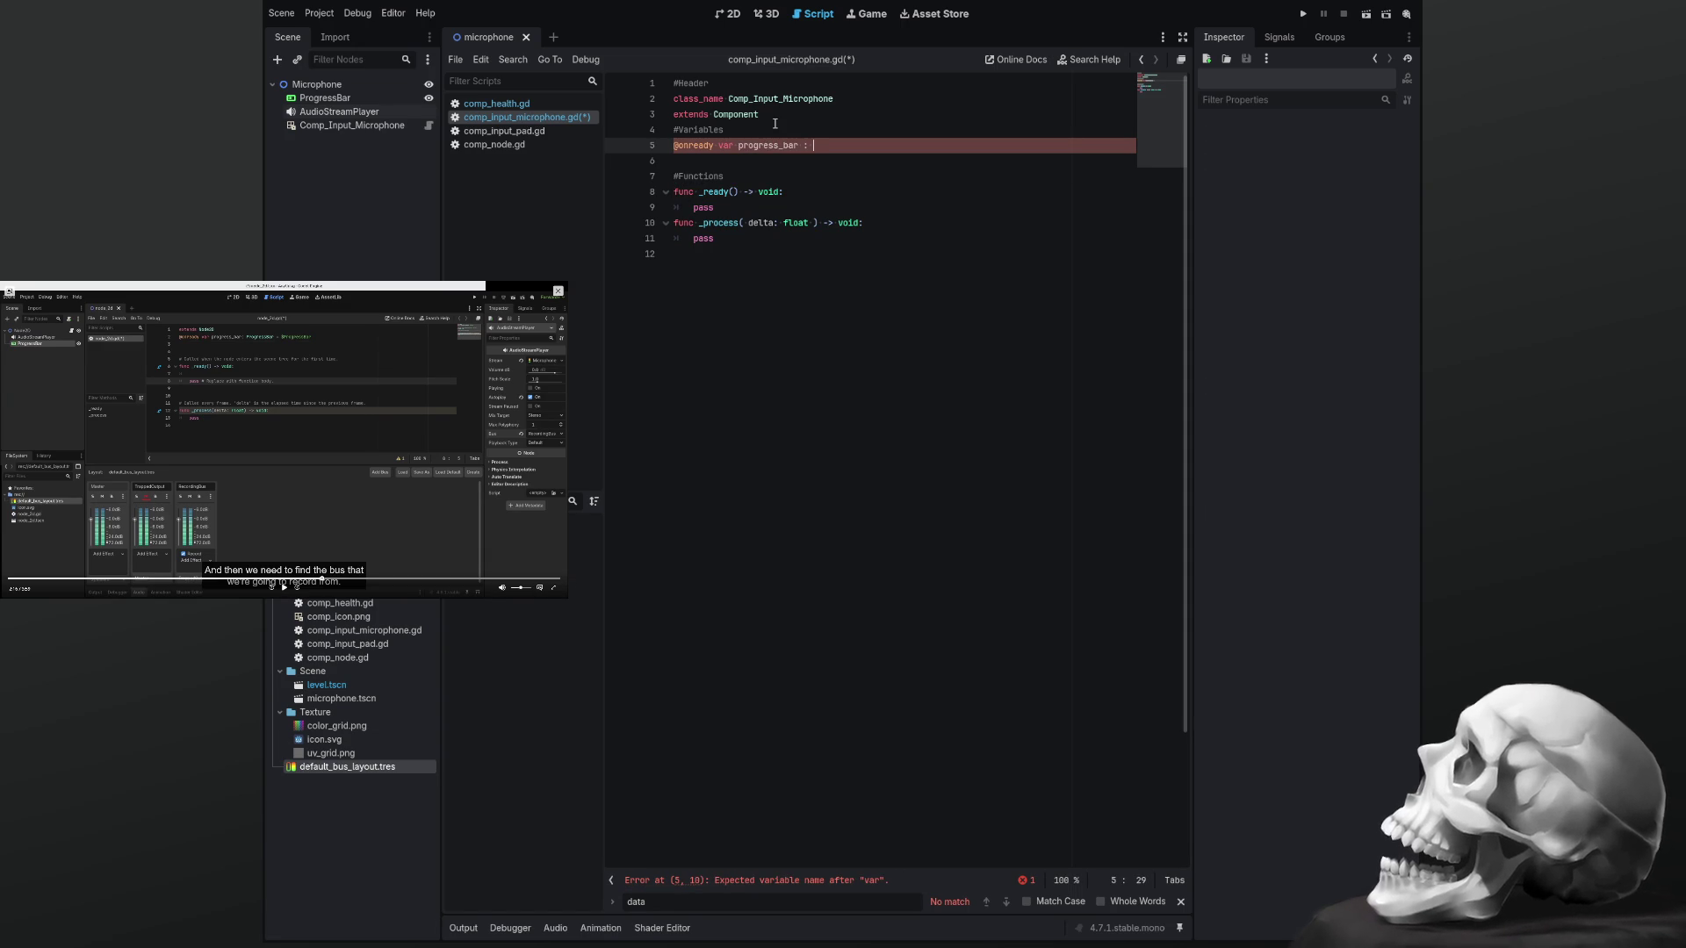
{"action": "type", "text": "rogress"}
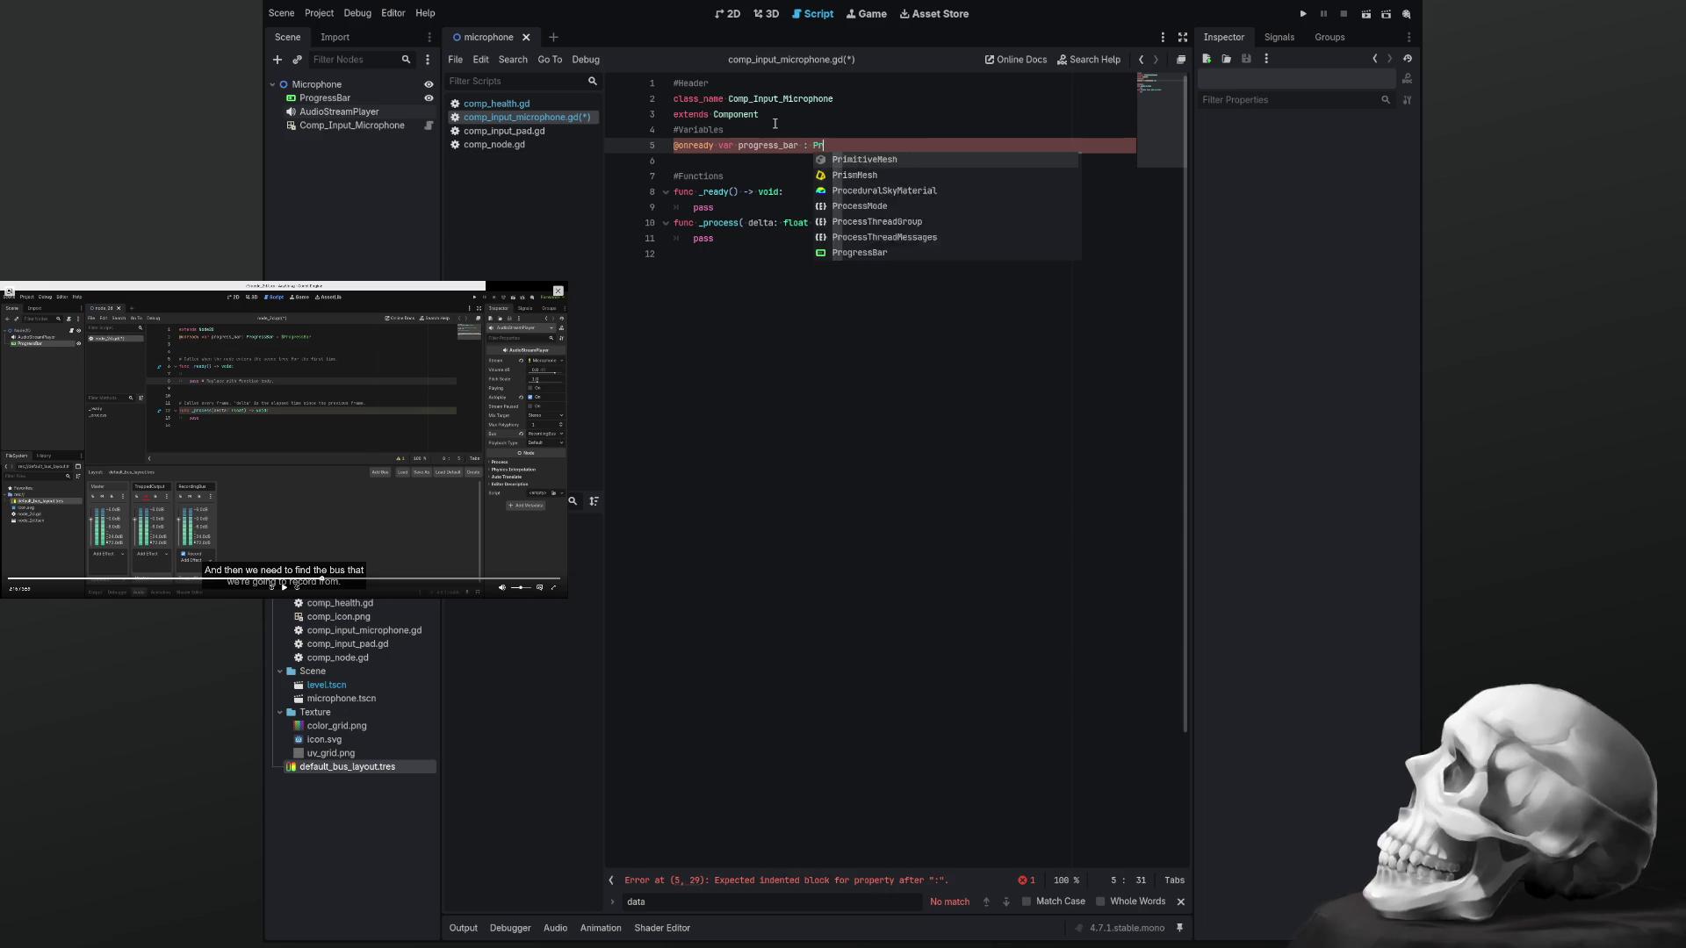
{"action": "type", "text": "Bar ="}
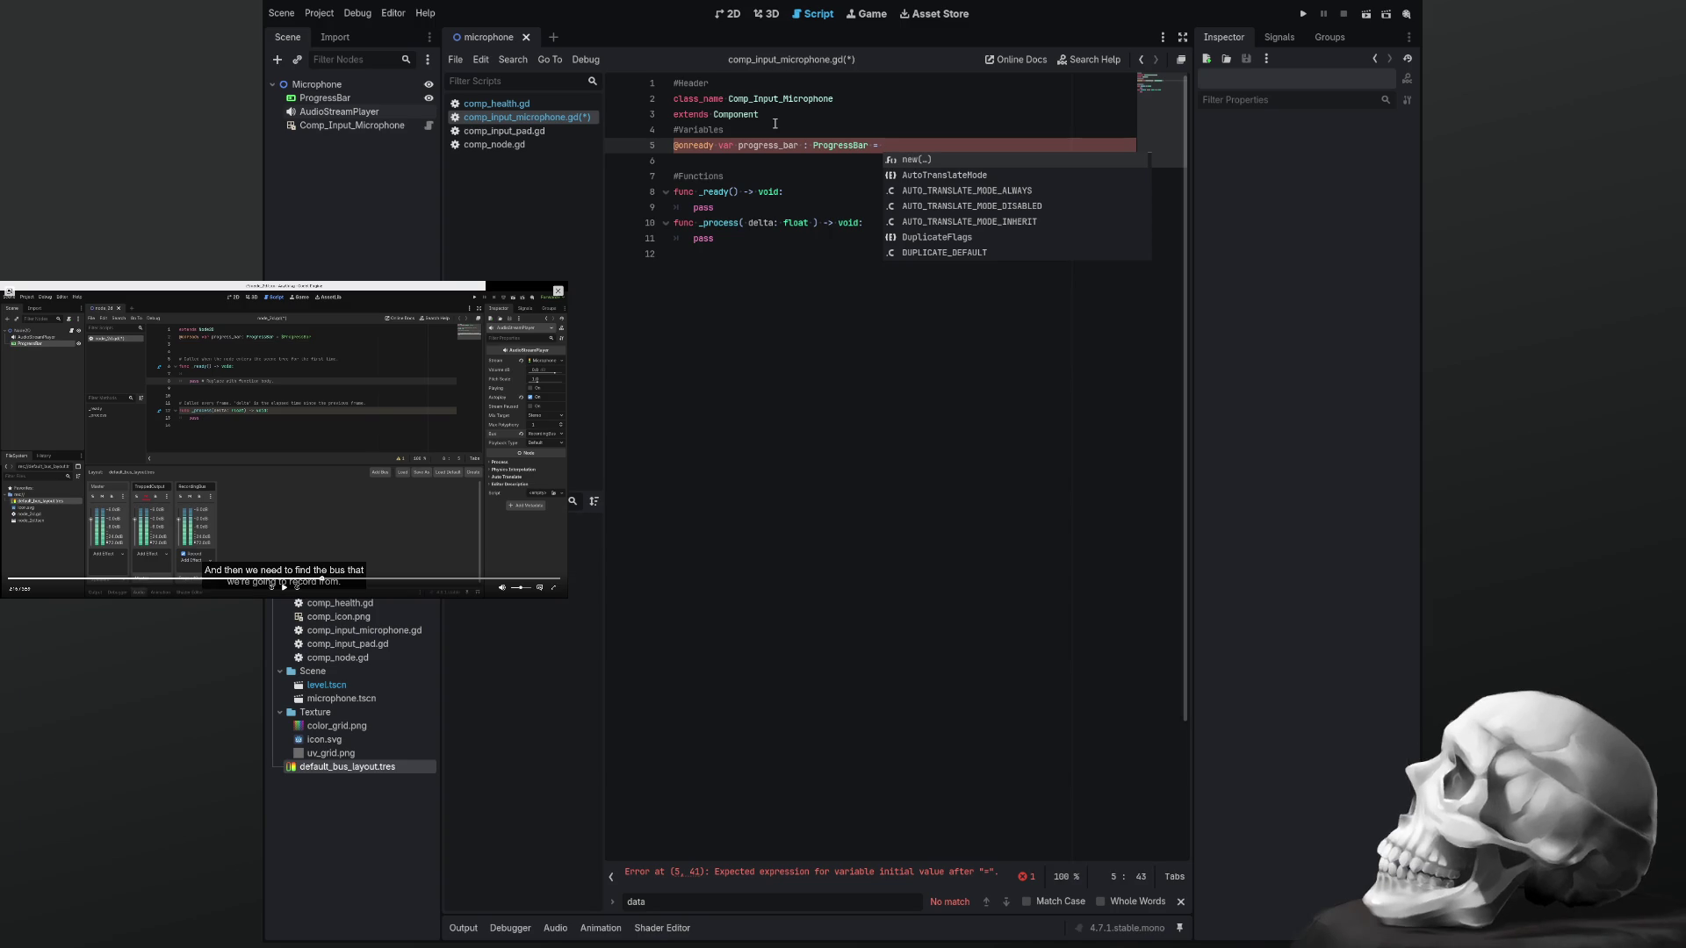
{"action": "key", "text": "Escape"}
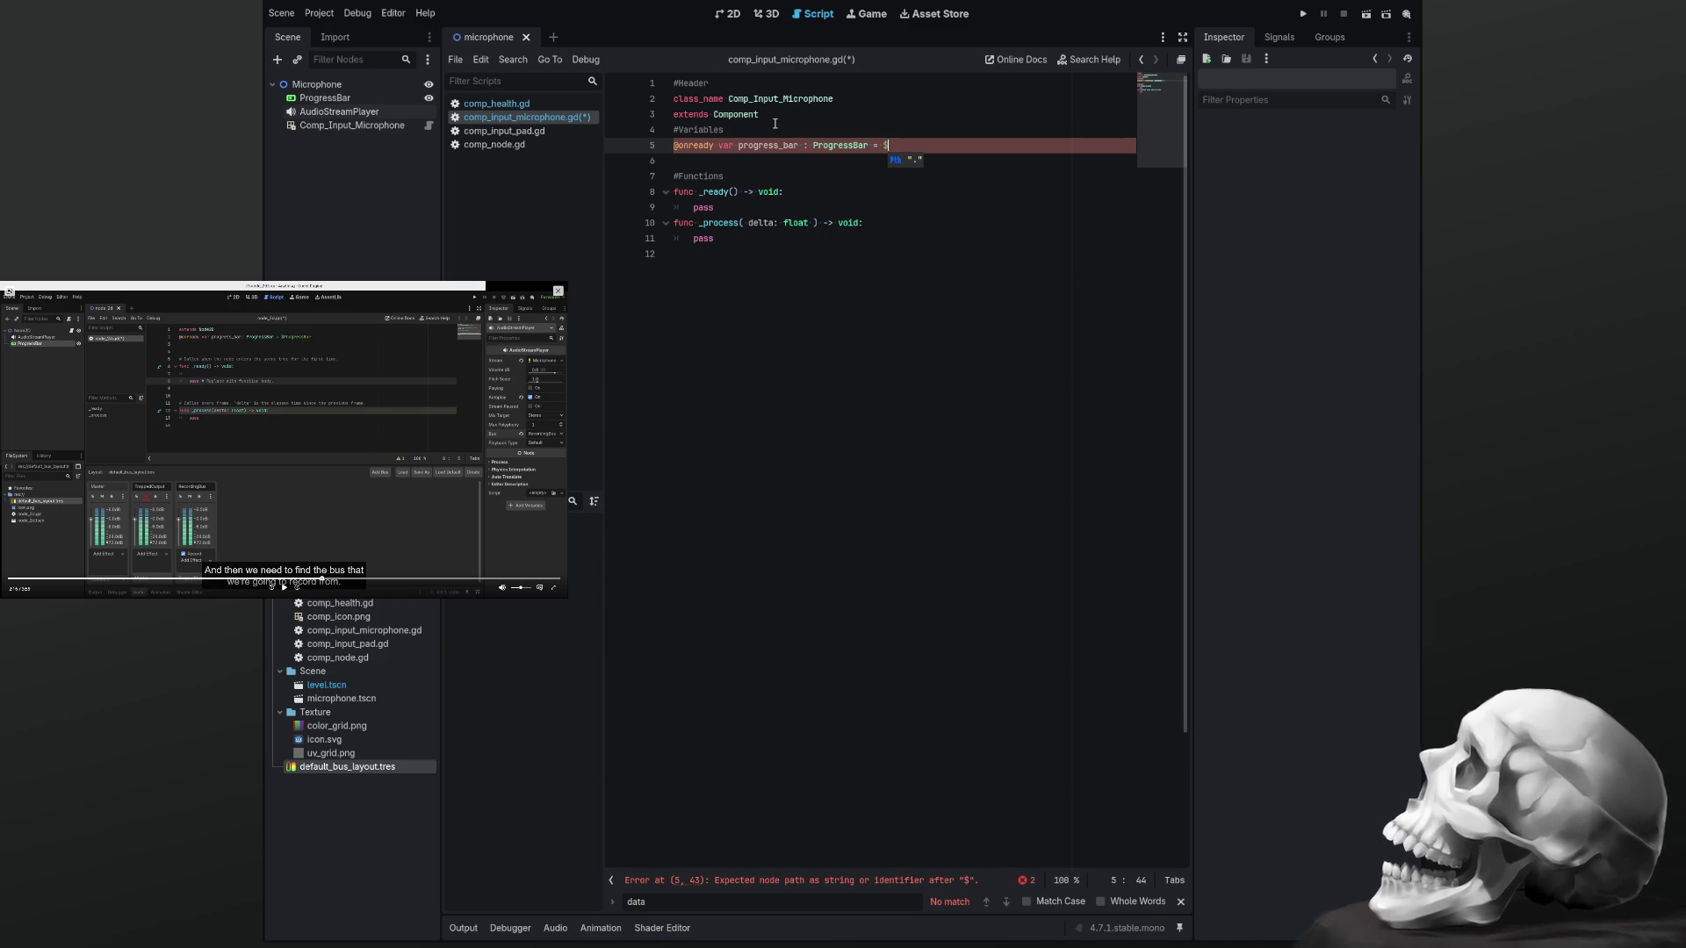
{"action": "key", "text": "BackSpace"}
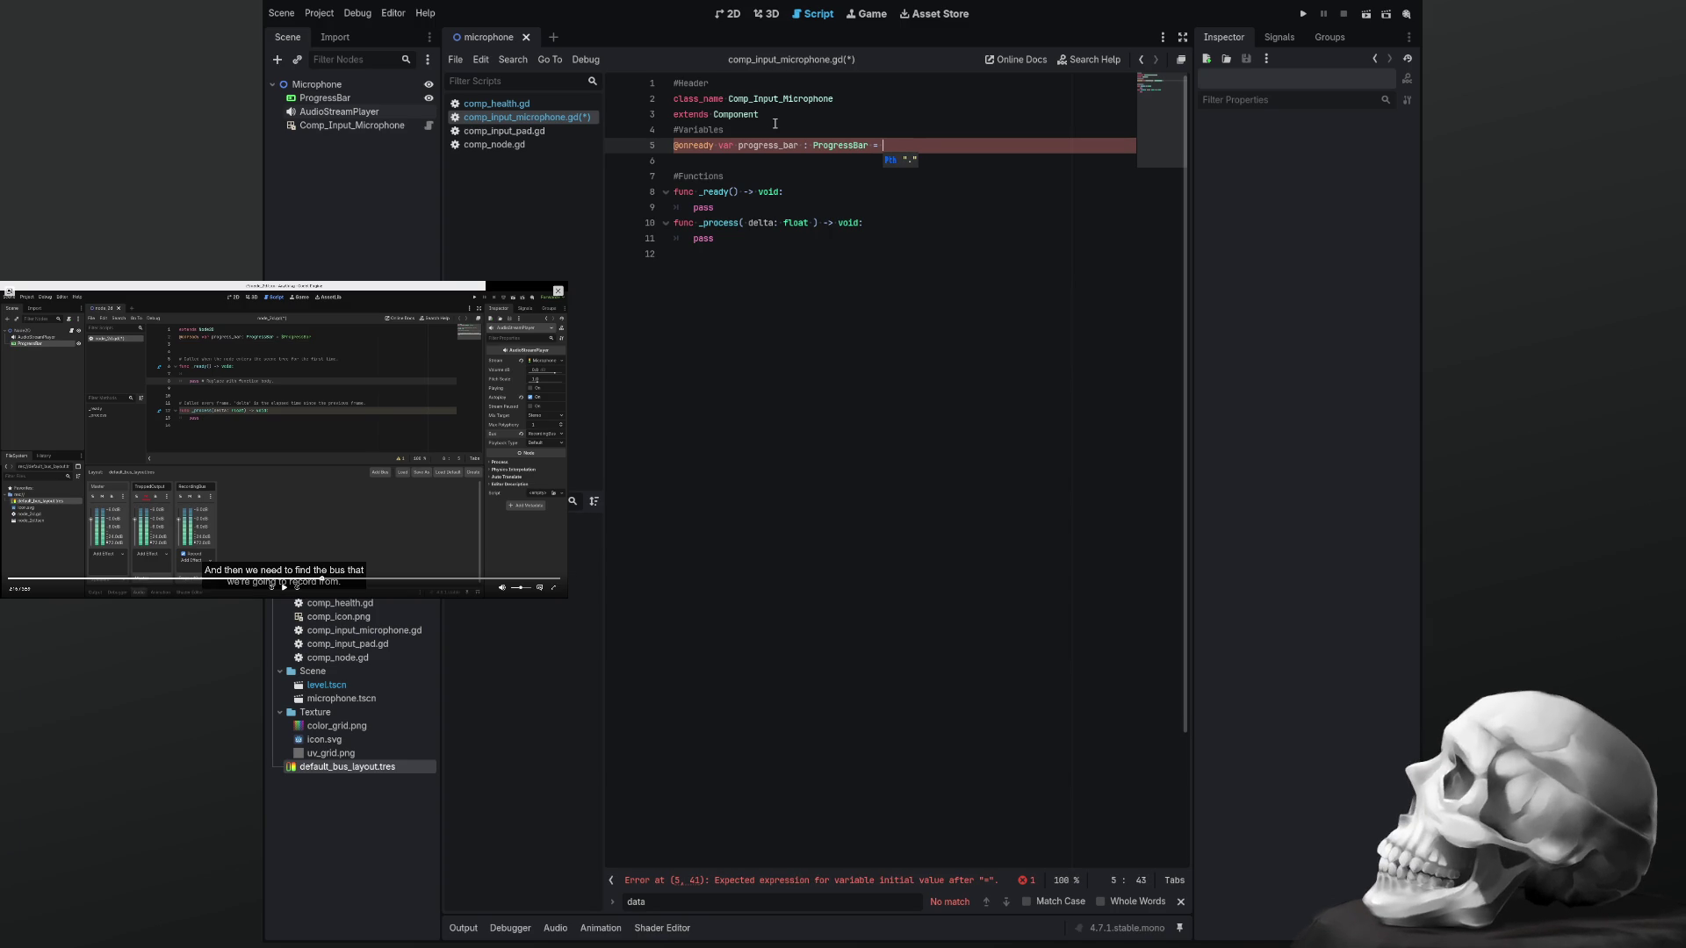
{"action": "mouse_move", "coordinate": [334, 98]}
{"action": "left_mouse_down"}
{"action": "mouse_move", "coordinate": [953, 141]}
{"action": "mouse_move", "coordinate": [964, 157]}
{"action": "left_mouse_up"}
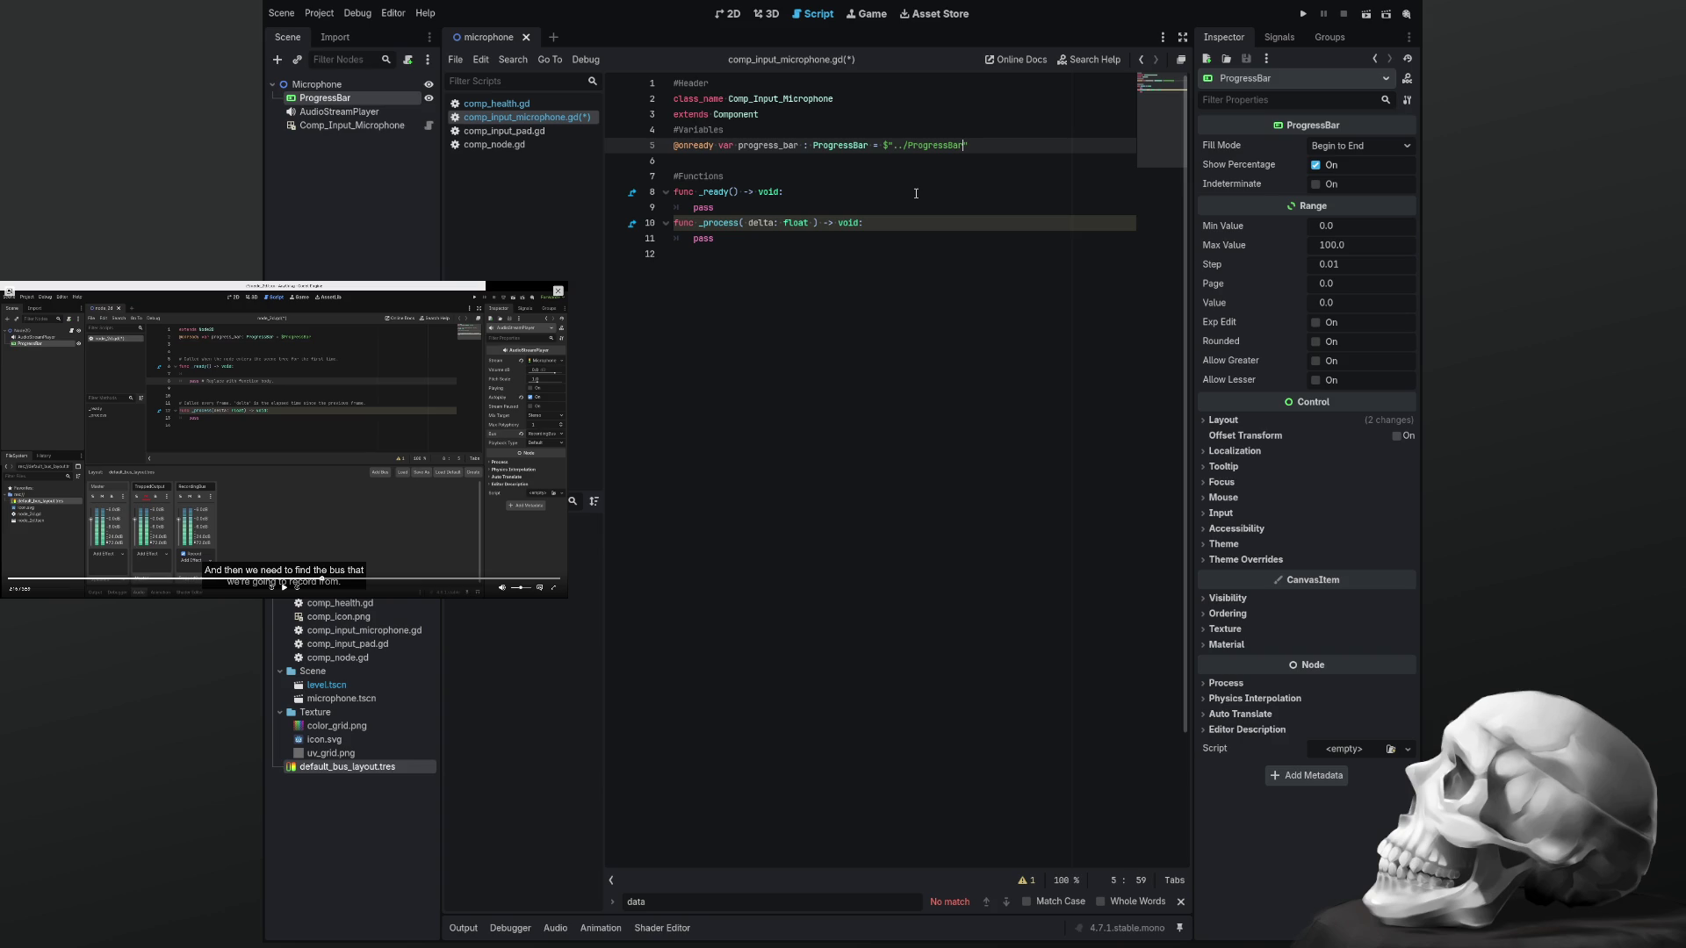
Step: Trim the path to $"ProgressBar" by removing '../', then go to pass in _ready
{"action": "key", "text": "BackSpace"}
{"action": "key", "text": "Delete"}
{"action": "key", "text": "Delete"}
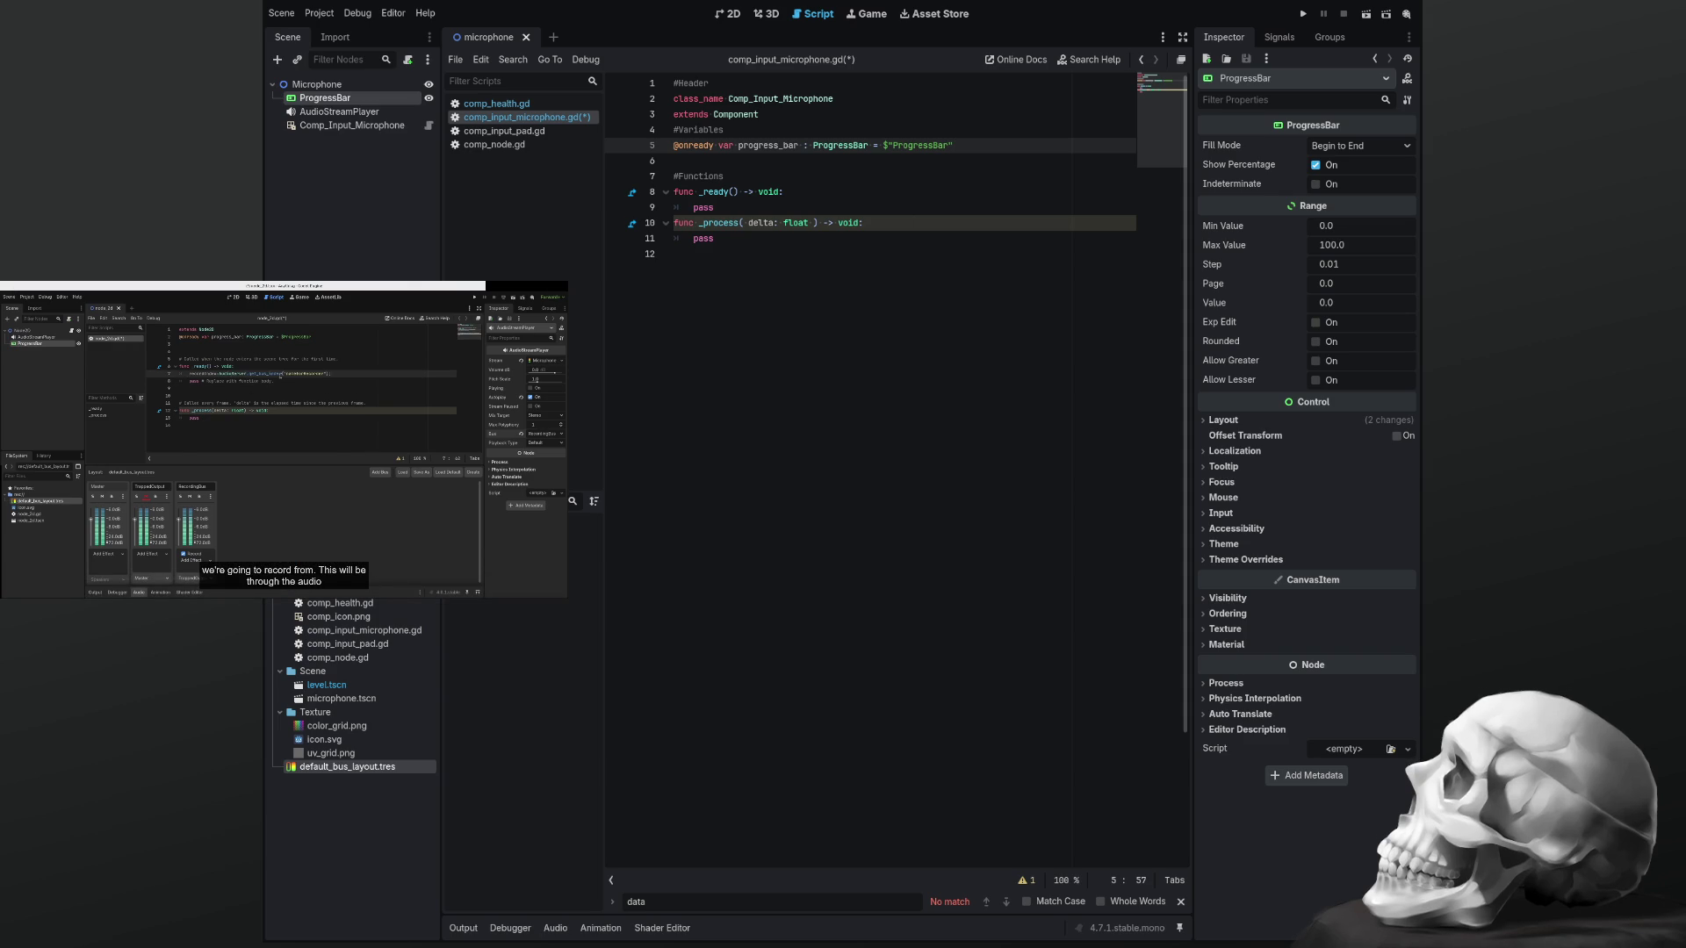
{"action": "mouse_move", "coordinate": [283, 588]}
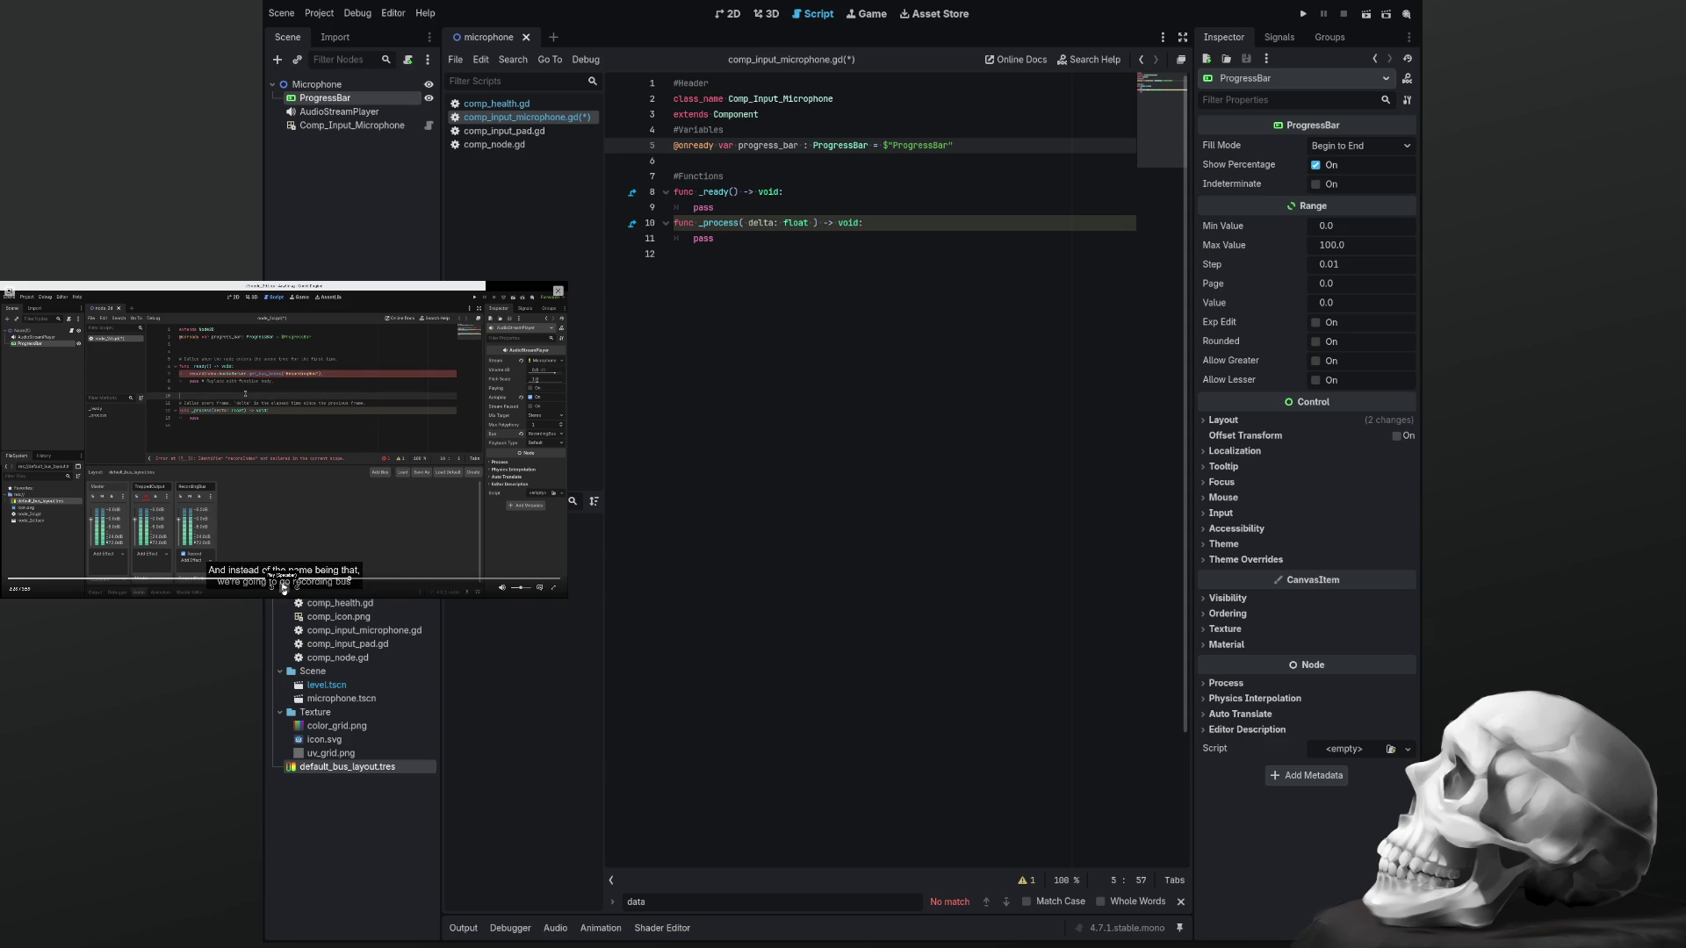
{"action": "left_click", "coordinate": [727, 206]}
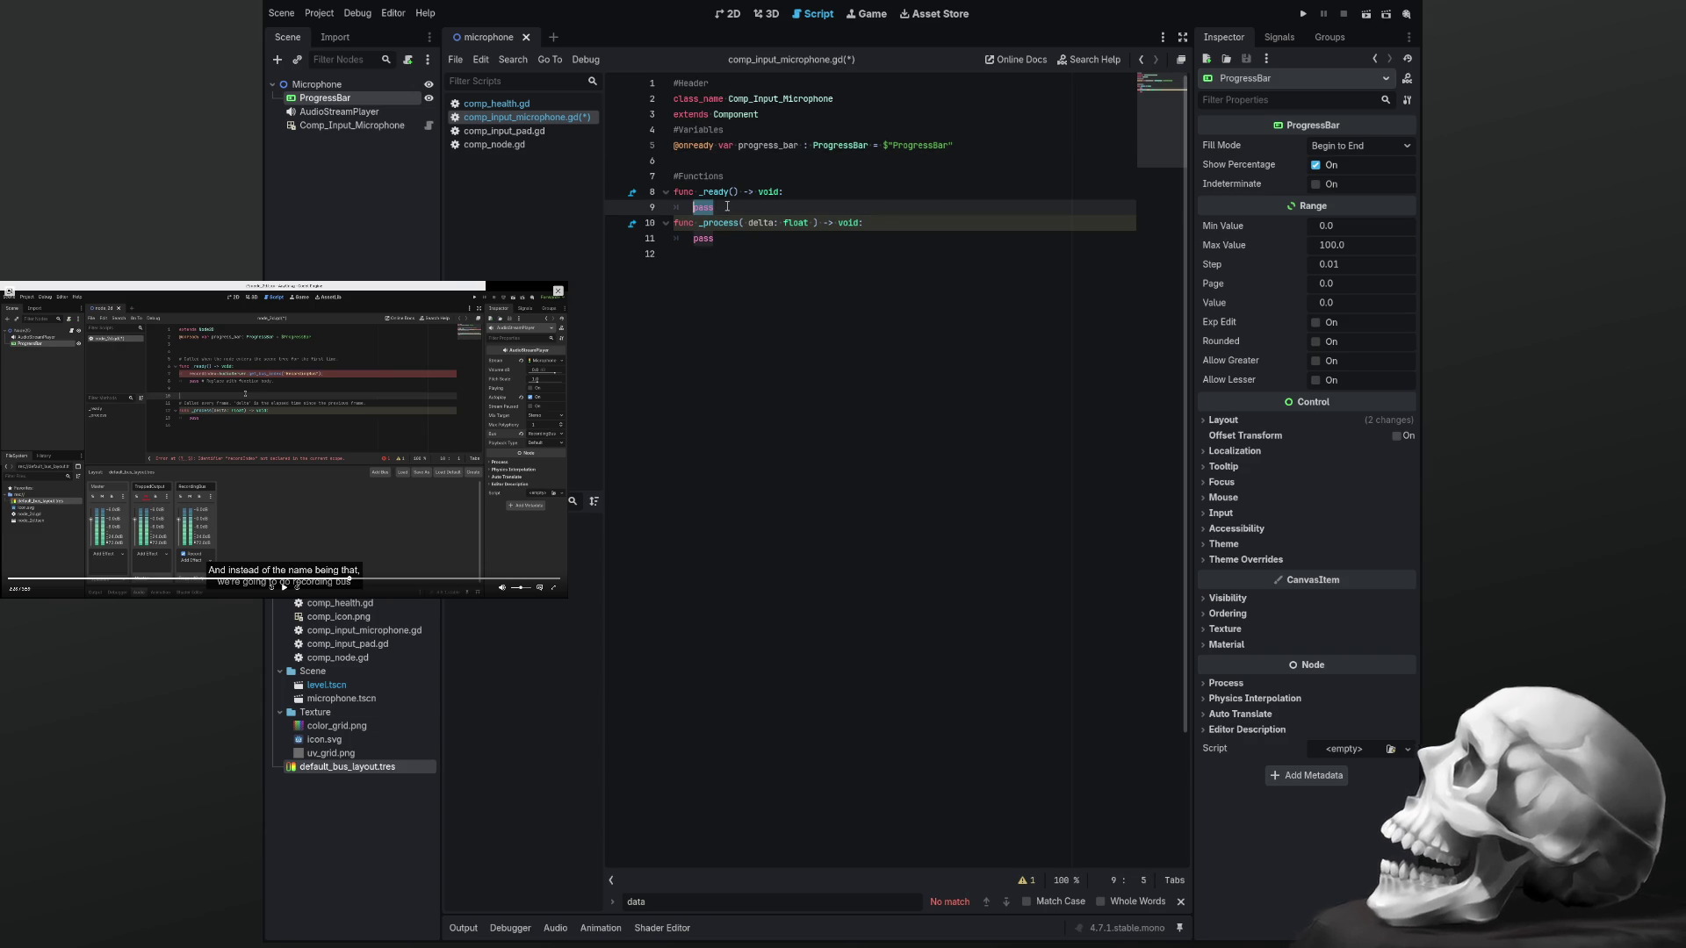
Step: Replace pass in _ready with record_index = AudioServer.get_bus_index("Record") and add a blank line
{"action": "key", "text": "BackSpace"}
{"action": "key", "text": "BackSpace"}
{"action": "key", "text": "BackSpace"}
{"action": "type", "text": "re"}
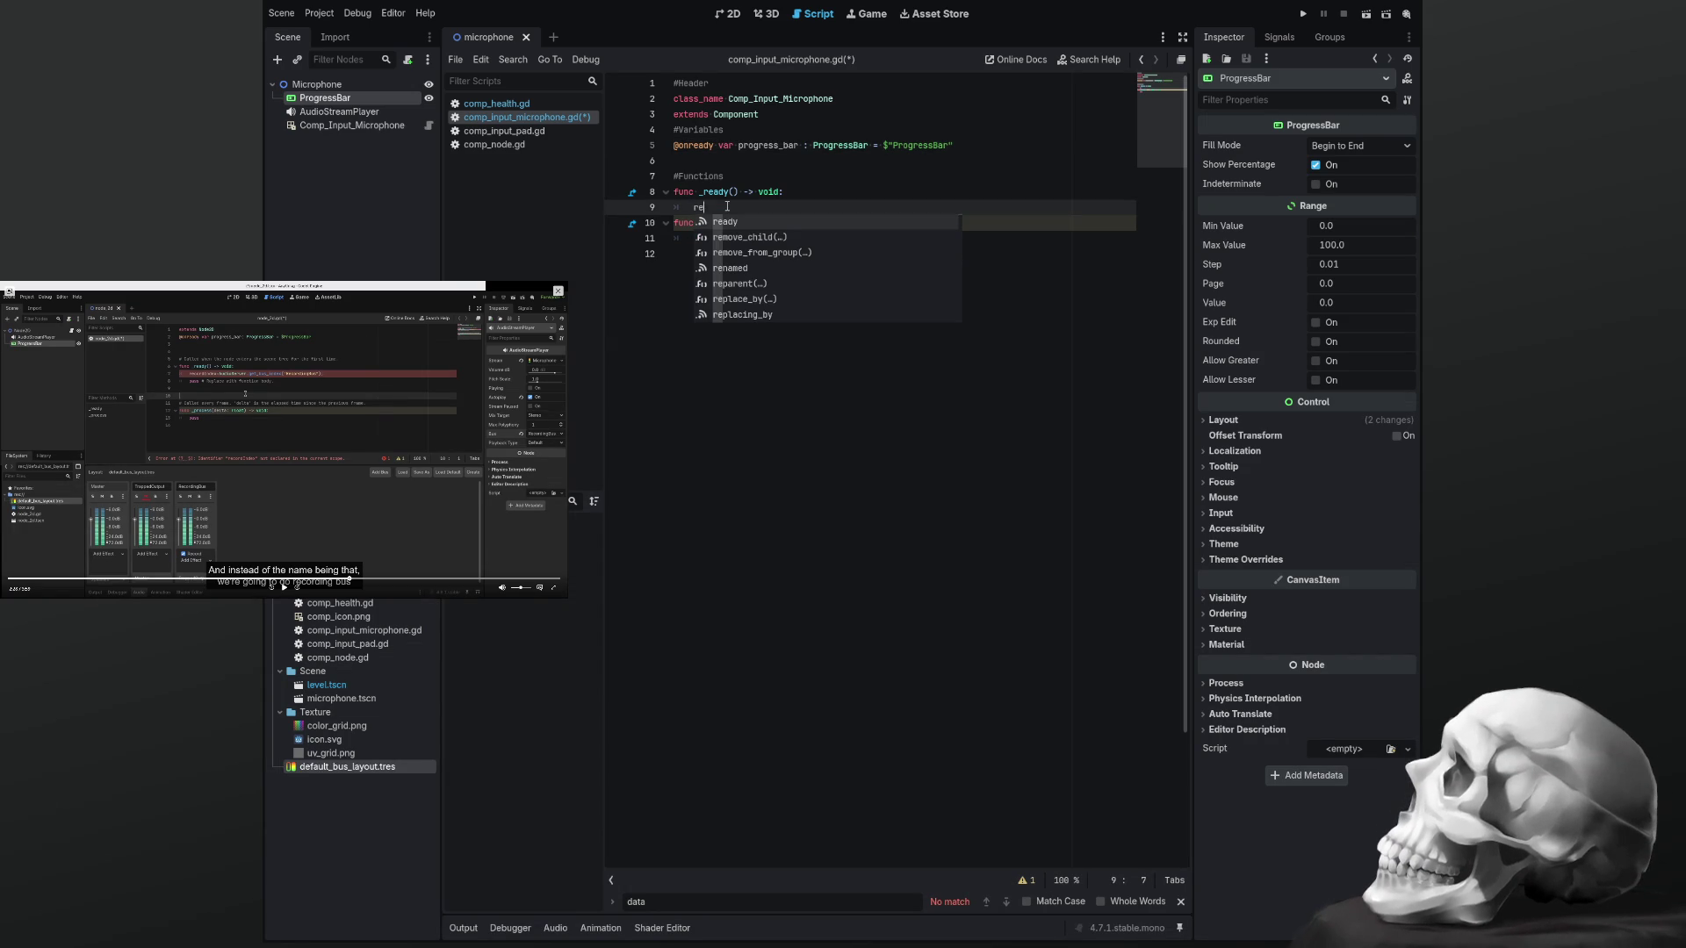
{"action": "type", "text": "cord_"}
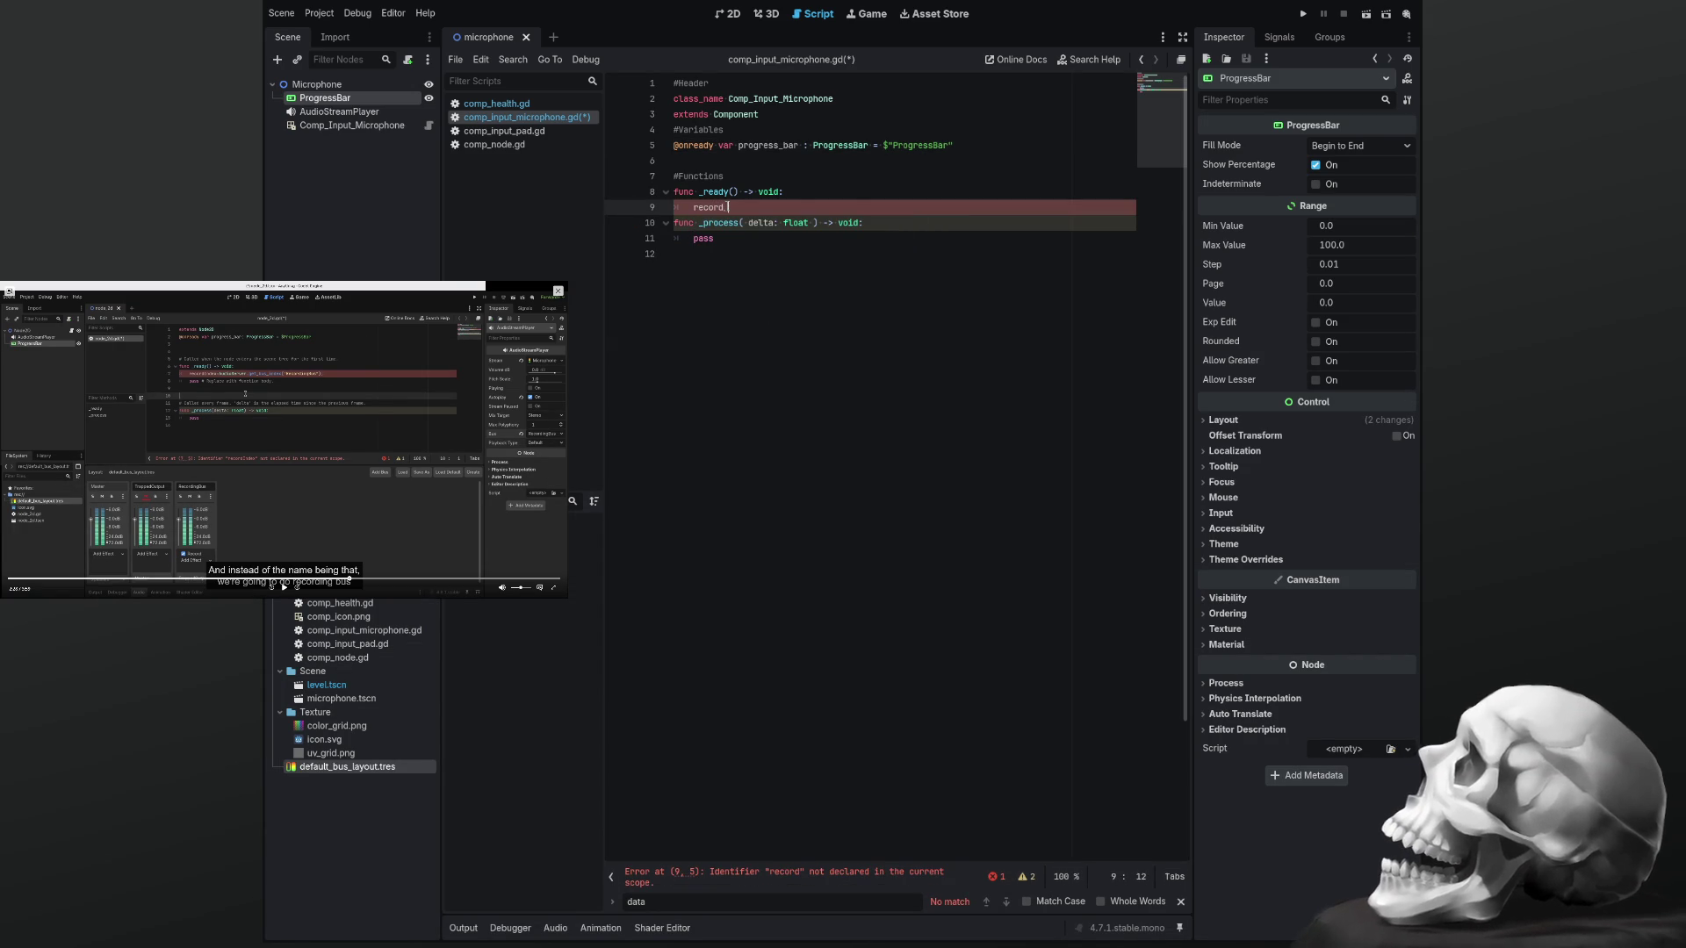
{"action": "type", "text": "index "}
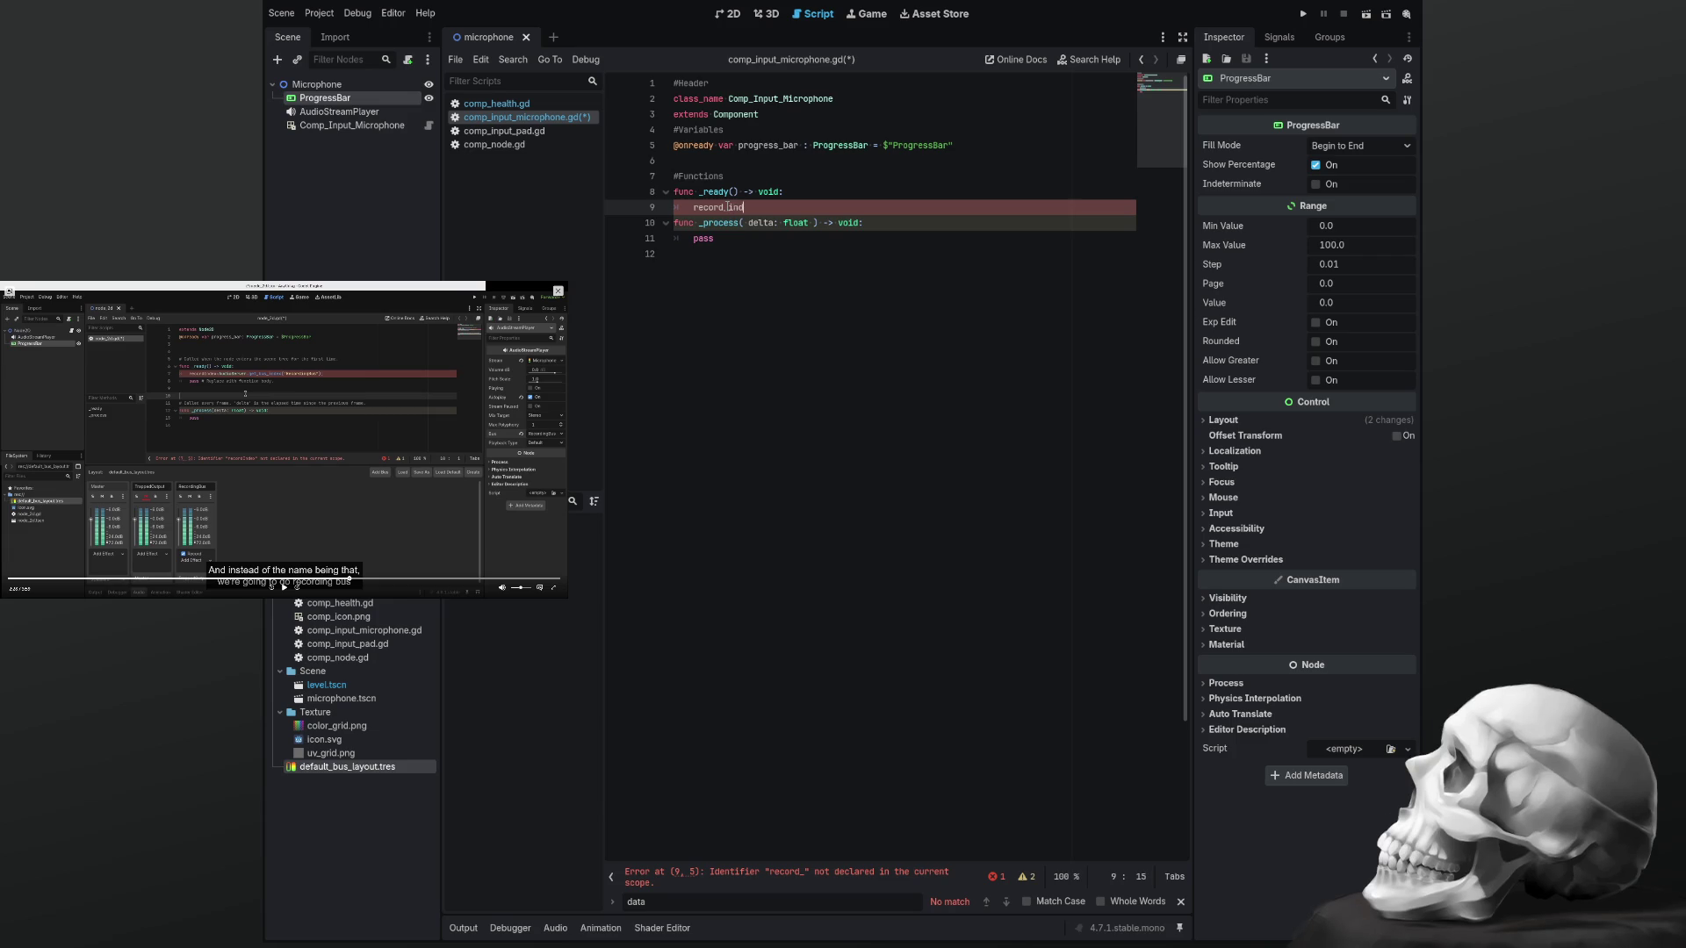
{"action": "type", "text": "="}
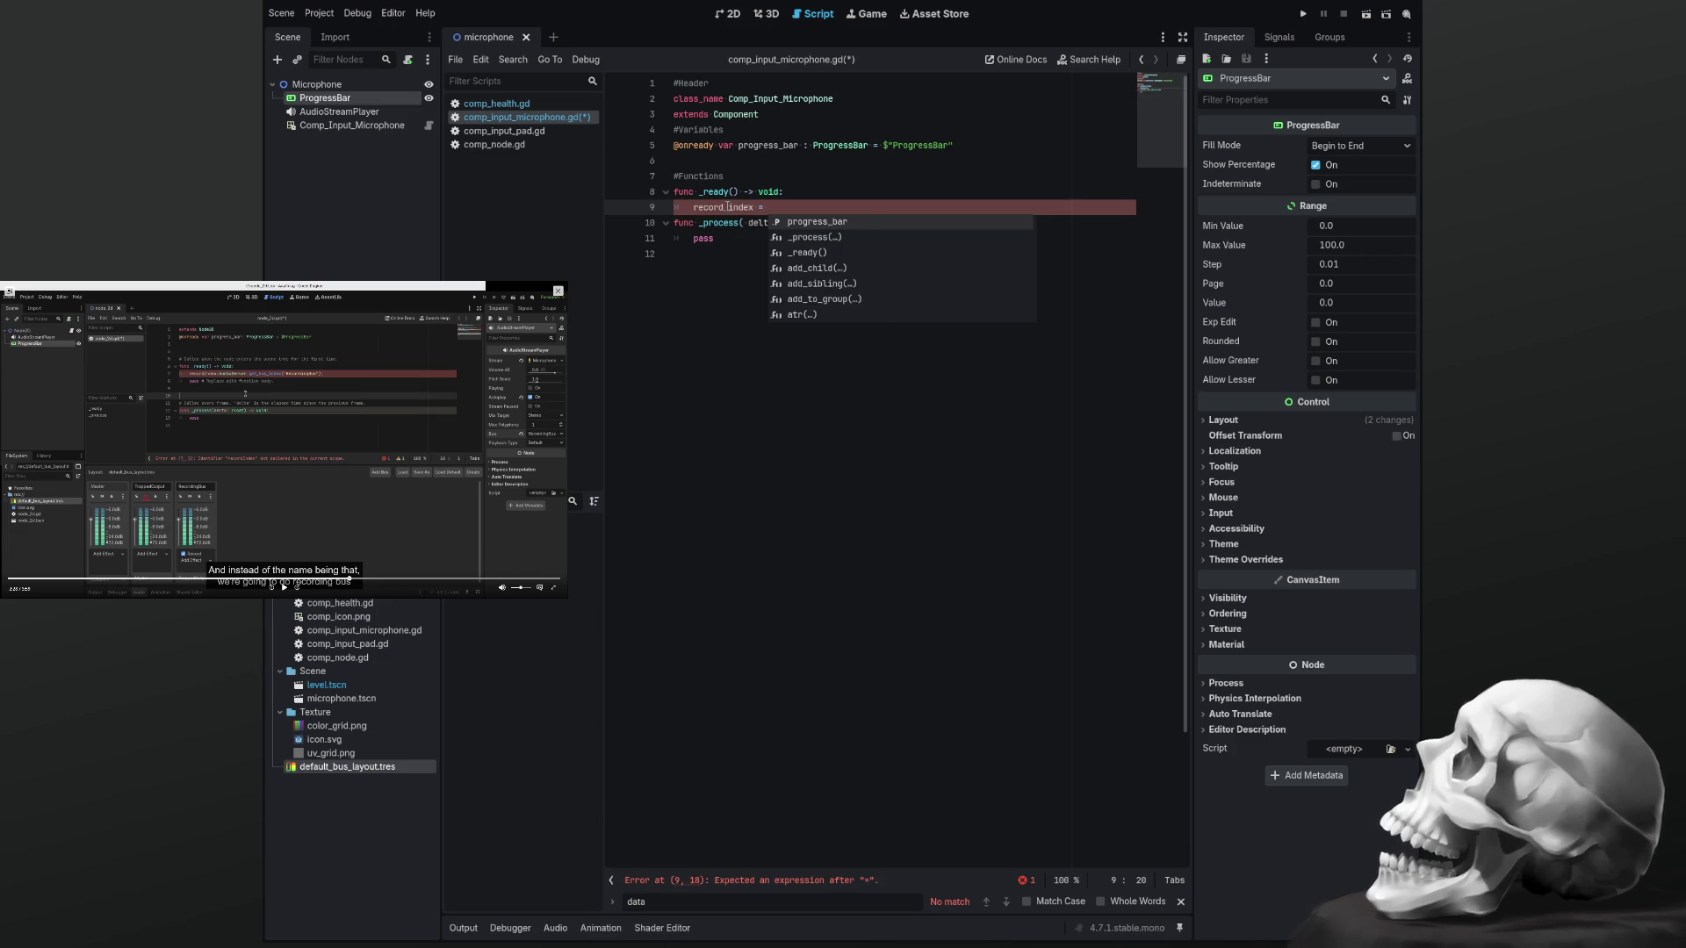
{"action": "type", "text": "AudioSer"}
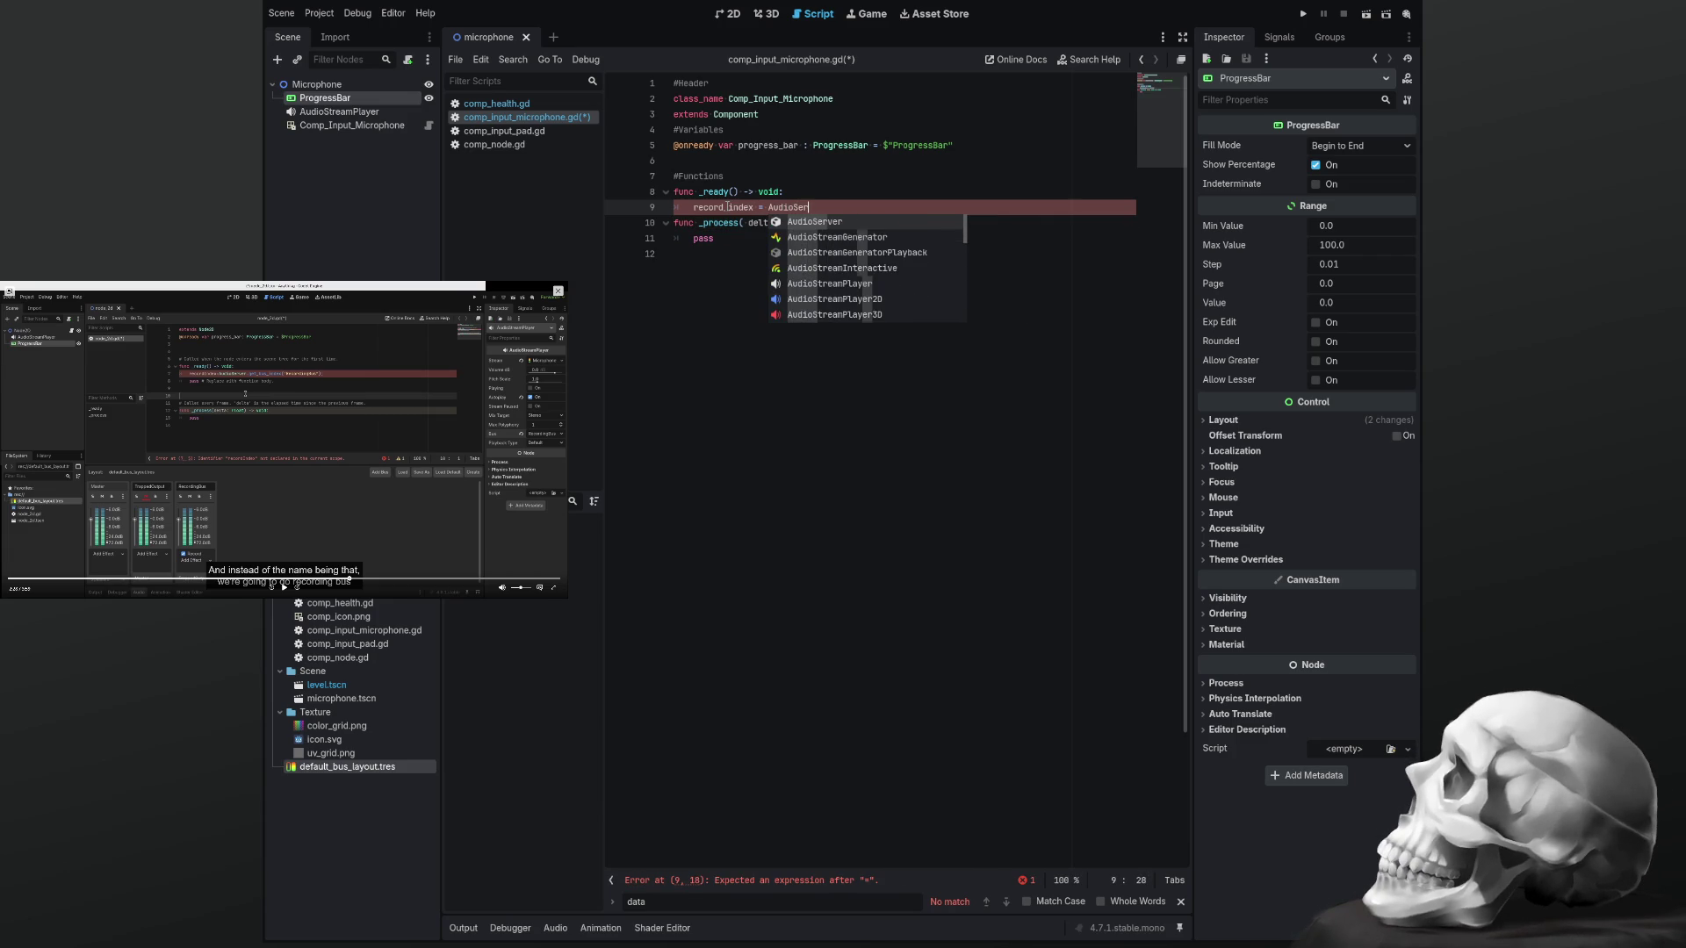
{"action": "key", "text": "Return"}
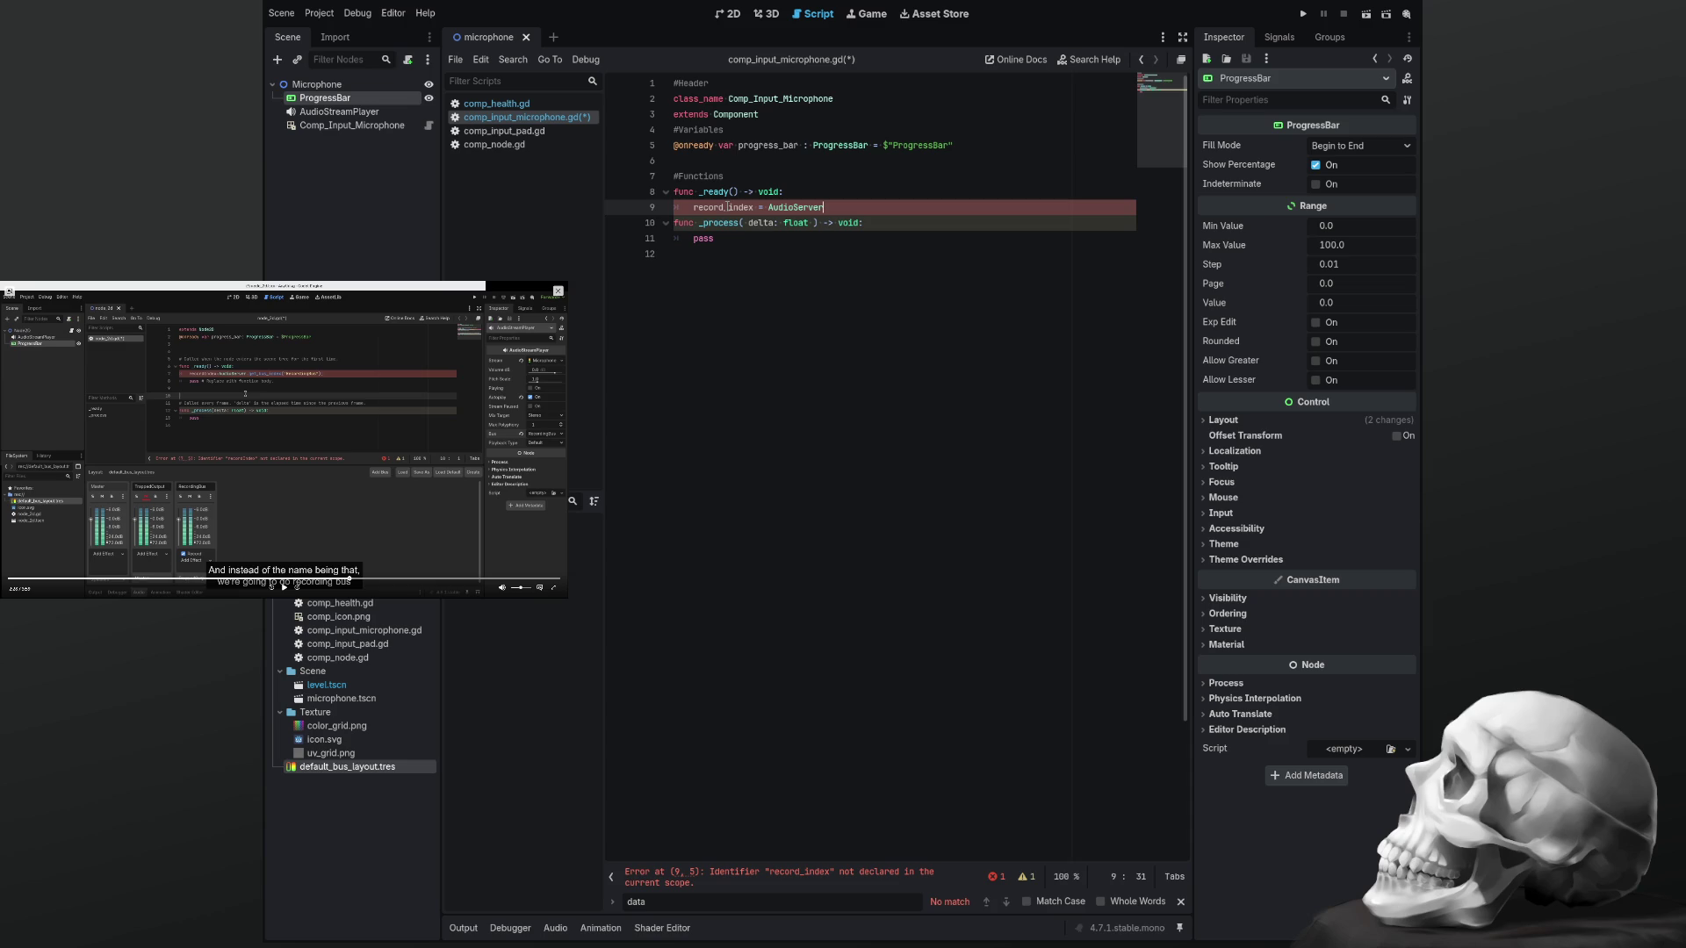
{"action": "type", "text": "get"}
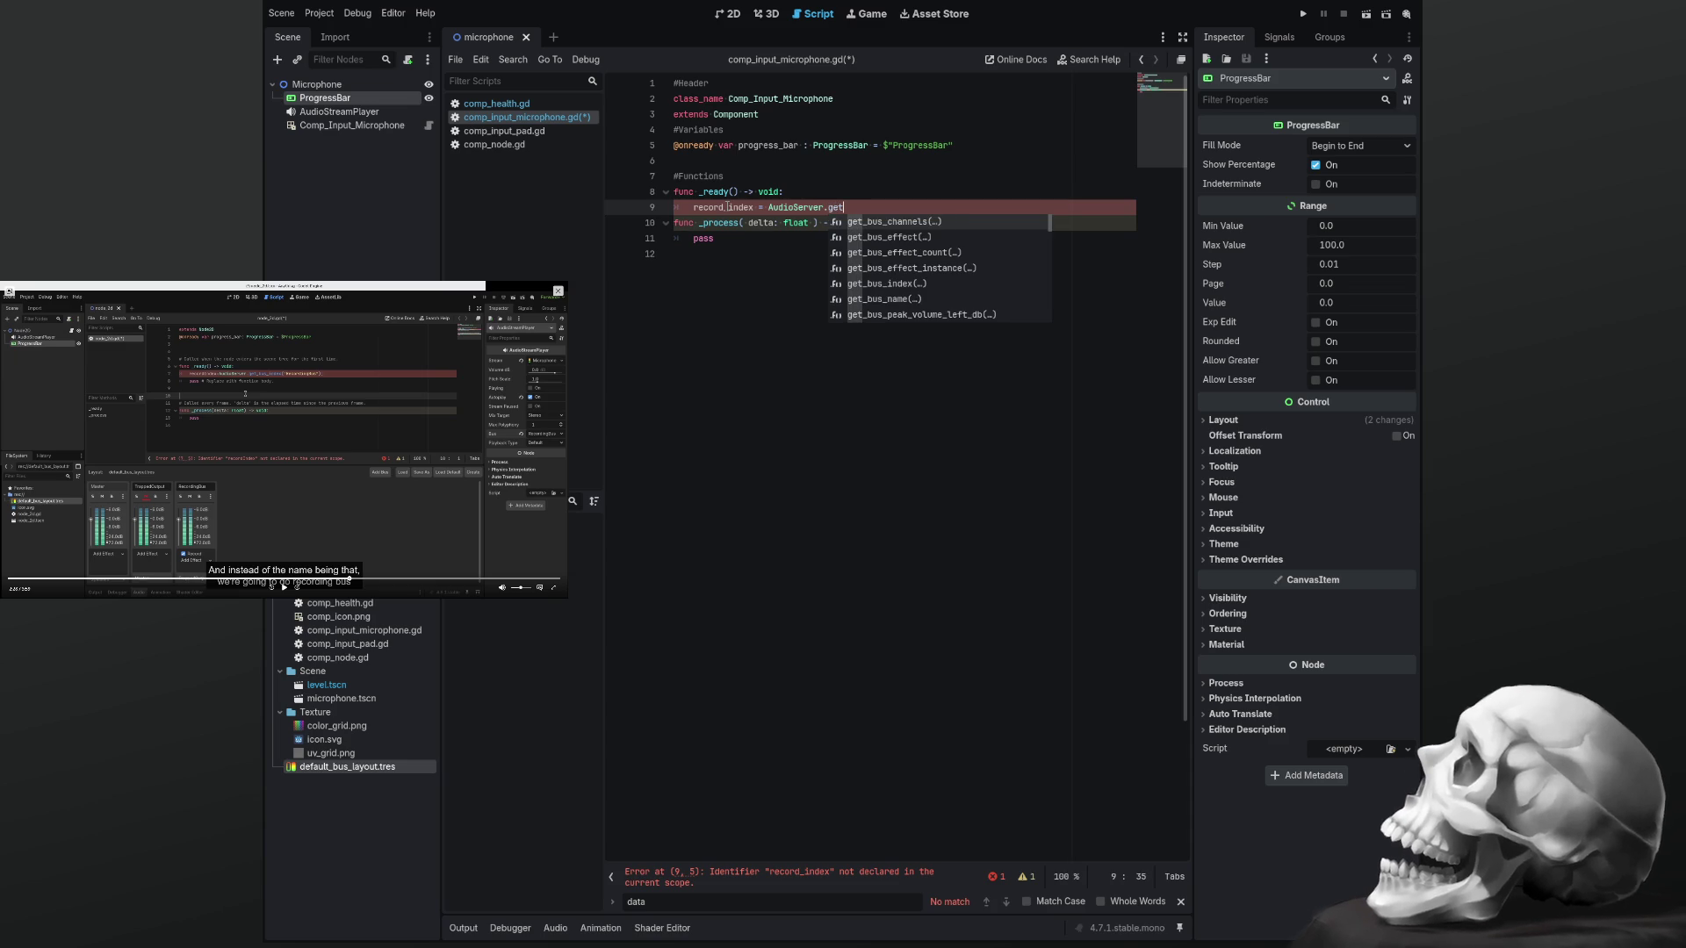
{"action": "type", "text": "_"}
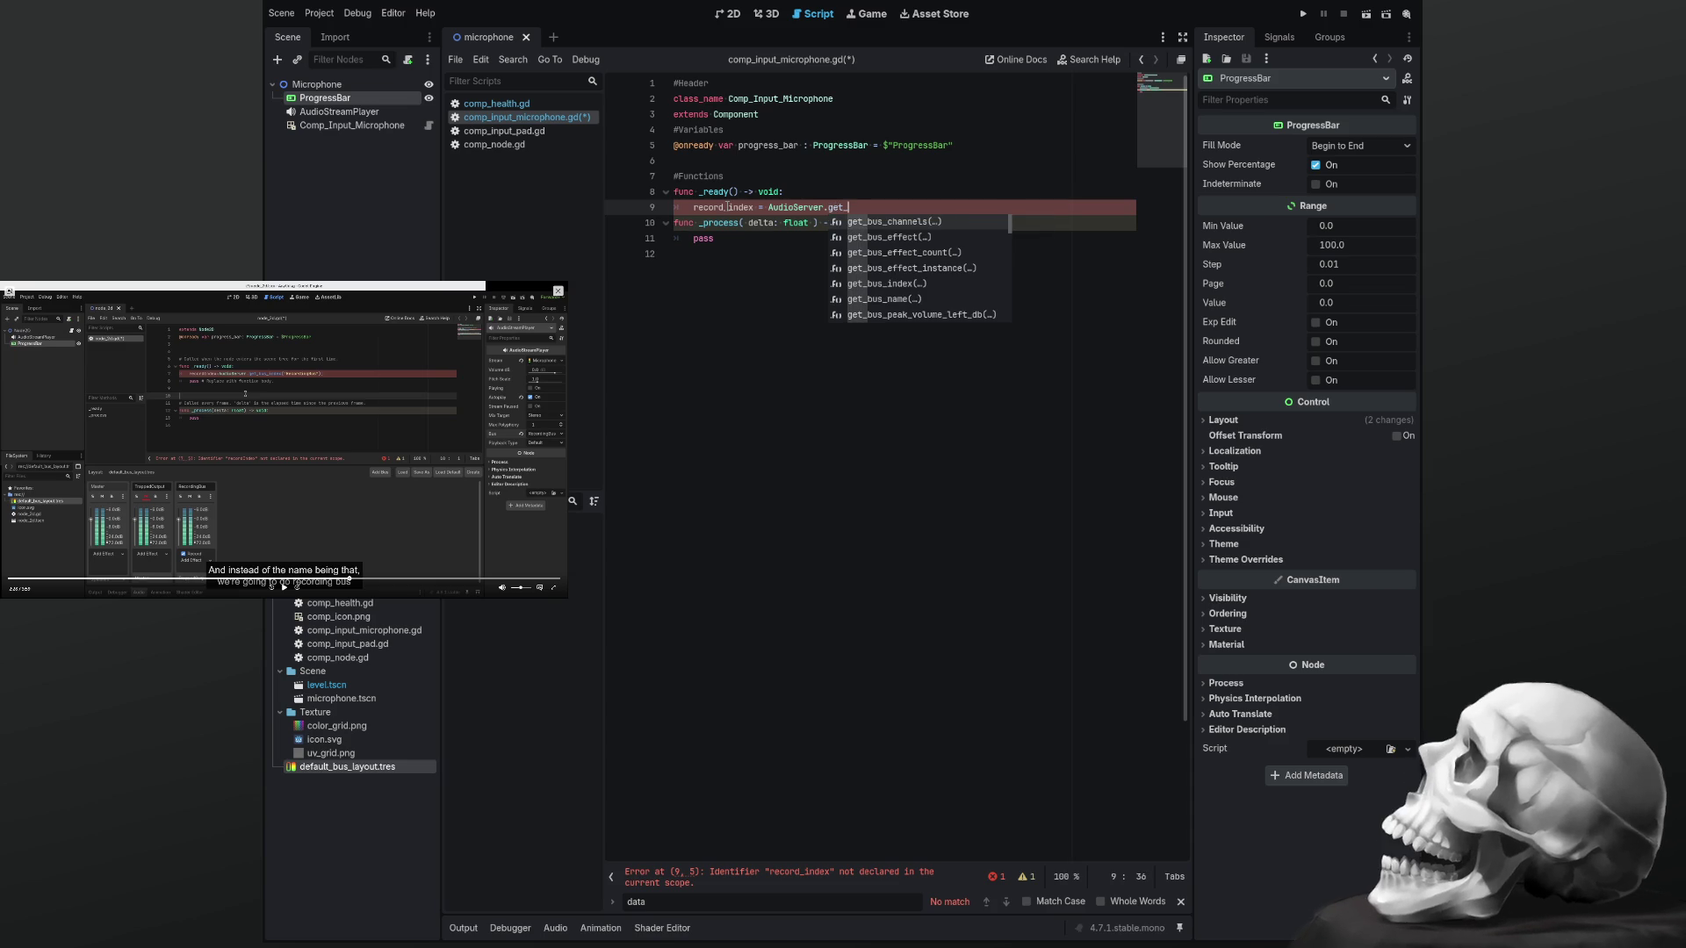
{"action": "type", "text": "bus_ind"}
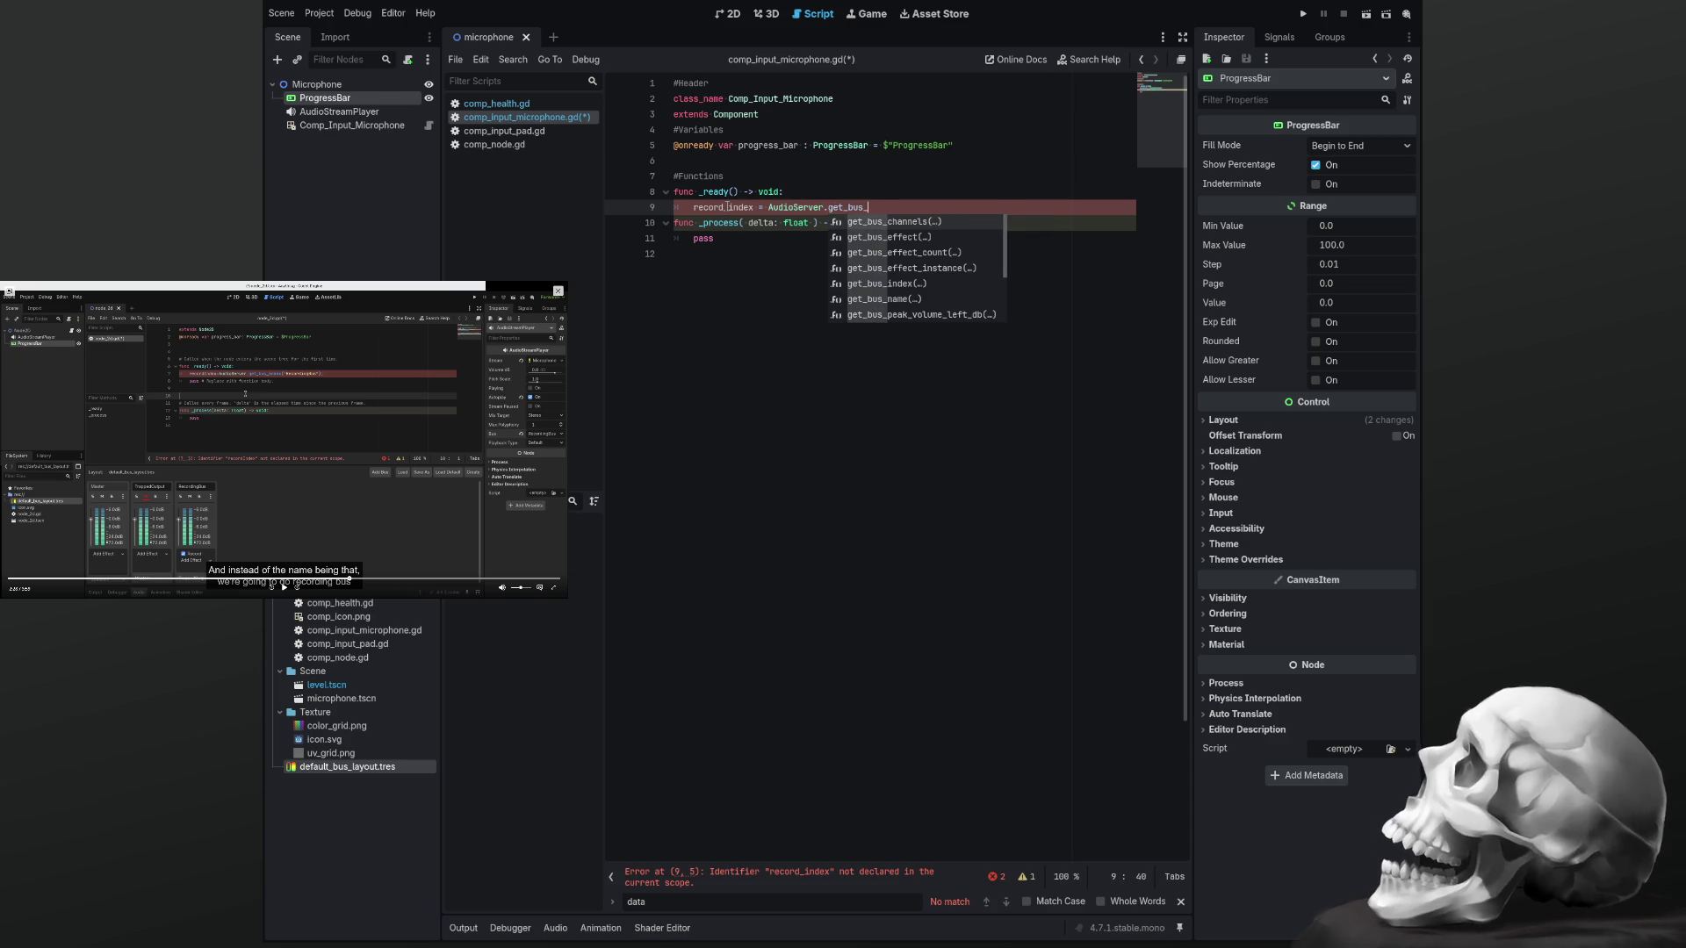
{"action": "type", "text": "ex( \""}
{"action": "key", "text": "Down"}
{"action": "key", "text": "Down"}
{"action": "key", "text": "Return"}
{"action": "type", "text": ")"}
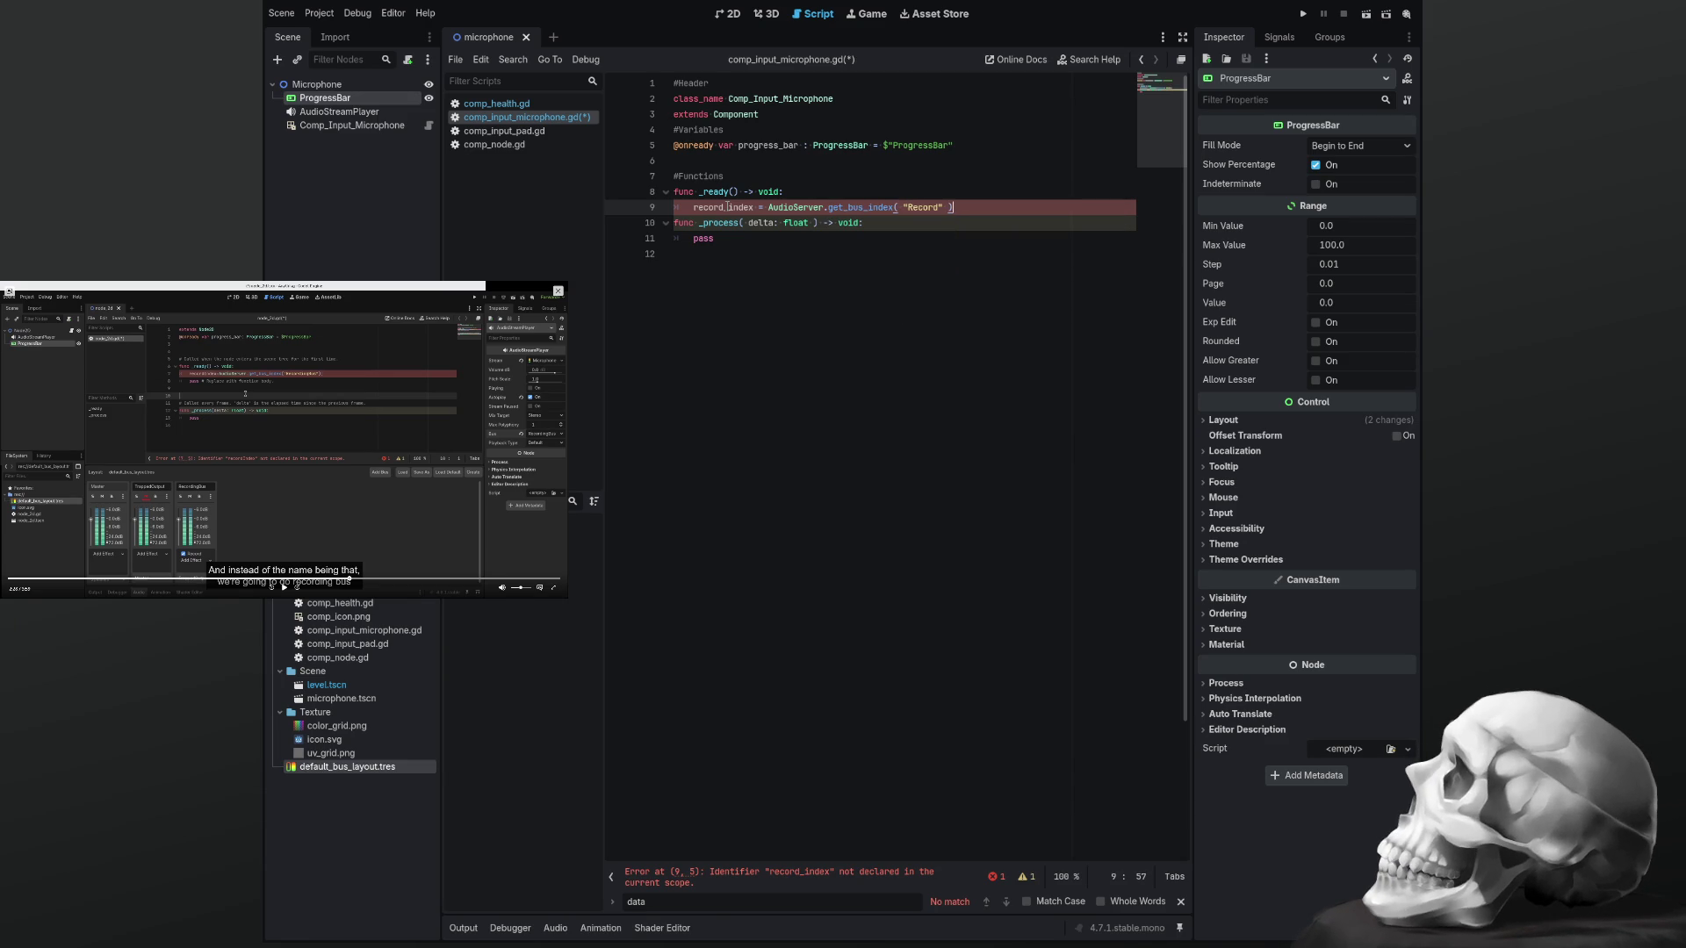
{"action": "key", "text": "Return"}
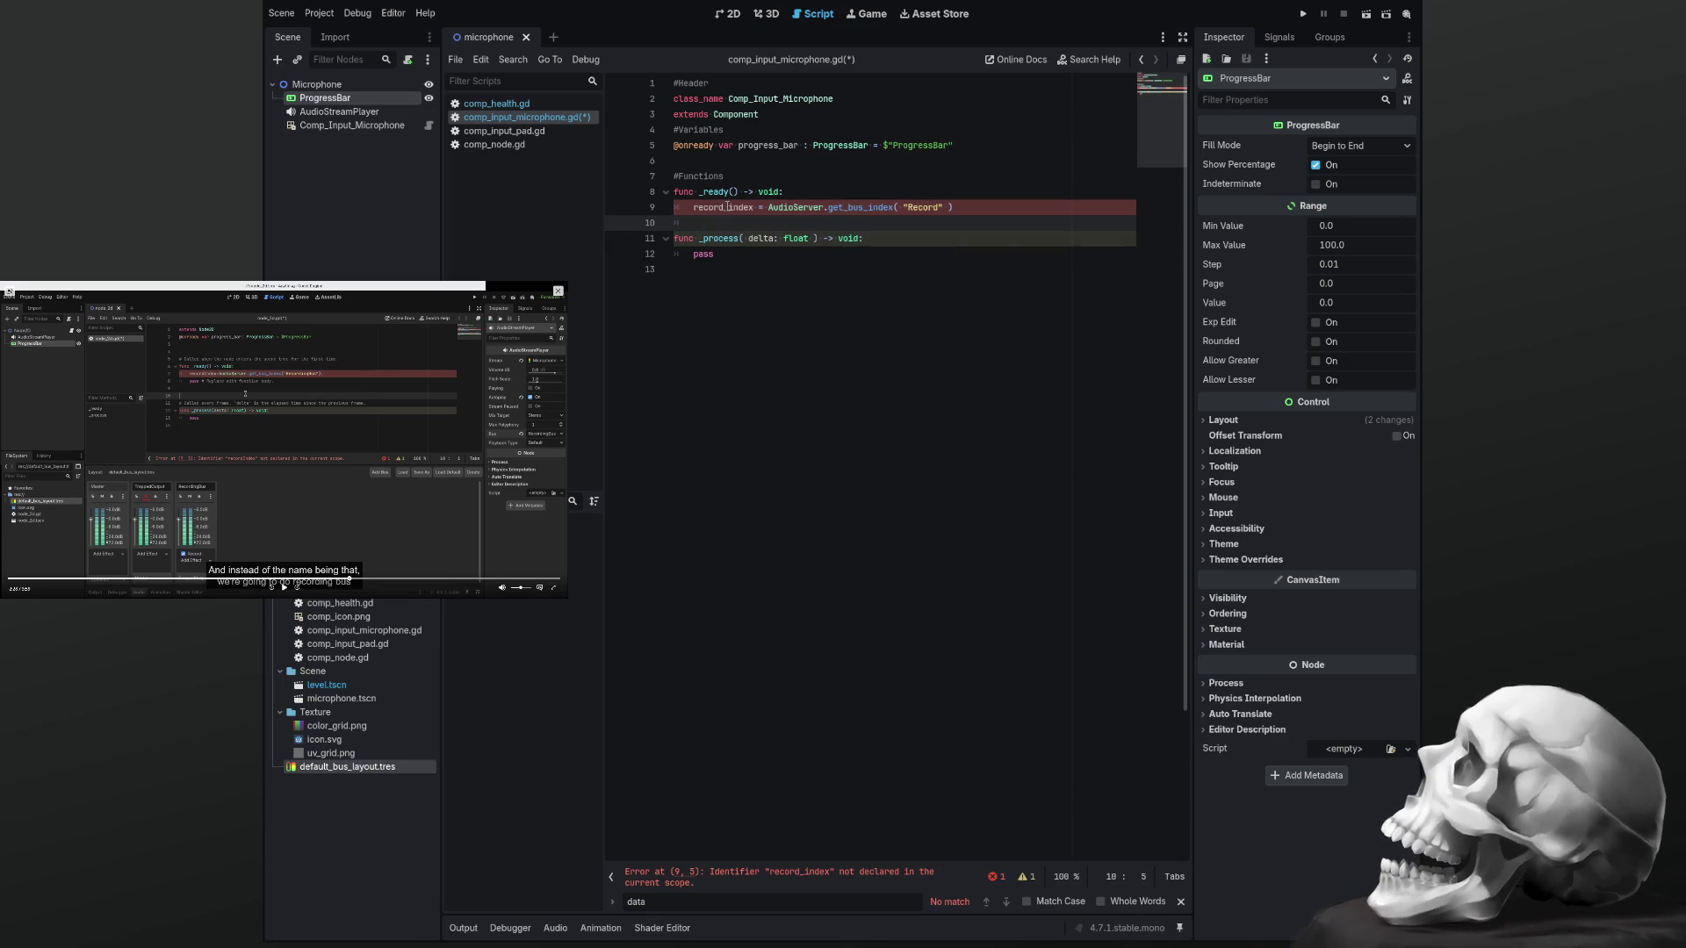